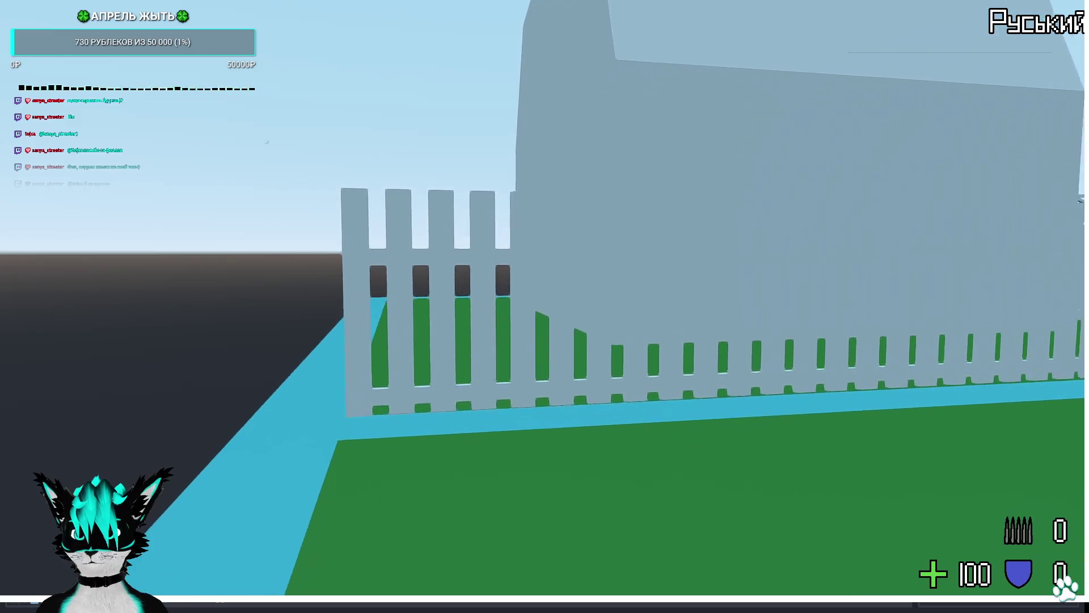
Walk along the fence toward the greenhouse and purple health orb, then quit the game.
key(s)
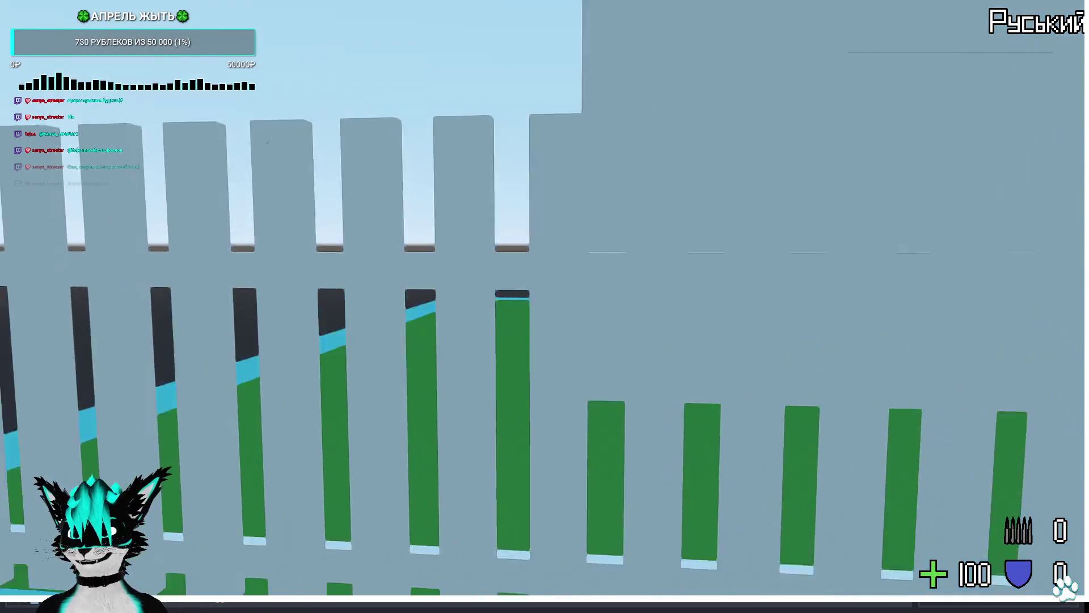
key(w)
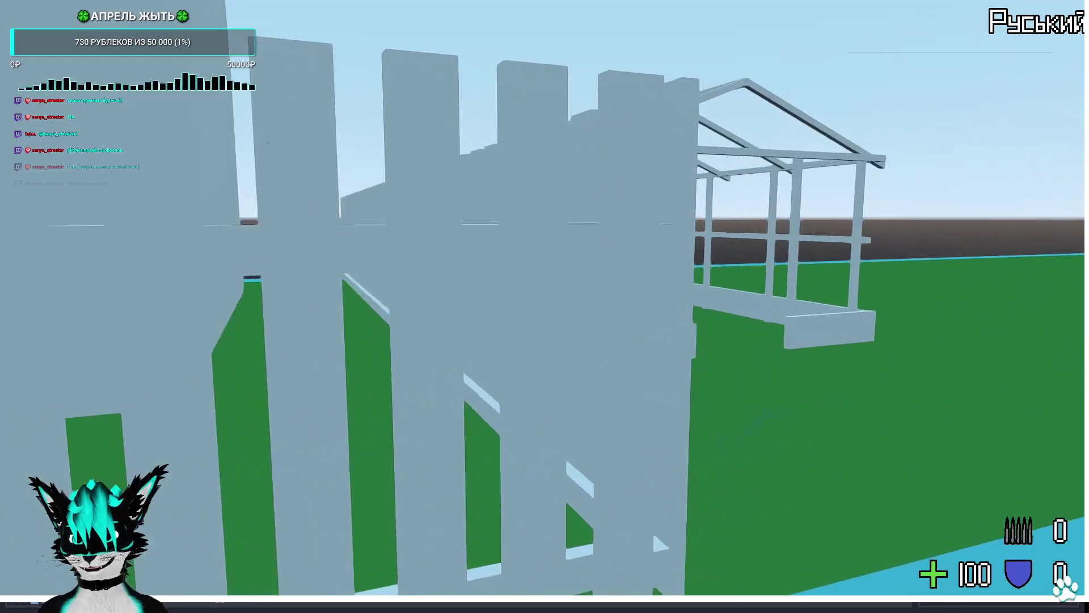
key(w)
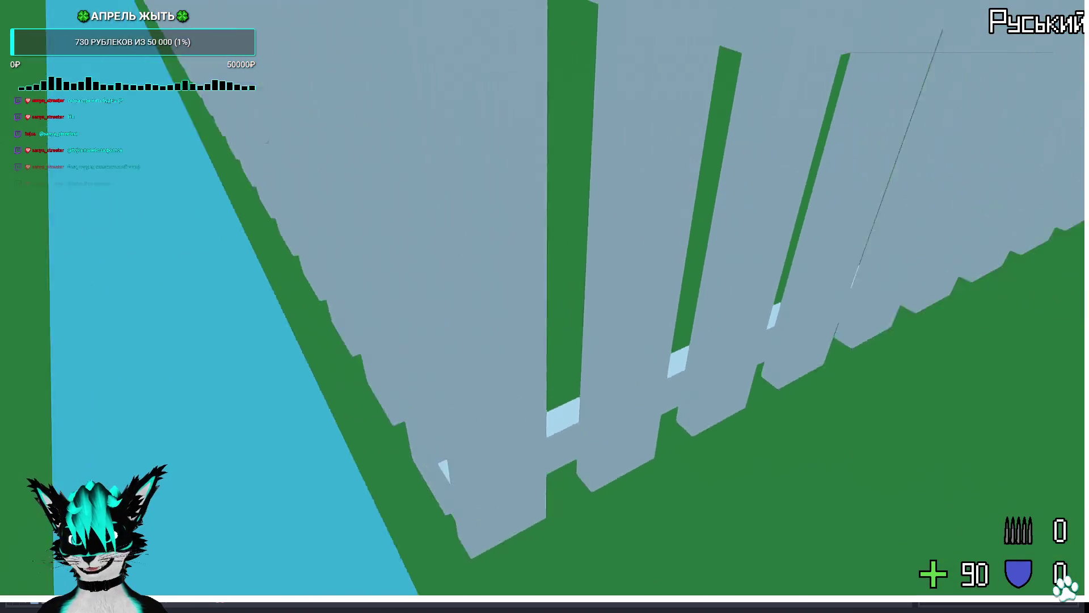
key(s)
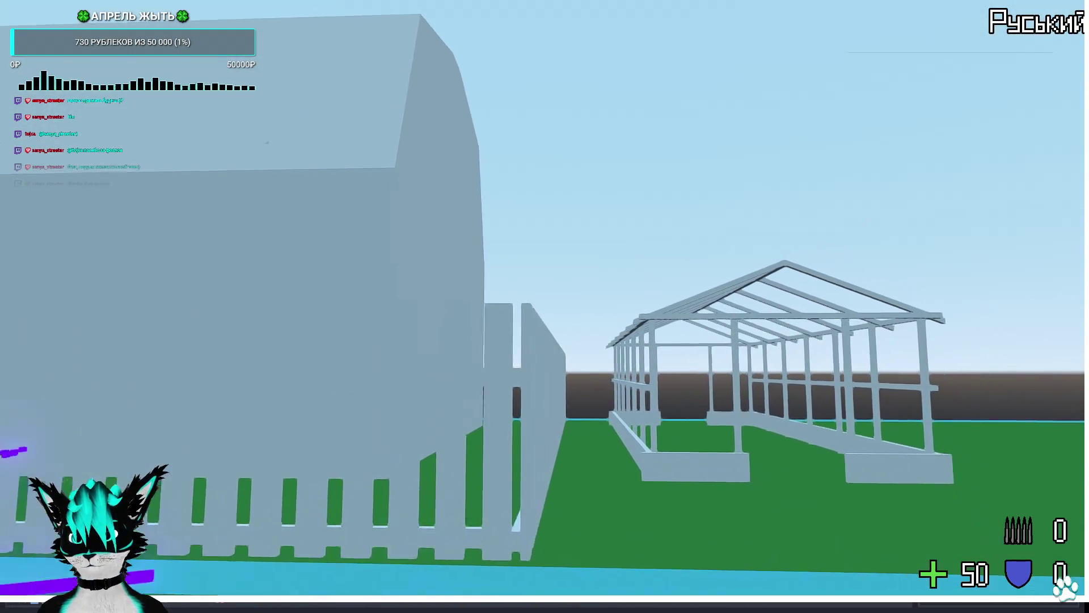
key(w)
key(w)
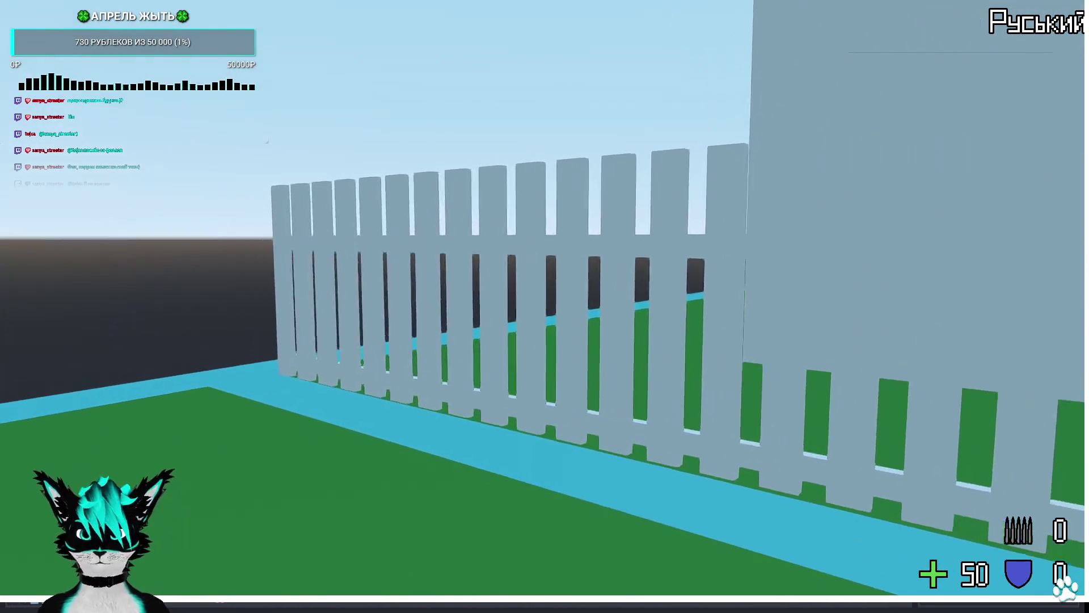
key(w)
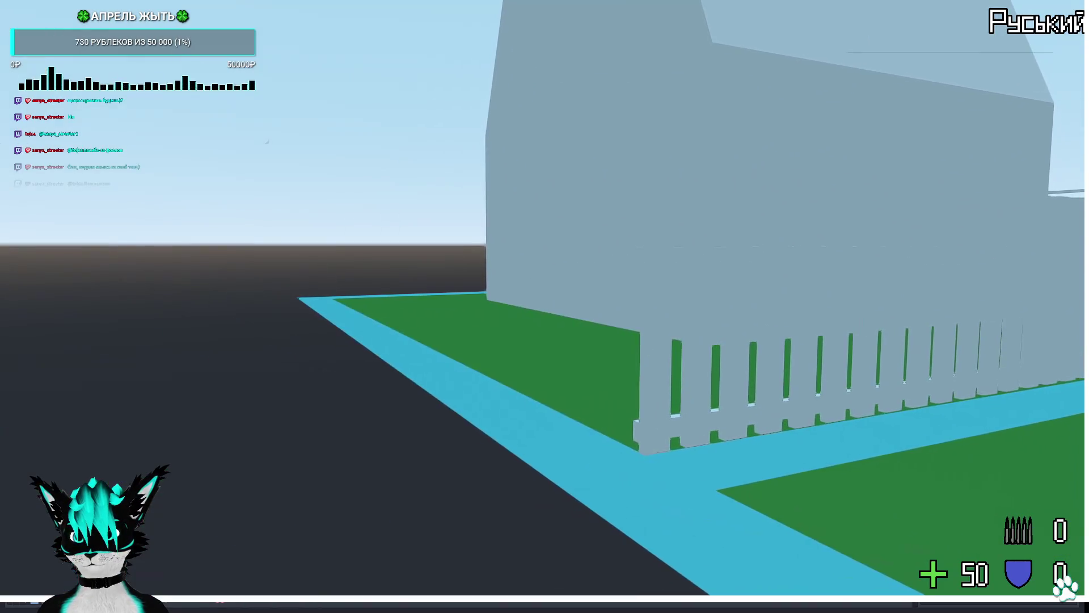
key(Escape)
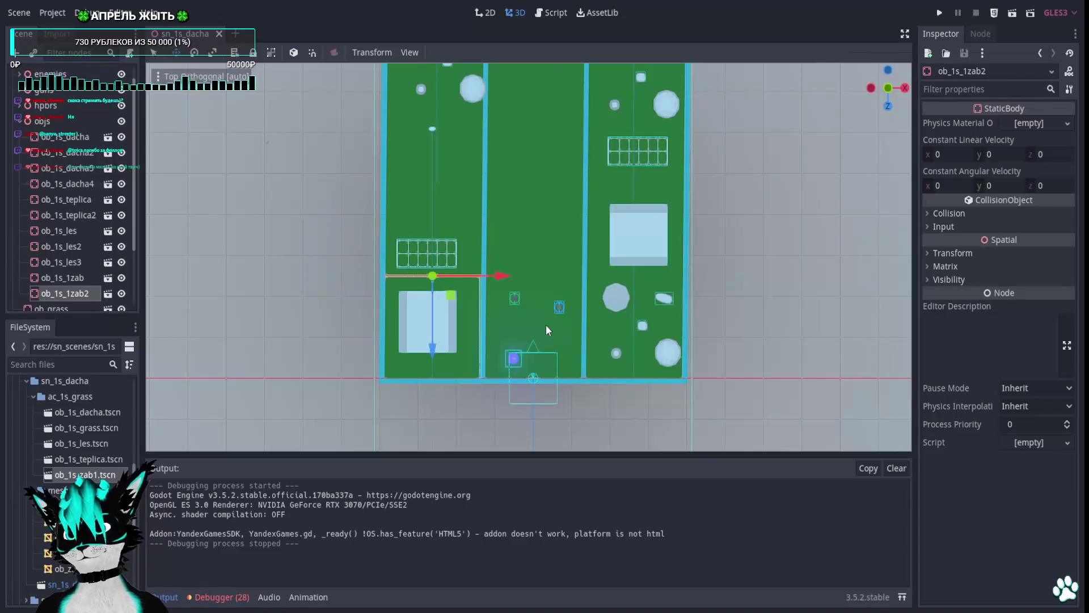
Run the dacha level once more as a playtest, then stop it.
scroll(512, 308, up, 2)
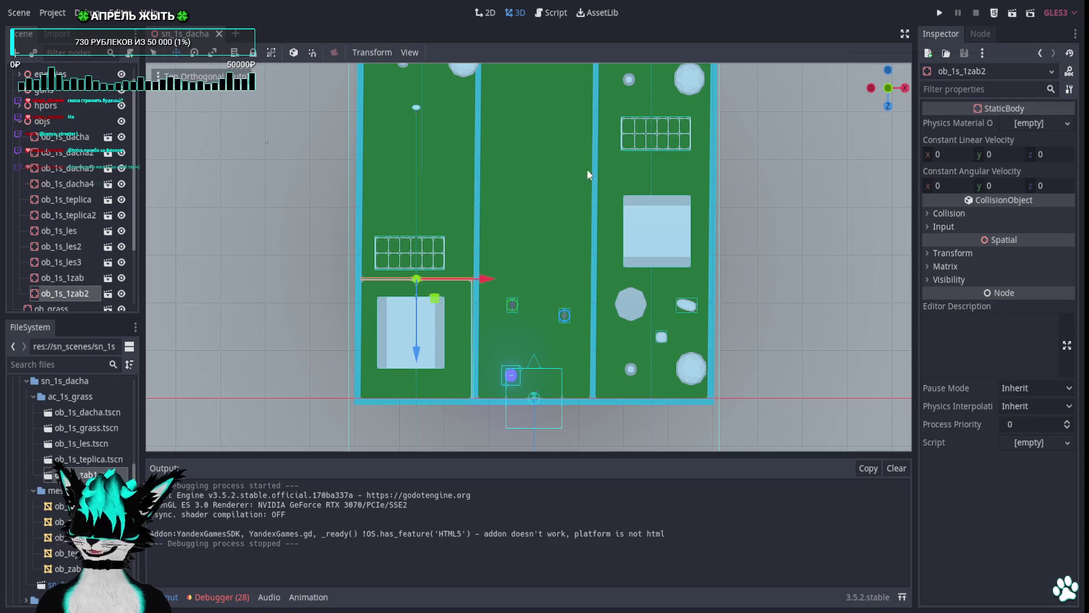
click(940, 13)
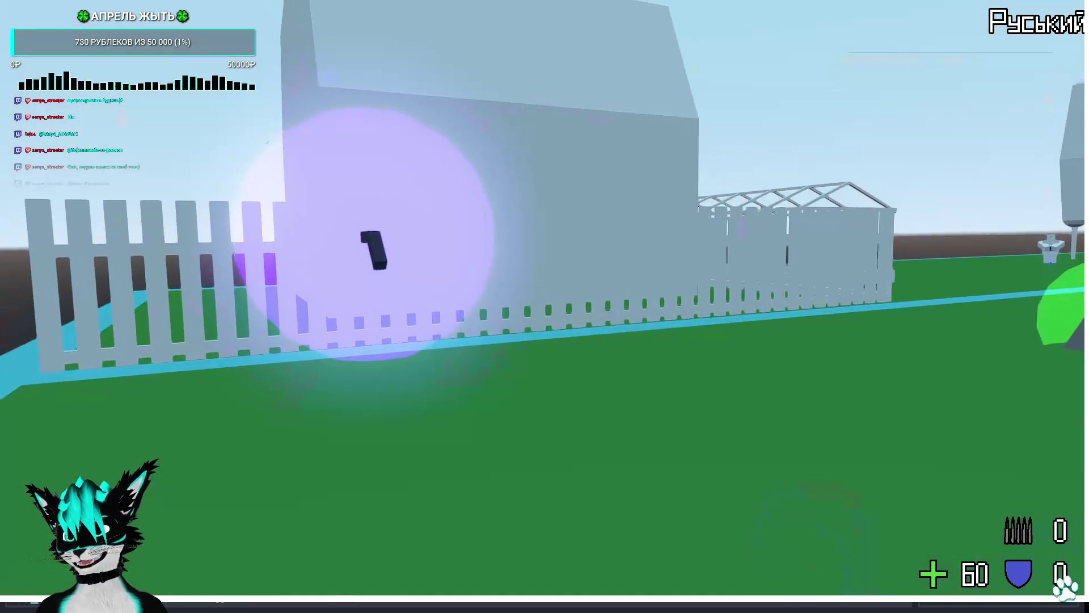
key(alt+F4)
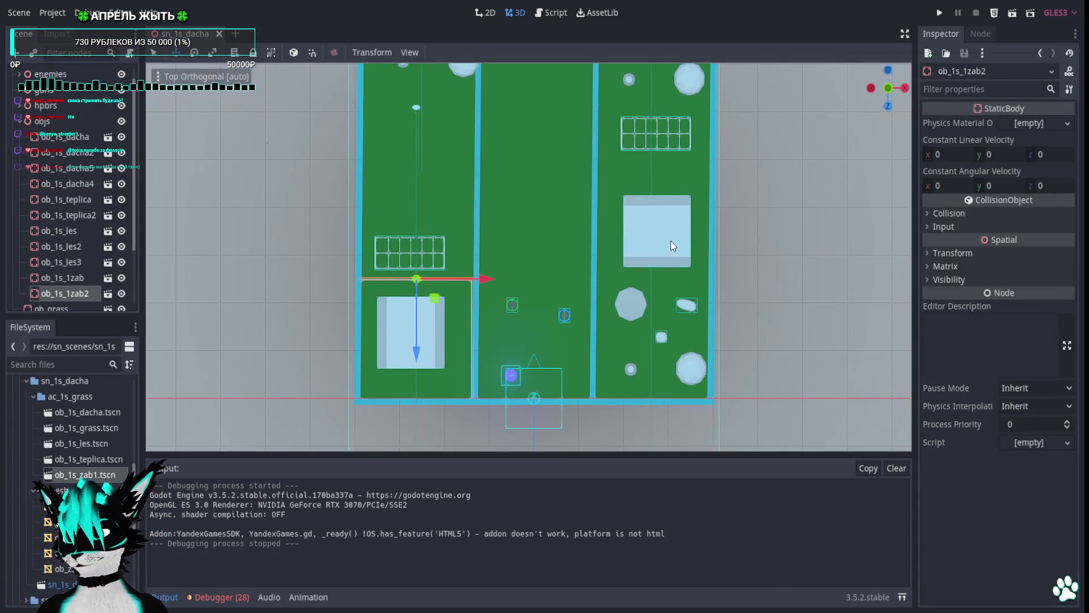
Toggle rotate and move modes, then pan and zoom out over the whole level.
key(e)
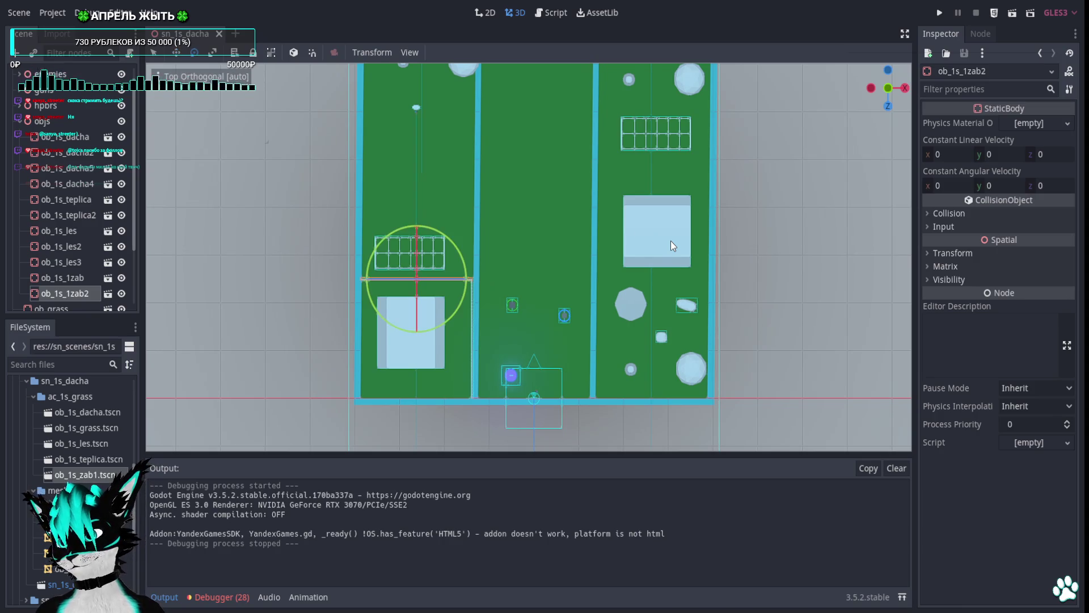
scroll(664, 182, down, 5)
key(w)
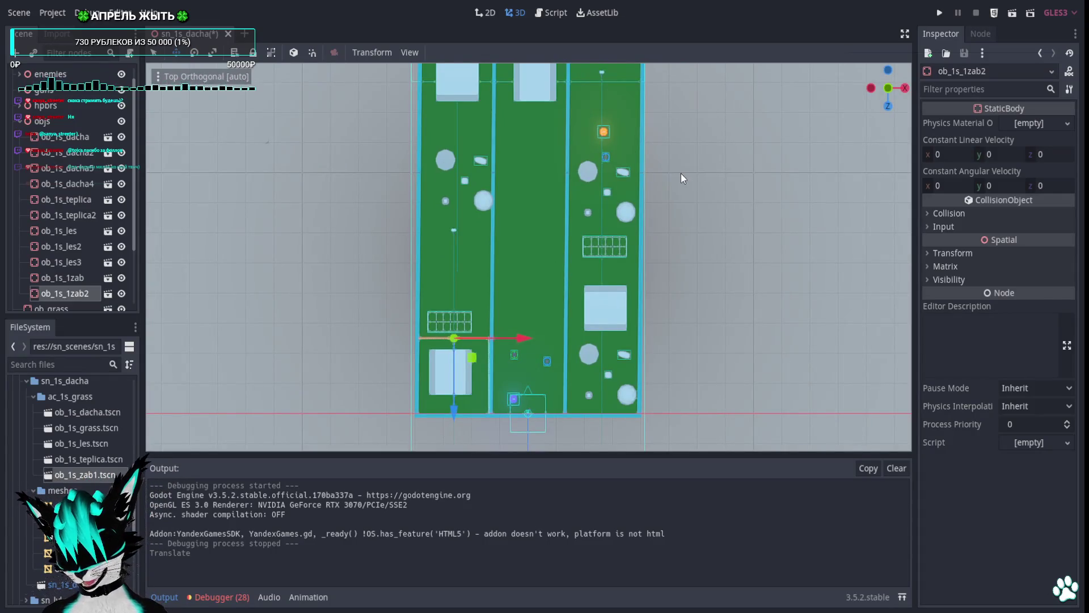
drag(680, 173, 676, 306)
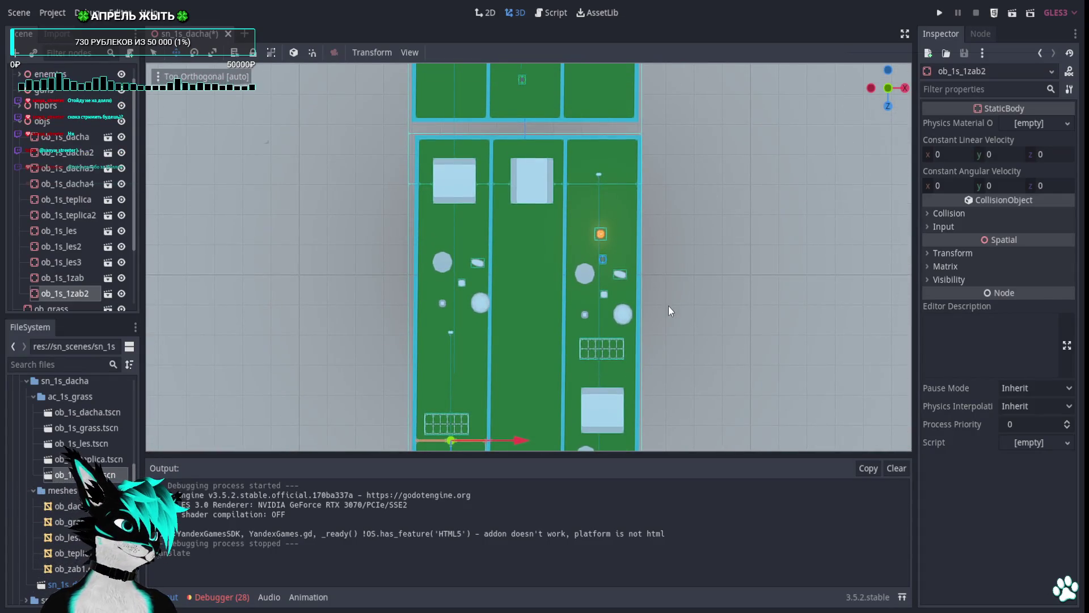
mouse_move(651, 267)
mouse_down()
mouse_move(661, 312)
mouse_move(659, 257)
mouse_up()
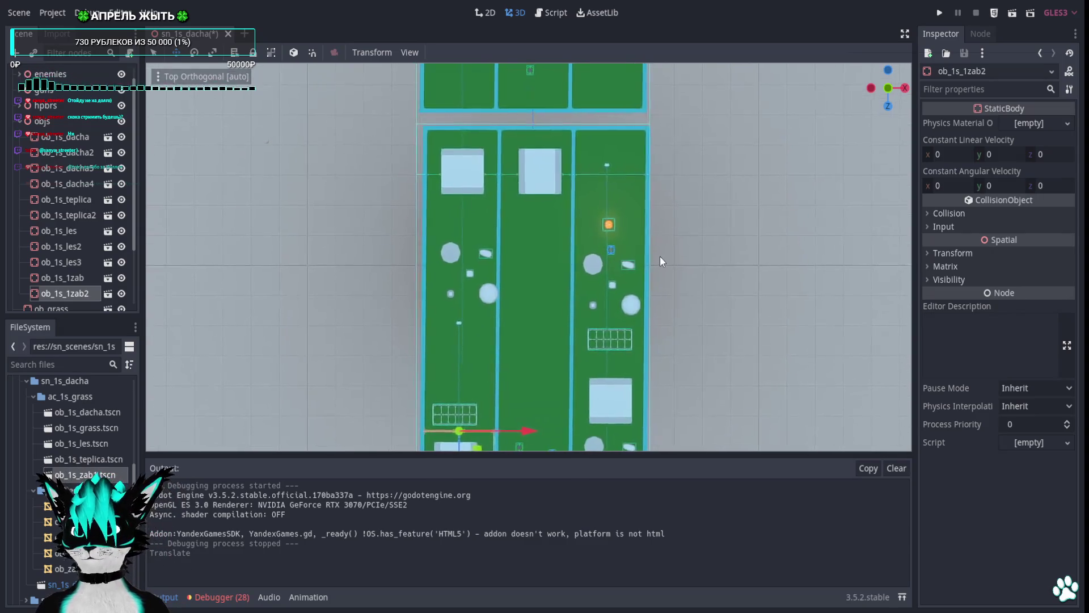
scroll(654, 246, down, 2)
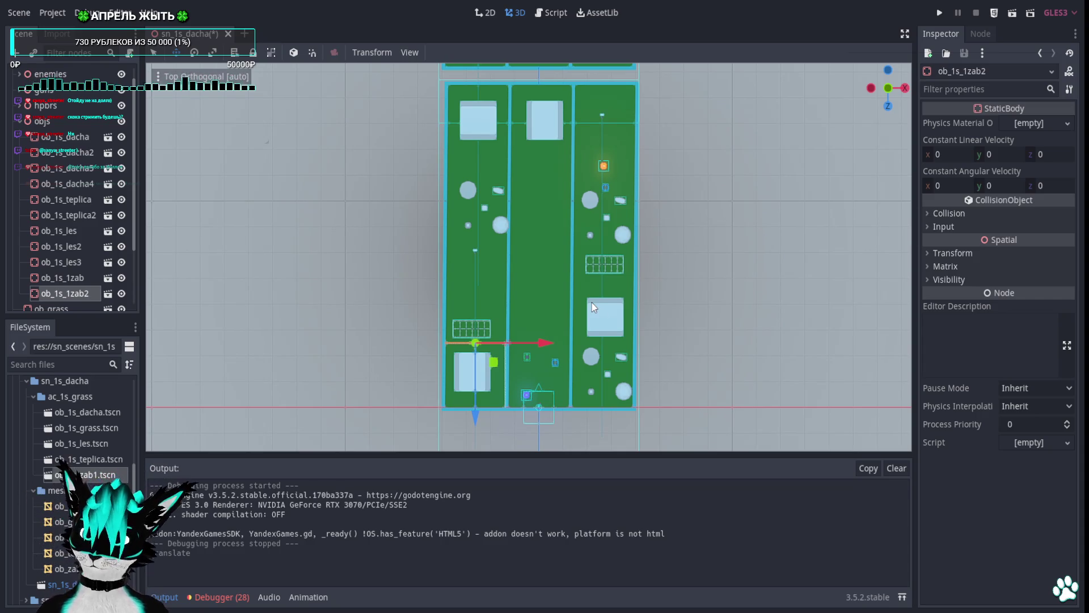
scroll(591, 302, down, 1)
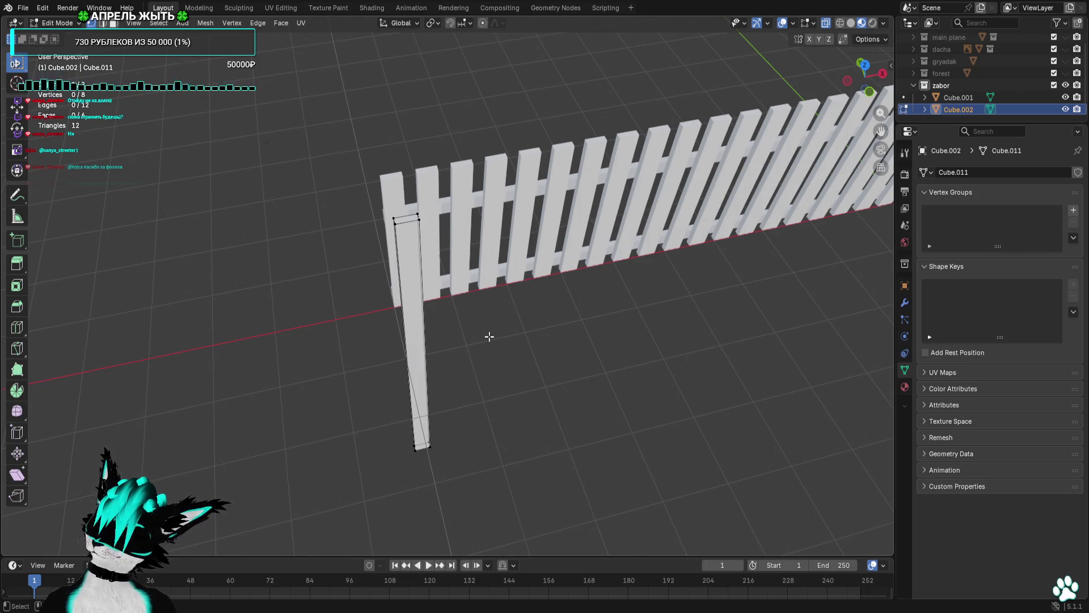
Delete the lone fence post and hide the zabor fence collection.
drag(489, 336, 710, 258)
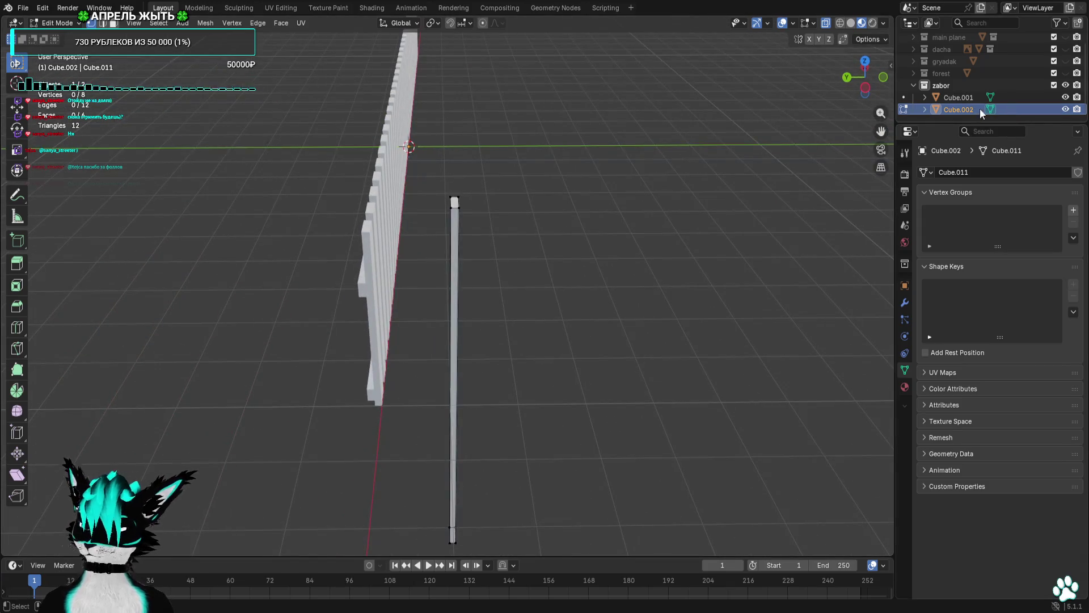
key(x)
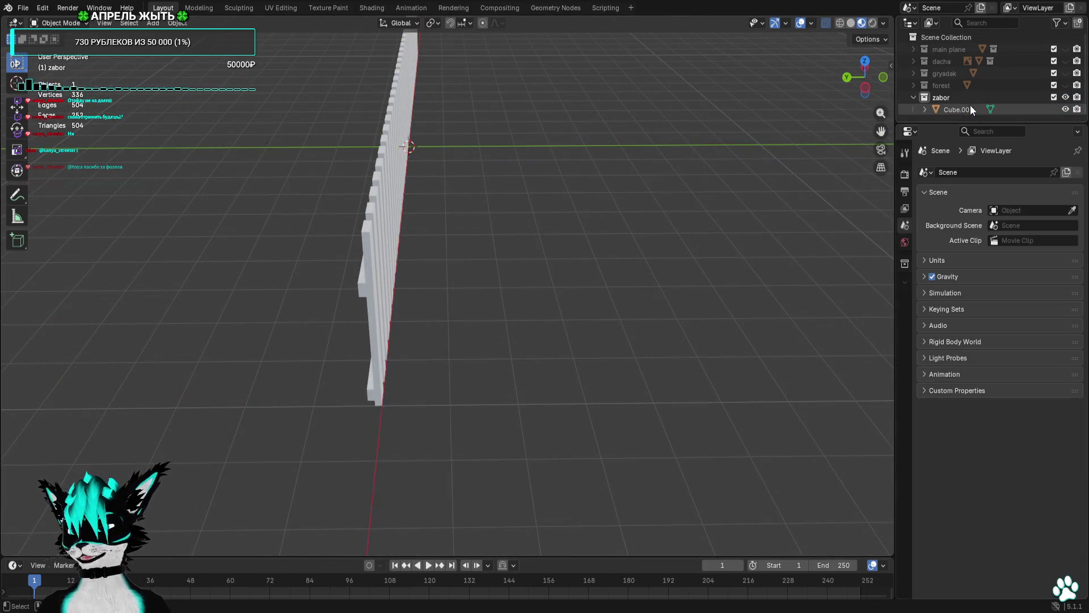
click(946, 107)
click(945, 102)
click(1065, 97)
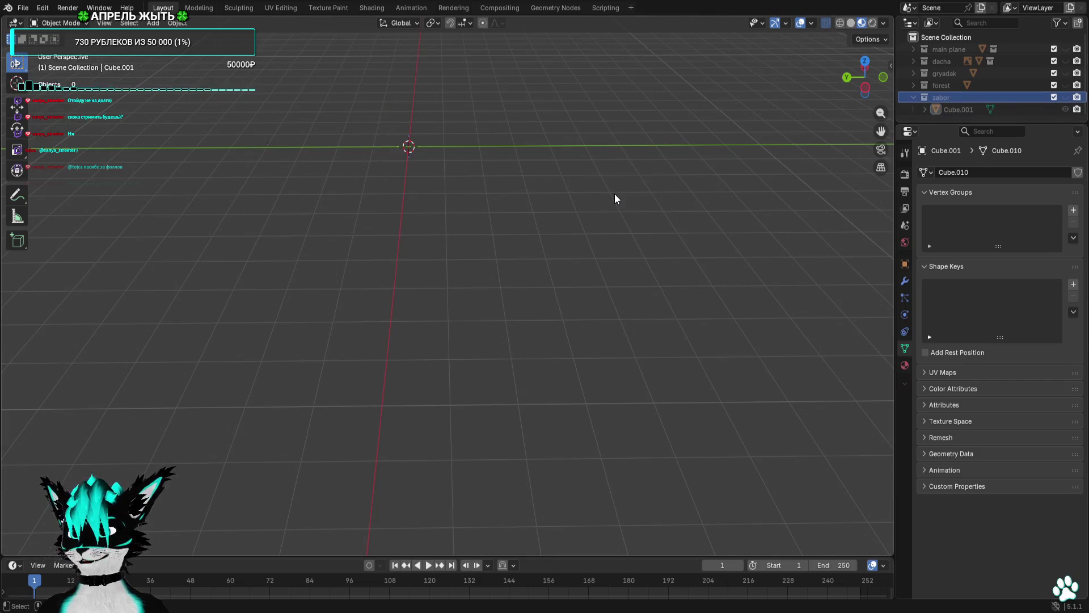
click(1065, 98)
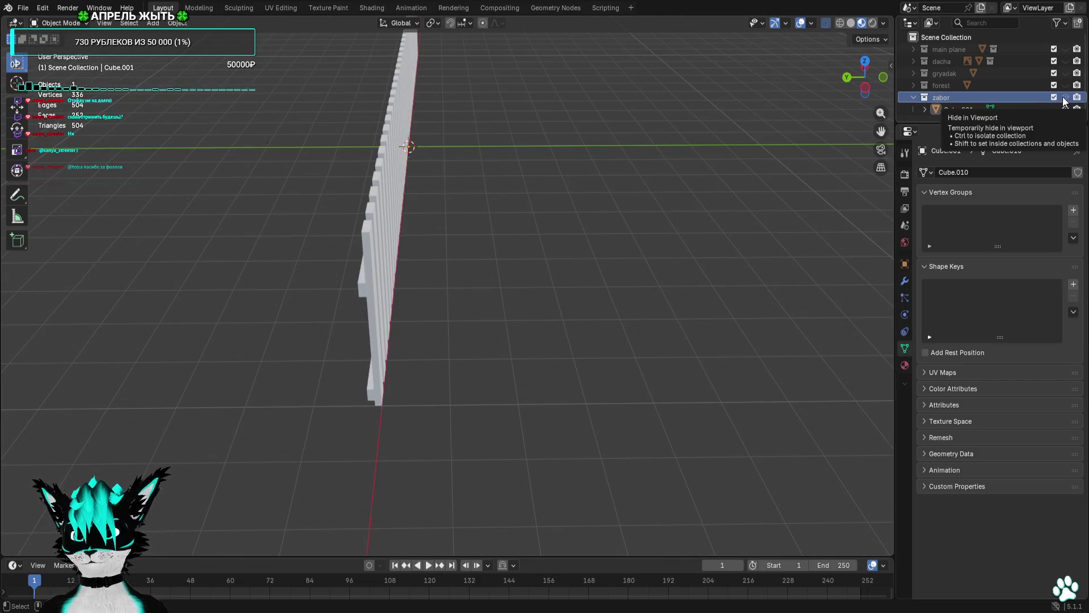
click(1064, 98)
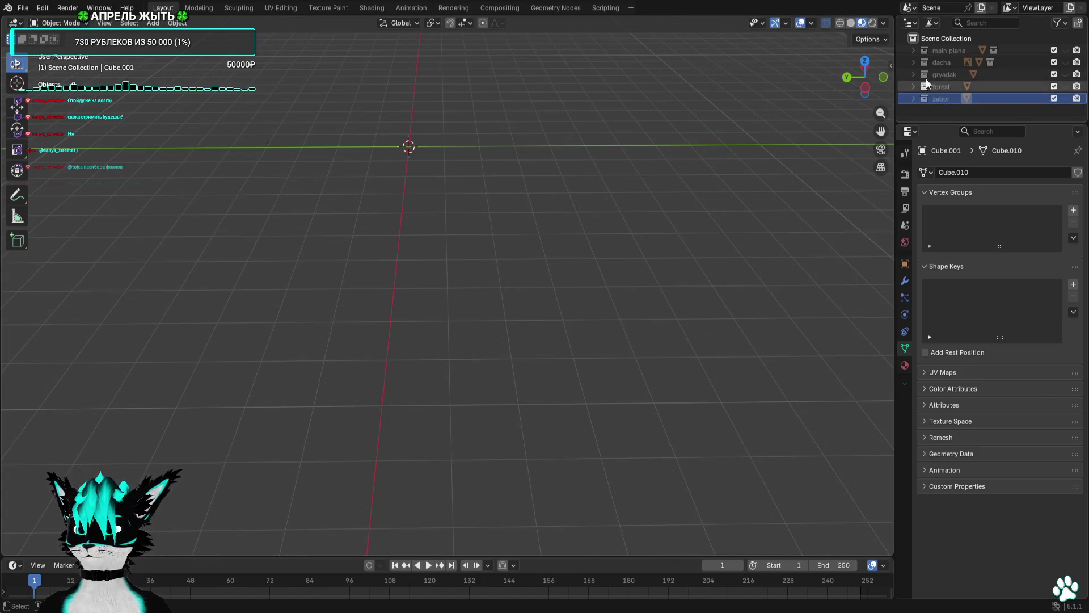
Add a new collection under Scene Collection and begin renaming it.
right_click(956, 40)
click(955, 46)
double_click(959, 111)
text(road)
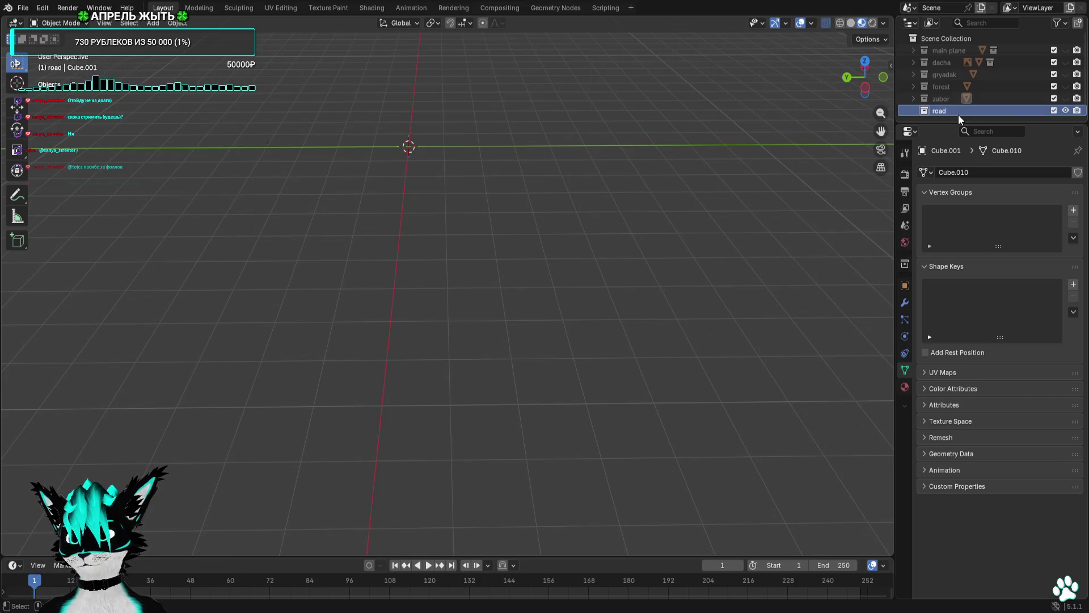
Name the collection road and add a cube to it.
key(Return)
click(58, 24)
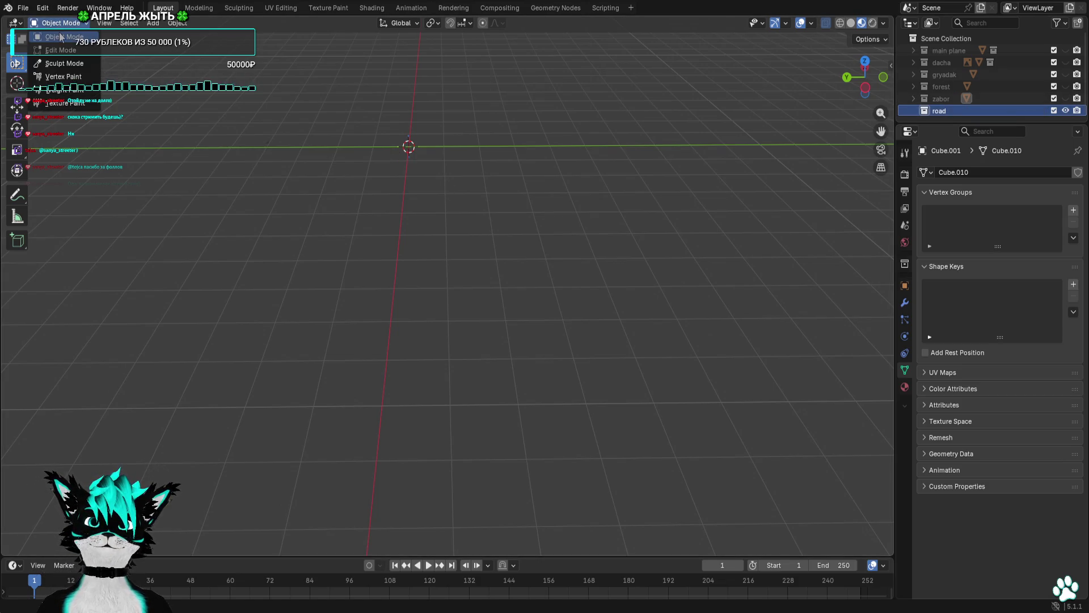
click(60, 37)
click(152, 23)
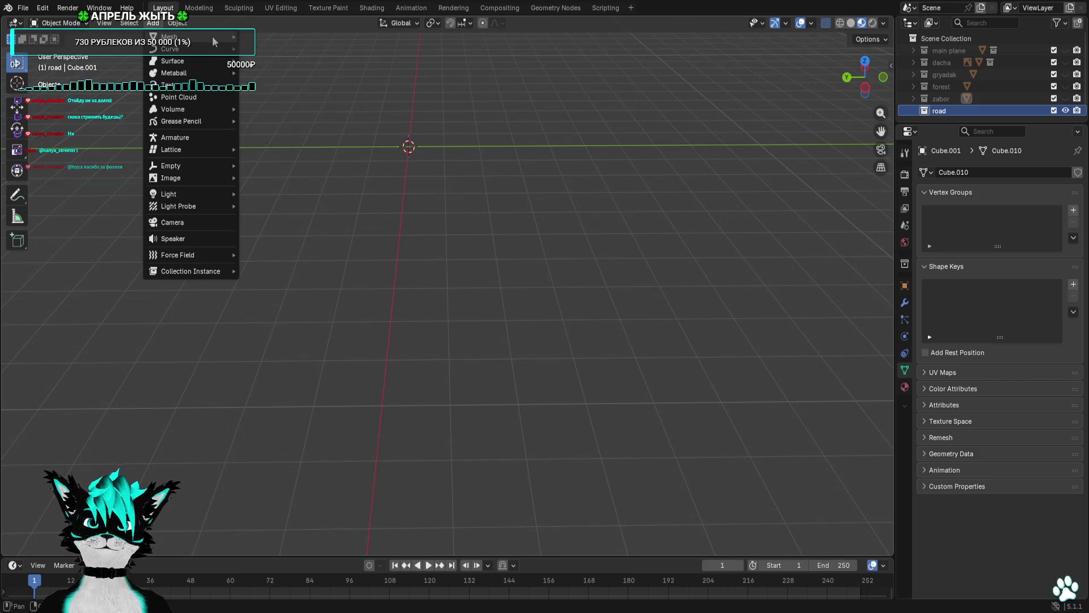
mouse_move(214, 42)
click(274, 46)
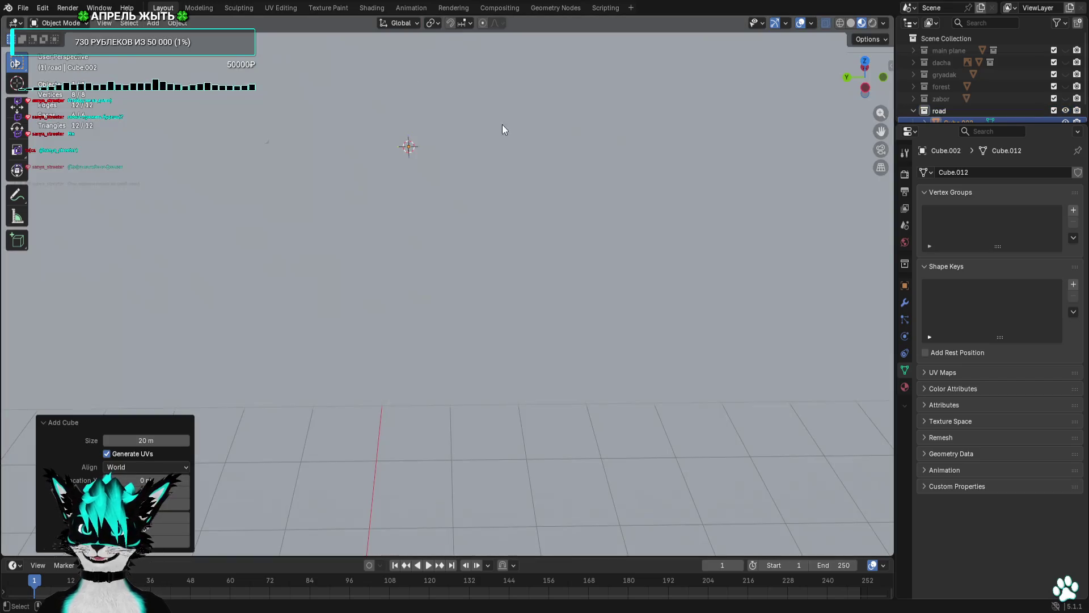
scroll(629, 180, down, 5)
From the top view in Edit Mode, move the cube's top edge down.
click(865, 60)
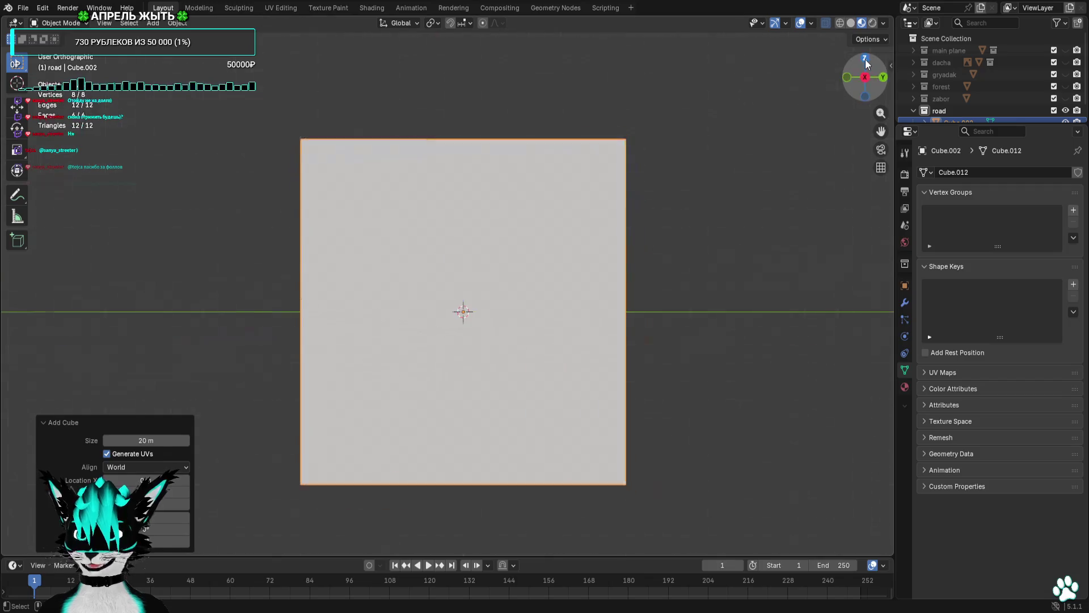
click(56, 23)
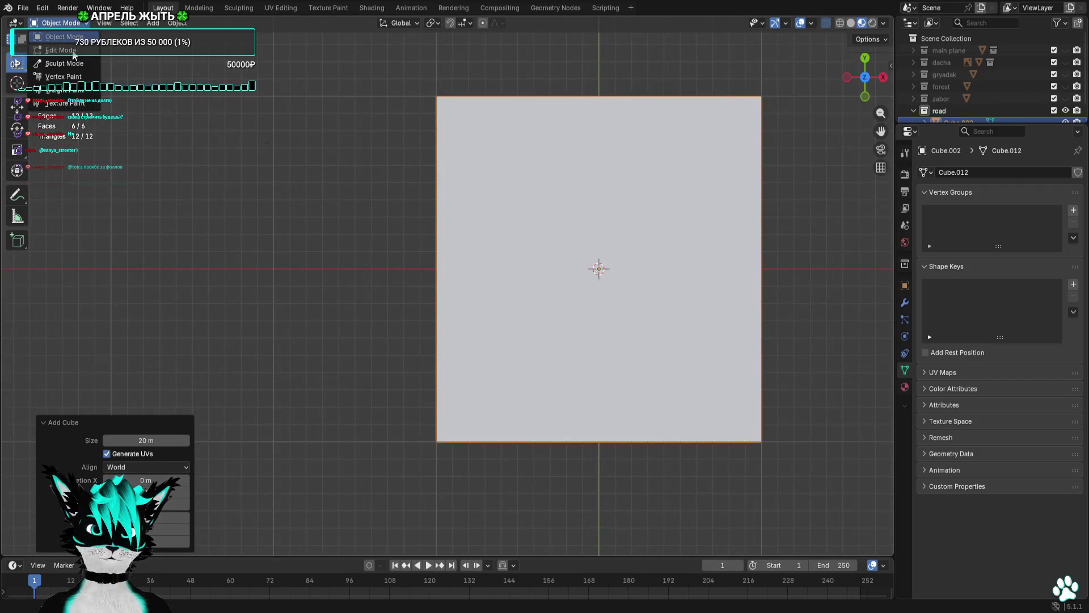
click(57, 44)
key(KP_Decimal)
drag(692, 85, 333, 195)
key(g)
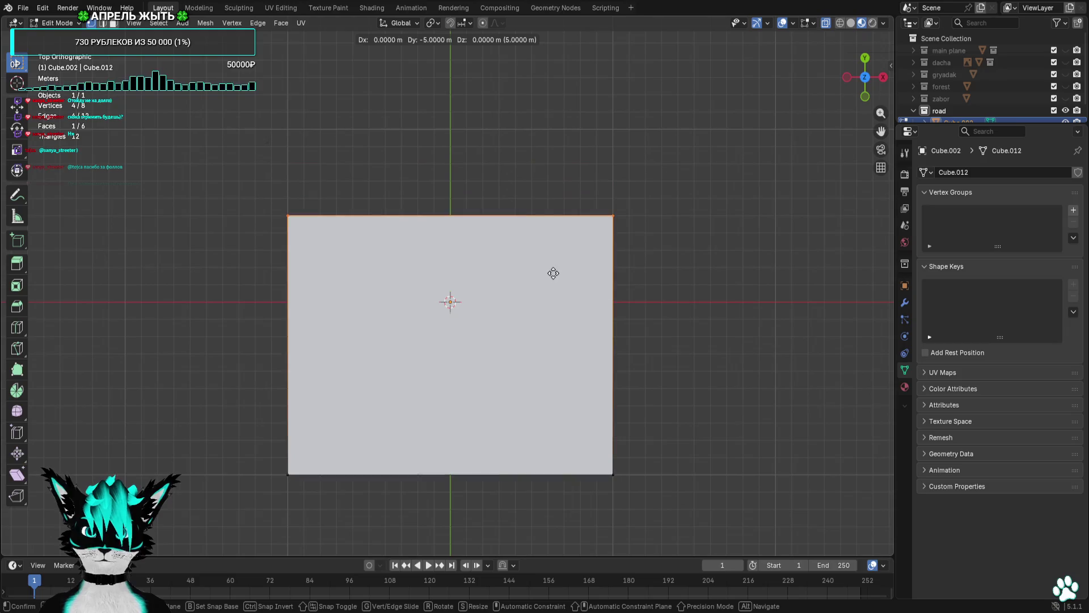
click(553, 288)
Shift the right side left, raise the bottom into a square, and move it 8 m right.
mouse_move(701, 160)
mouse_down()
mouse_move(628, 383)
mouse_move(607, 385)
mouse_up()
key(g)
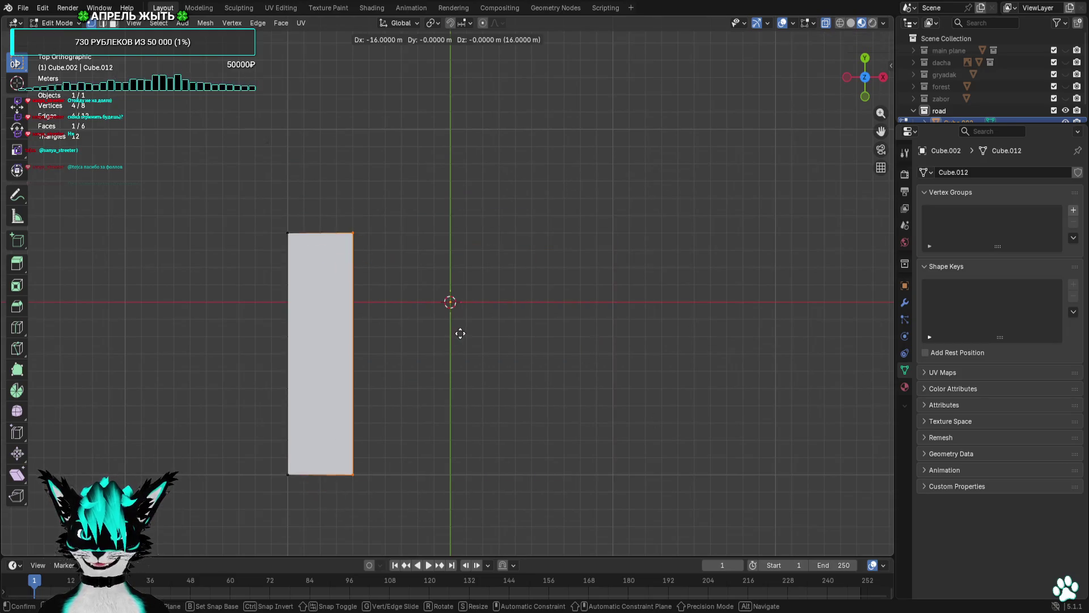
click(459, 340)
drag(255, 449, 413, 479)
key(g)
click(409, 309)
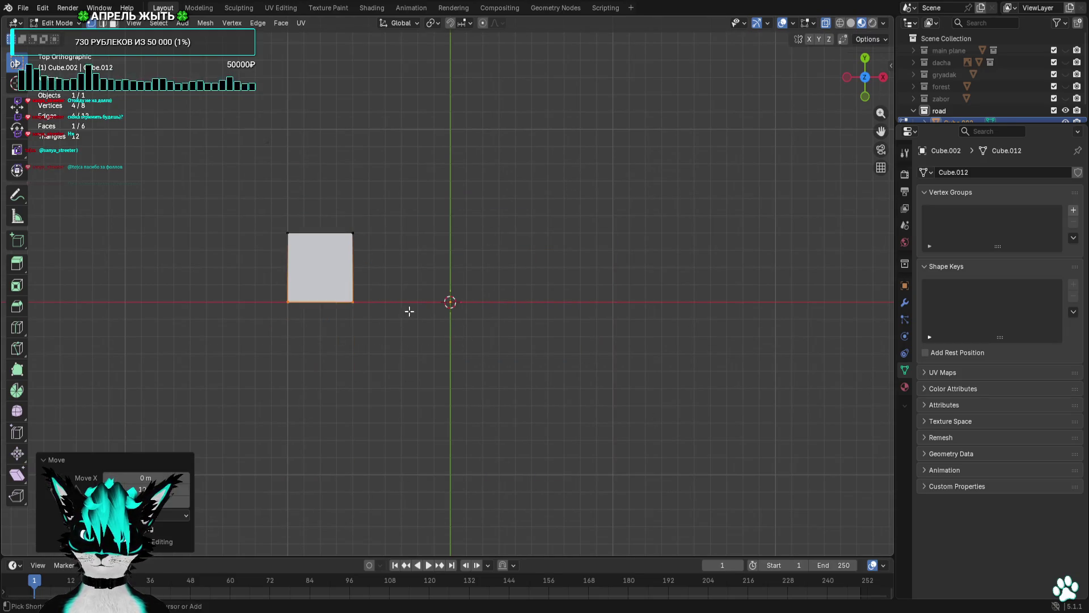
key(a)
key(g)
click(598, 350)
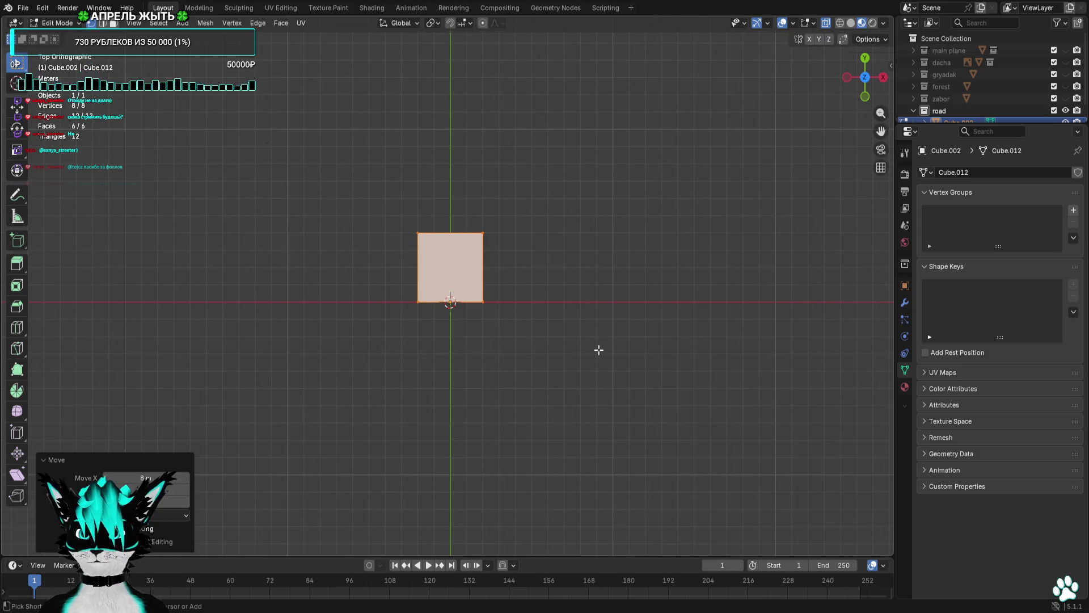
In front view, set the bottom edge on the ground line and lower the top face.
key(KP_1)
click(489, 511)
key(ctrl+g)
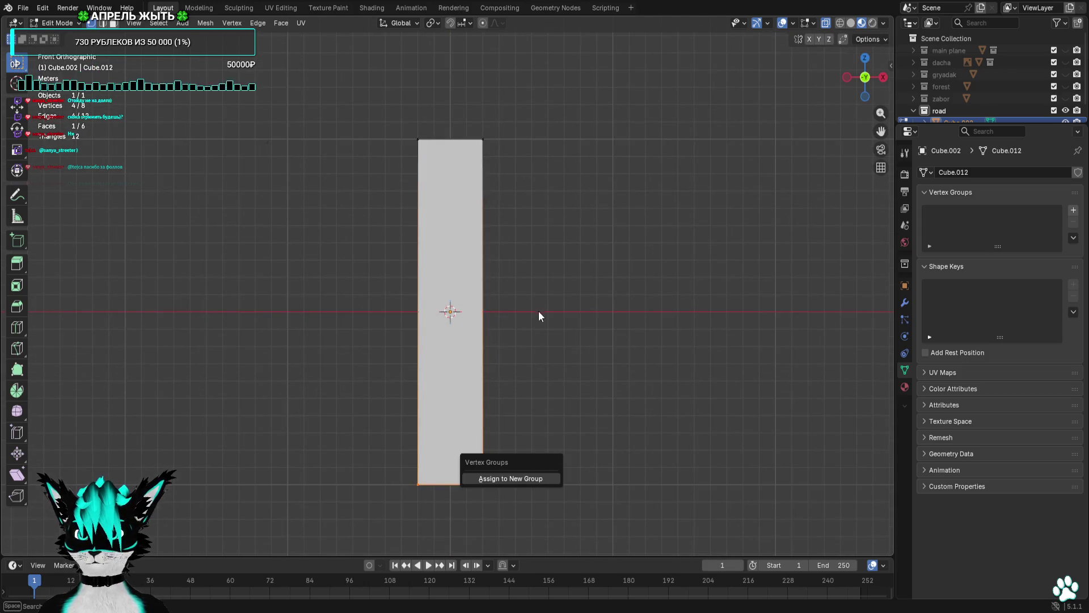
drag(589, 378, 357, 512)
key(g)
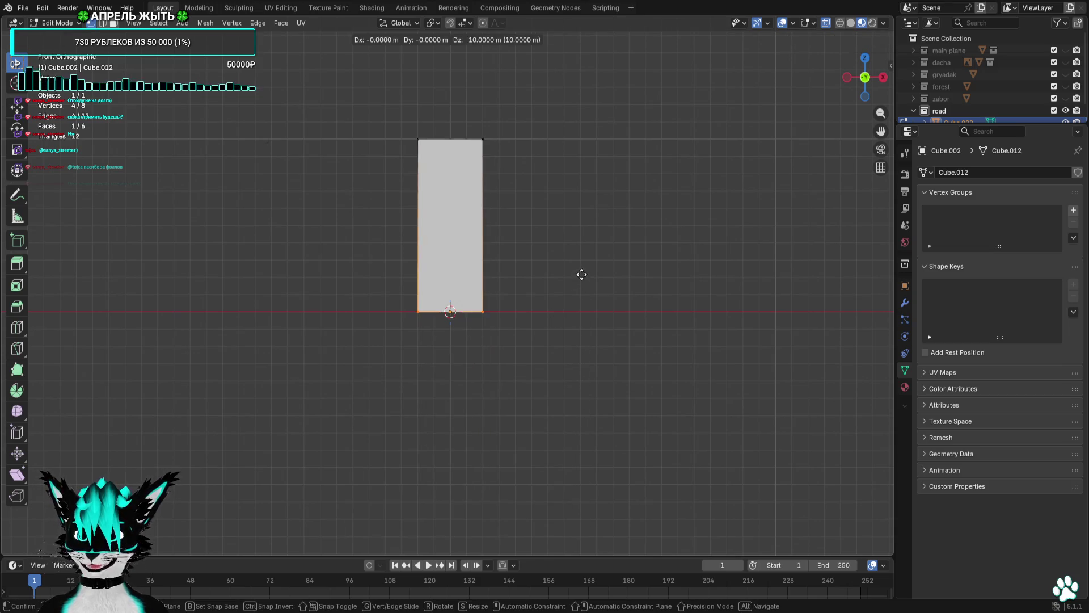
click(581, 275)
key(ctrl+g)
key(g)
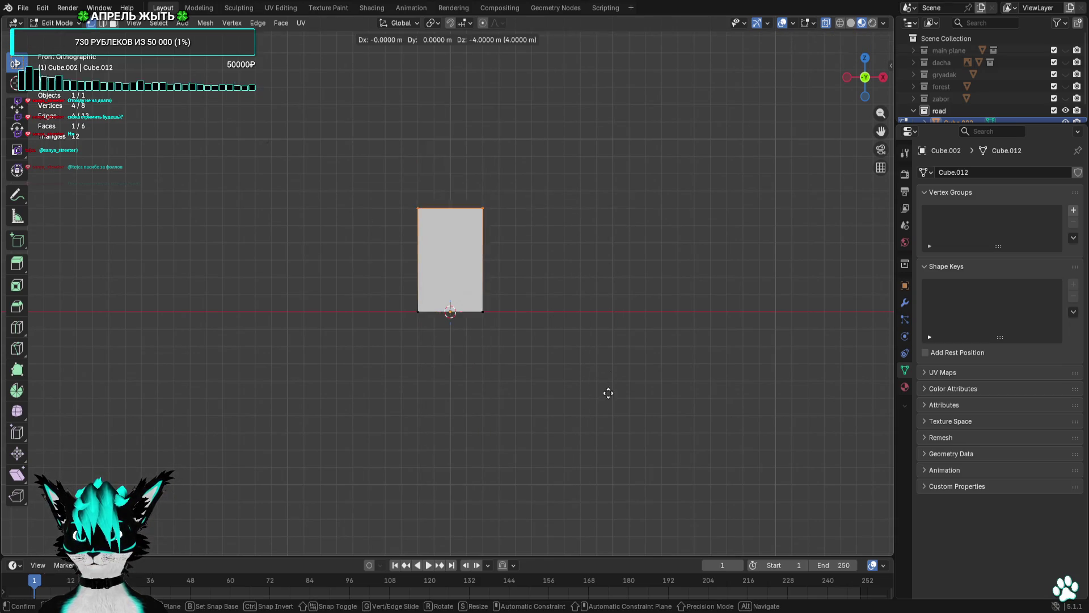
click(603, 456)
Deselect and orbit to inspect the thin slab from above.
scroll(596, 357, up, 6)
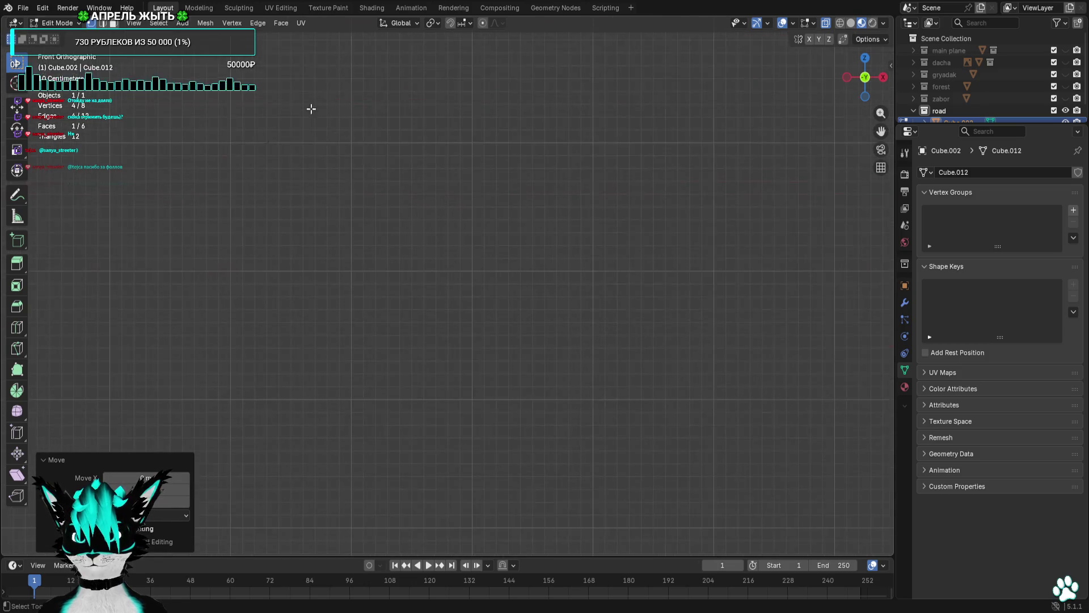
scroll(462, 168, down, 6)
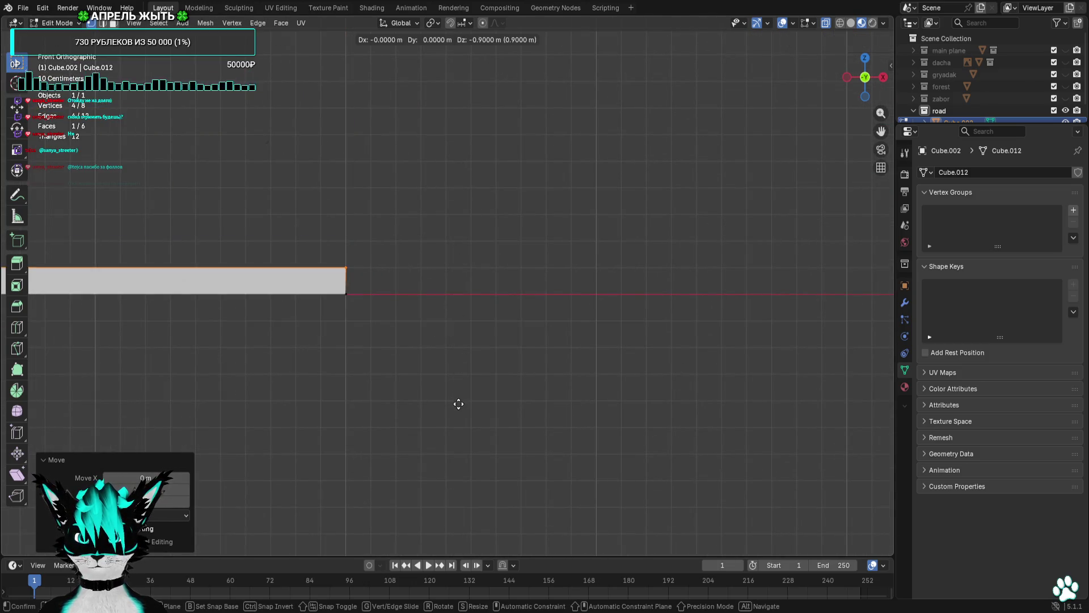
click(554, 333)
mouse_move(554, 333)
mouse_down()
mouse_move(484, 377)
mouse_move(540, 382)
mouse_move(468, 392)
mouse_move(494, 423)
mouse_move(521, 429)
mouse_up()
drag(432, 407, 442, 391)
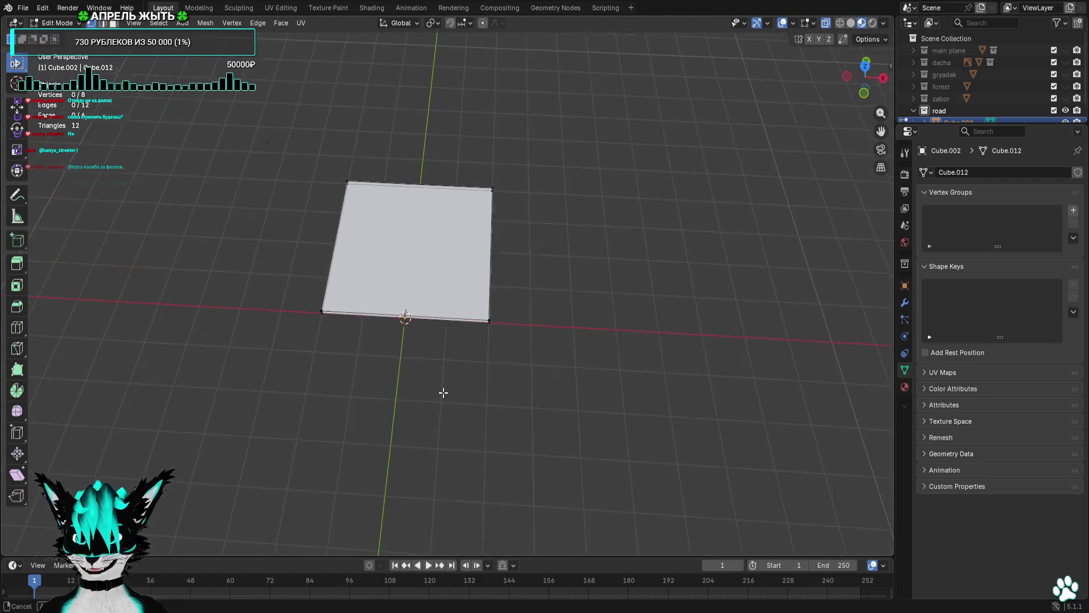
Compare the slab against the roads on the main ground plane, then go to front view.
click(1065, 50)
scroll(576, 207, down, 1)
scroll(576, 207, down, 3)
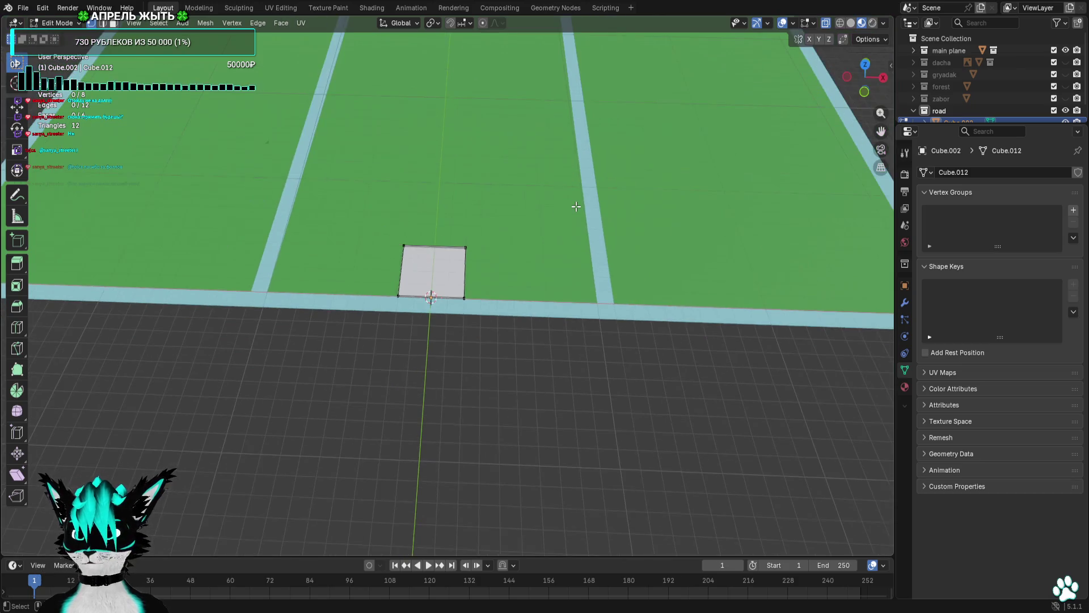
scroll(575, 207, up, 1)
scroll(576, 206, up, 1)
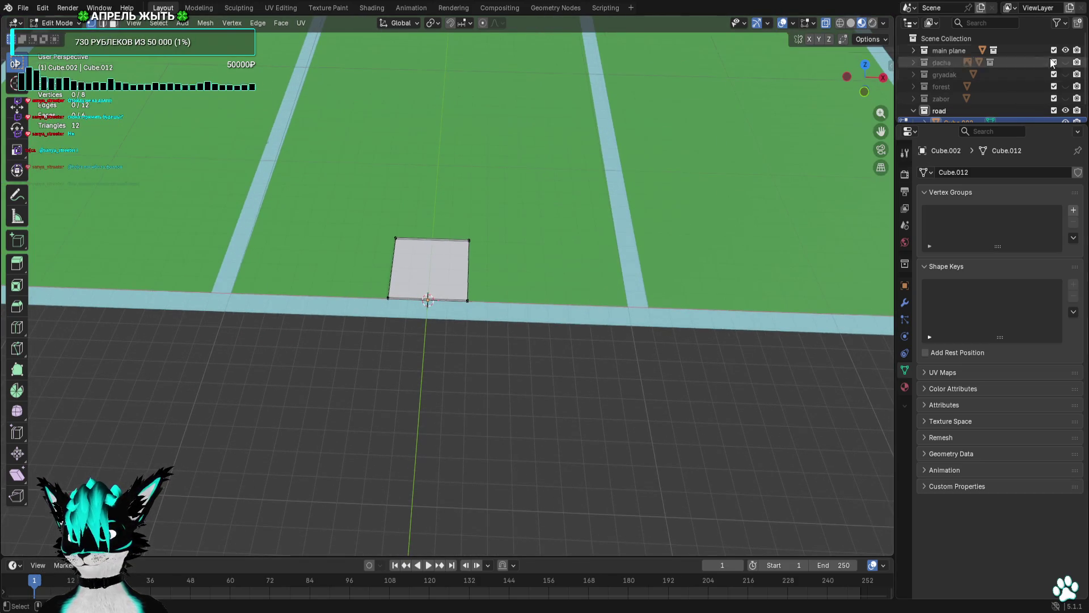
click(1065, 50)
click(883, 78)
click(865, 64)
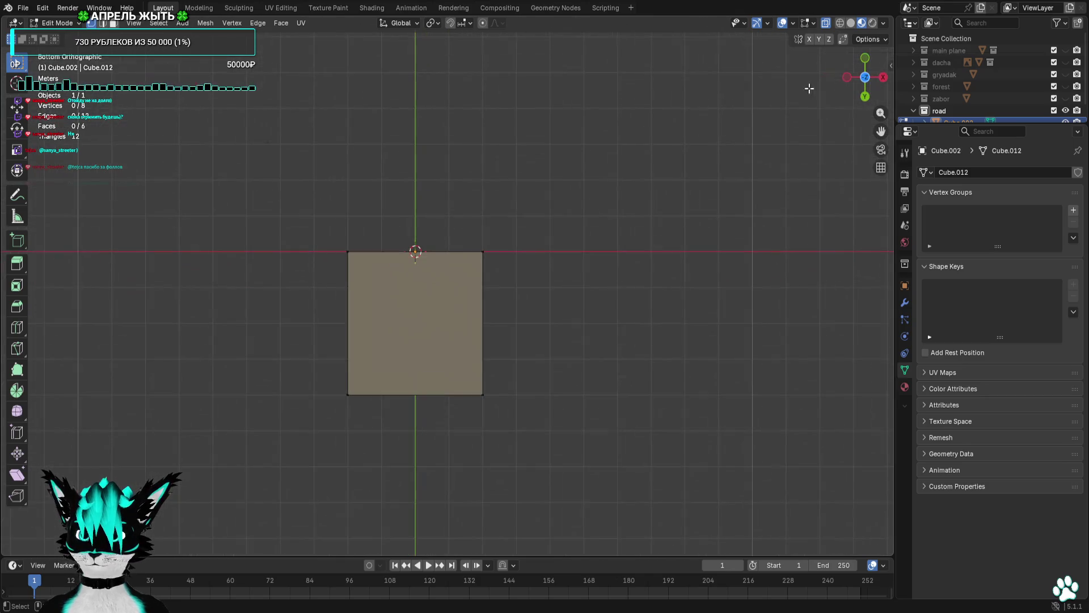
click(865, 91)
Stretch the slab by pulling its right end outward and its left end further left.
drag(617, 201, 474, 349)
scroll(469, 360, down, 3)
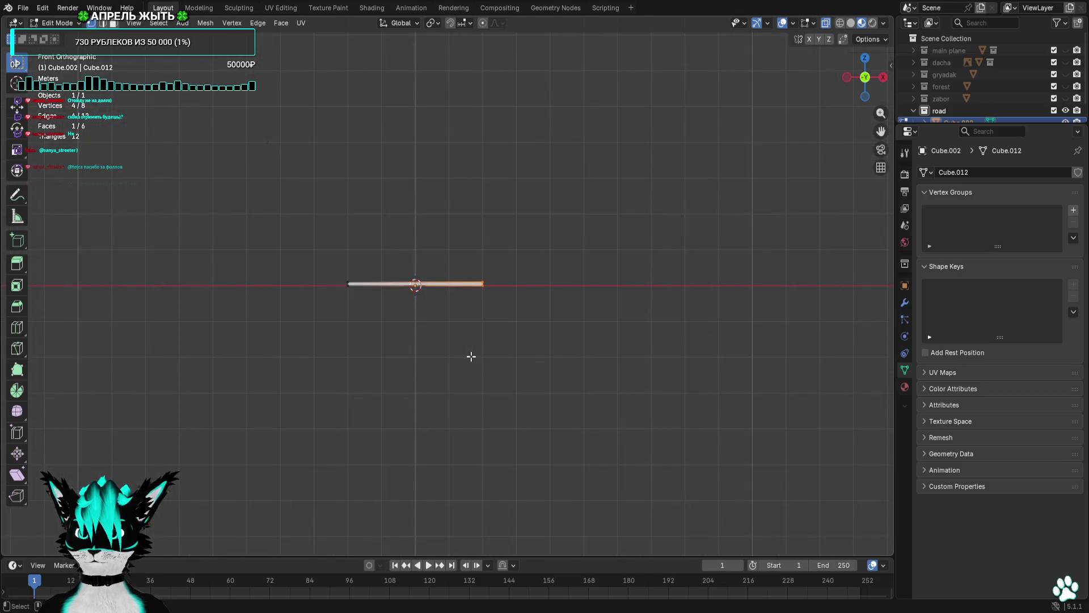
key(g)
click(530, 356)
drag(364, 226, 284, 318)
key(g)
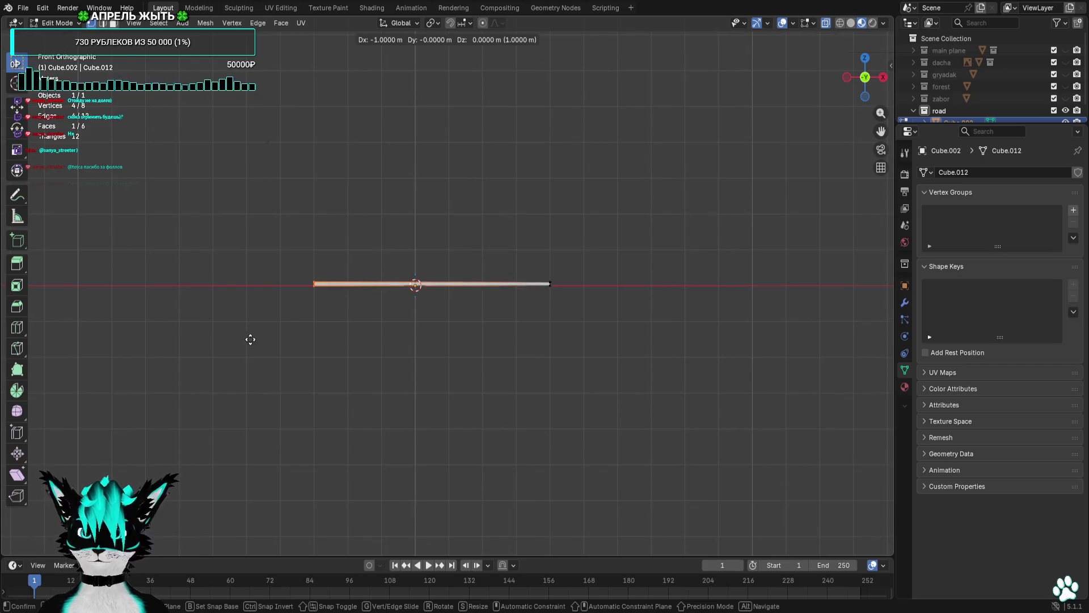
click(231, 338)
key(alt+a)
Check the longer slab against the roads, then select its top edge from the top view.
click(1067, 51)
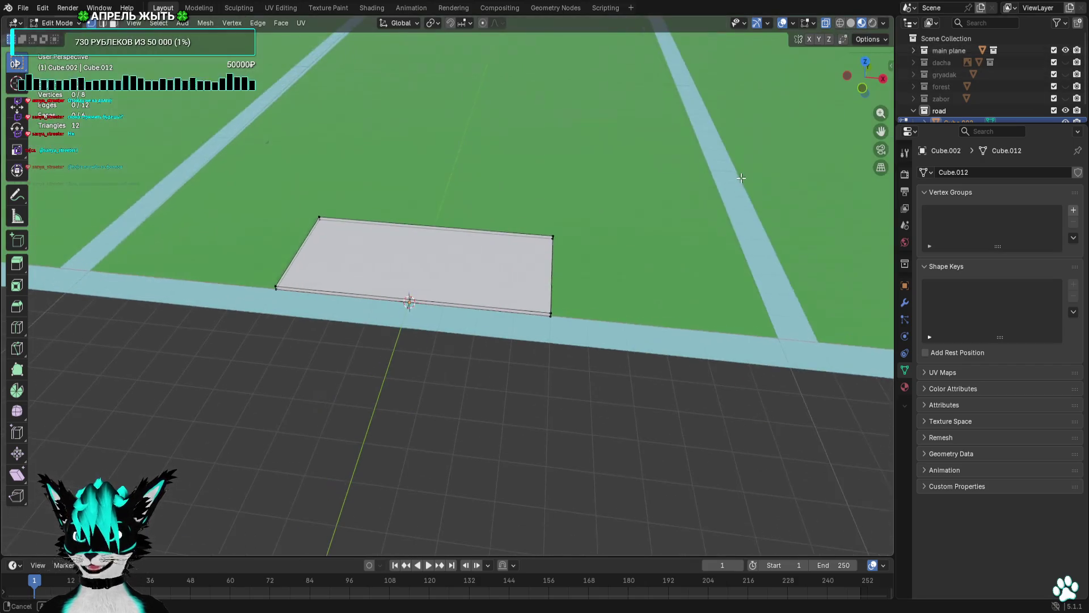
mouse_move(865, 77)
mouse_down()
mouse_move(794, 142)
mouse_move(694, 181)
mouse_up()
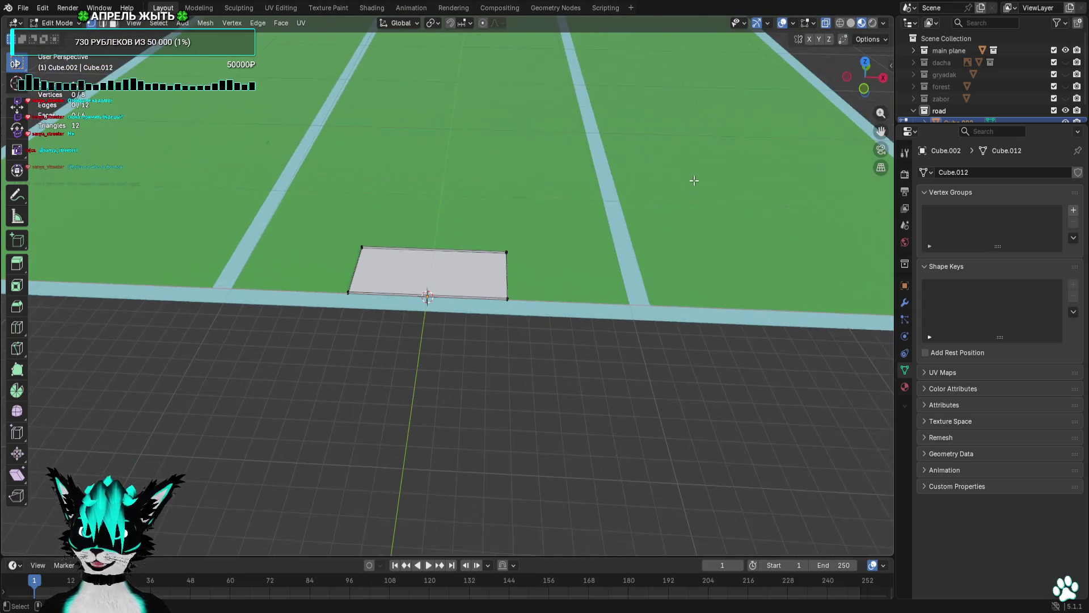
scroll(686, 165, down, 3)
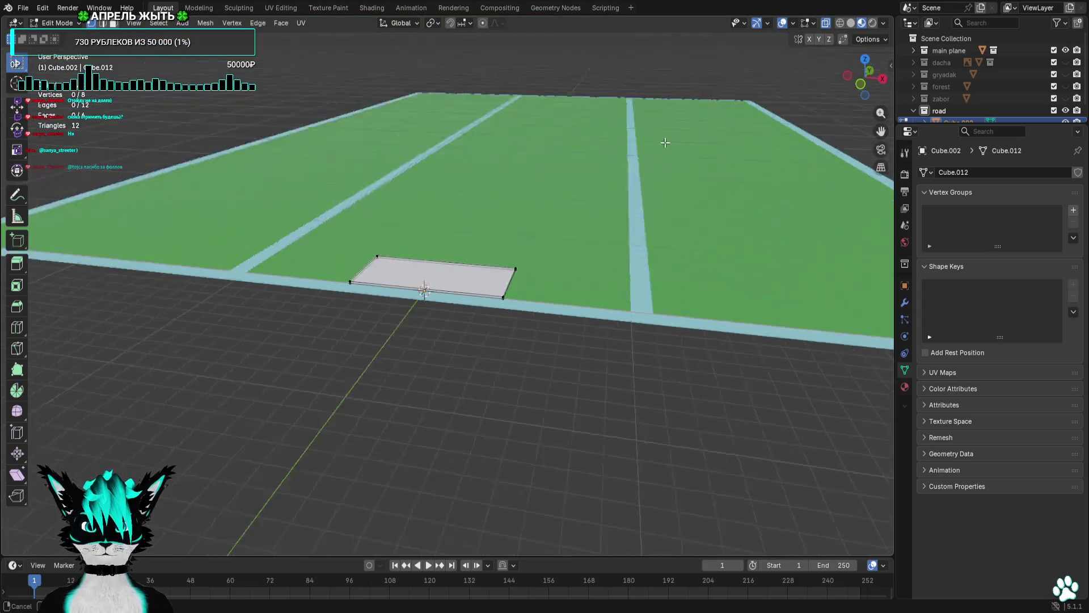
mouse_move(669, 138)
mouse_down()
mouse_move(637, 129)
mouse_move(681, 133)
mouse_move(666, 133)
mouse_move(669, 195)
mouse_move(607, 231)
mouse_move(667, 205)
mouse_up()
click(1065, 50)
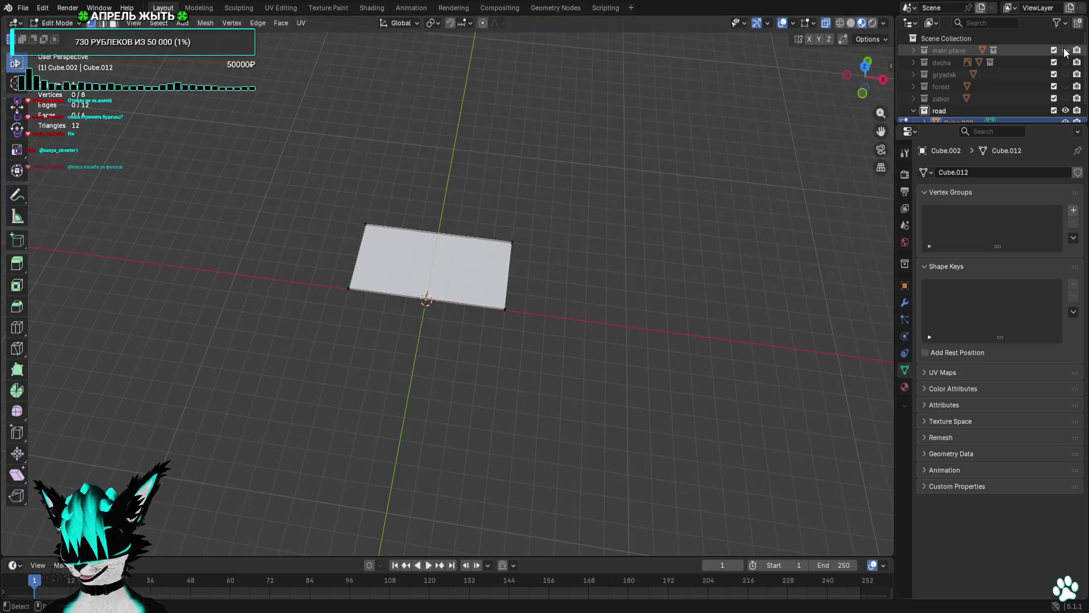
click(865, 66)
drag(615, 180, 255, 263)
Push the slab's top edge out 2 m, then 1 m more, then slightly further.
key(g)
click(257, 221)
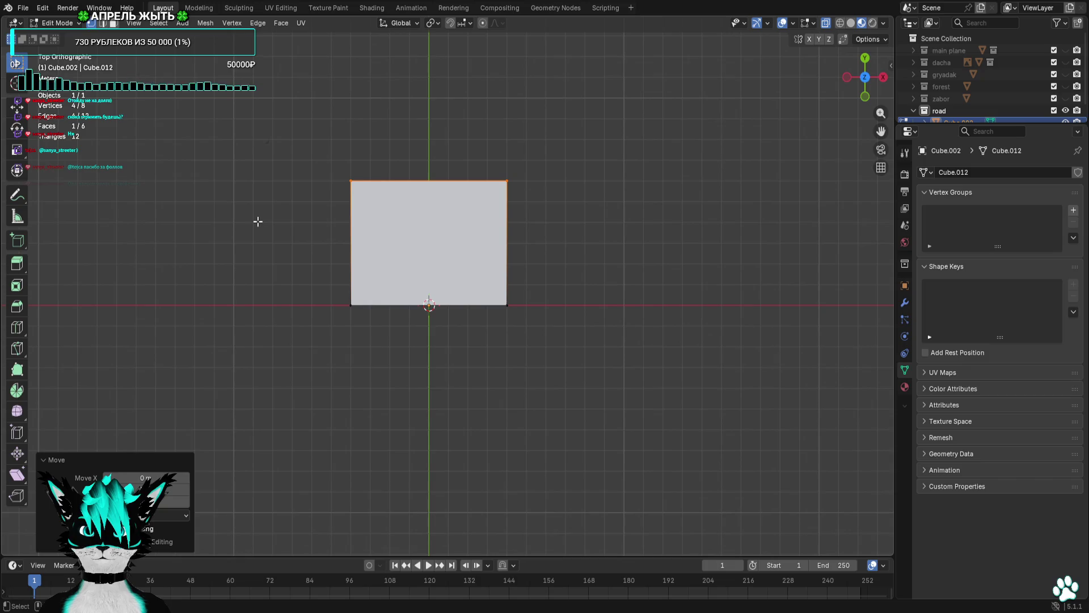
key(g)
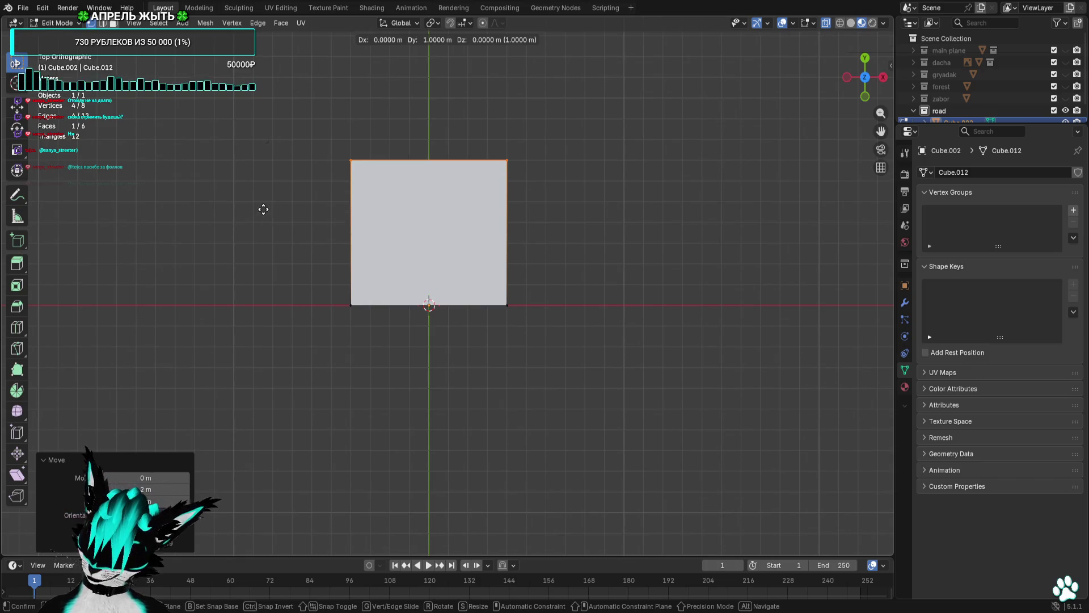
click(263, 209)
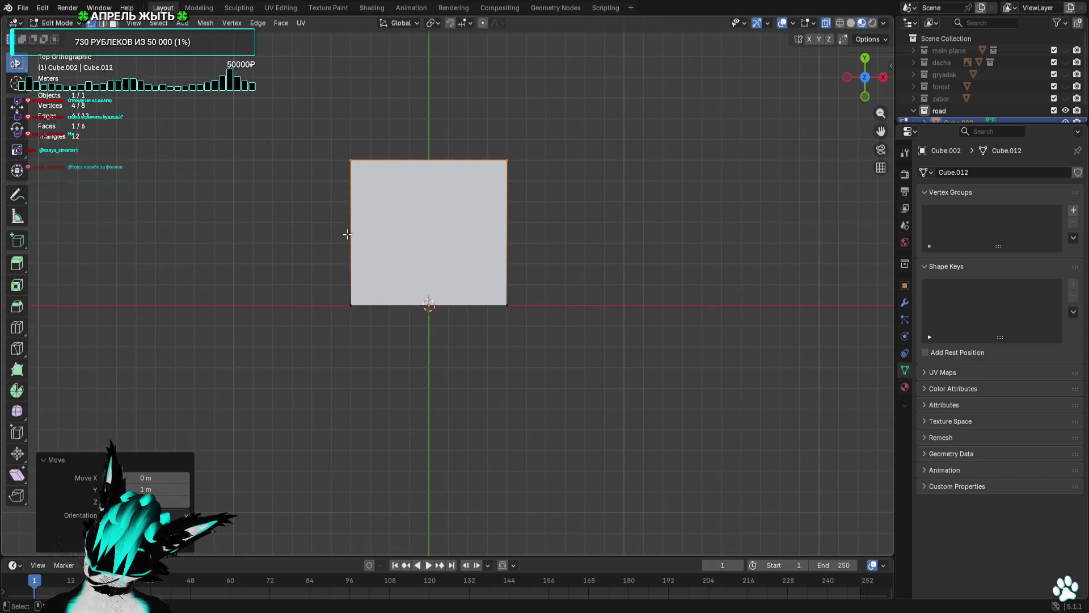
key(g)
click(346, 198)
click(622, 233)
mouse_move(622, 233)
mouse_down()
mouse_move(607, 156)
mouse_move(669, 211)
mouse_up()
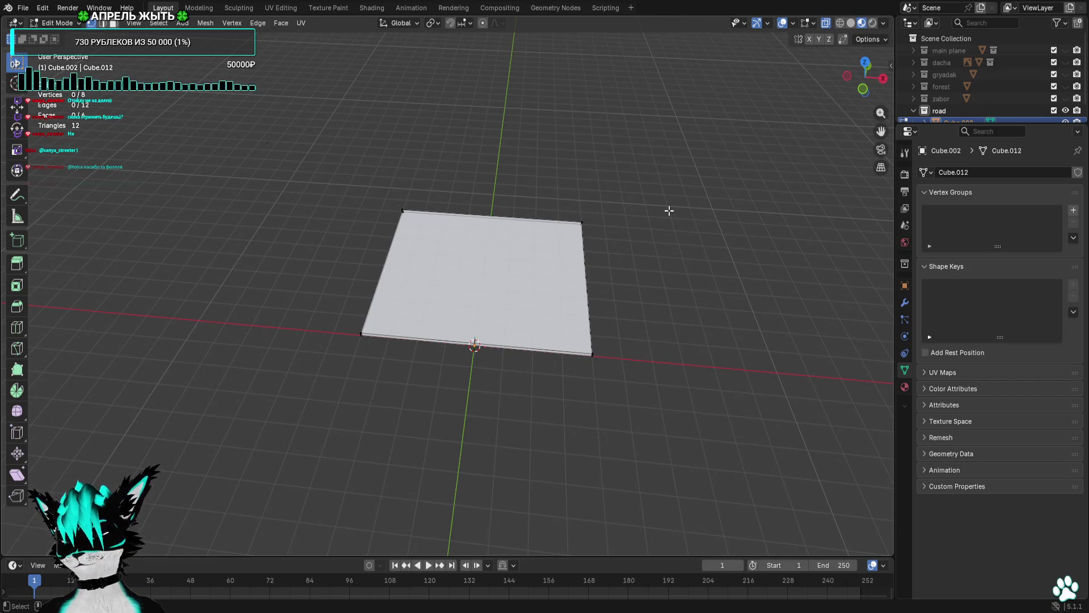
Select the slab's top face in front view and orbit to a perspective view.
click(863, 90)
drag(734, 280, 715, 228)
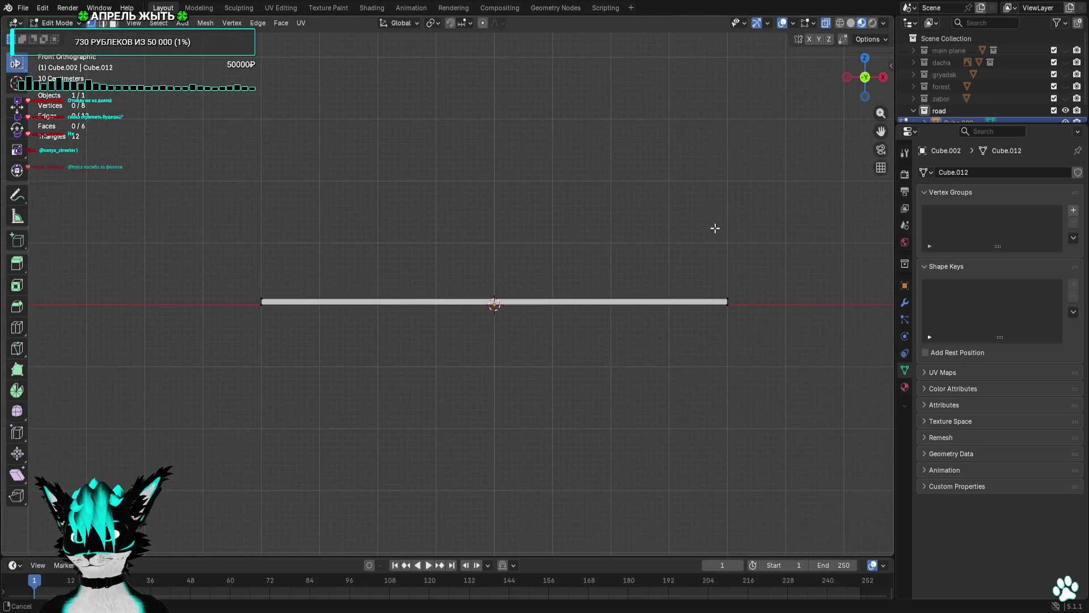
mouse_move(765, 267)
mouse_down()
mouse_move(681, 287)
mouse_move(243, 304)
mouse_up()
scroll(412, 317, right, 3)
scroll(412, 317, up, 10)
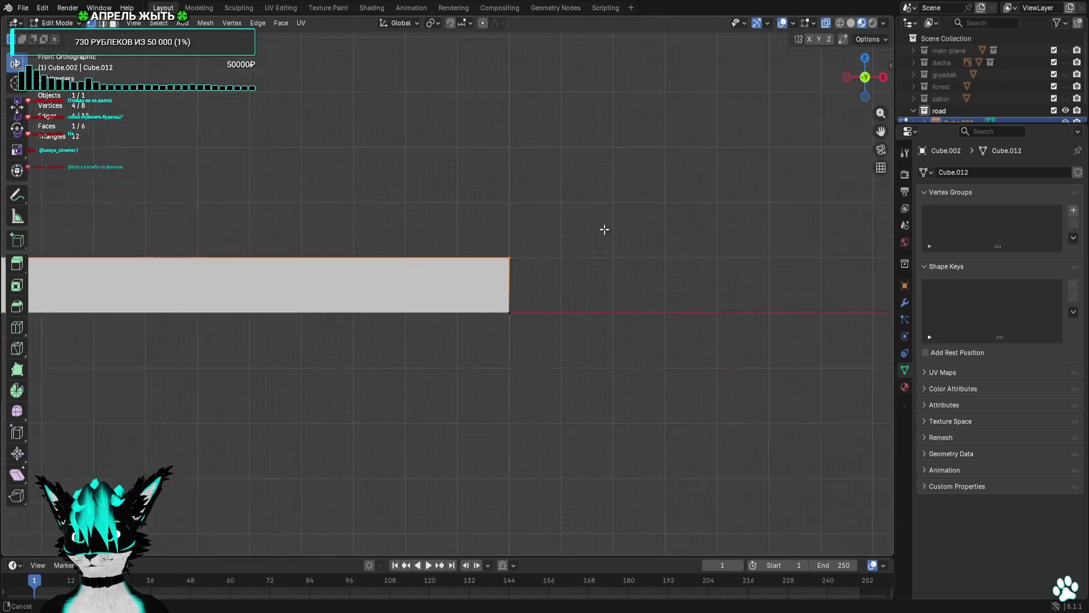
scroll(680, 182, down, 5)
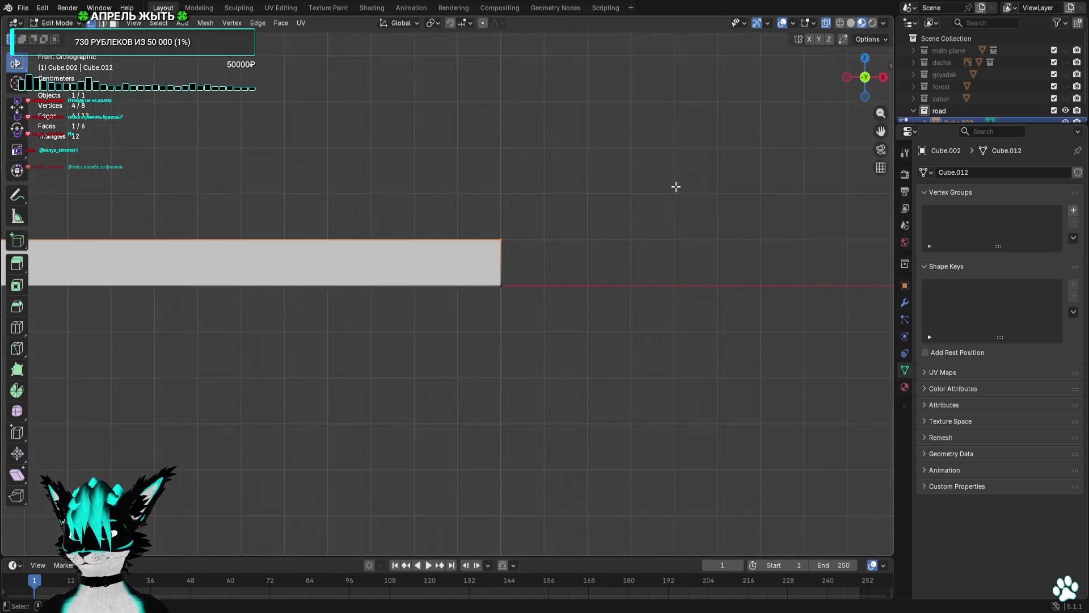
mouse_move(821, 80)
mouse_down()
mouse_move(742, 165)
mouse_move(775, 160)
mouse_up()
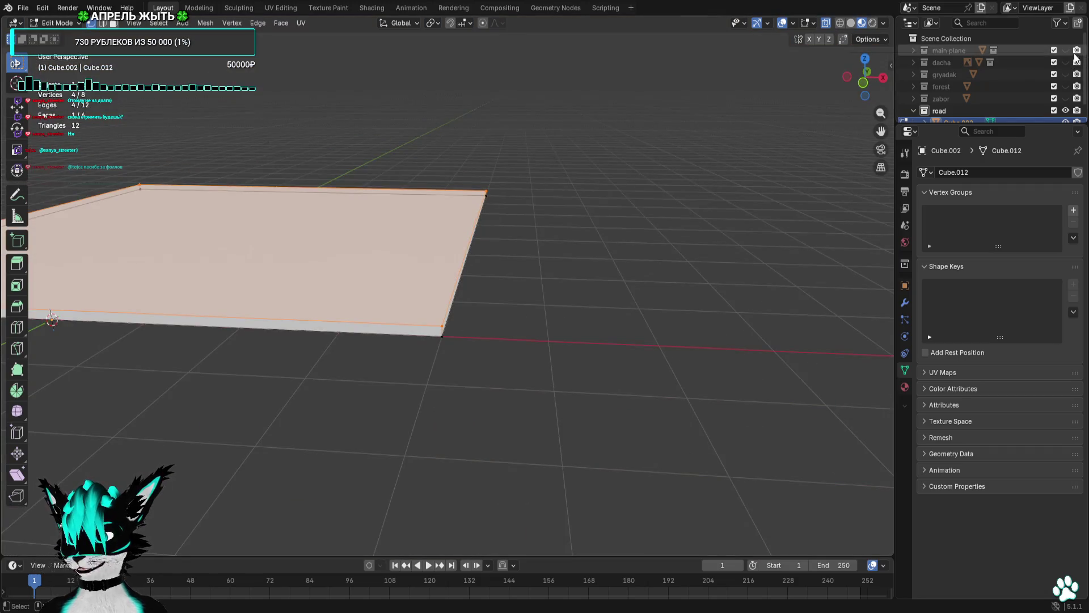
Compare the enlarged slab with the road on the main ground plane.
click(1067, 51)
drag(713, 198, 659, 192)
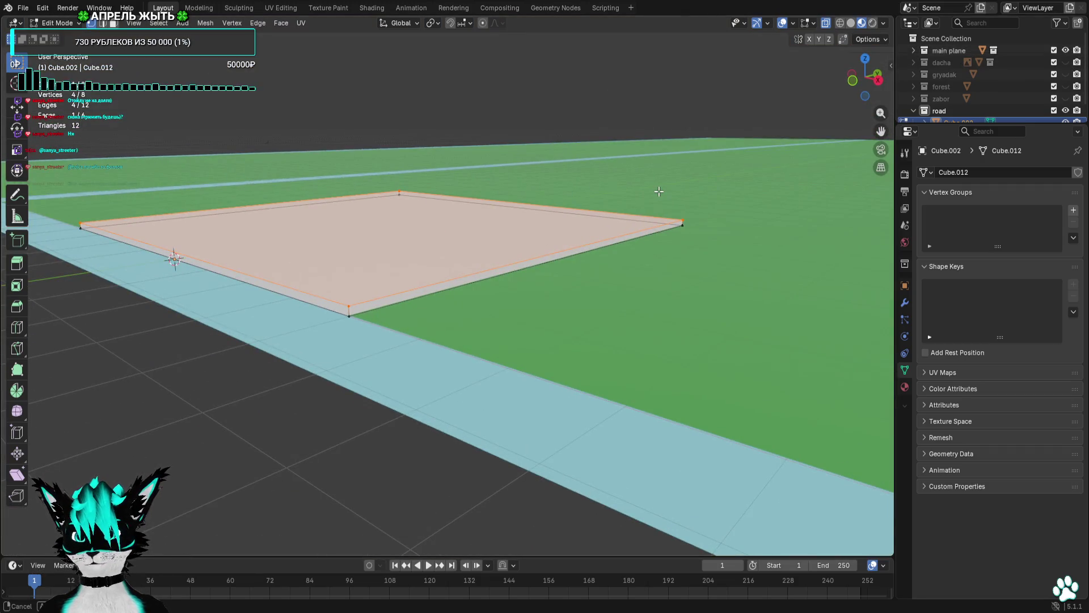
click(1066, 51)
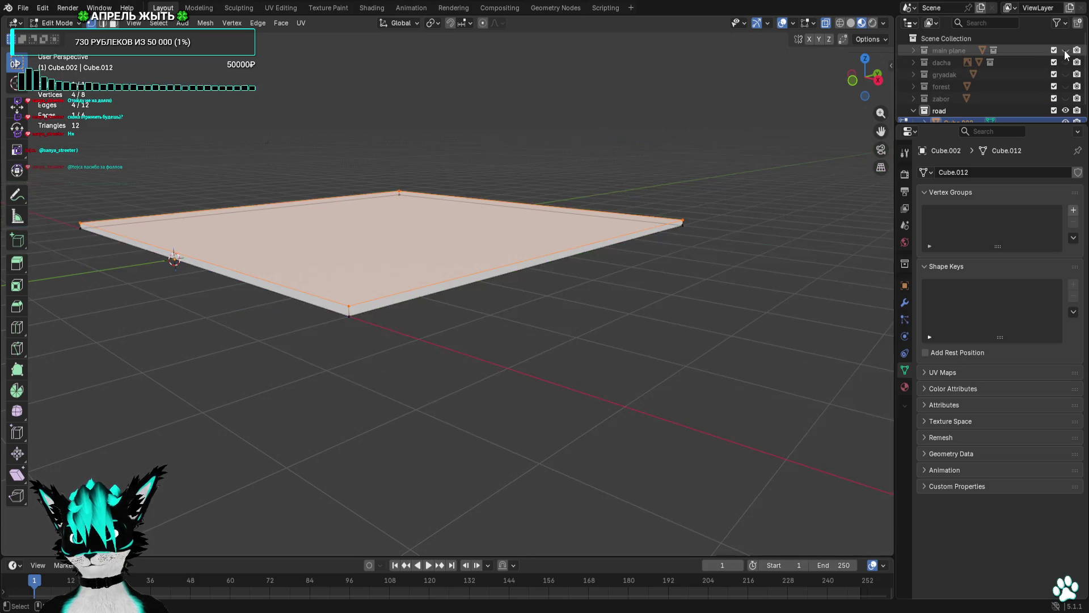
click(1067, 64)
click(1066, 64)
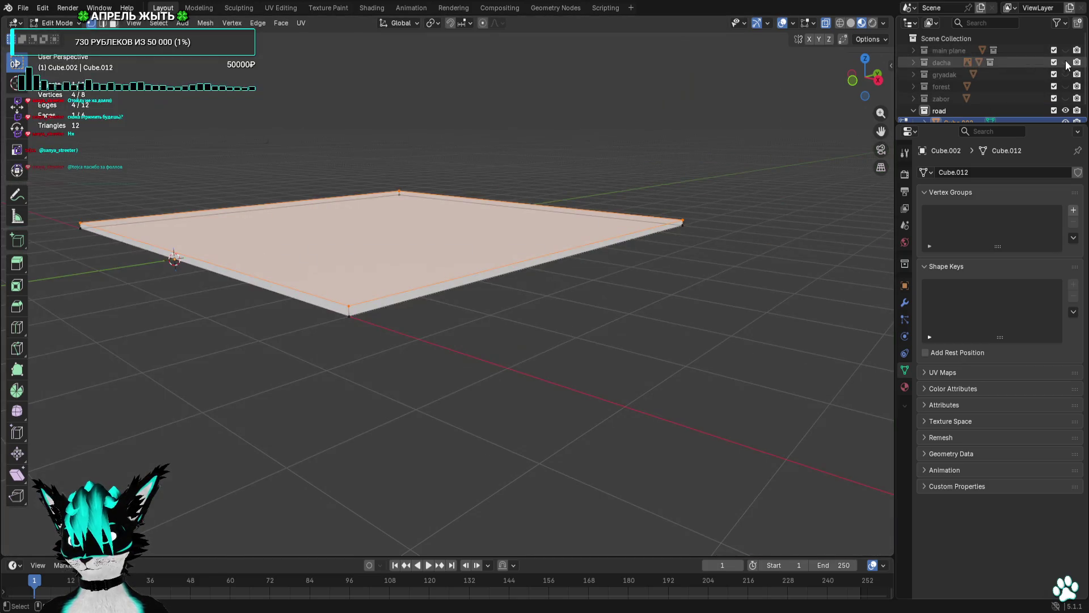
drag(658, 136, 706, 123)
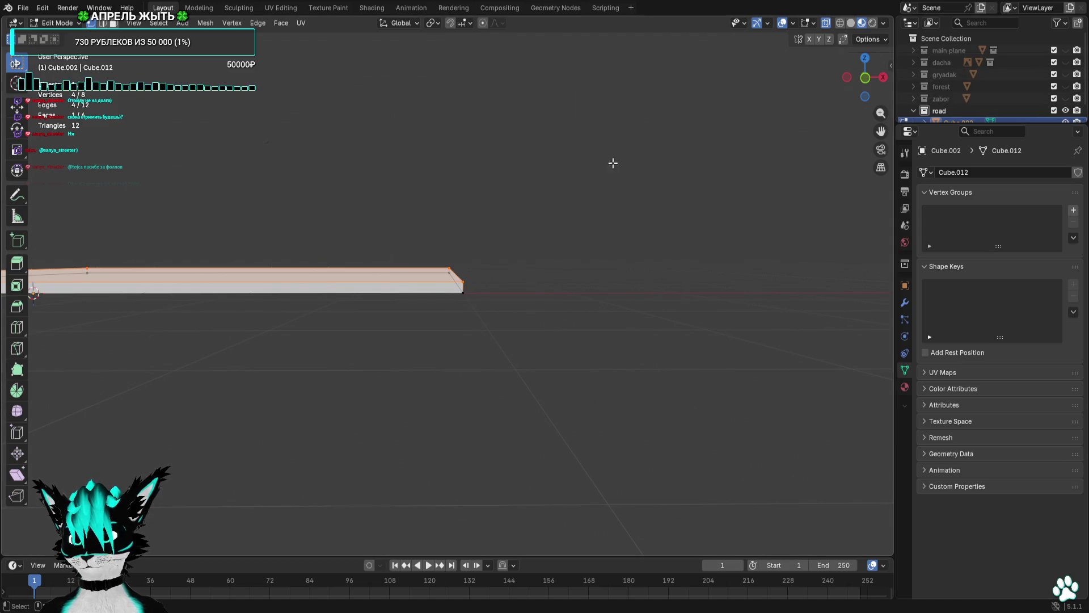
Return to front view centred on the slab, shifted to the left.
click(865, 78)
key(KP_Decimal)
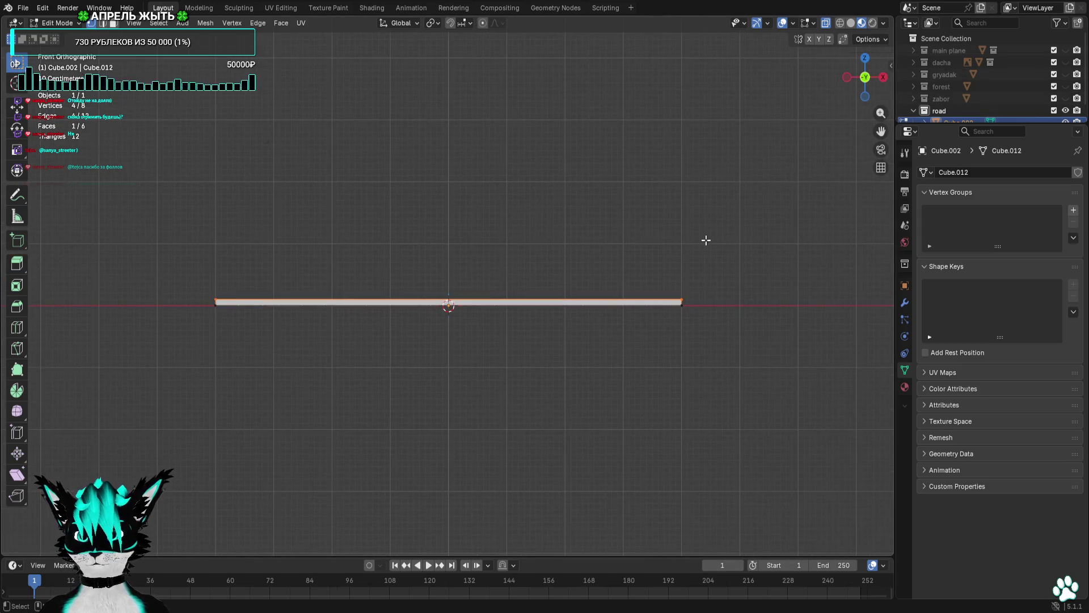
scroll(705, 238, up, 1)
drag(705, 238, 458, 236)
scroll(573, 286, up, 4)
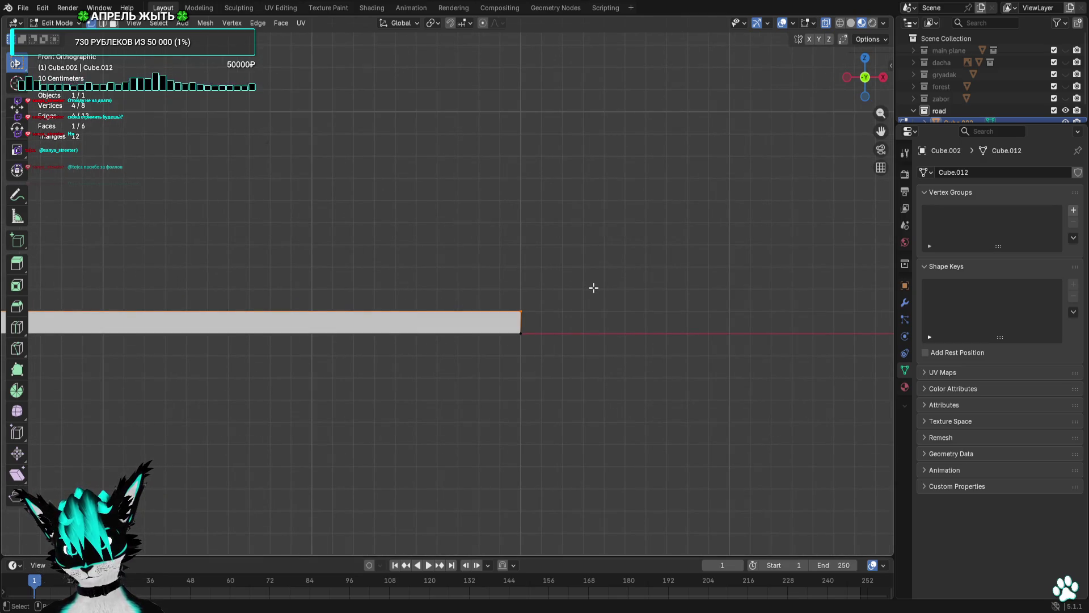
Try extruding the slab's top face twice, then undo both extrusions.
key(s)
key(Escape)
key(e)
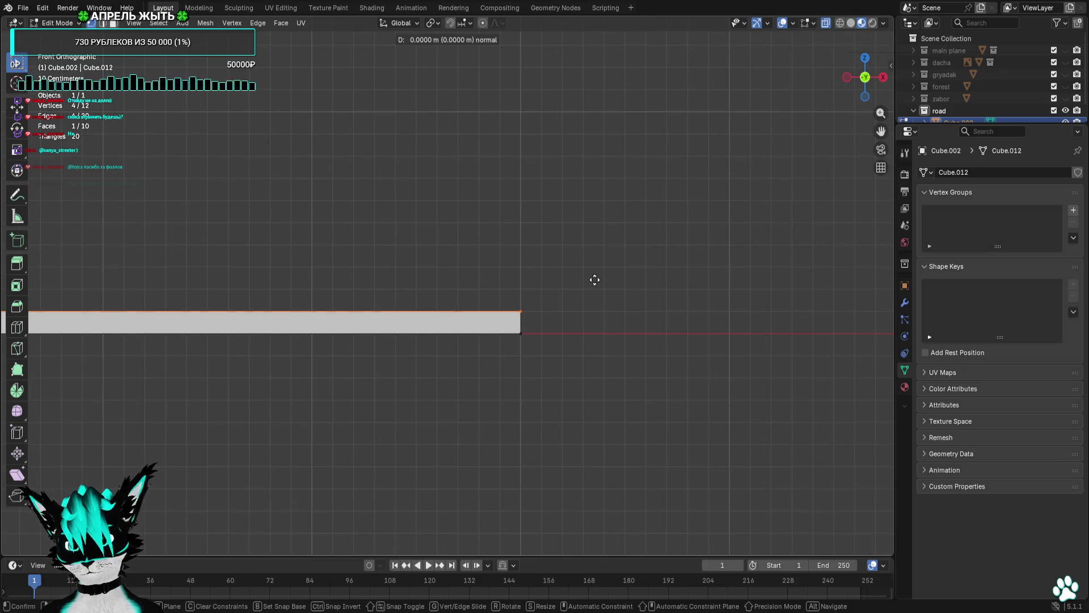
click(592, 266)
key(e)
click(594, 289)
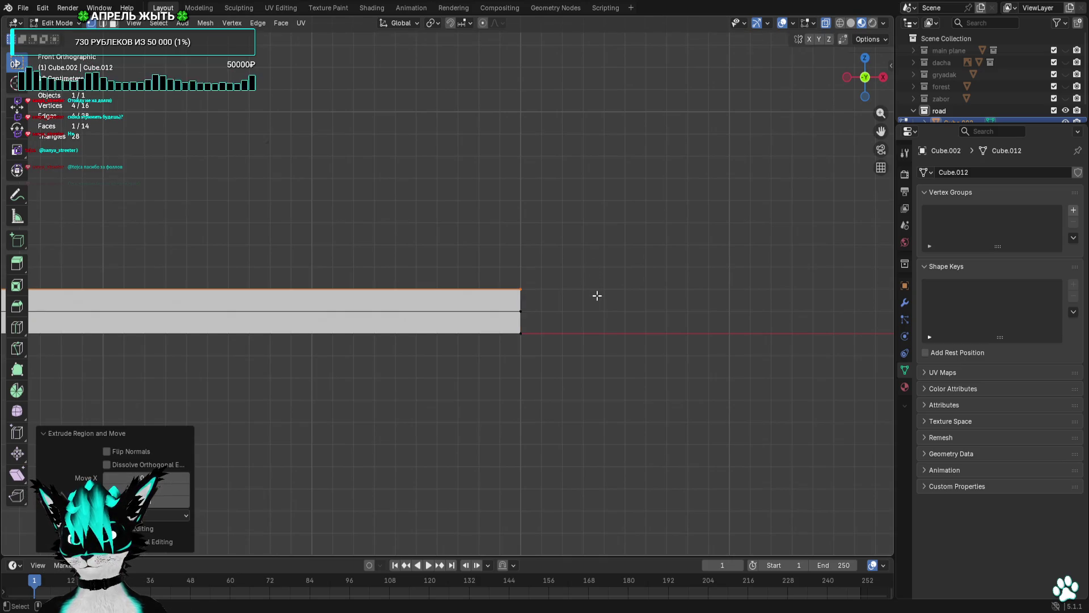
key(ctrl+z)
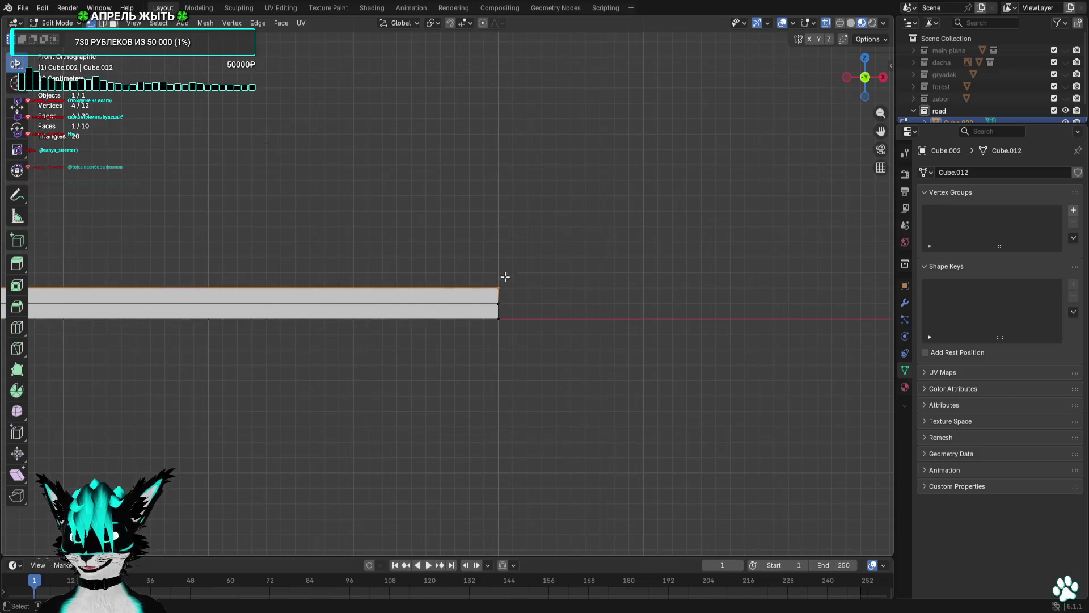
key(ctrl+z)
Shorten the slab into a strip by pulling its right-end vertices left.
drag(358, 251, 656, 253)
drag(857, 270, 792, 310)
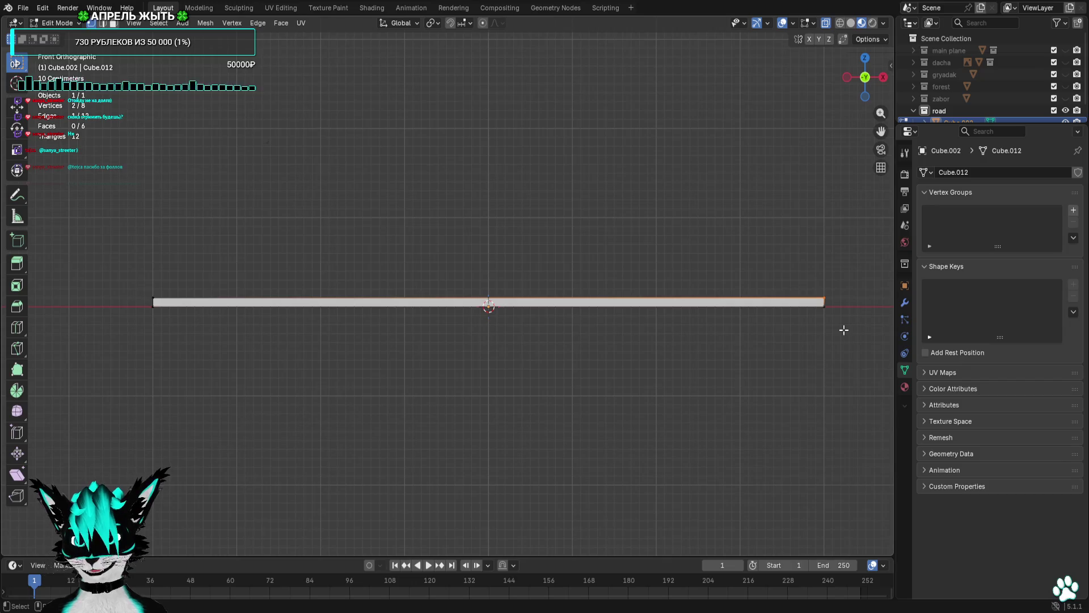
key(g)
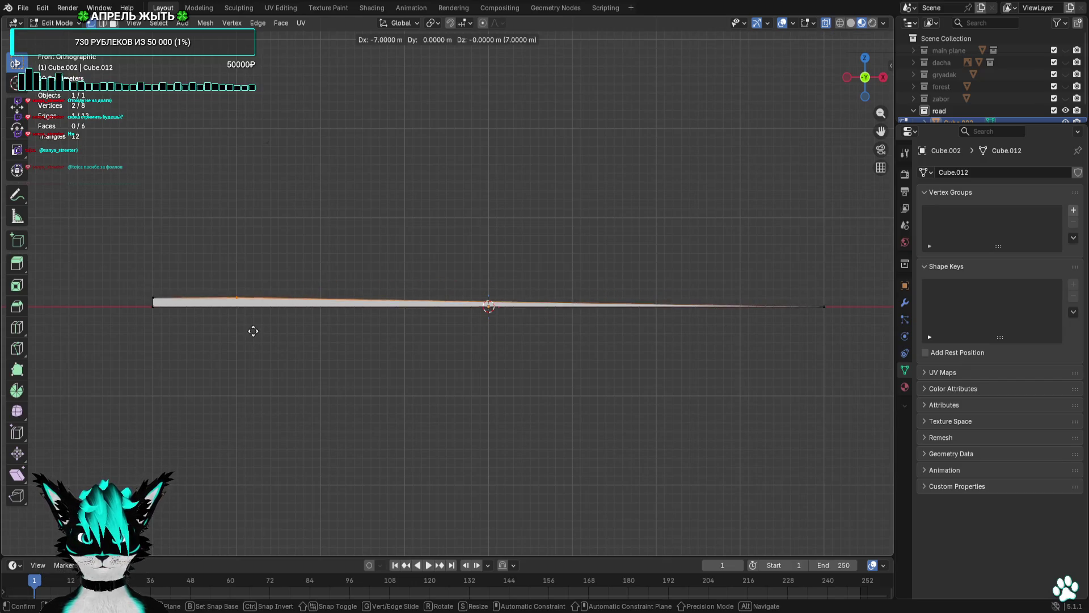
click(253, 331)
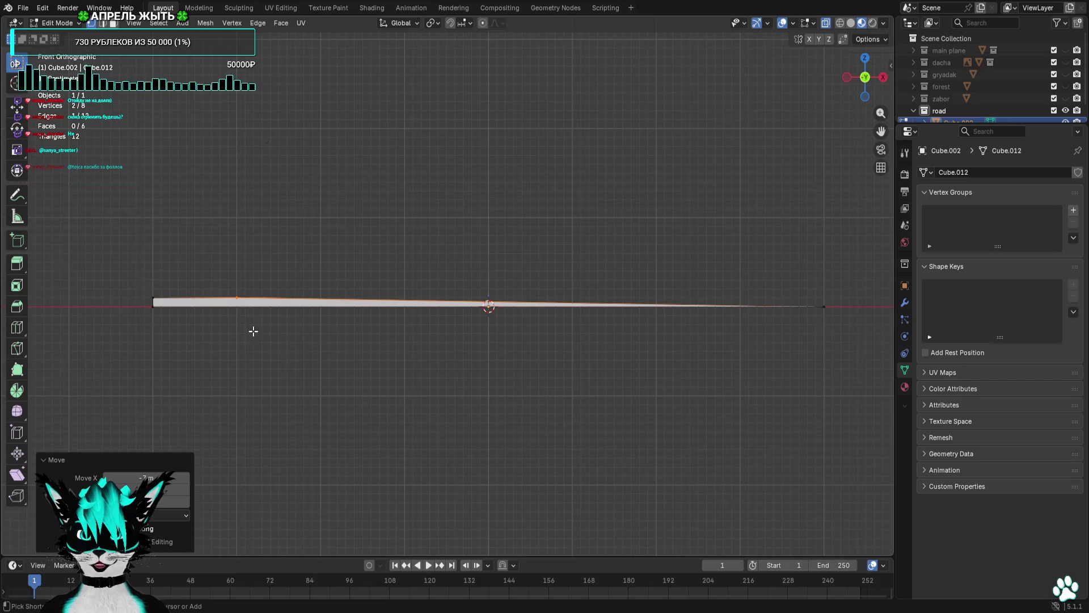
key(g)
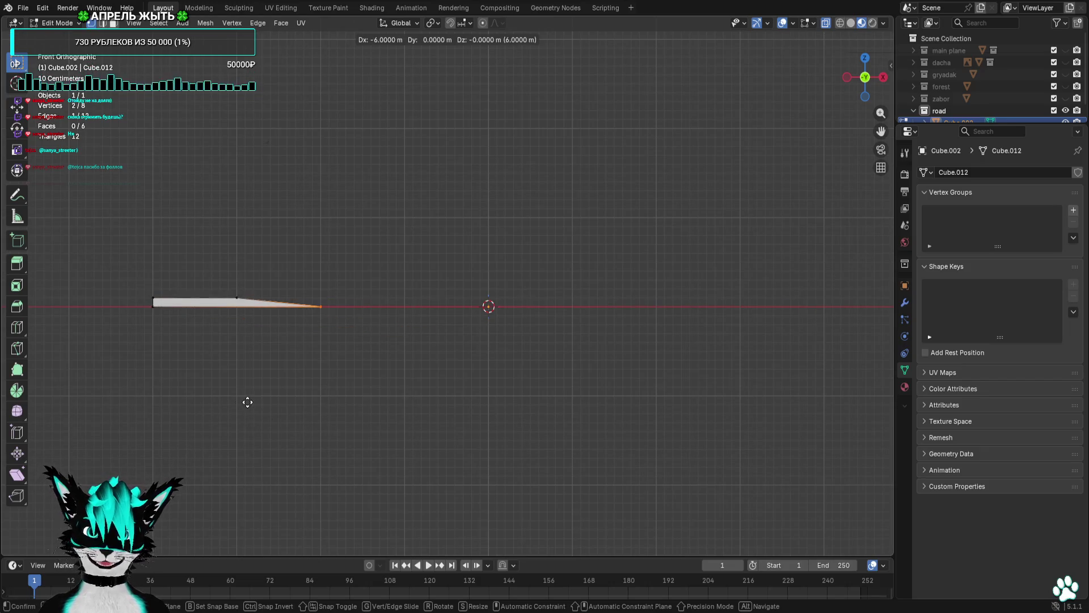
click(180, 399)
drag(333, 265, 157, 318)
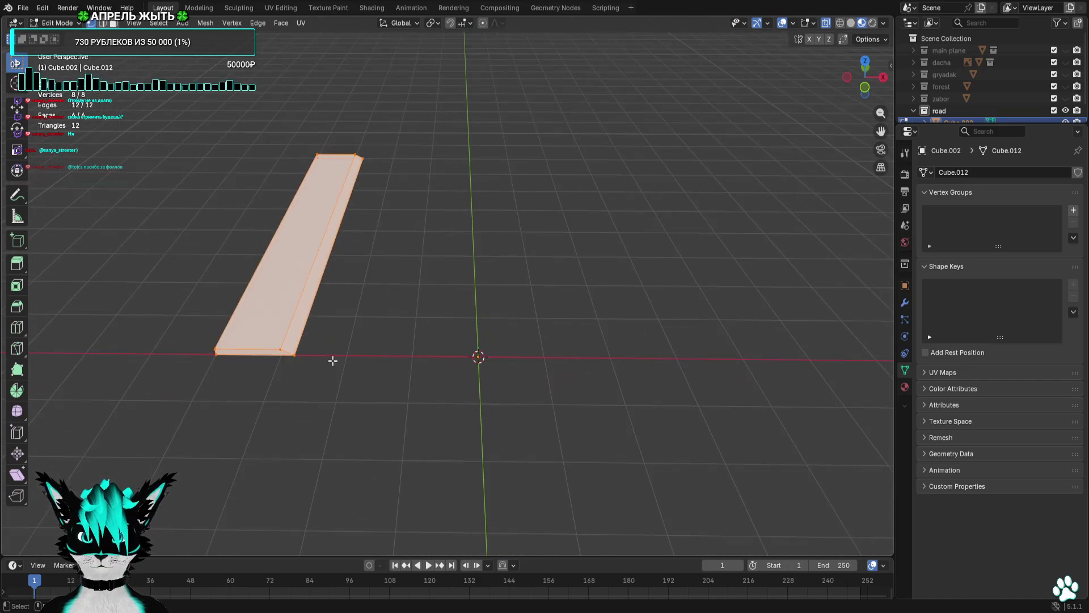
click(332, 361)
In Front view, raise the strip's bottom face 0.05 m to make it thin.
click(865, 88)
click(865, 59)
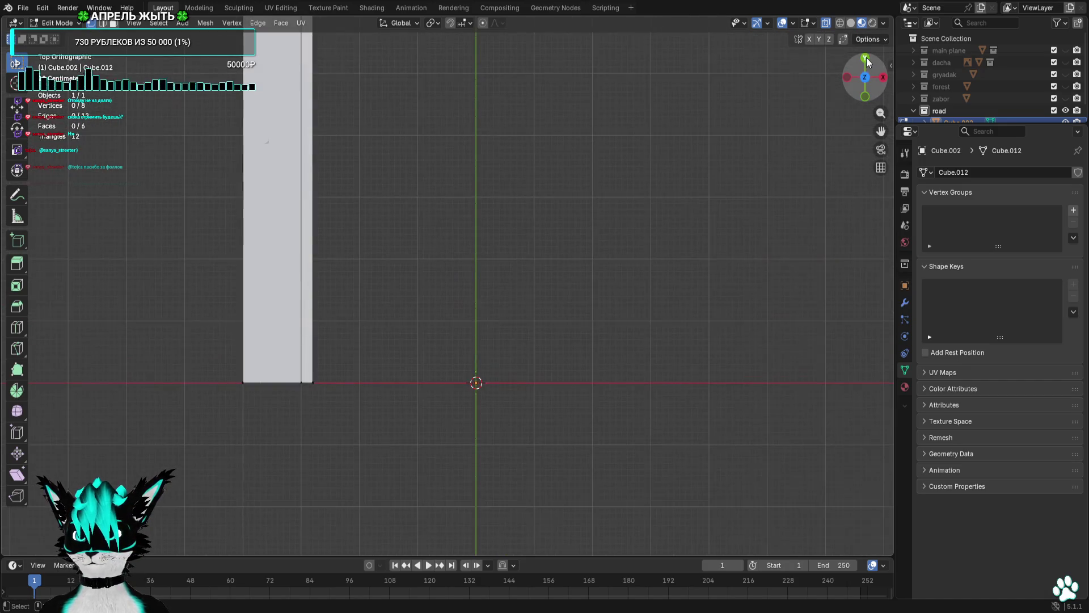
click(865, 96)
scroll(319, 301, up, 5)
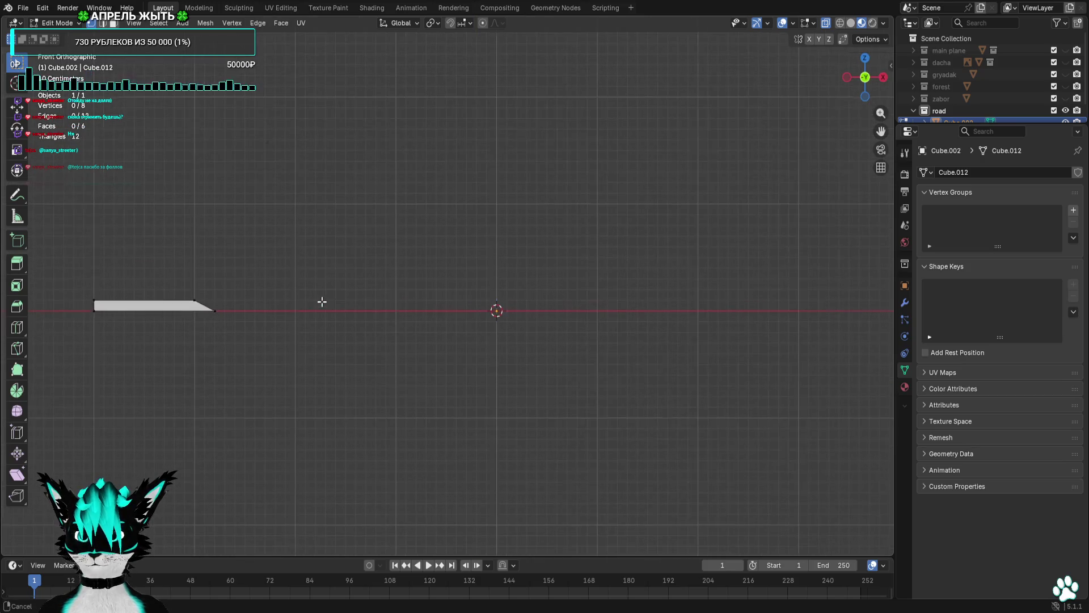
mouse_move(517, 322)
mouse_down()
mouse_move(264, 374)
mouse_move(503, 290)
mouse_up()
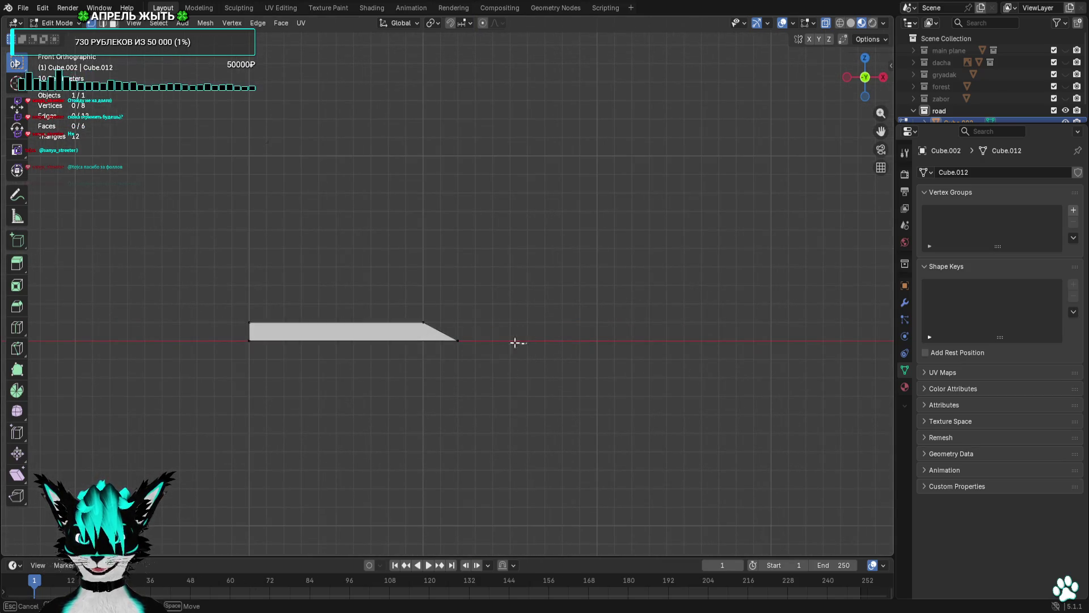
mouse_move(515, 343)
mouse_down()
mouse_move(176, 359)
mouse_move(165, 338)
mouse_up()
scroll(631, 368, up, 3)
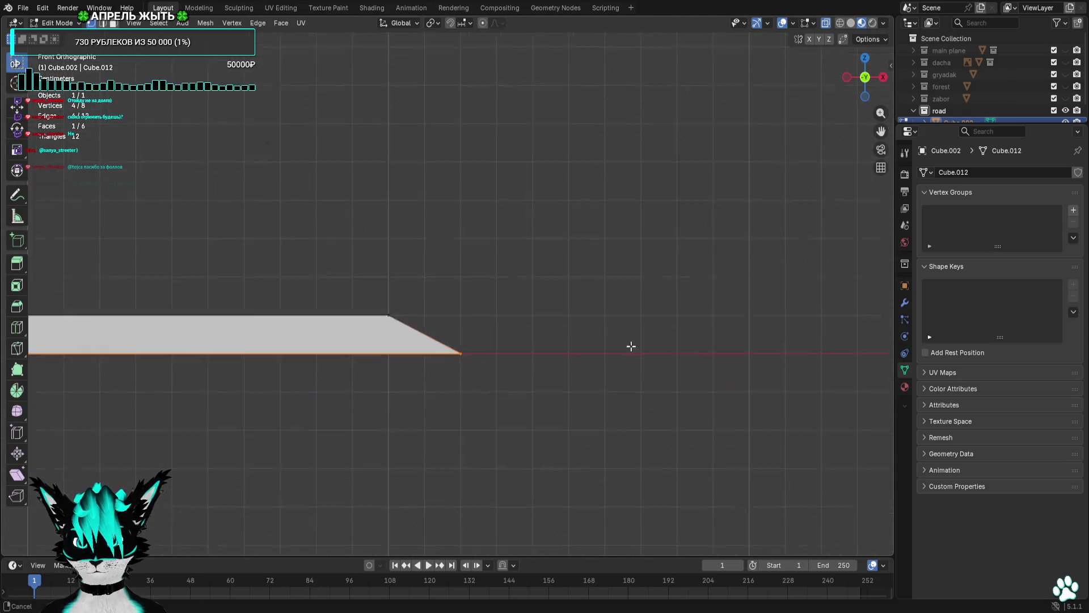
scroll(631, 346, up, 2)
key(g)
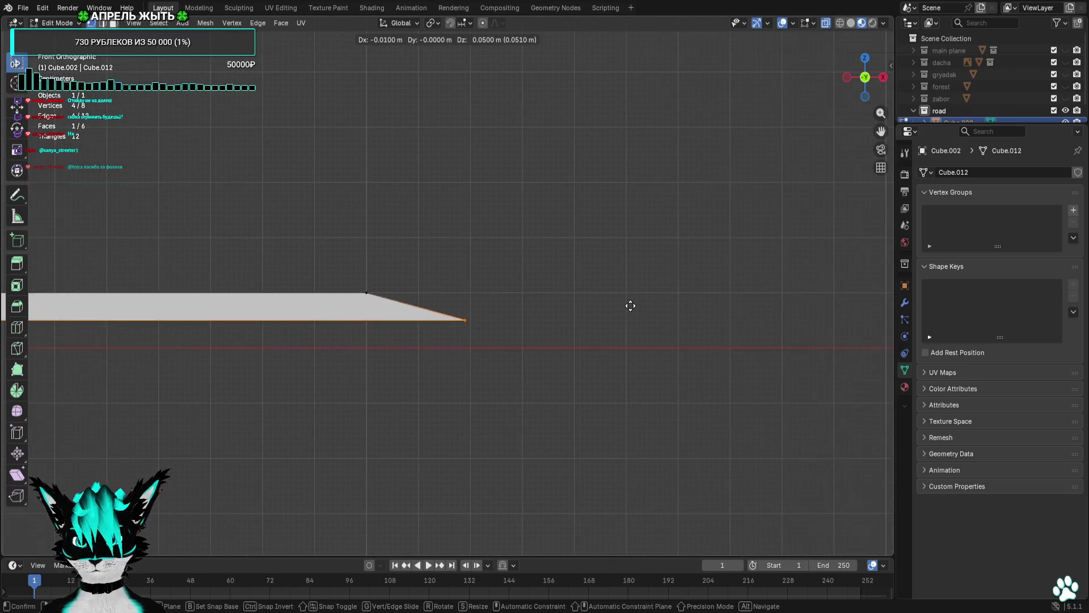
click(633, 306)
scroll(634, 308, down, 3)
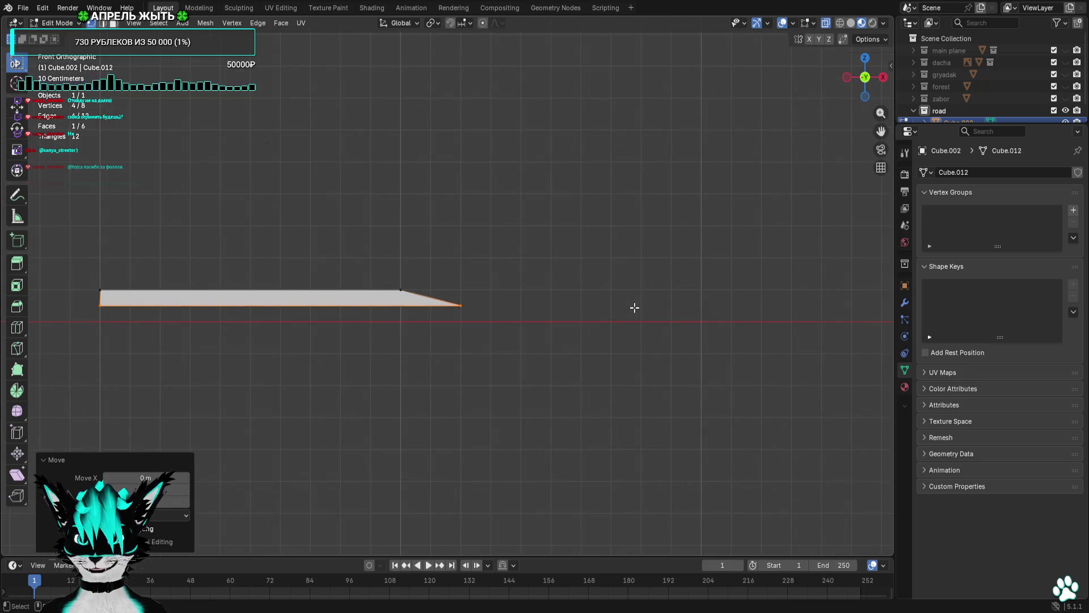
drag(621, 218, 283, 375)
scroll(502, 370, down, 4)
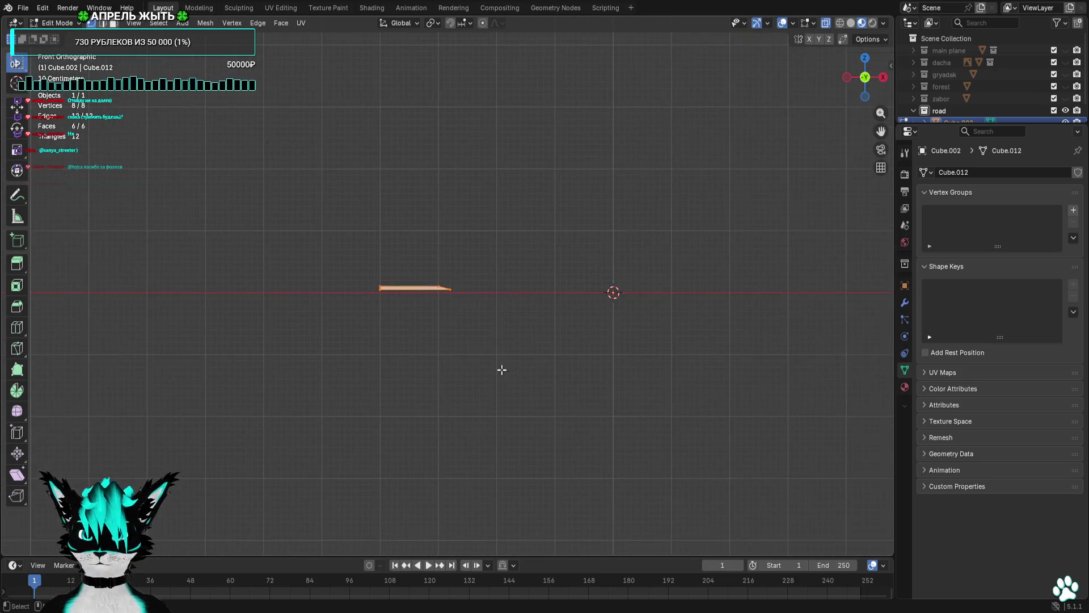
Duplicate the strip to the right of the origin and rotate the copy 180 degrees.
scroll(503, 364, right, 5)
key(shift+d)
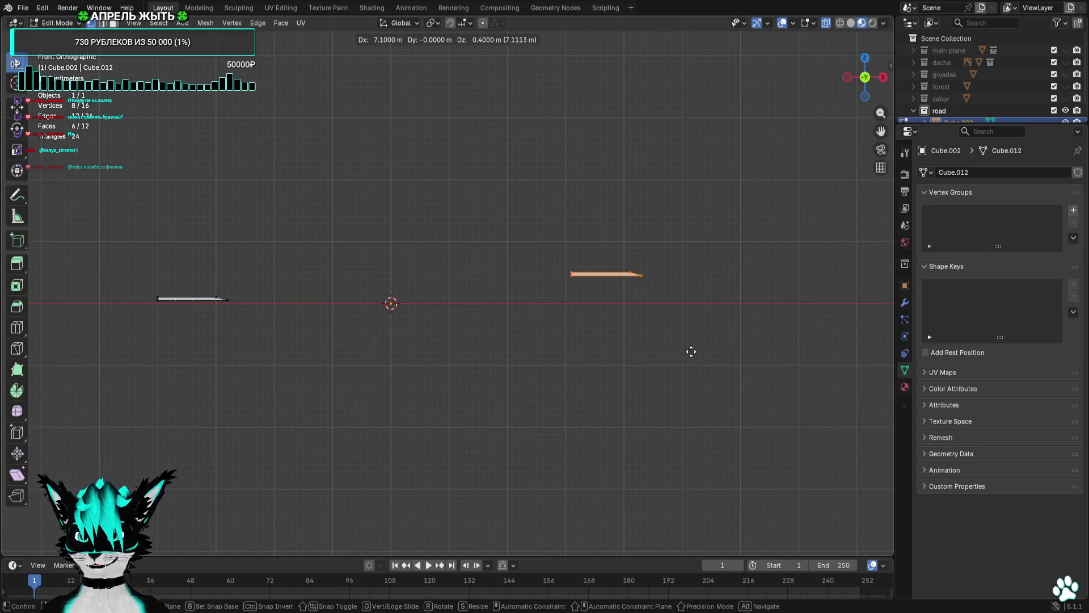
click(742, 370)
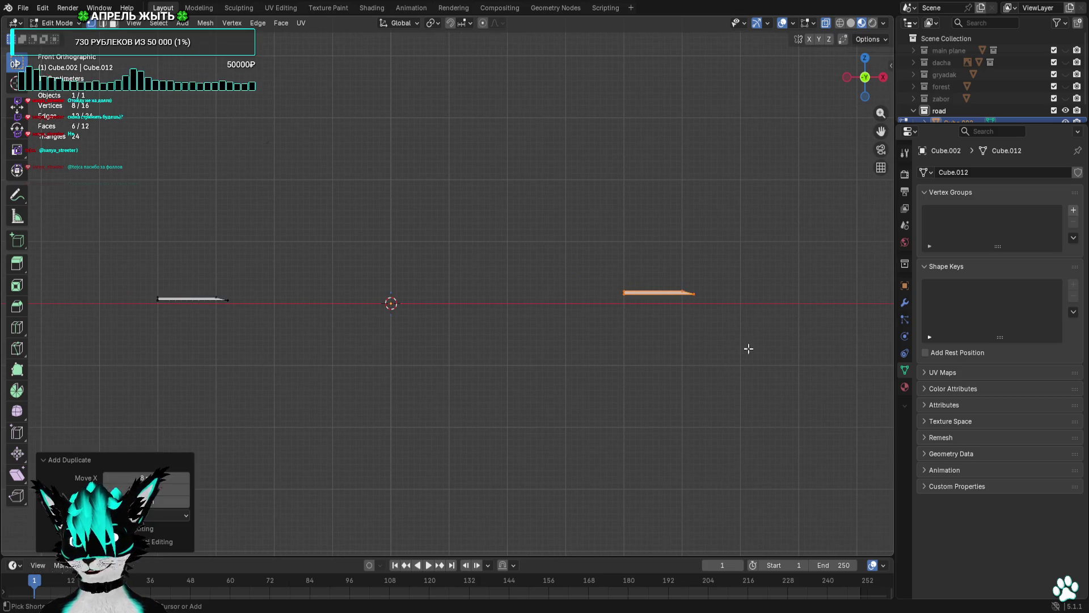
click(864, 58)
click(651, 129)
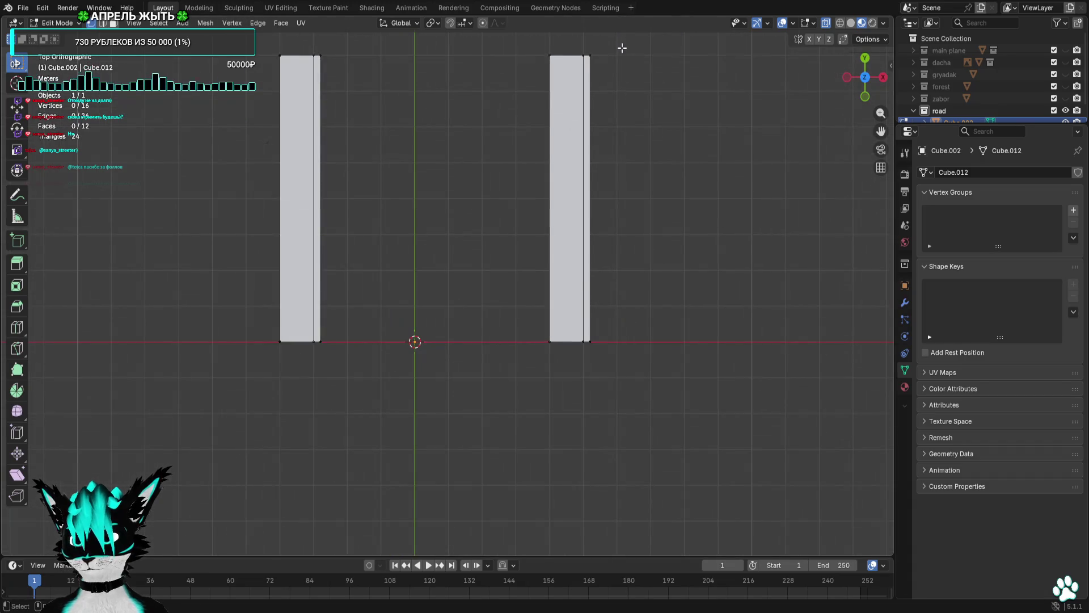
drag(623, 48, 486, 431)
key(r)
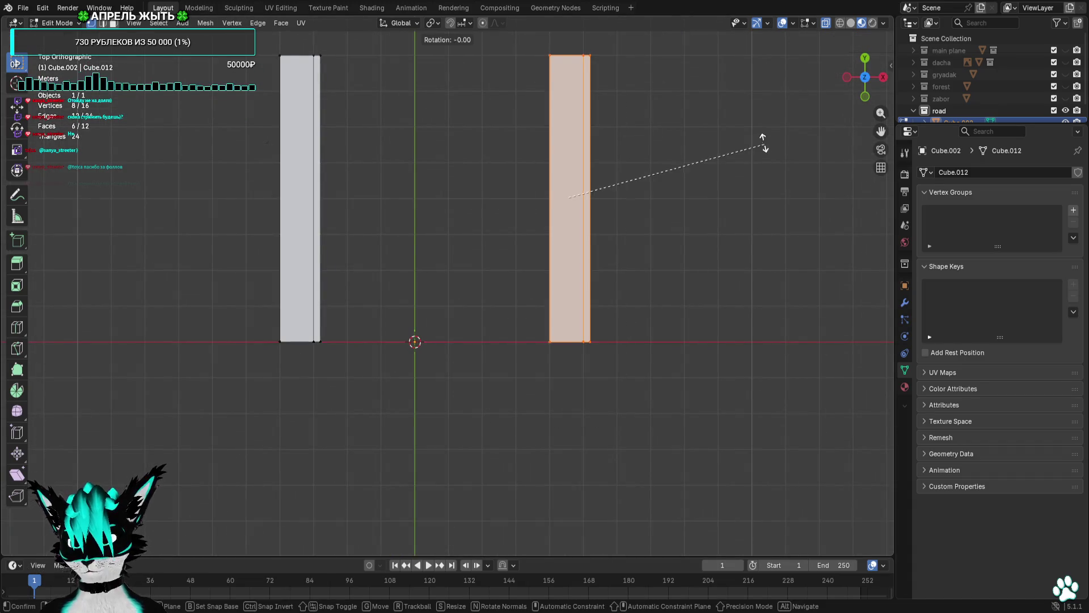
click(393, 244)
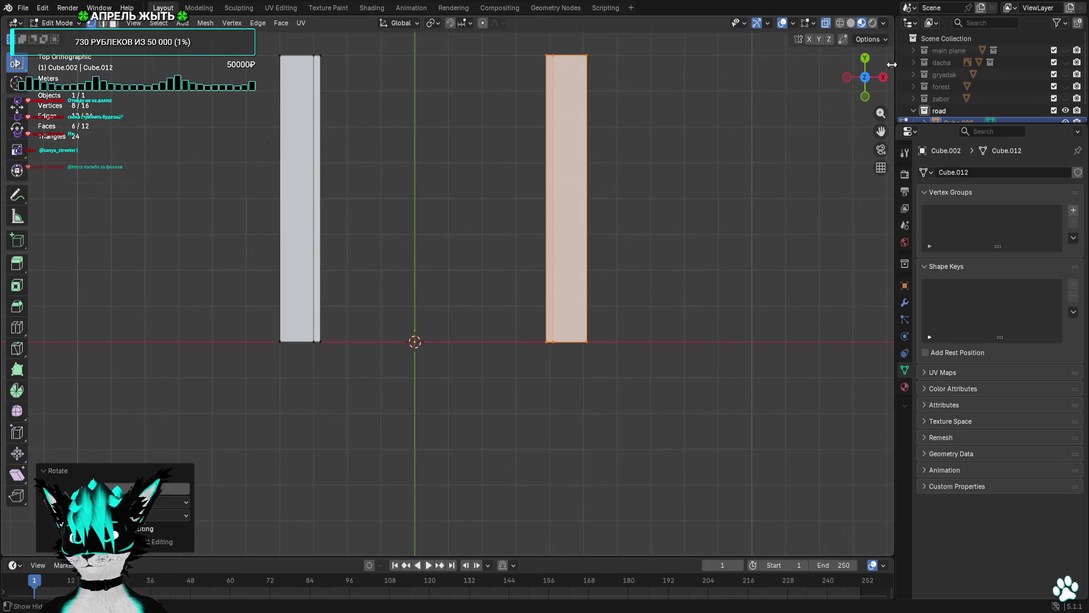
In Front view, nudge the copy 0.1 m left and lower it onto the ground line.
click(865, 96)
scroll(635, 224, up, 10)
key(g)
click(577, 207)
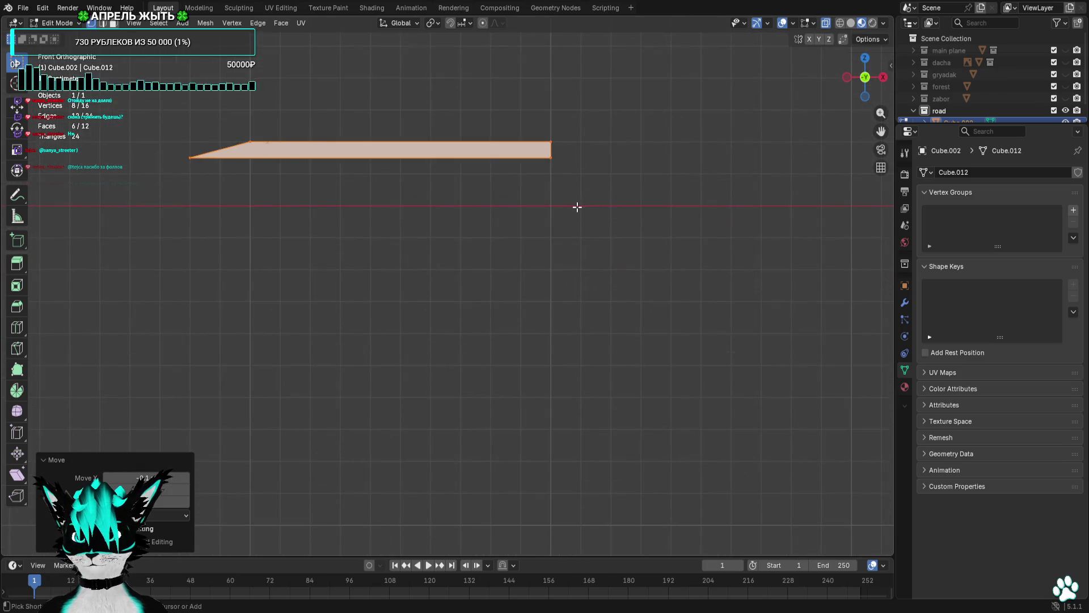
scroll(569, 197, down, 3)
mouse_move(426, 239)
mouse_down()
mouse_move(522, 233)
mouse_move(861, 94)
mouse_up()
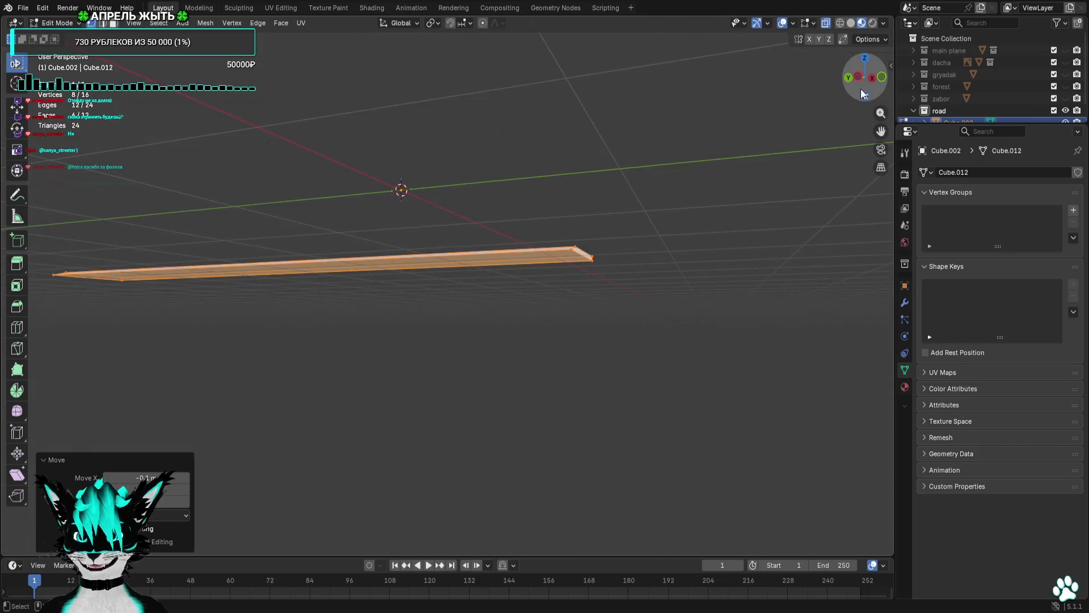
click(883, 77)
scroll(557, 195, up, 5)
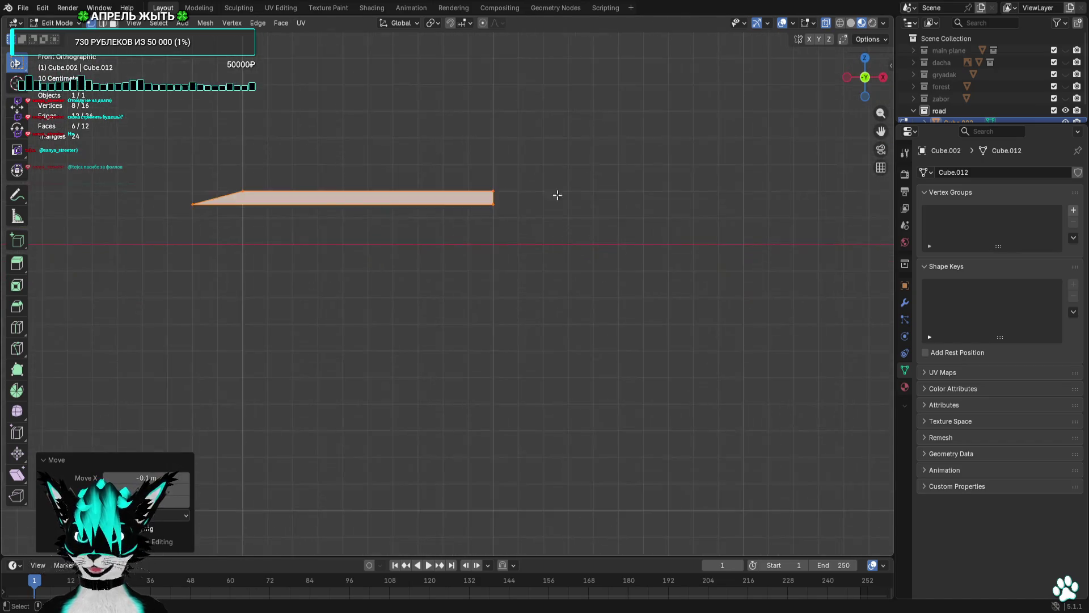
key(g)
click(557, 231)
scroll(556, 231, down, 5)
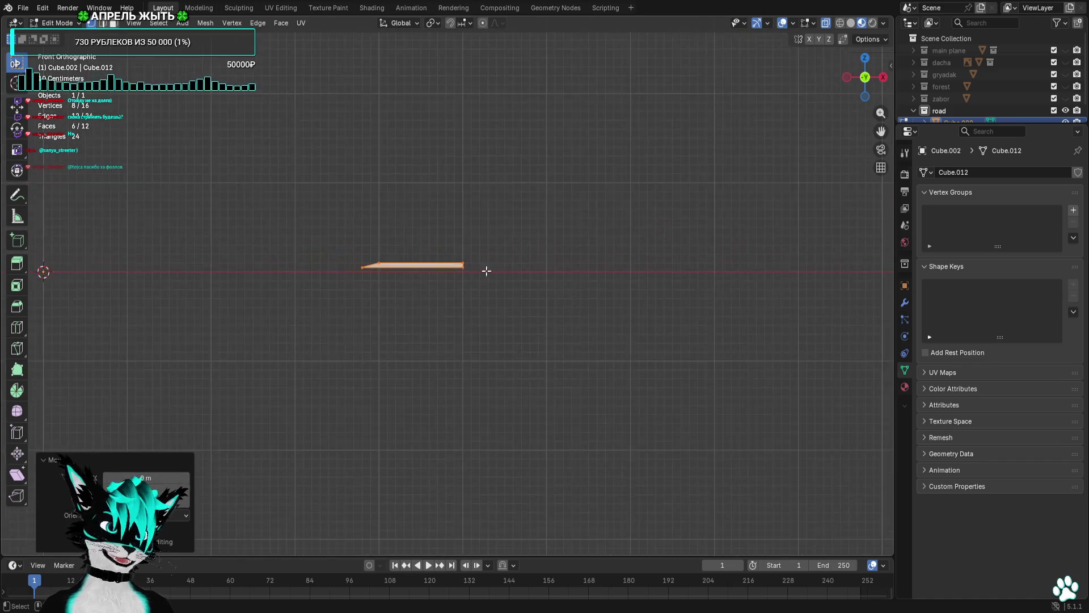
Duplicate a strip to the centre and lower it into place.
click(626, 259)
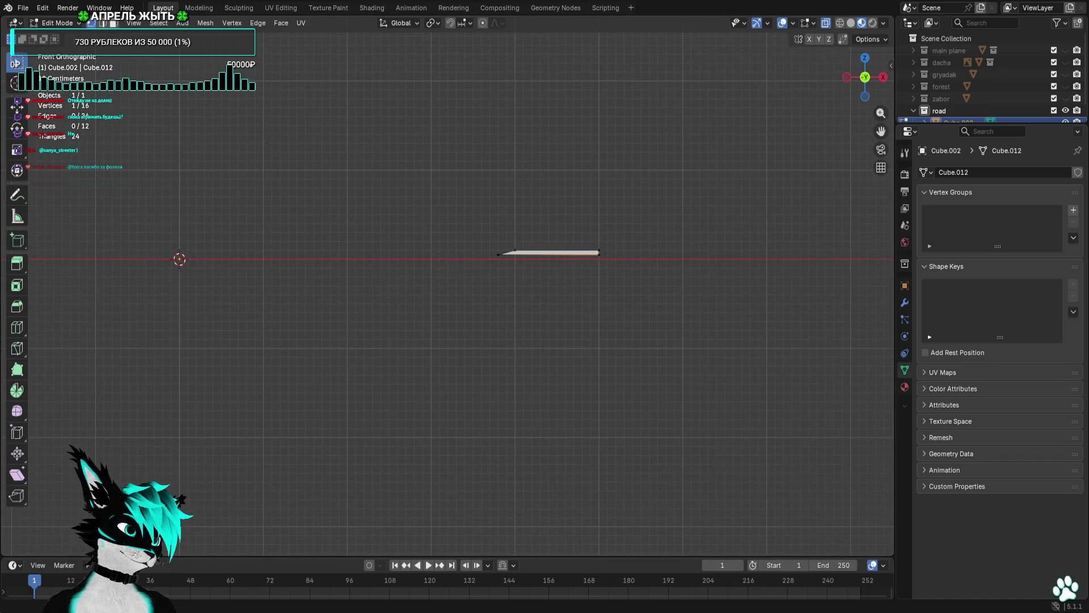
key(Home)
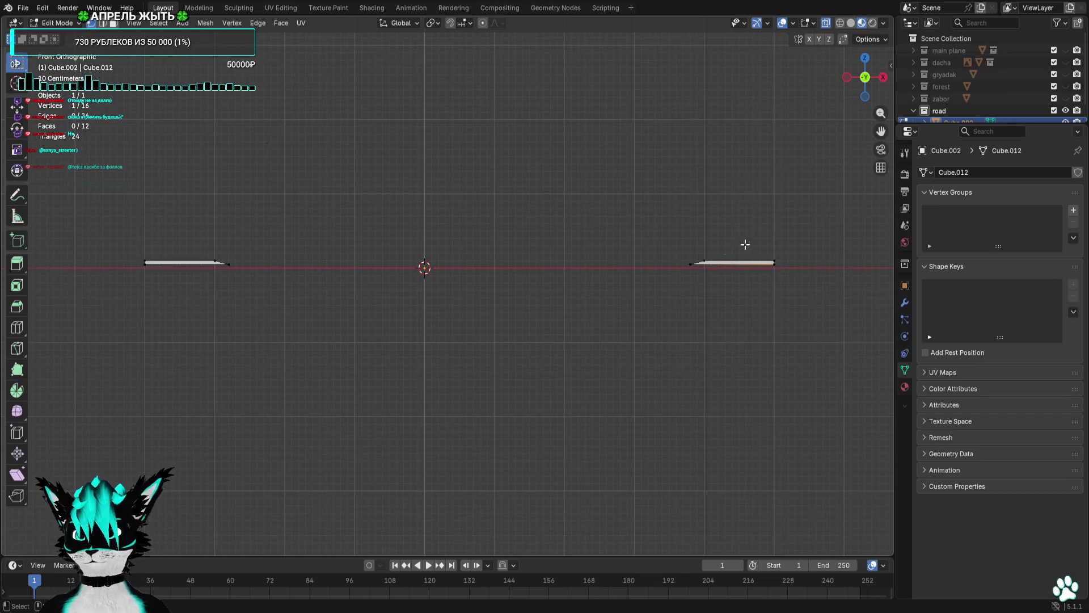
key(shift+d)
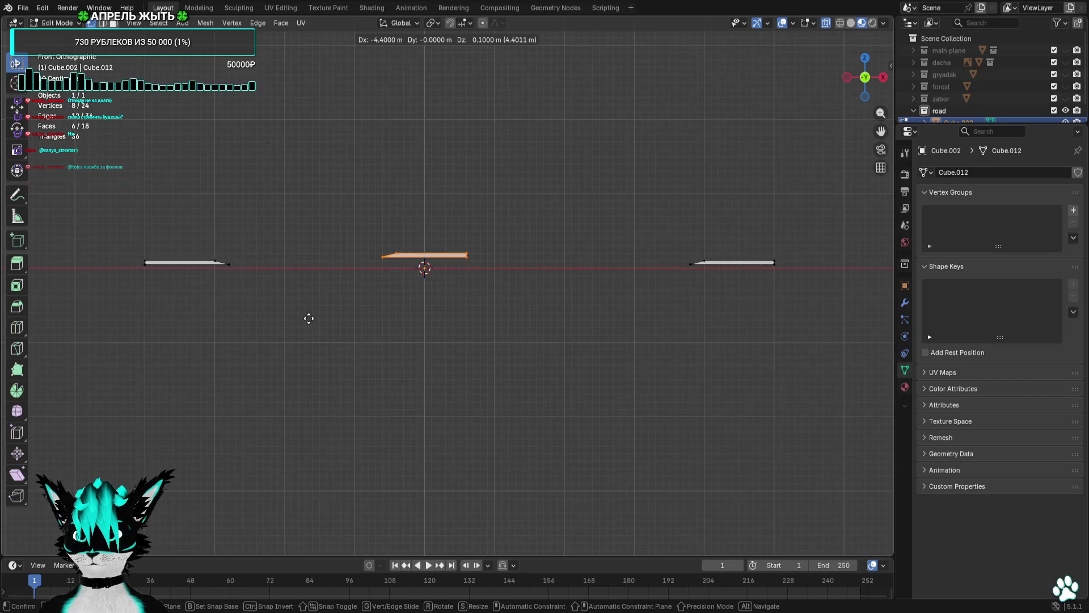
click(309, 318)
scroll(344, 280, up, 5)
scroll(397, 341, up, 2)
key(g)
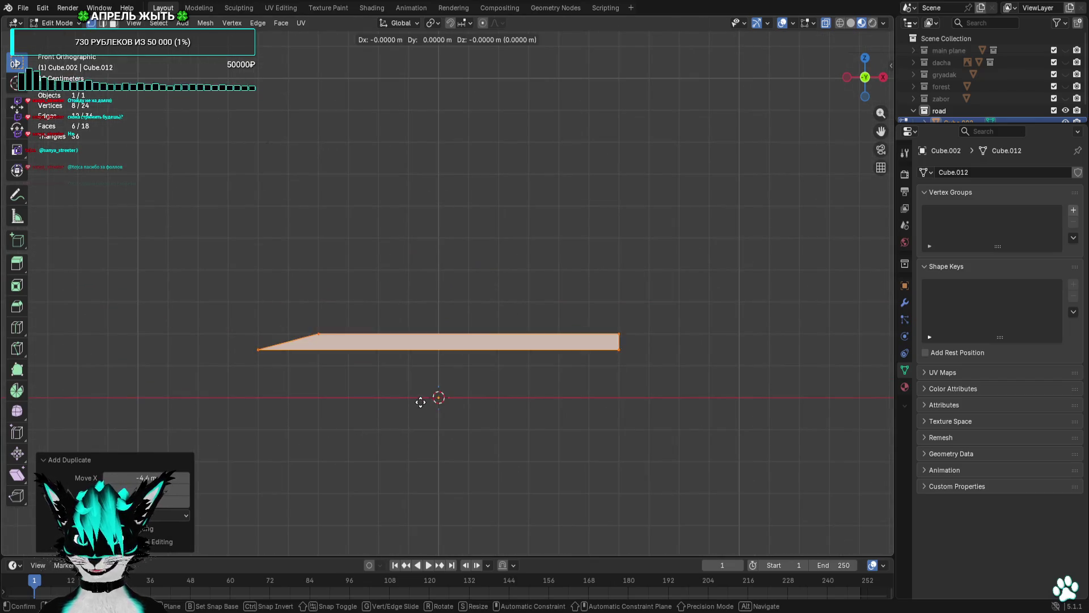
click(422, 407)
Slant both ends of the middle strip by moving its top corners inward.
mouse_move(328, 335)
mouse_down()
mouse_move(294, 377)
mouse_move(244, 391)
mouse_move(265, 369)
mouse_up()
key(g)
click(236, 379)
key(g)
click(335, 372)
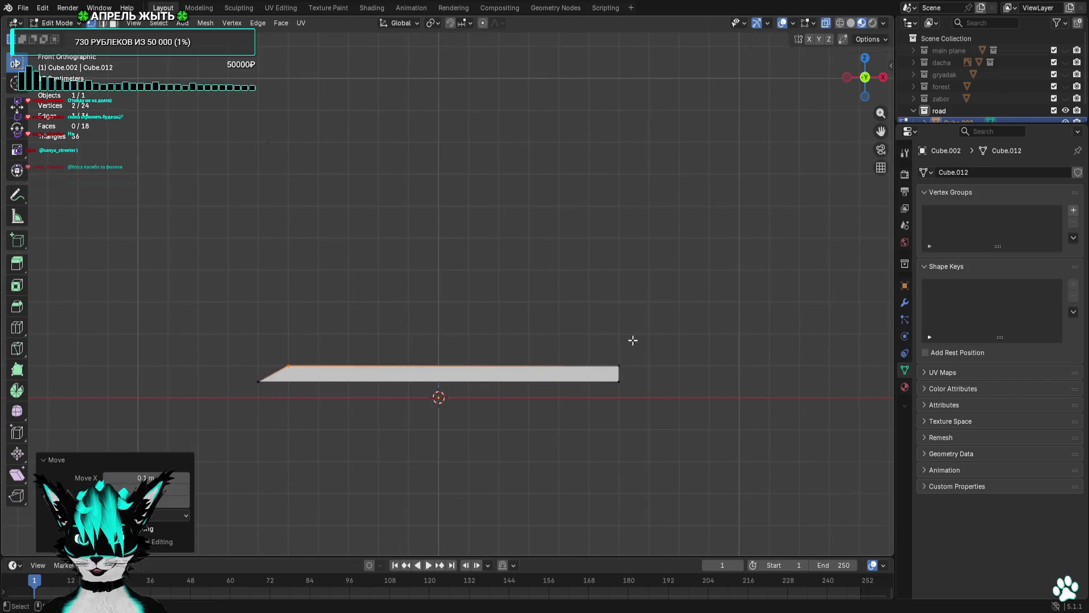
drag(632, 340, 601, 374)
key(g)
click(590, 369)
click(522, 454)
scroll(523, 454, down, 6)
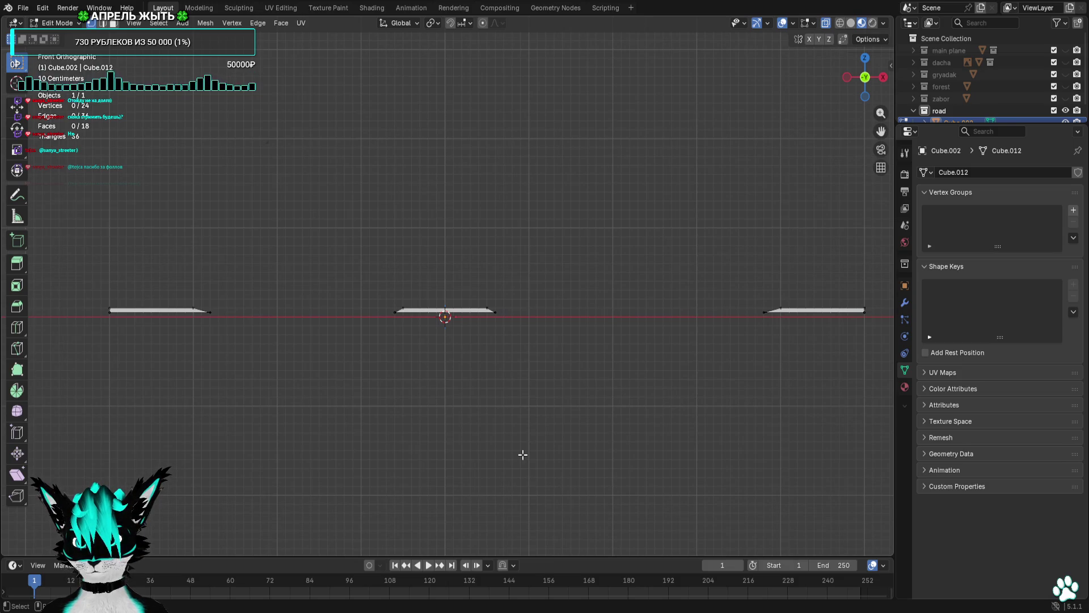
mouse_move(522, 454)
mouse_down()
mouse_move(518, 476)
mouse_move(537, 520)
mouse_move(517, 525)
mouse_move(535, 518)
mouse_up()
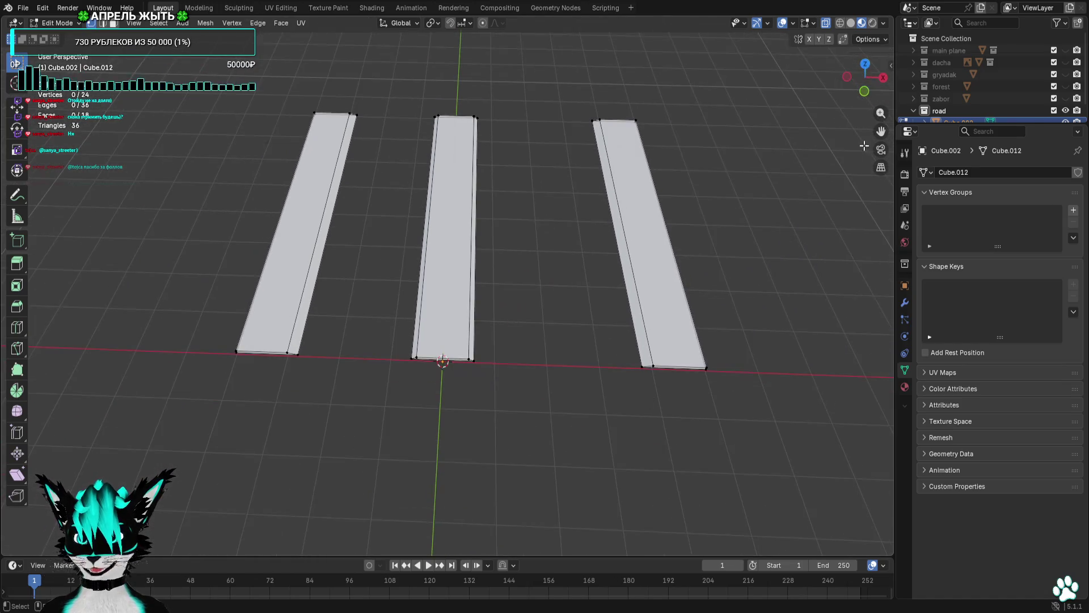
In Top view, move the right strip left, closer to the middle strip.
click(864, 64)
mouse_move(661, 84)
mouse_down()
mouse_move(507, 491)
mouse_move(478, 367)
mouse_move(476, 397)
mouse_up()
key(g)
click(479, 491)
key(alt+a)
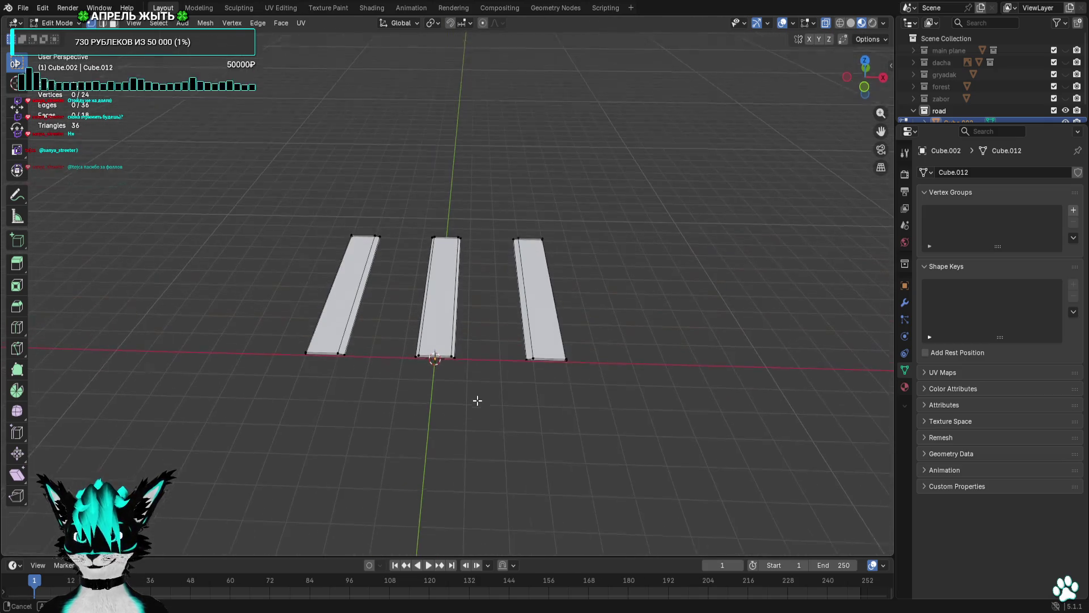
Check the middle and left strips' alignment in Front view.
click(870, 92)
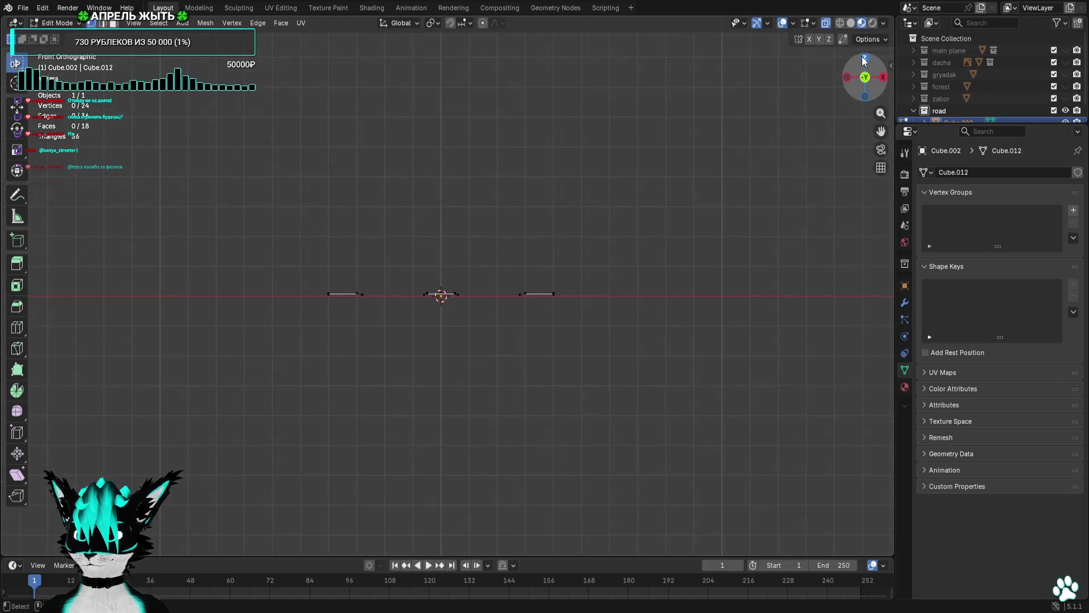
scroll(712, 232, up, 3)
click(437, 300)
click(271, 300)
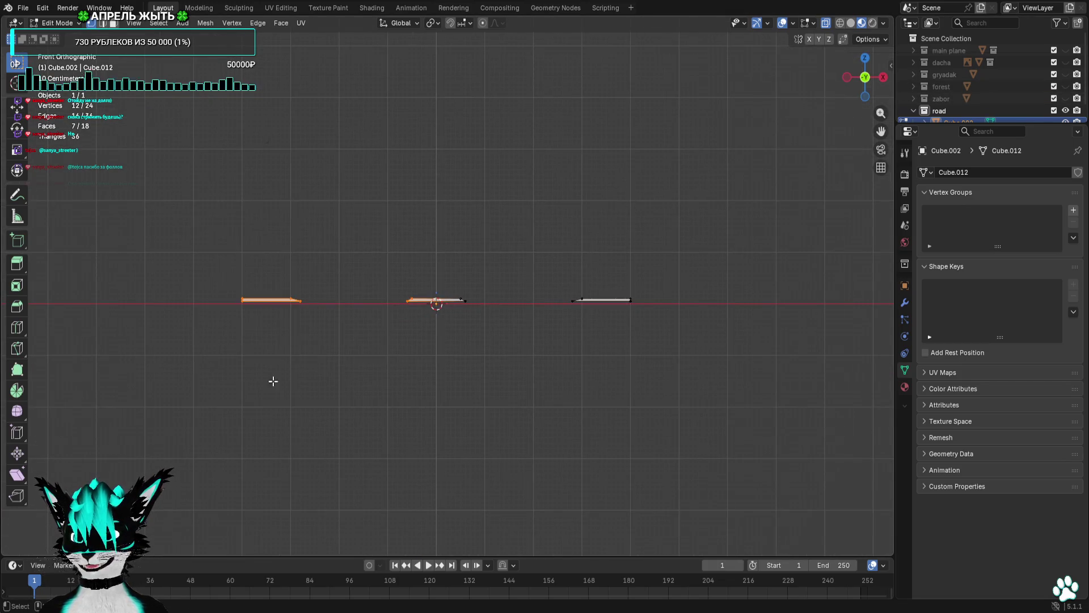
key(alt+a)
scroll(328, 385, up, 4)
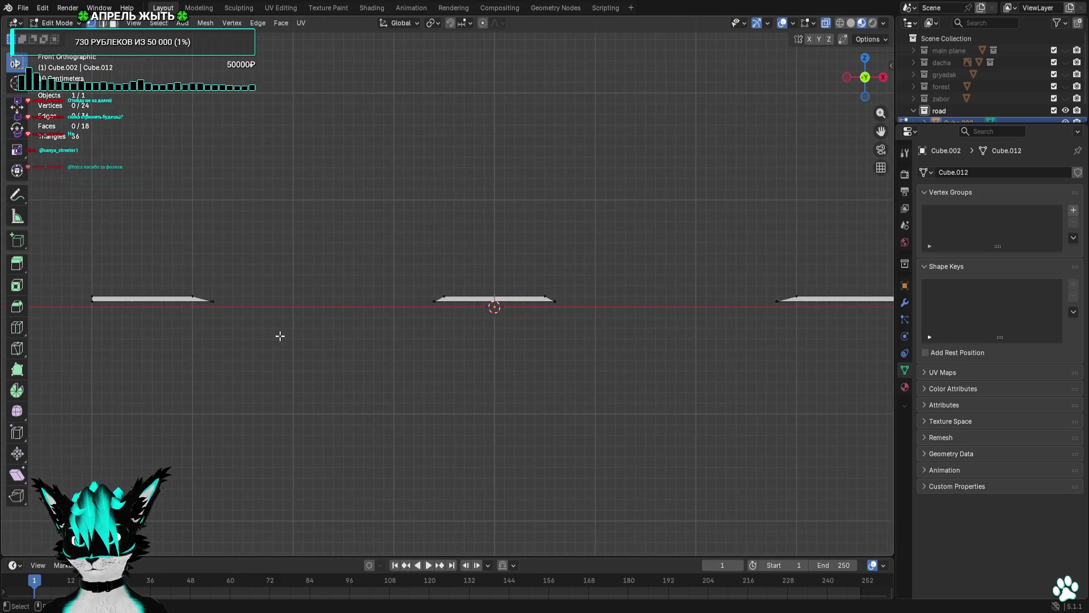
click(144, 25)
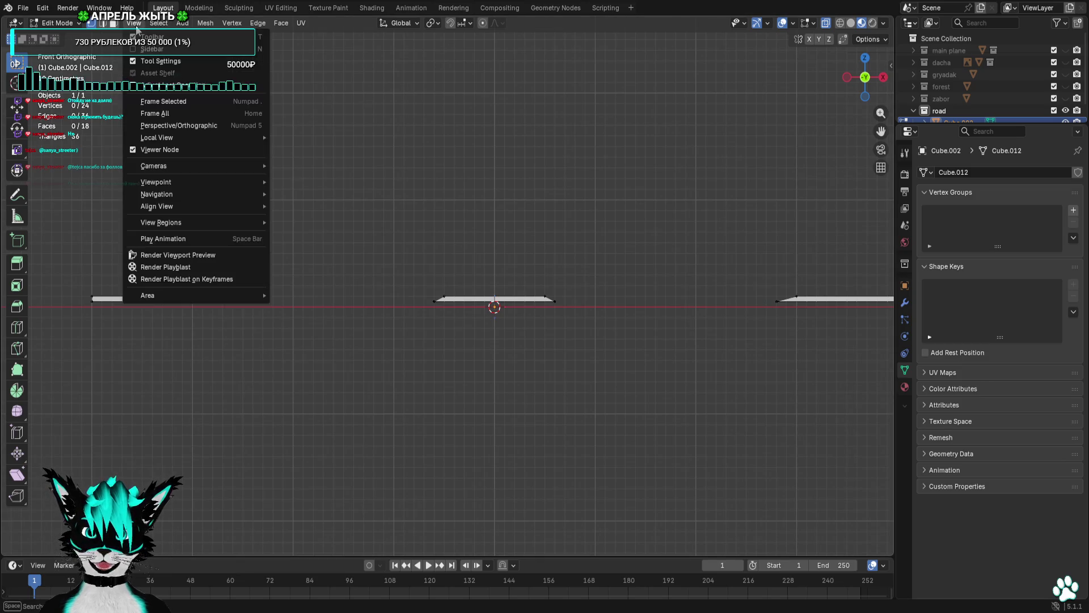
Add a plane and stretch its side vertices 6 m and -6 m along X.
click(183, 23)
click(190, 36)
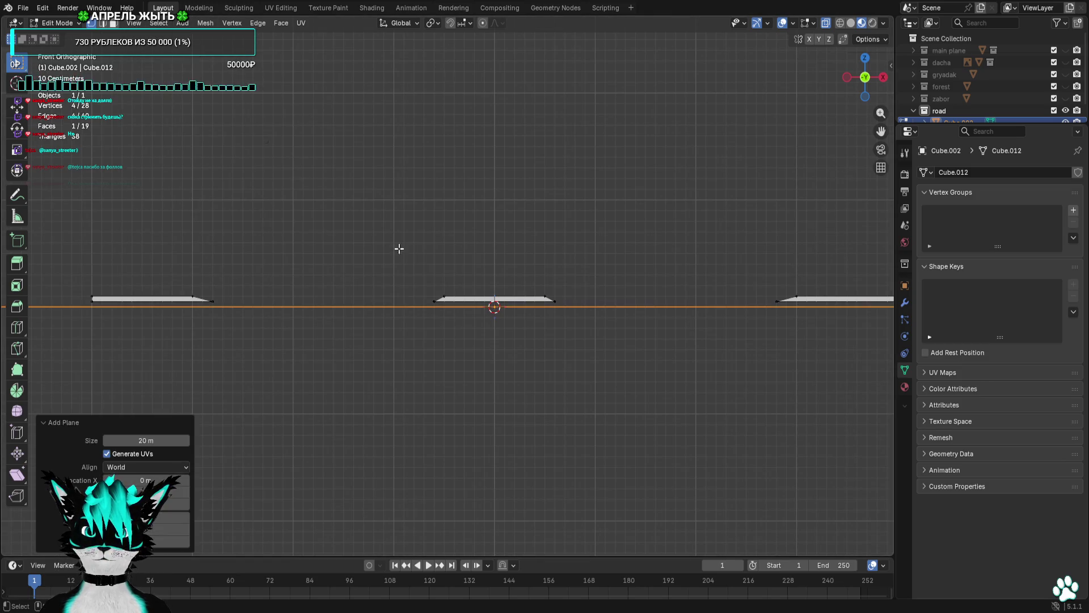
scroll(376, 262, down, 7)
drag(297, 263, 168, 314)
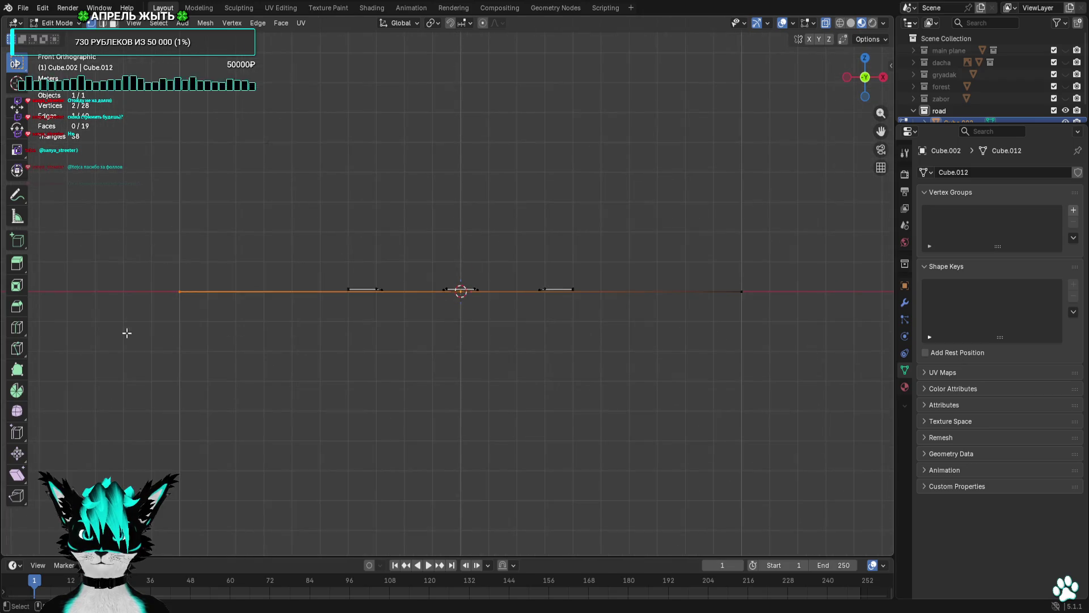
key(g)
key(x)
key(6)
key(Return)
drag(745, 306, 747, 309)
key(g)
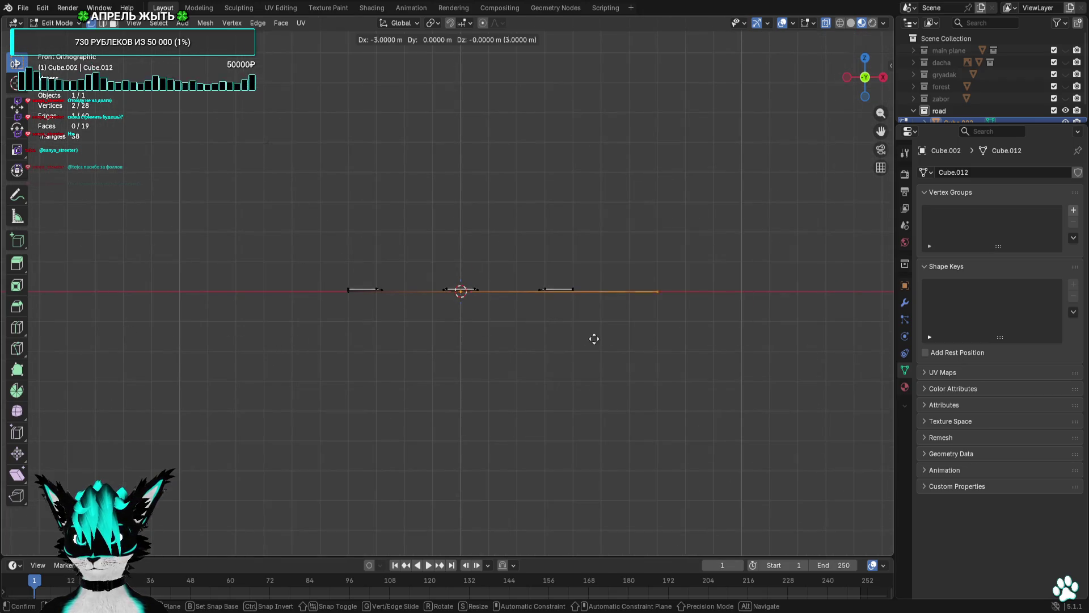
key(x)
key(minus)
key(6)
key(Return)
Shift the selected vertices 0.1 m along X, then deselect everything.
scroll(518, 342, up, 4)
scroll(306, 311, up, 4)
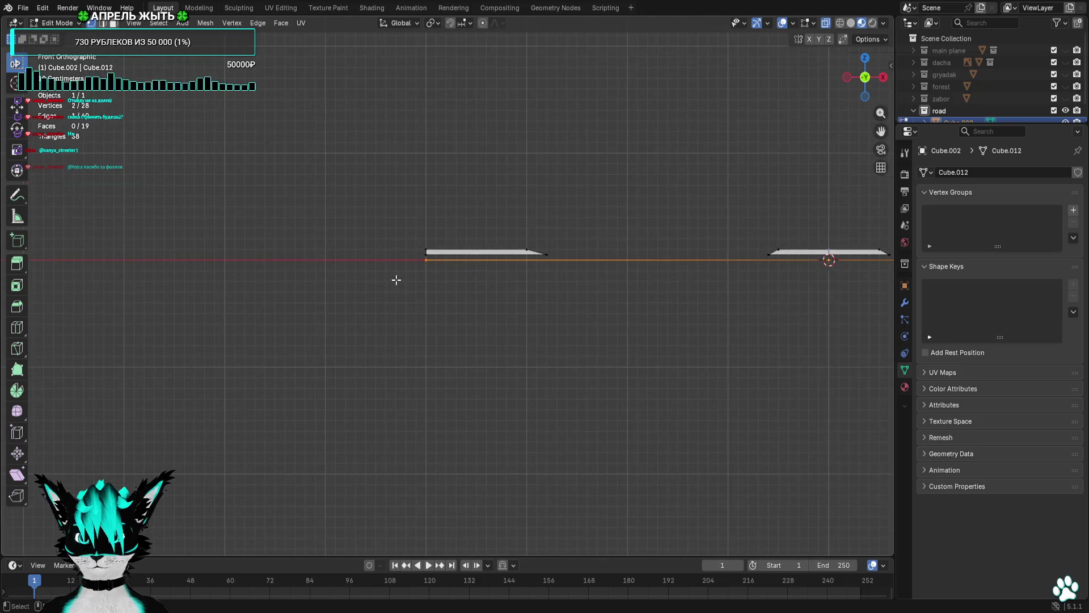
text(gx0.1)
key(Return)
scroll(620, 328, down, 4)
scroll(612, 295, up, 6)
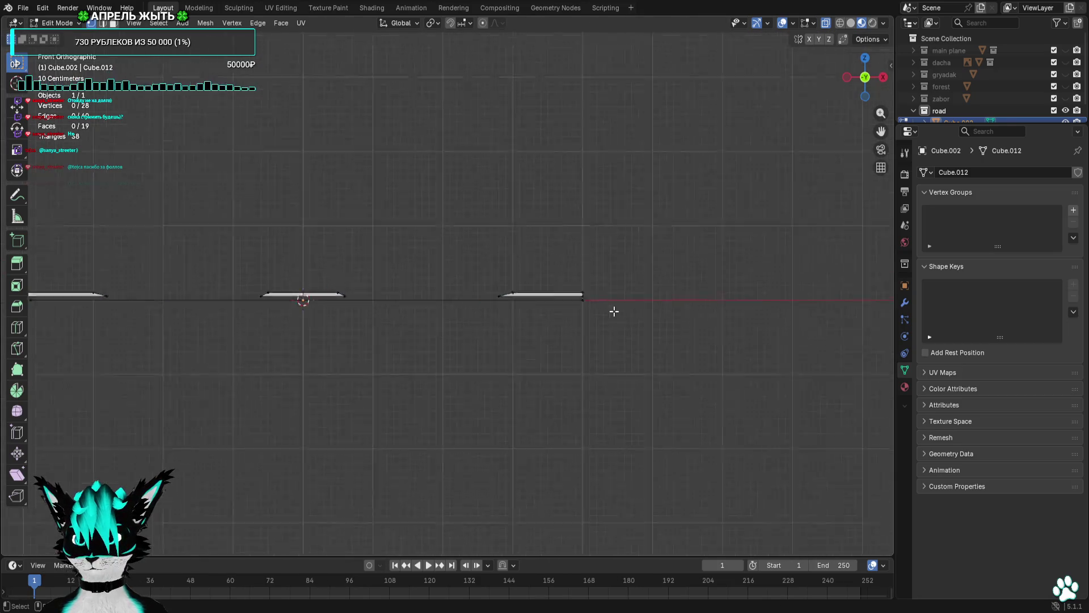
key(g)
right_click(311, 316)
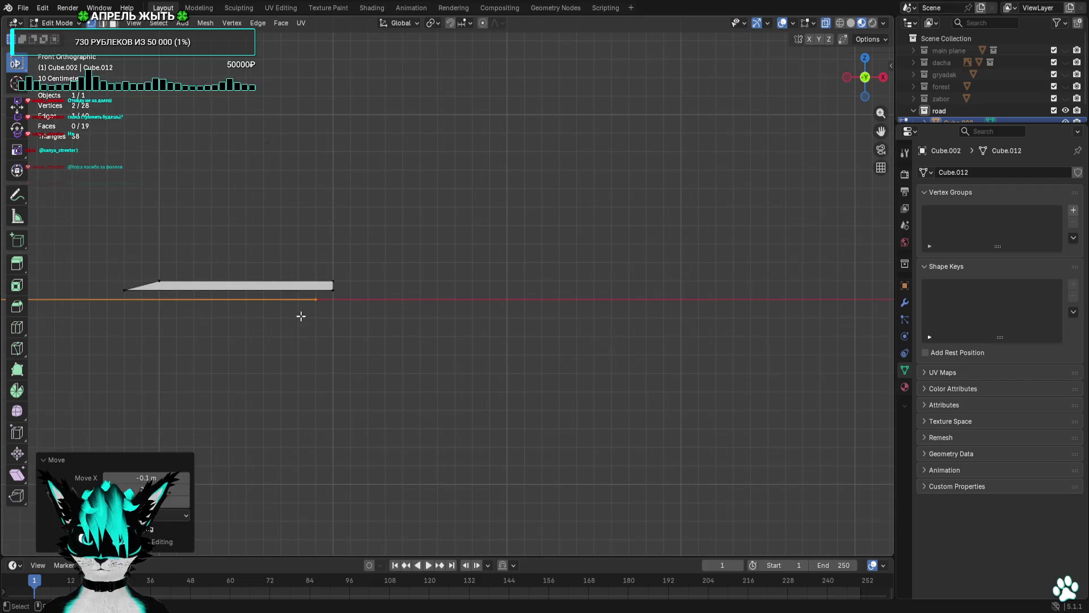
scroll(306, 315, down, 3)
click(335, 318)
scroll(556, 278, up, 6)
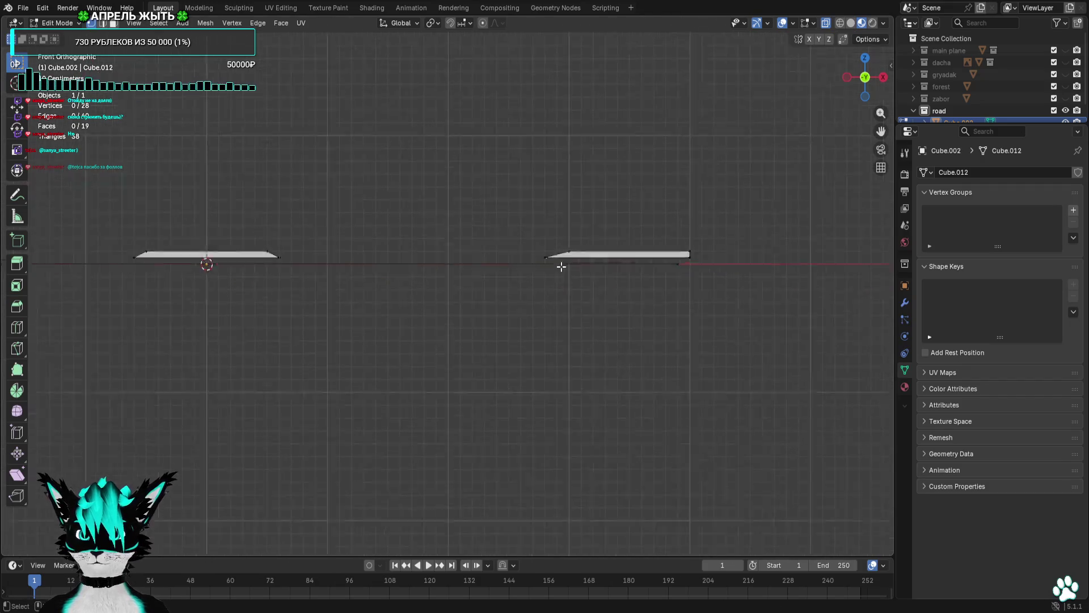
scroll(560, 264, down, 8)
Move the vertices of all three lane strips to fit the plane.
mouse_move(673, 209)
mouse_down()
mouse_move(114, 285)
mouse_move(80, 275)
mouse_up()
scroll(475, 363, up, 3)
scroll(475, 363, up, 5)
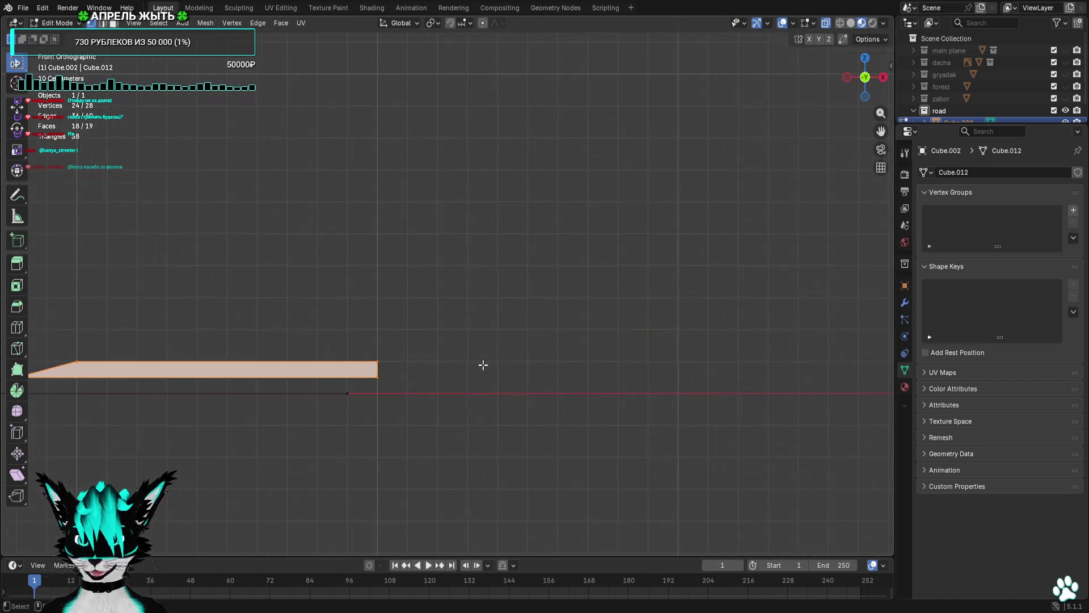
key(g)
click(484, 374)
scroll(563, 306, up, 5)
scroll(562, 329, down, 5)
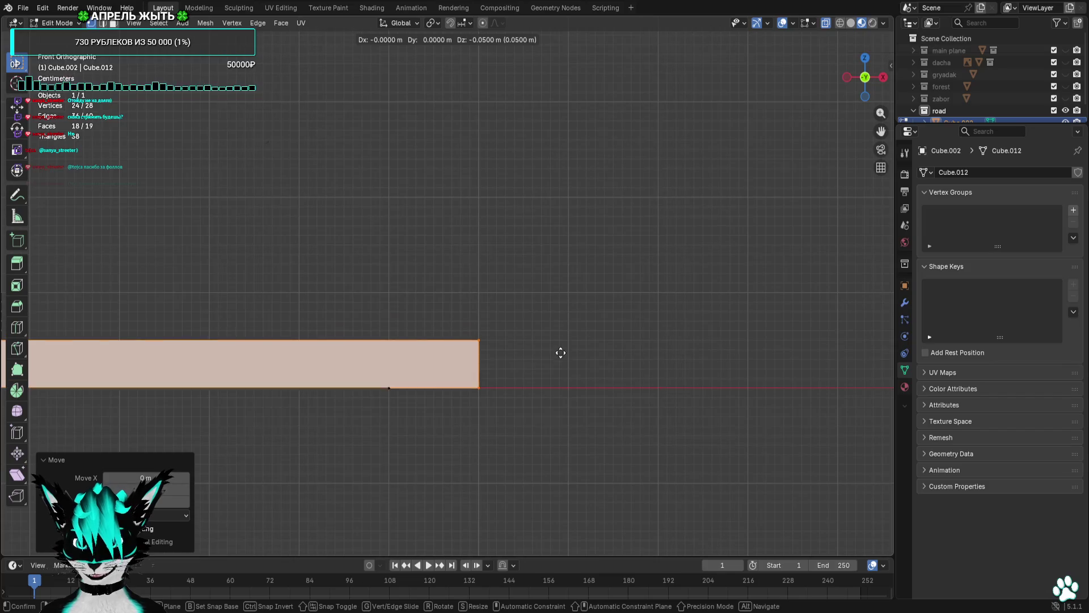
In Top view, bring the tile's lower-end vertices onto the X axis.
mouse_move(753, 348)
mouse_down()
mouse_move(664, 389)
mouse_move(506, 390)
mouse_move(624, 284)
mouse_up()
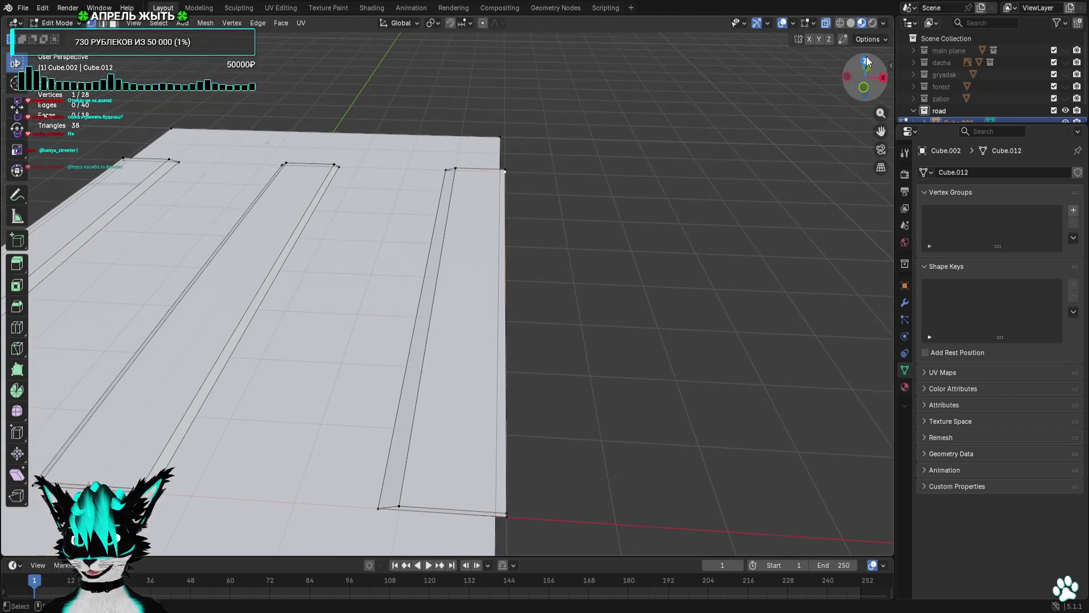
click(866, 57)
key(g)
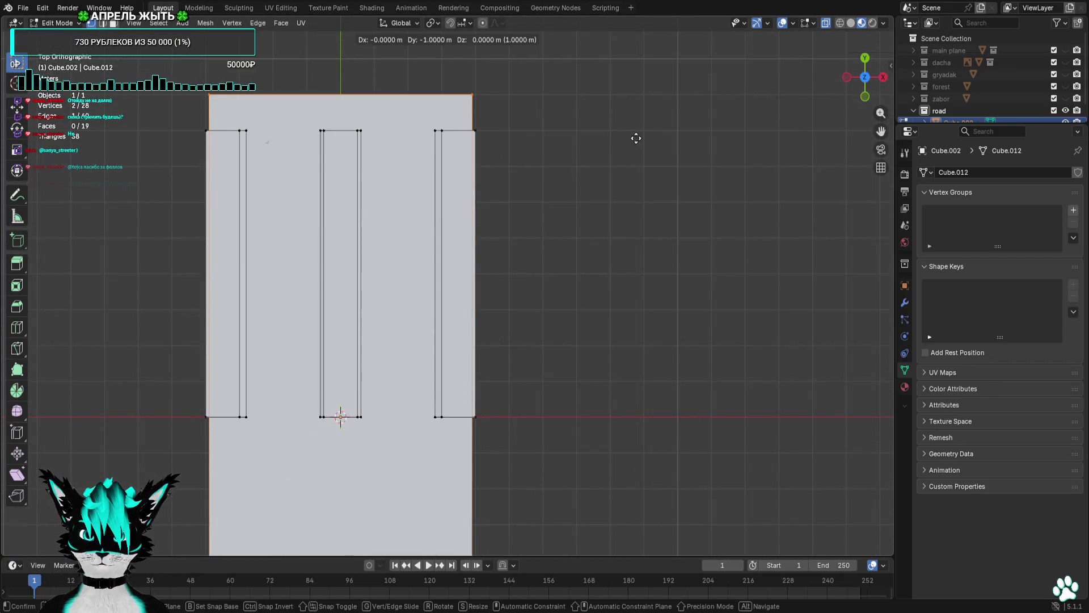
click(635, 179)
scroll(605, 255, down, 3)
mouse_move(640, 322)
mouse_down()
mouse_move(360, 476)
mouse_move(280, 493)
mouse_up()
key(g)
click(286, 286)
click(286, 285)
scroll(285, 286, up, 5)
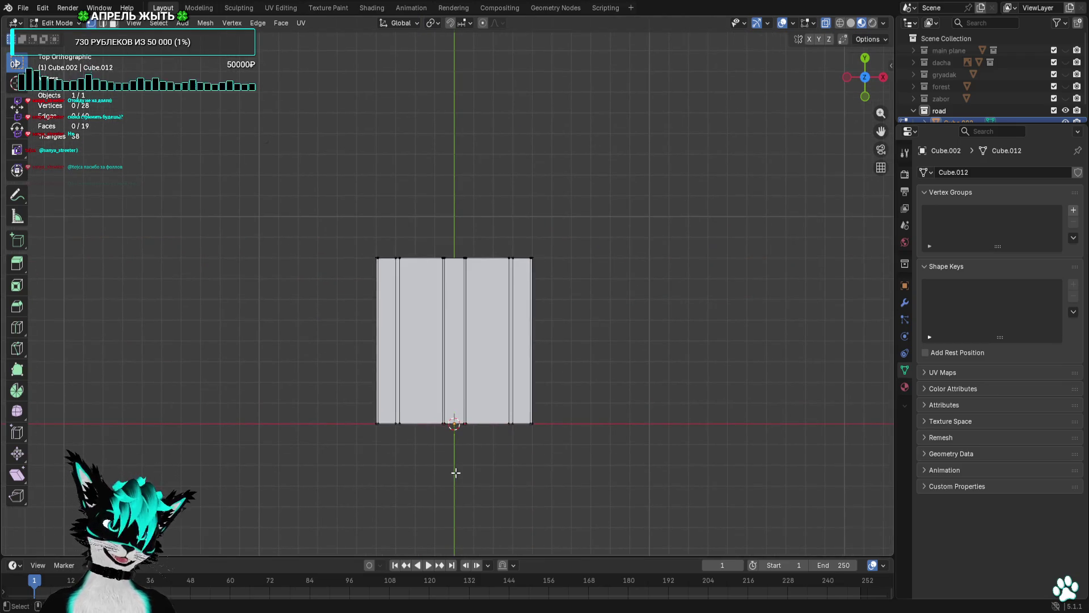
Rename Cube.002 to road_move in the Outliner and return to Object Mode.
scroll(981, 110, down, 1)
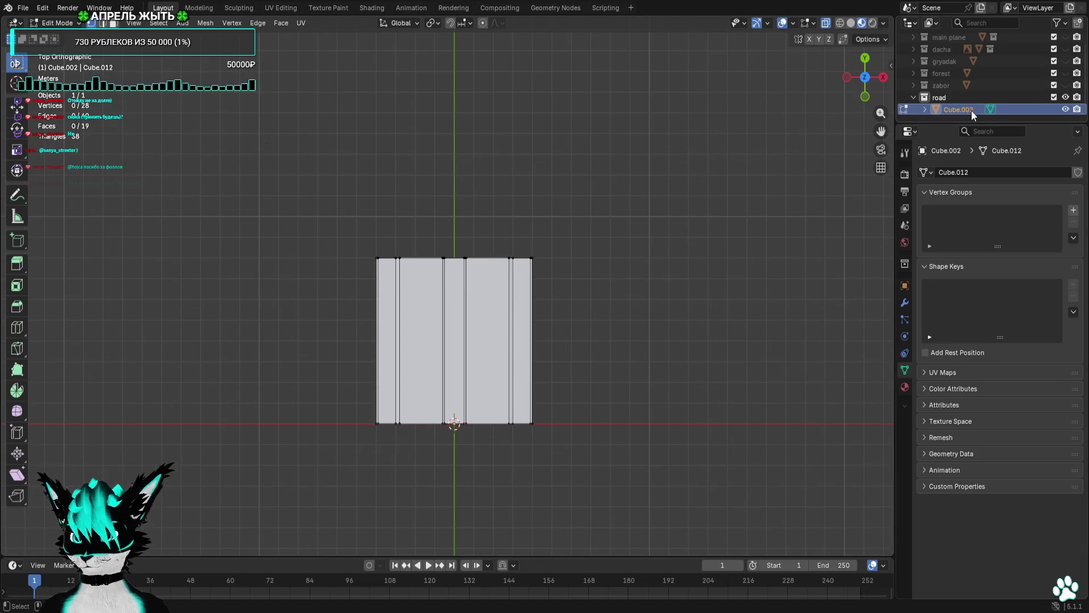
double_click(971, 110)
text(road_mode)
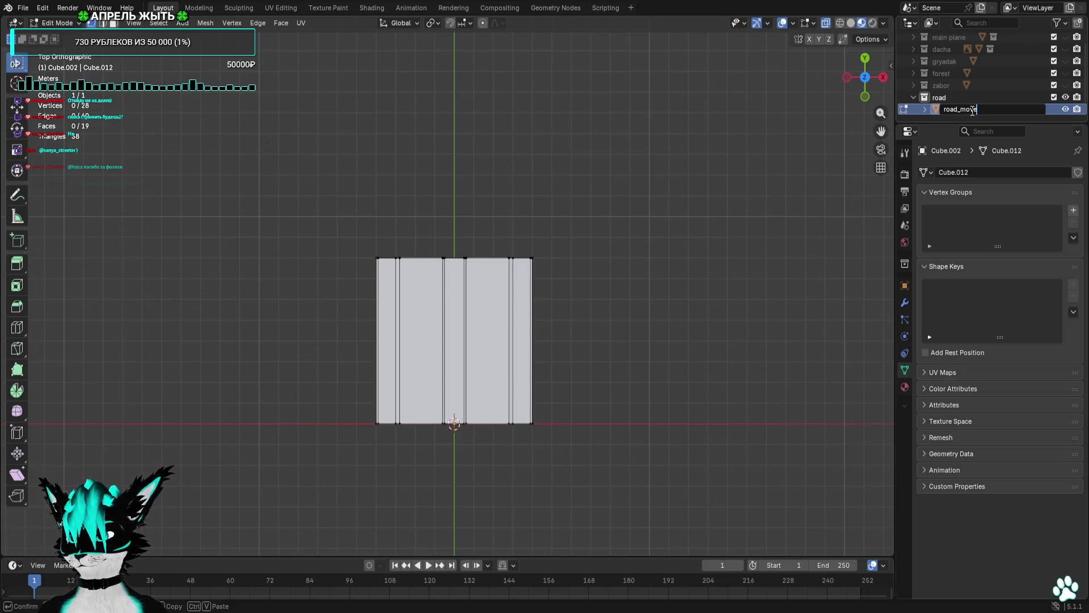
key(Return)
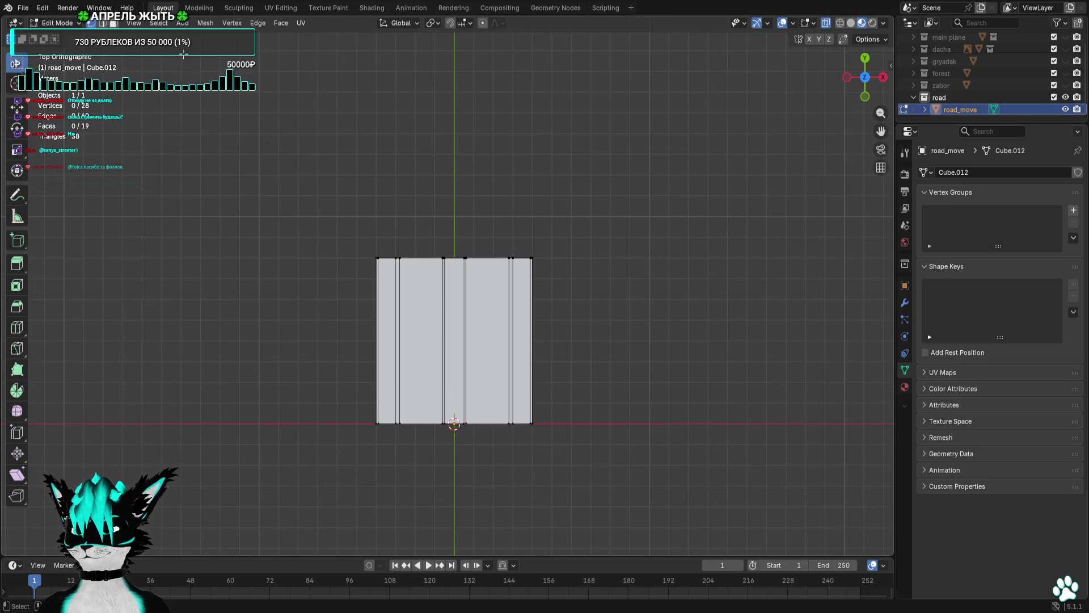
click(56, 37)
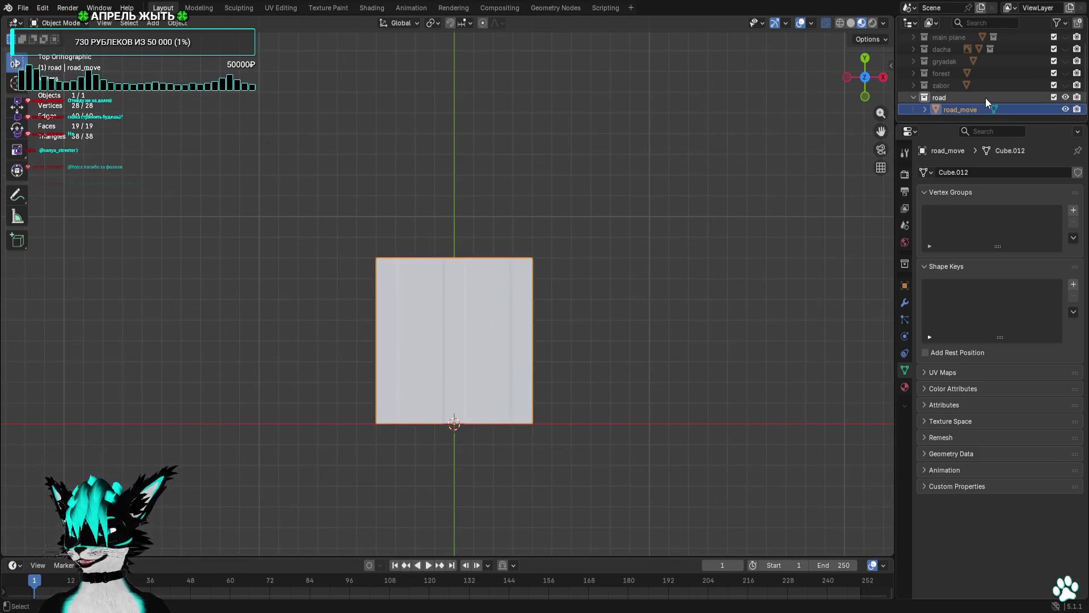
Copy and paste road_move, rename the copy road_left, and enter Edit Mode.
key(ctrl+c)
key(ctrl+v)
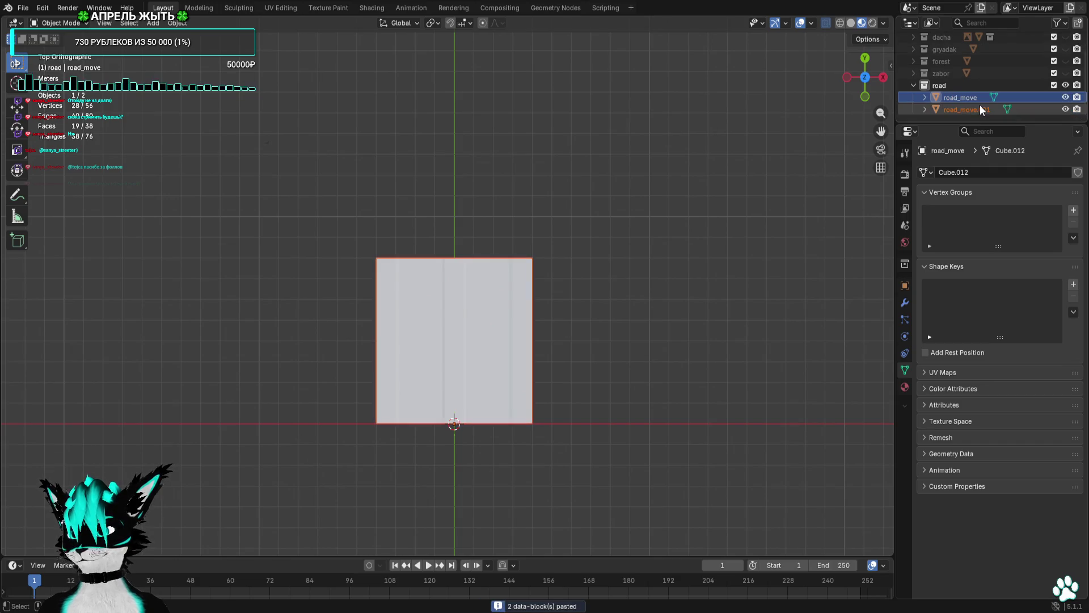
double_click(963, 109)
text(road_left)
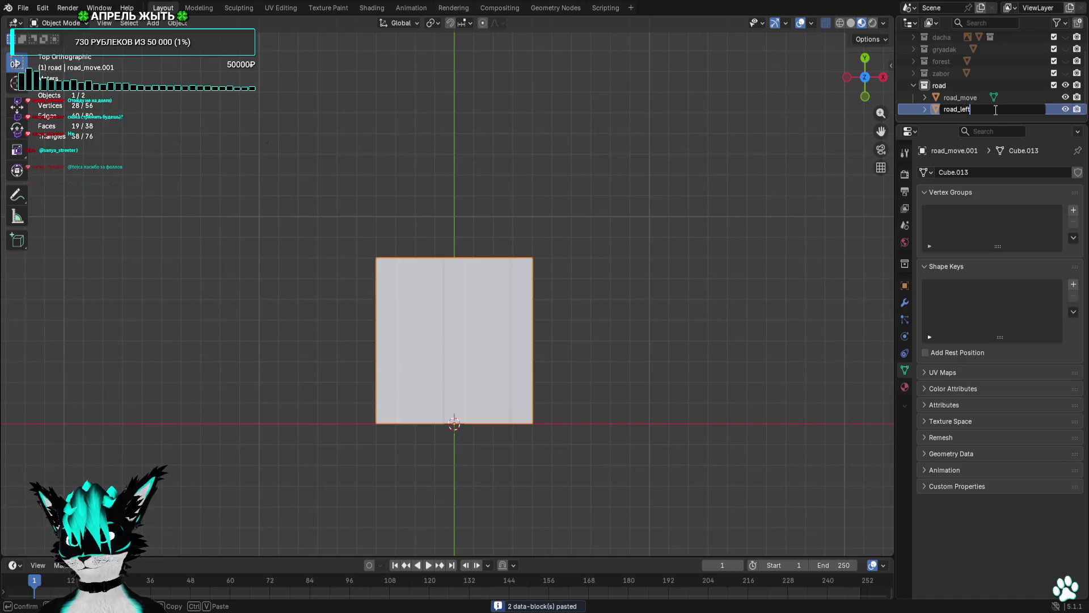
key(Return)
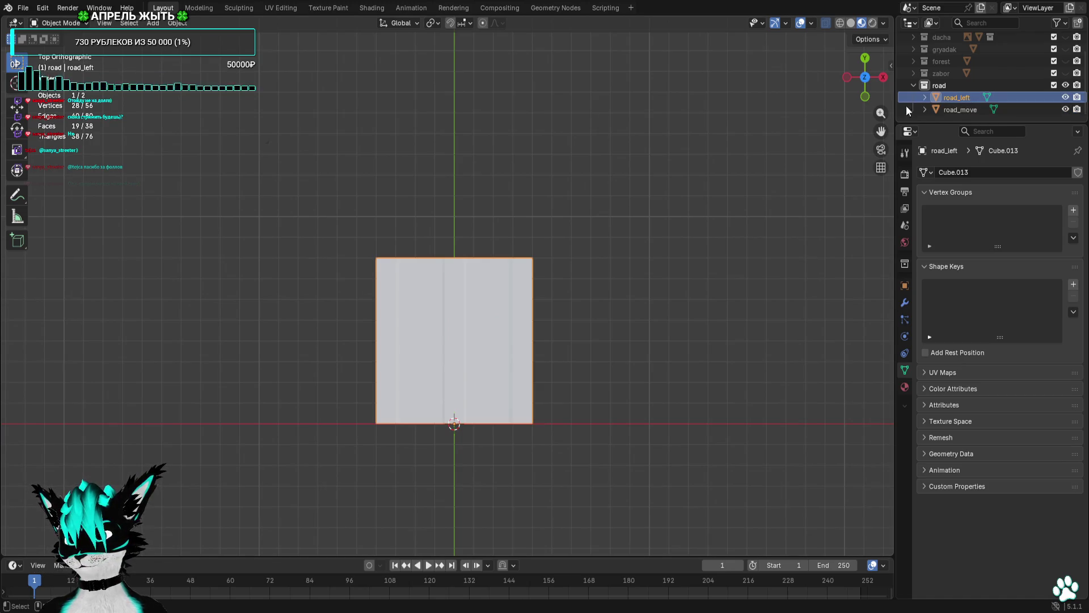
click(57, 23)
click(56, 48)
scroll(512, 231, up, 2)
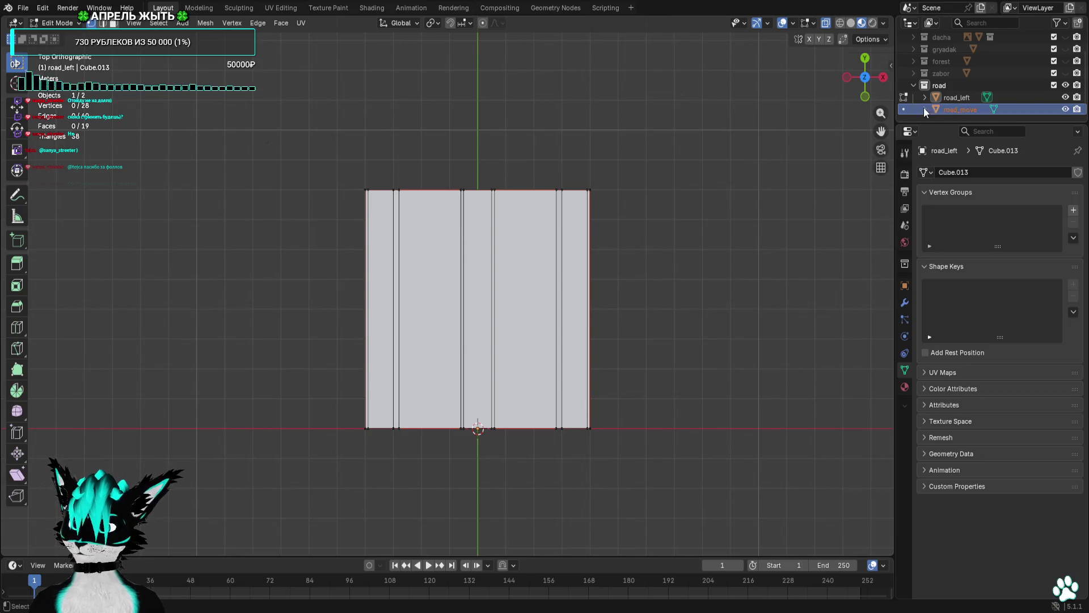
Move road_move in Object Mode to sit one tile below road_left.
click(958, 109)
key(Tab)
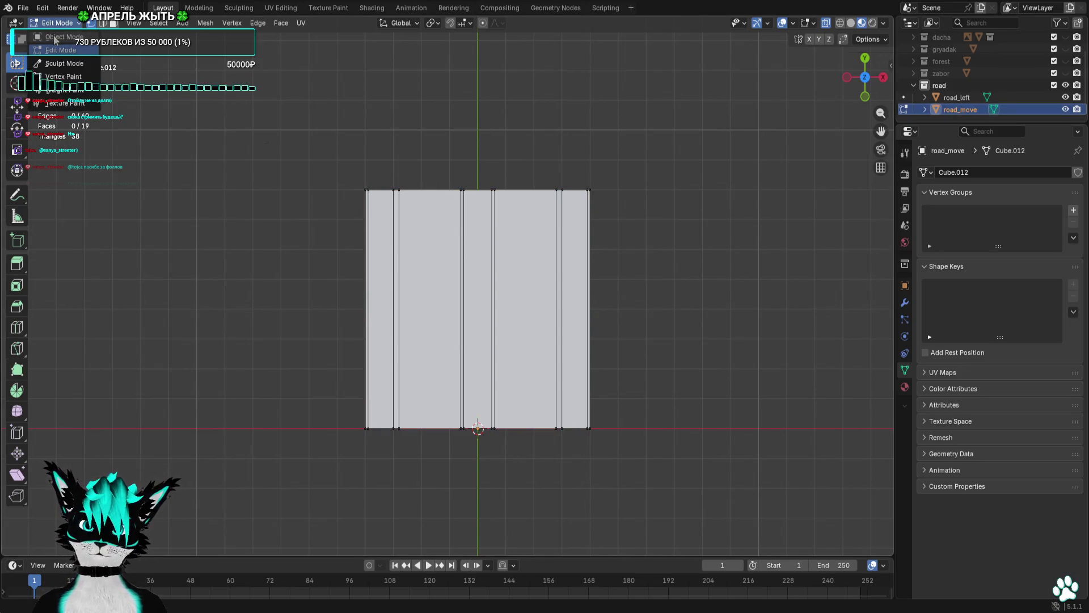
key(g)
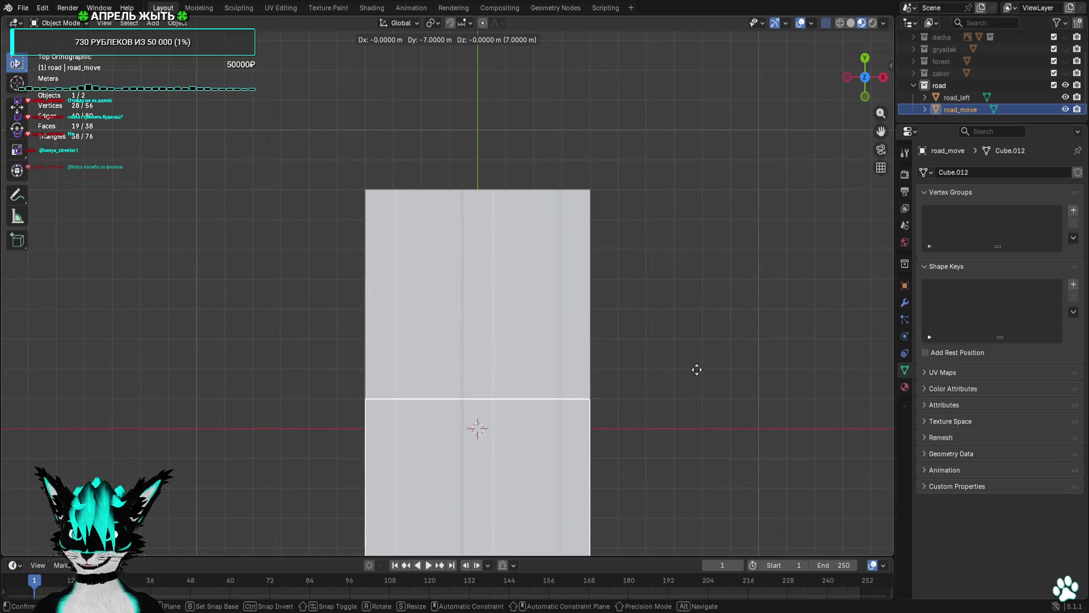
click(694, 395)
Briefly enter road_left's Edit Mode, return to road_move, and discard a trial duplicate.
click(957, 98)
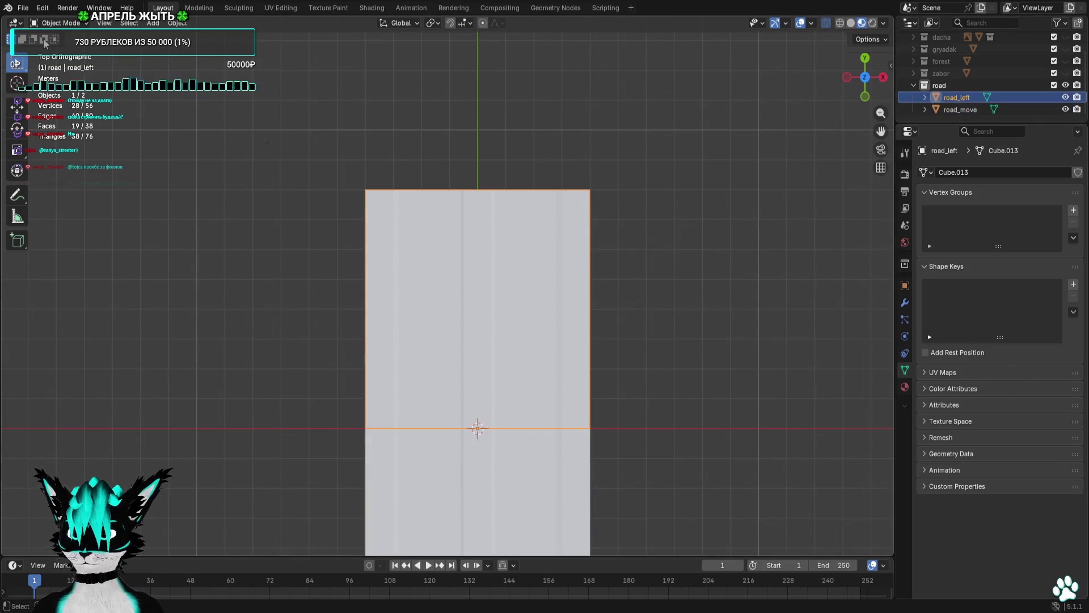
click(57, 23)
click(56, 48)
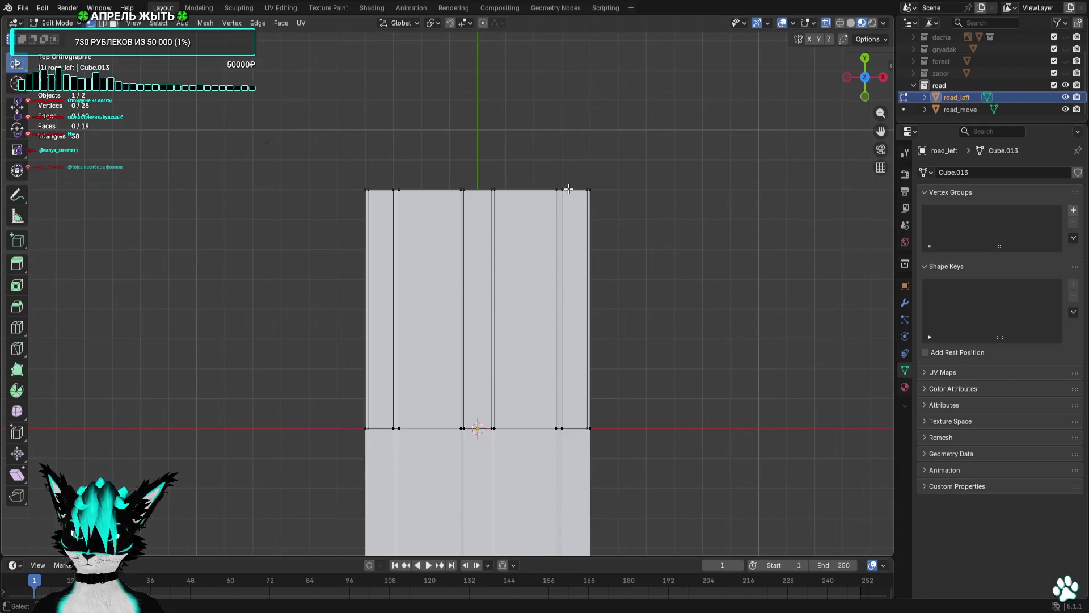
click(959, 109)
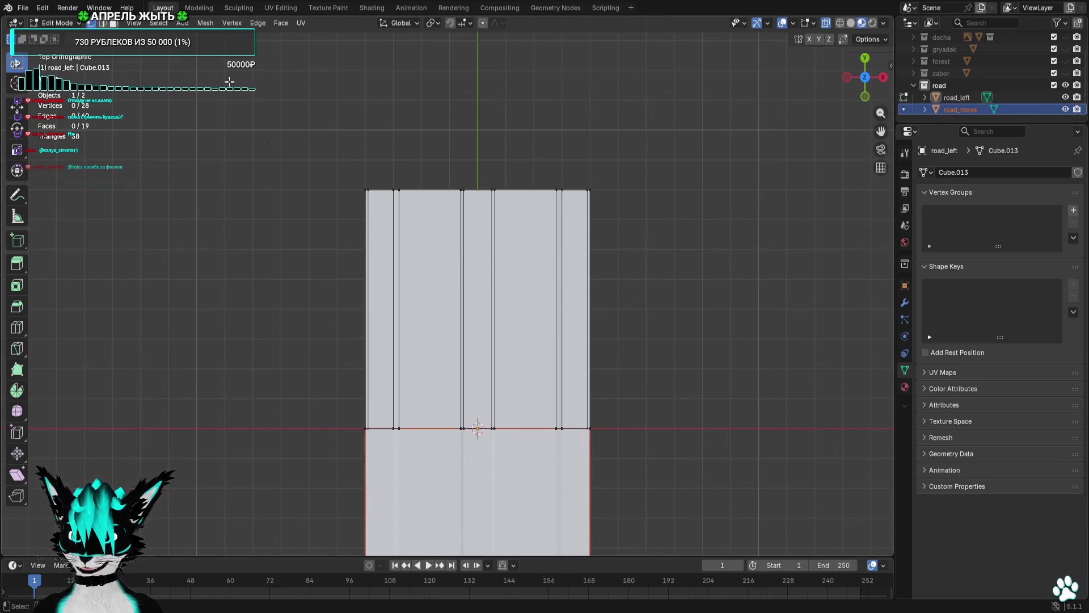
key(Tab)
click(941, 109)
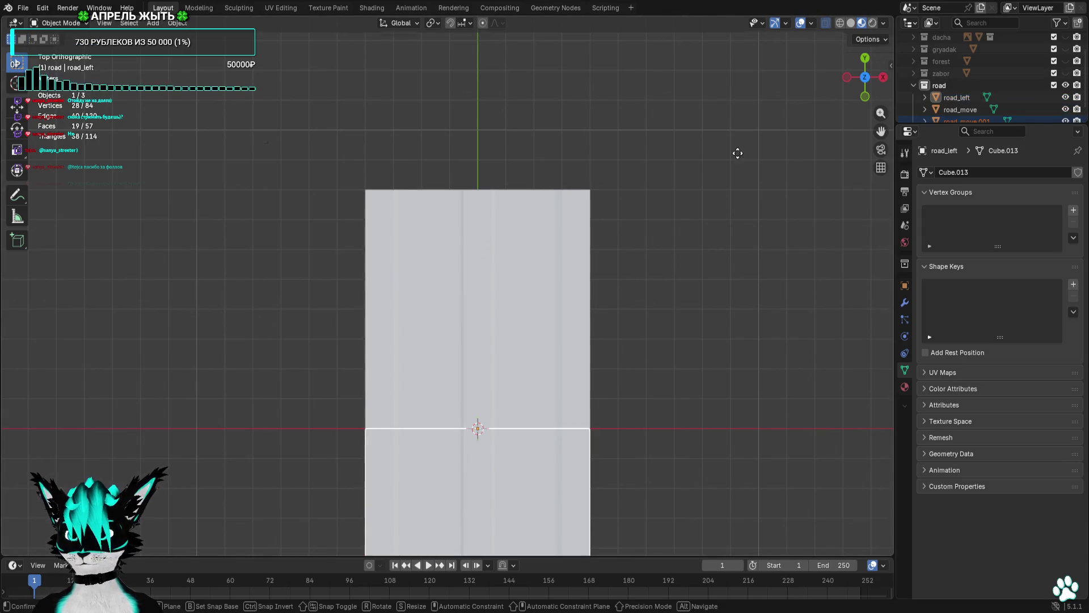
key(shift+d)
right_click(504, 499)
key(ctrl+z)
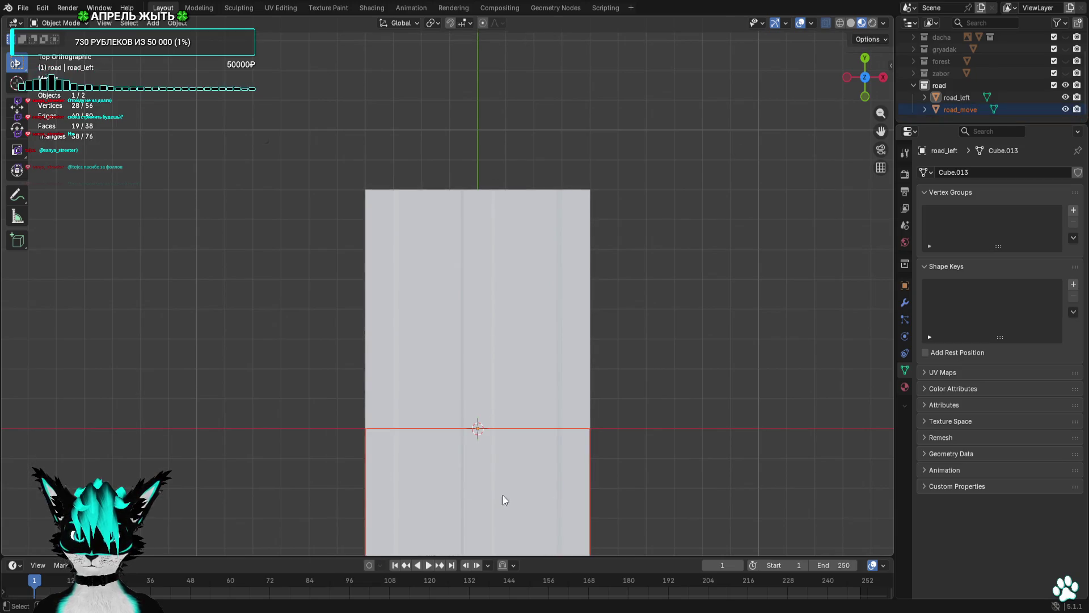
Rotate road_move square to the axes and set it flush beside road_left.
key(g)
click(502, 233)
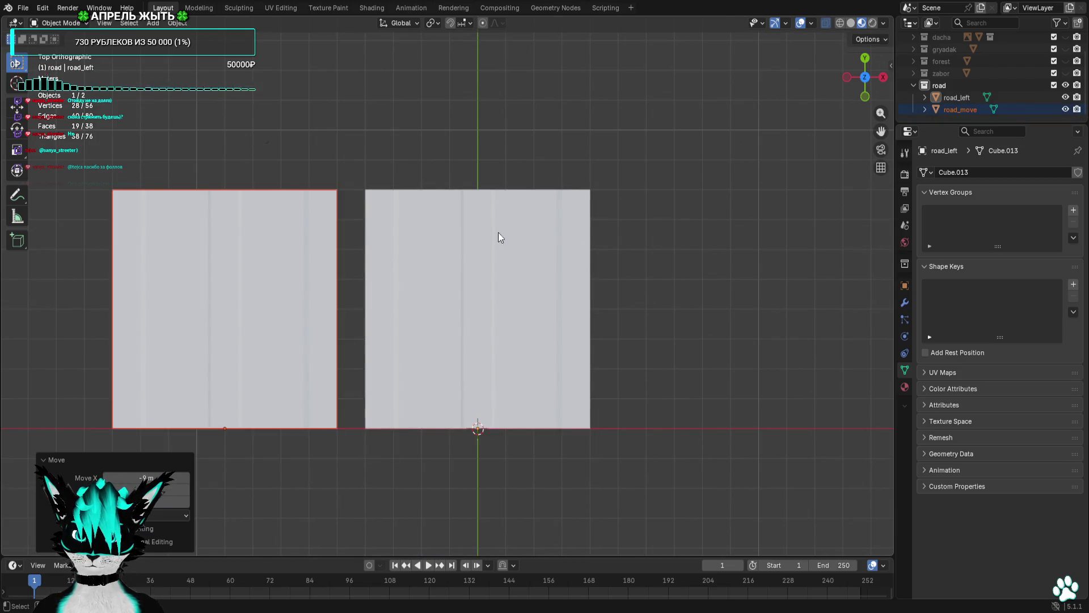
key(g)
click(664, 243)
key(r)
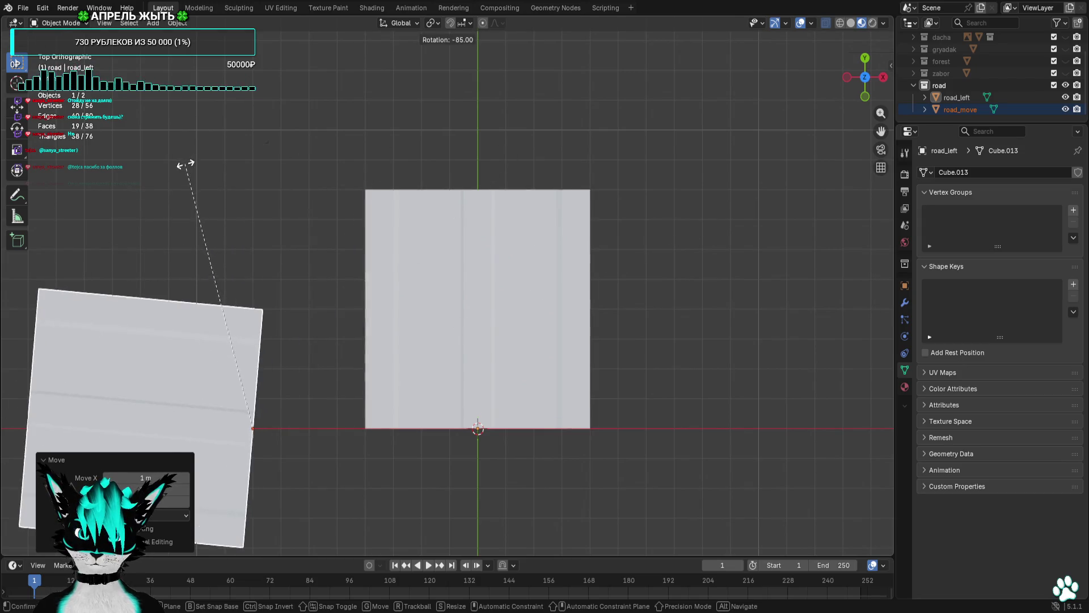
click(175, 173)
key(r)
click(340, 211)
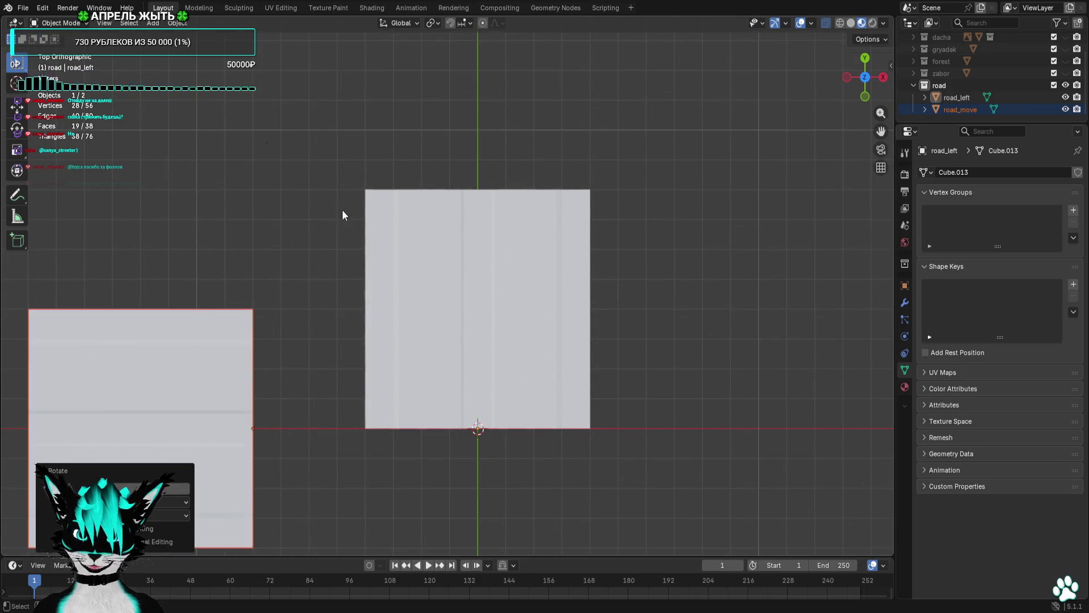
key(g)
click(495, 170)
click(639, 242)
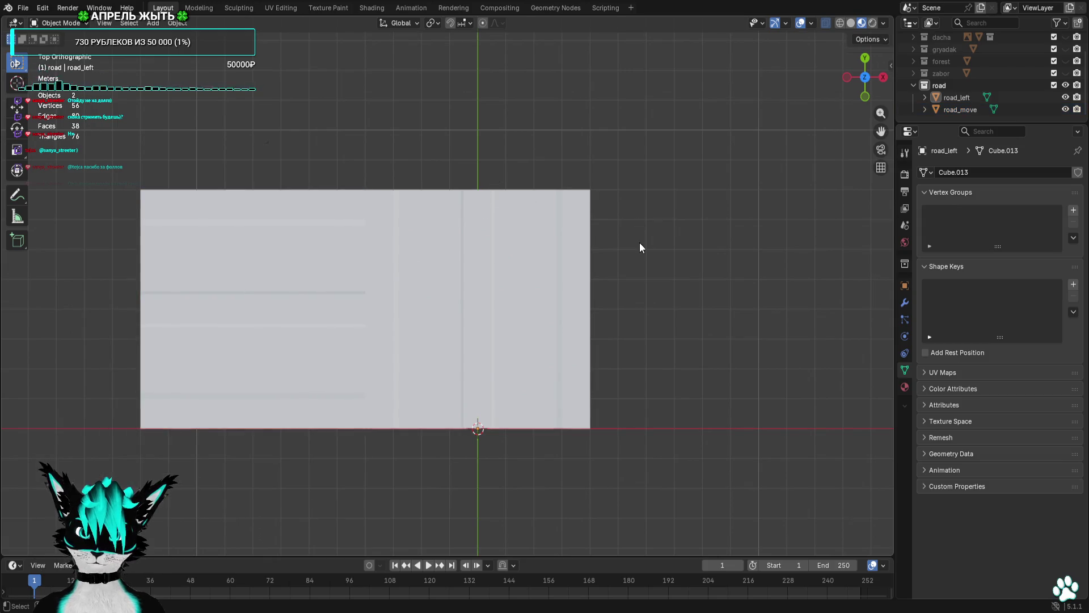
Duplicate road_move as road_move.001, rotate it -90° and place it below road_left.
click(954, 111)
key(shift+d)
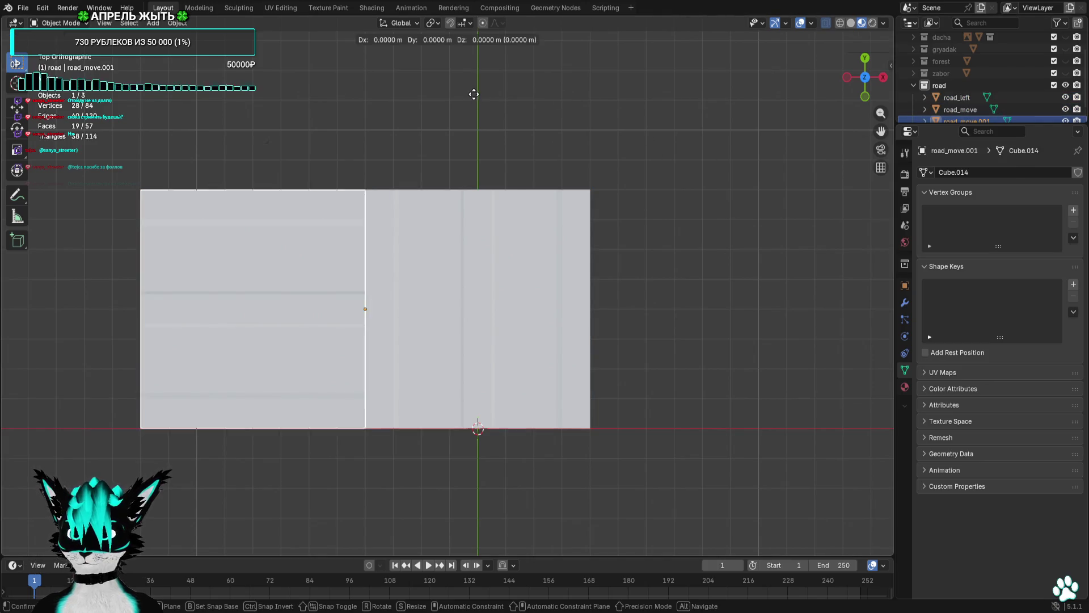
click(691, 336)
key(r)
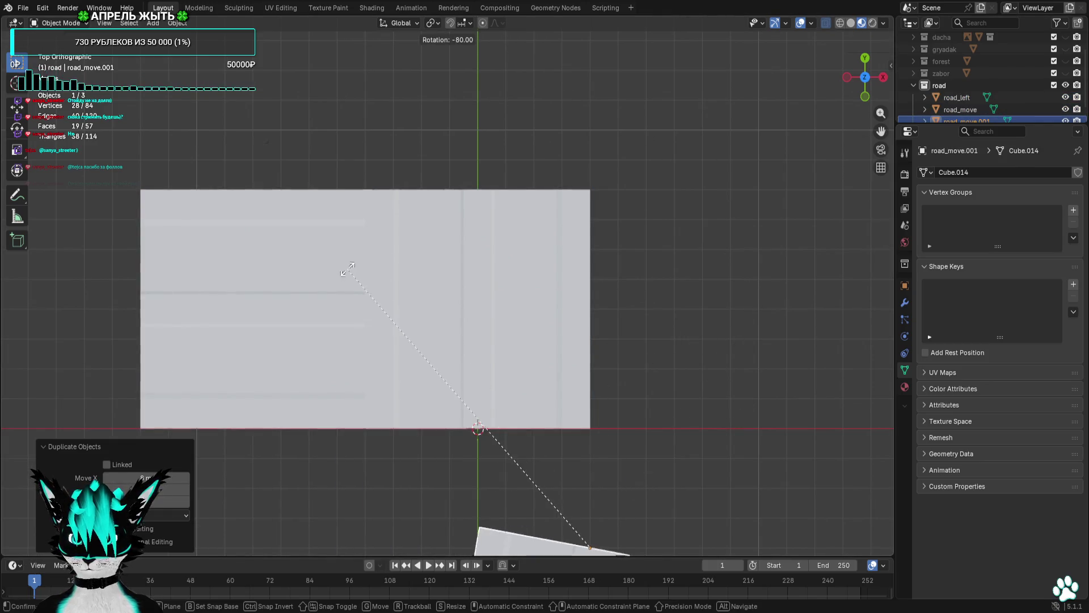
click(255, 287)
key(g)
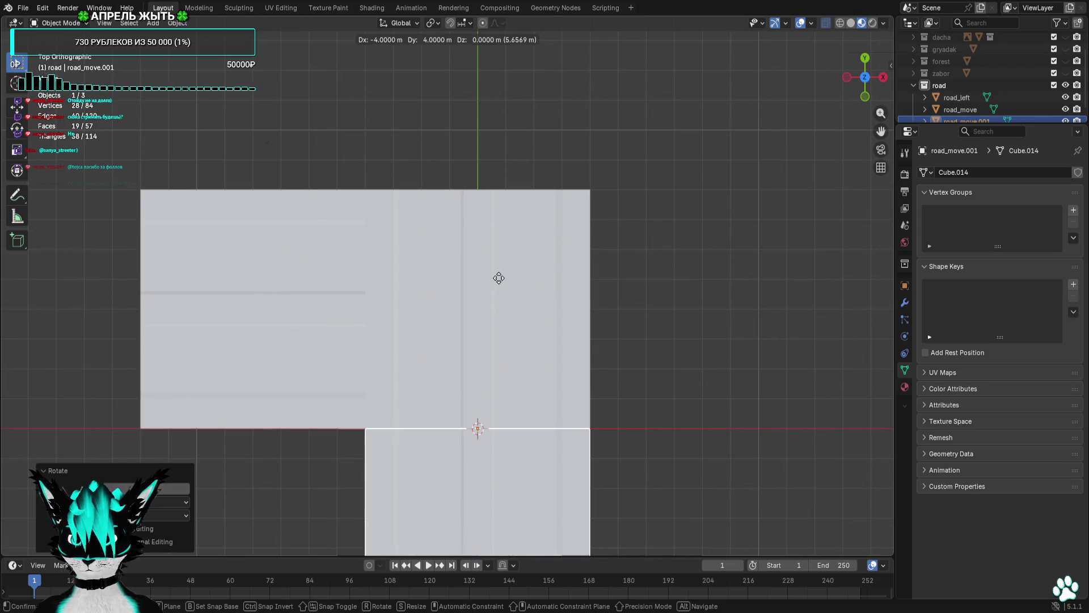
click(499, 277)
click(656, 279)
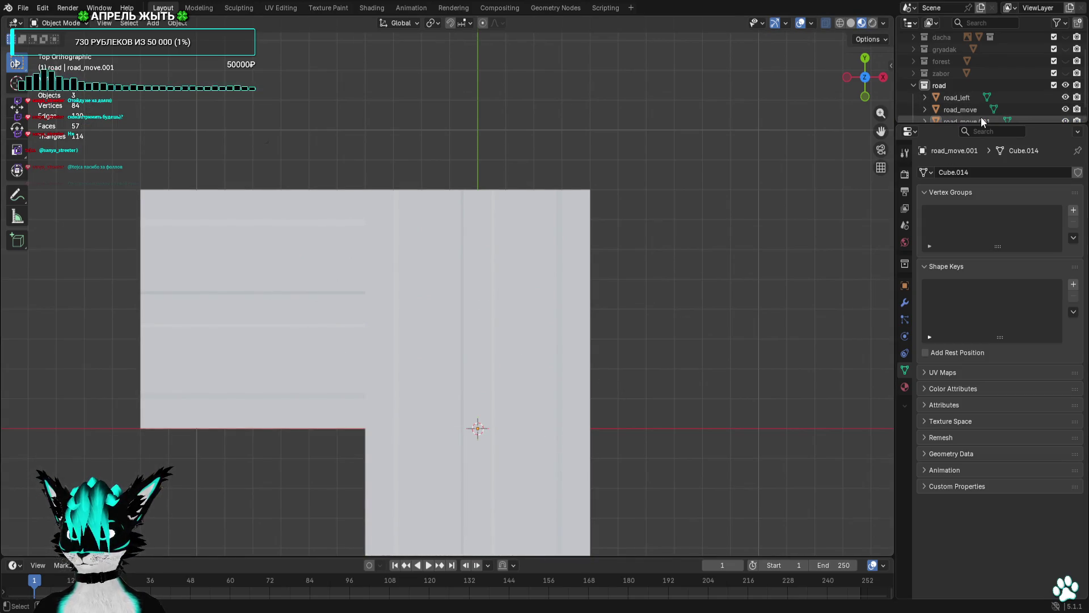
click(965, 97)
key(Tab)
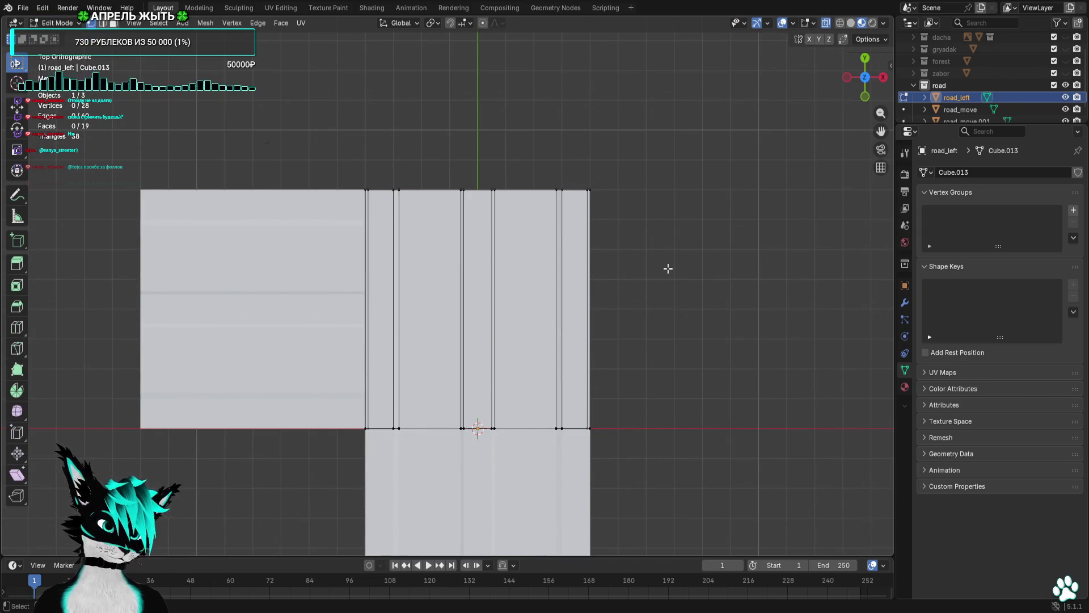
View road_left from the top and try moving a narrow strip face, undoing it.
scroll(499, 260, up, 5)
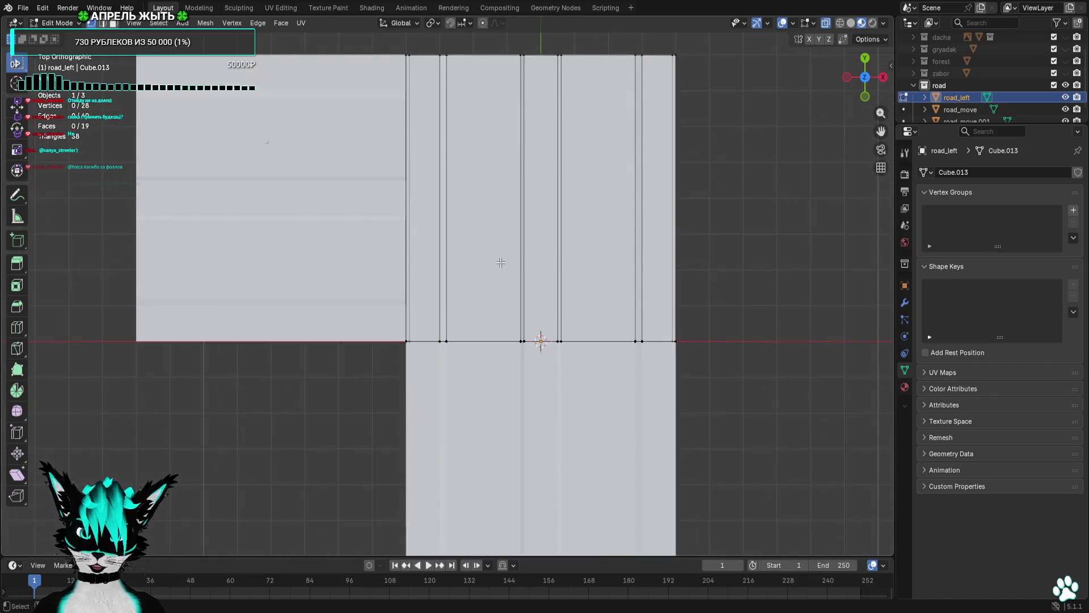
mouse_move(500, 260)
mouse_down()
mouse_move(504, 295)
mouse_move(437, 250)
mouse_move(360, 221)
mouse_move(455, 270)
mouse_move(473, 249)
mouse_move(514, 280)
mouse_move(836, 57)
mouse_up()
click(868, 63)
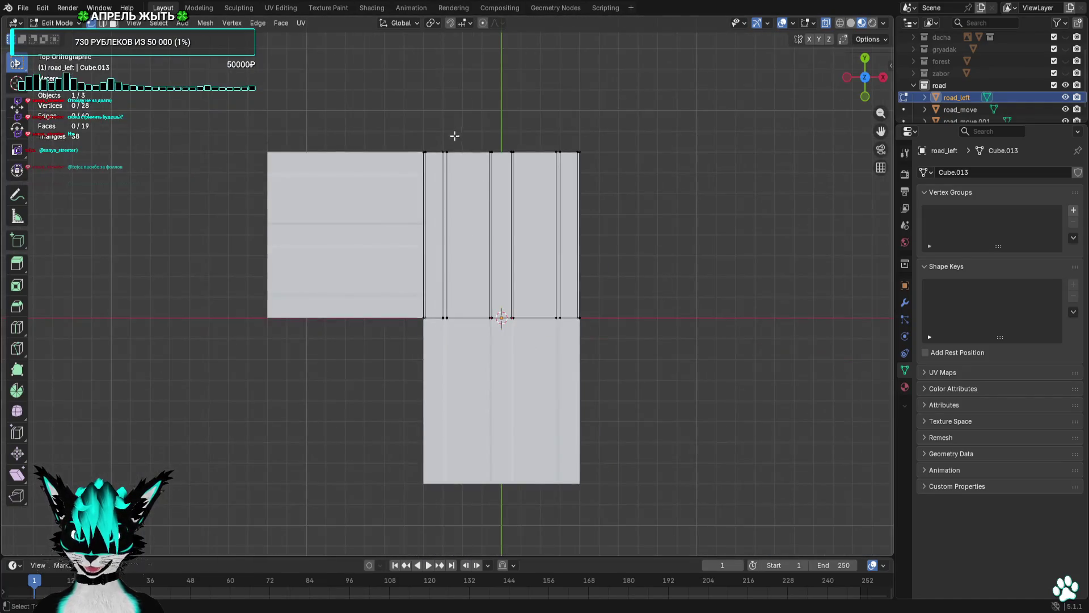
click(435, 239)
key(g)
click(497, 272)
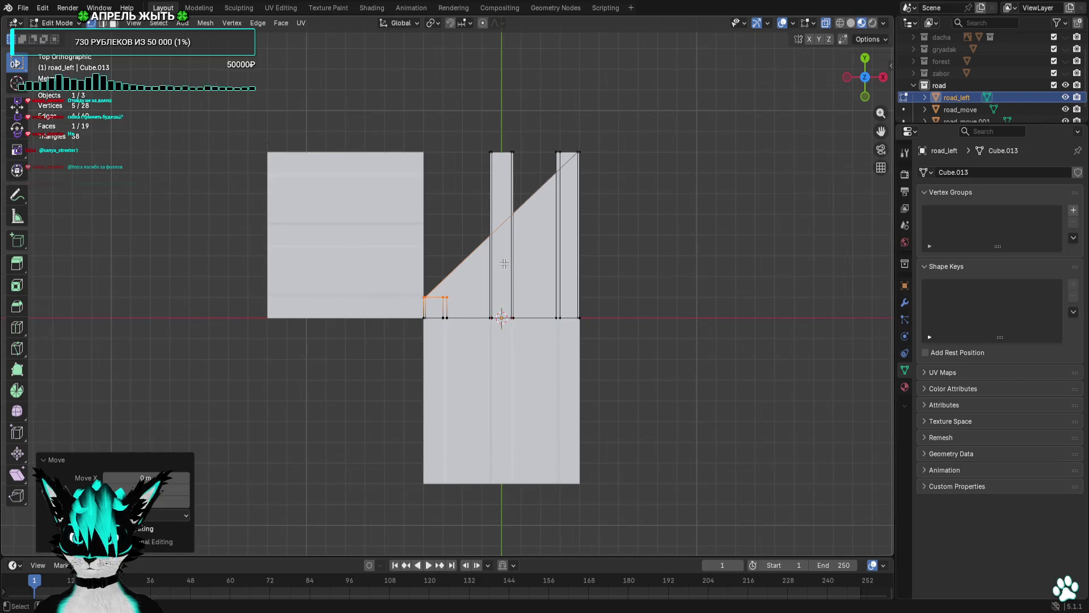
key(ctrl+z)
scroll(446, 148, up, 2)
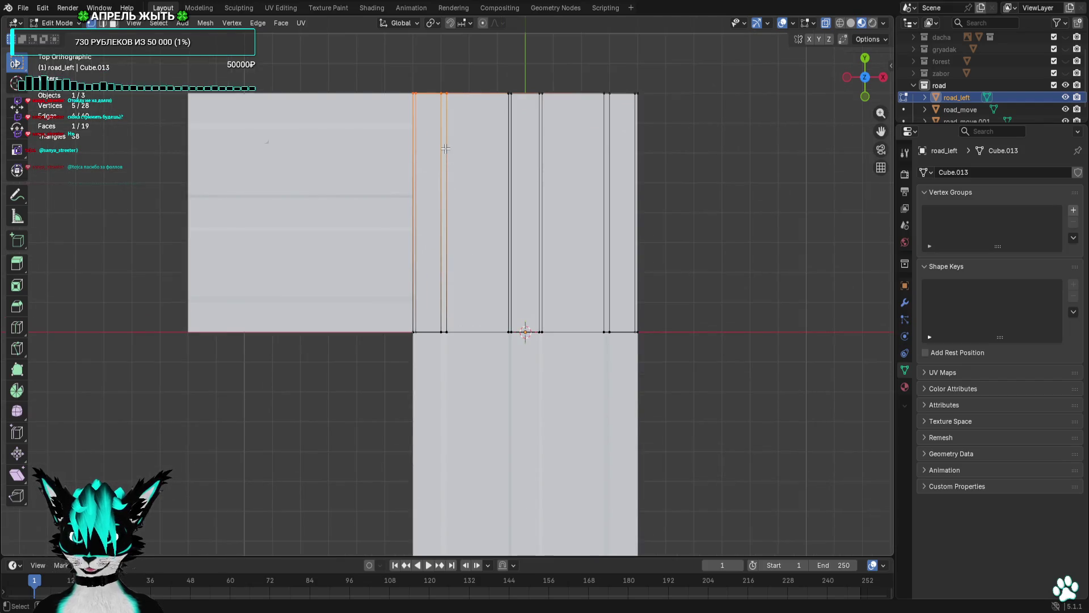
In Face select, pick the road surface faces between the strips and delete them.
click(113, 24)
ctrl+click(511, 216)
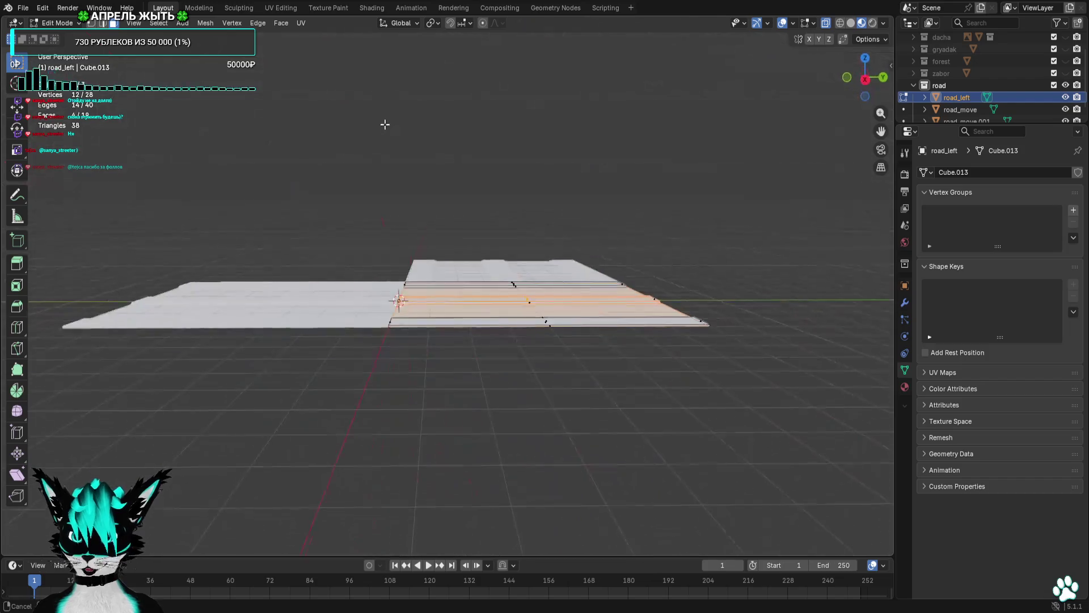
scroll(611, 356, up, 2)
click(298, 212)
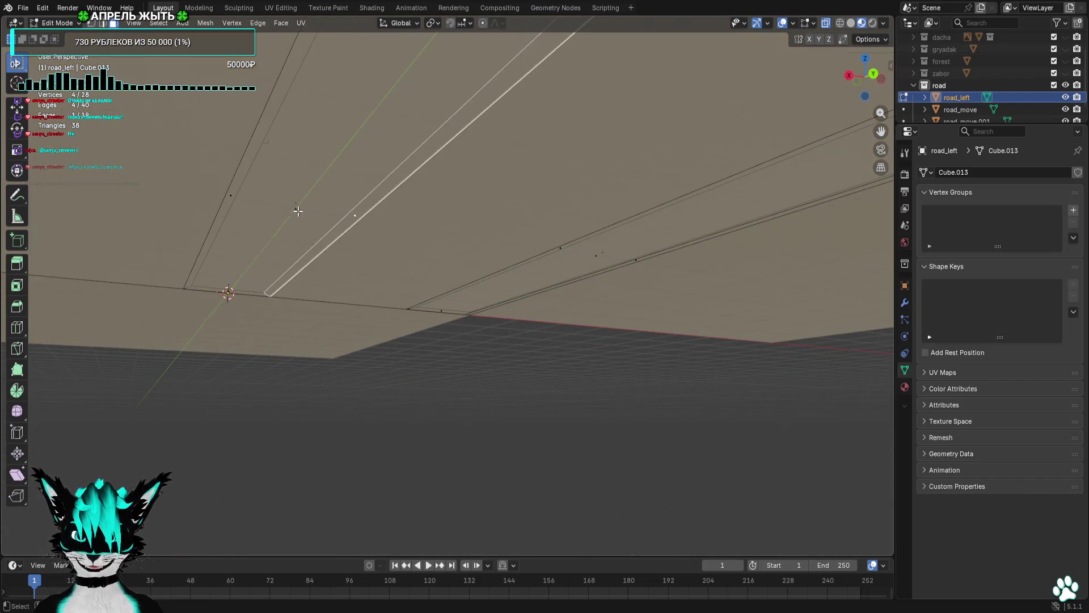
mouse_move(292, 198)
mouse_down()
mouse_move(301, 194)
mouse_move(287, 215)
mouse_up()
right_click(287, 215)
drag(868, 90, 869, 82)
click(863, 65)
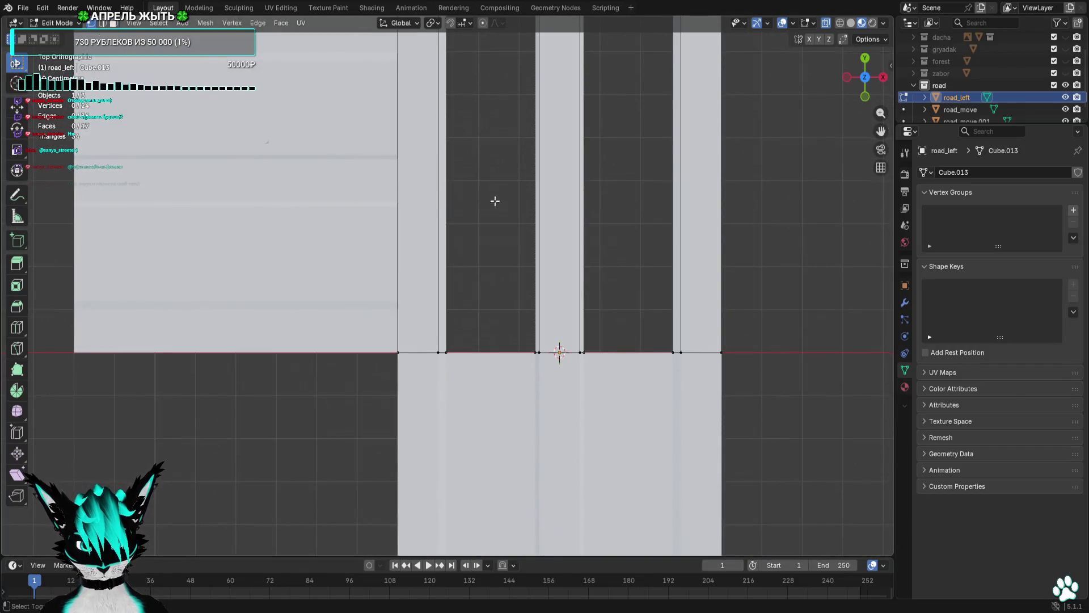
click(511, 136)
Move the left lane strip face 6.7 m down, checking it in solid shading.
key(g)
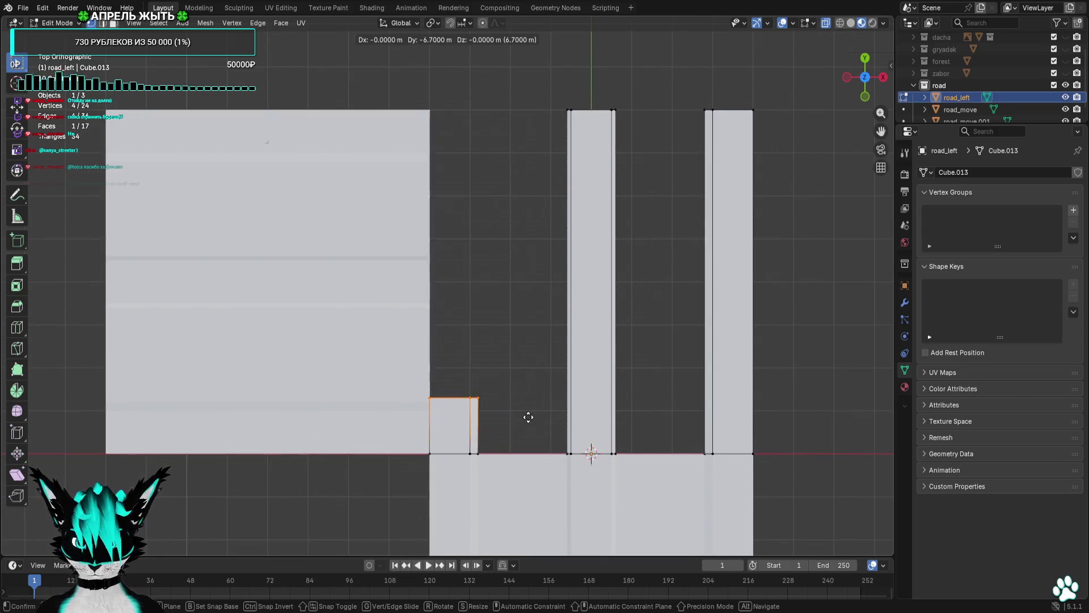
click(527, 421)
scroll(681, 260, up, 4)
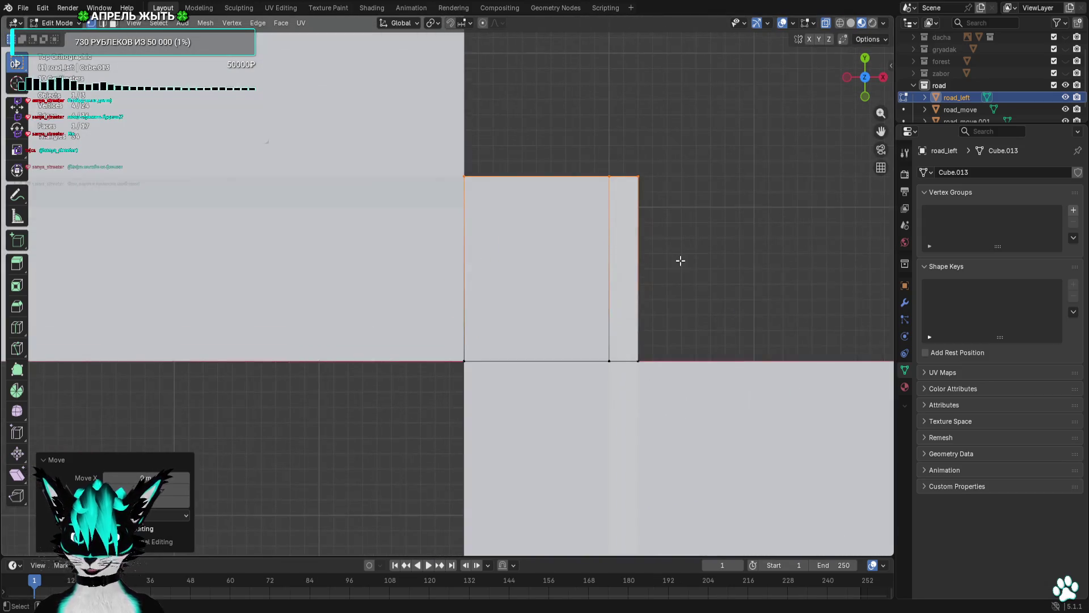
click(850, 24)
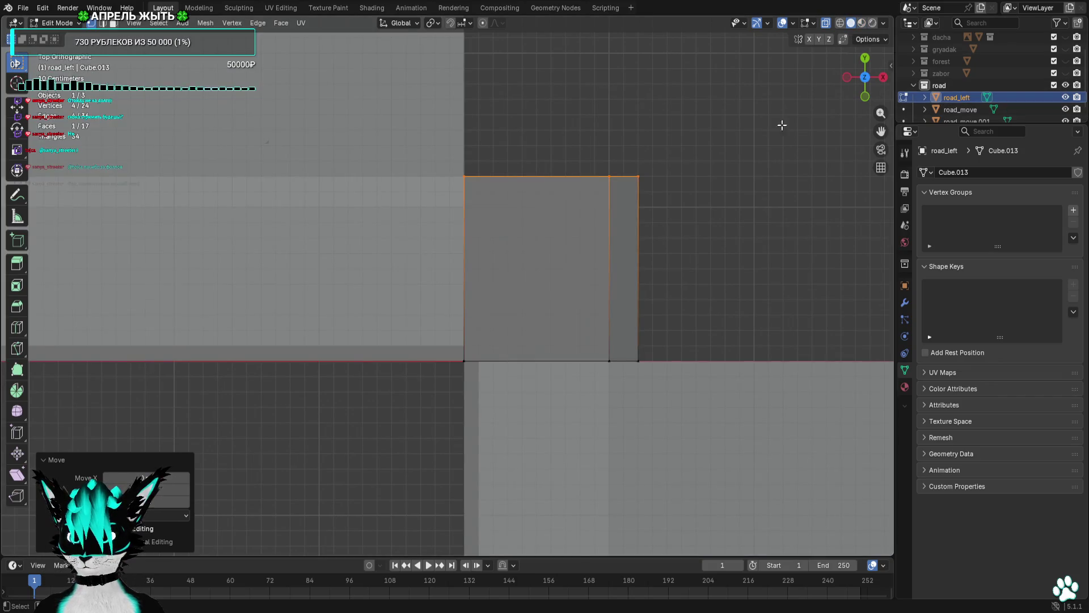
click(860, 23)
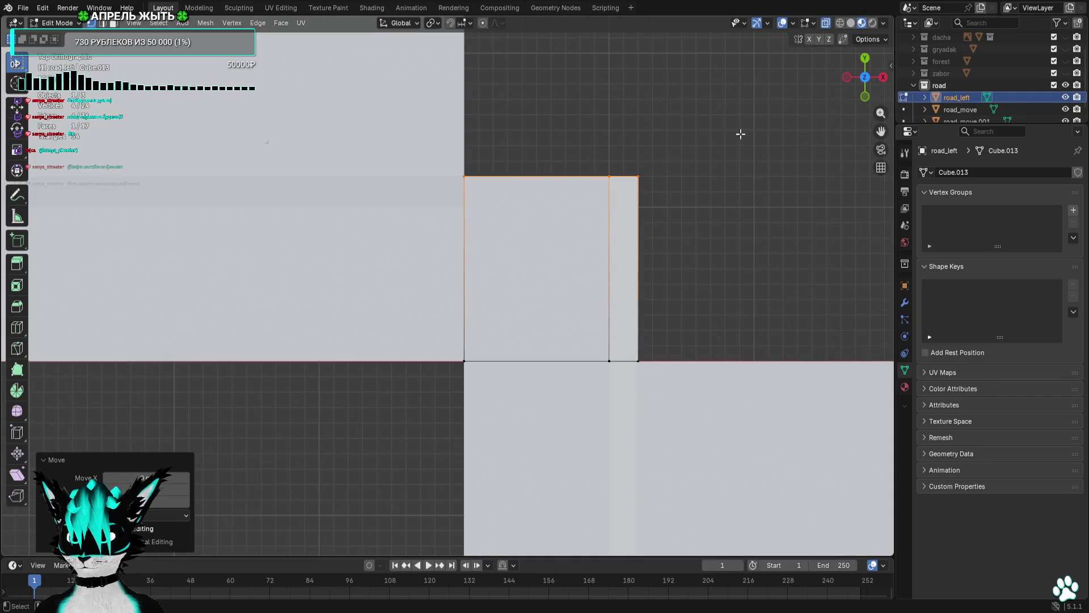
Lower the small square's top vertices by 0.2 m, checking from a side view.
click(543, 127)
drag(397, 146, 615, 233)
key(g)
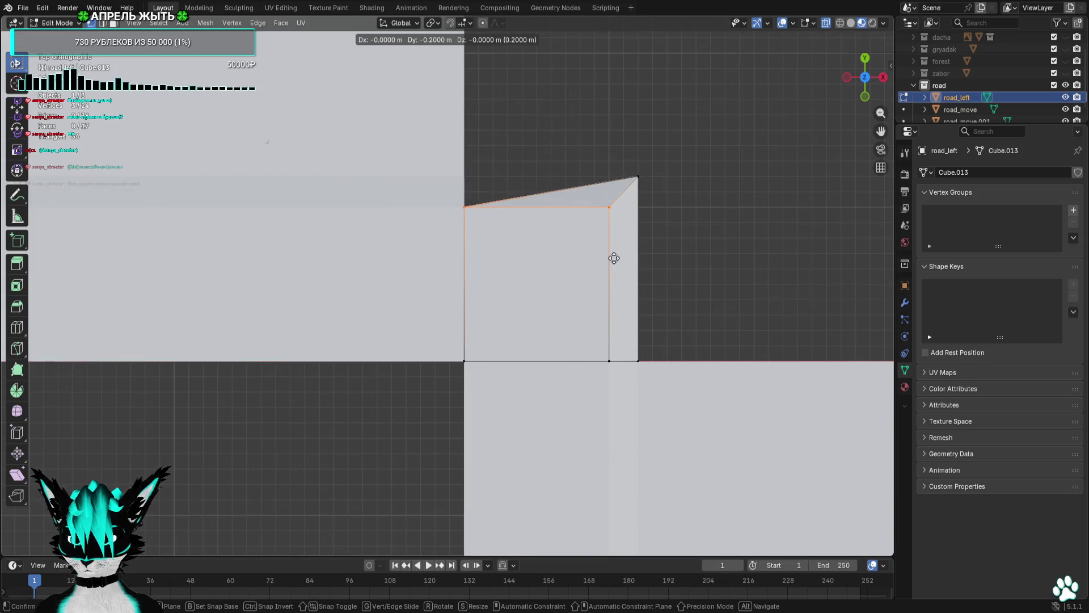
click(613, 258)
mouse_move(702, 234)
mouse_down()
mouse_move(502, 360)
mouse_move(572, 372)
mouse_move(611, 360)
mouse_up()
click(864, 76)
key(g)
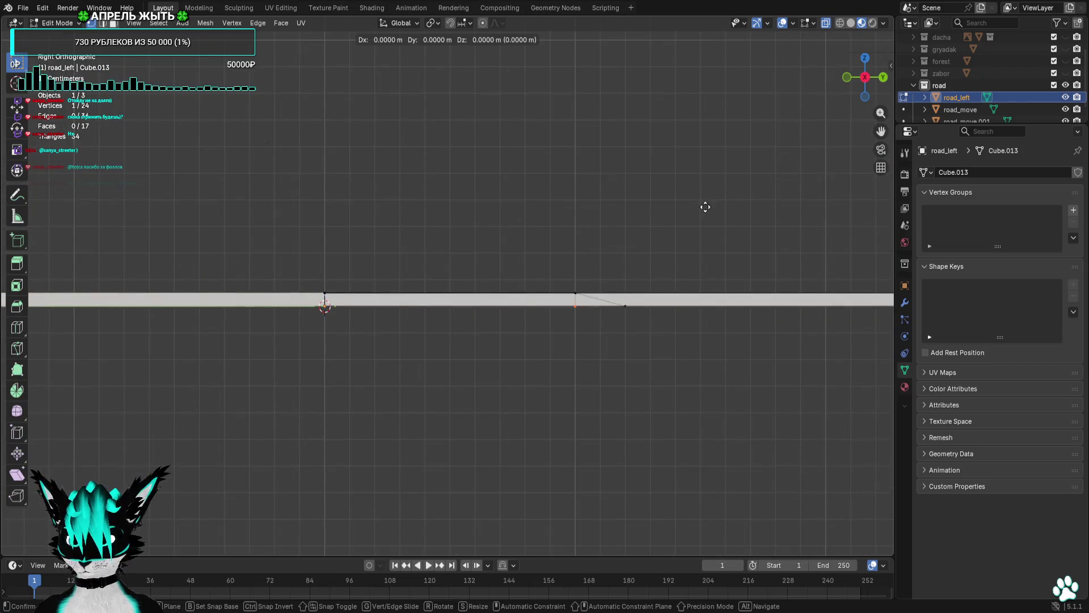
click(745, 211)
mouse_move(749, 213)
mouse_down()
mouse_move(688, 291)
mouse_move(568, 306)
mouse_move(752, 332)
mouse_up()
scroll(752, 332, down, 2)
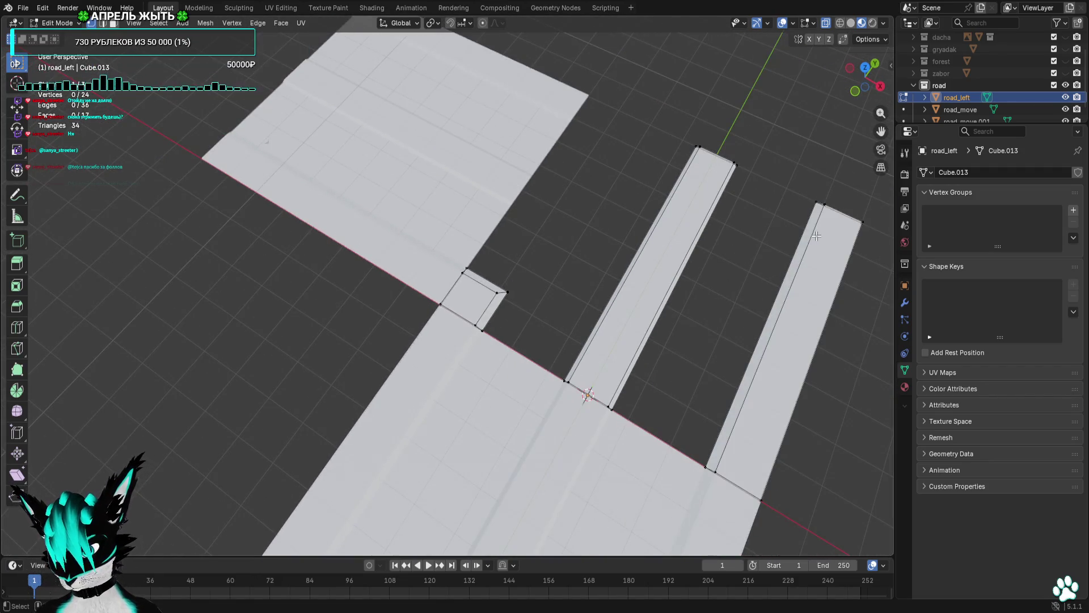
click(865, 68)
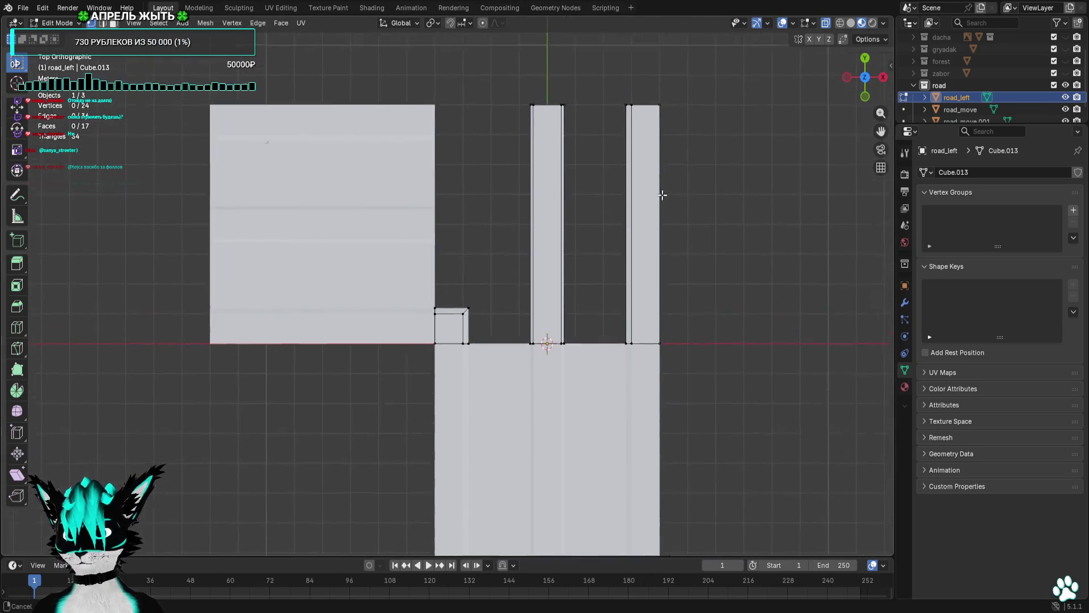
scroll(549, 198, up, 2)
Move the middle strip's top edge 4.5 m down, cutting it to about half length.
drag(616, 95, 506, 160)
scroll(652, 181, up, 1)
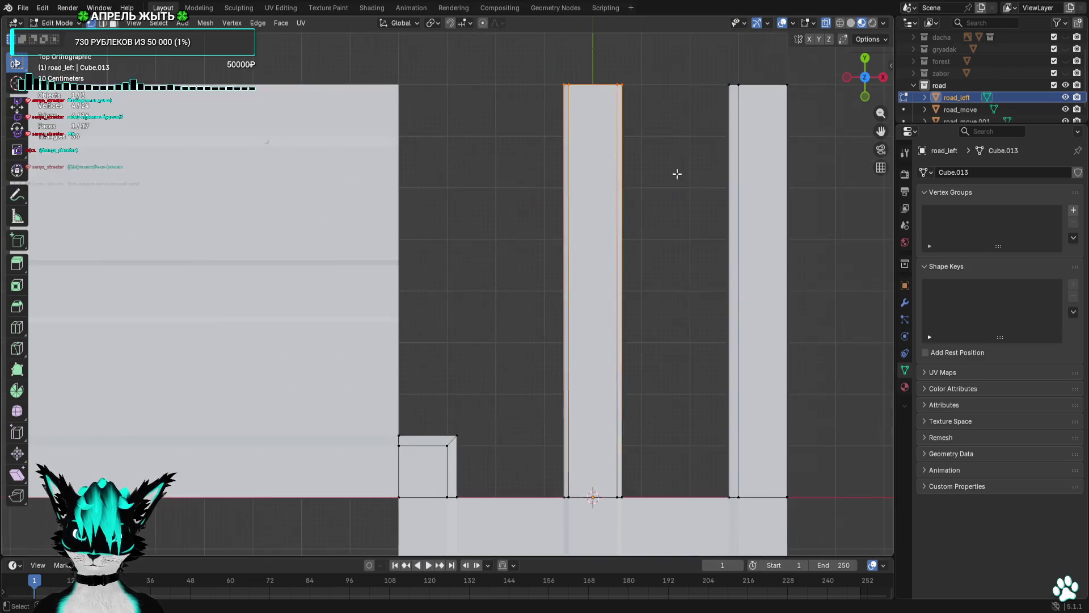
key(g)
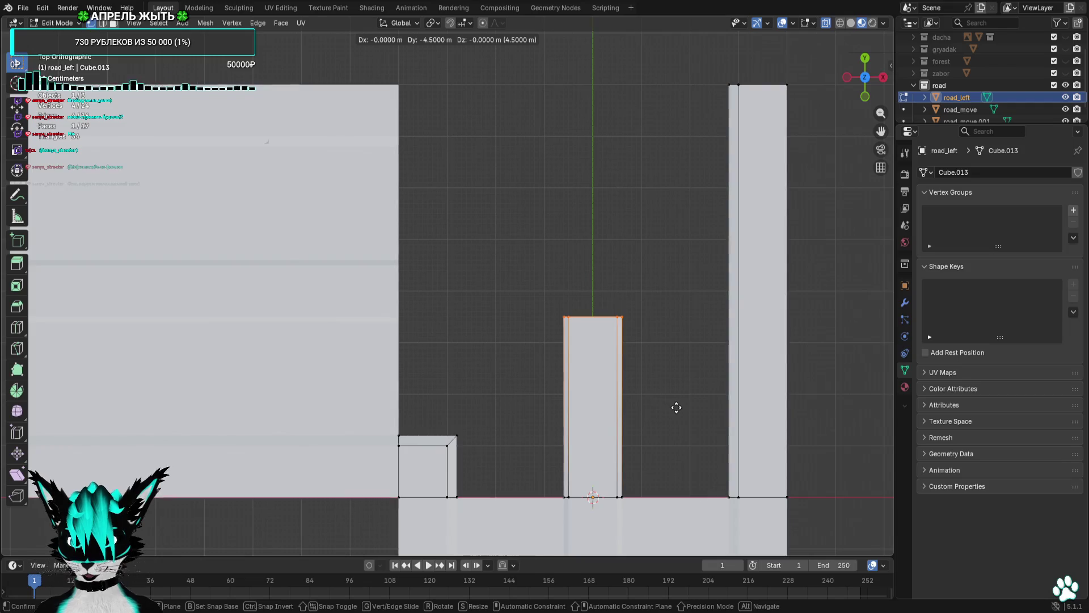
click(676, 408)
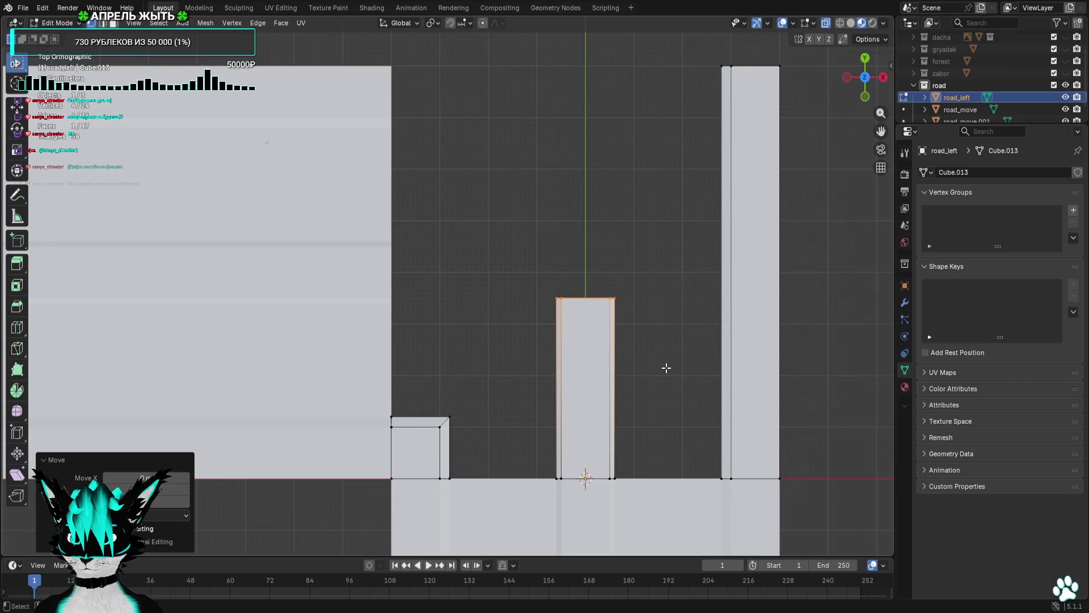
mouse_move(666, 367)
mouse_down()
mouse_move(581, 324)
mouse_move(542, 284)
mouse_move(530, 236)
mouse_move(535, 272)
mouse_move(645, 357)
mouse_up()
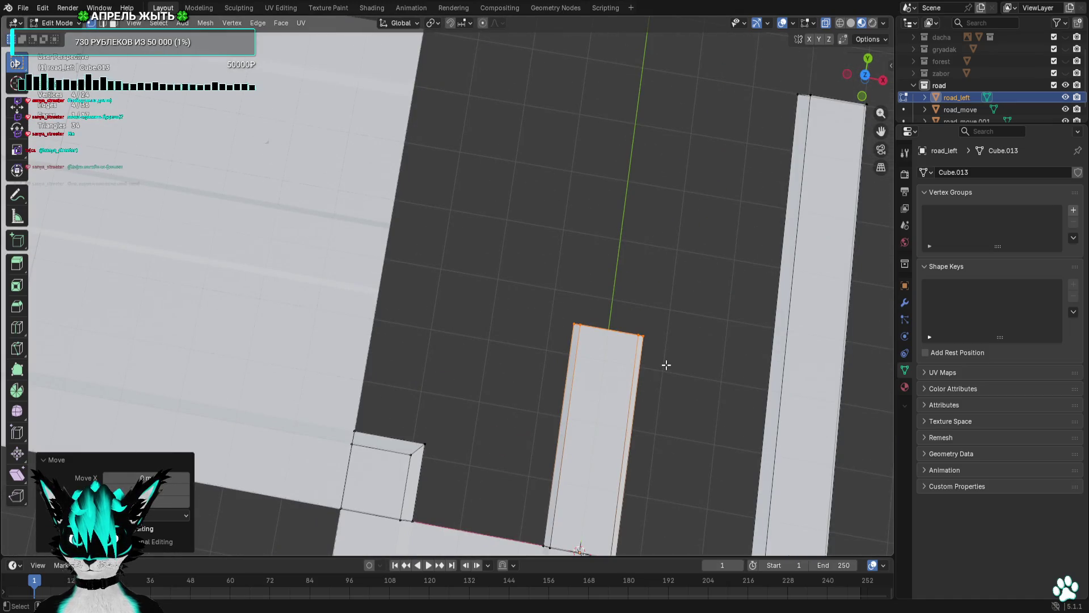
click(868, 58)
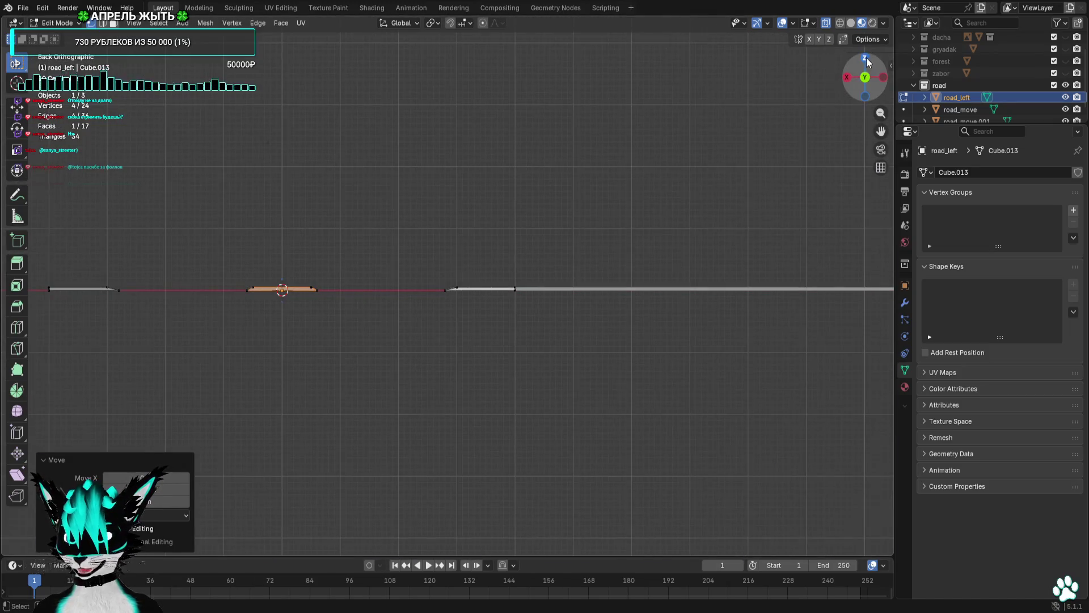
click(866, 59)
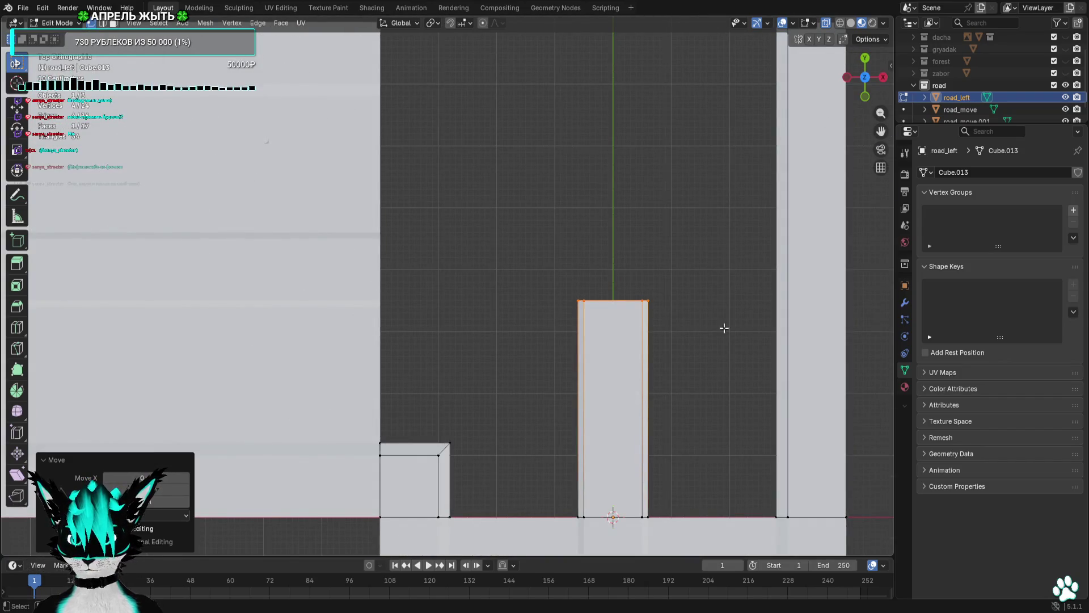
Extrude the middle strip's top edge 1.1 m and slide it left to slant the strip.
key(e)
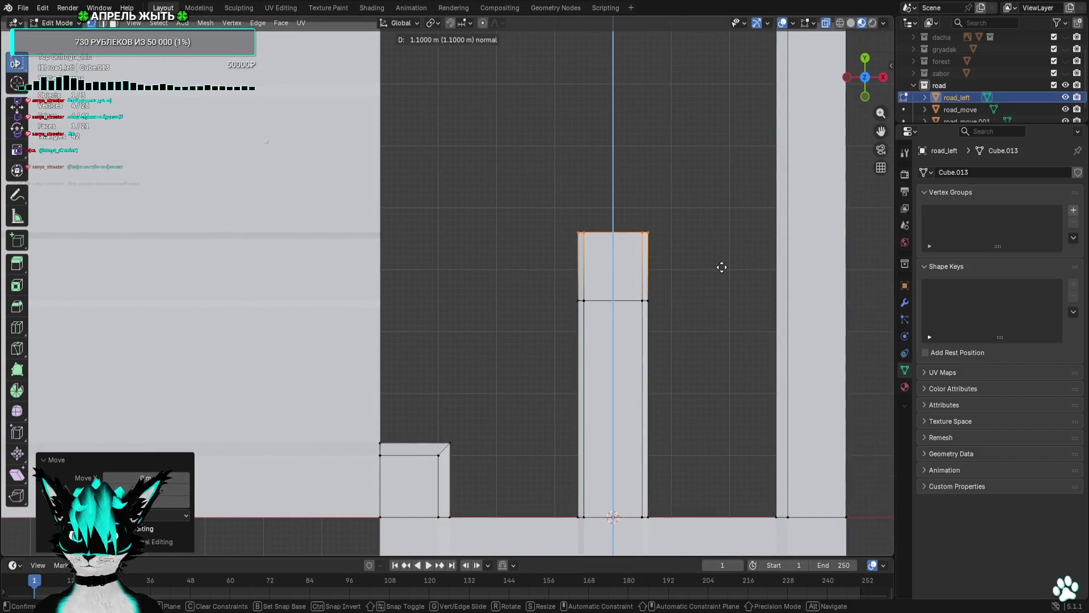
click(721, 270)
scroll(720, 270, up, 3)
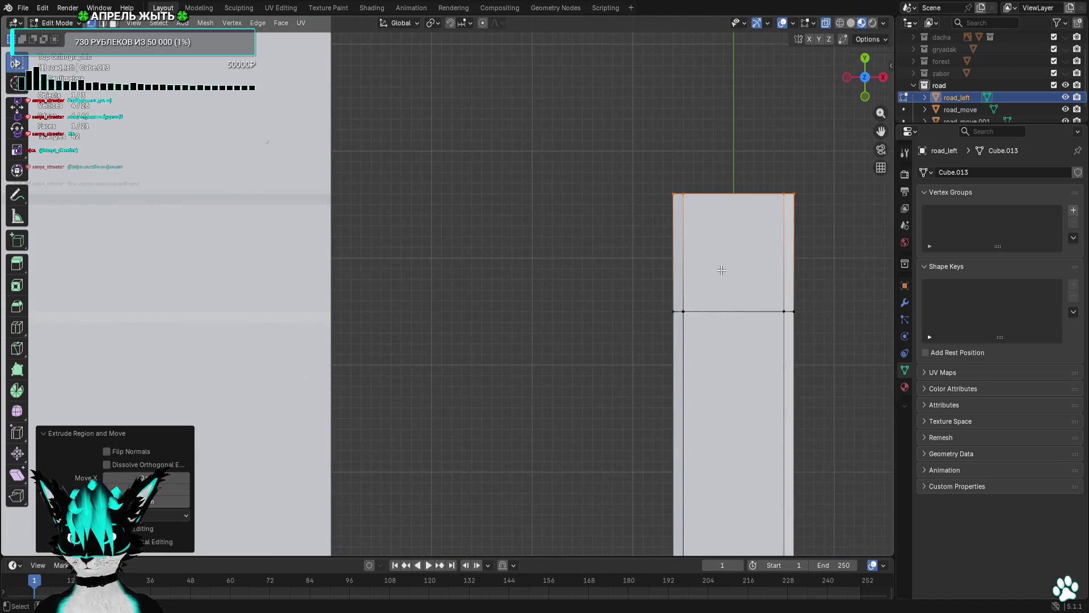
scroll(721, 270, down, 2)
mouse_move(712, 304)
mouse_down()
mouse_move(743, 231)
mouse_move(817, 340)
mouse_move(707, 211)
mouse_up()
click(863, 60)
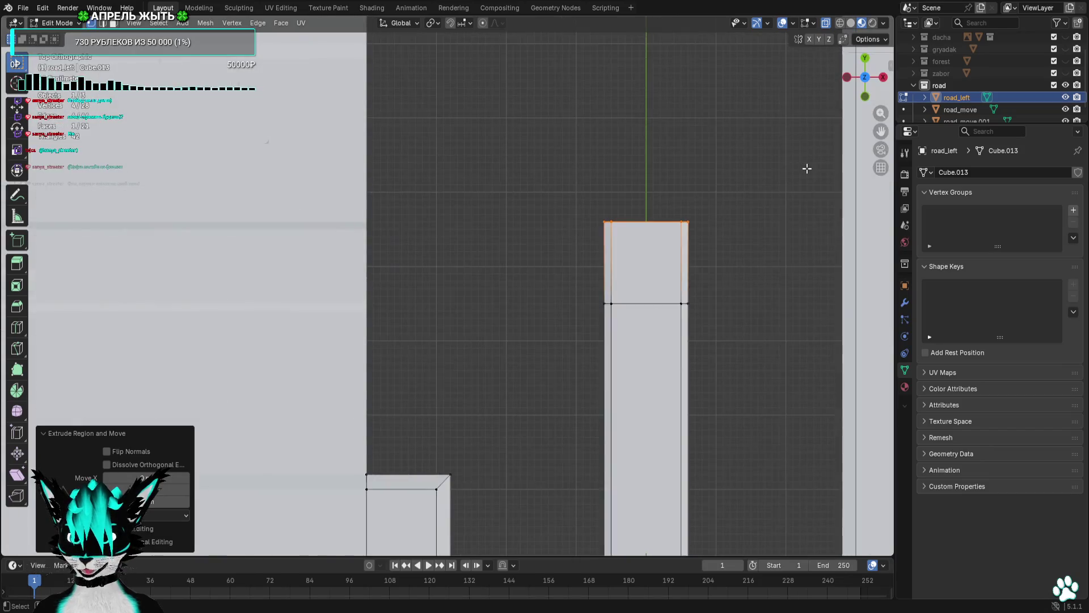
key(g)
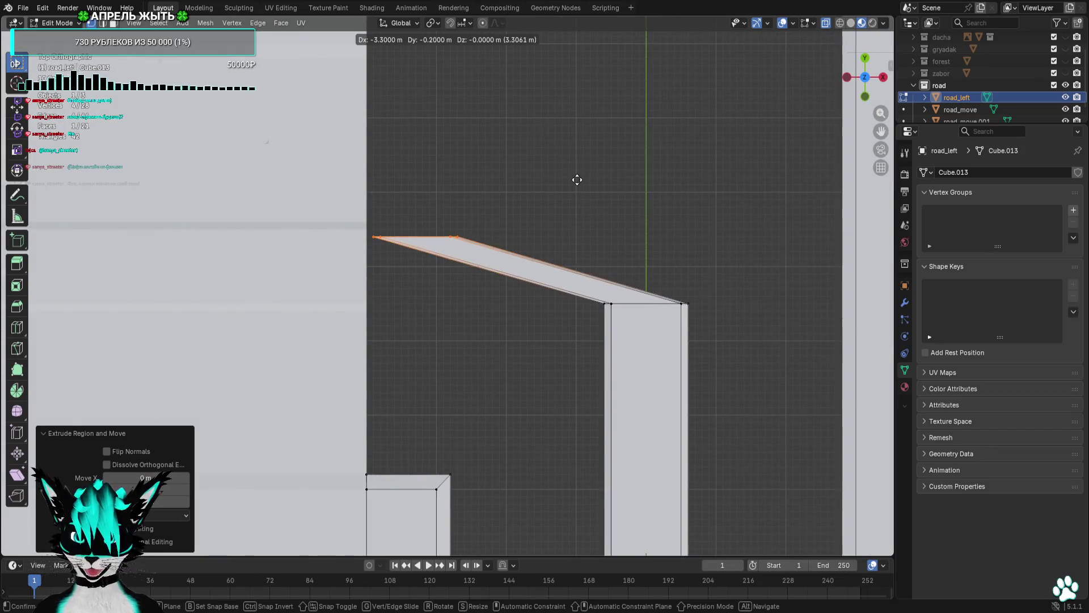
click(577, 179)
Lower the strip's top vertices and shift the slanted edge's end vertices left into place.
drag(742, 281, 556, 352)
scroll(693, 200, down, 3)
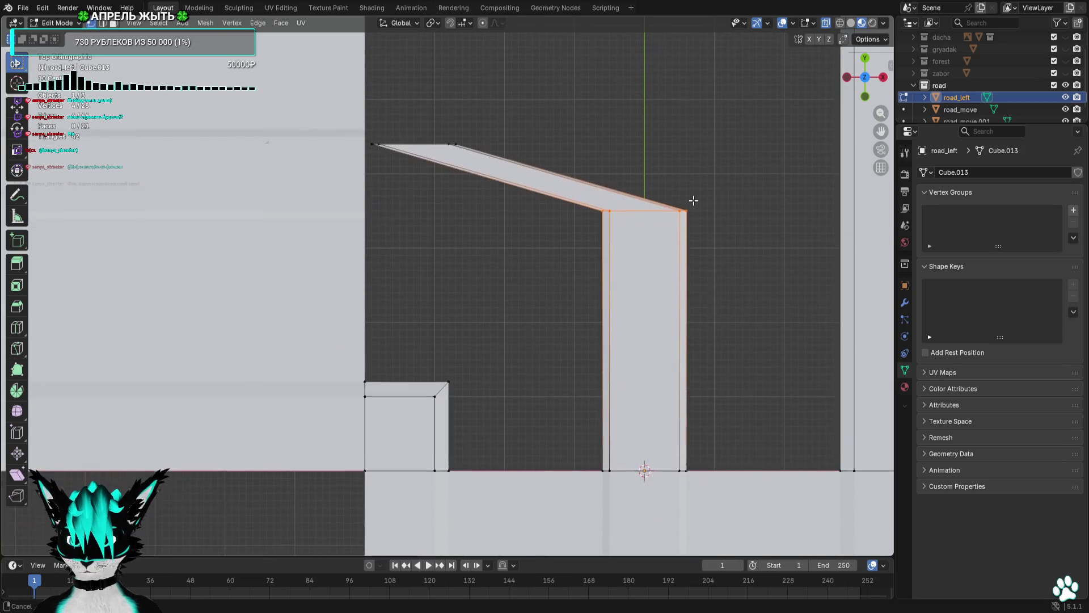
key(g)
click(725, 243)
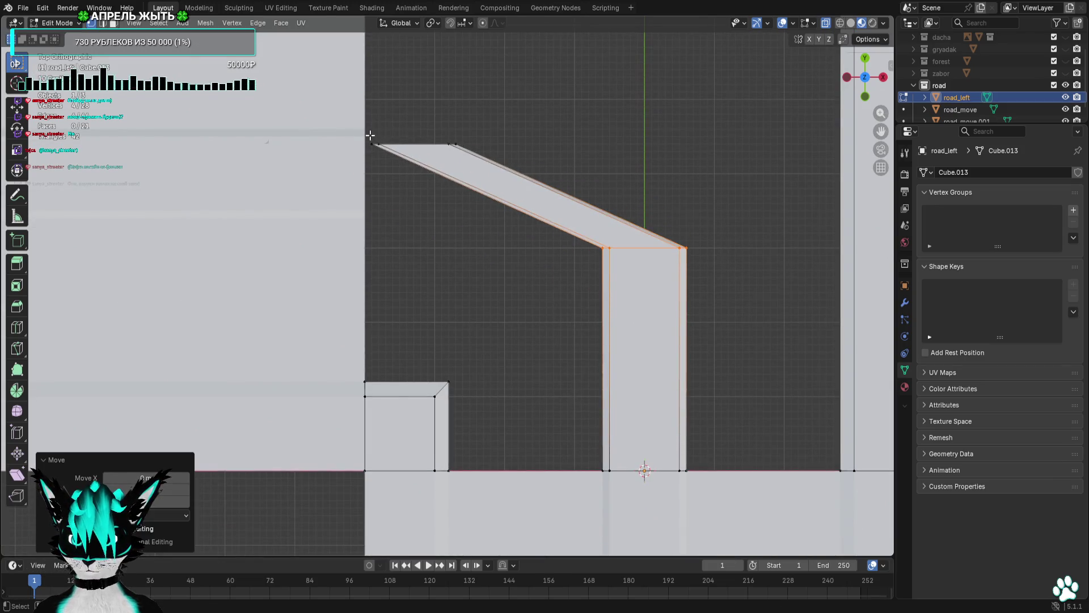
drag(369, 134, 345, 179)
scroll(433, 299, up, 4)
key(g)
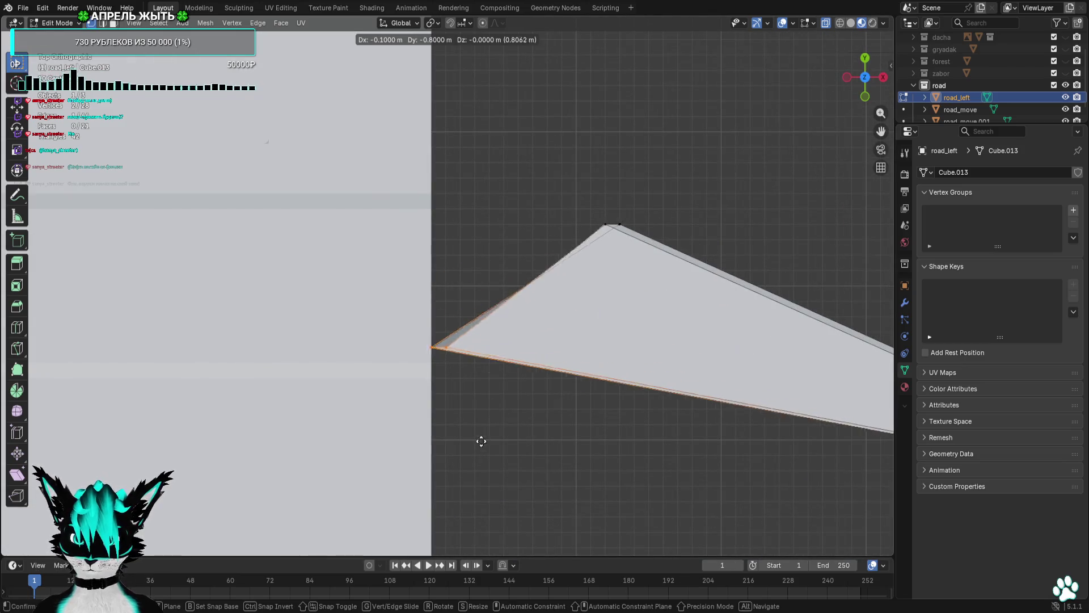
click(473, 459)
mouse_move(474, 459)
mouse_down()
mouse_move(515, 407)
mouse_move(600, 178)
mouse_move(778, 112)
mouse_up()
scroll(552, 322, up, 3)
click(866, 67)
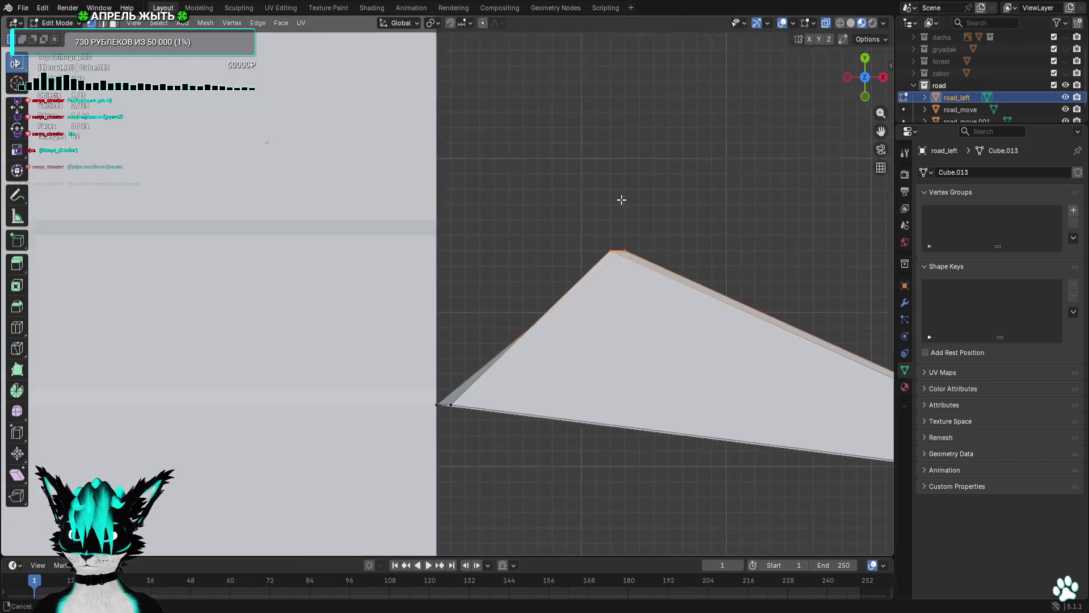
key(g)
click(448, 195)
mouse_move(448, 194)
mouse_down()
mouse_move(581, 153)
mouse_move(618, 90)
mouse_move(540, 117)
mouse_move(440, 85)
mouse_move(397, 101)
mouse_up()
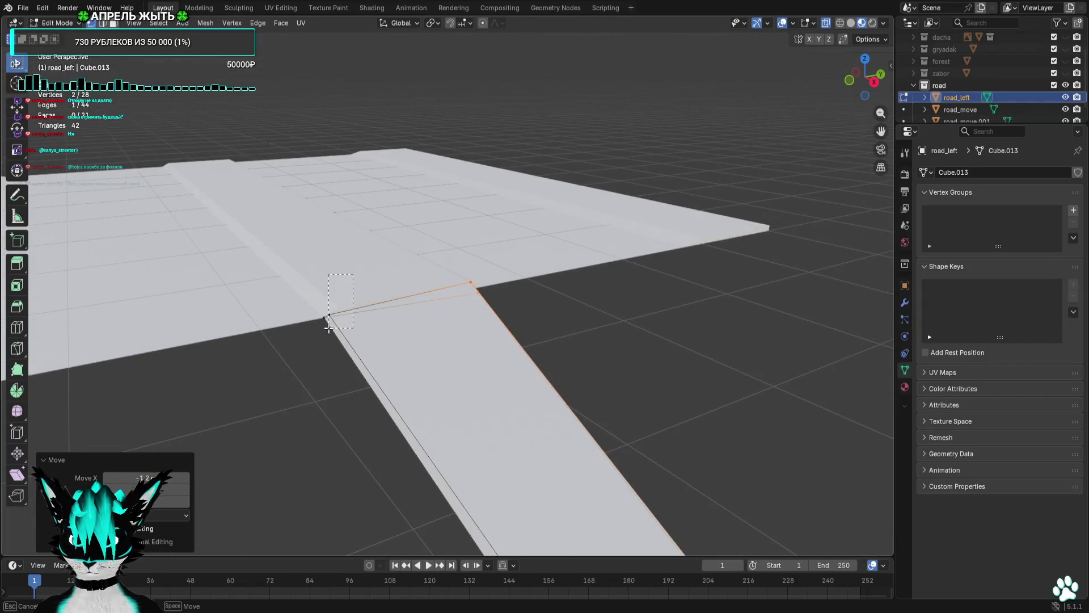
Adjust the strip's corner vertex height in side view and move it 0.1 m left.
drag(328, 328, 328, 328)
mouse_move(556, 252)
mouse_down()
mouse_move(747, 233)
mouse_move(861, 89)
mouse_up()
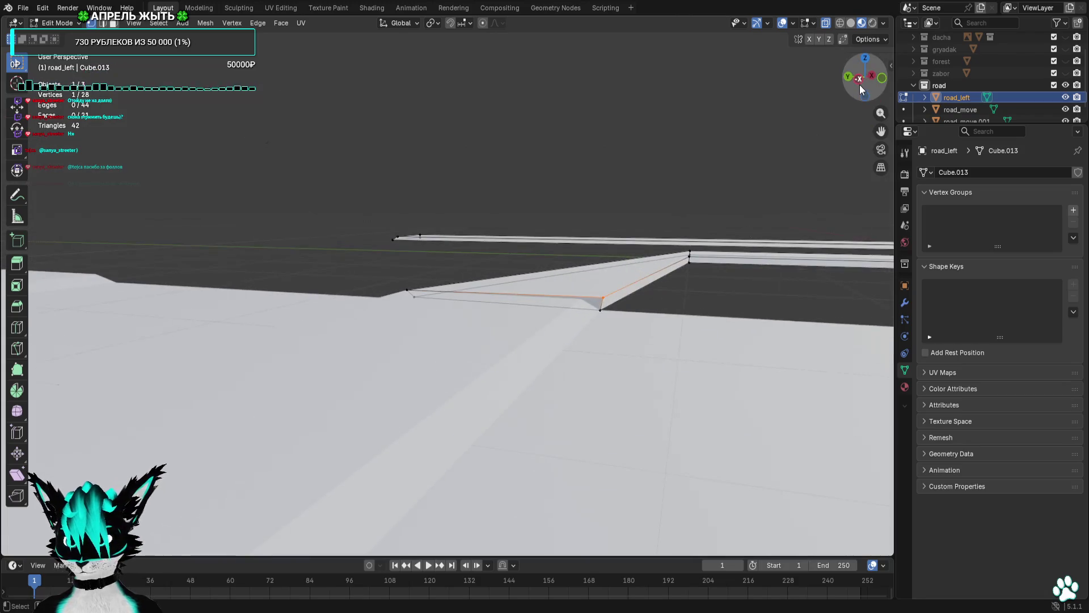
click(860, 85)
scroll(737, 187, up, 4)
key(g)
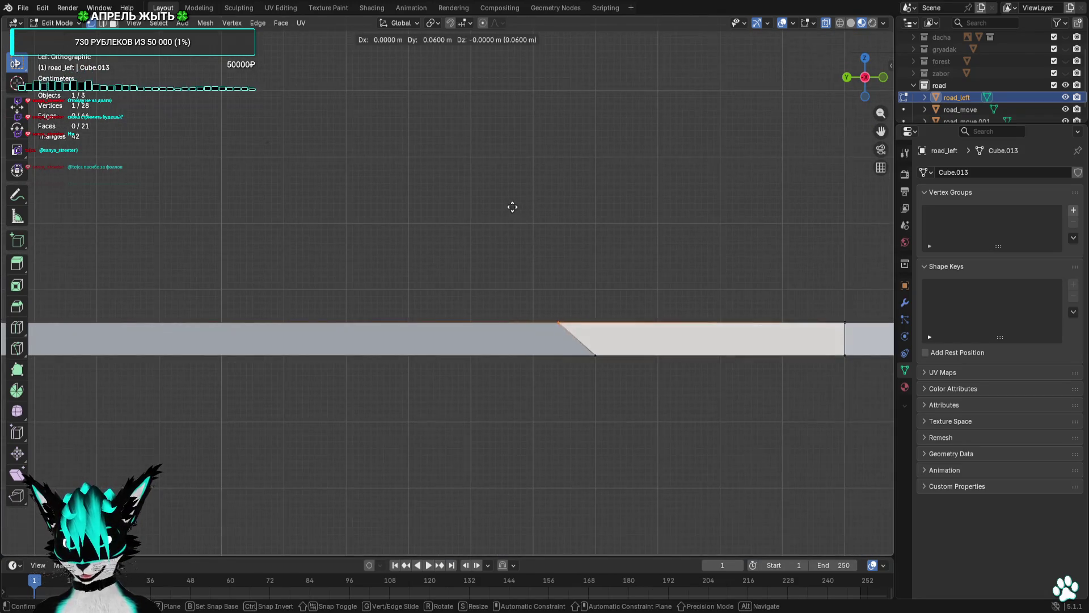
click(485, 208)
drag(485, 208, 510, 282)
click(860, 72)
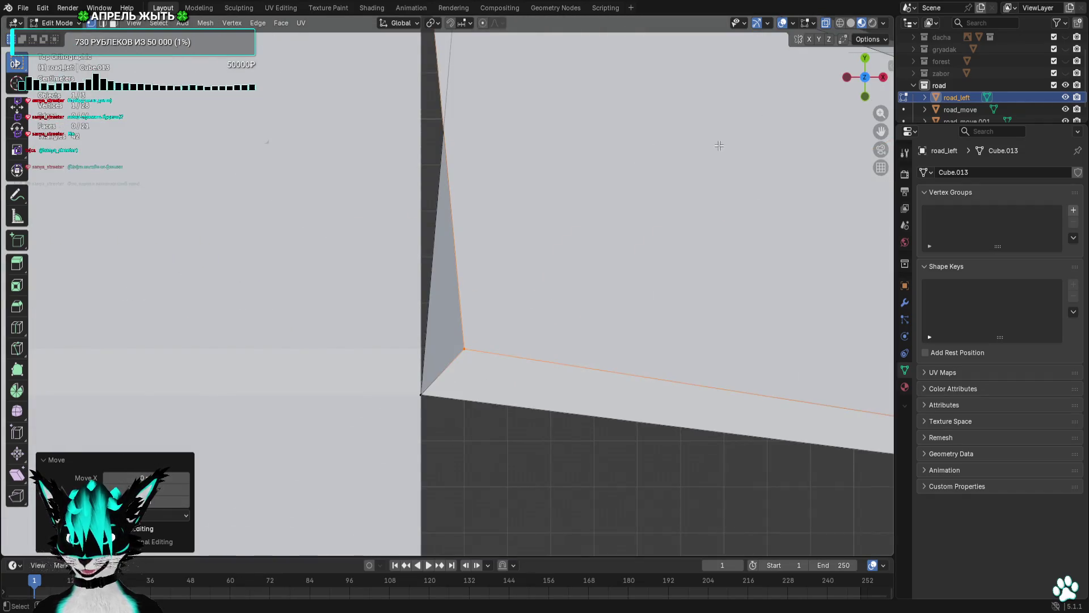
key(g)
click(674, 145)
mouse_move(674, 144)
mouse_down()
mouse_move(566, 117)
mouse_move(481, 219)
mouse_move(479, 253)
mouse_move(484, 97)
mouse_move(469, 228)
mouse_move(683, 115)
mouse_move(442, 344)
mouse_up()
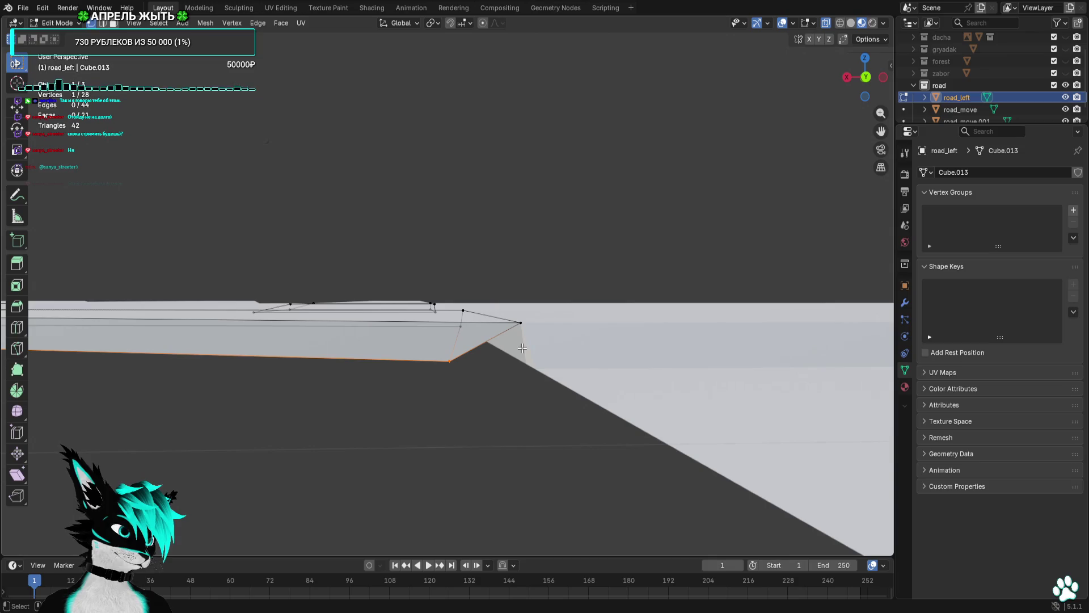
click(864, 58)
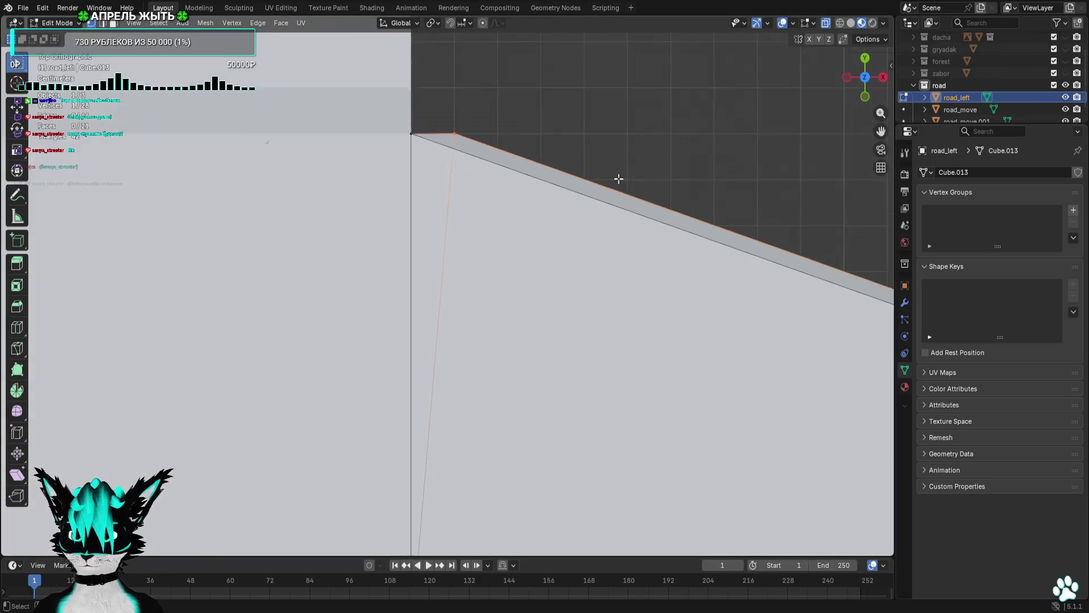
key(g)
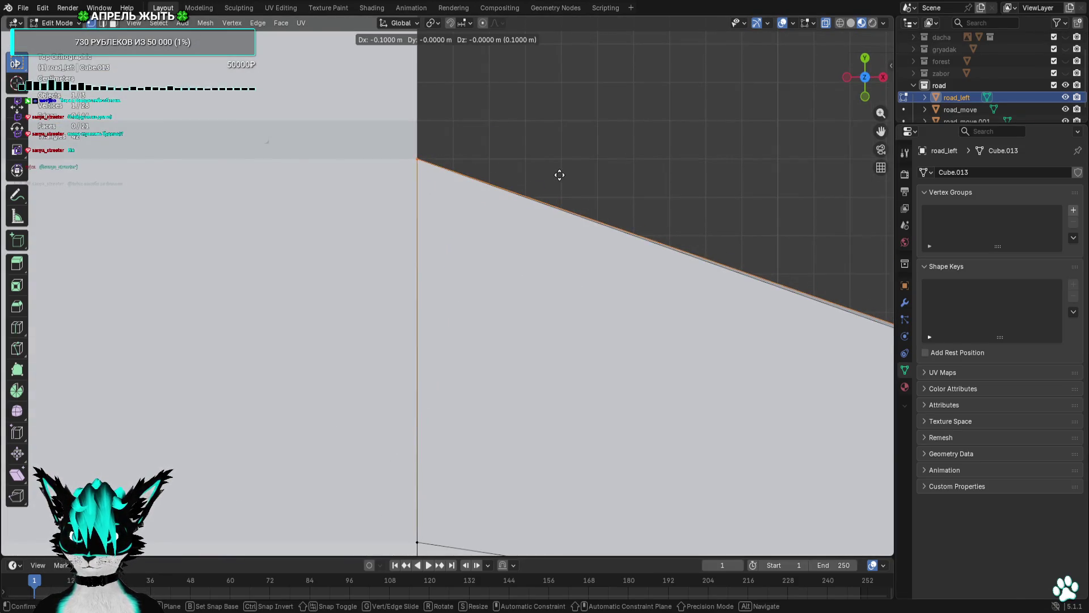
click(565, 175)
Nudge the corner vertex again from the right side view, then select a strip-end vertex.
mouse_move(566, 175)
mouse_down()
mouse_move(705, 122)
mouse_move(705, 163)
mouse_move(740, 154)
mouse_move(803, 174)
mouse_up()
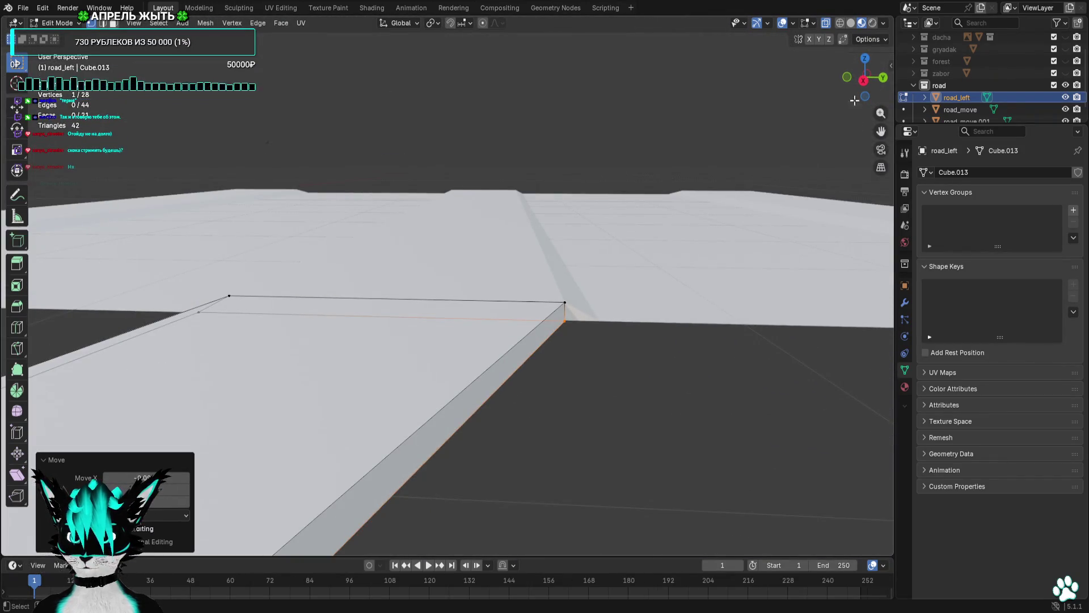
click(864, 81)
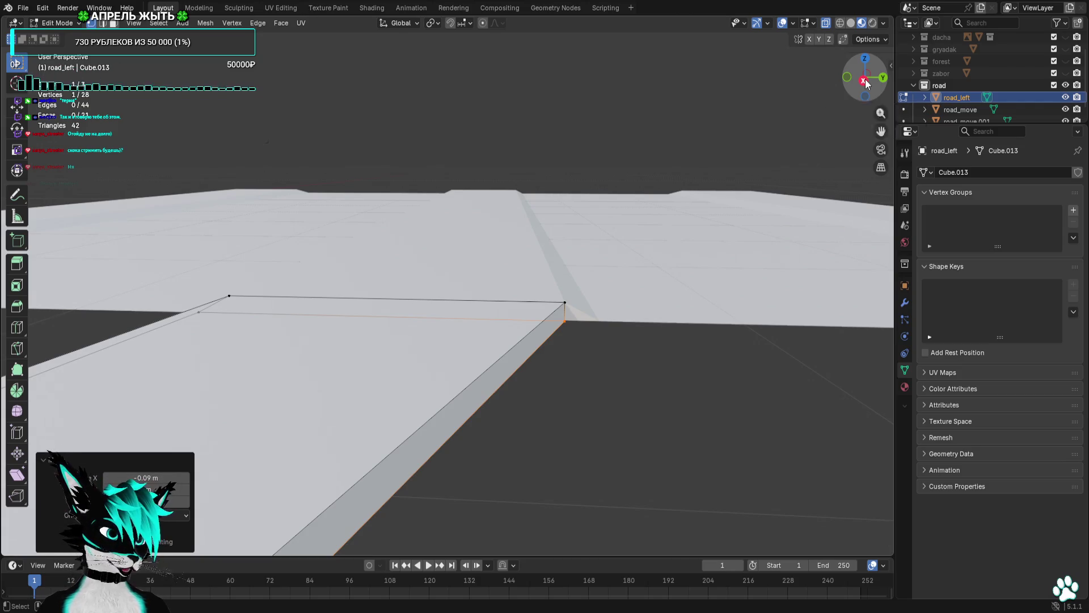
scroll(465, 244, up, 2)
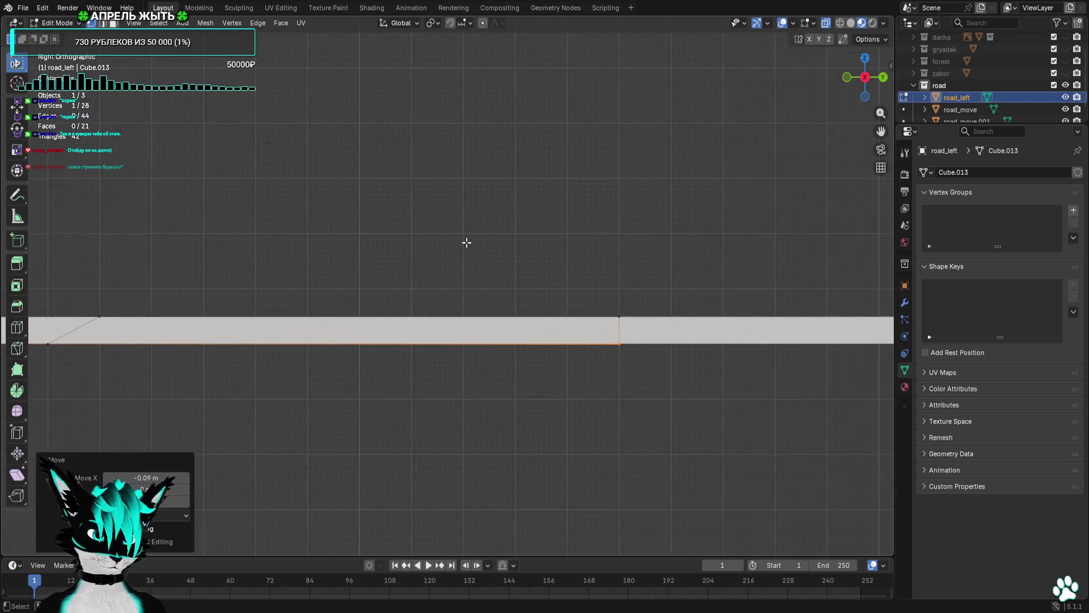
drag(466, 243, 425, 267)
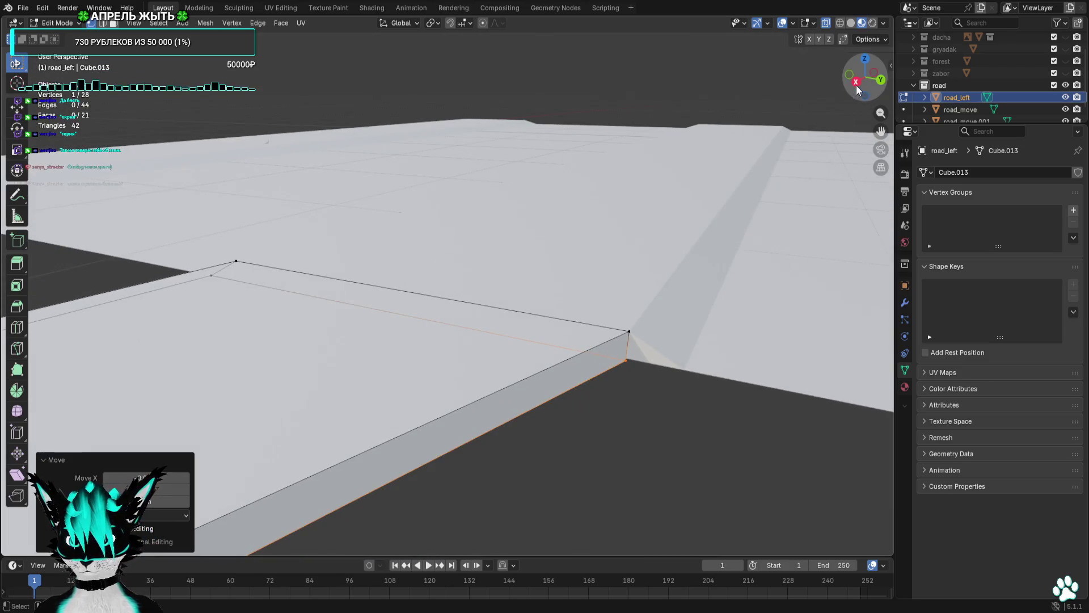
key(KP_3)
key(g)
click(760, 209)
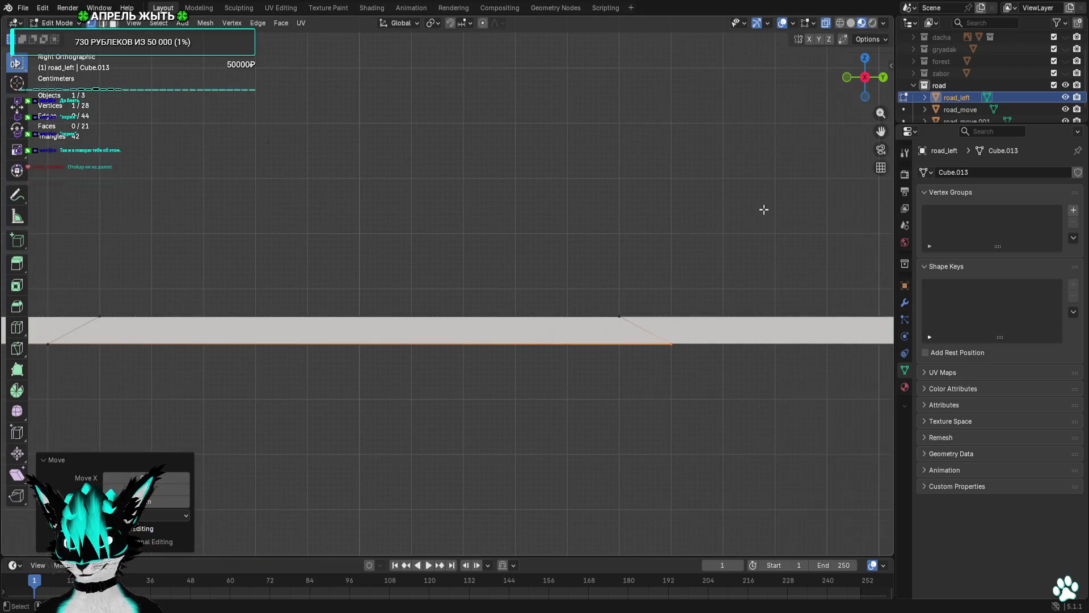
mouse_move(764, 209)
mouse_down()
mouse_move(685, 231)
mouse_move(647, 221)
mouse_move(610, 379)
mouse_up()
click(483, 463)
key(KP_7)
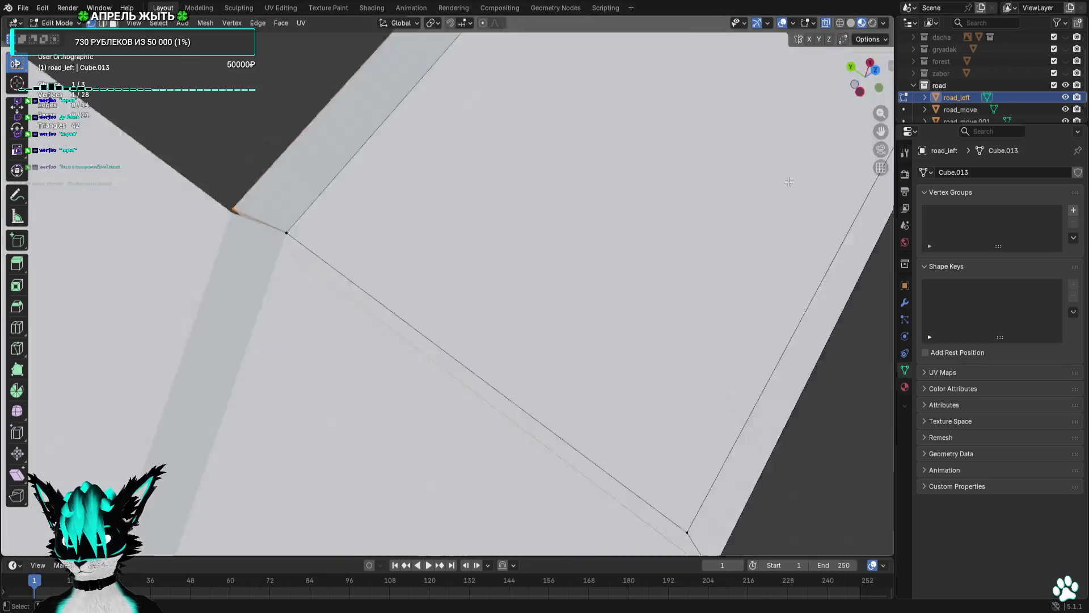
Nudge a vertex slightly left, then move the outer and inner corner vertices together.
key(g)
click(707, 233)
scroll(707, 233, down, 5)
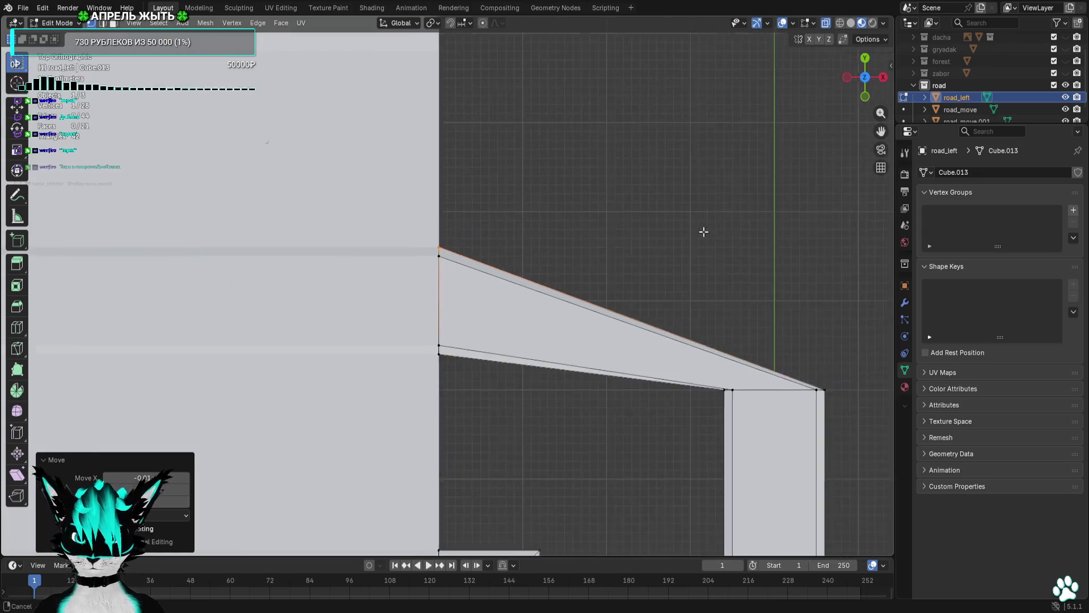
drag(765, 323, 691, 365)
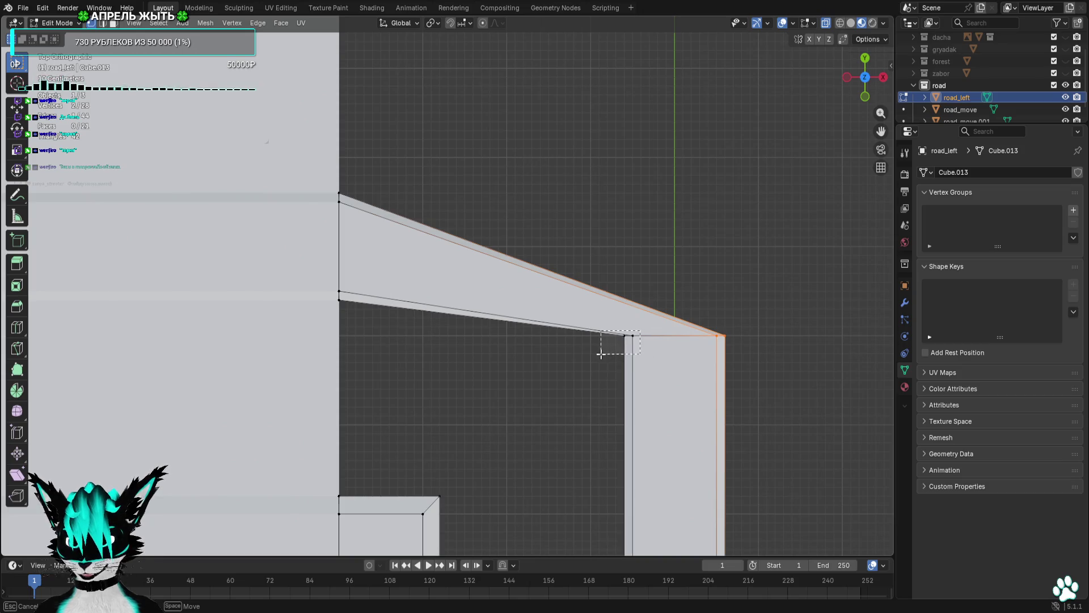
drag(602, 354, 606, 352)
scroll(606, 352, right, 5)
key(g)
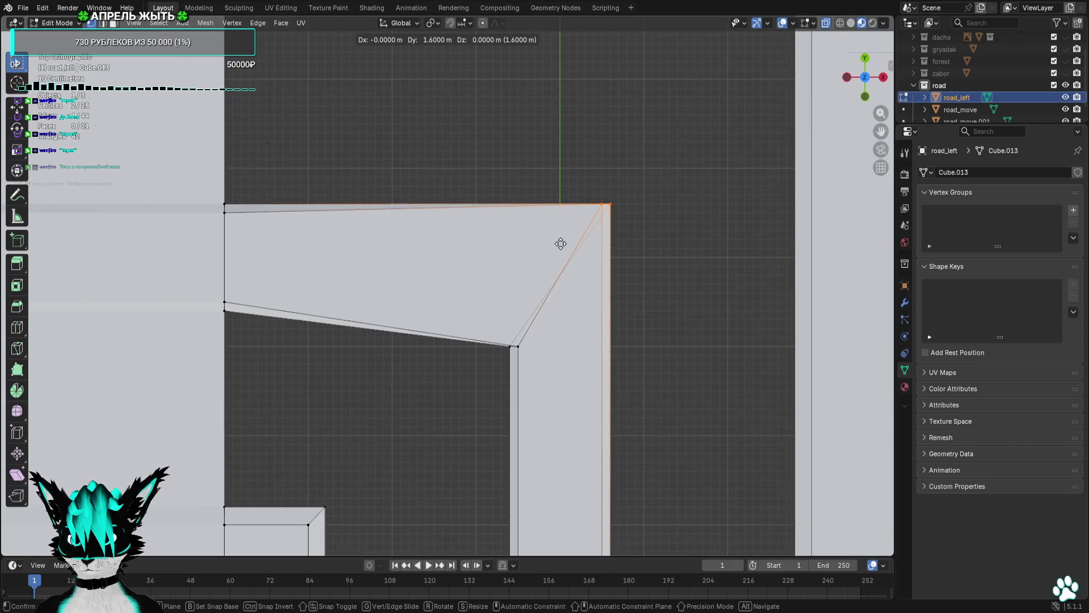
click(560, 244)
Reposition the outer corner vertex and raise the two inner-corner vertices.
click(602, 204)
key(g)
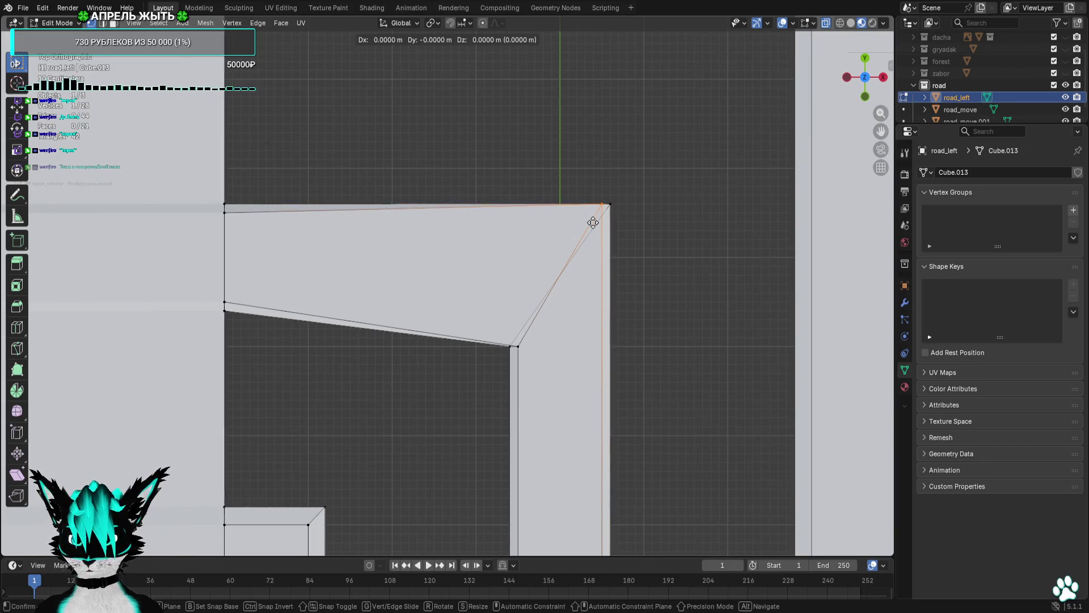
click(593, 226)
drag(536, 335, 512, 359)
key(g)
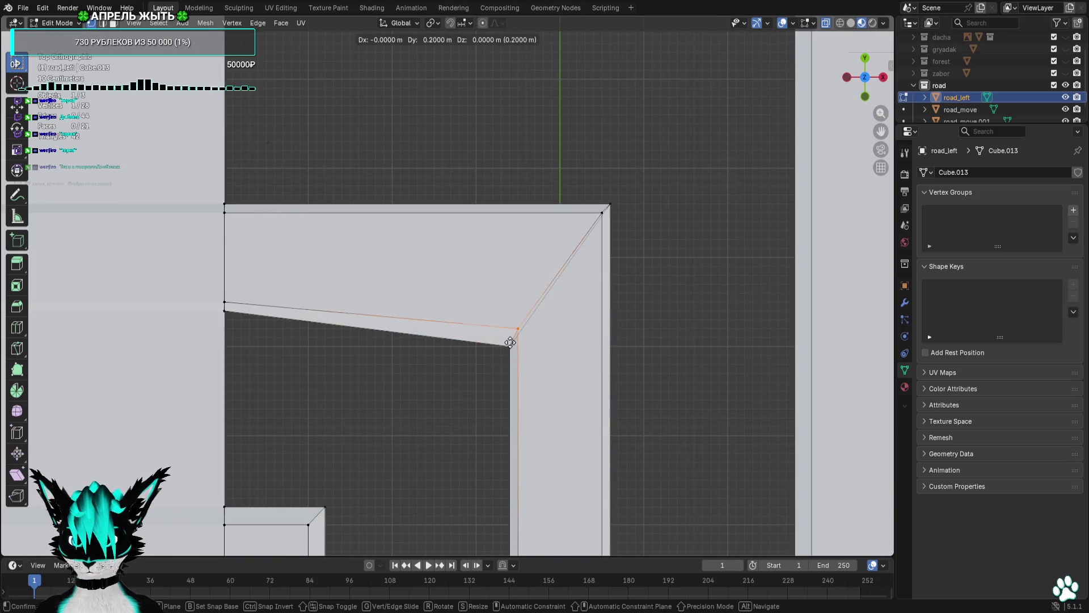
click(510, 327)
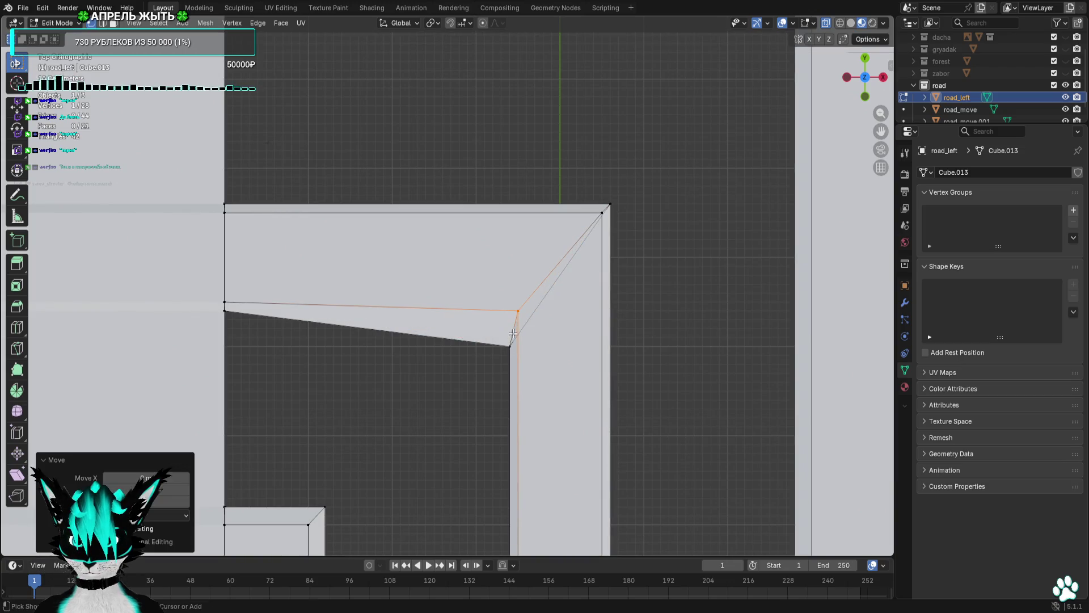
click(500, 353)
key(g)
click(498, 328)
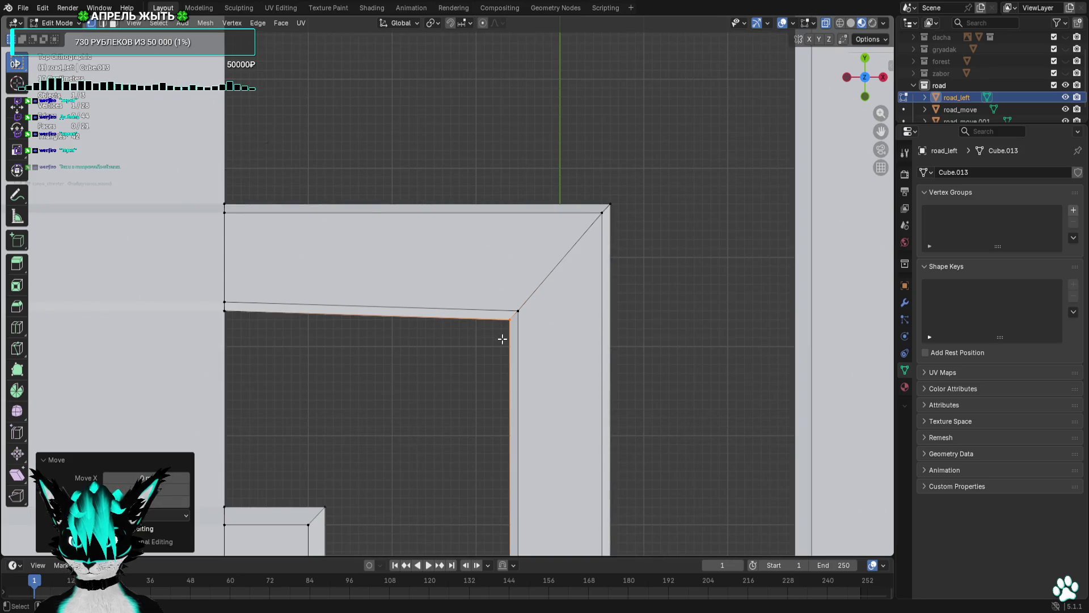
Shift both inner-corner vertices diagonally and slightly left to square the mitred corner.
shift+click(518, 310)
key(g)
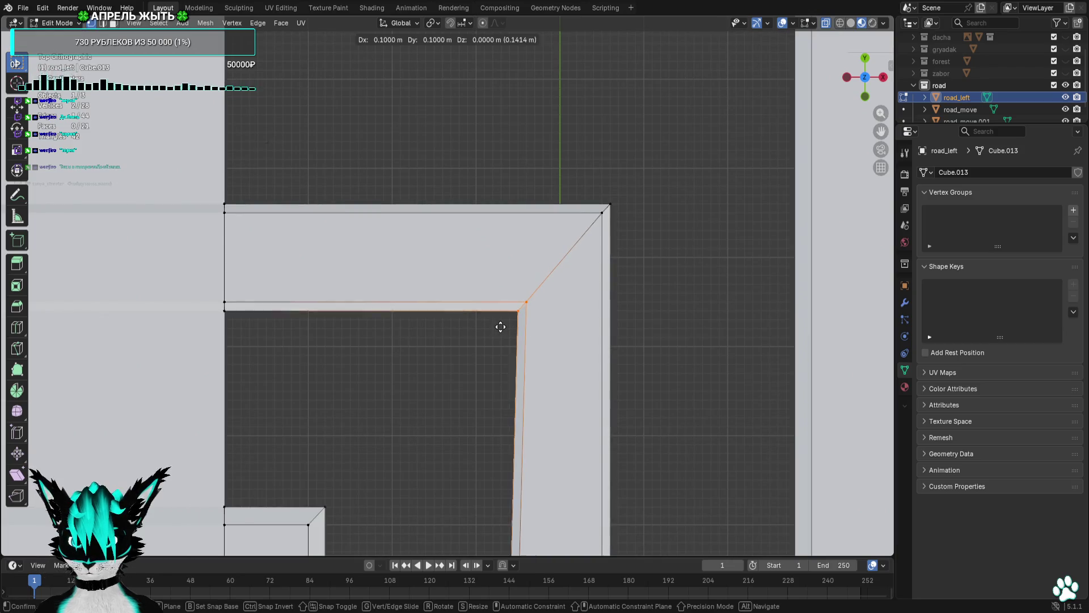
click(500, 327)
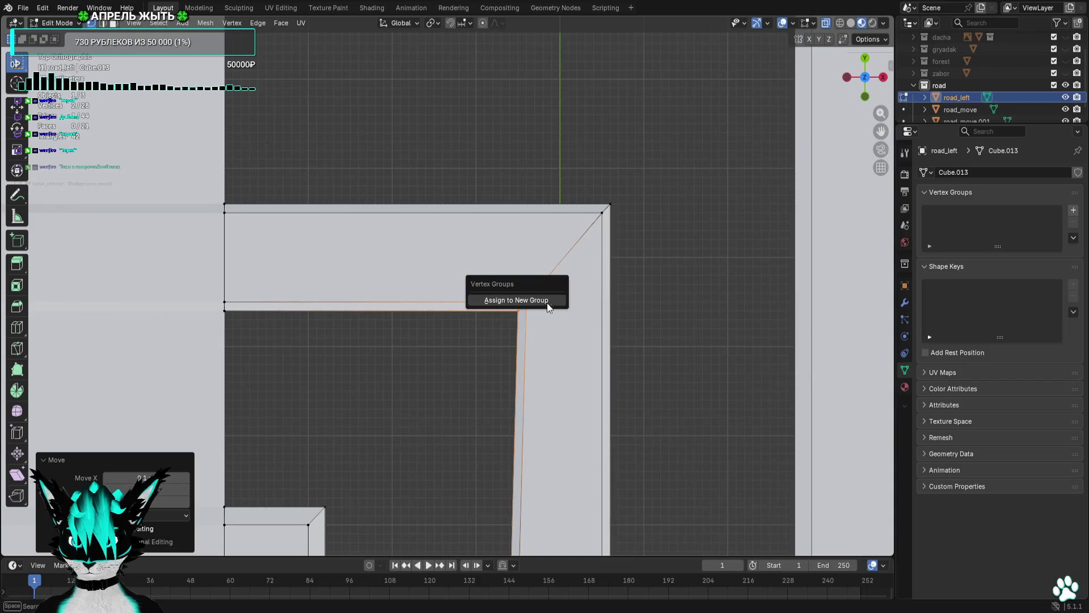
key(g)
click(571, 309)
mouse_move(571, 309)
mouse_down()
mouse_move(586, 324)
mouse_move(594, 316)
mouse_move(578, 273)
mouse_up()
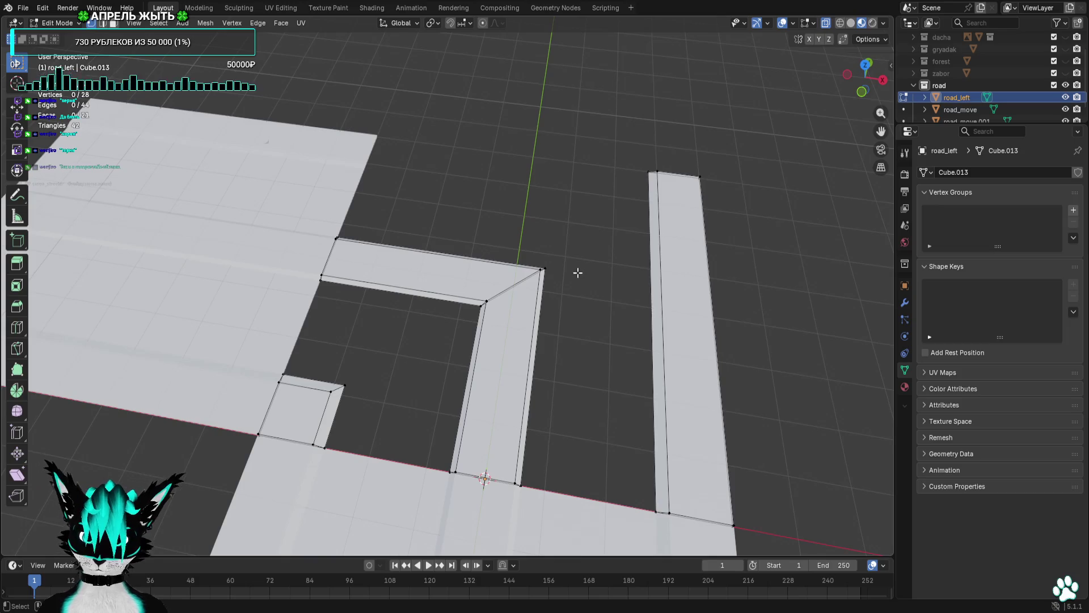
From top view, delete all vertices of the separate straight strip on the right.
mouse_move(578, 272)
mouse_down()
mouse_move(681, 301)
mouse_move(610, 248)
mouse_move(586, 312)
mouse_move(637, 334)
mouse_move(627, 352)
mouse_move(609, 228)
mouse_move(608, 287)
mouse_move(596, 284)
mouse_up()
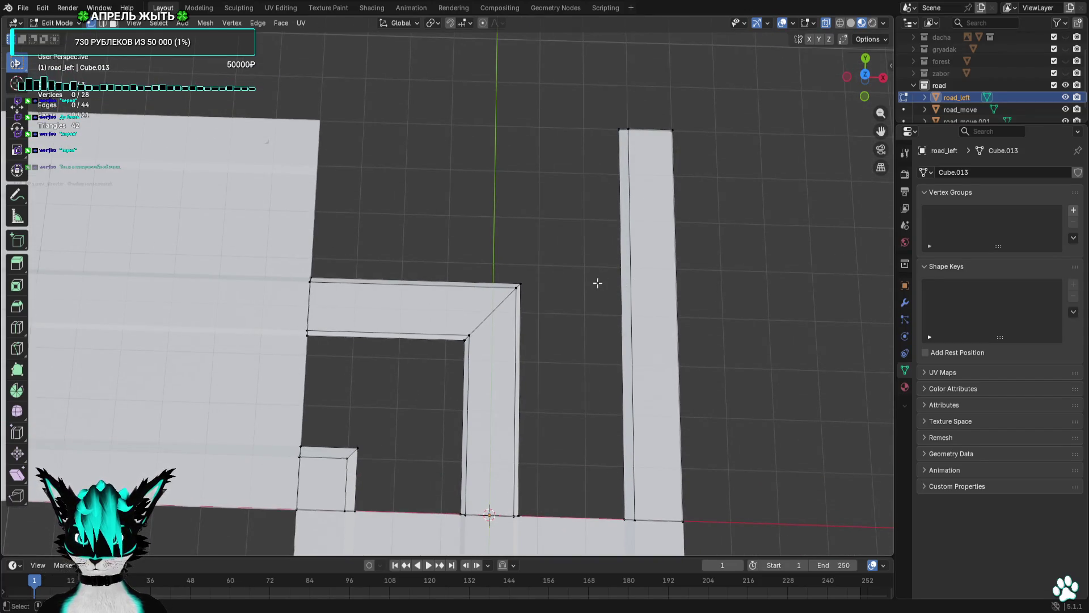
click(864, 75)
mouse_move(674, 118)
mouse_down()
mouse_move(615, 316)
mouse_move(514, 424)
mouse_move(420, 233)
mouse_up()
right_click(523, 567)
click(492, 596)
Box-select the whole remaining L-shaped corner strip.
drag(548, 208, 361, 308)
drag(615, 219, 362, 343)
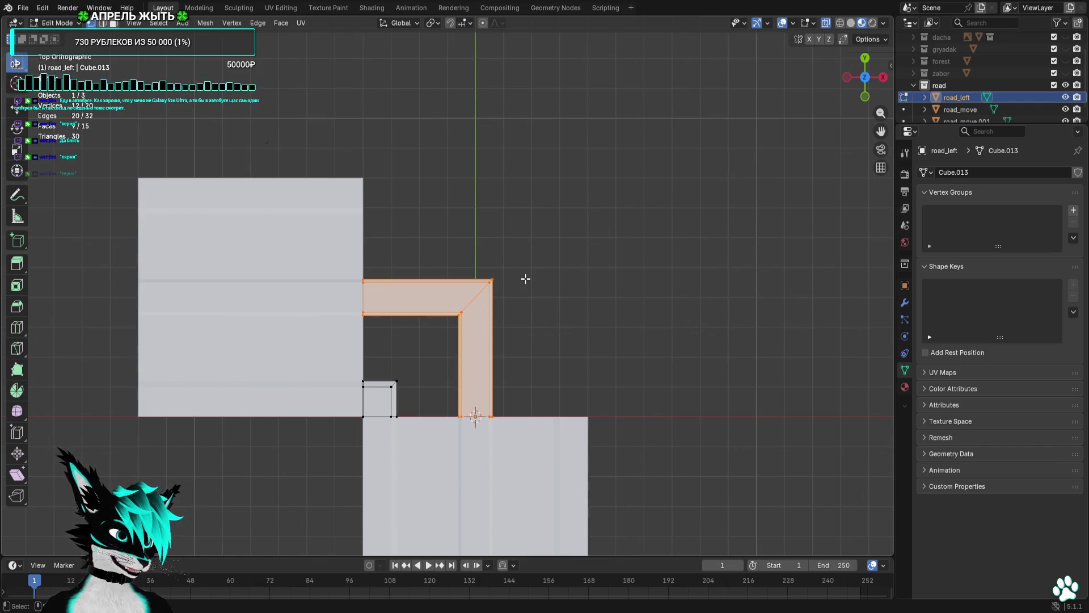
scroll(526, 278, up, 2)
Duplicate the L-shaped strip and place the copy to the right and higher.
key(shift+d)
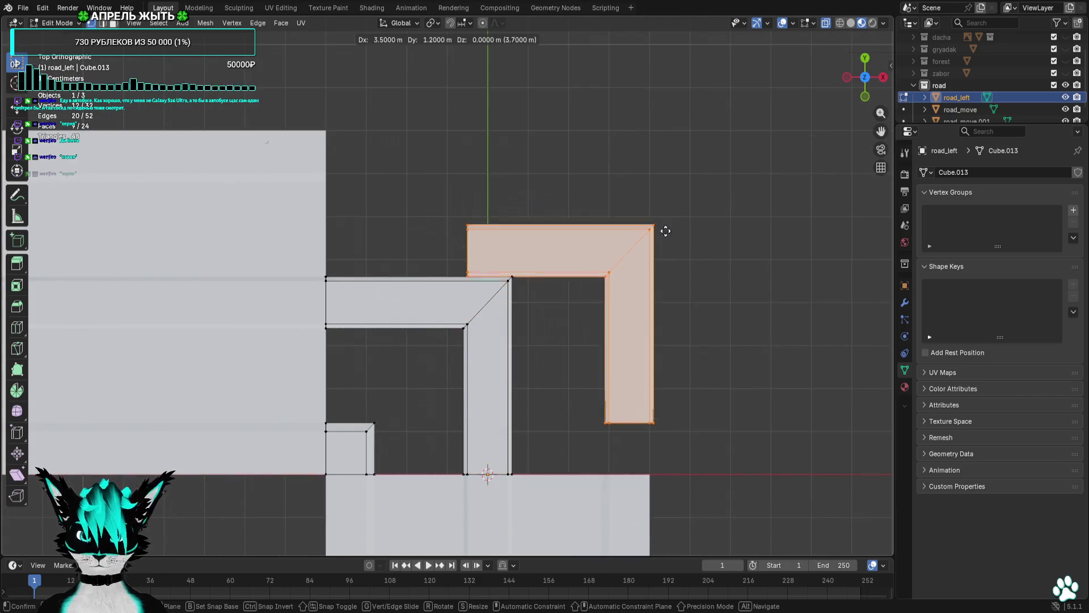
click(664, 280)
key(g)
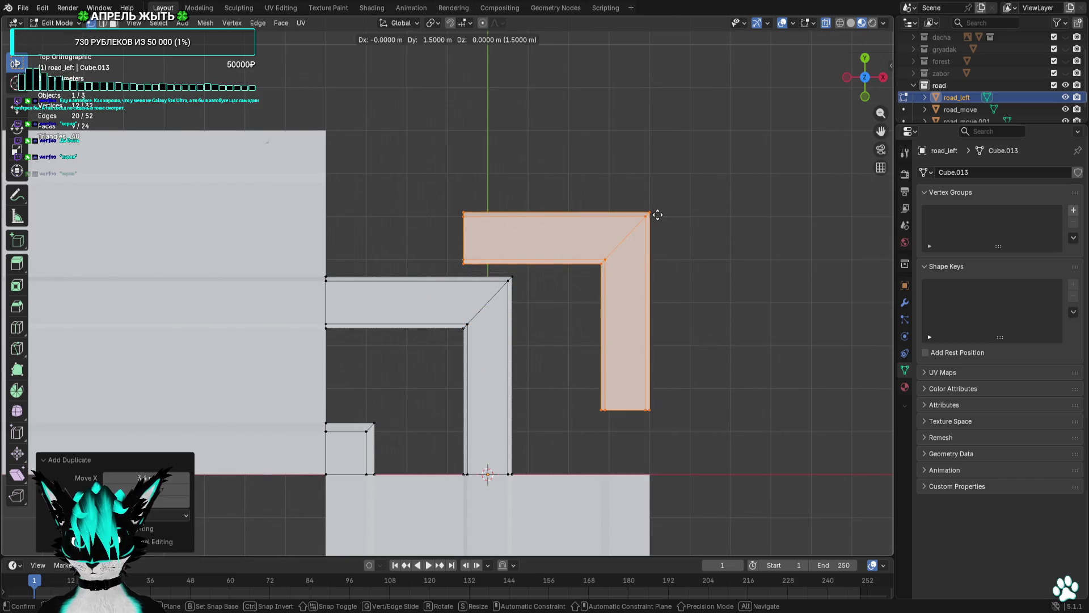
click(657, 215)
Raise the copy's top arm 1.9 m and stretch its left end 3.4 m leftward.
drag(517, 188, 411, 268)
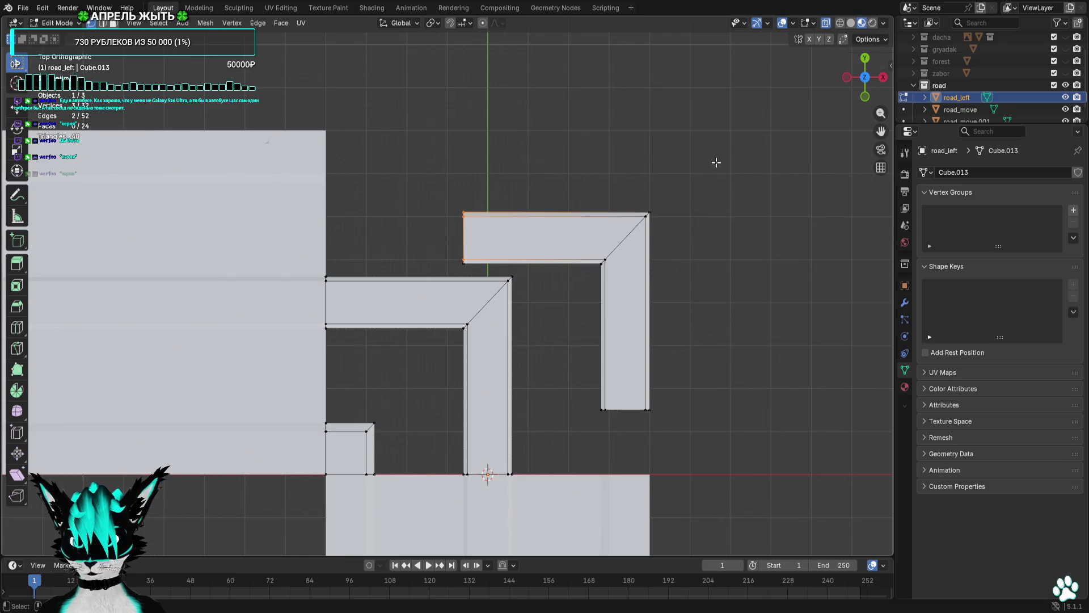
drag(715, 163, 429, 261)
key(g)
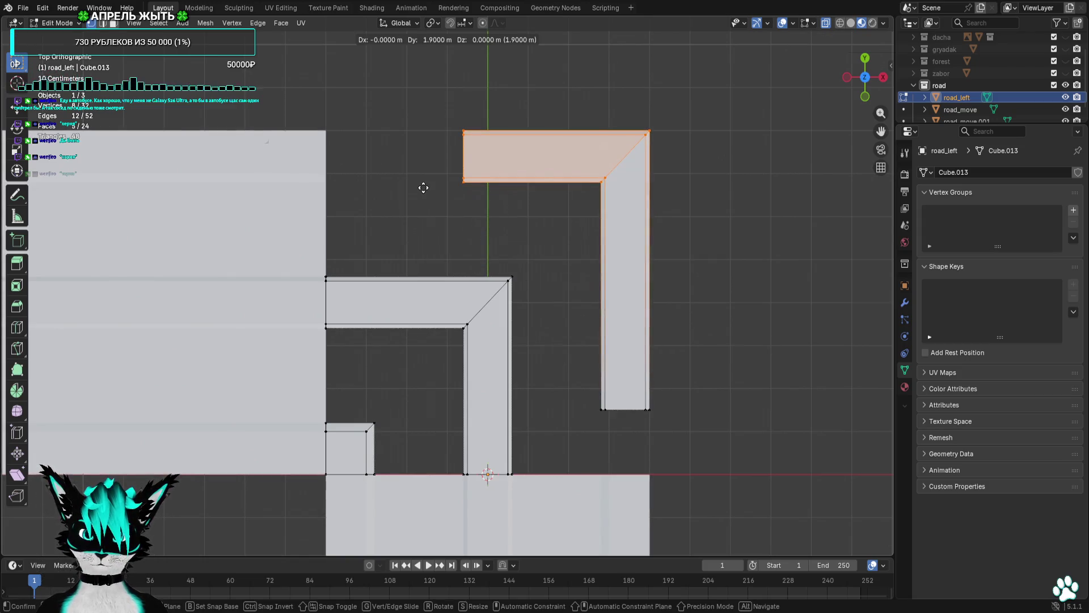
click(423, 188)
drag(505, 90, 415, 213)
key(g)
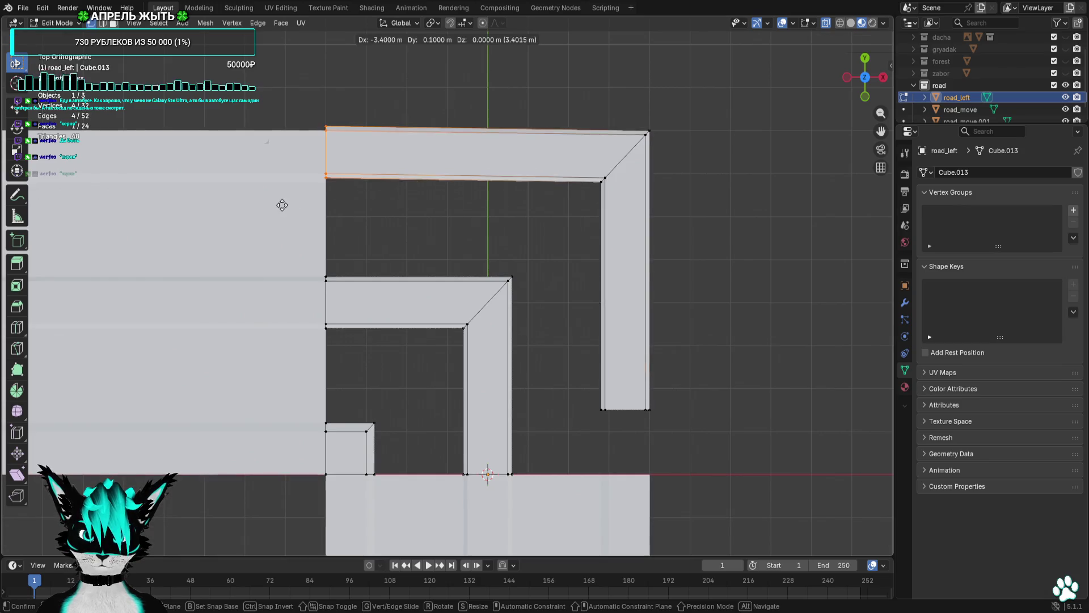
click(282, 206)
Move the outer strip's right-arm bottom vertices down toward the straight road's edge.
scroll(518, 267, up, 5)
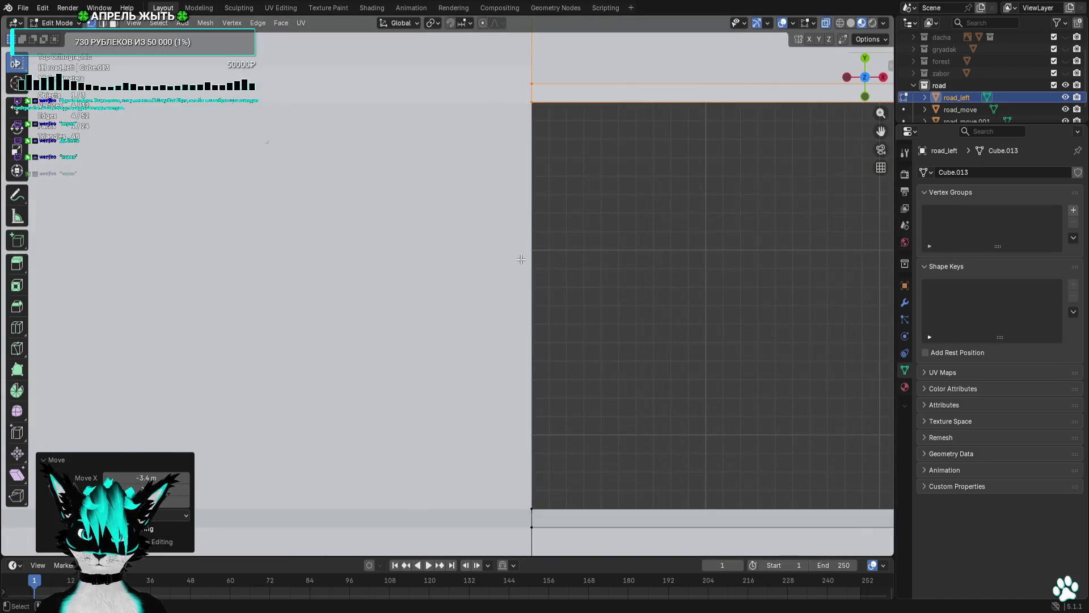
scroll(728, 296, down, 8)
scroll(554, 204, up, 2)
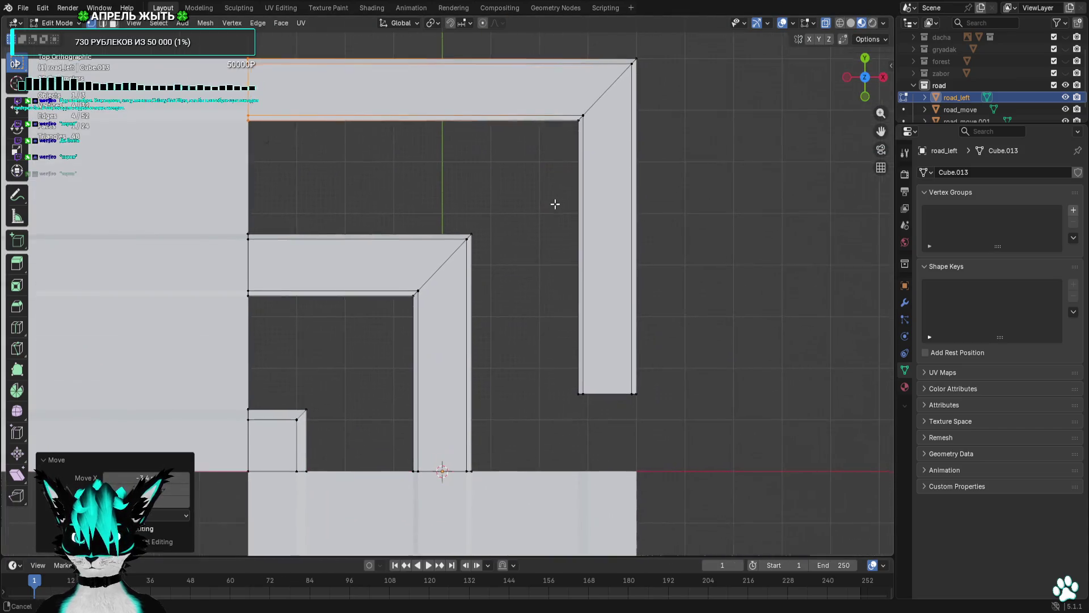
drag(700, 315, 510, 431)
scroll(576, 253, up, 4)
key(g)
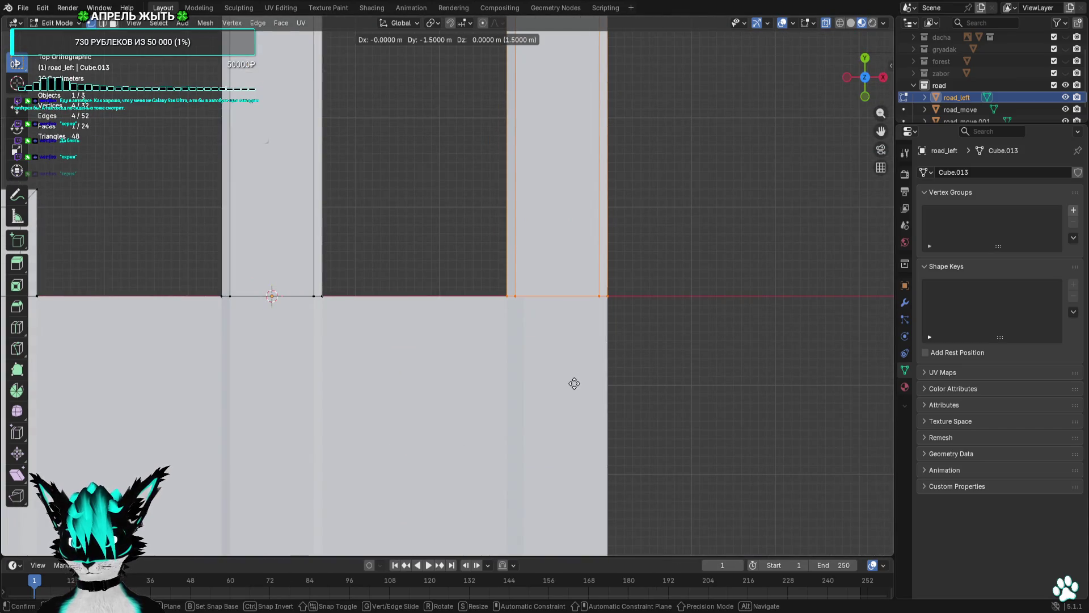
click(669, 356)
click(669, 355)
scroll(627, 216, down, 4)
scroll(644, 323, up, 4)
mouse_move(644, 323)
mouse_down()
mouse_move(639, 183)
mouse_move(669, 193)
mouse_move(651, 227)
mouse_up()
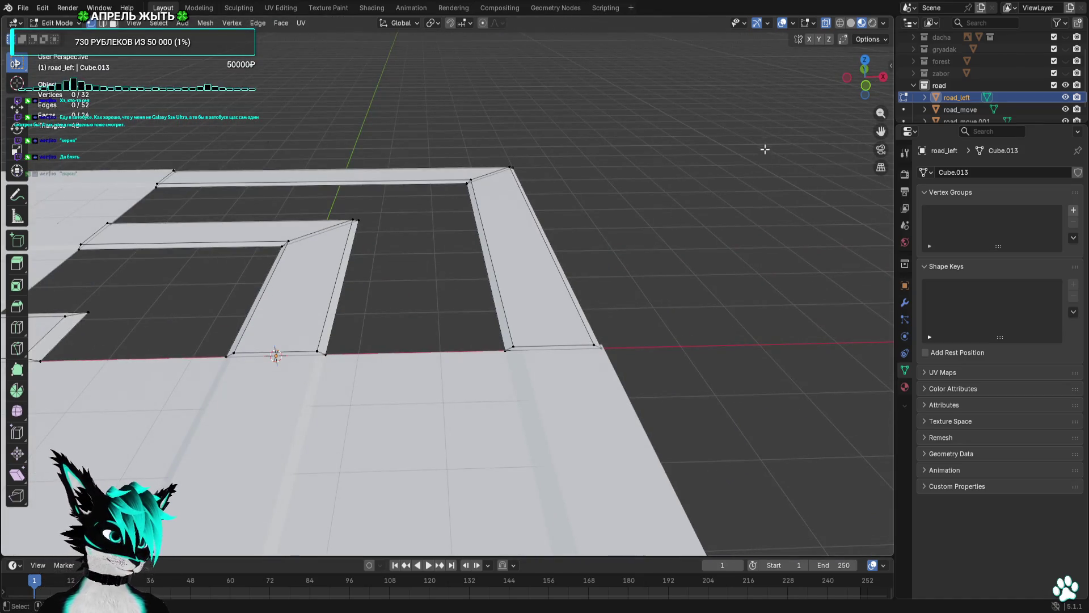
click(864, 60)
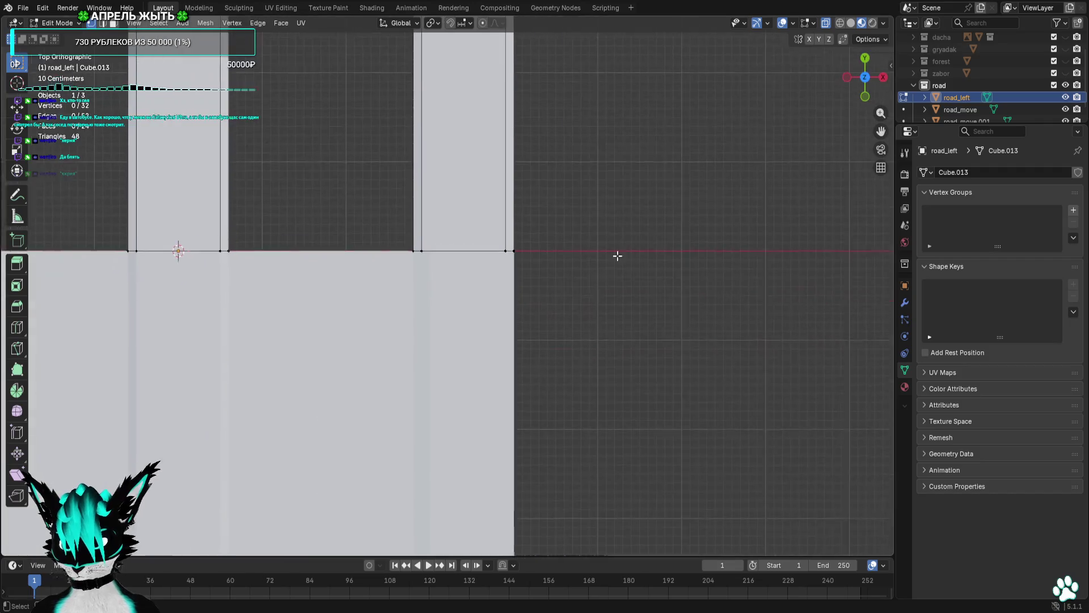
scroll(508, 187, up, 4)
scroll(582, 192, up, 3)
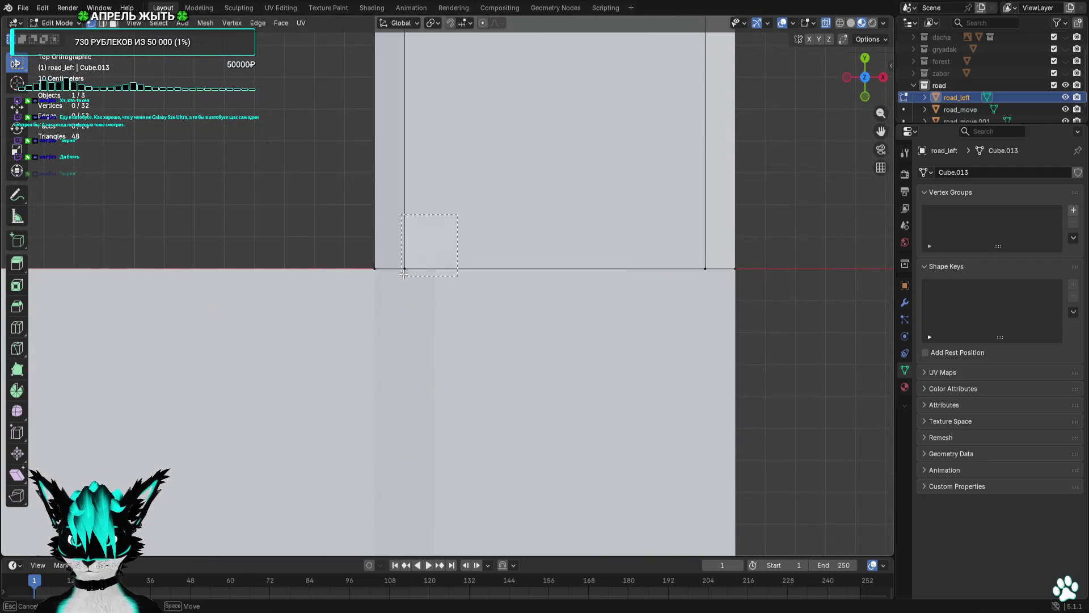
mouse_move(403, 274)
mouse_down()
mouse_move(615, 236)
mouse_move(632, 304)
mouse_move(690, 359)
mouse_move(773, 330)
mouse_move(773, 287)
mouse_move(825, 211)
mouse_up()
click(859, 84)
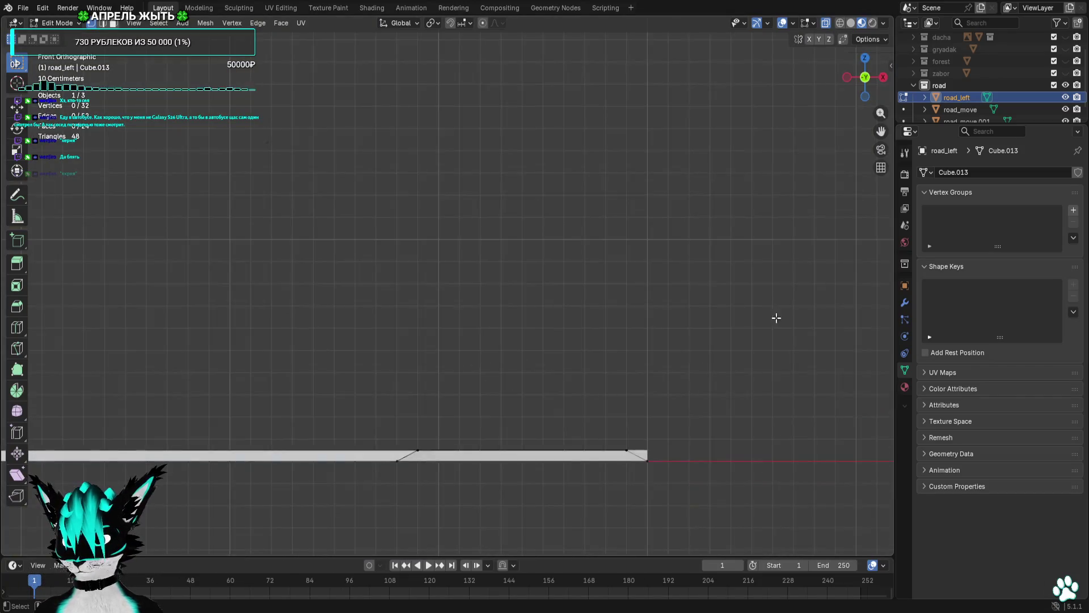
mouse_move(537, 394)
mouse_down()
mouse_move(522, 442)
mouse_move(537, 355)
mouse_move(299, 364)
mouse_move(297, 381)
mouse_move(507, 414)
mouse_up()
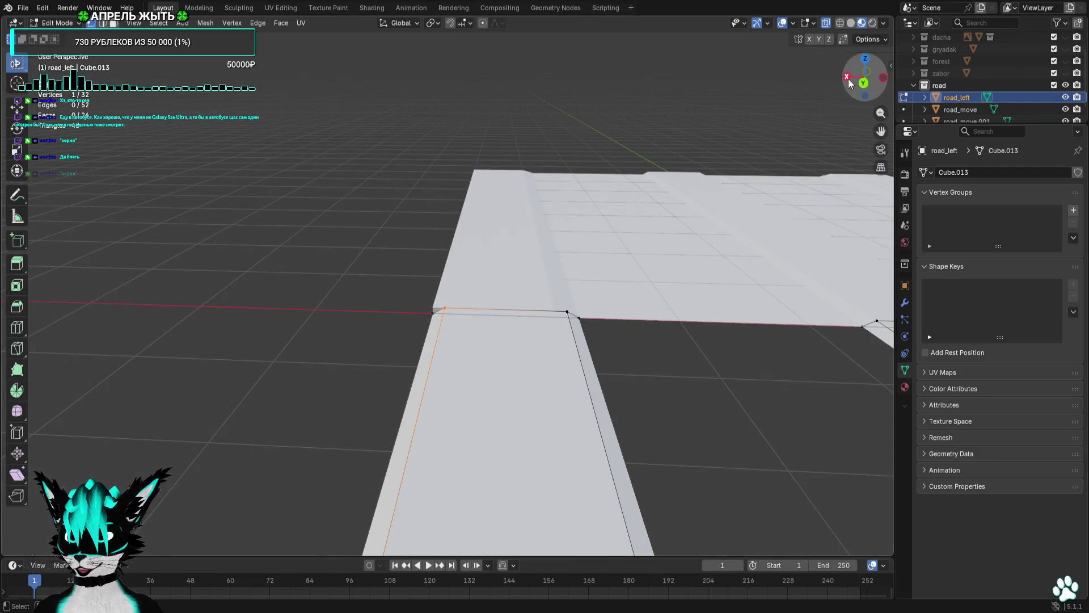
In front view, reposition the selected strip vertex, then return to top view.
key(KP_1)
scroll(629, 309, up, 5)
key(g)
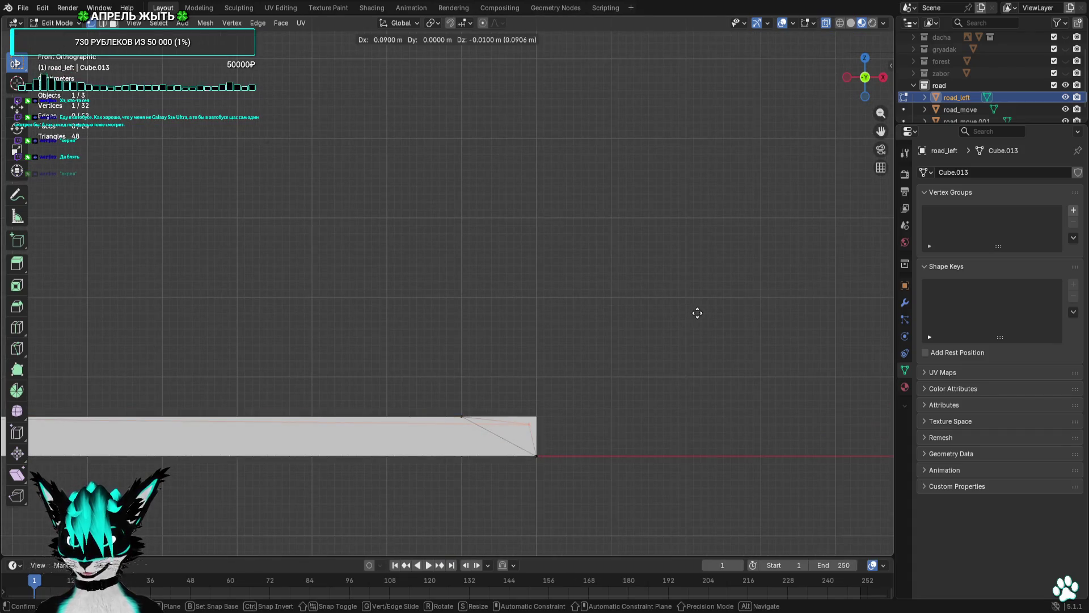
click(706, 307)
mouse_move(705, 307)
mouse_down()
mouse_move(705, 363)
mouse_move(567, 340)
mouse_move(497, 242)
mouse_up()
key(KP_7)
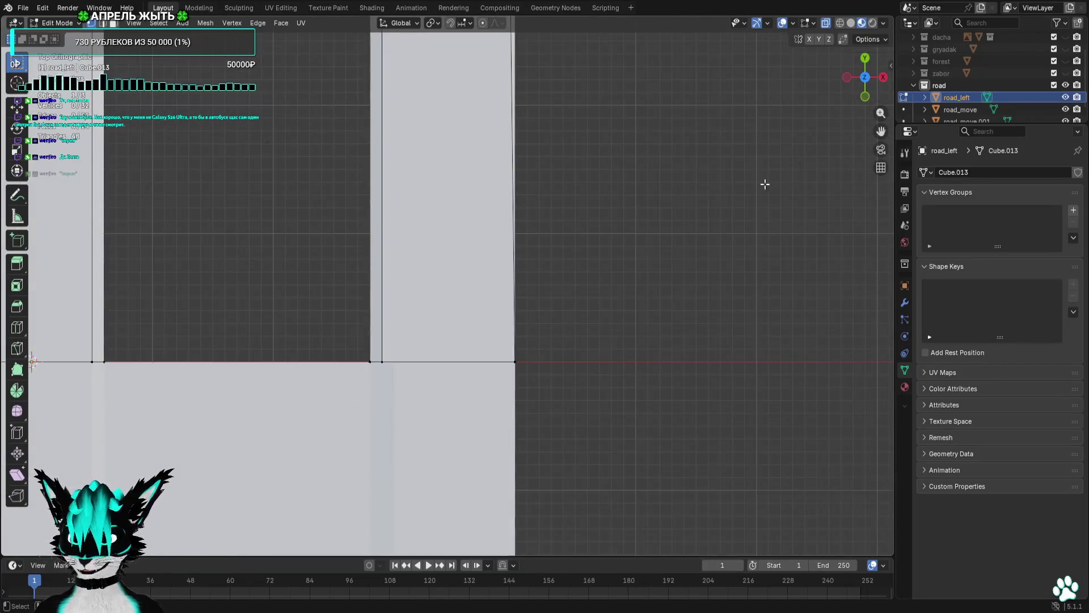
Shift the strip's end vertex 0.1 m along X with gx0.1.
click(391, 367)
scroll(416, 394, up, 2)
text(gx0.1)
key(Return)
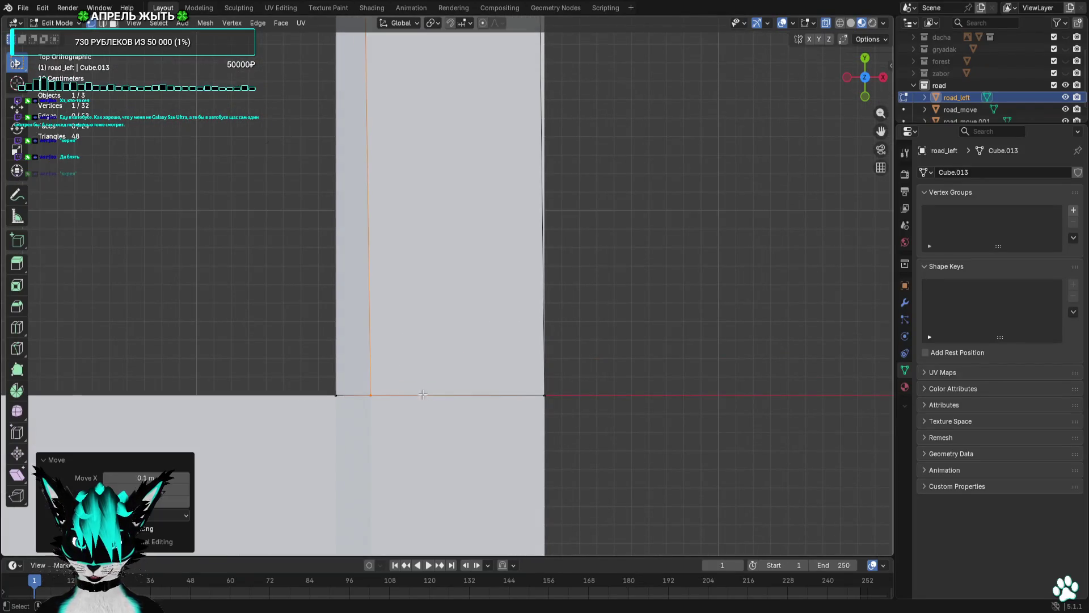
scroll(483, 435, up, 2)
scroll(483, 436, up, 5)
scroll(481, 236, up, 1)
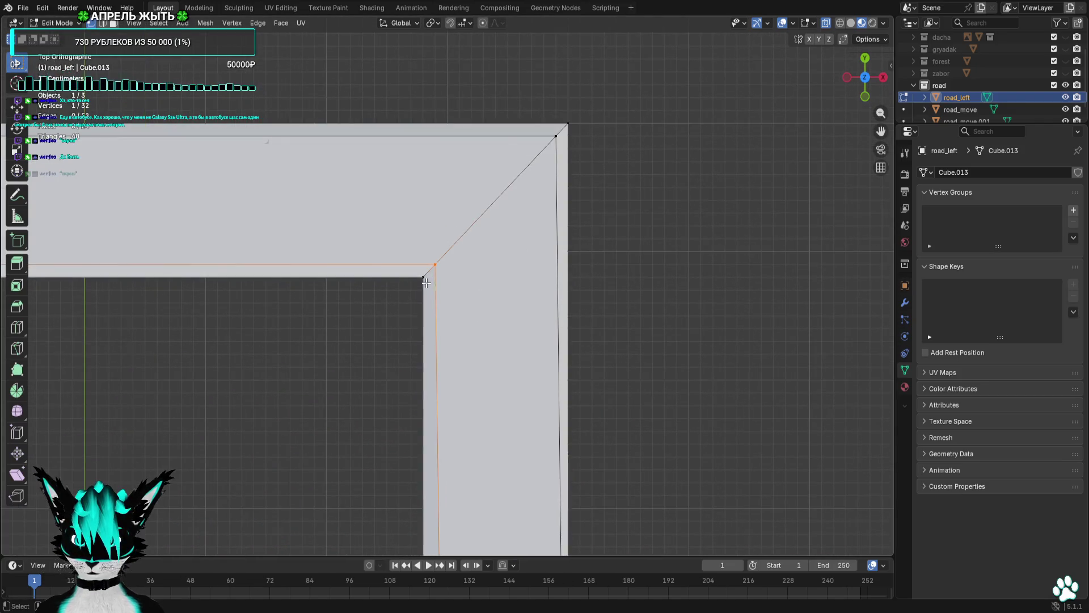
key(g)
key(Escape)
scroll(578, 291, up, 4)
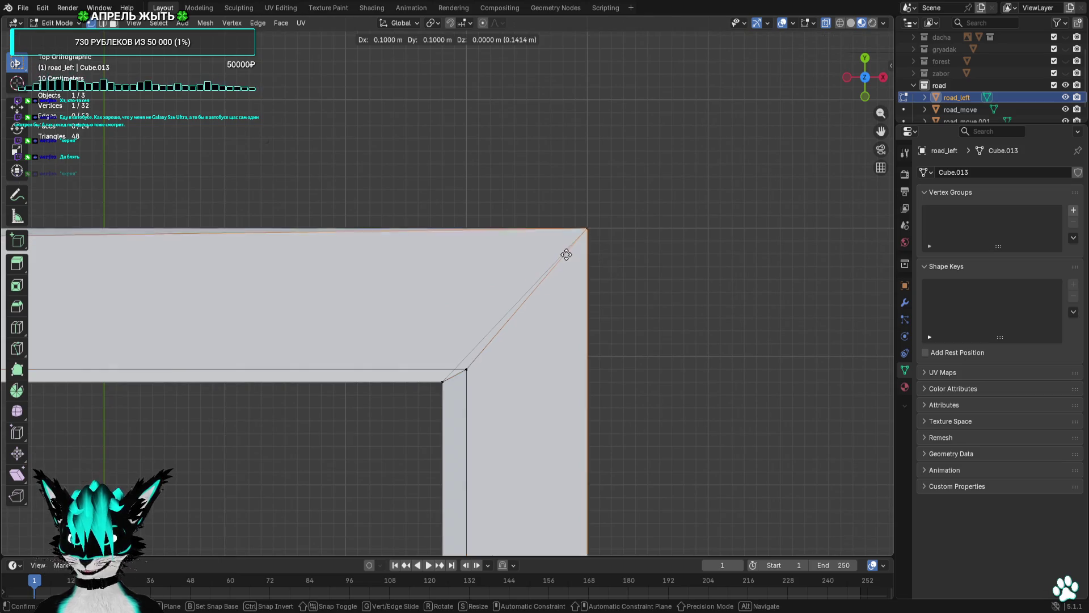
scroll(567, 253, down, 2)
scroll(567, 253, left, 5)
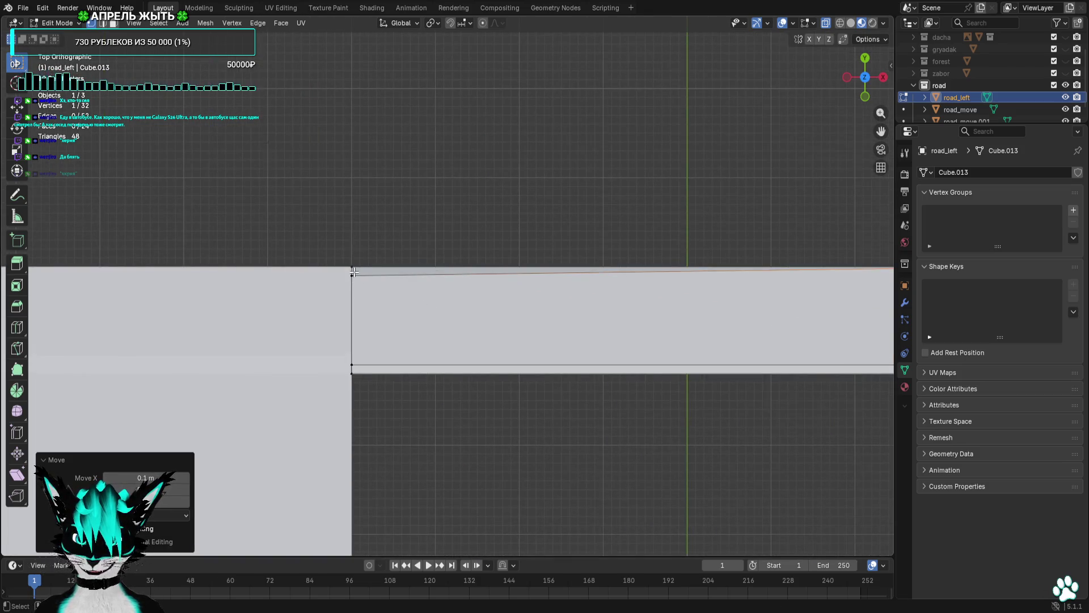
scroll(313, 289, down, 3)
scroll(313, 290, up, 4)
Snap the strip's corner vertex onto the inner corner and clear the selection.
drag(370, 362, 276, 399)
key(g)
click(276, 391)
scroll(735, 381, down, 4)
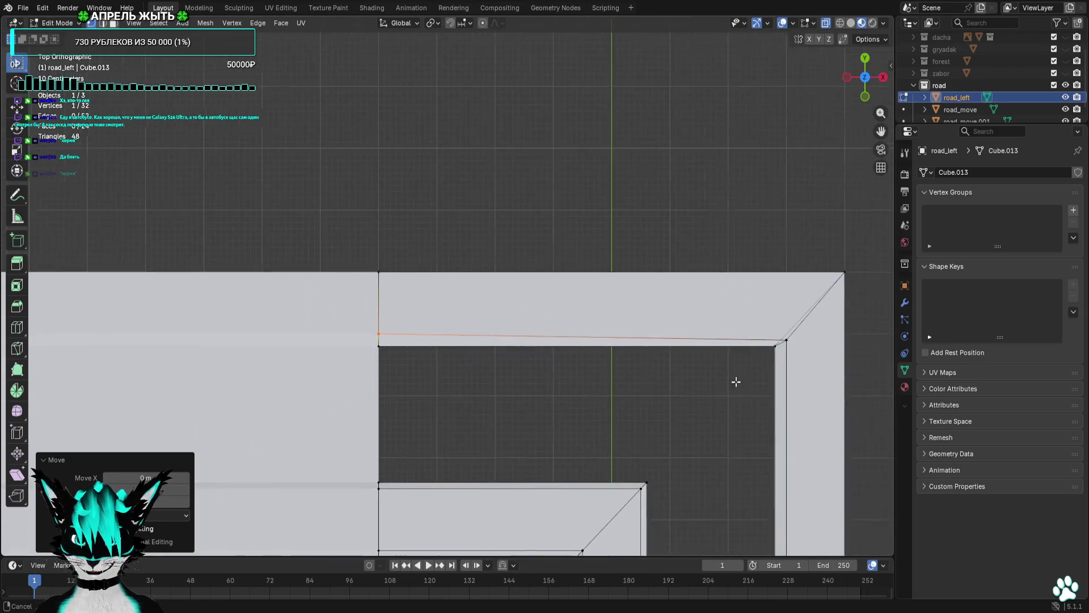
key(g)
click(711, 413)
scroll(694, 438, down, 3)
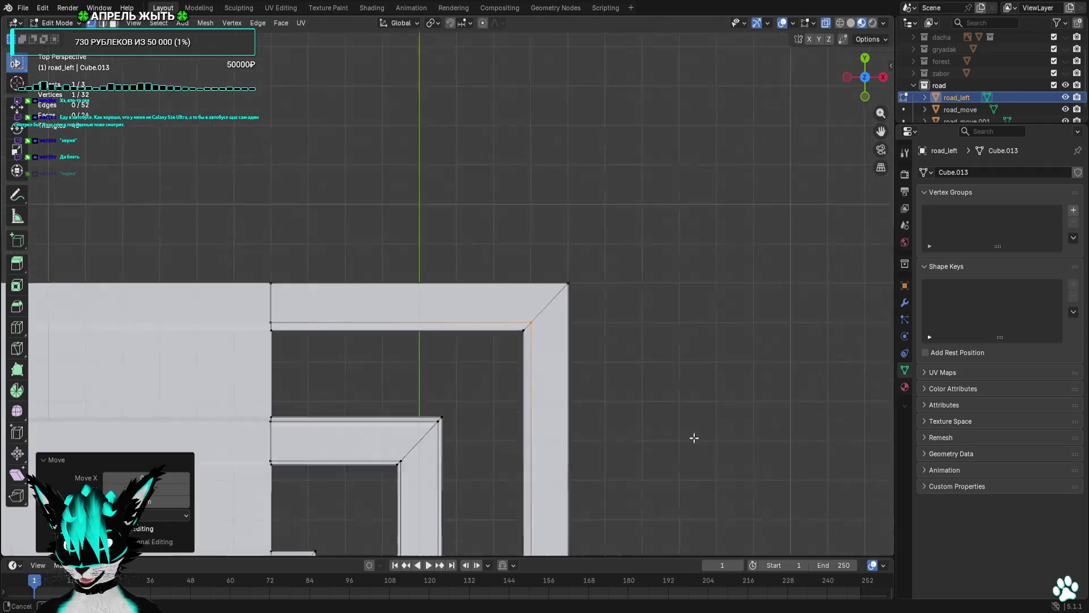
click(694, 437)
mouse_move(694, 437)
mouse_down()
mouse_move(712, 306)
mouse_move(703, 318)
mouse_move(760, 191)
mouse_up()
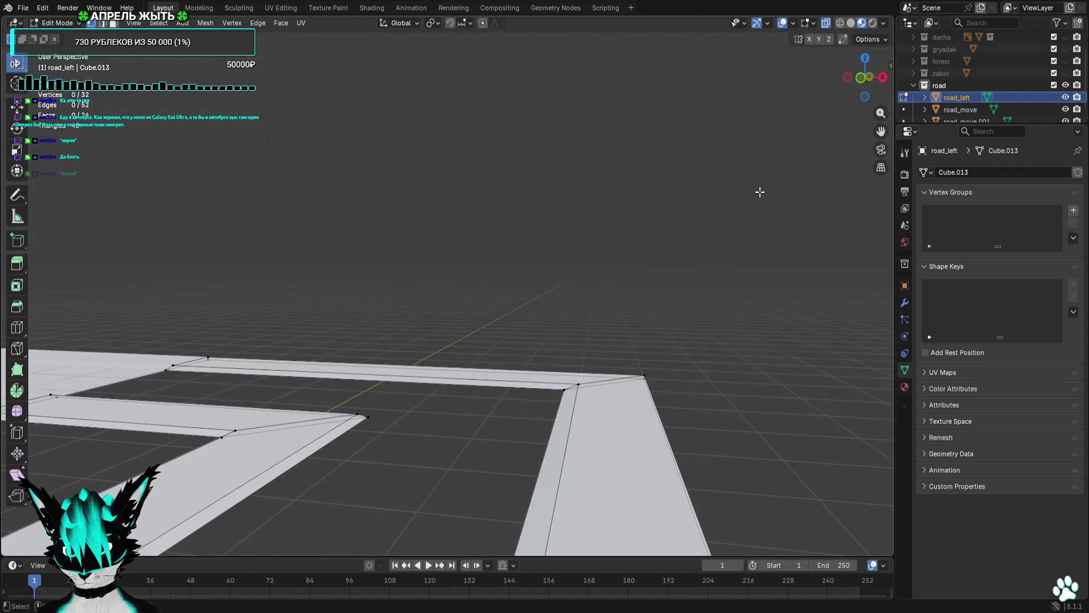
Hide overlays and inspect the mitred joints from several angles, ending in top view with the Add menu open.
click(782, 24)
scroll(594, 348, up, 4)
drag(593, 348, 717, 272)
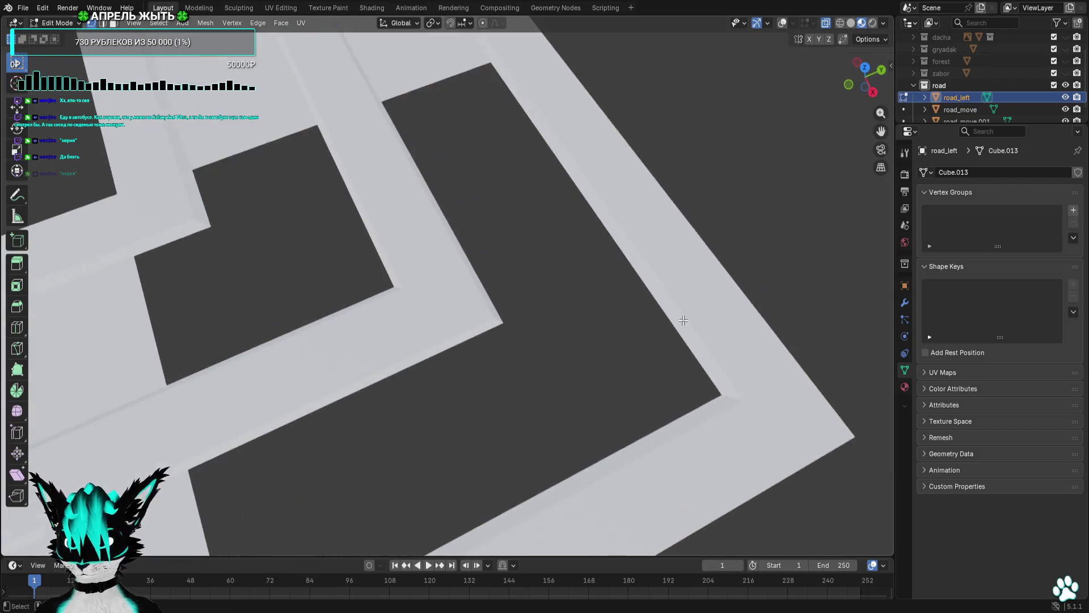
mouse_move(683, 320)
mouse_down()
mouse_move(364, 250)
mouse_move(157, 260)
mouse_up()
mouse_move(505, 269)
mouse_down()
mouse_move(508, 287)
mouse_move(549, 281)
mouse_move(554, 246)
mouse_move(499, 297)
mouse_move(521, 310)
mouse_up()
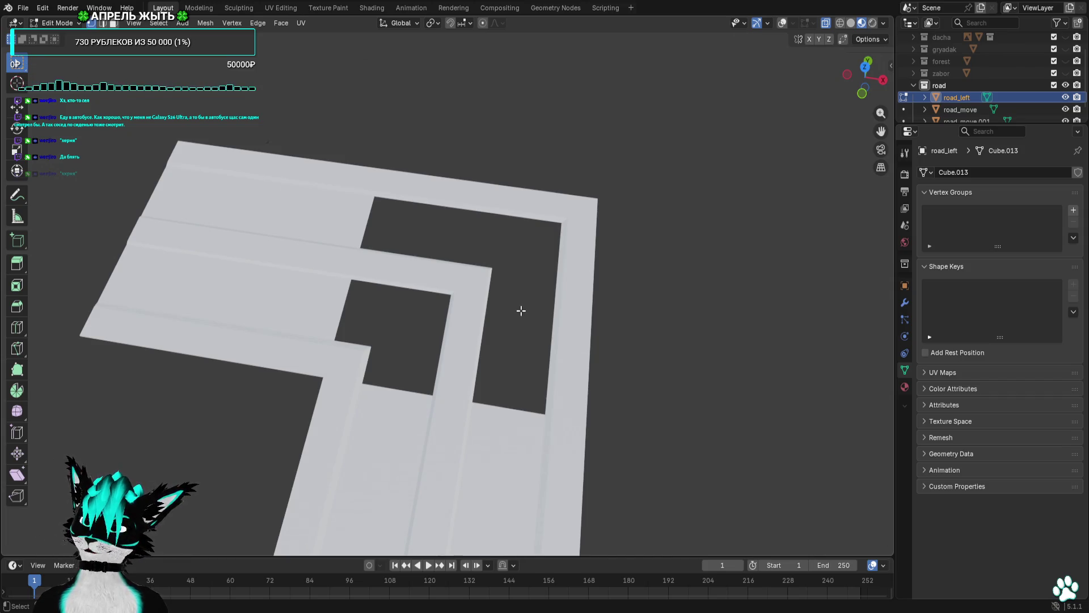
mouse_move(521, 311)
mouse_down()
mouse_move(661, 277)
mouse_move(690, 251)
mouse_move(679, 285)
mouse_move(707, 280)
mouse_move(560, 303)
mouse_move(773, 275)
mouse_move(705, 287)
mouse_up()
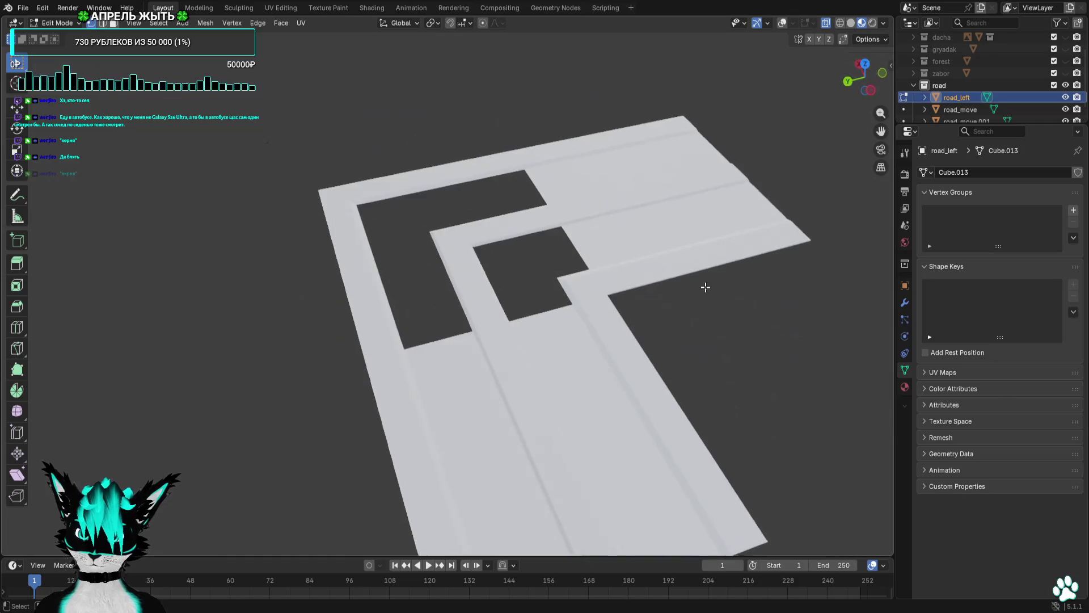
click(865, 64)
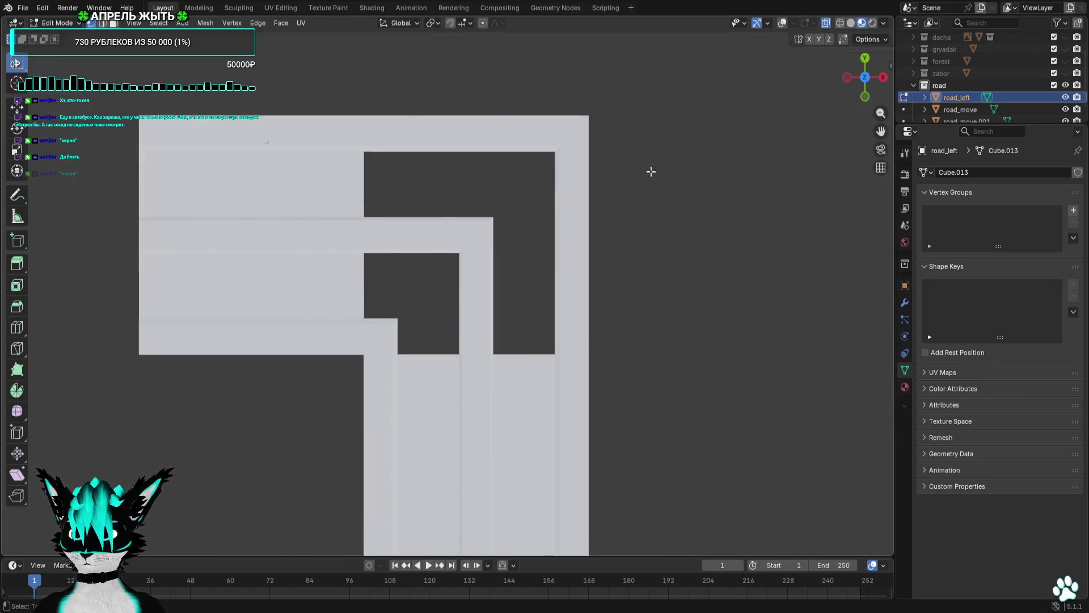
click(187, 24)
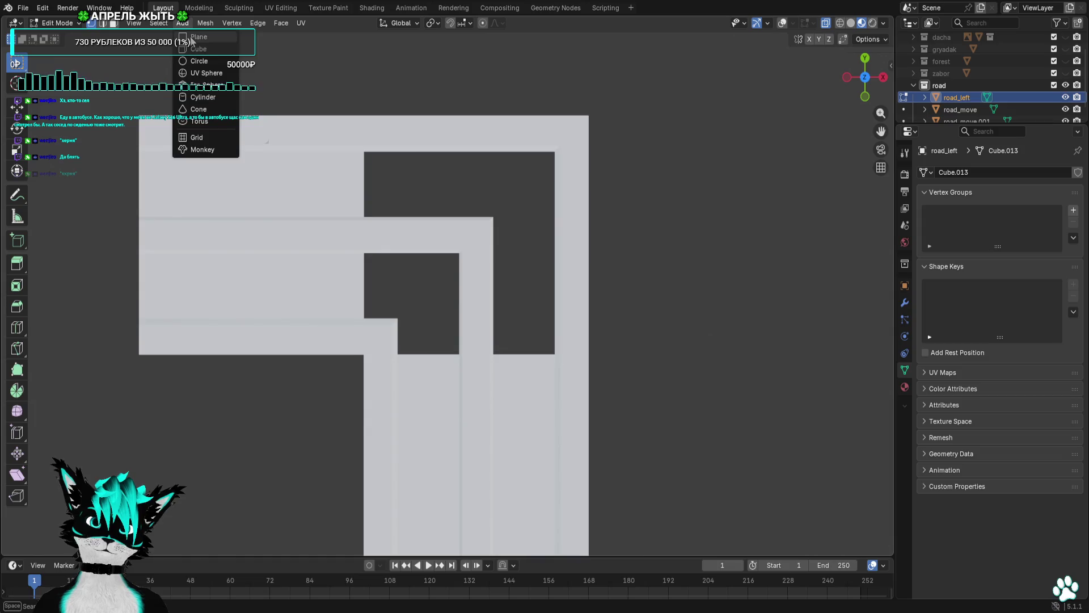
Add a plane, show the overlays again, scale it to 0.4, and move it up 3 m.
click(191, 37)
scroll(598, 244, down, 2)
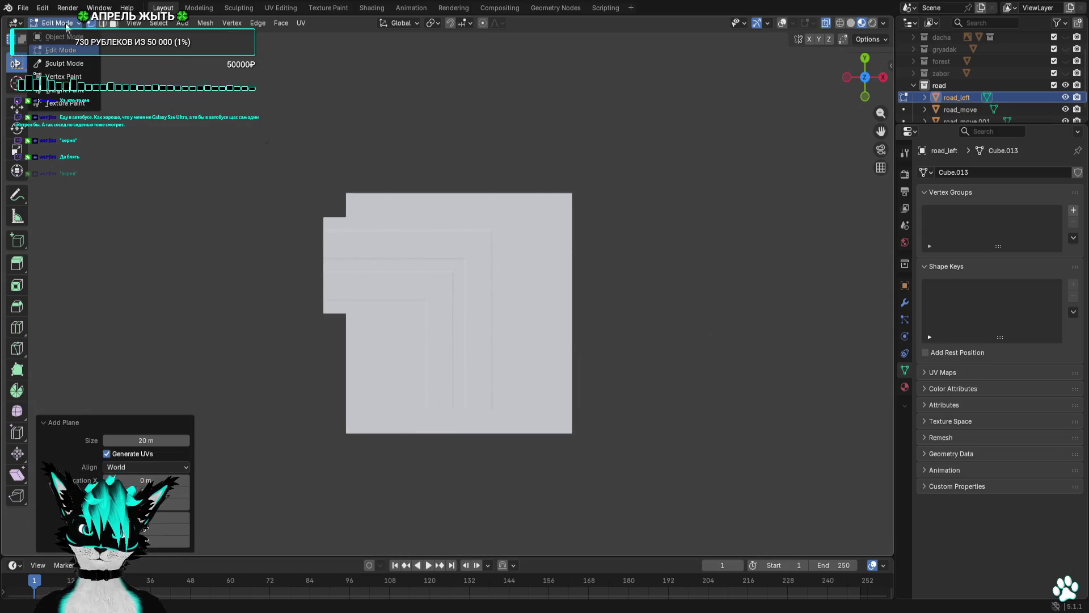
click(782, 23)
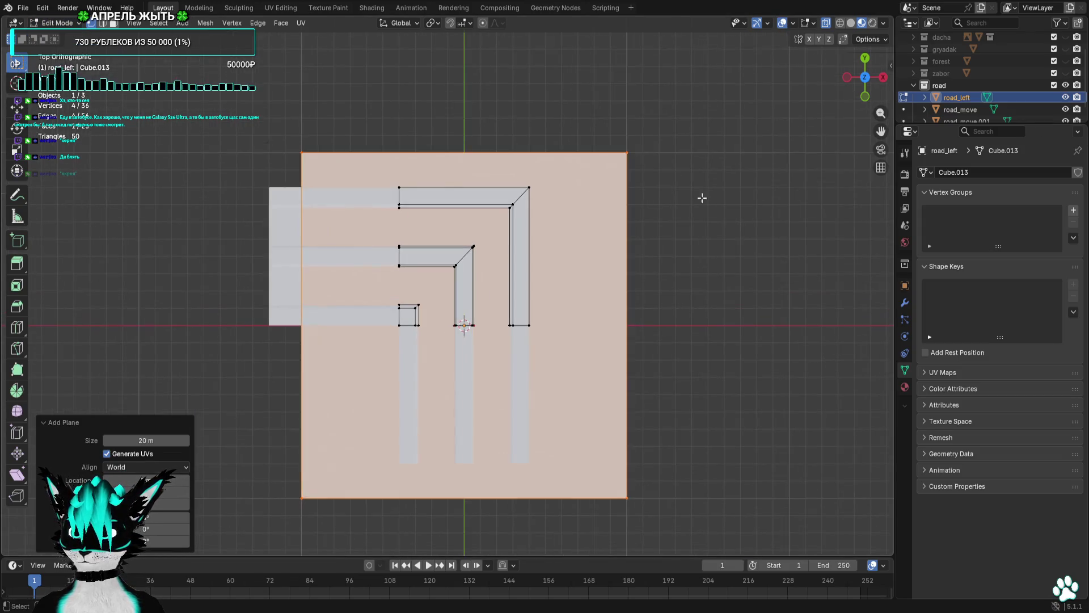
key(s)
click(588, 304)
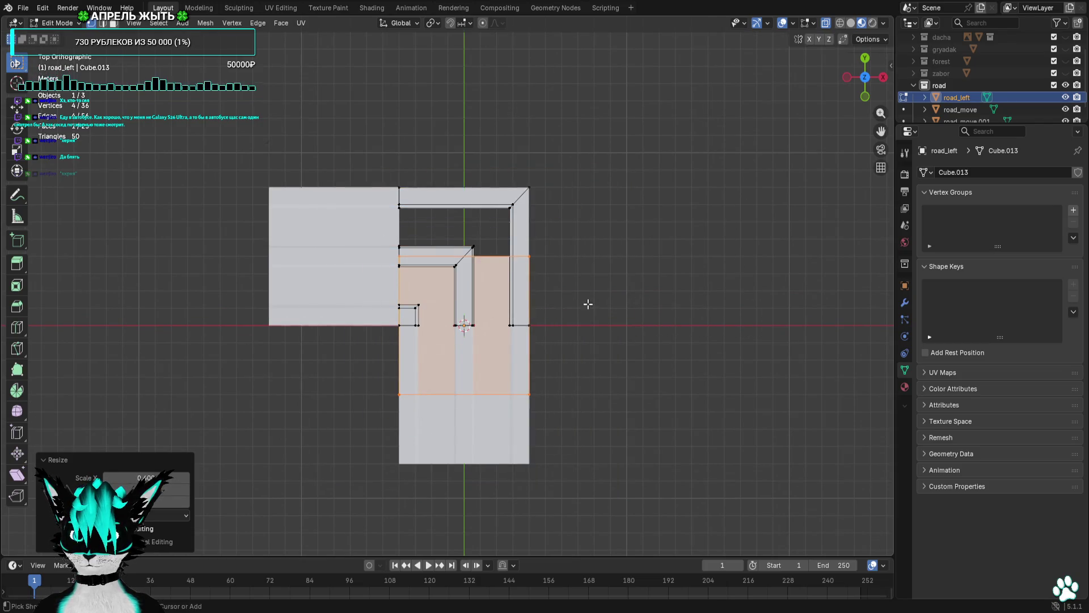
key(g)
click(591, 244)
click(643, 244)
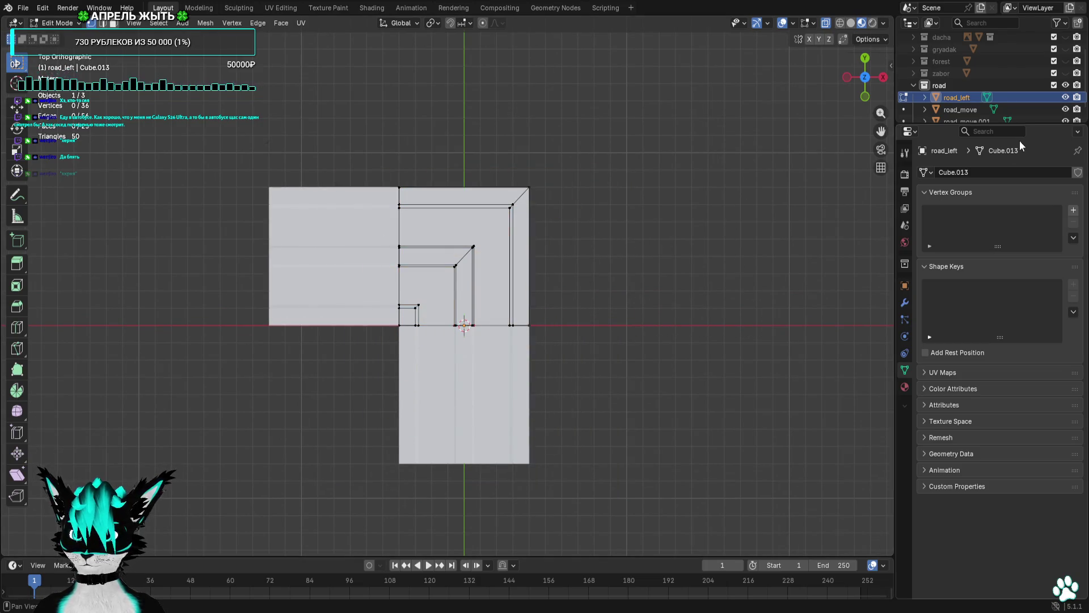
Check the plane's placement over the corner from tilted and front views.
drag(644, 160, 644, 97)
scroll(650, 166, up, 3)
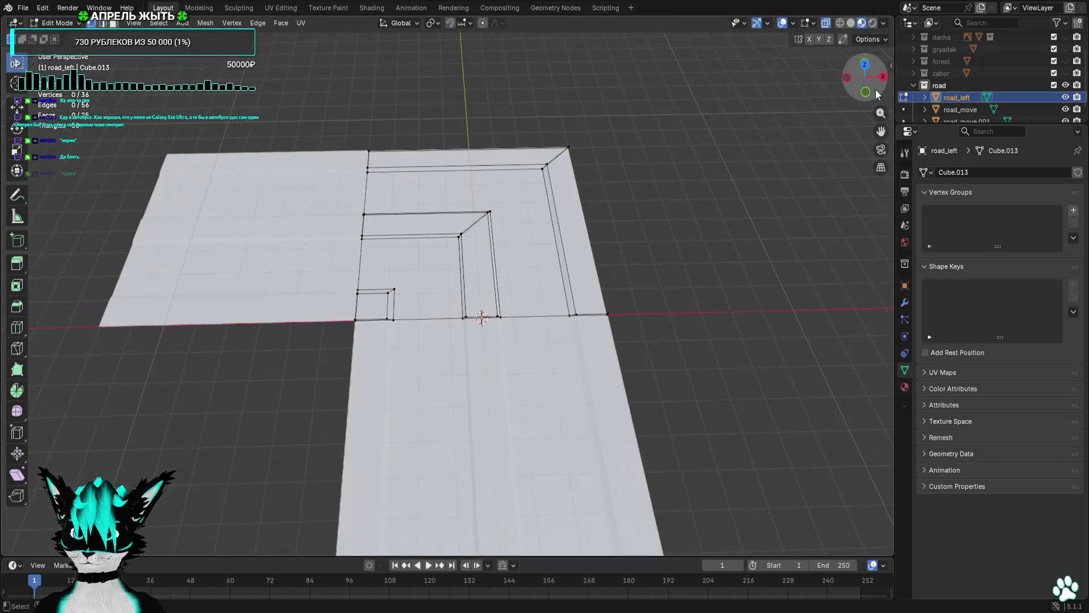
key(ctrl+z)
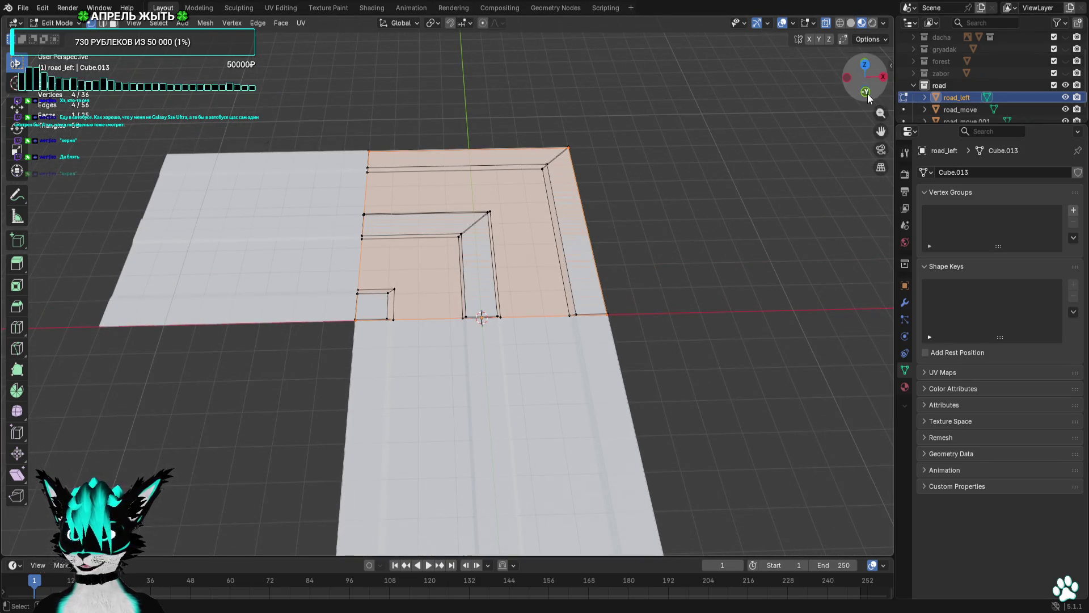
click(865, 92)
scroll(364, 317, up, 5)
mouse_move(741, 304)
mouse_down()
mouse_move(418, 335)
mouse_move(492, 343)
mouse_up()
click(492, 343)
mouse_move(492, 178)
mouse_down()
mouse_move(498, 297)
mouse_move(527, 273)
mouse_move(697, 226)
mouse_up()
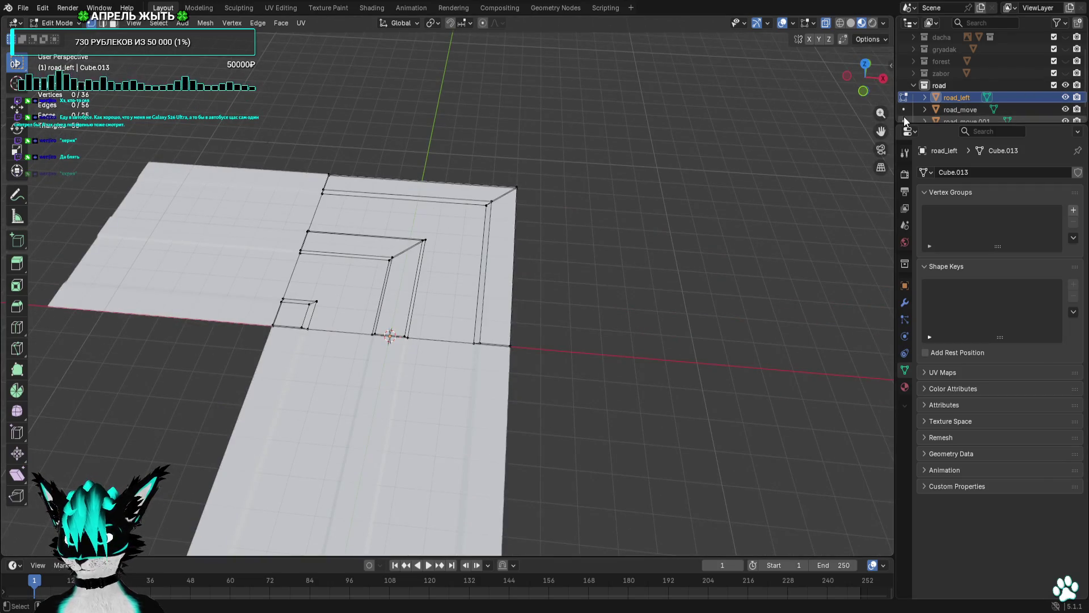
drag(697, 187, 512, 232)
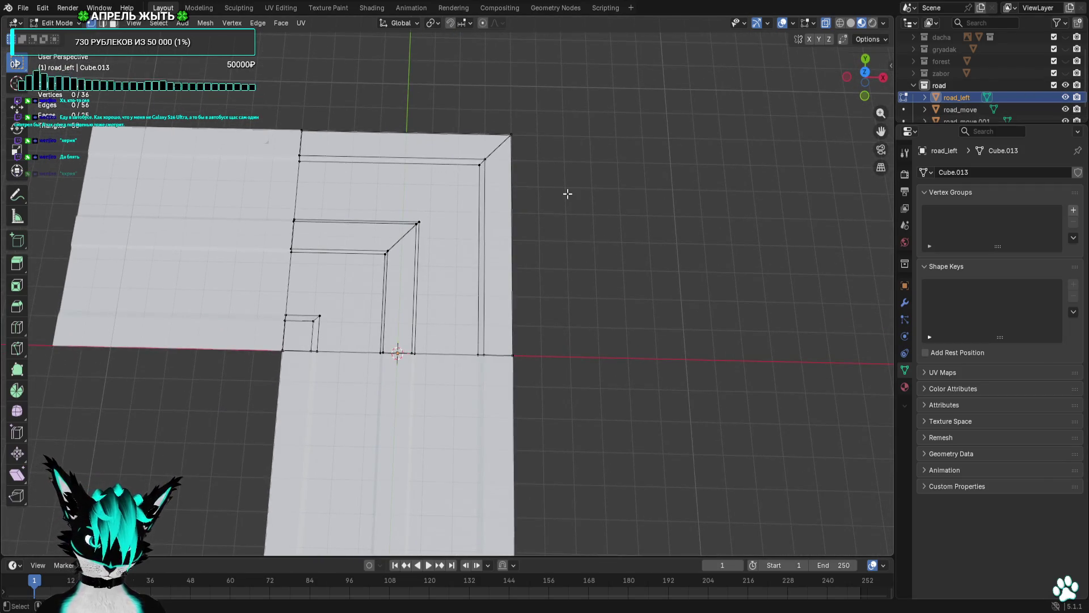
scroll(1035, 114, down, 1)
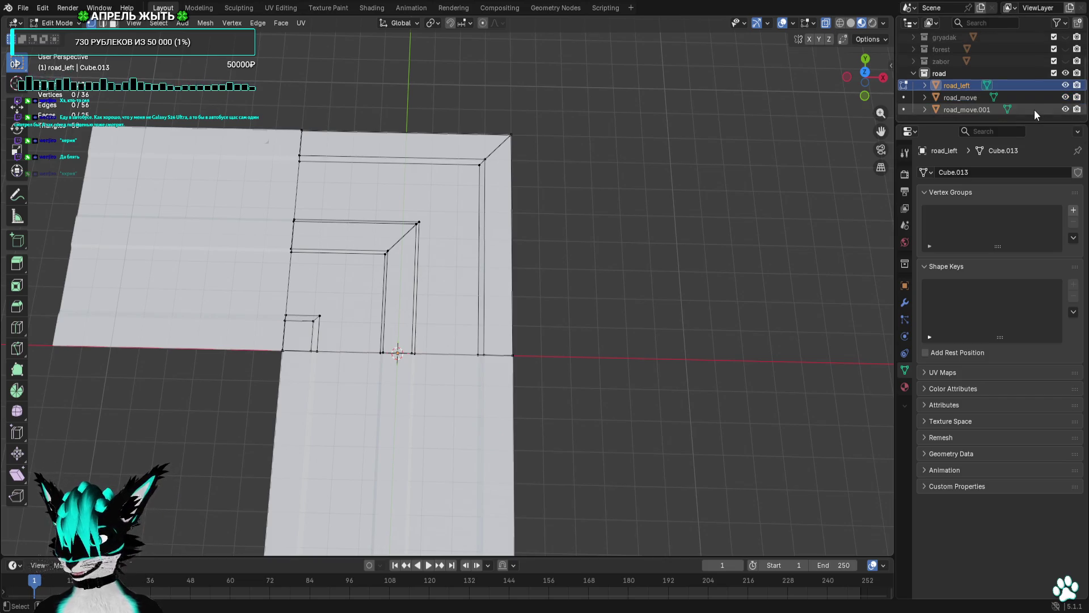
Hide road_move.001 and road_left, then select road_move in Object Mode from top view.
click(1066, 109)
click(1065, 85)
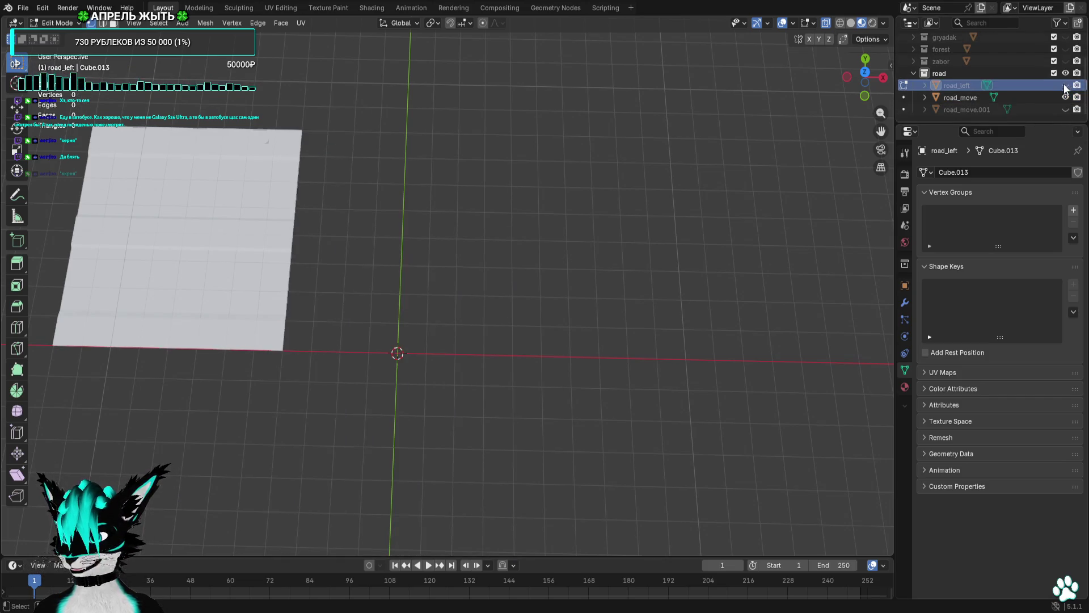
click(960, 98)
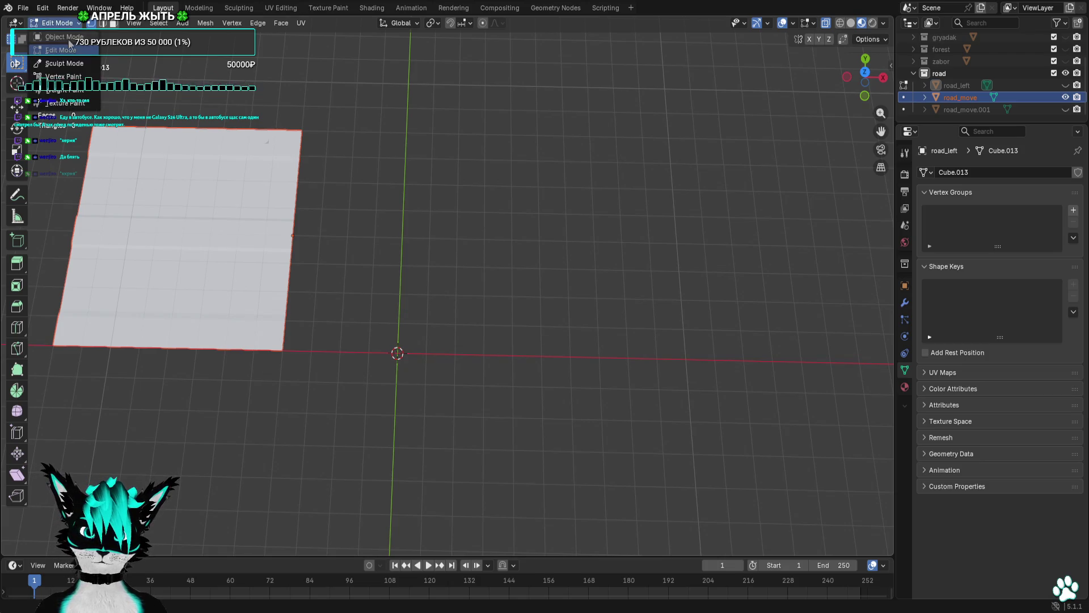
click(66, 38)
click(861, 78)
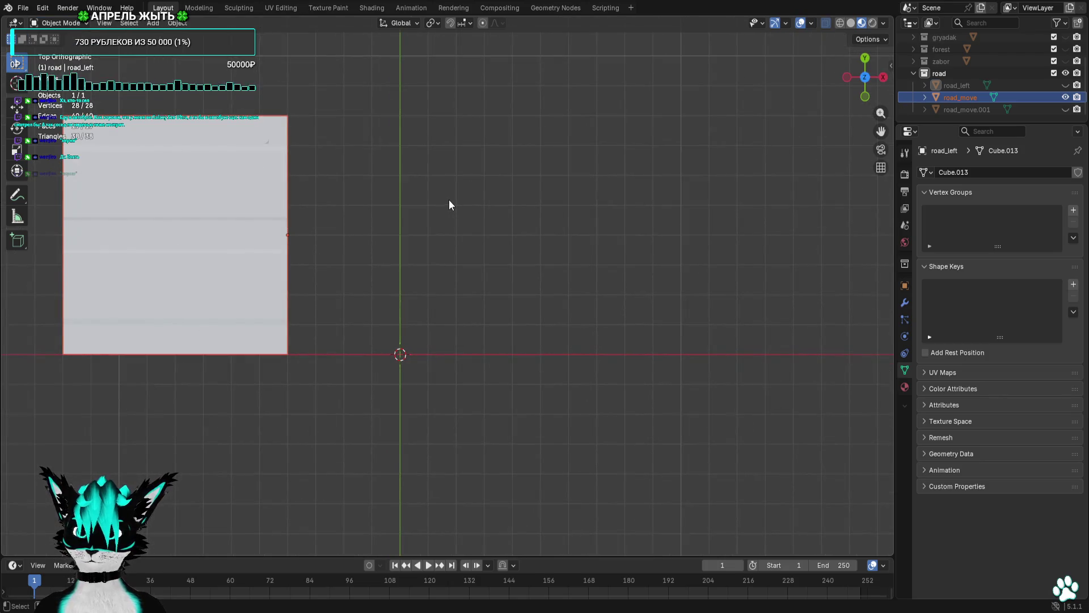
Centre road_move on the world origin and start its Wavefront OBJ export.
key(g)
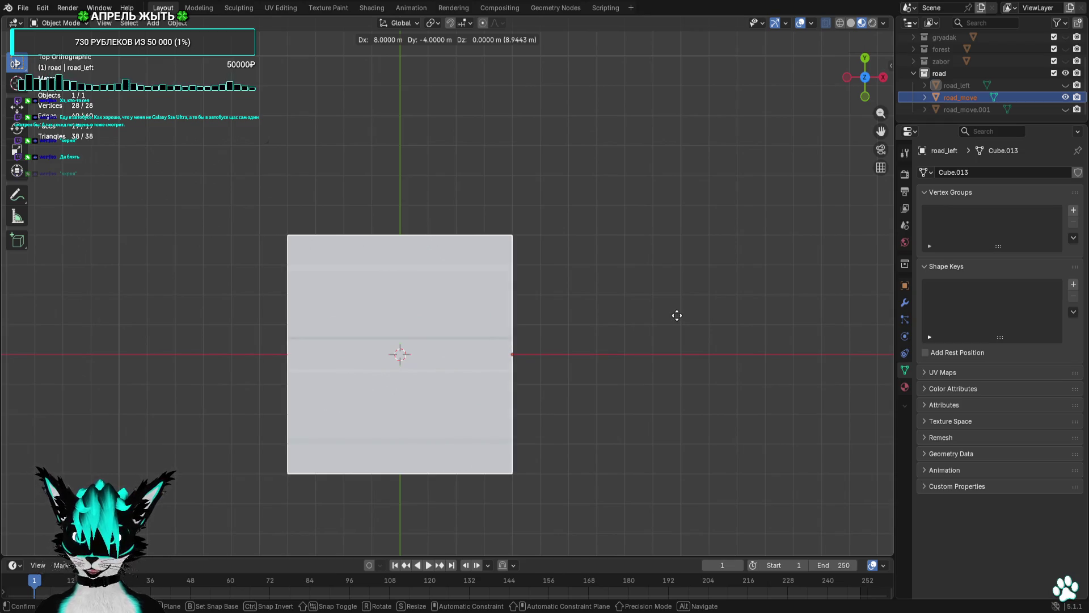
click(676, 315)
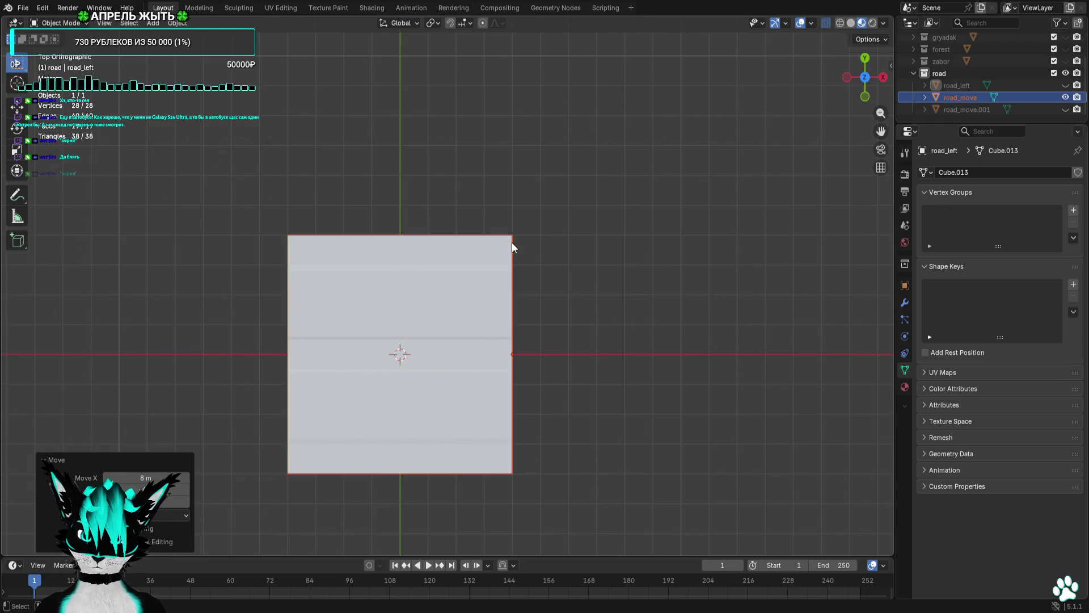
key(r)
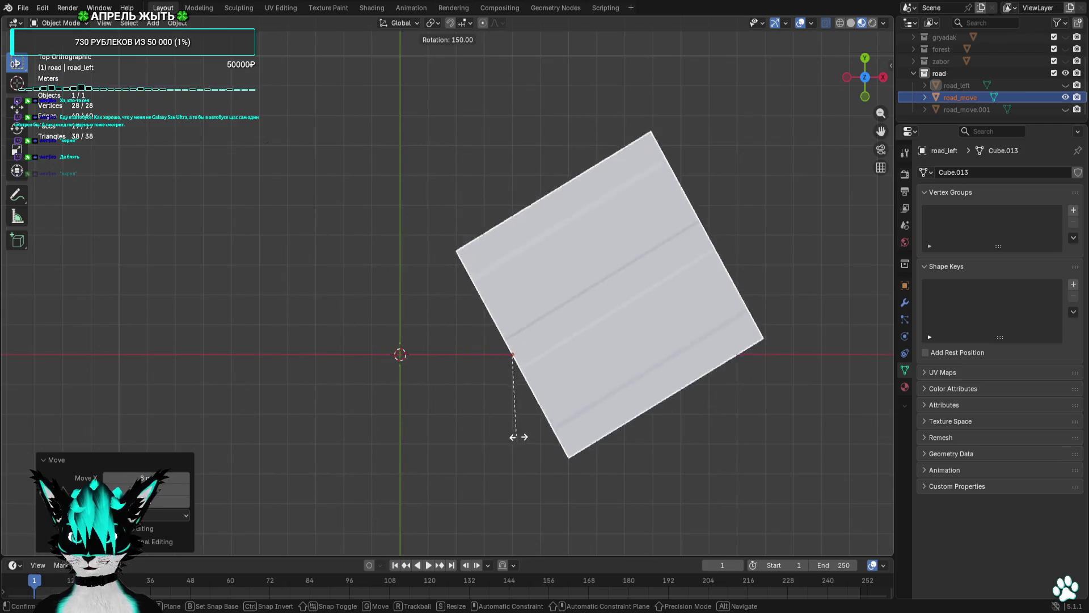
right_click(623, 419)
key(g)
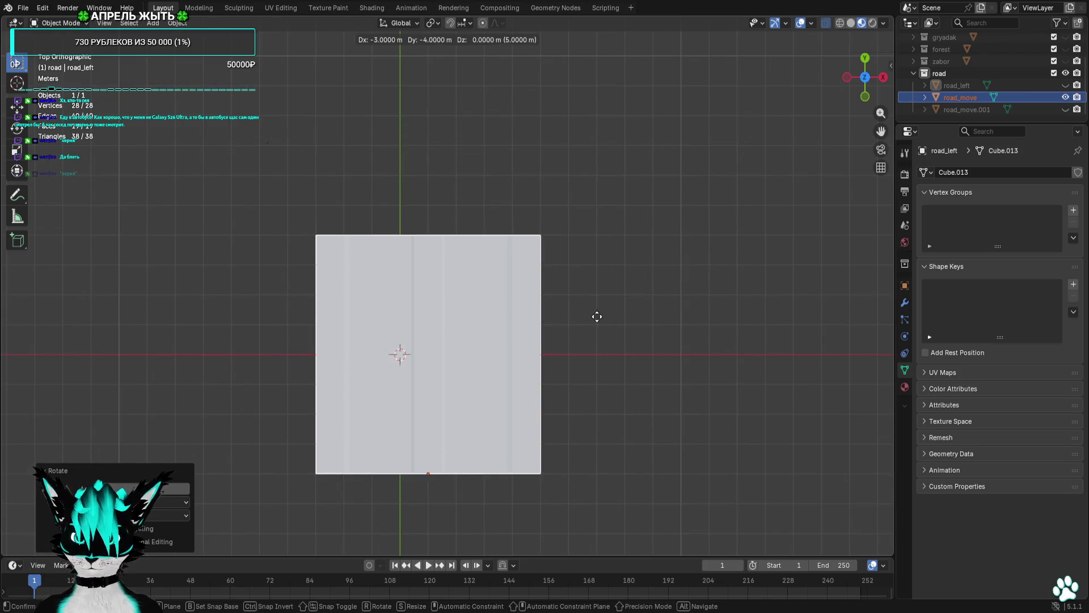
click(590, 318)
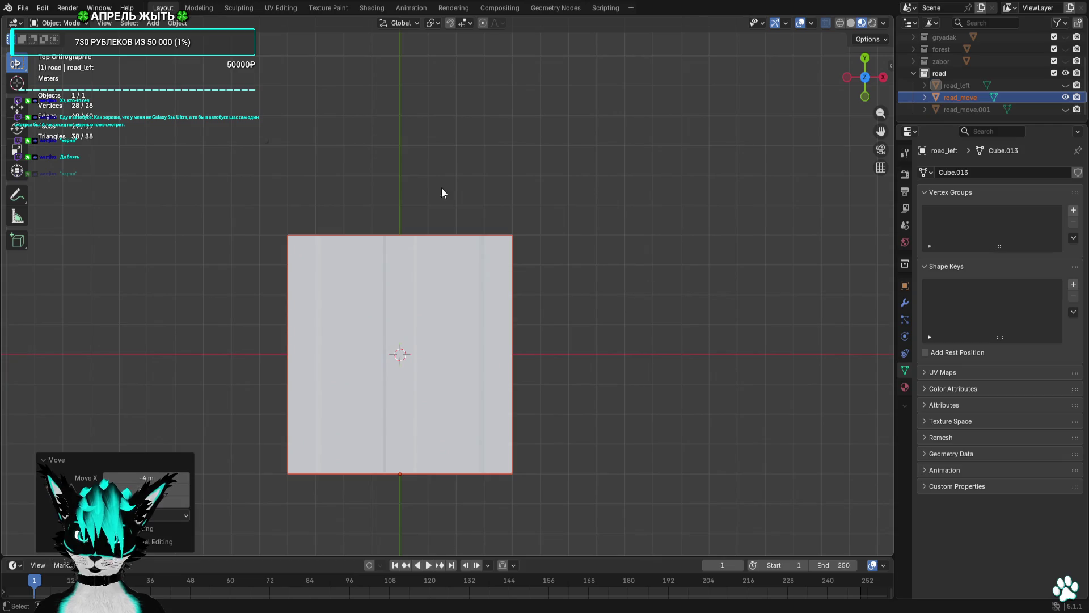
click(23, 7)
mouse_move(96, 192)
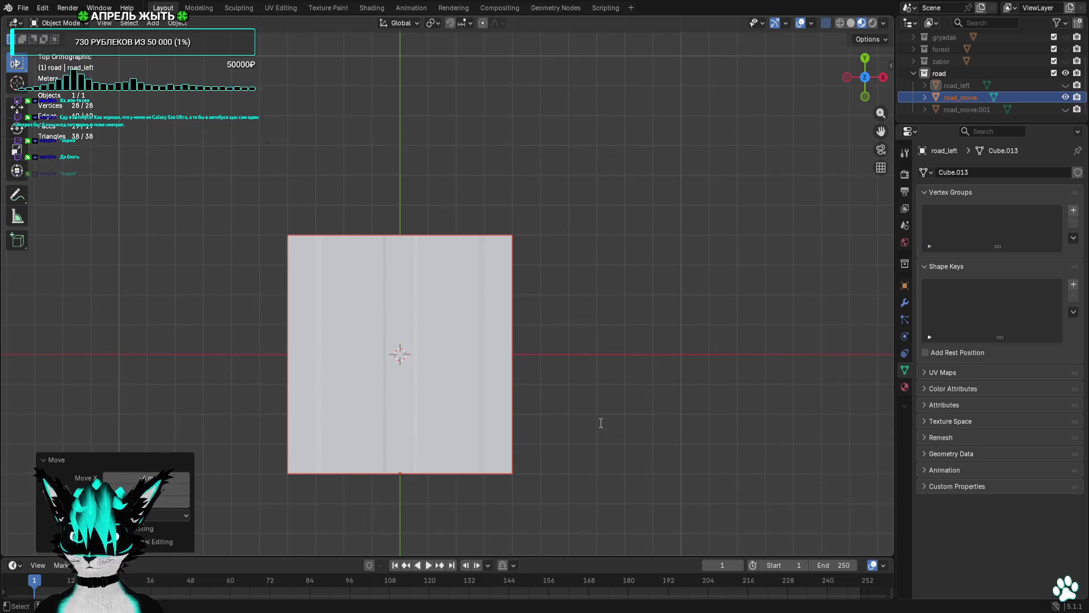
Show only road_left and shift its whole mesh -4 along Y onto the origin.
click(1065, 97)
click(1065, 85)
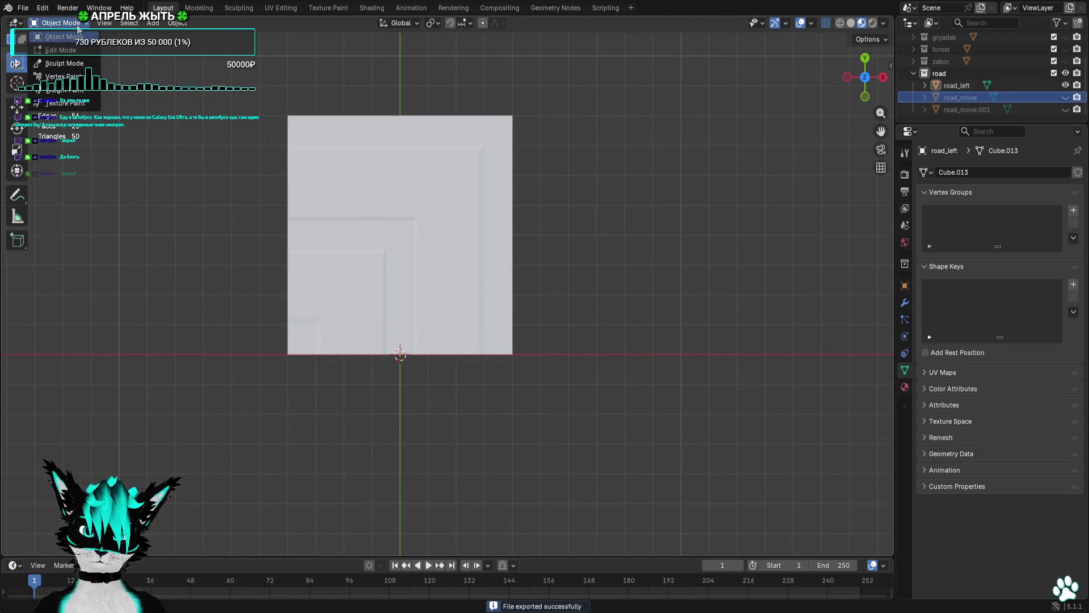
click(59, 50)
key(a)
key(g)
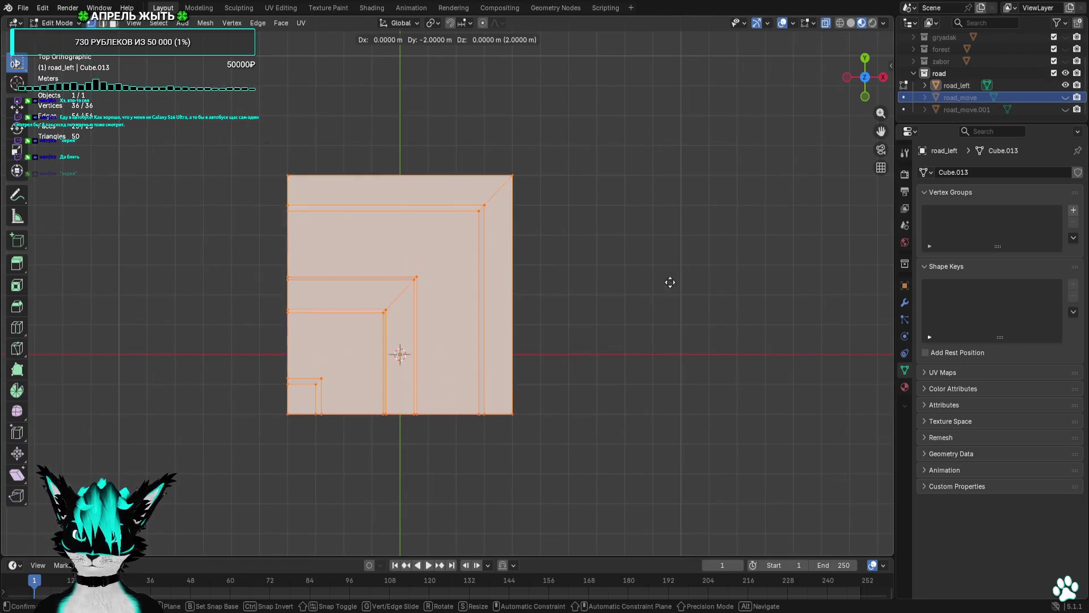
click(667, 348)
key(alt+a)
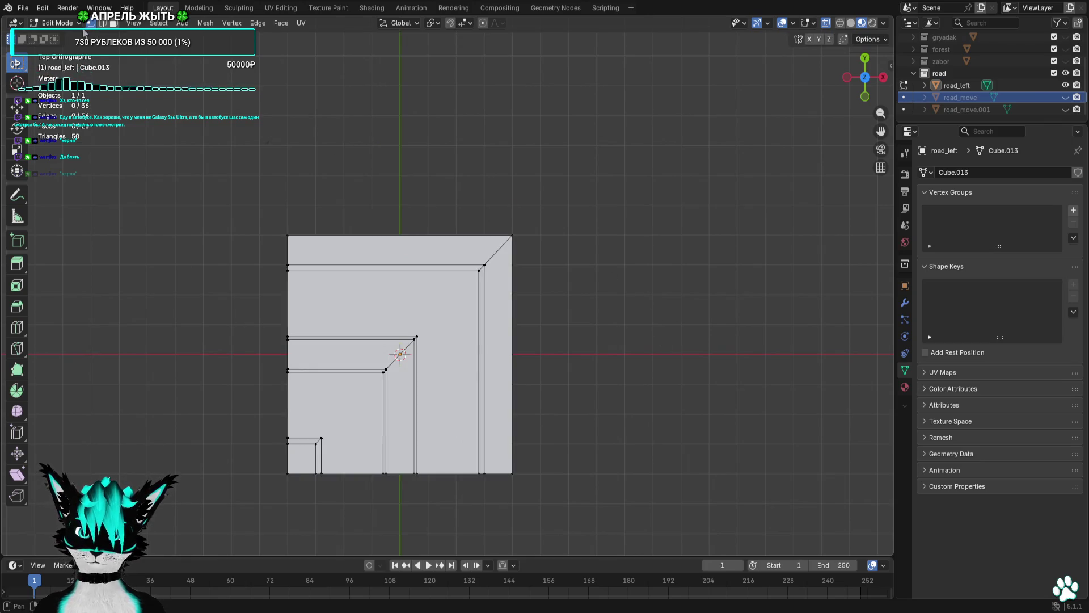
click(72, 39)
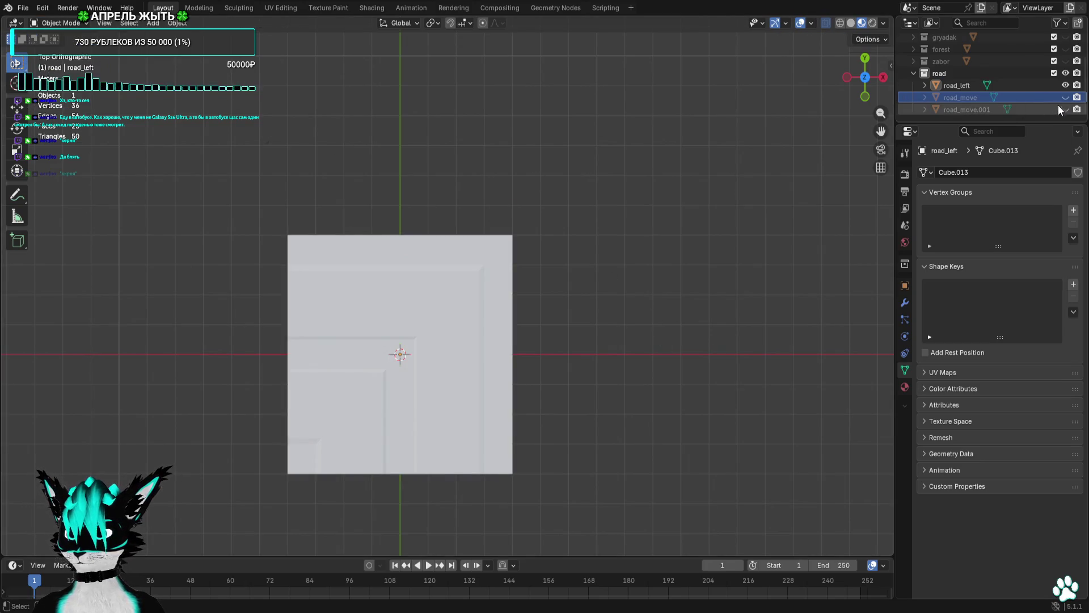
Export road_left as Wavefront OBJ, leave it unrotated, and unhide road_move.
click(1009, 88)
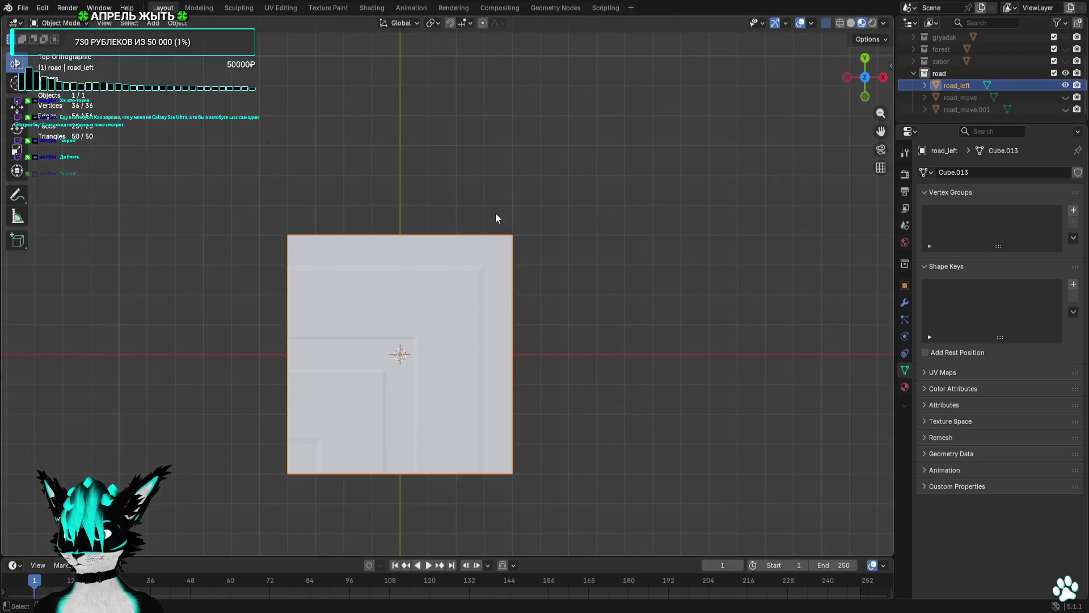
click(22, 10)
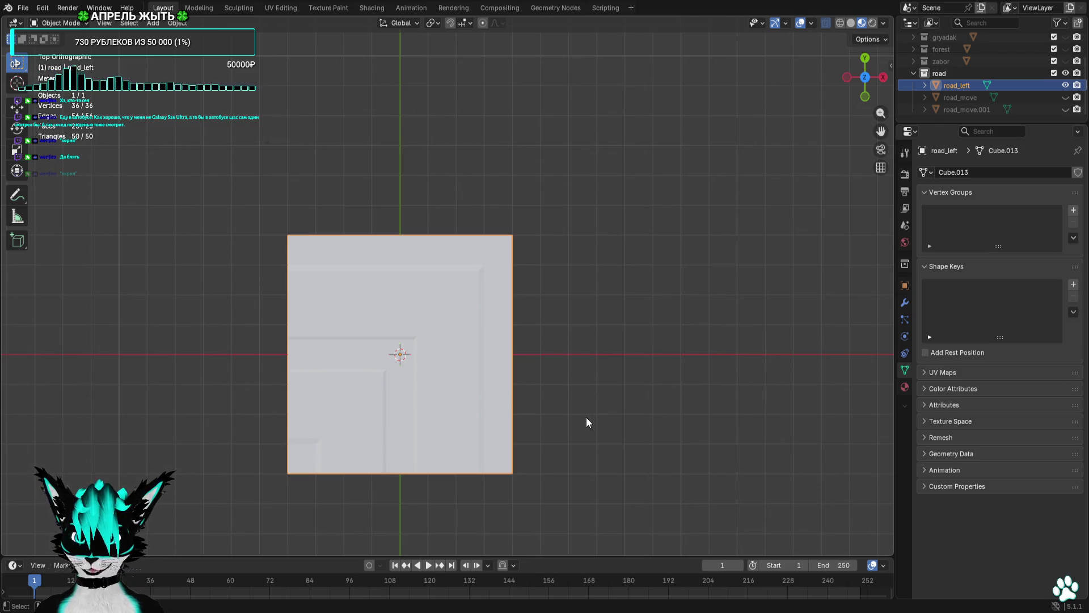
key(r)
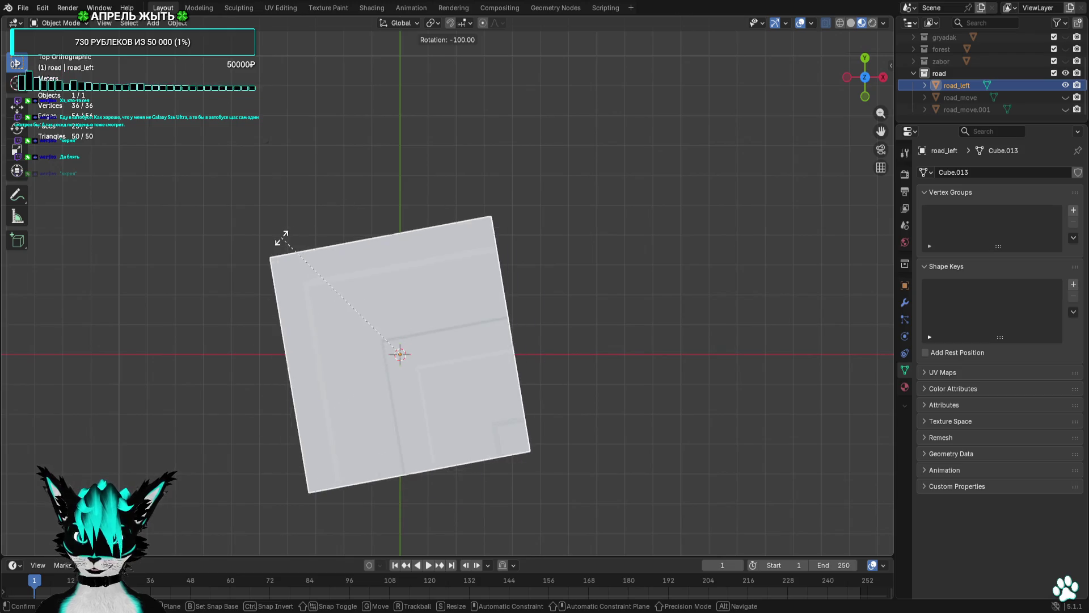
right_click(630, 260)
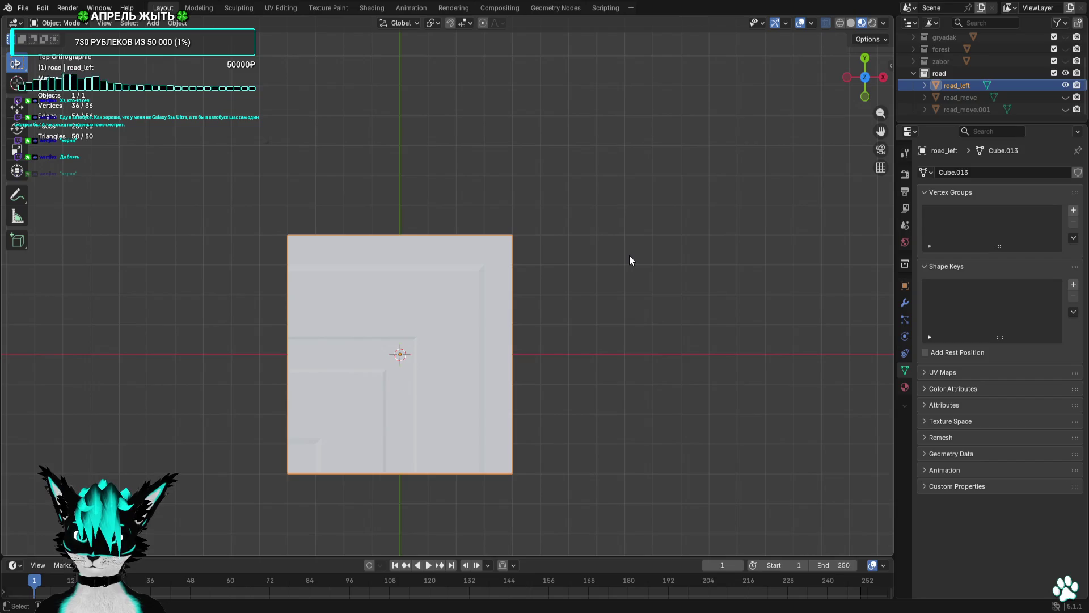
click(1065, 97)
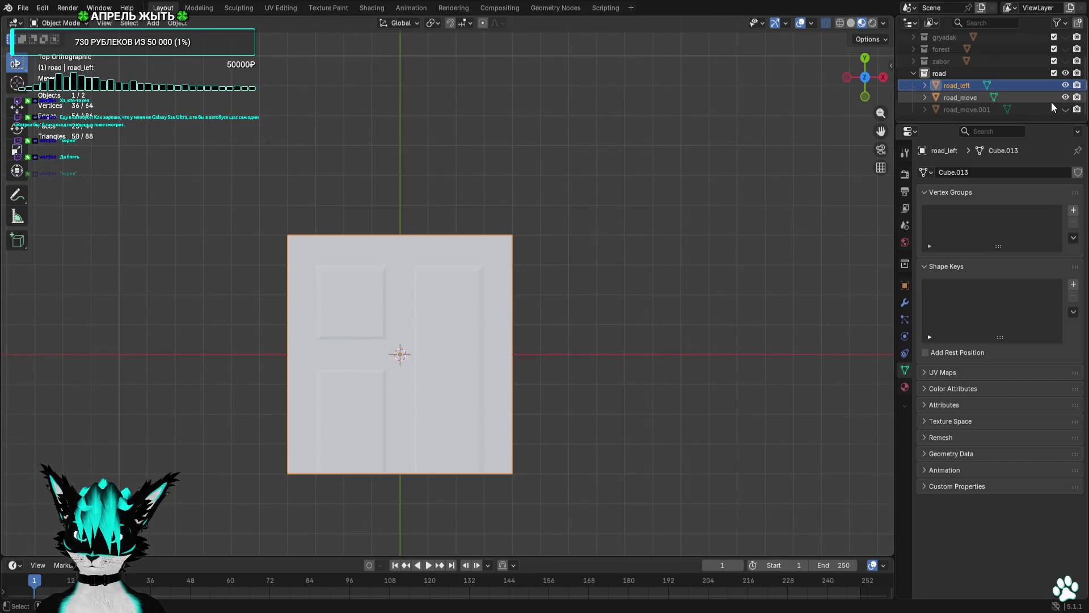
Hide road_move and show the straight piece road_move.001, framing both pieces in view.
click(1065, 97)
click(1066, 109)
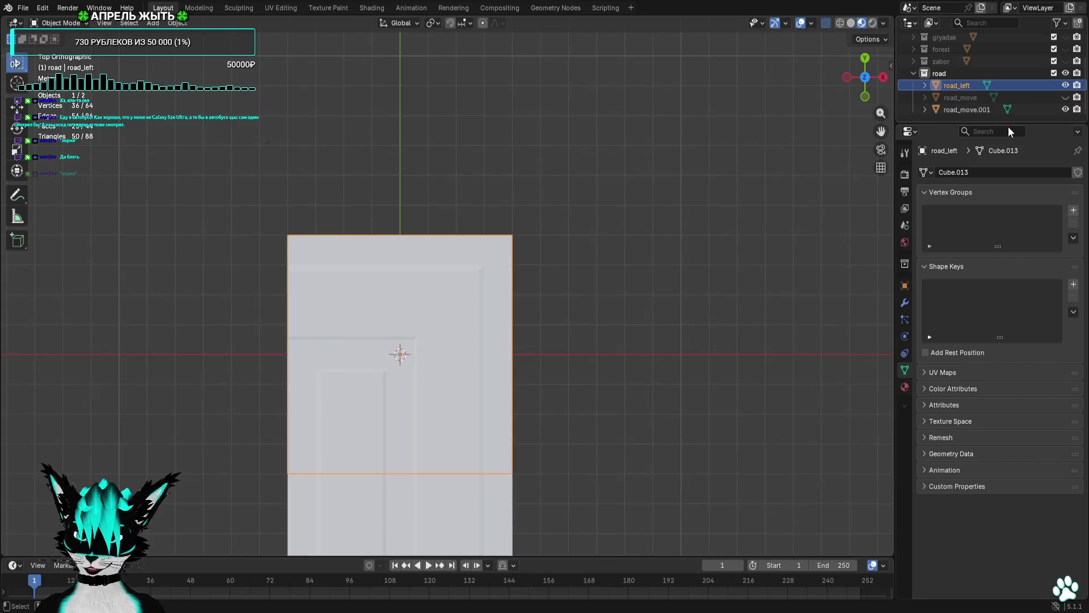
drag(625, 144, 673, 93)
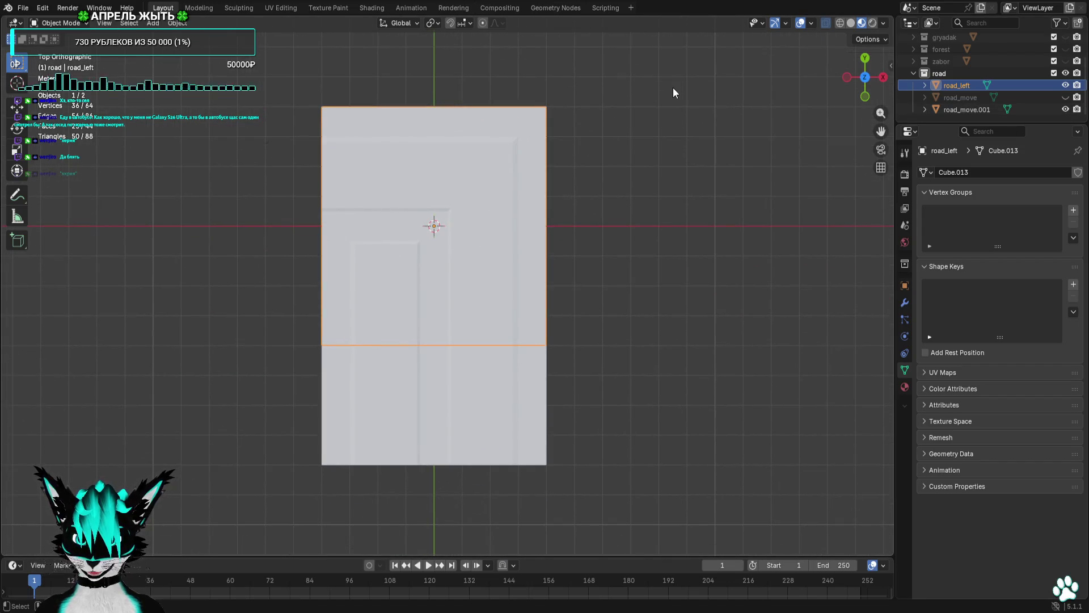
Test-fit road_left by turning it -90°, moving it above the straight piece, and rotating slightly.
key(r)
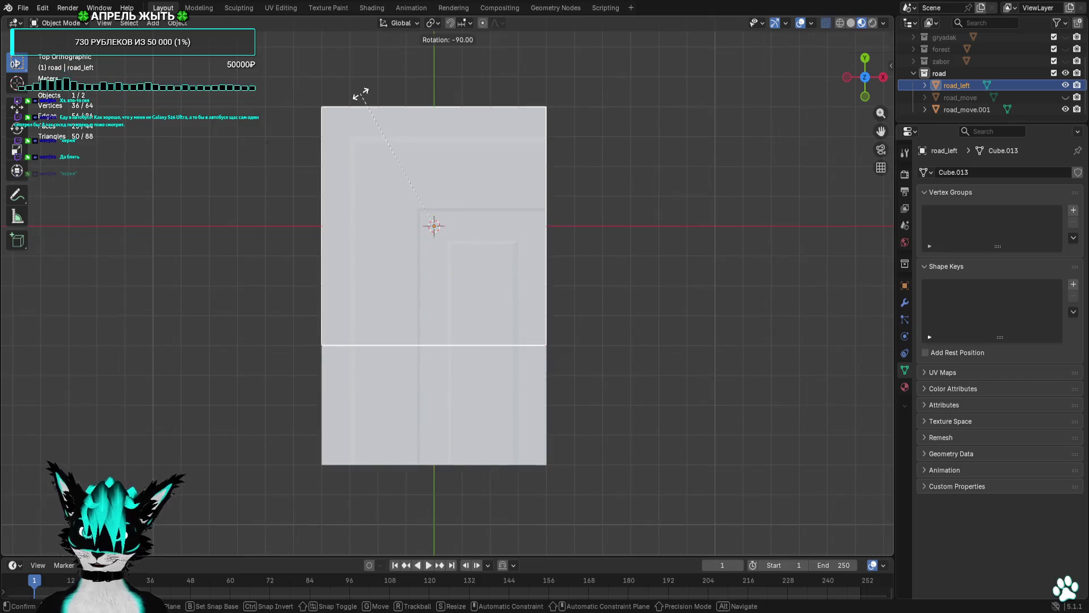
key(Return)
key(g)
click(638, 155)
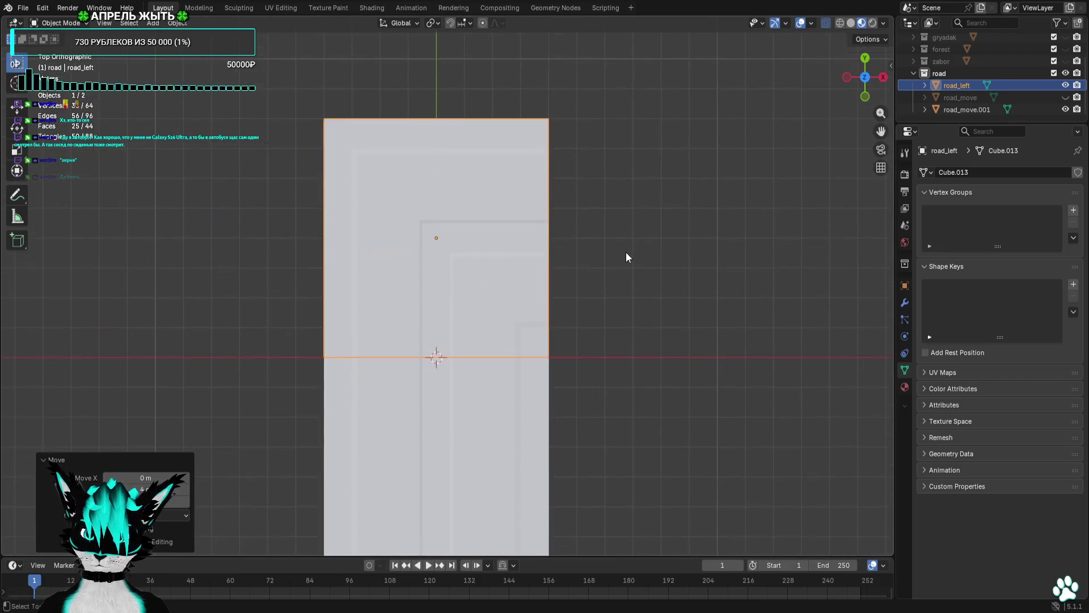
key(r)
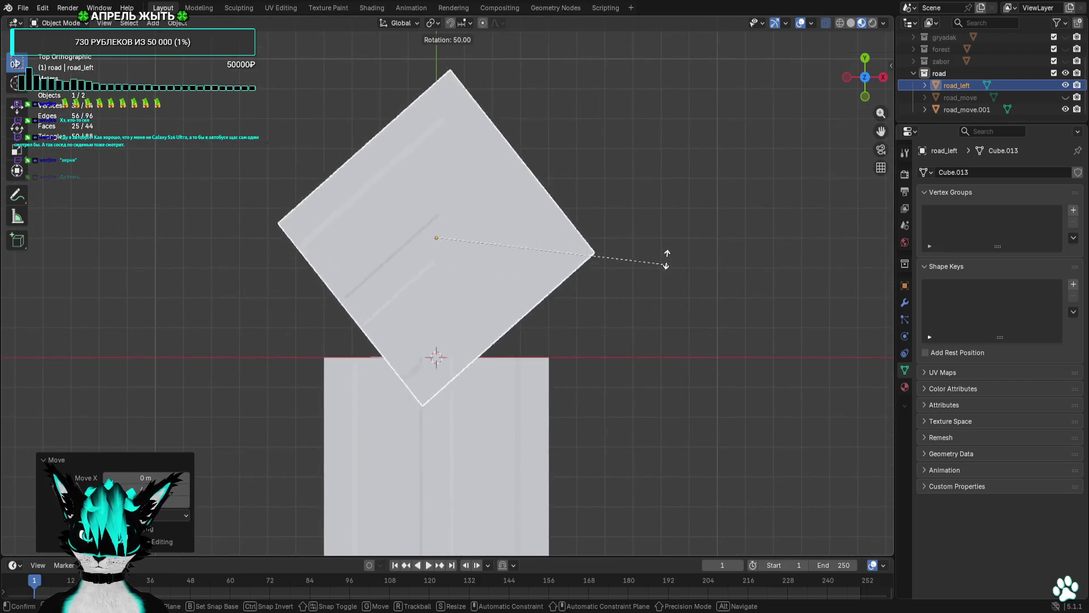
click(561, 127)
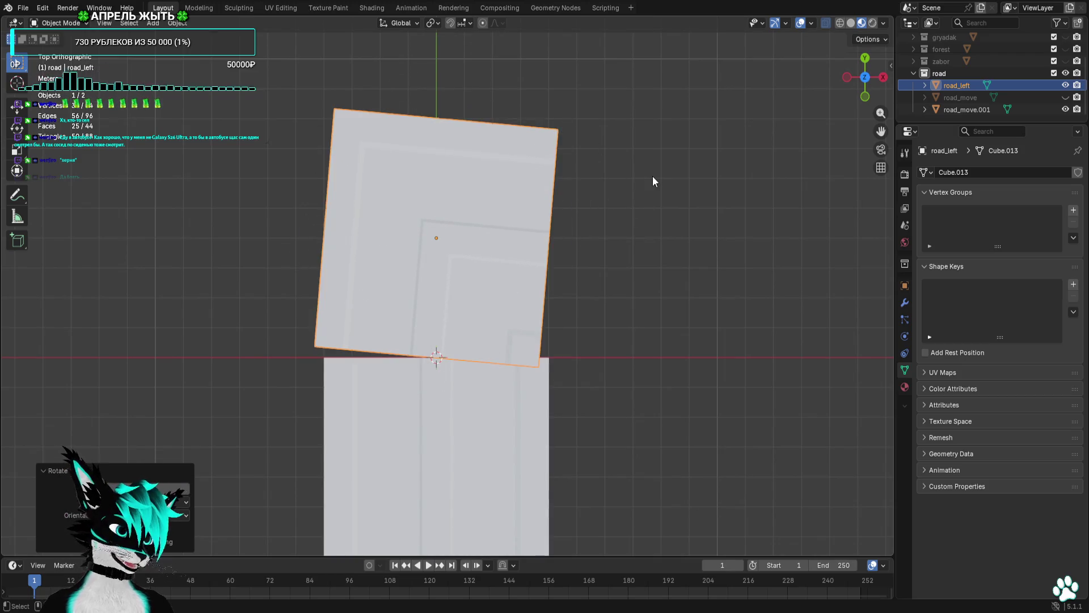
Undo road_left back to the scene centre, hide both road pieces, and collapse the road collection.
key(ctrl+z)
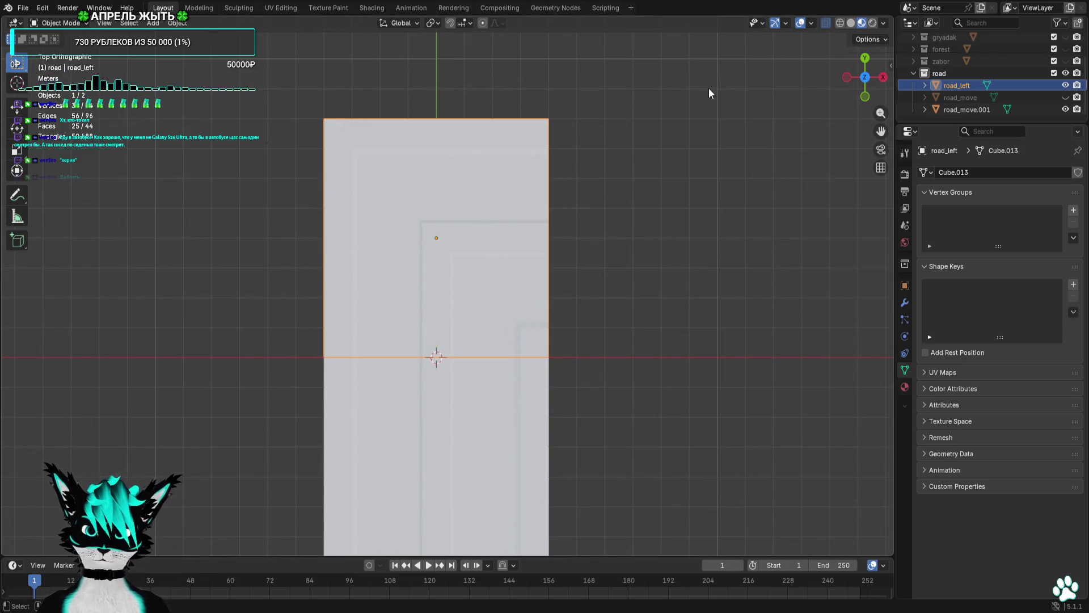
key(ctrl+z)
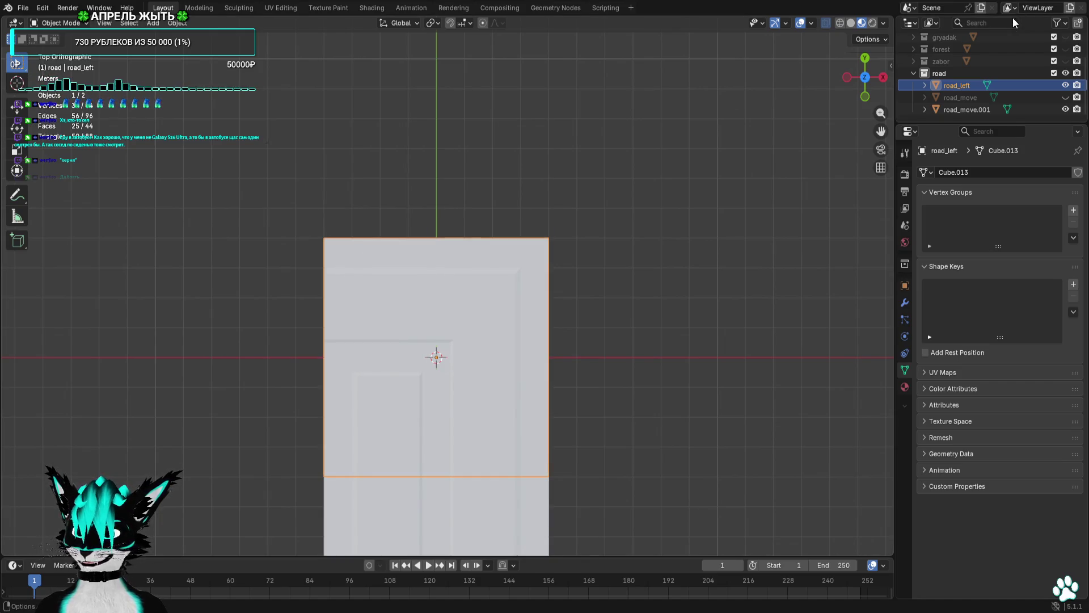
key(shift+h)
key(h)
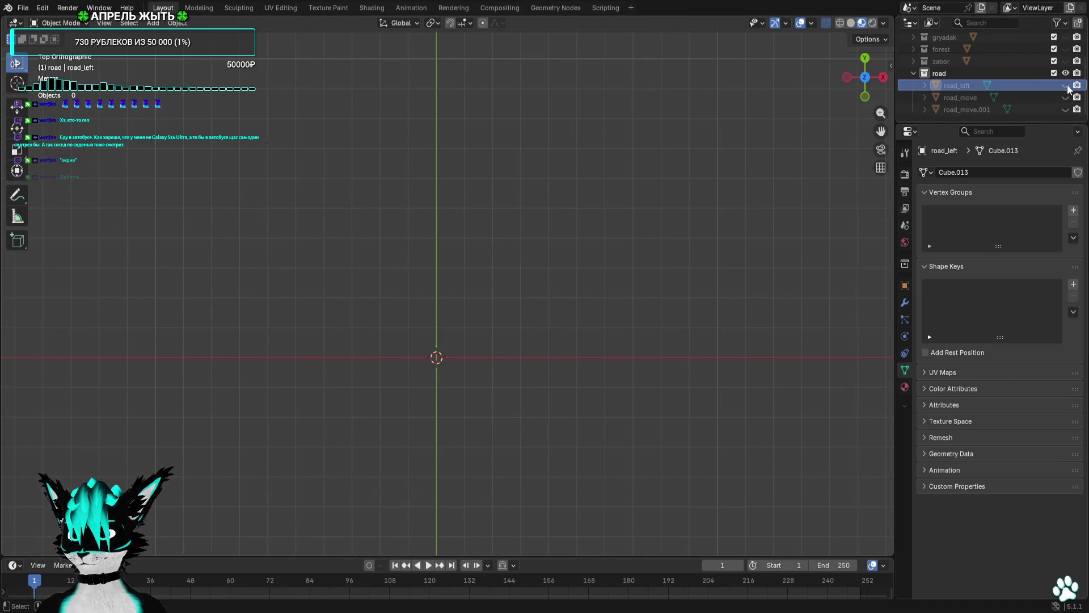
click(913, 73)
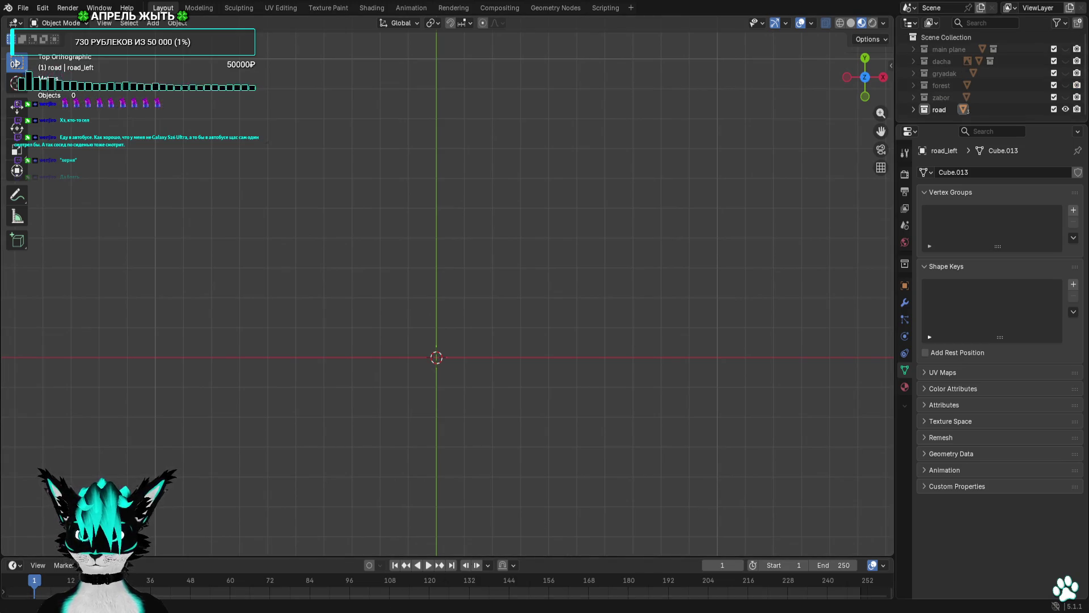
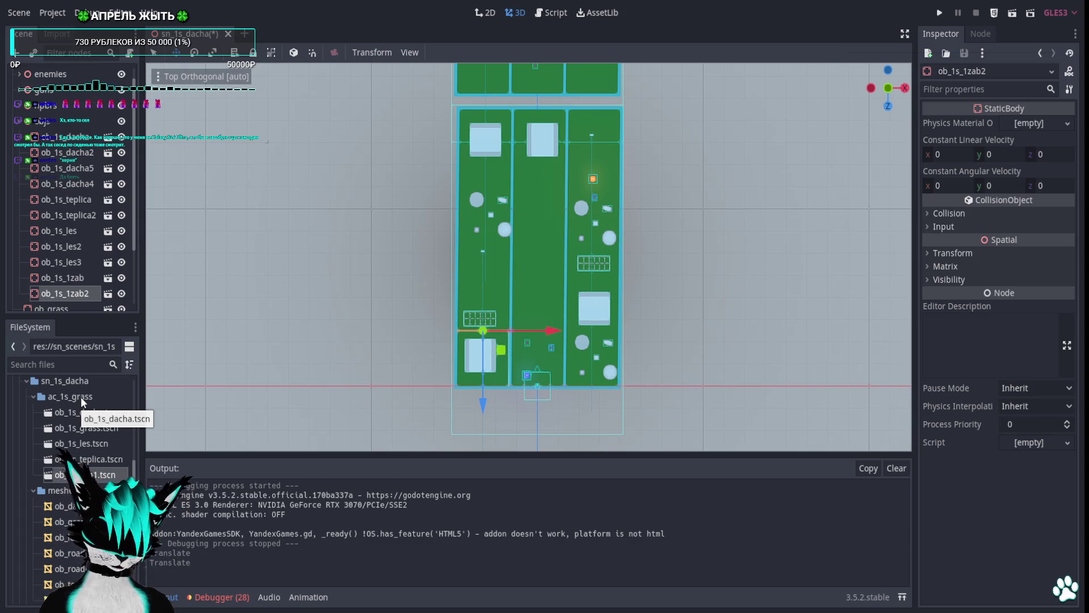
Create a new scene in the ac_1s_grass folder with a 3D Scene root, leaving its name unchanged.
click(81, 397)
right_click(81, 397)
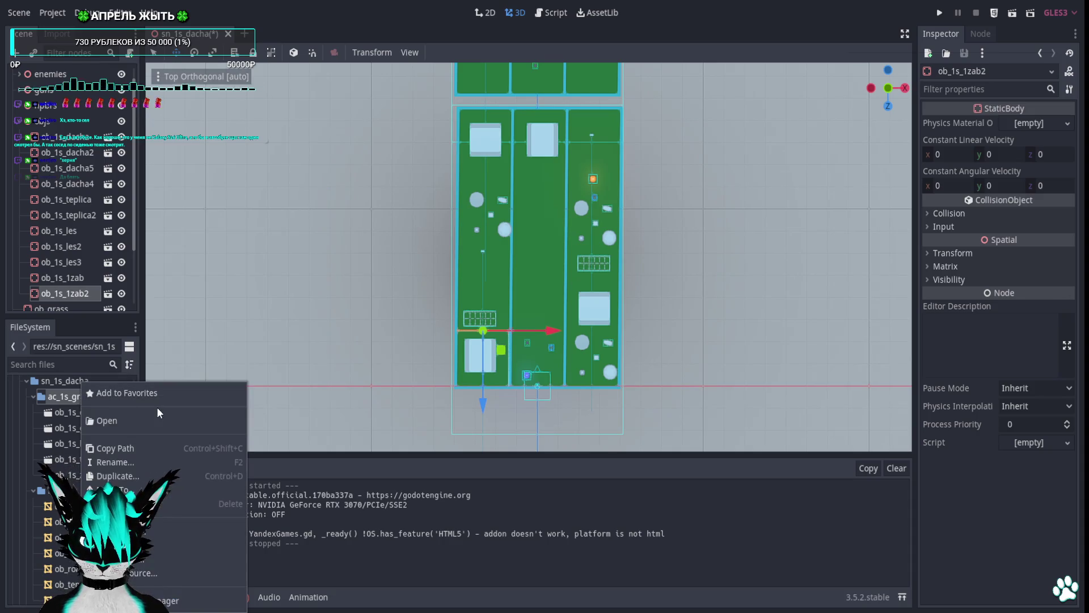
click(113, 544)
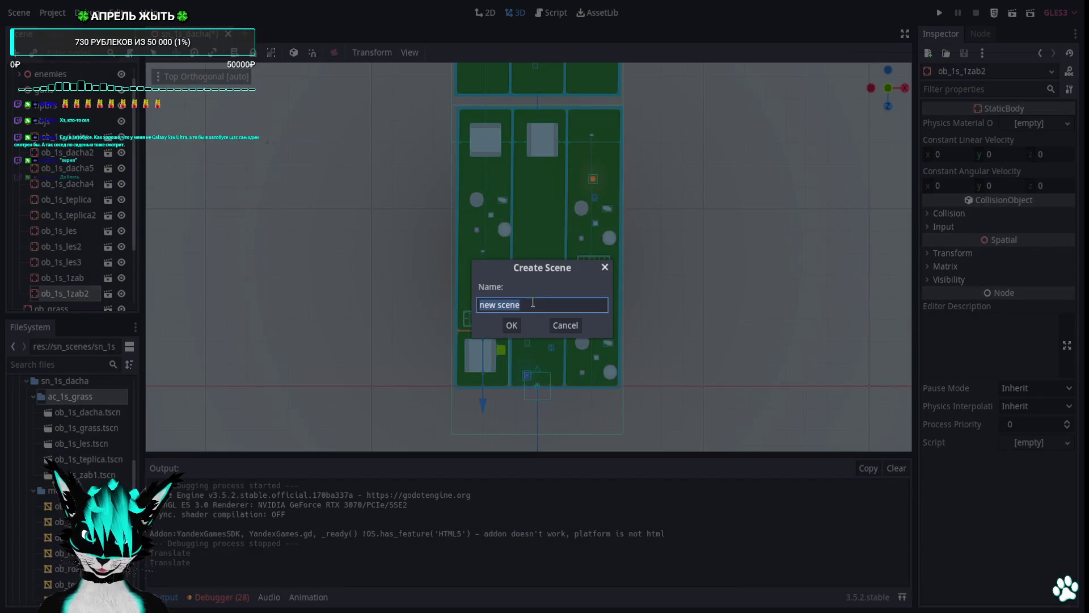
click(512, 325)
click(97, 109)
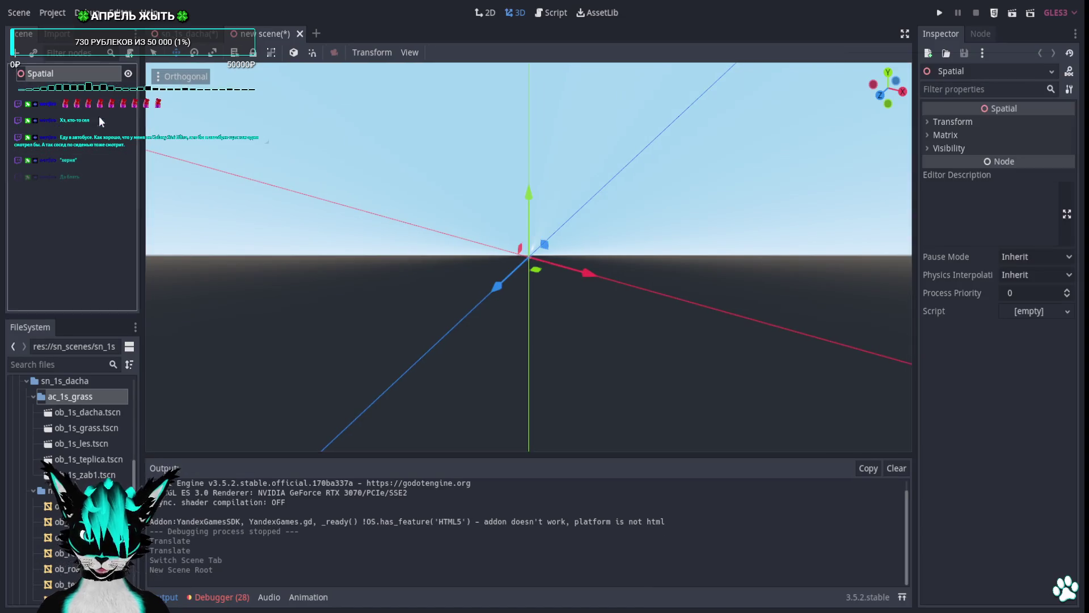
double_click(66, 77)
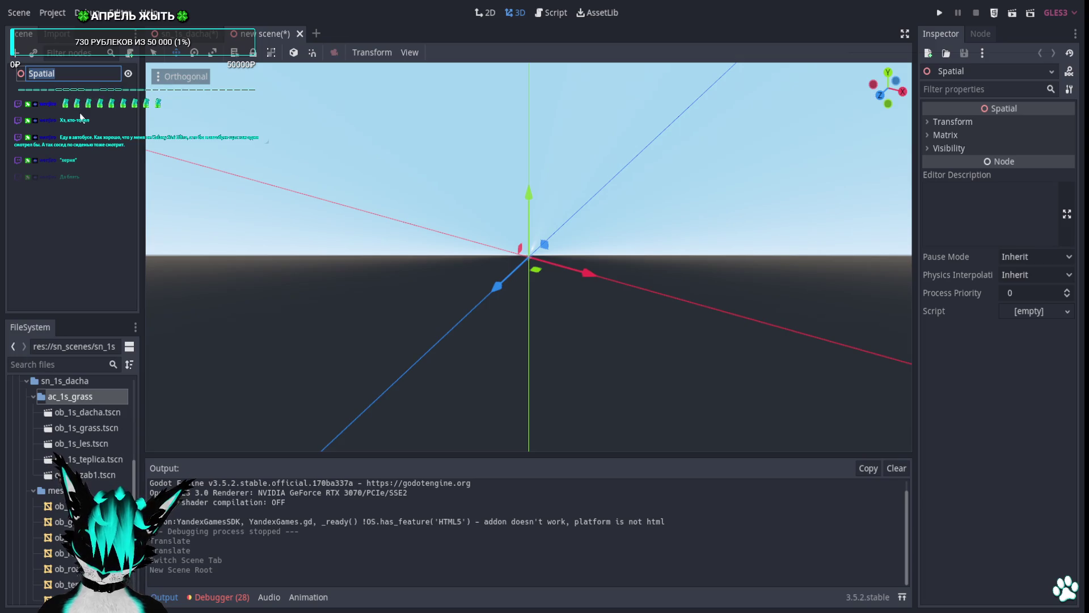
click(80, 117)
Change the root node's type to StaticBody.
right_click(59, 73)
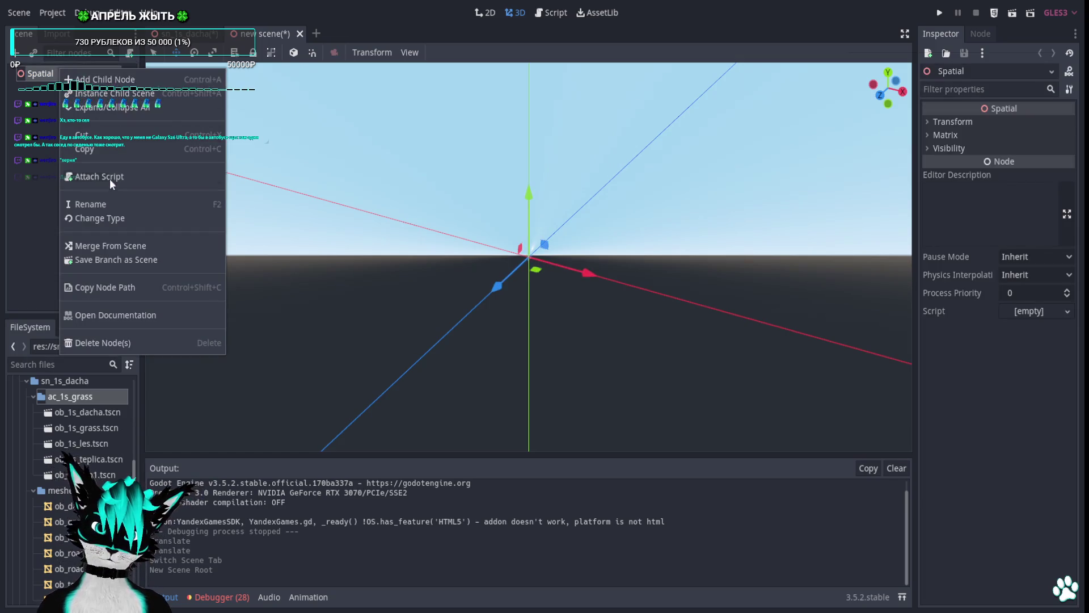
click(121, 222)
text(sta)
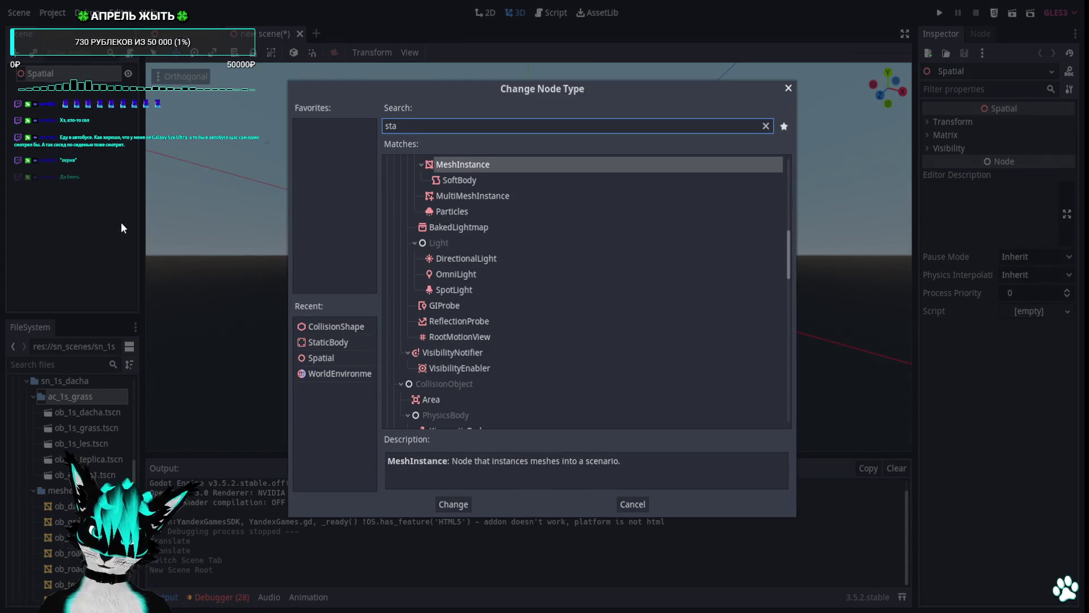
text(tic)
key(Return)
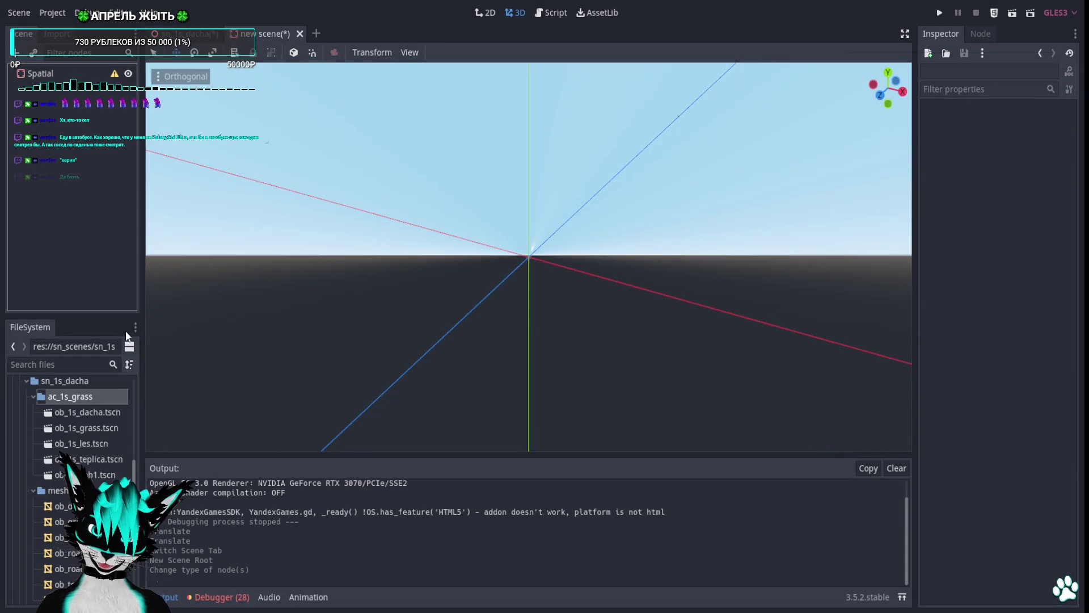
Add the ob_roadup road mesh to the scene in perspective view and zero its translation.
scroll(110, 454, down, 3)
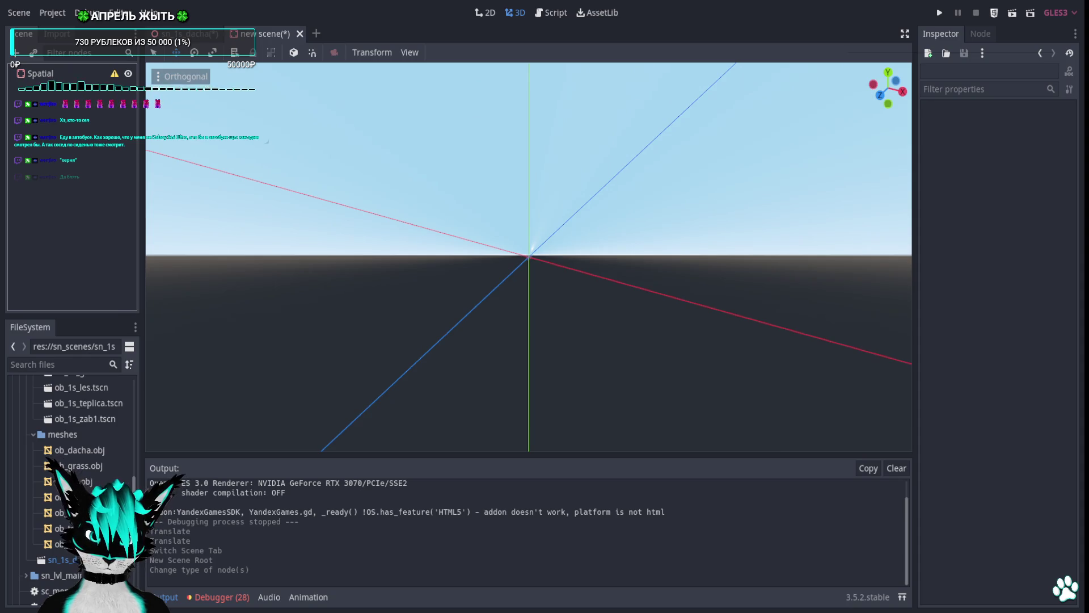
mouse_move(60, 512)
mouse_down()
mouse_move(113, 238)
mouse_move(413, 282)
mouse_up()
click(180, 76)
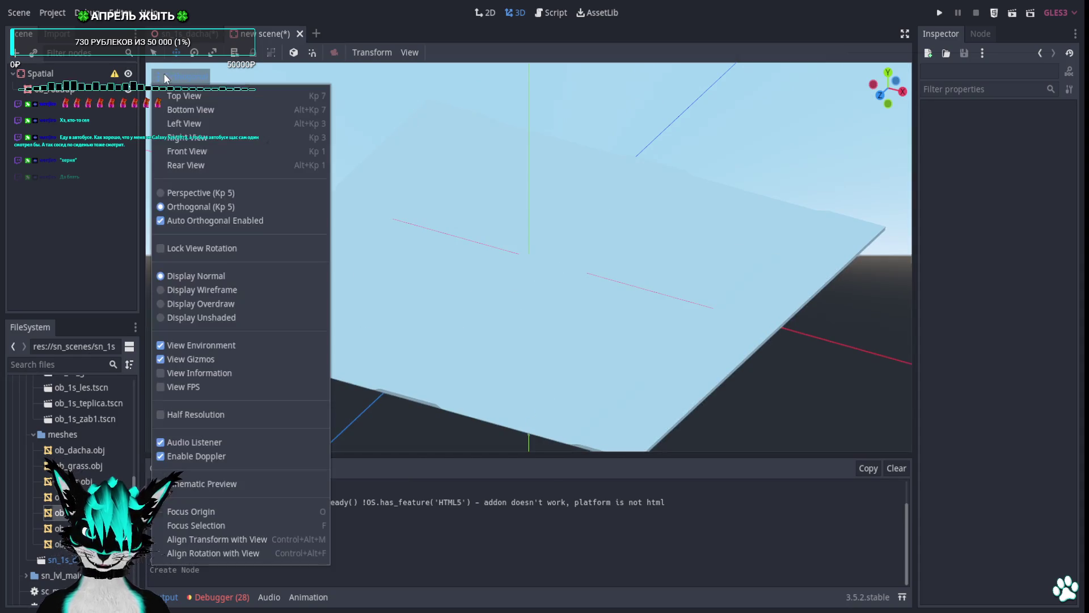
click(196, 194)
click(53, 90)
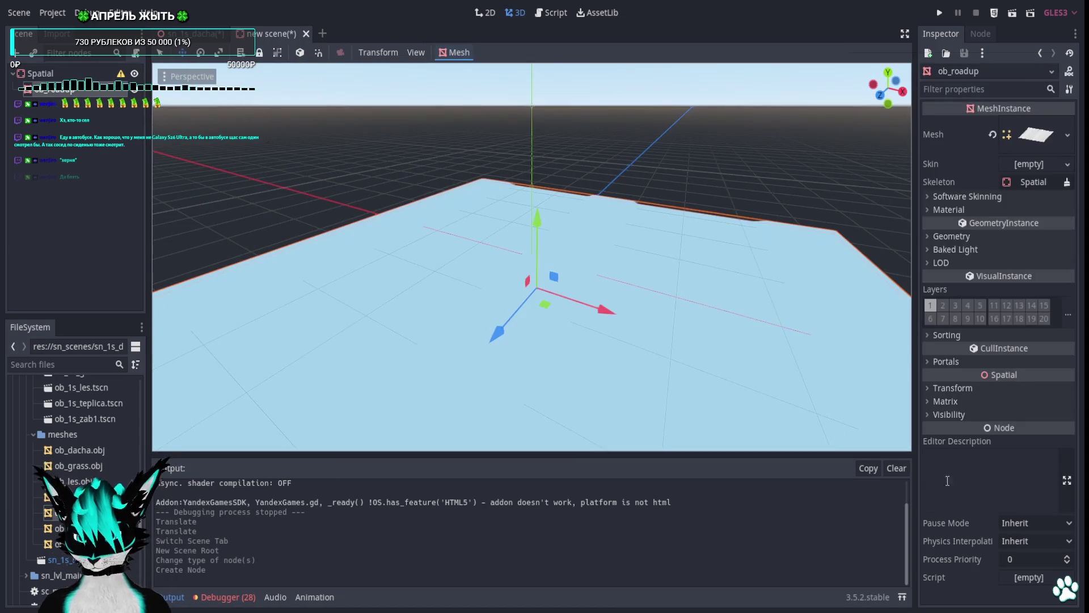
click(953, 388)
click(1062, 401)
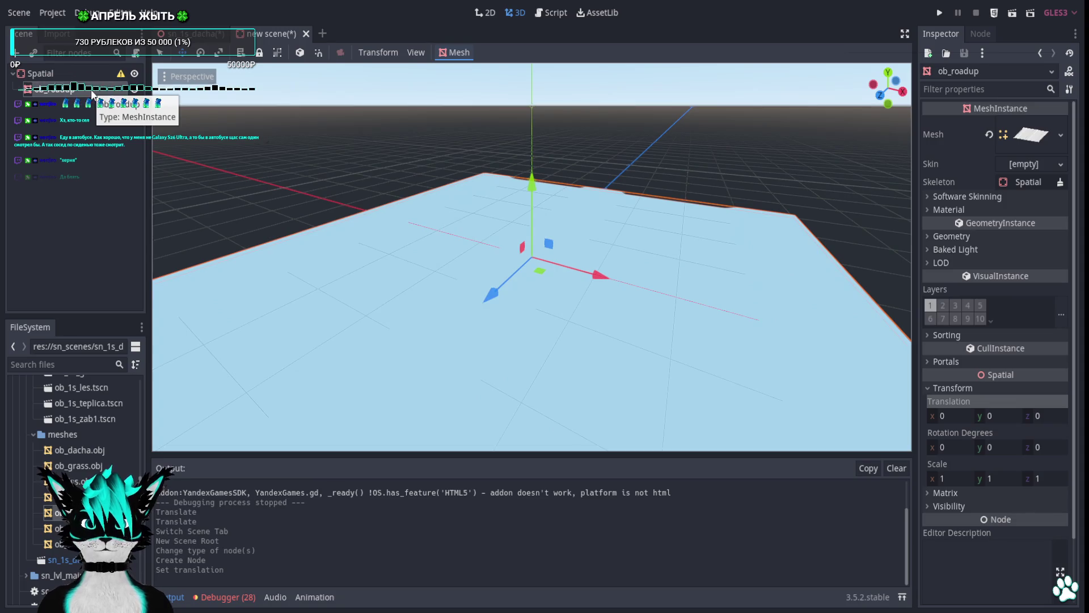
click(80, 73)
Rename the root node to ob_1s_roadup.
right_click(80, 73)
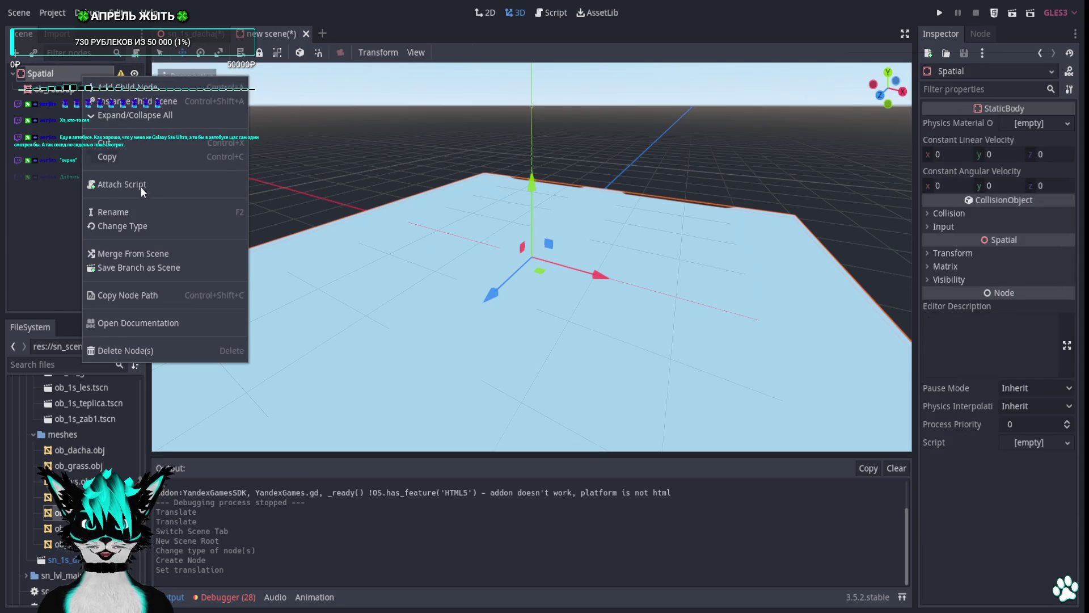
double_click(41, 91)
double_click(50, 75)
text(ob_1s_road_p)
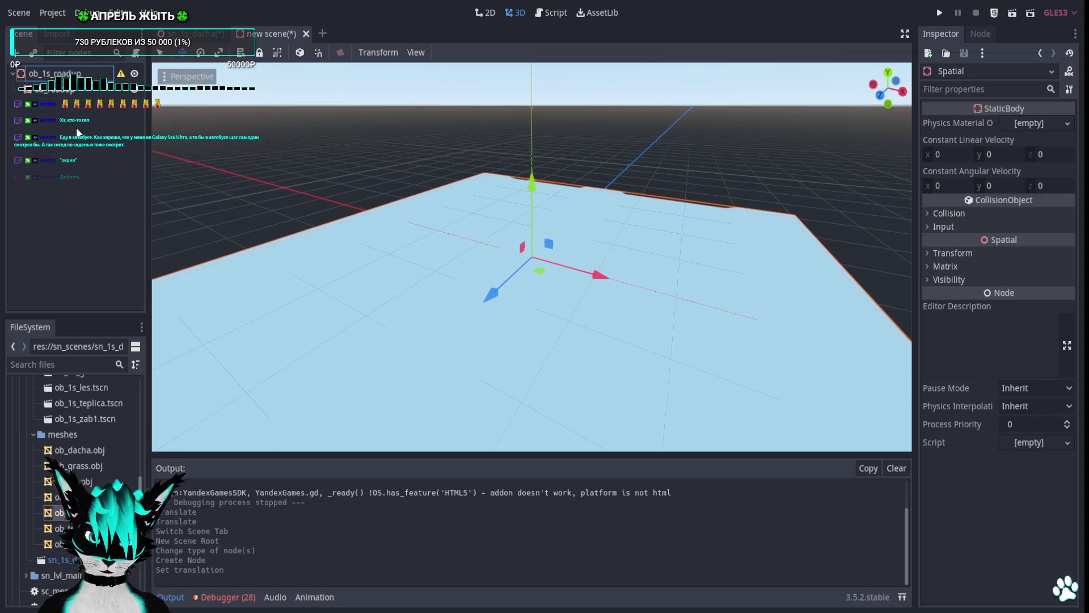
key(Return)
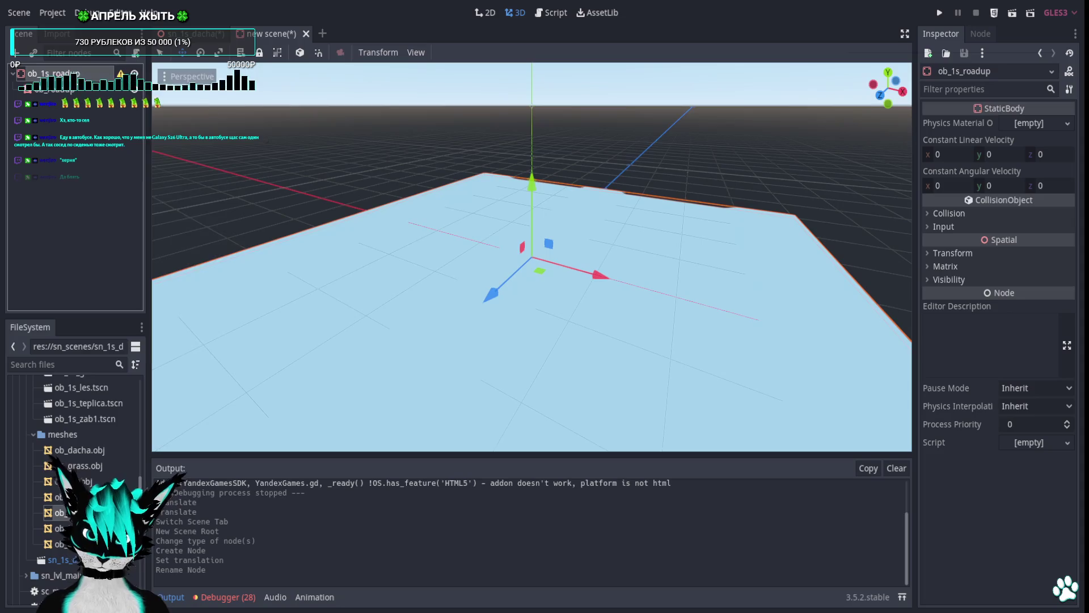
Add a CollisionShape child node under the ob_1s_roadup root.
right_click(46, 90)
click(108, 93)
text(coll)
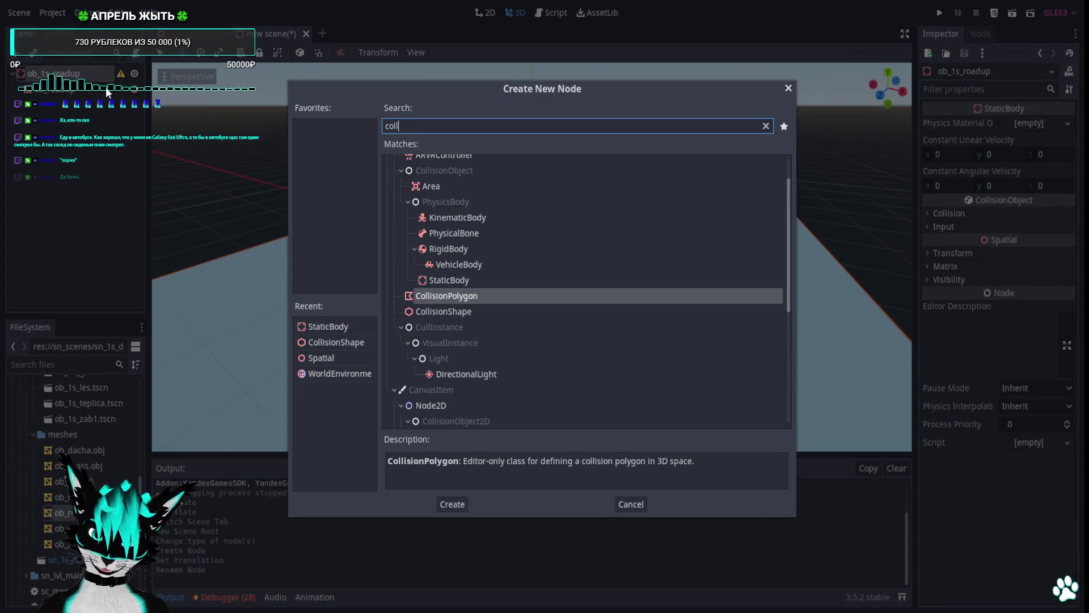
key(Down)
key(Return)
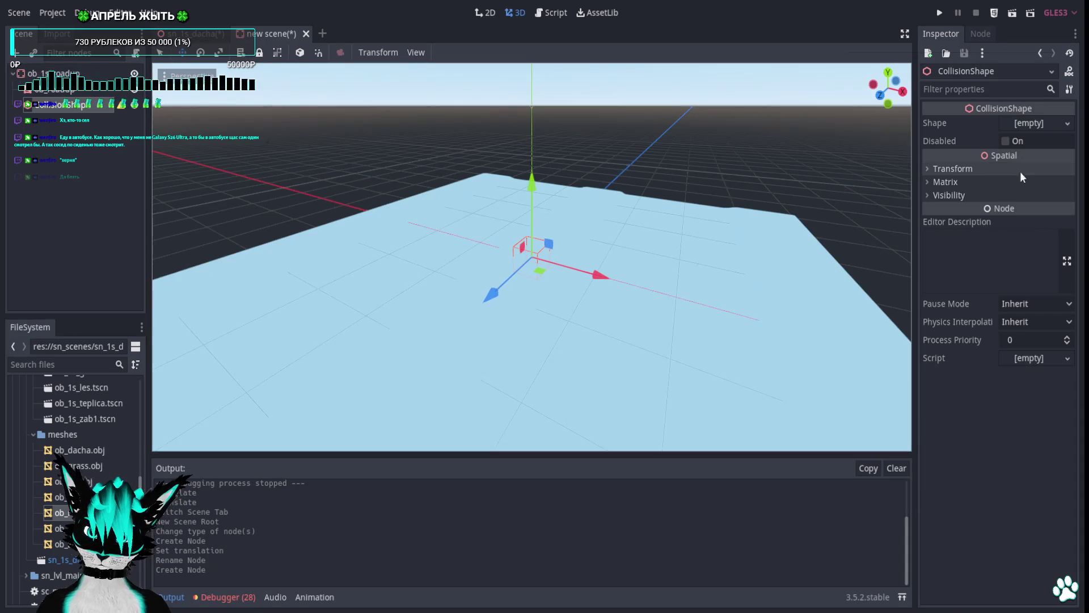
click(1021, 123)
Give the collision shape a new BoxShape and frame it in Rear view.
click(1041, 143)
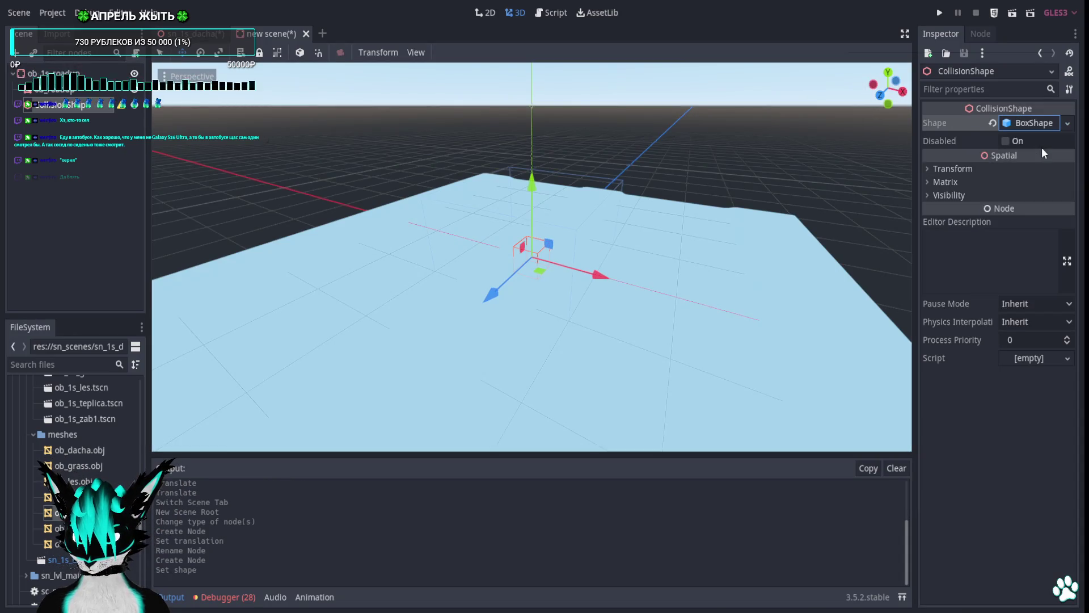
click(895, 81)
drag(659, 227, 653, 251)
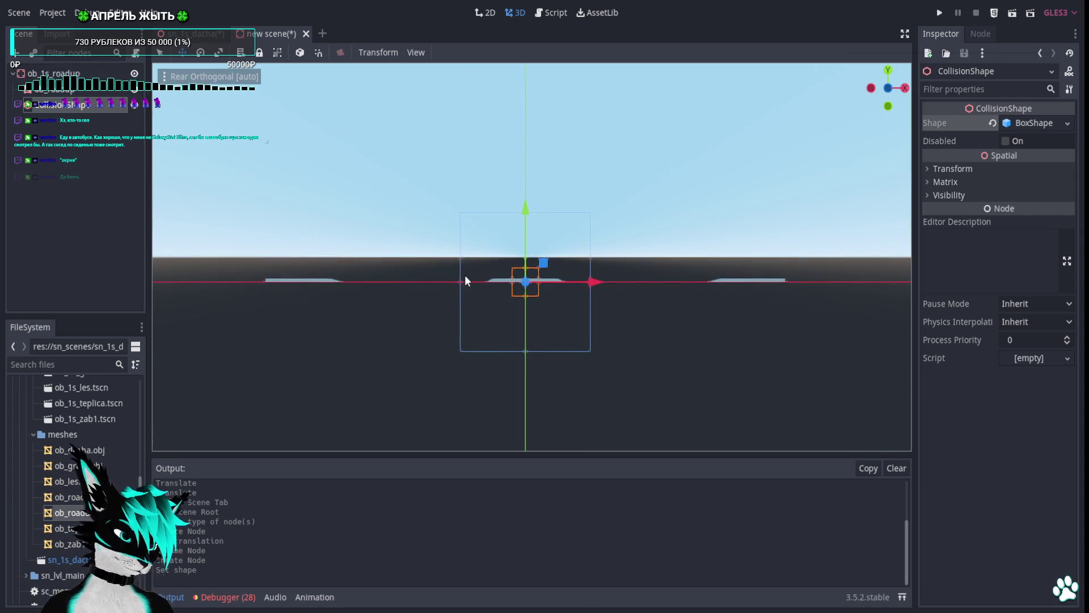
scroll(566, 298, up, 10)
scroll(566, 318, down, 10)
scroll(573, 307, up, 2)
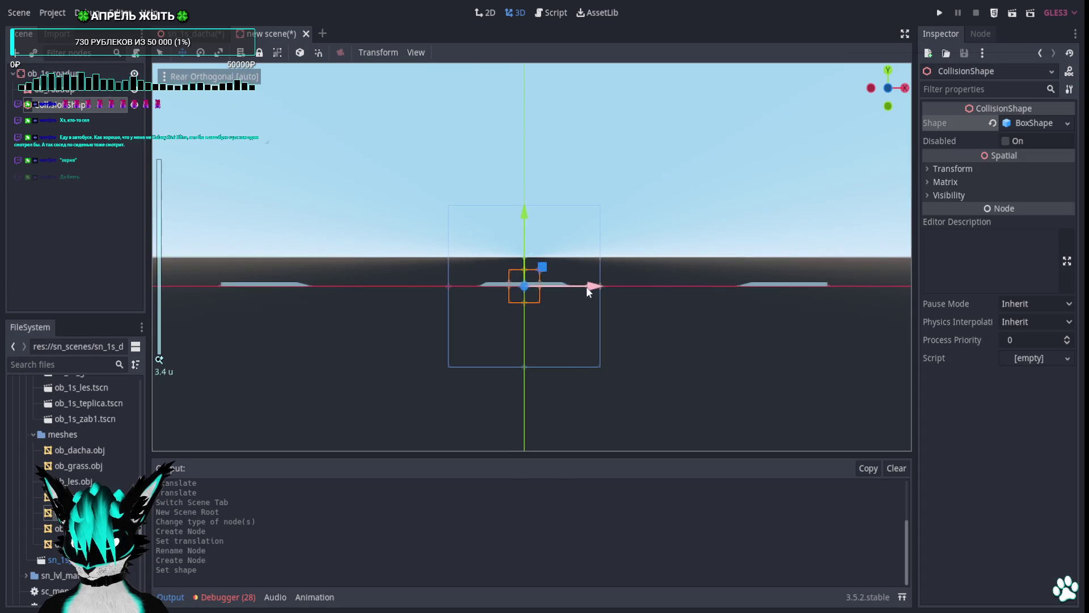
scroll(533, 292, up, 4)
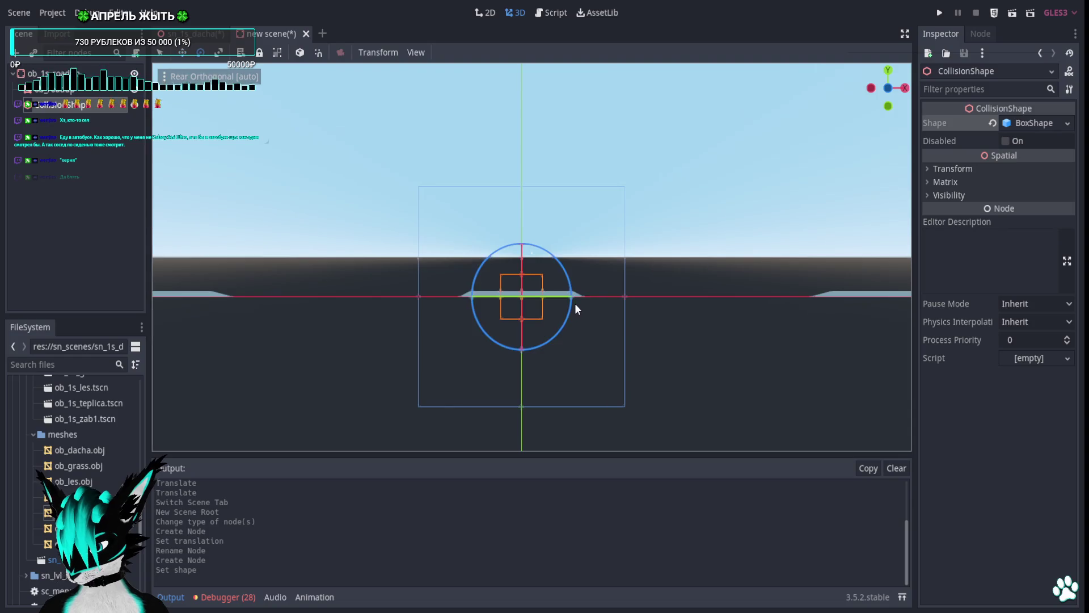
Stretch the box's X extent out to 4, undoing accidental moves.
drag(625, 295, 821, 316)
key(ctrl+z)
click(66, 89)
click(67, 107)
scroll(760, 309, down, 5)
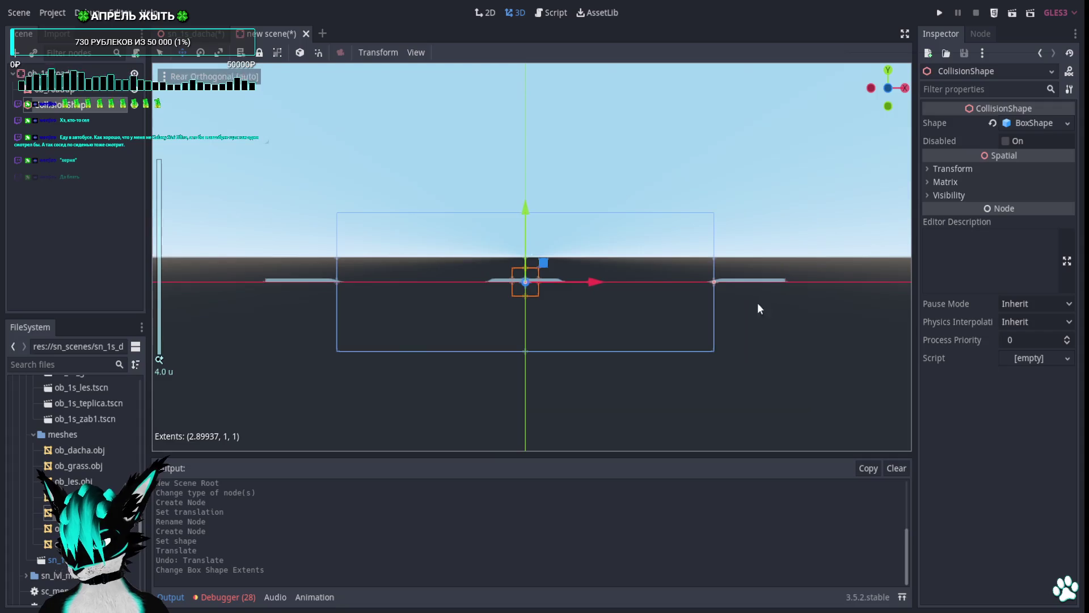
drag(713, 281, 778, 289)
key(ctrl+z)
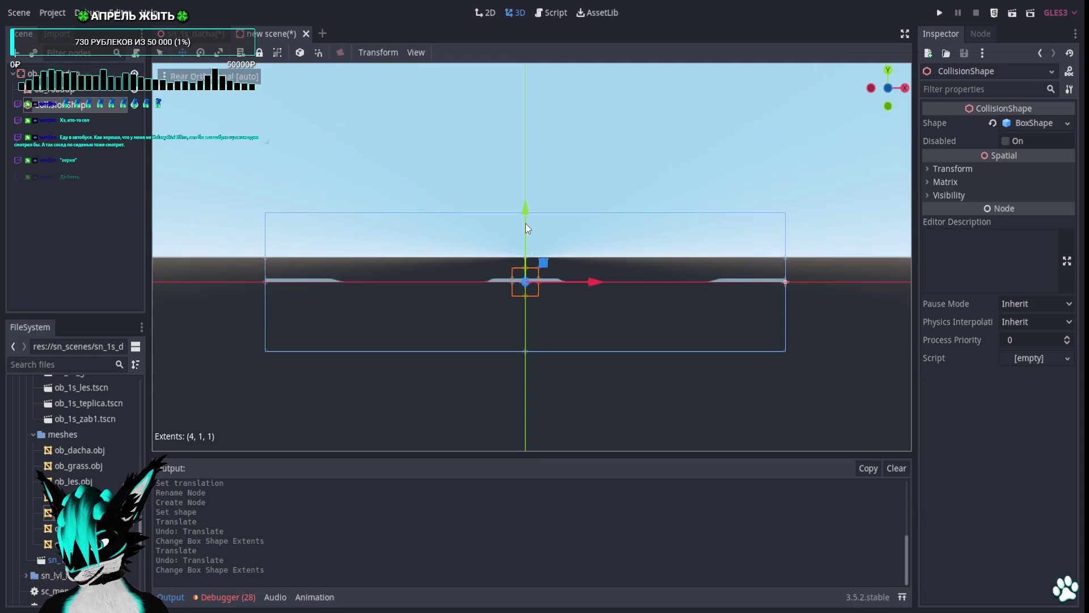
drag(527, 251, 526, 277)
Look down on the road, then close the scene and return to sn_1s_dacha.
mouse_move(471, 180)
mouse_down()
mouse_move(380, 267)
mouse_move(384, 334)
mouse_up()
scroll(380, 326, down, 4)
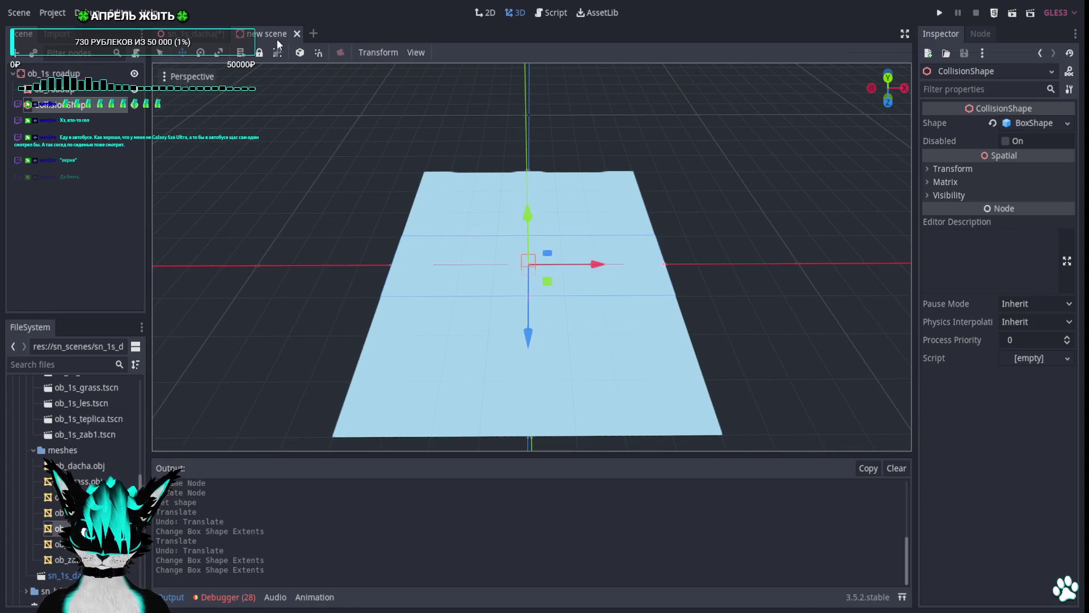
click(295, 34)
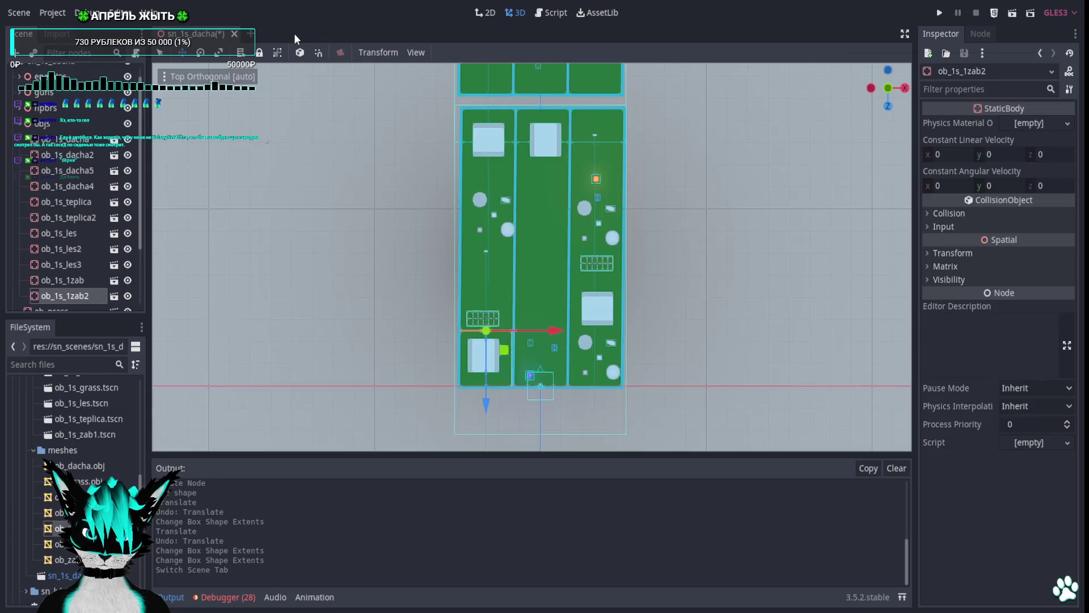
Rename the new scene file to ob_1s_roadup.tscn.
scroll(99, 444, up, 3)
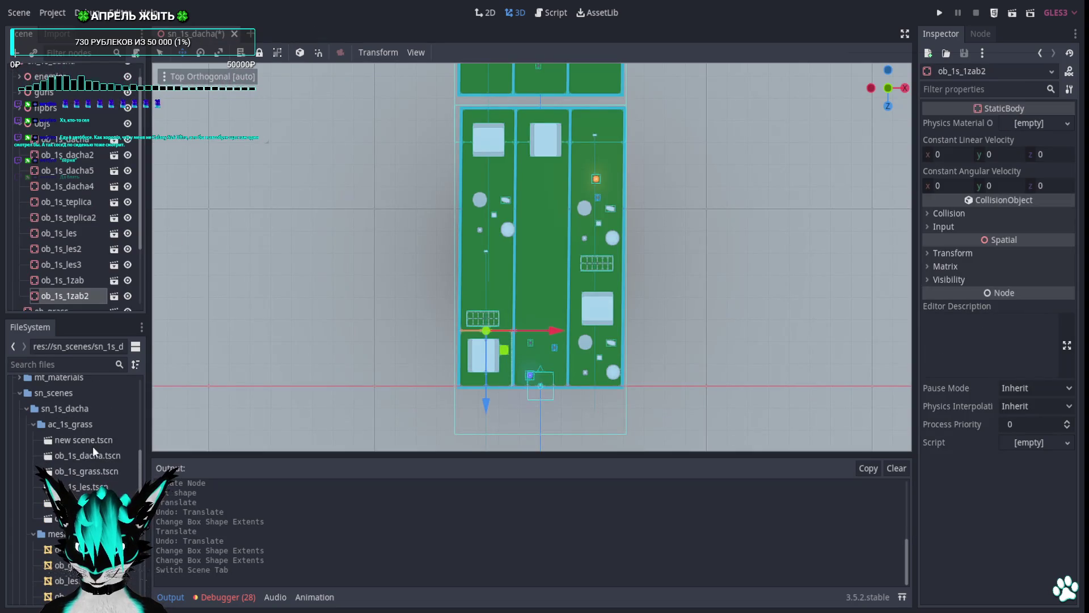
key(F2)
text(ob_1)
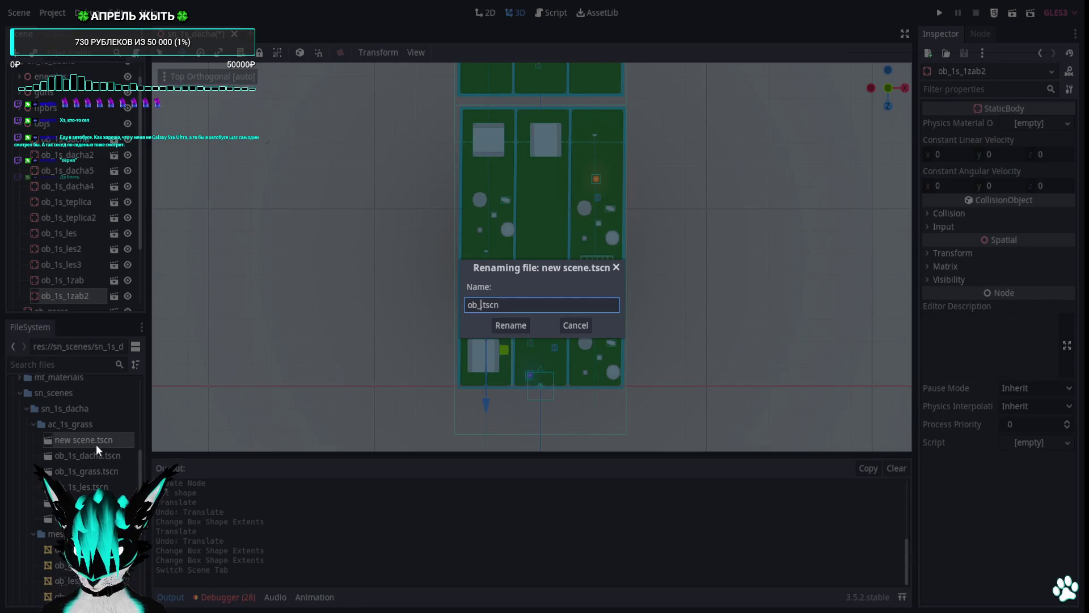
text(s_road)
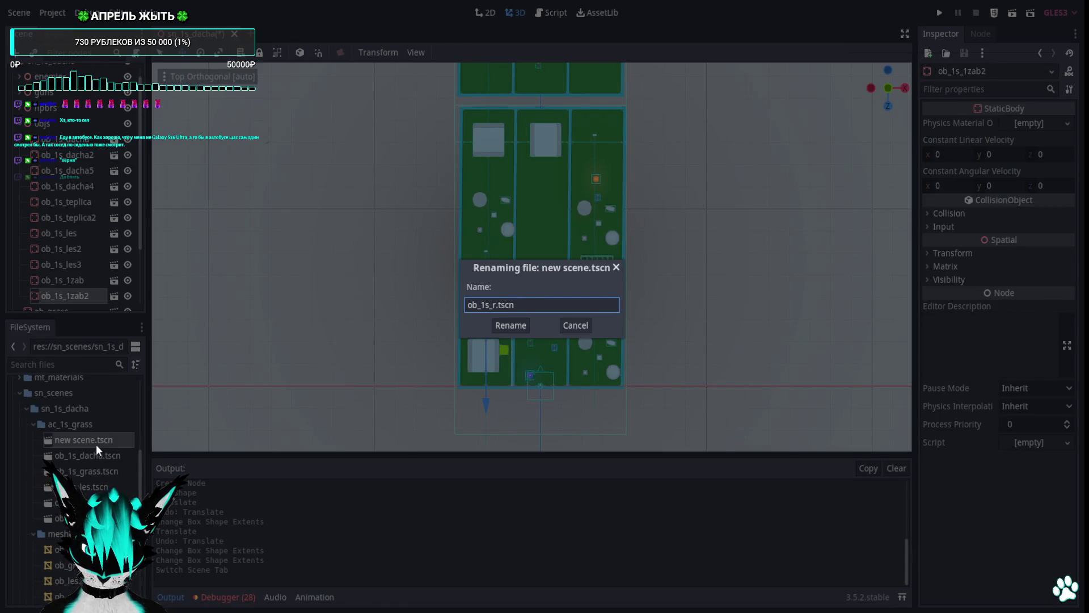
text(up)
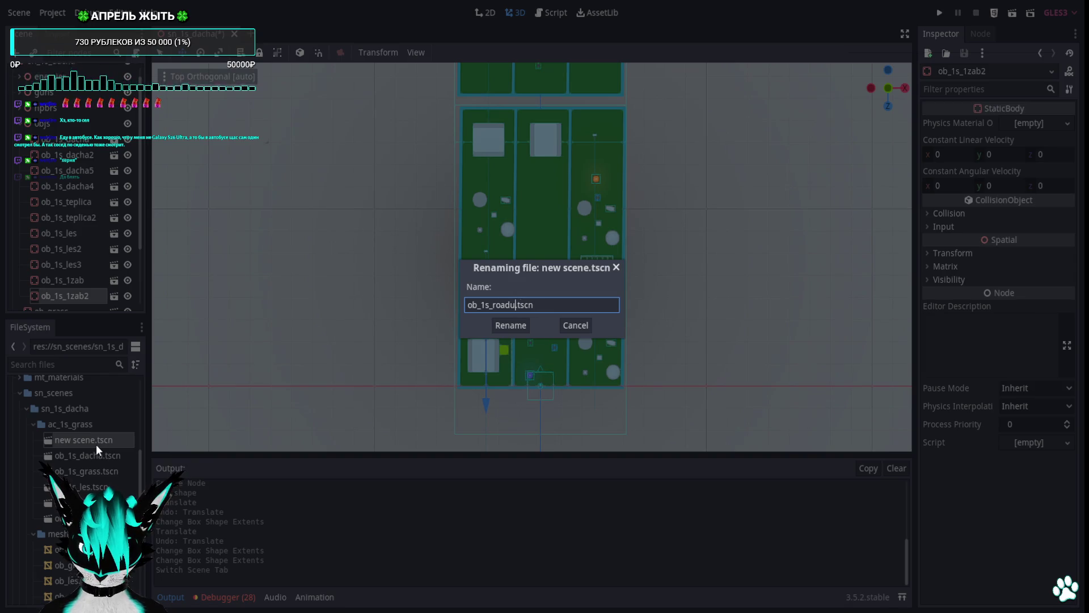
key(Return)
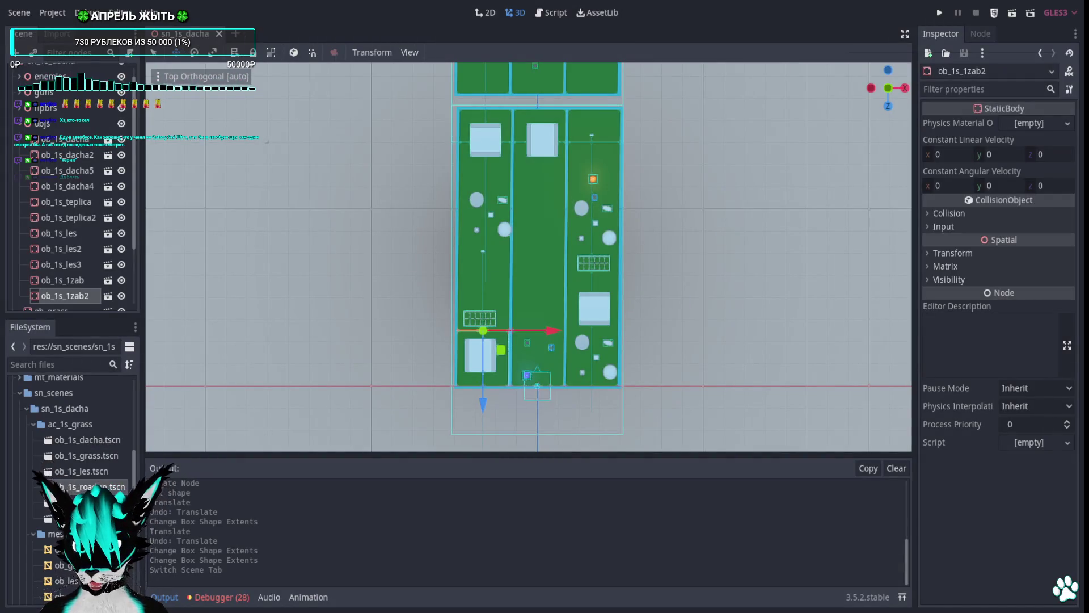
Duplicate ob_1s_roadup.tscn as ob_1s_roadLR.tscn and open the copy.
right_click(101, 486)
click(210, 474)
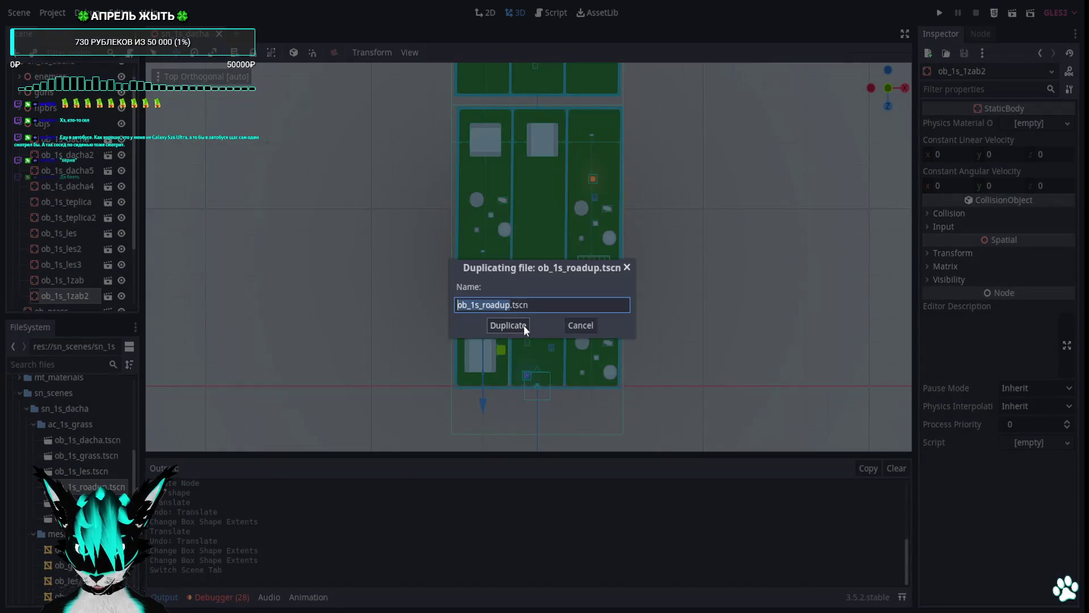
click(507, 304)
key(BackSpace)
key(BackSpace)
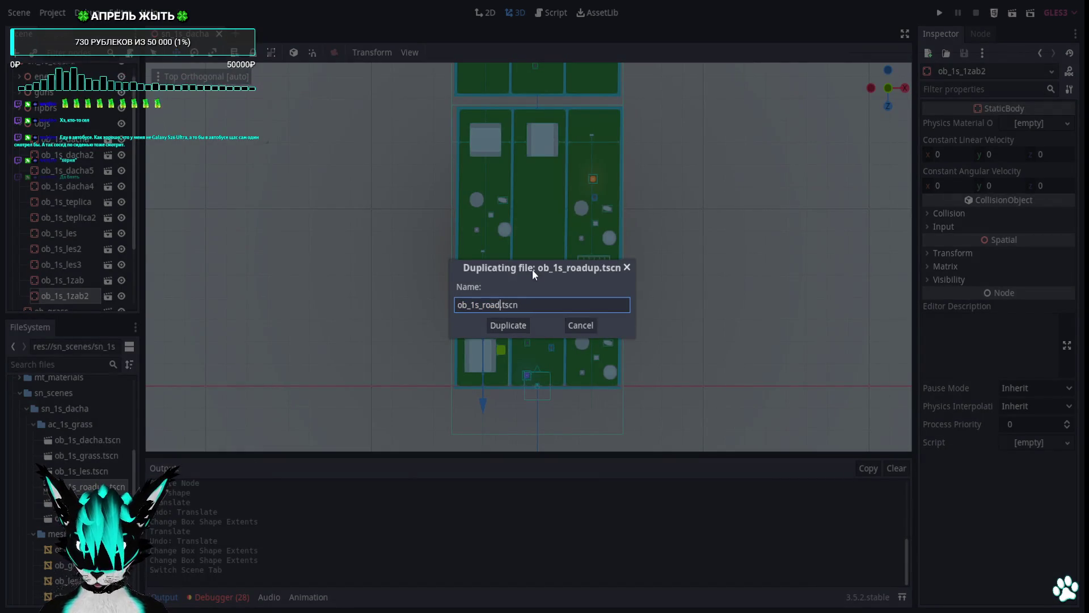
text(lLR)
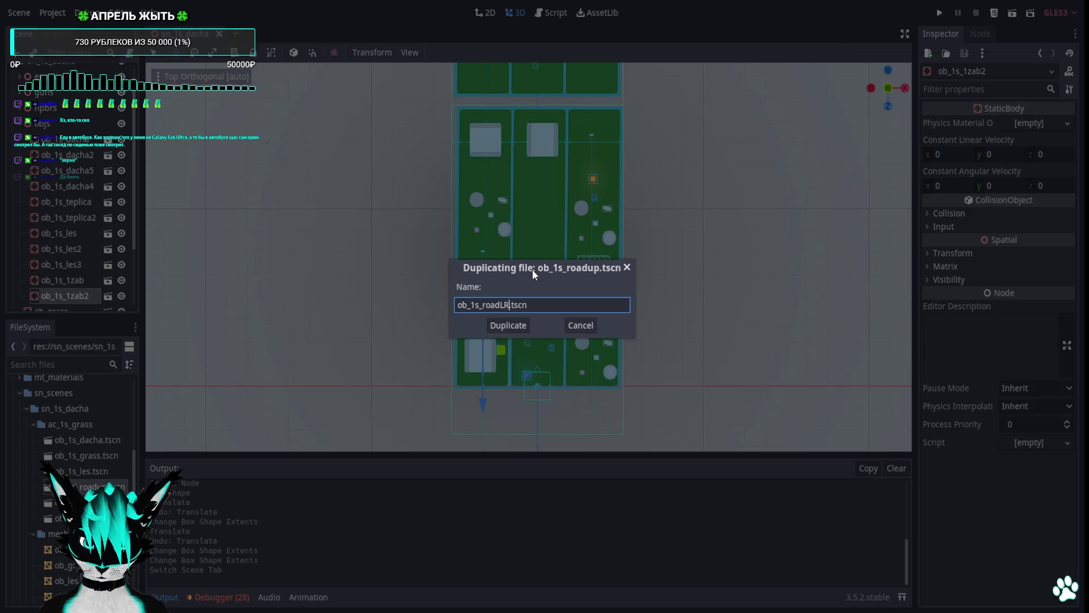
key(Return)
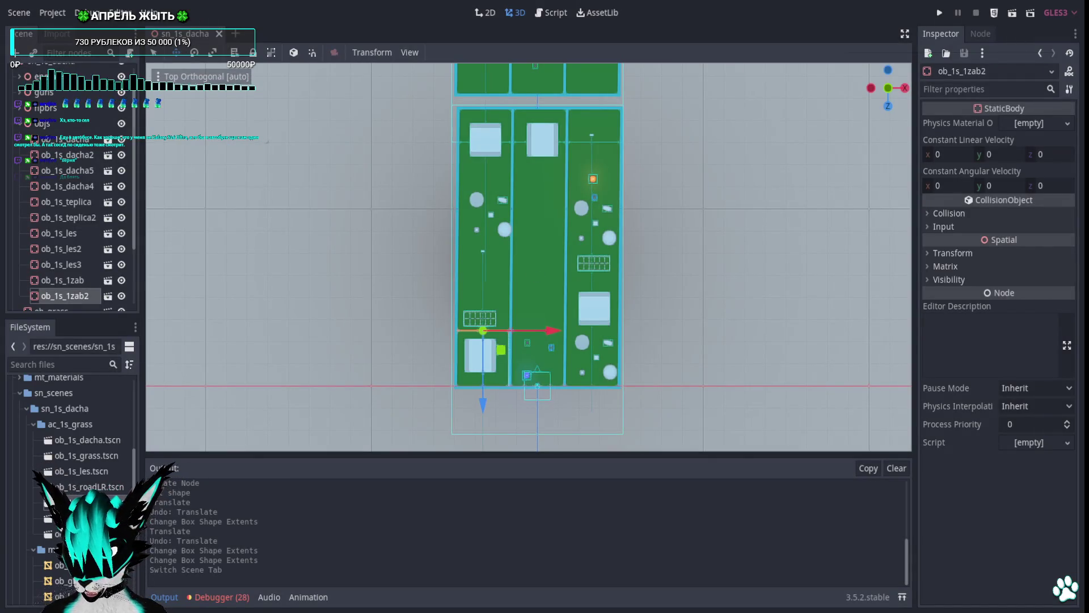
double_click(108, 488)
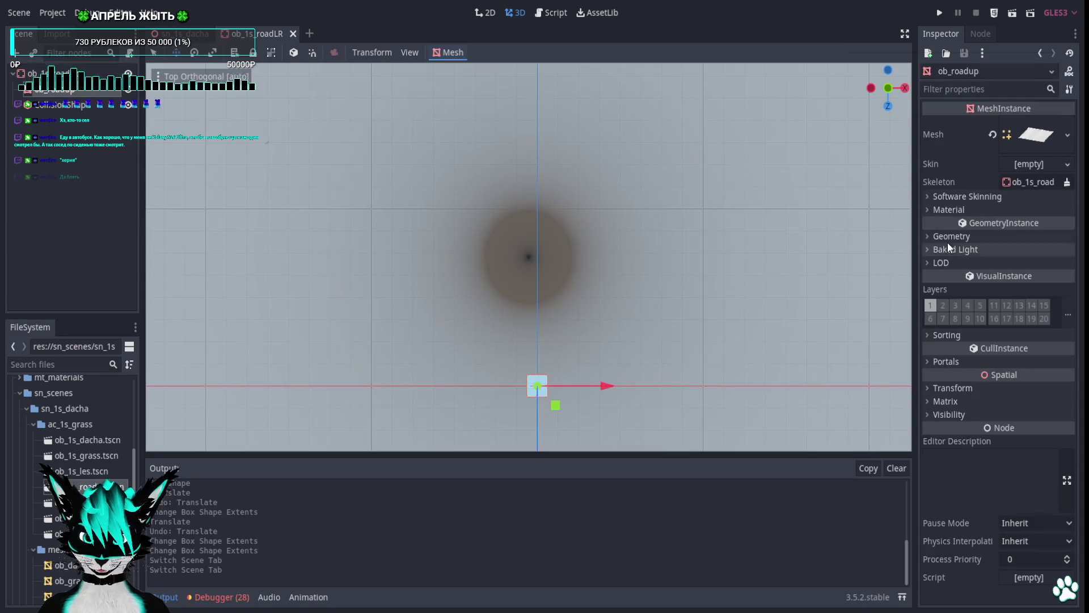
Swap in the ob_roadleft.obj mesh, rename the root ob_1s_roadLR, save, and close the tab.
scroll(85, 454, down, 3)
drag(83, 473, 1045, 156)
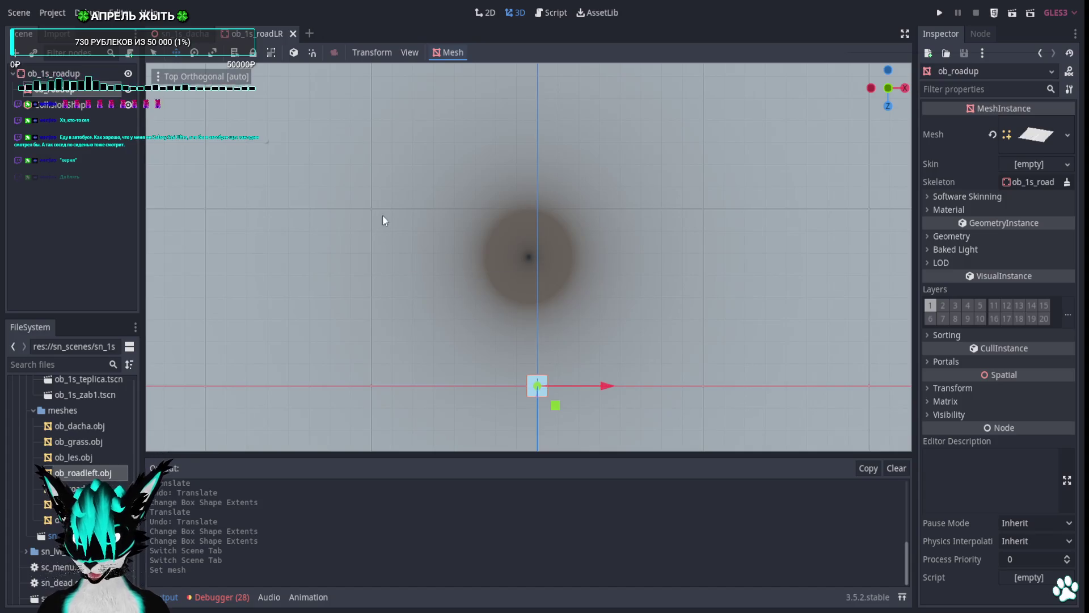
click(104, 71)
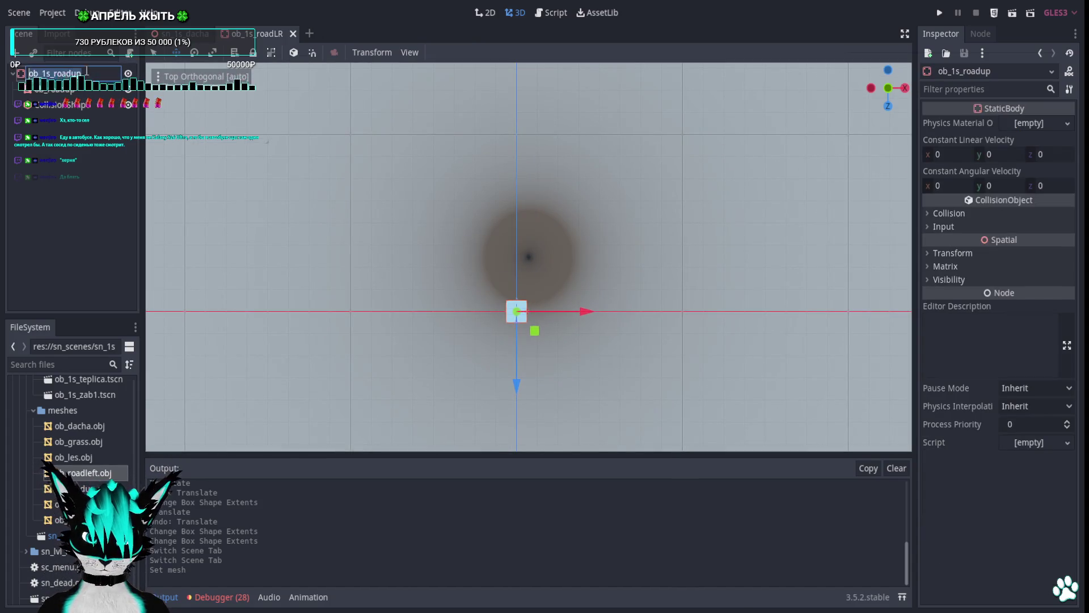
text(LR)
key(Return)
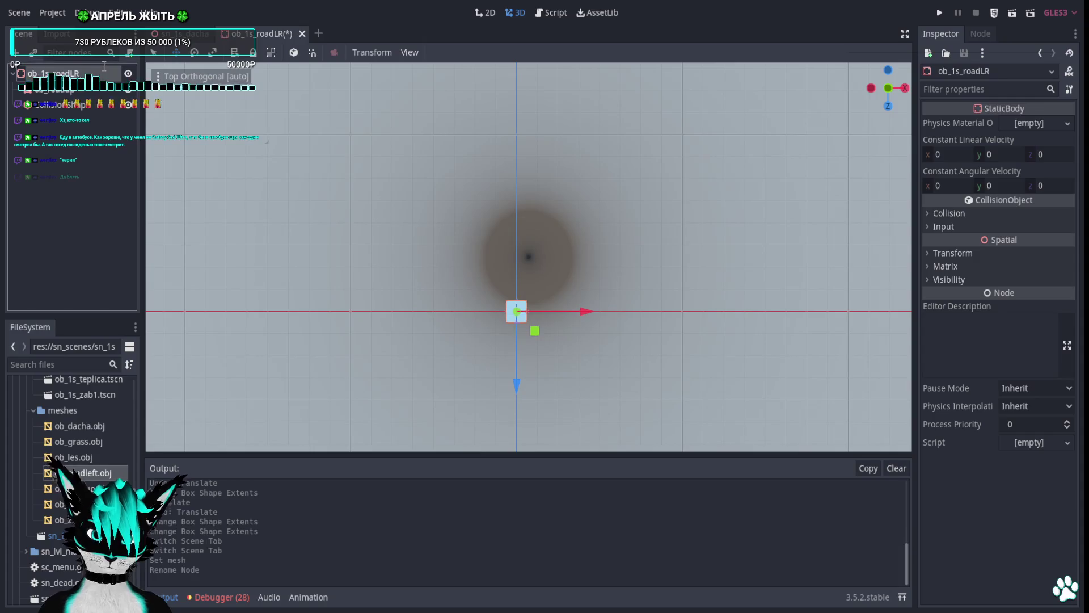
key(ctrl+s)
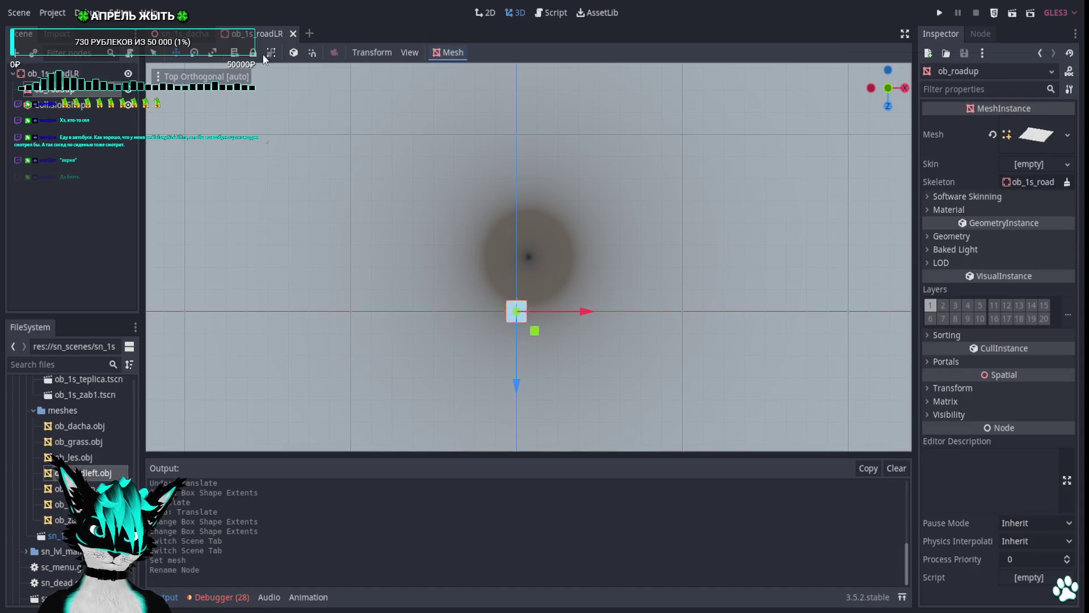
click(293, 34)
scroll(617, 398, up, 8)
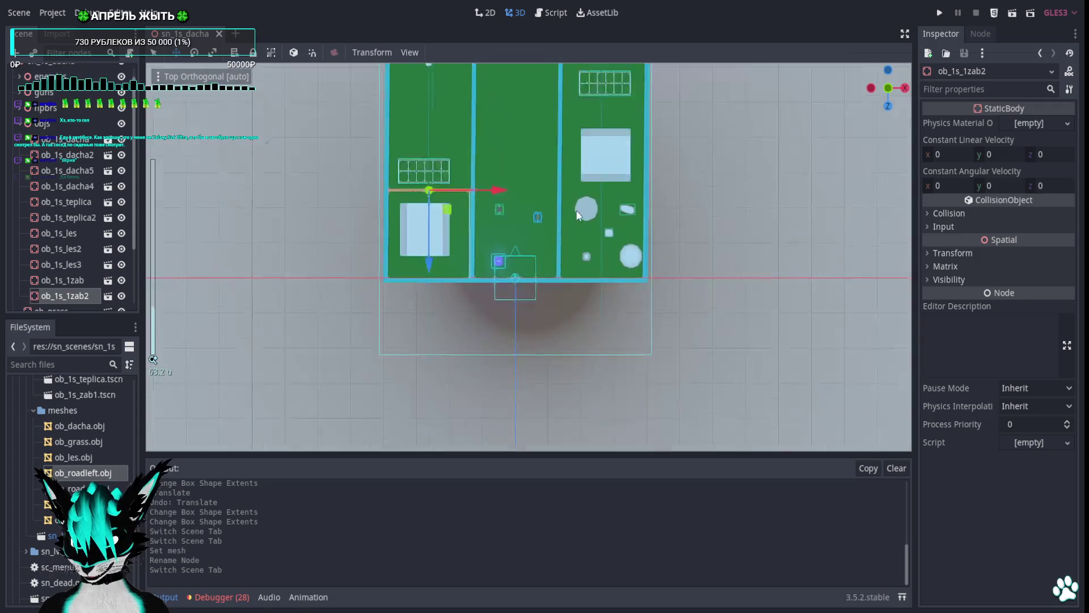
Collapse the objs group and add a Spatial child node under the sn_1s_dacha root.
scroll(87, 479, up, 3)
scroll(87, 478, up, 2)
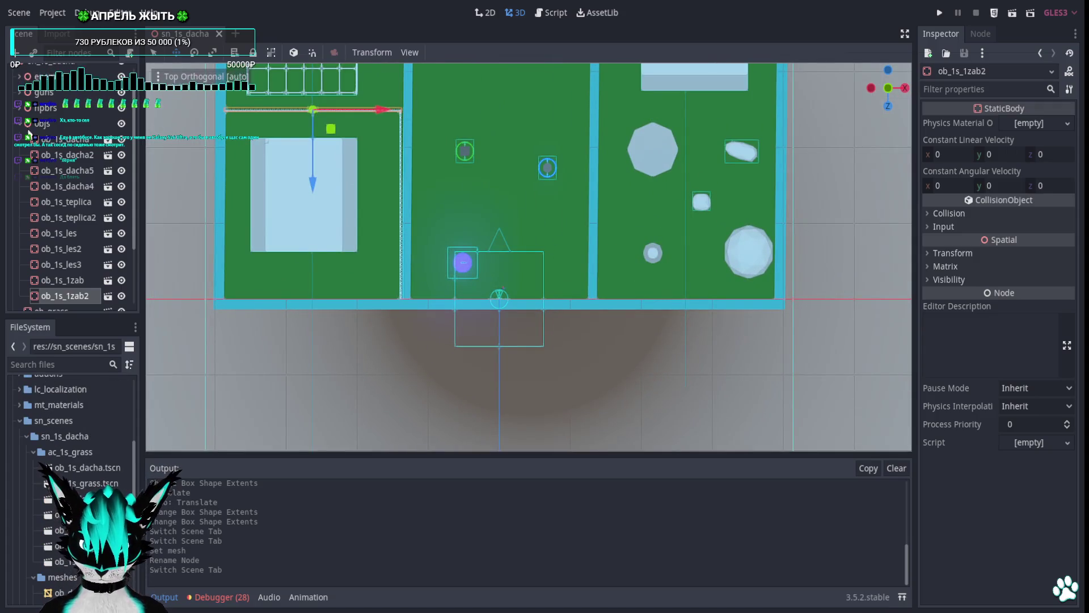
click(42, 123)
scroll(25, 145, up, 1)
click(20, 136)
right_click(40, 74)
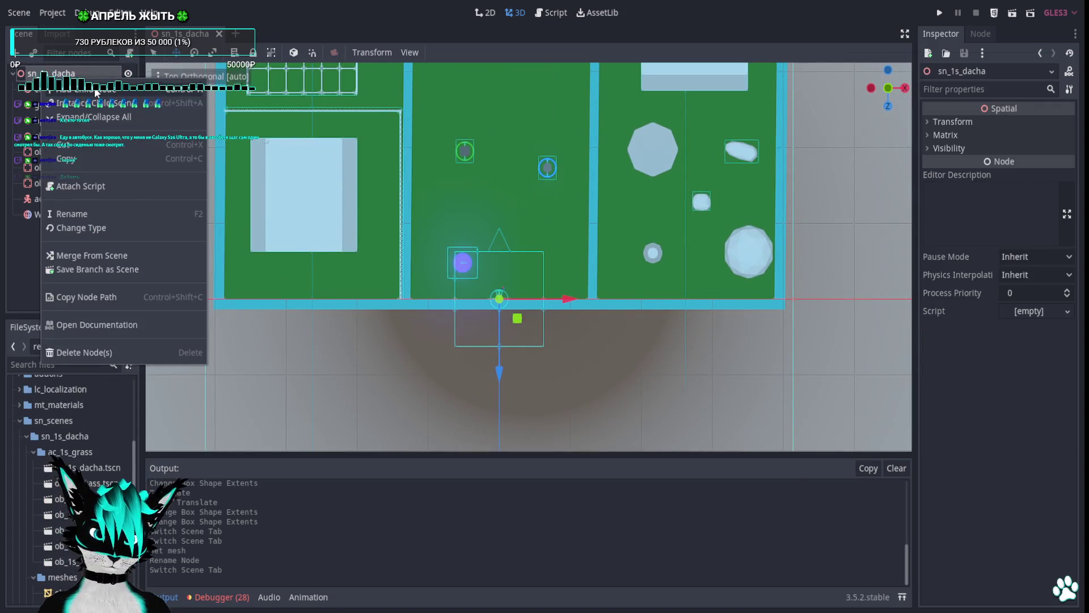
click(96, 92)
text(st)
key(BackSpace)
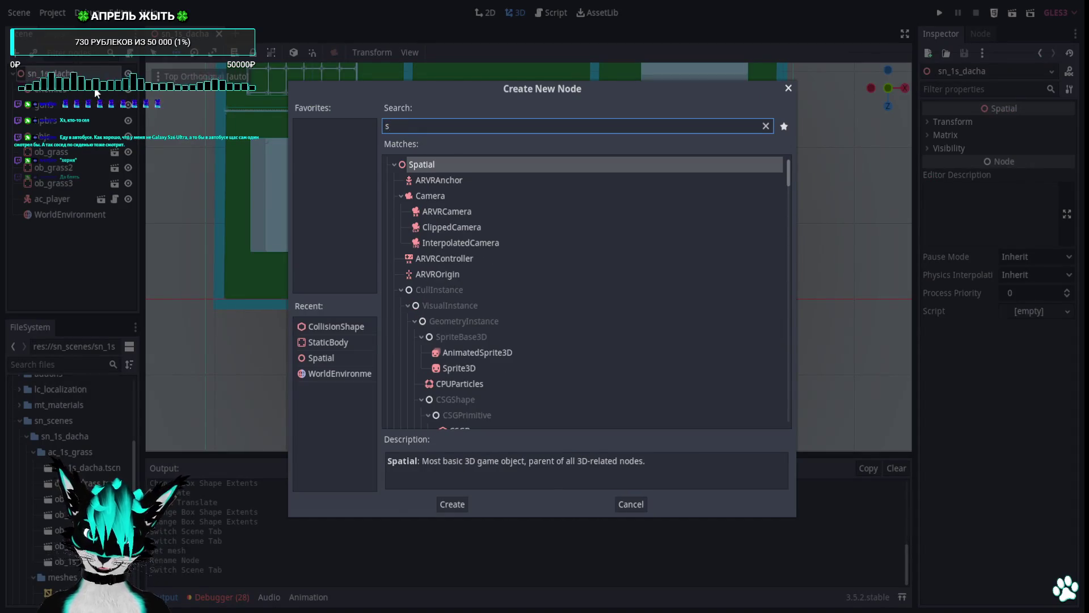
key(Return)
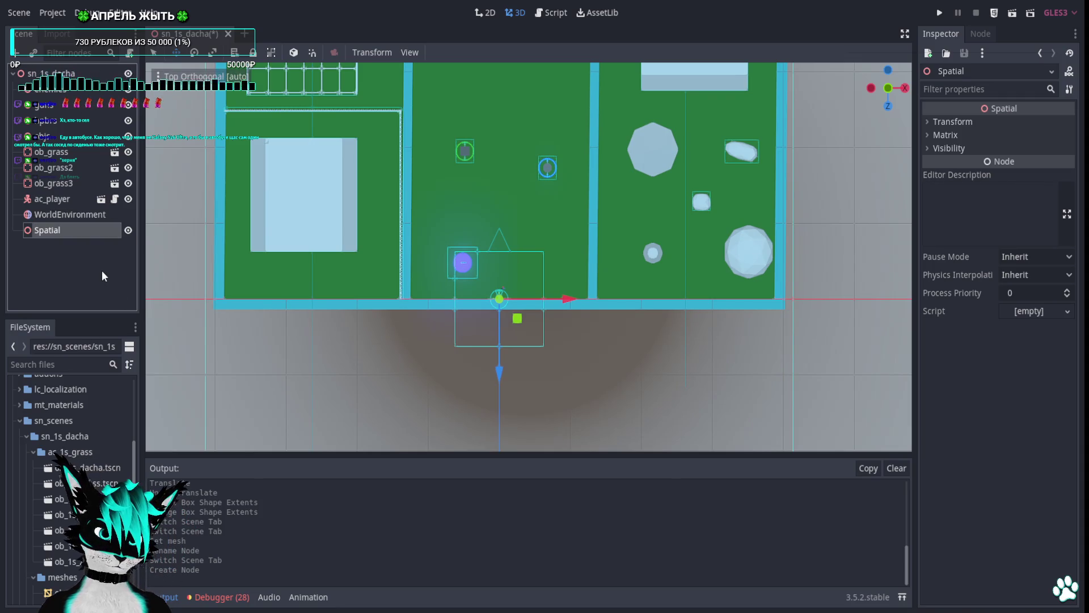
Name the node roads, move it above ob_grass, and instance ob_1s_roadup into the level.
key(F2)
text(roads)
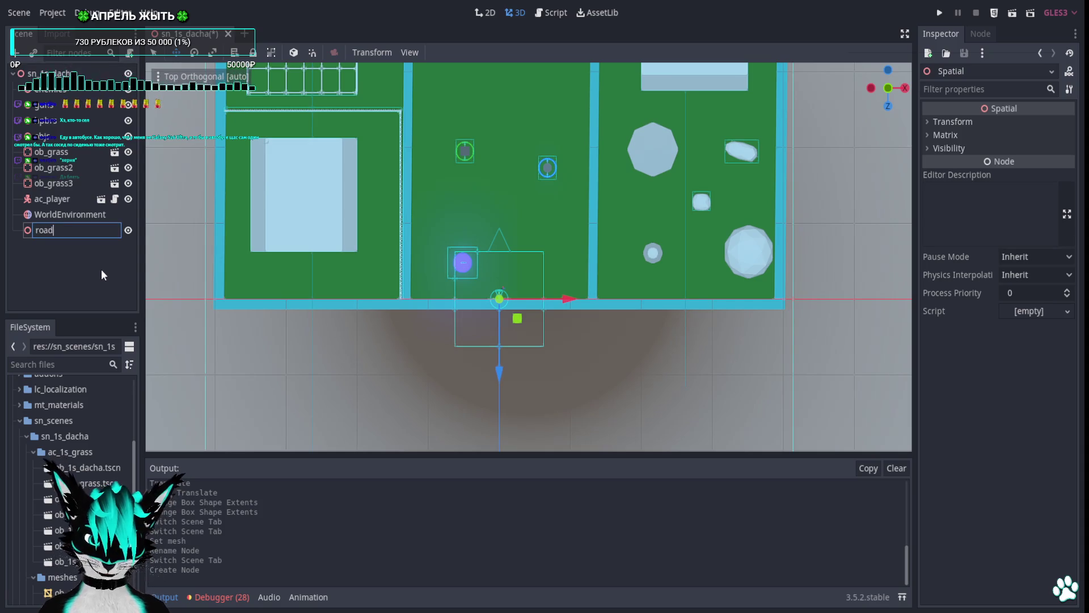
key(Return)
drag(69, 236, 76, 149)
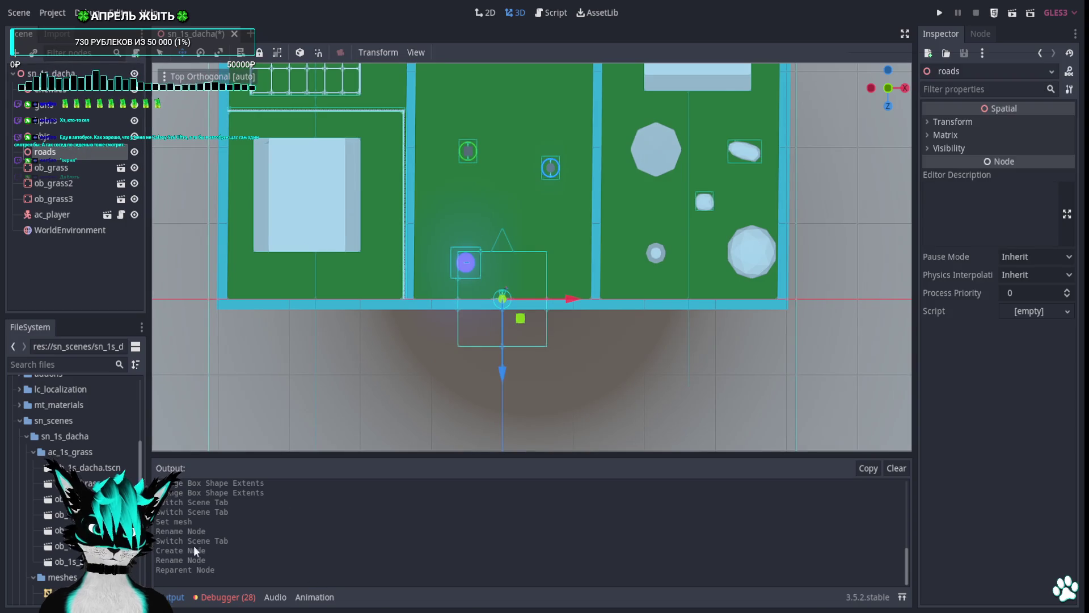
mouse_move(56, 529)
mouse_down()
mouse_move(431, 351)
mouse_move(503, 267)
mouse_up()
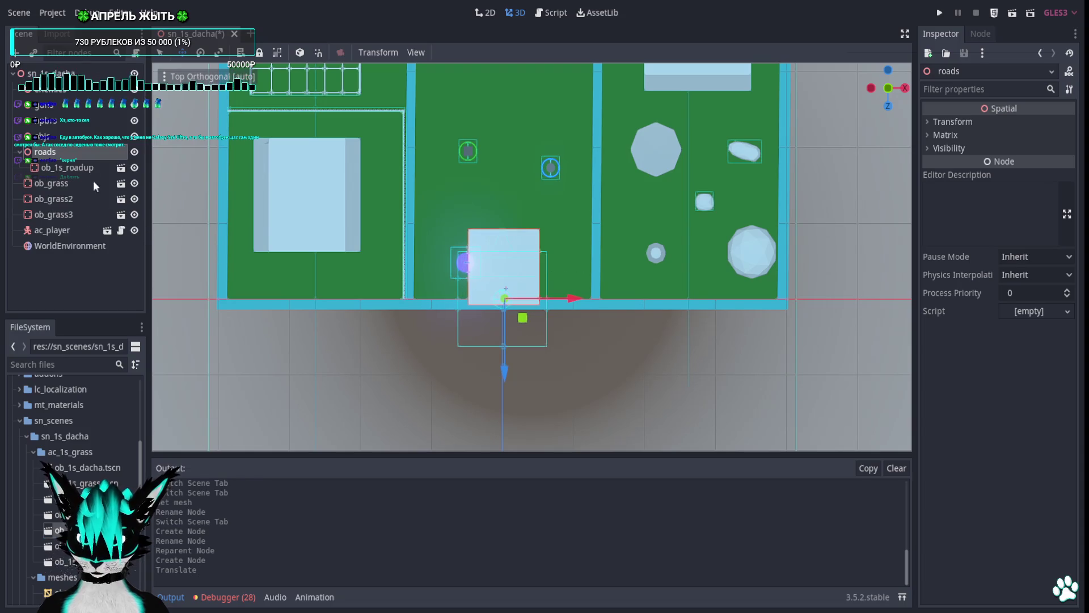
Re-place the ob_1s_roadup instance in the level and view it from the rear.
key(ctrl+z)
key(ctrl+z)
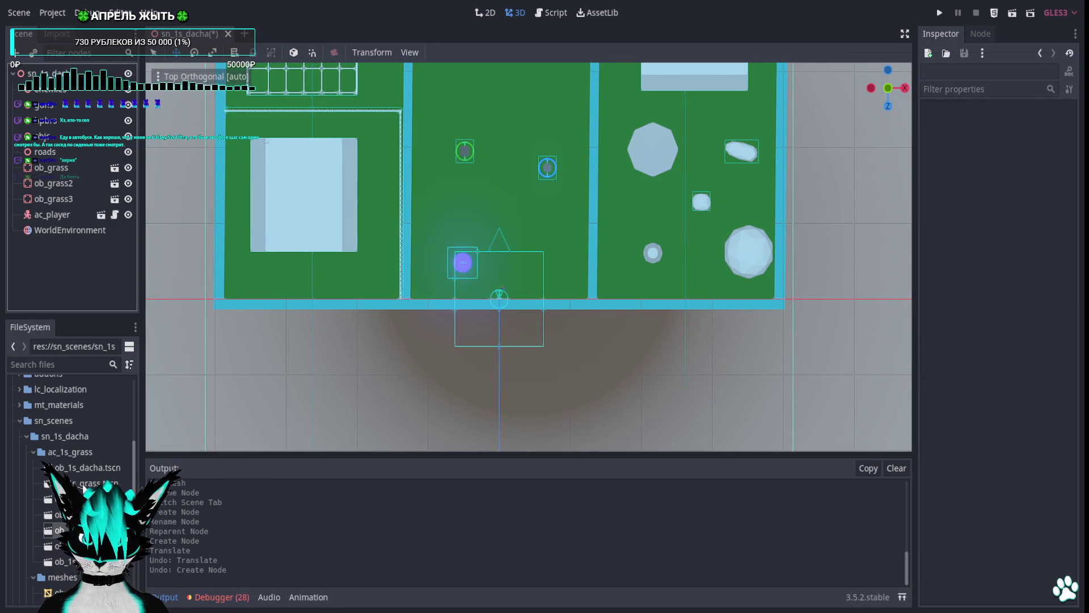
mouse_move(57, 530)
mouse_down()
mouse_move(478, 268)
mouse_move(502, 270)
mouse_up()
key(ctrl+KP_1)
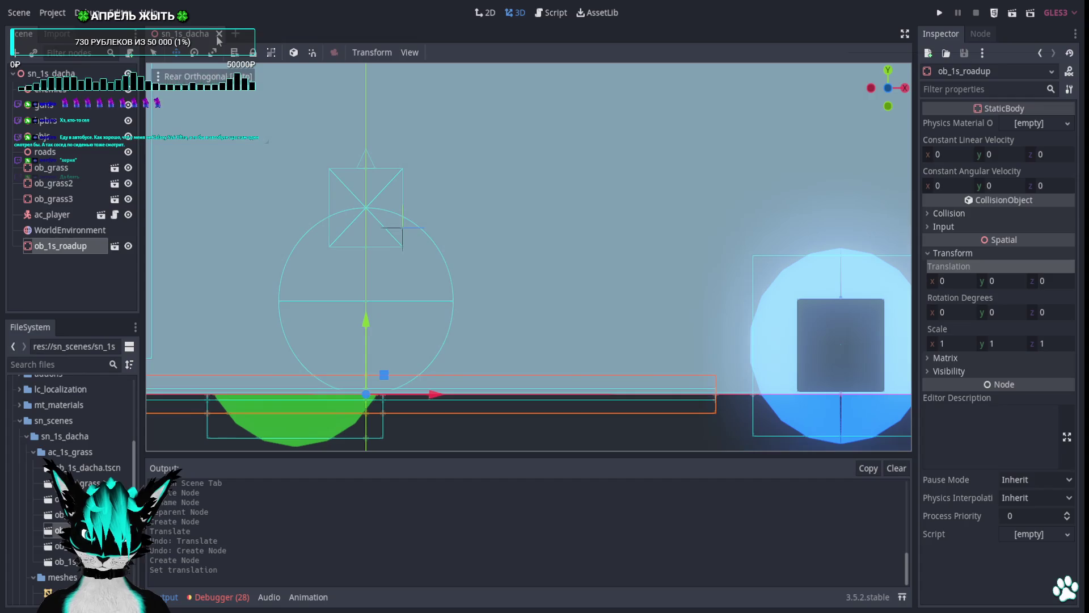
In the ob_1s_roadup scene, raise the ob_roadup mesh to Y 0.01, save, and close it.
click(115, 246)
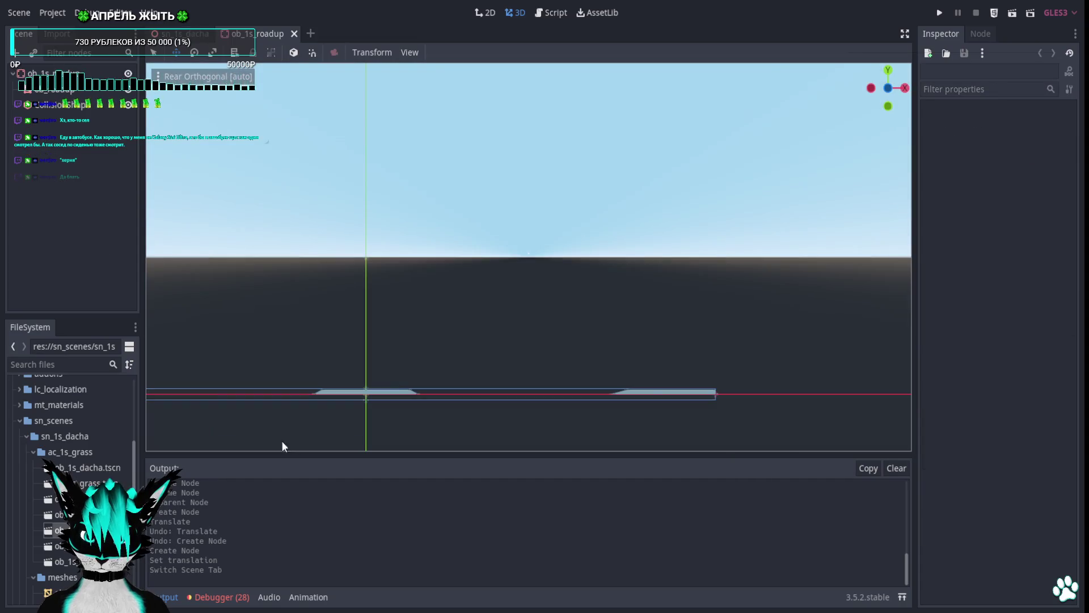
click(75, 89)
scroll(532, 286, up, 4)
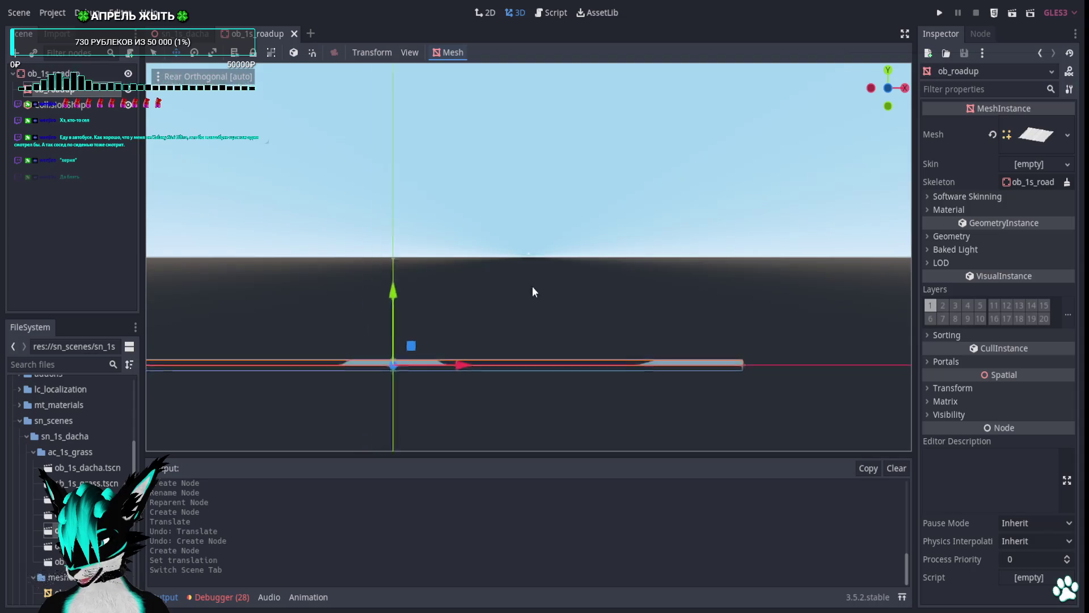
mouse_move(446, 268)
mouse_down()
mouse_move(431, 218)
mouse_move(446, 274)
mouse_up()
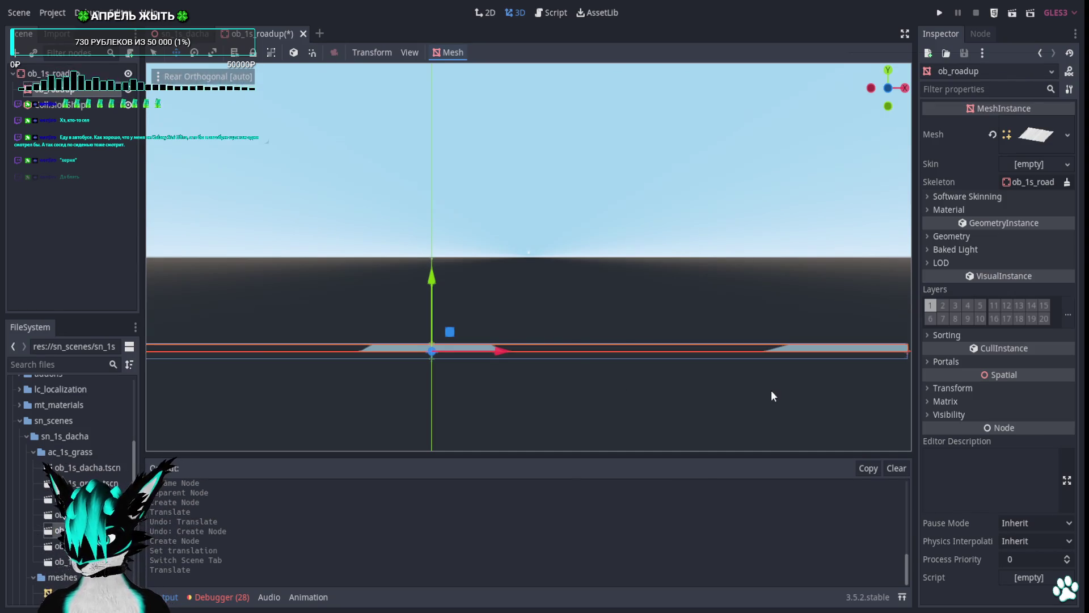
click(939, 389)
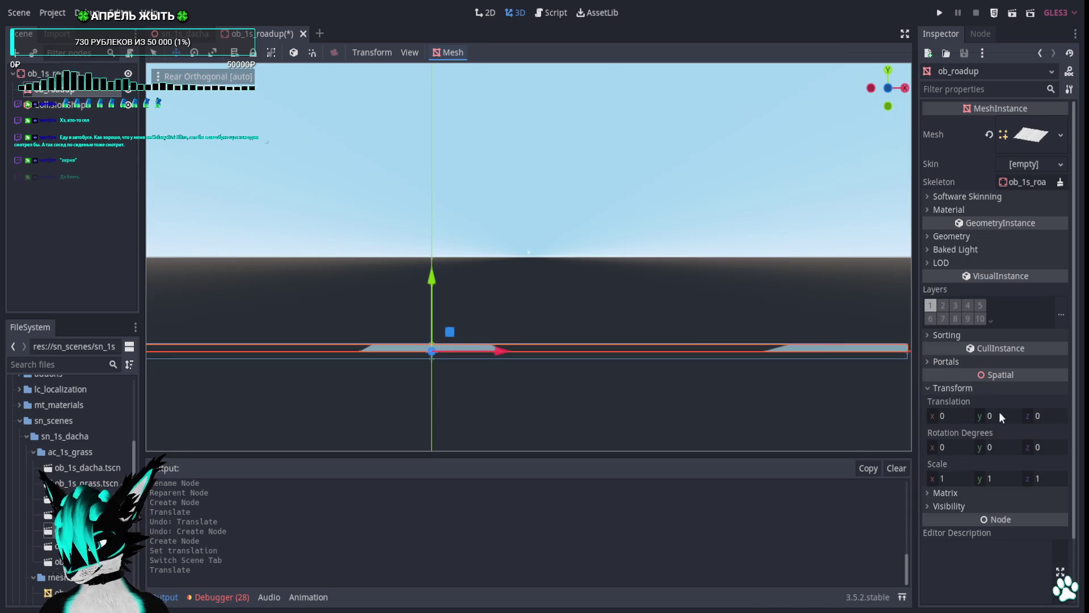
drag(430, 278, 437, 239)
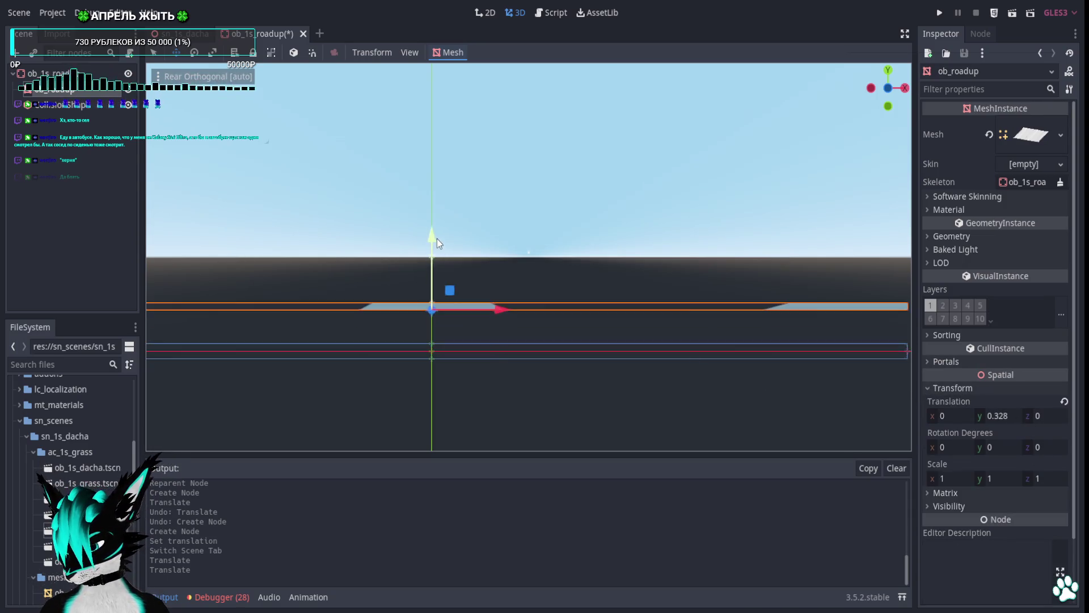
key(ctrl+z)
drag(1007, 417, 1025, 417)
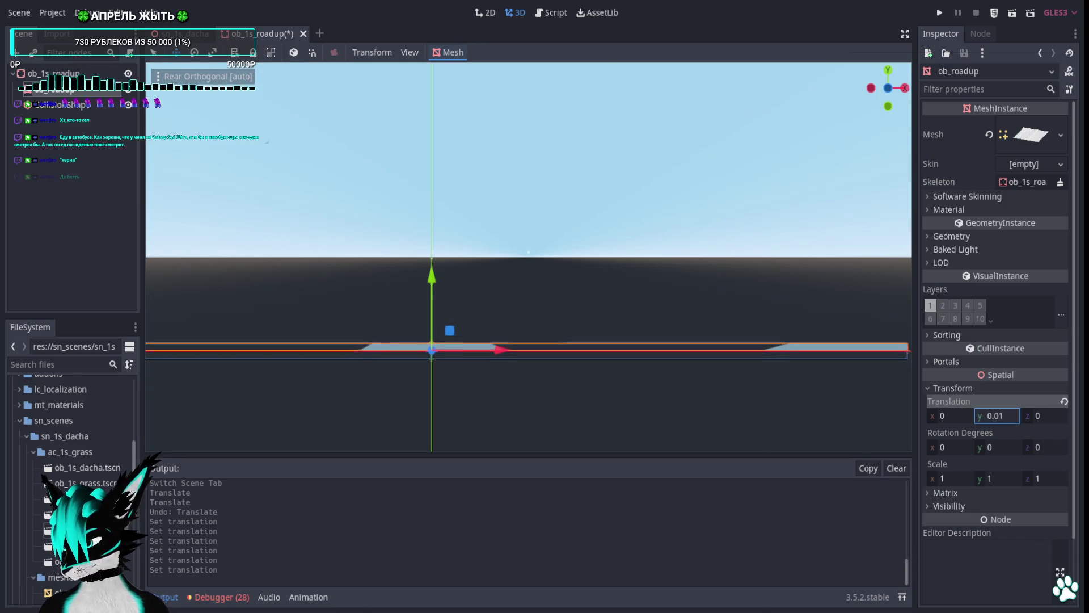
key(KP_5)
key(ctrl+s)
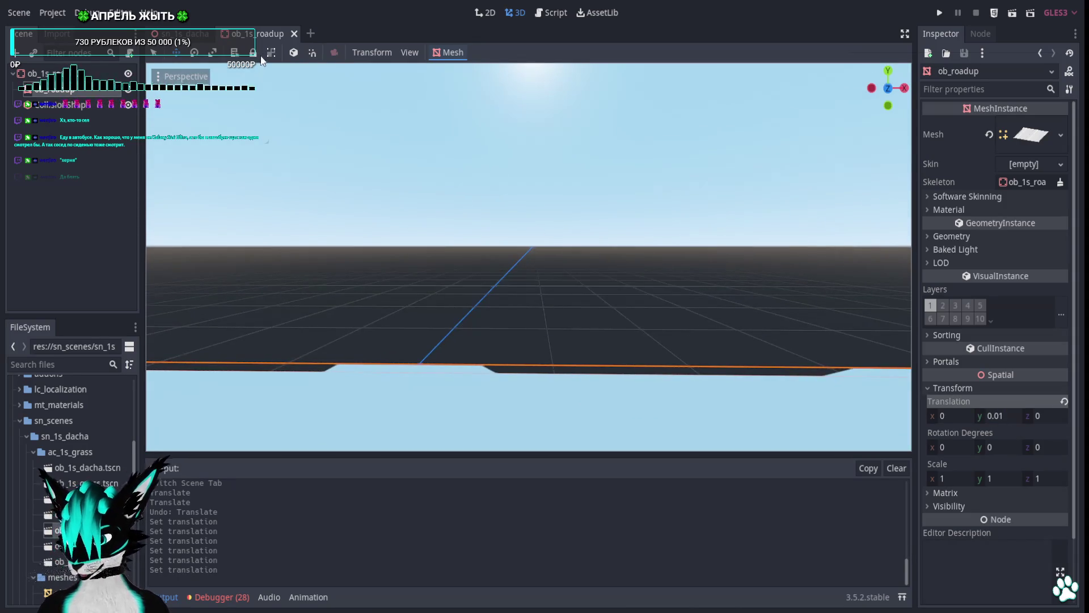
click(294, 34)
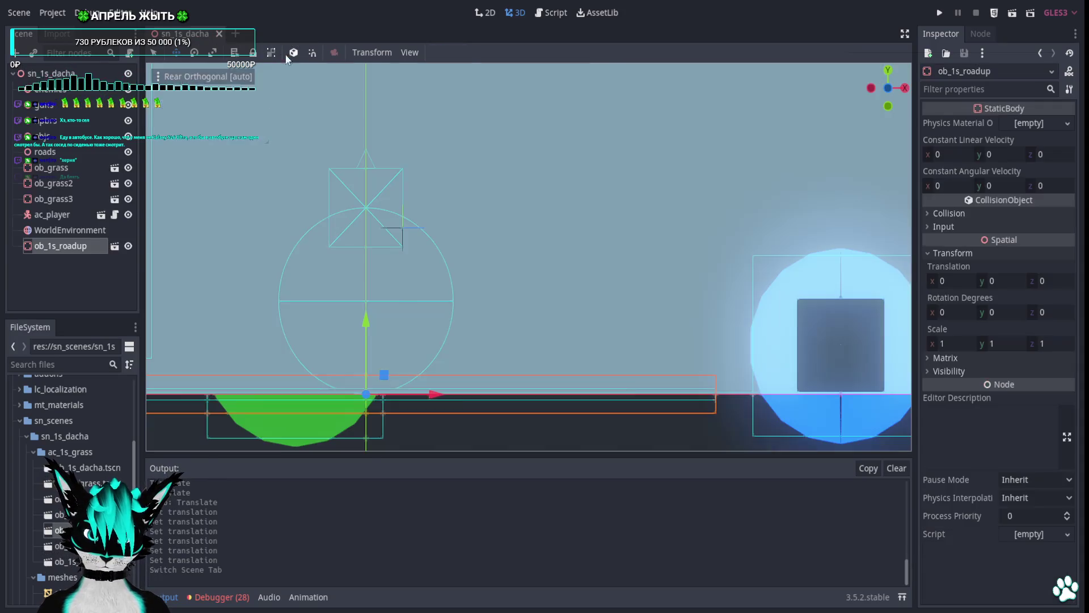
Delete the ob_1s_roadup instance from the level.
click(62, 246)
key(Delete)
key(Return)
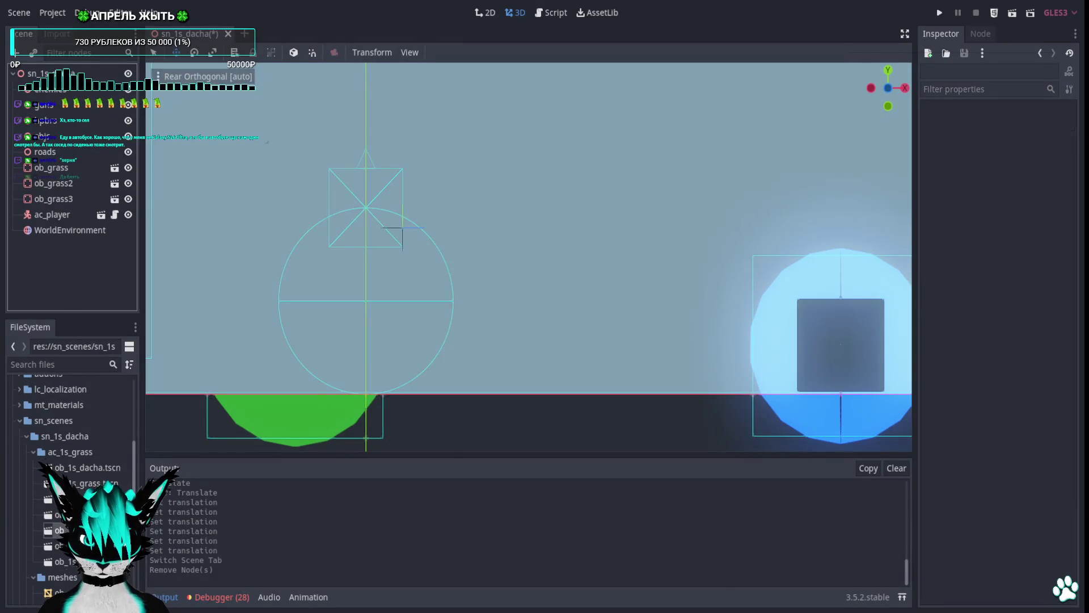
Open ob_1s_roadLR, try and undo a root height change, then save the scene.
click(72, 107)
click(51, 89)
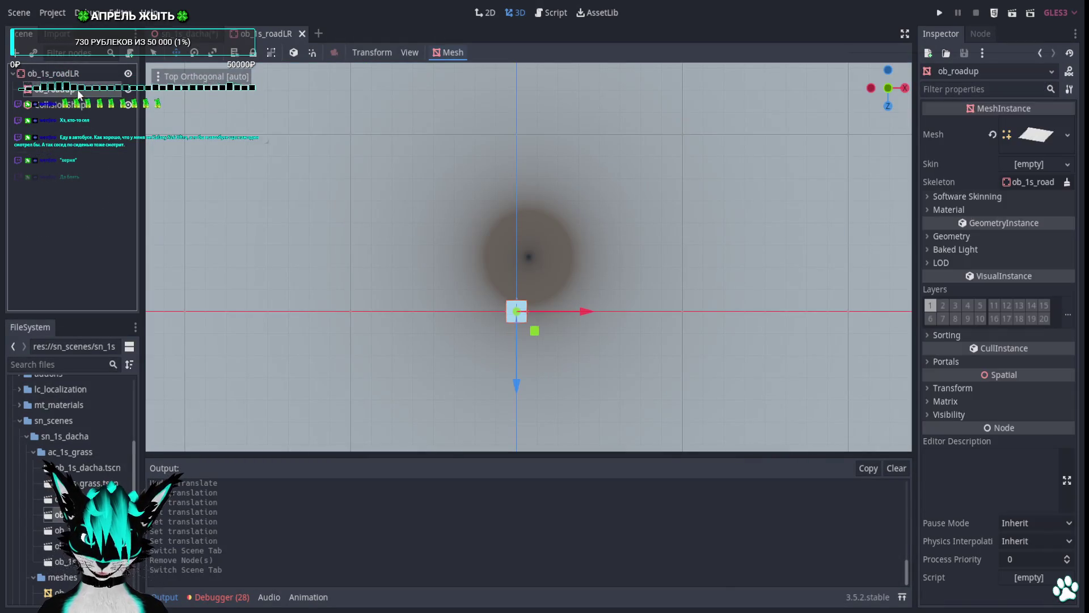
click(52, 73)
click(928, 253)
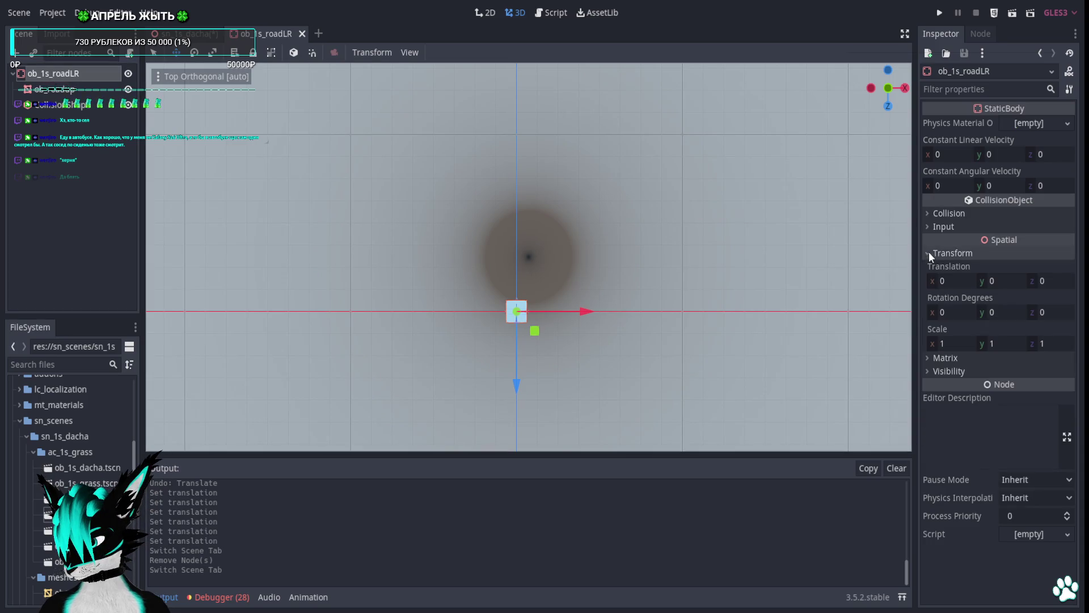
drag(1004, 280, 1008, 281)
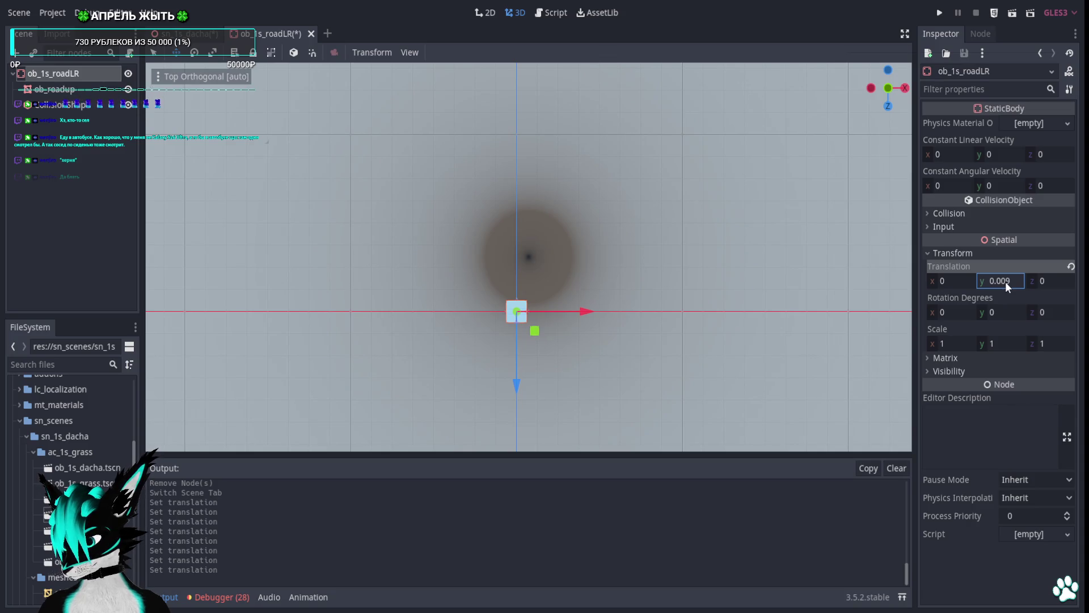
click(508, 257)
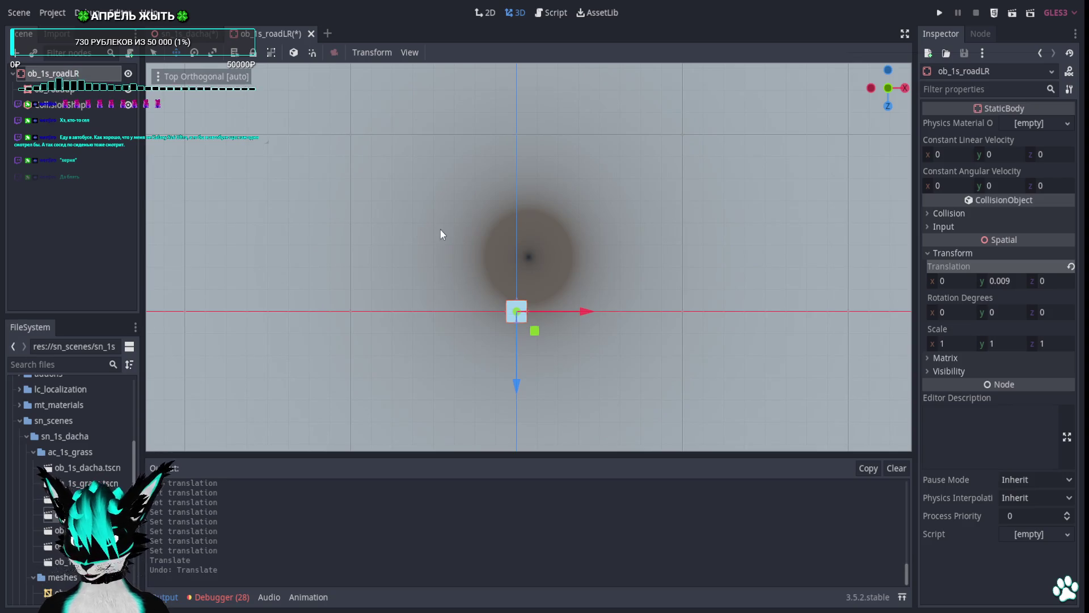
key(ctrl+z)
key(ctrl+z)
key(ctrl+s)
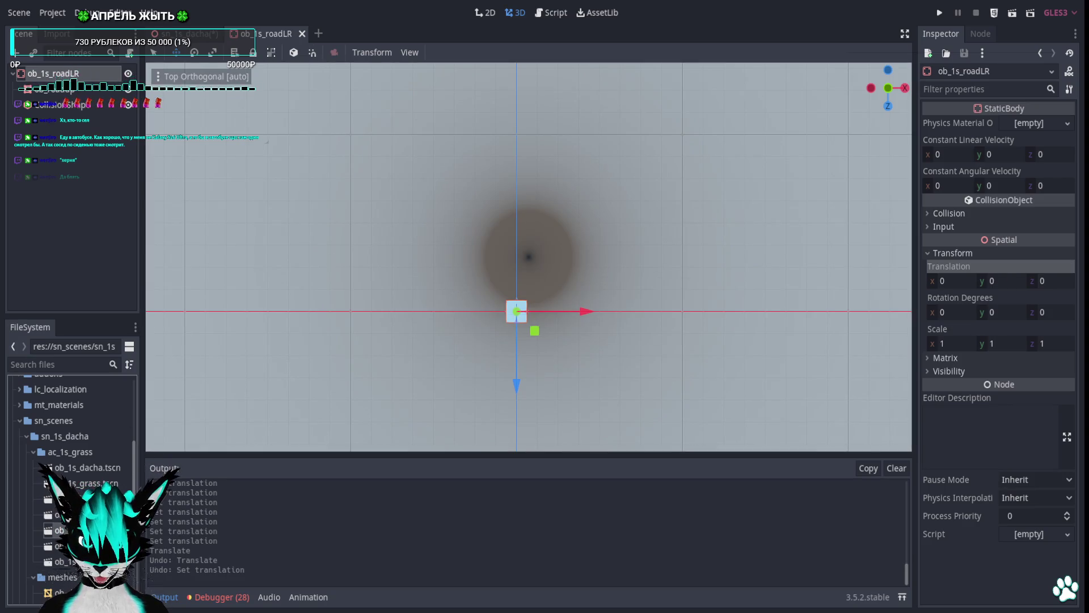
Open the ob_1s_roadup scene to check its root and mesh, then close it.
double_click(57, 529)
click(66, 74)
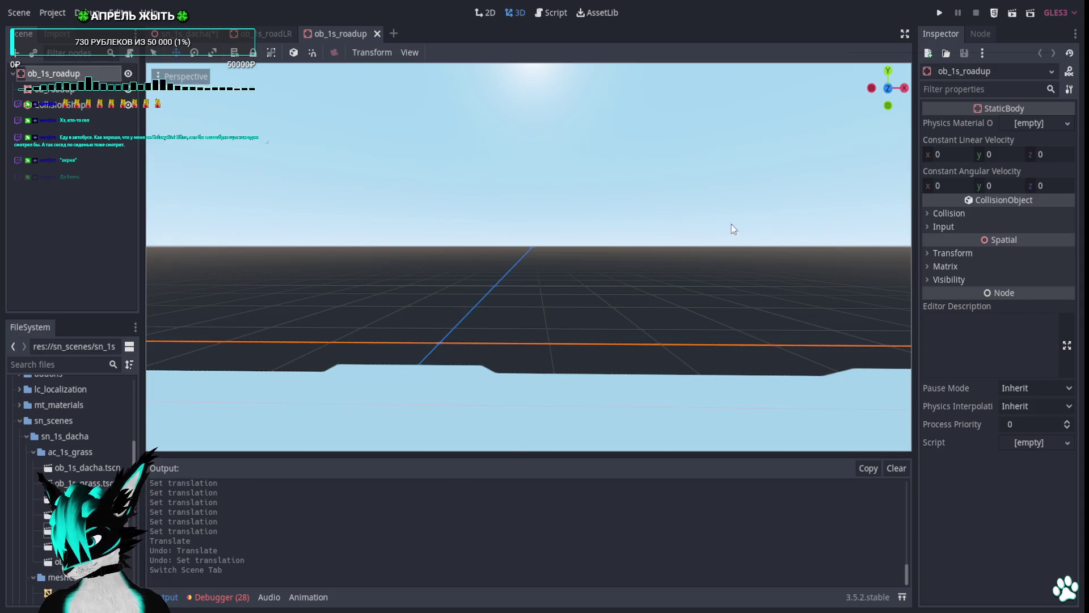
click(97, 89)
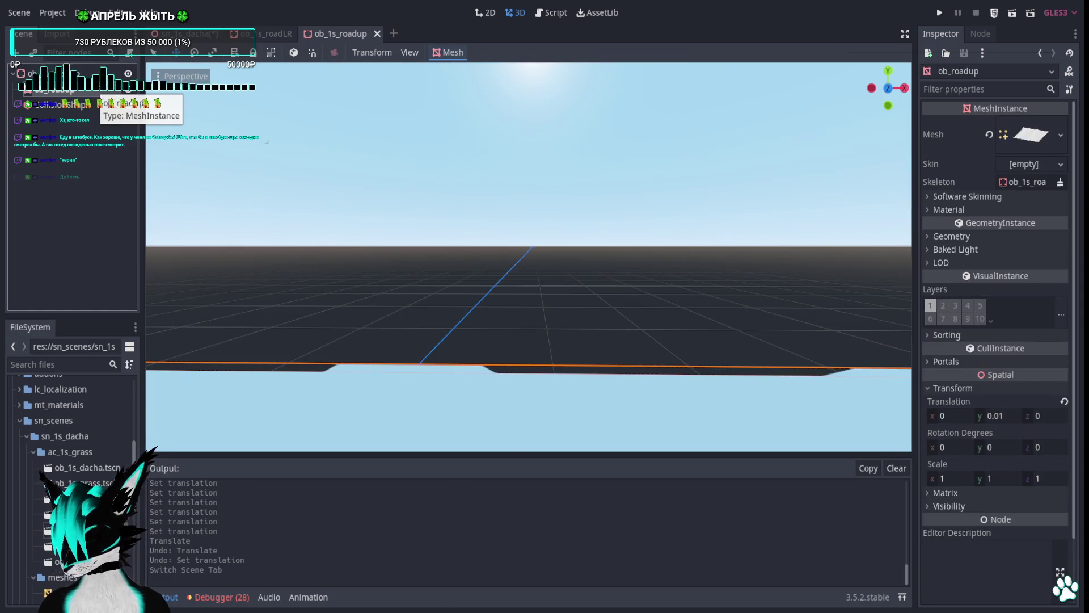
click(158, 140)
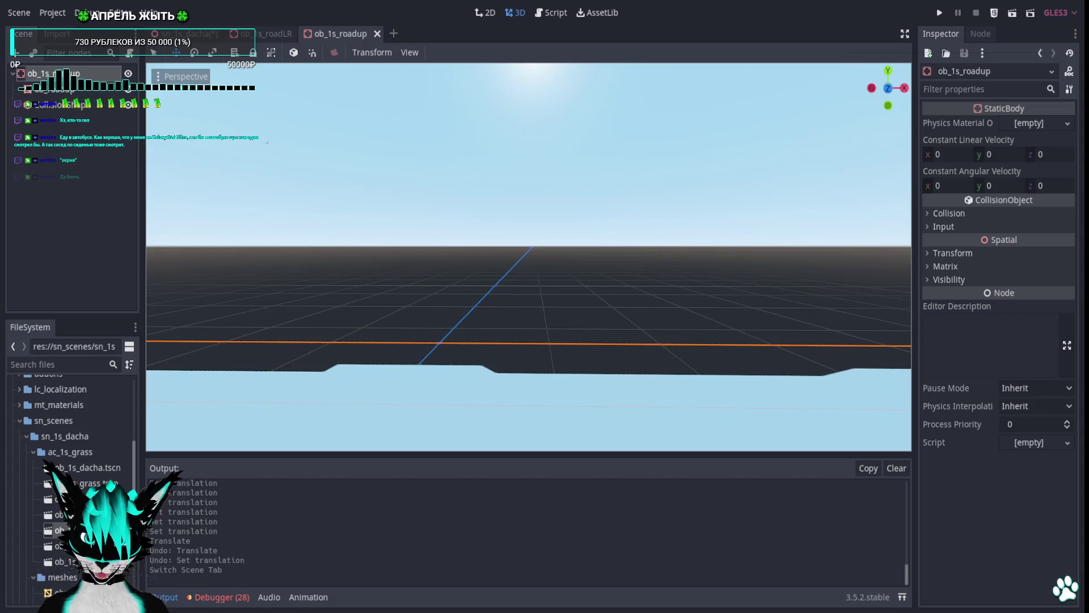
click(86, 91)
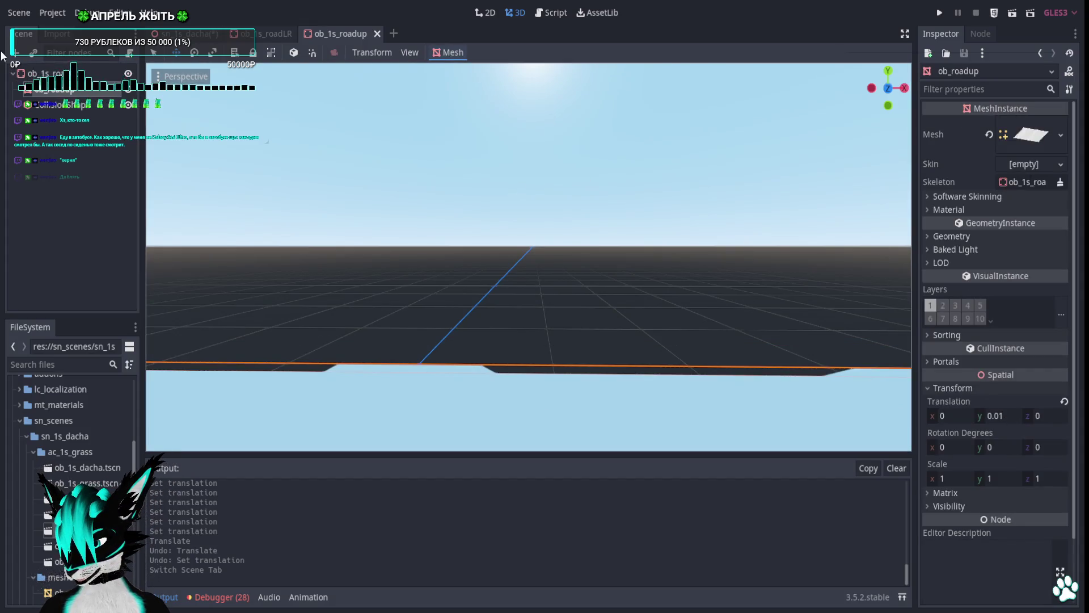
click(377, 34)
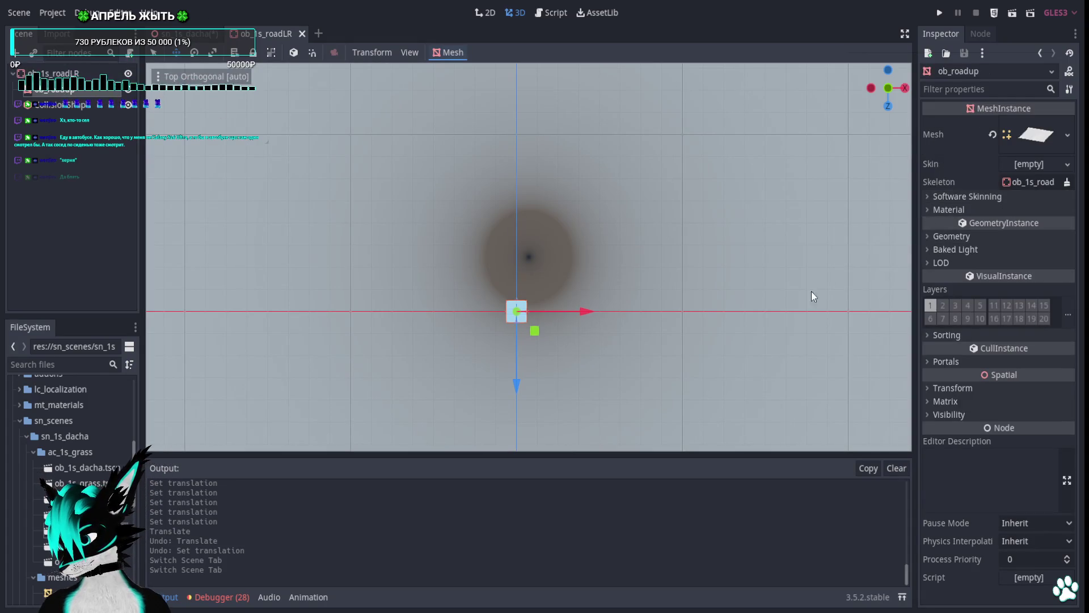
Raise the ob_1s_roadLR road mesh to Y 0.01, save, and close the scene.
click(940, 387)
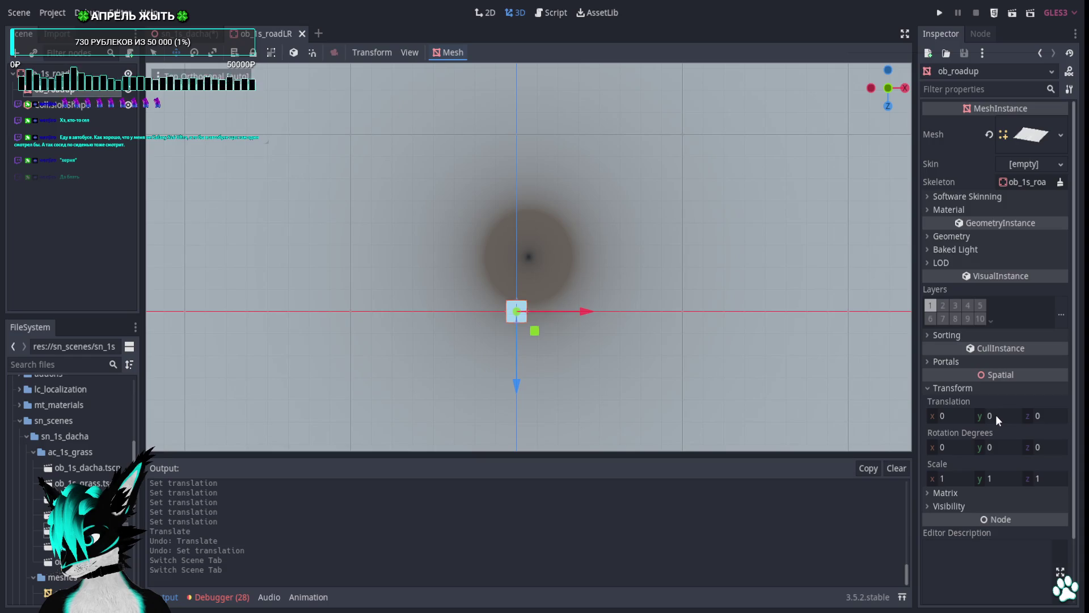
mouse_move(996, 415)
mouse_down()
mouse_move(998, 428)
mouse_move(998, 416)
mouse_up()
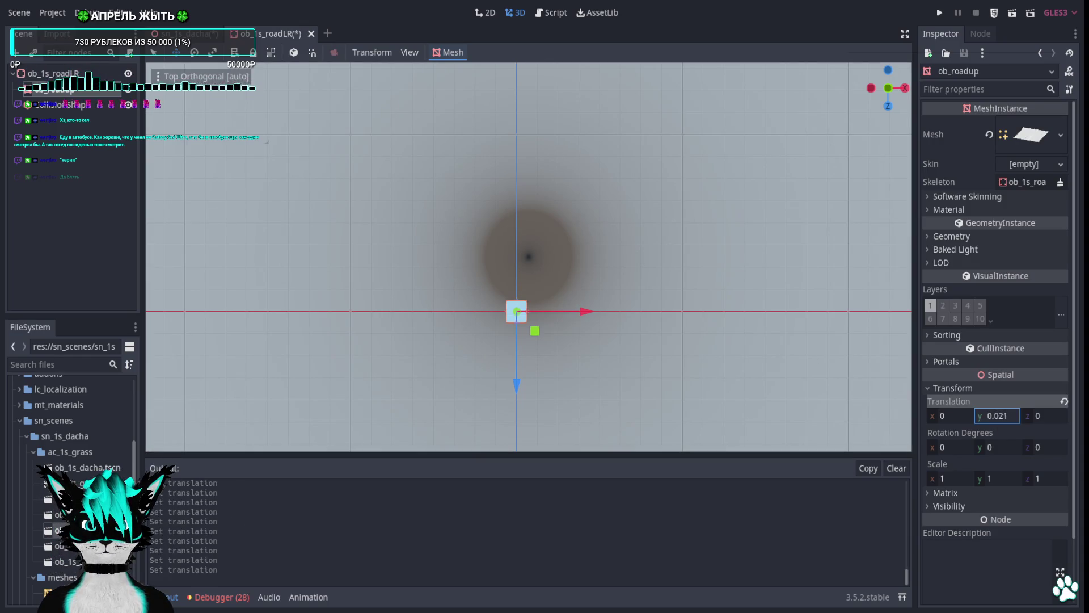
key(ctrl+s)
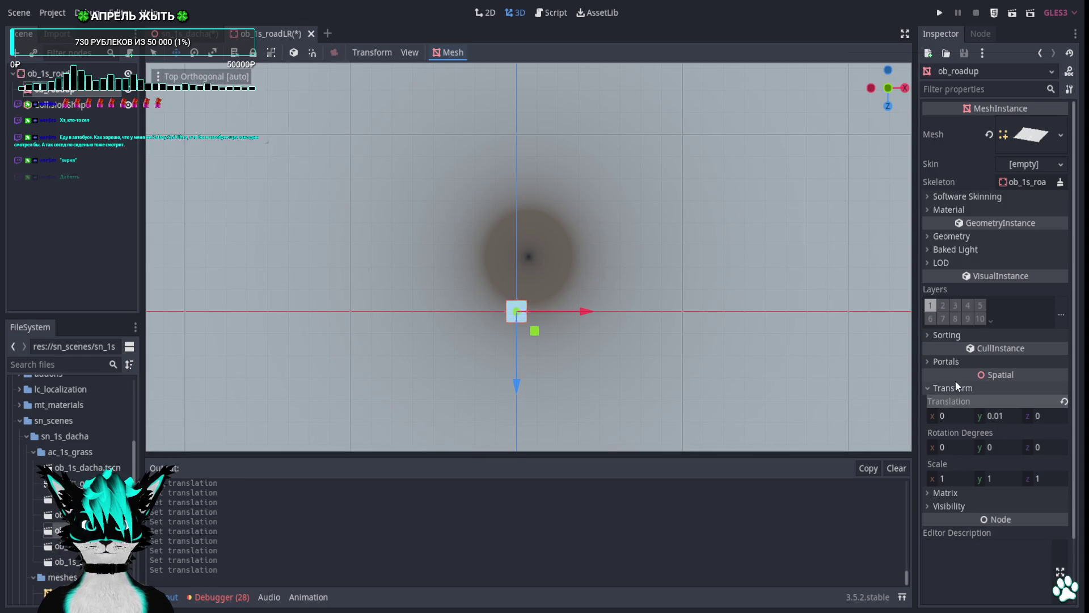
click(301, 34)
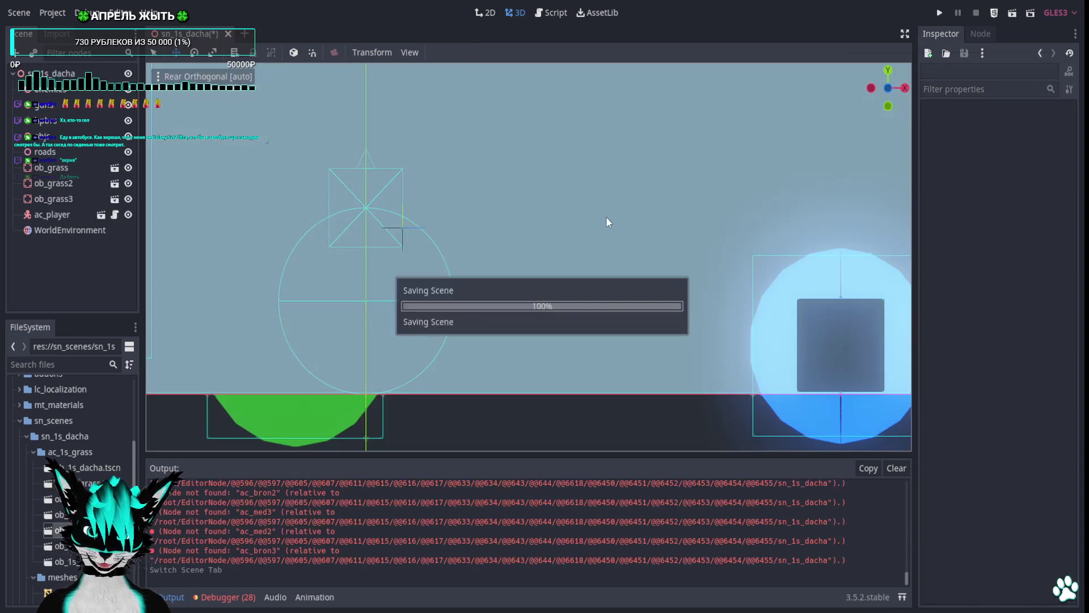
Add an ob_1s_roadup road piece under roads and reset its position to the origin.
scroll(569, 233, down, 5)
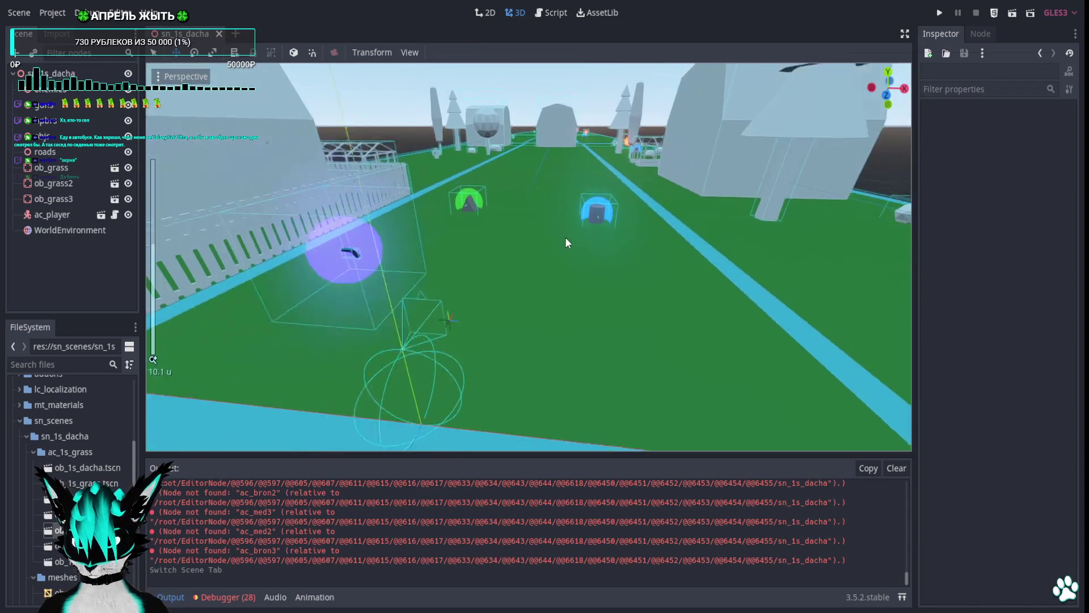
click(56, 152)
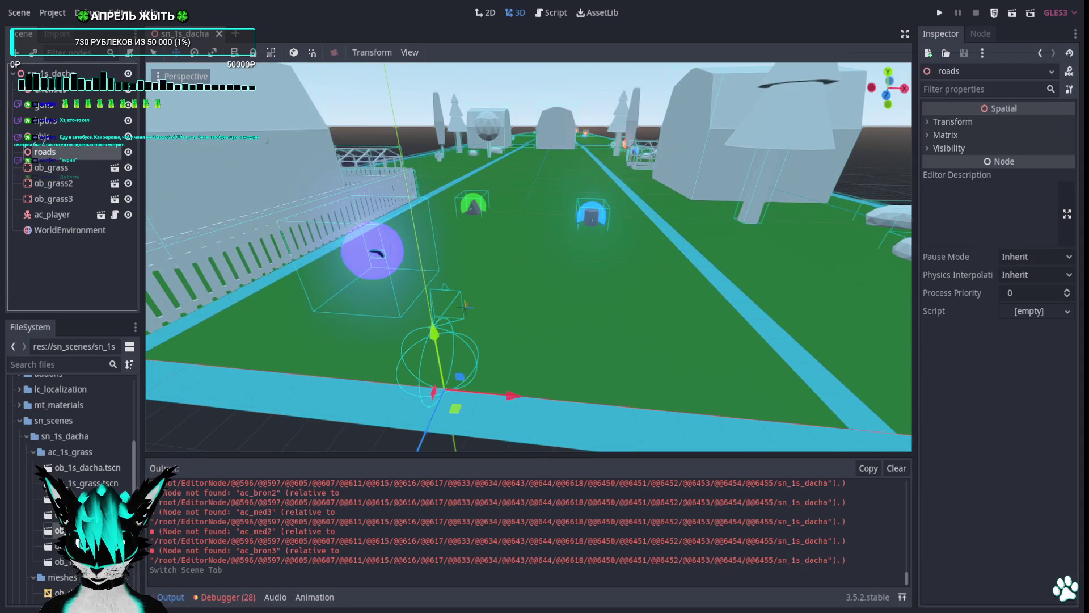
mouse_move(74, 561)
mouse_down()
mouse_move(443, 431)
mouse_move(471, 300)
mouse_move(465, 307)
mouse_up()
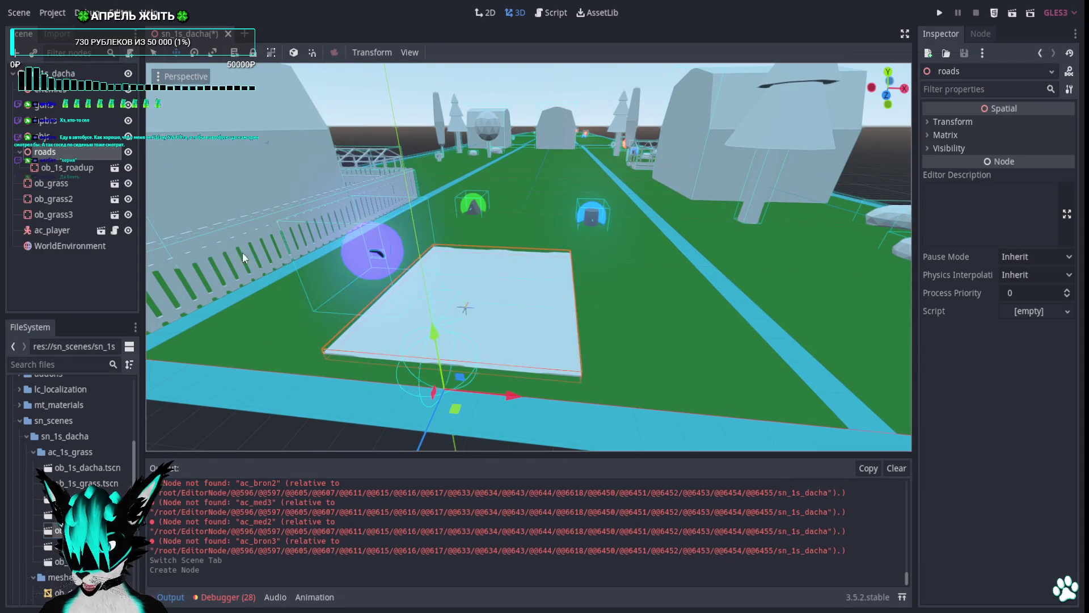
click(53, 166)
click(930, 253)
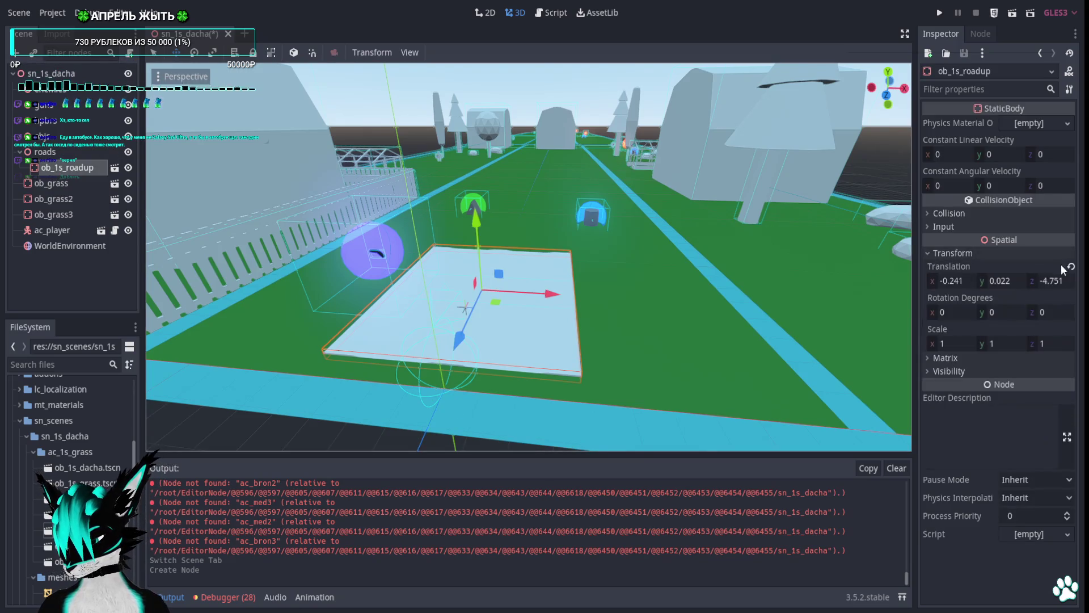
click(1071, 267)
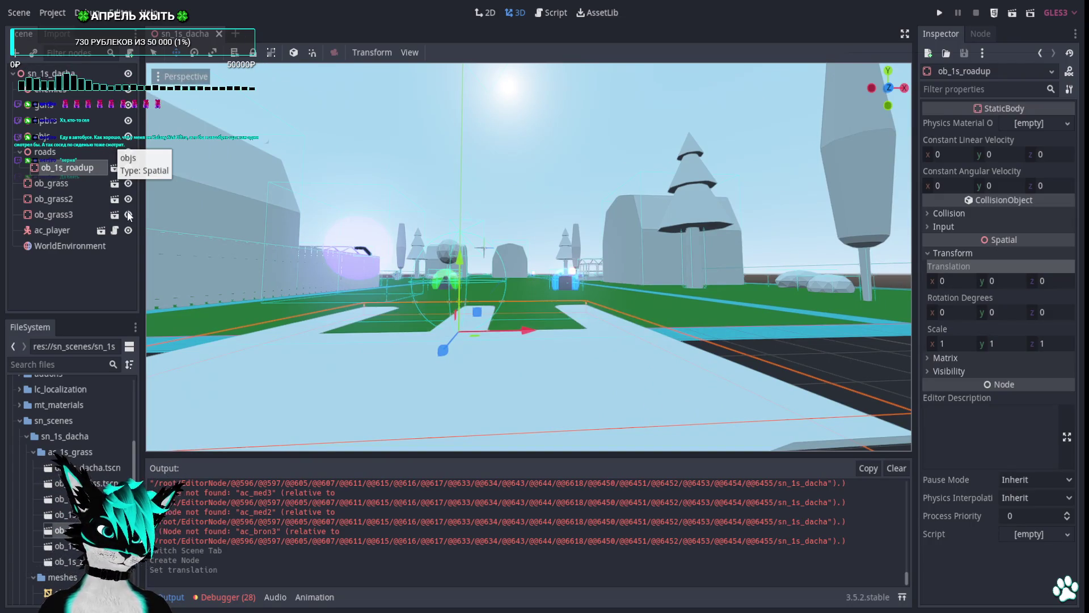
In the ob_1s_roadup scene, set the mesh height to 0.1, then 0.05, and save.
click(115, 168)
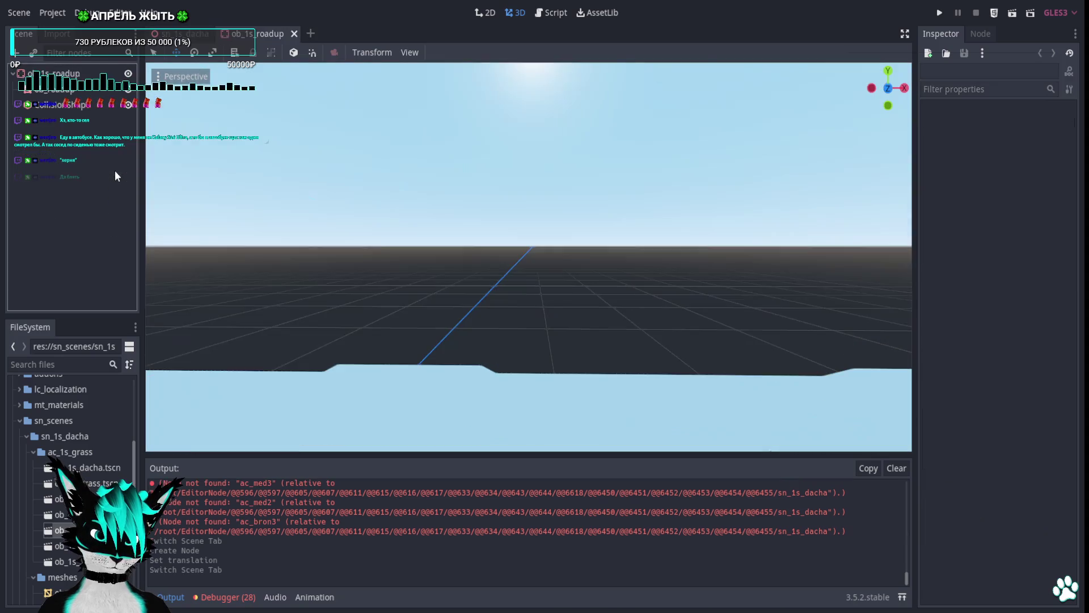
click(992, 415)
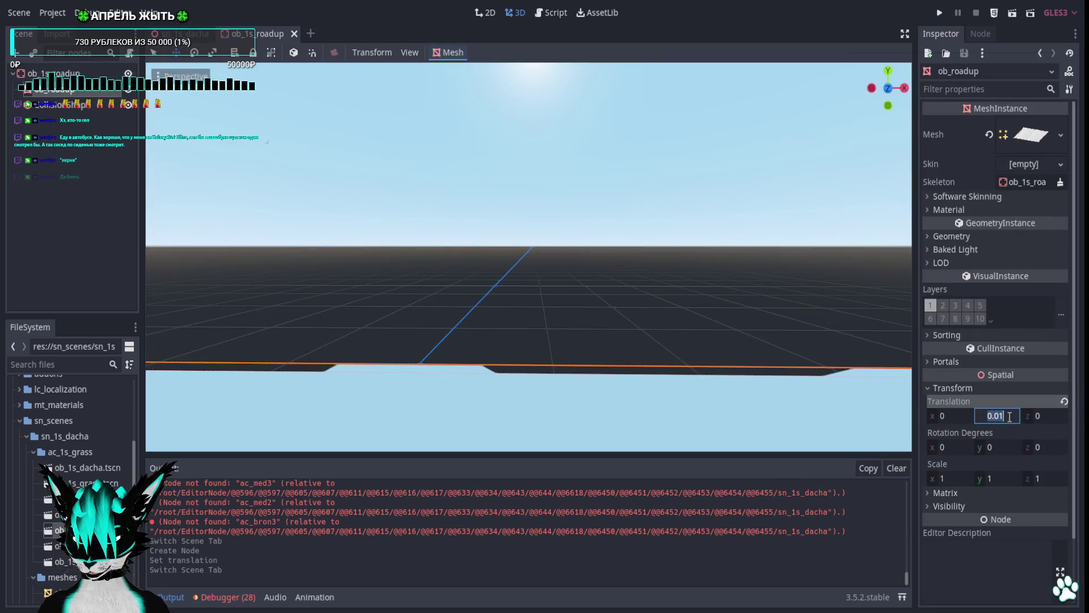
text(0.1)
key(Return)
scroll(729, 331, up, 3)
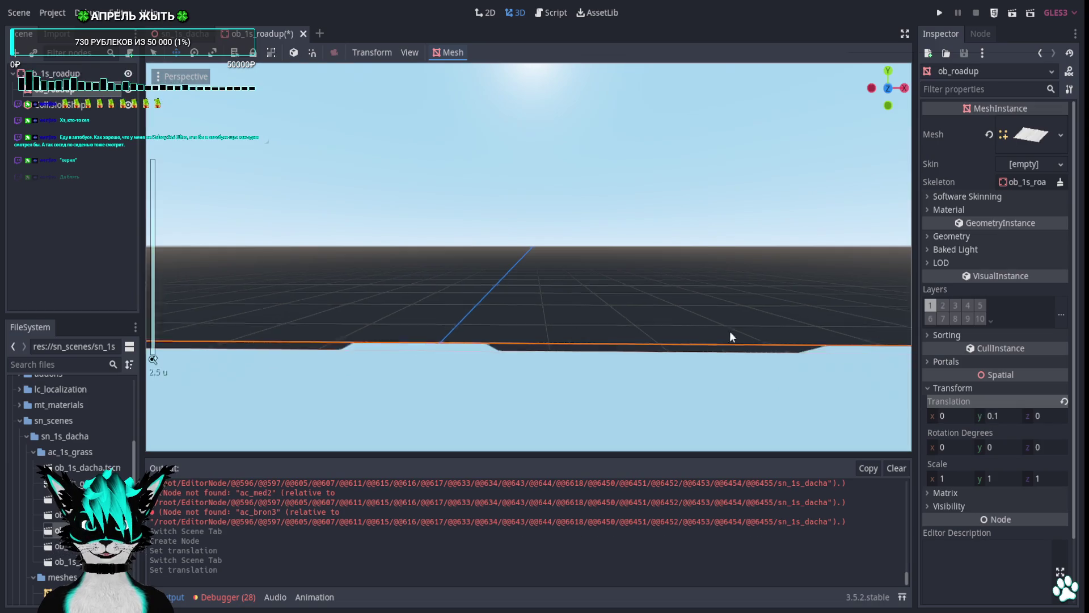
scroll(730, 337, down, 6)
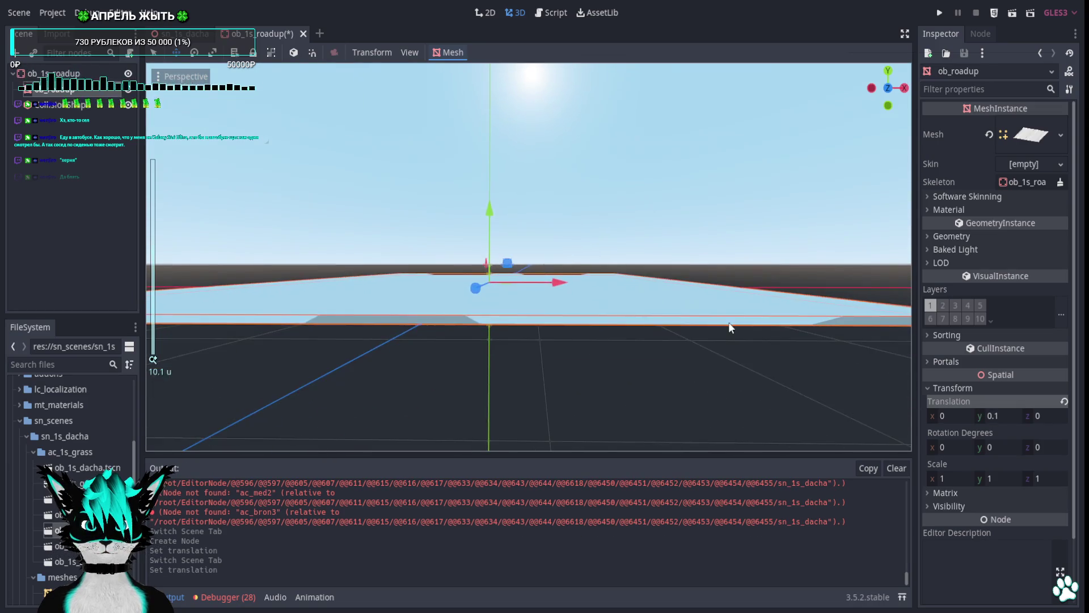
scroll(731, 319, down, 5)
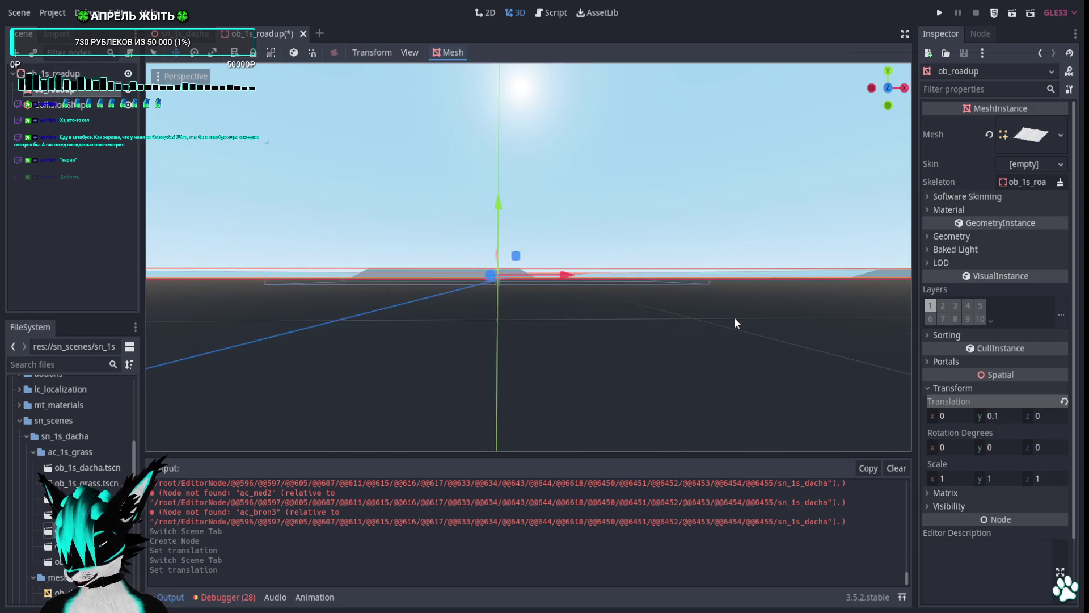
click(999, 417)
text(0.05)
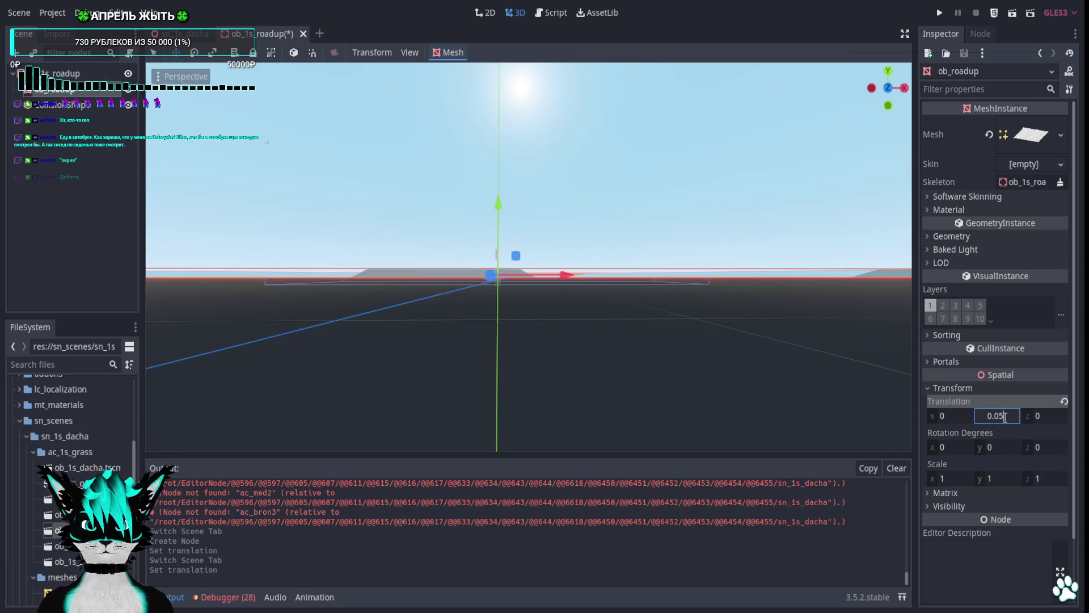
key(Return)
key(ctrl+s)
Lower the ob_1s_roadup mesh height to 0.025 and close that scene.
key(ctrl+Tab)
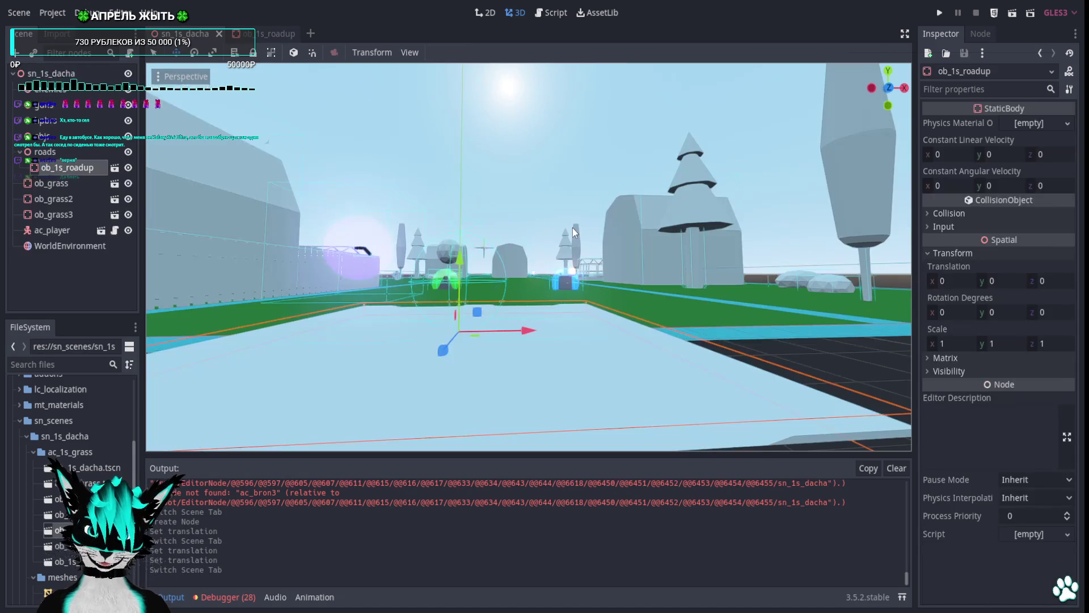
drag(574, 232, 574, 233)
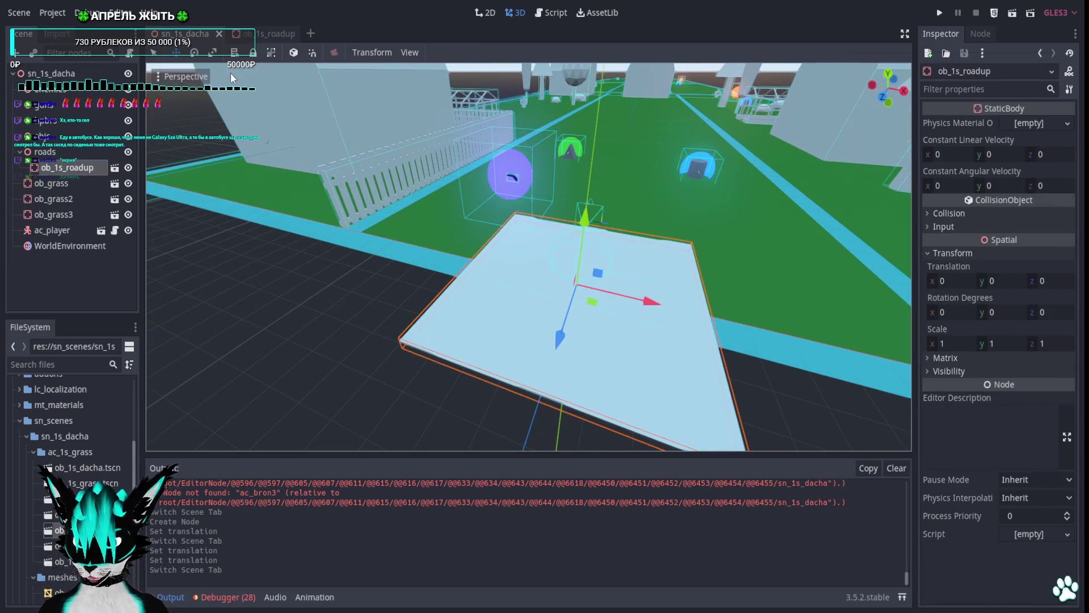
click(279, 32)
click(1004, 415)
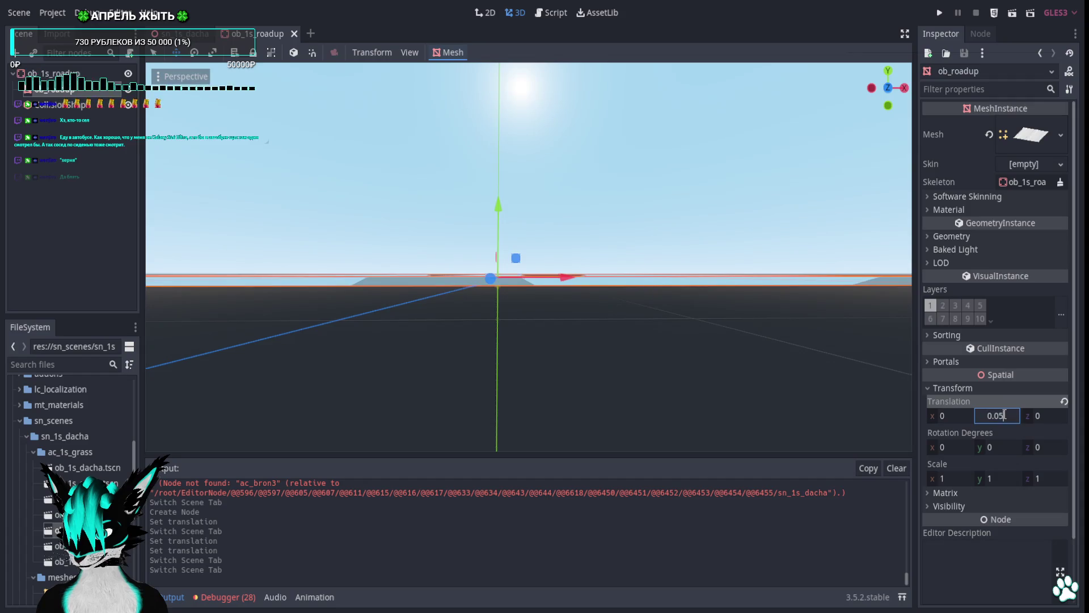
text(0.025)
key(Return)
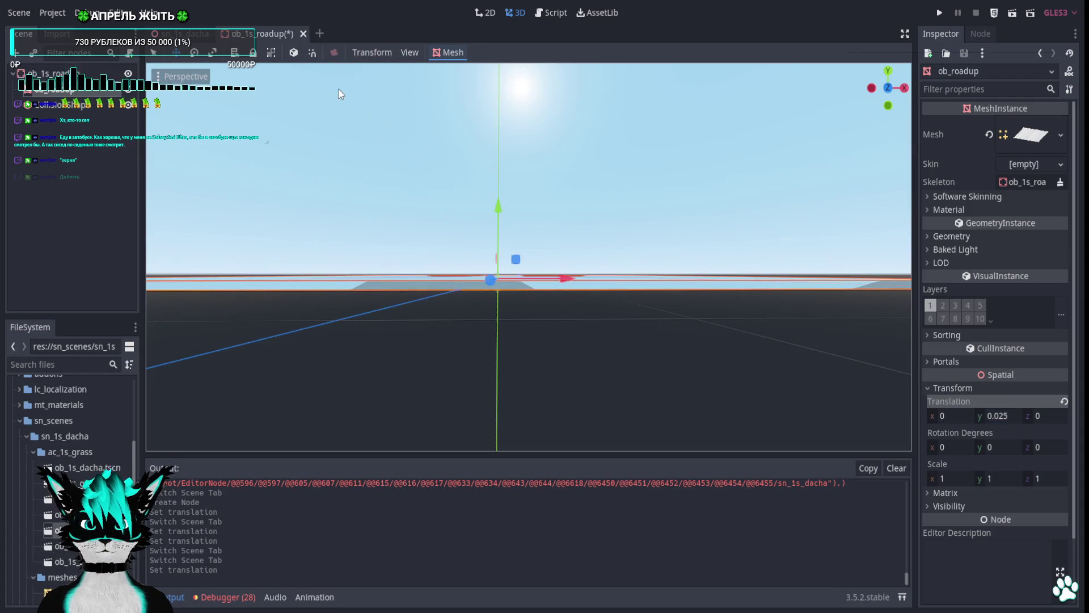
click(293, 34)
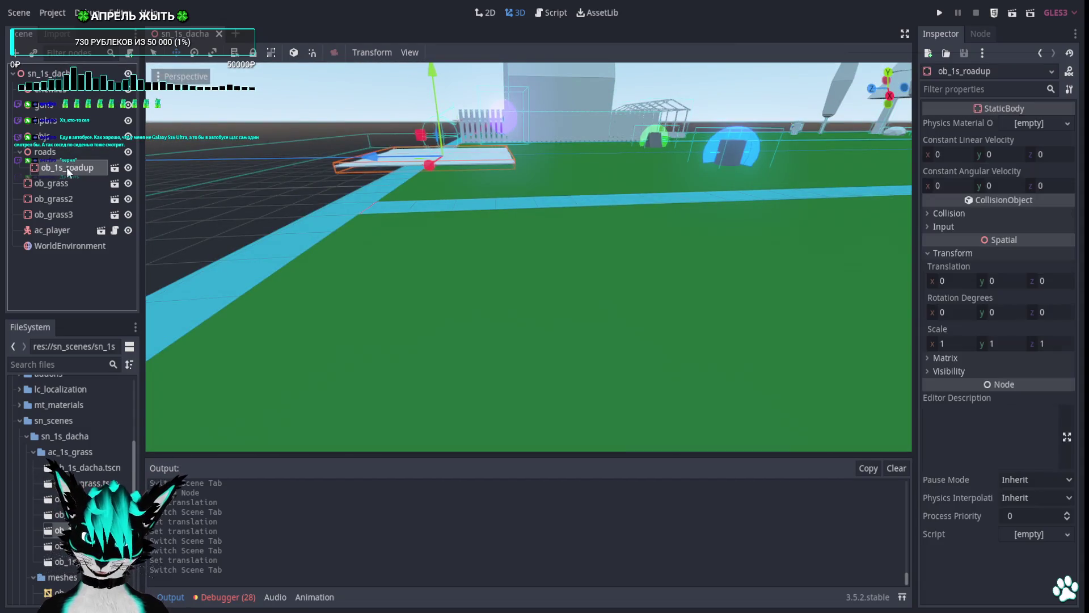
Replace ob_1s_roadup with a fresh road instance reset to position 0, 0, 0.
key(Delete)
key(Return)
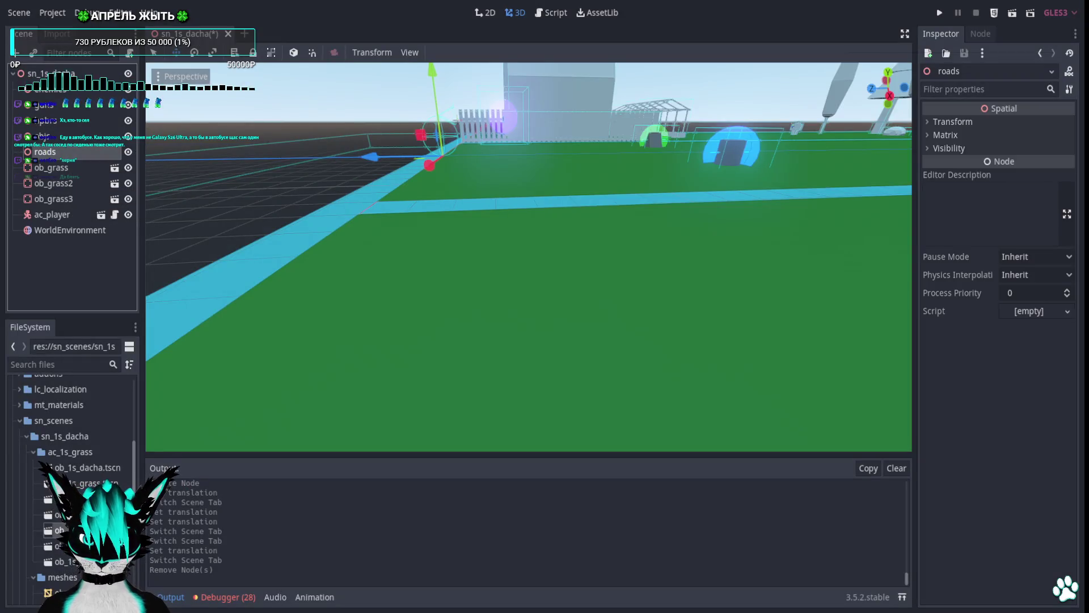
mouse_move(60, 530)
mouse_down()
mouse_move(421, 286)
mouse_move(524, 241)
mouse_up()
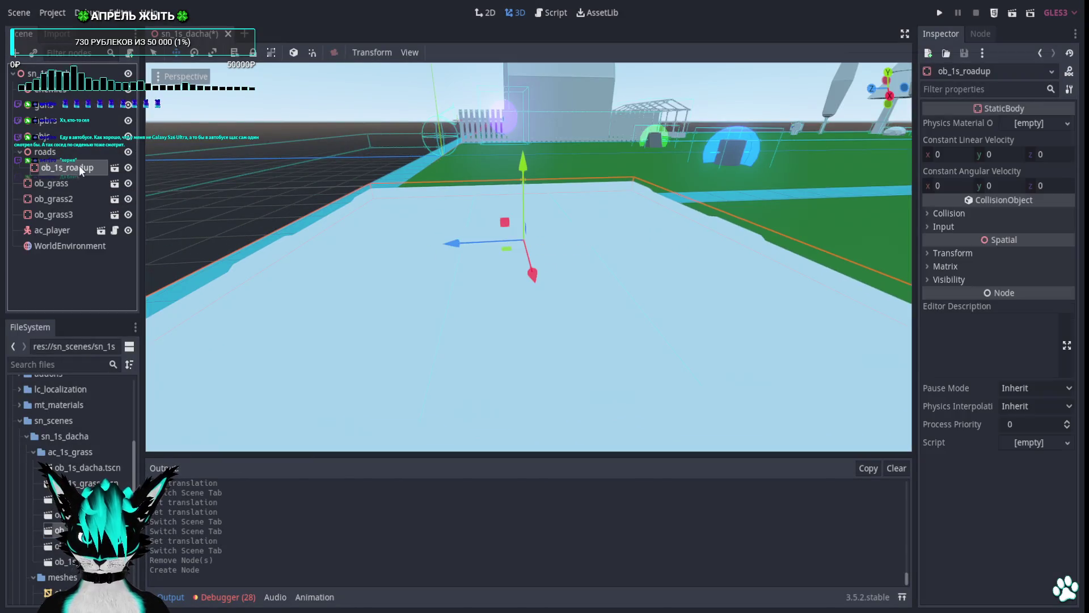
click(927, 253)
click(1071, 266)
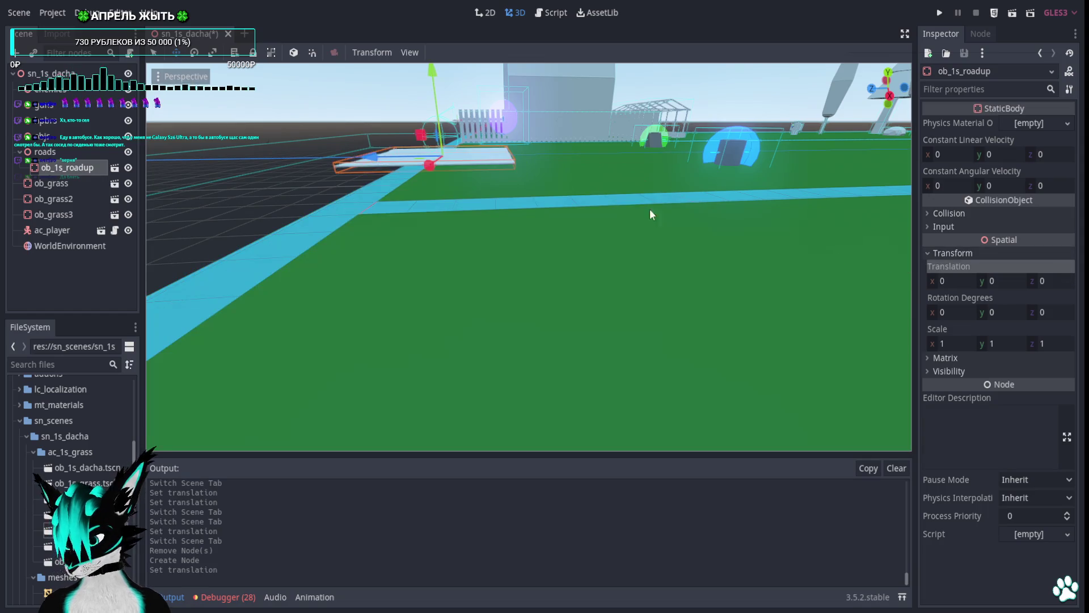
Switch to a top-down view of the level and duplicate the road piece.
key(w)
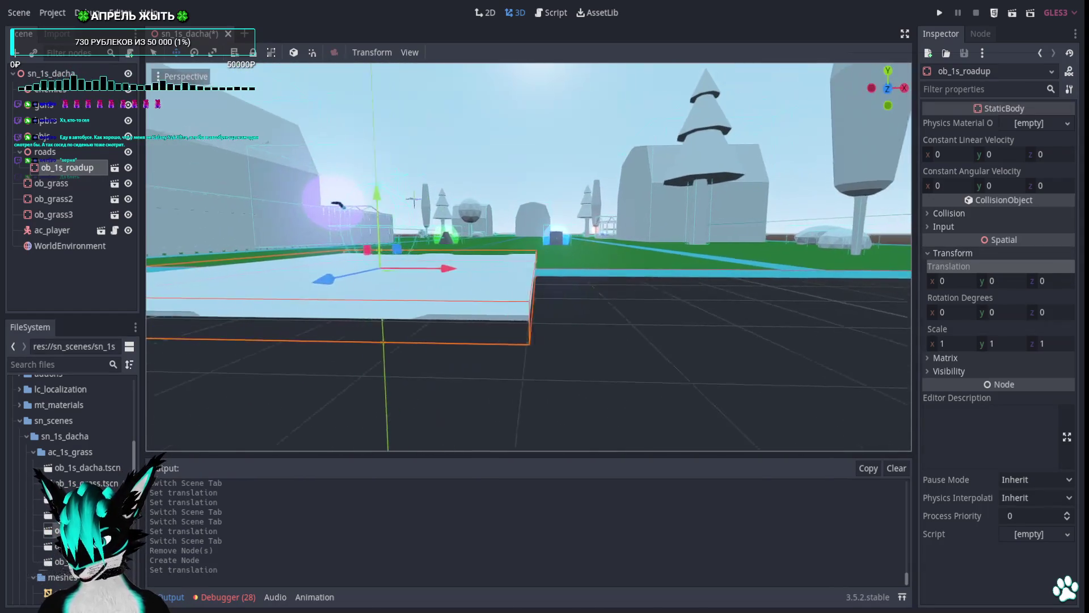
key(a)
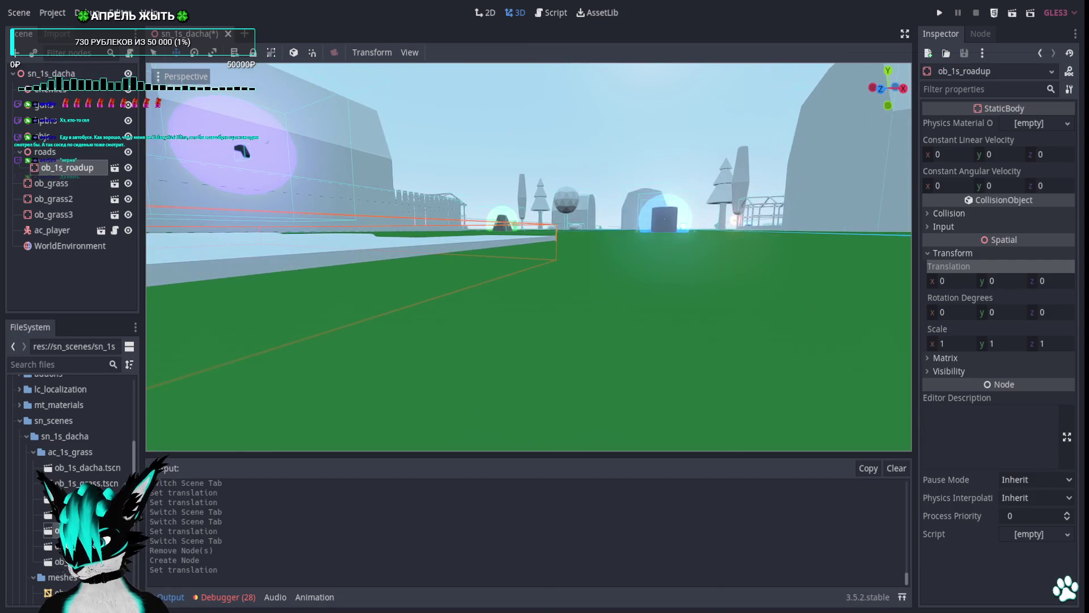
key(f)
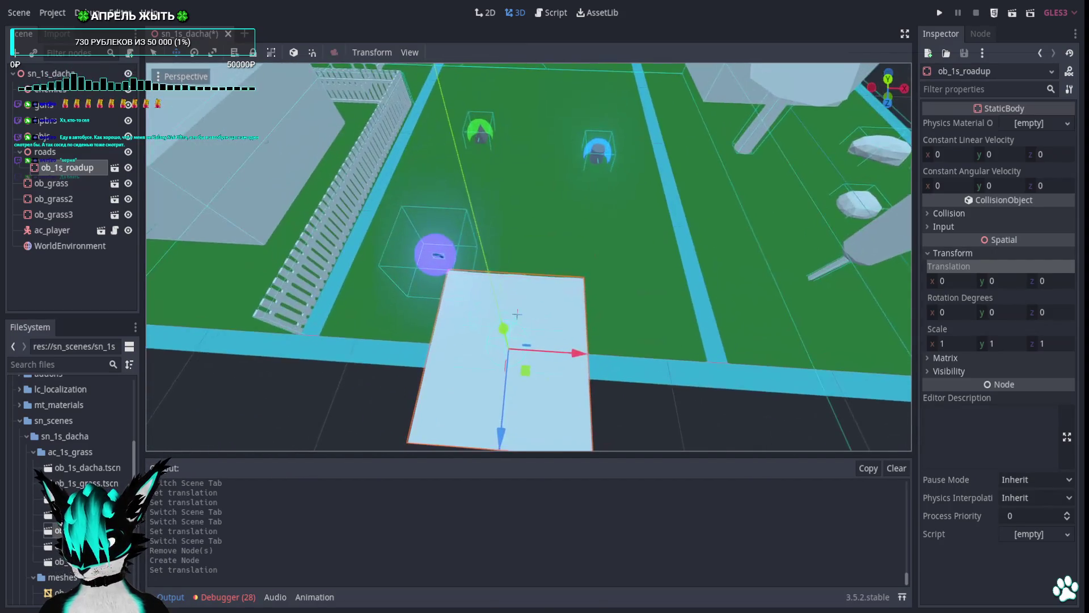
key(s)
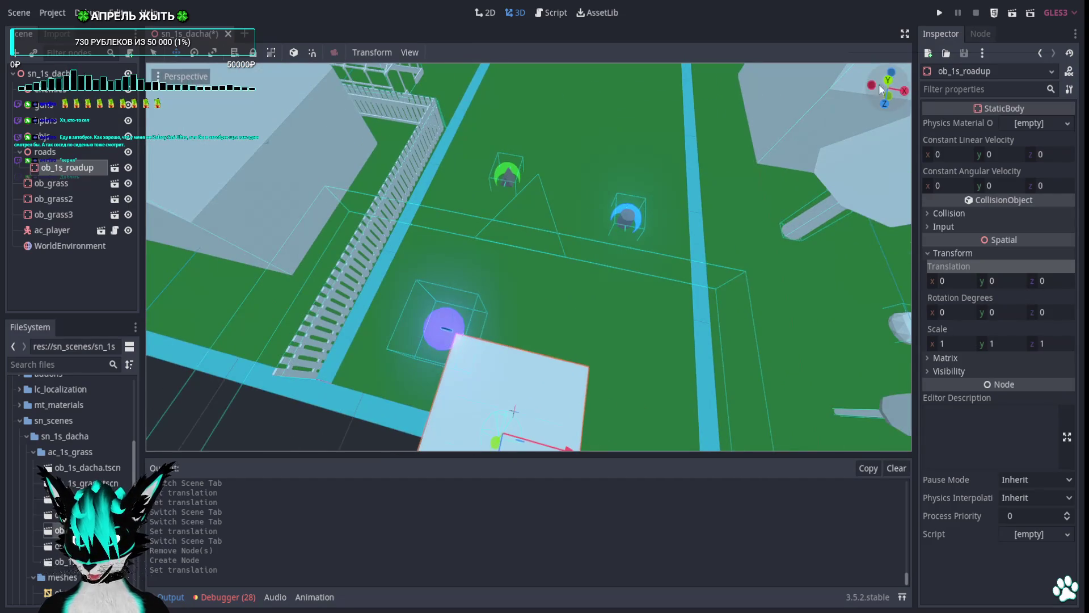
click(886, 81)
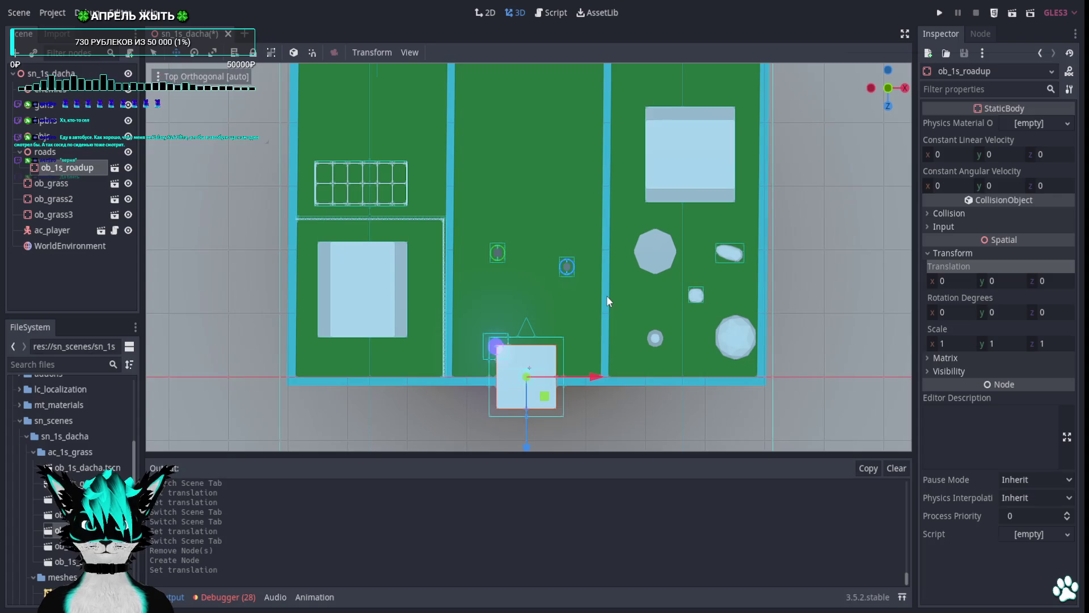
key(ctrl+d)
Extend the road north with duplicated road pieces laid end to end.
drag(527, 445, 540, 258)
key(ctrl+d)
key(ctrl+d)
scroll(621, 352, up, 2)
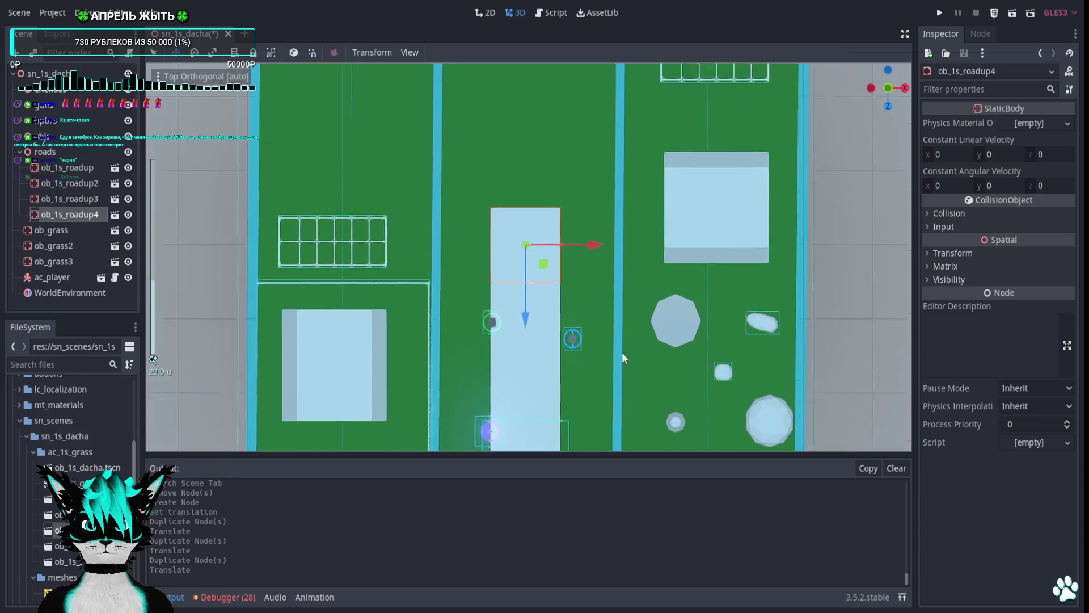
scroll(622, 357, down, 2)
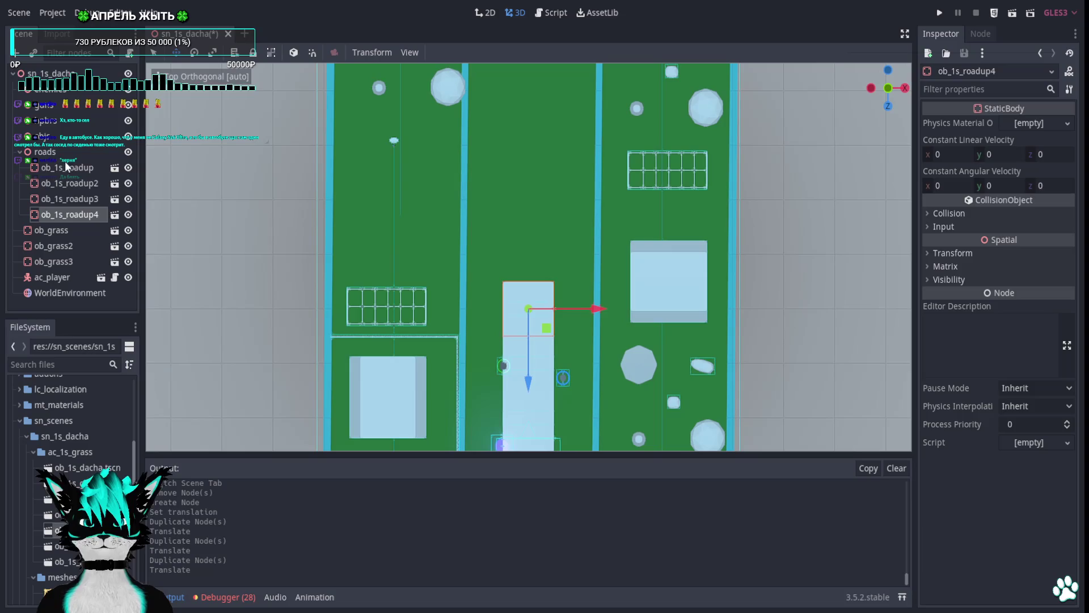
Add an ob_1s_roadLR piece under roads, position it at z -32, and open its scene.
click(46, 152)
mouse_move(74, 514)
mouse_down()
mouse_move(498, 289)
mouse_move(527, 254)
mouse_up()
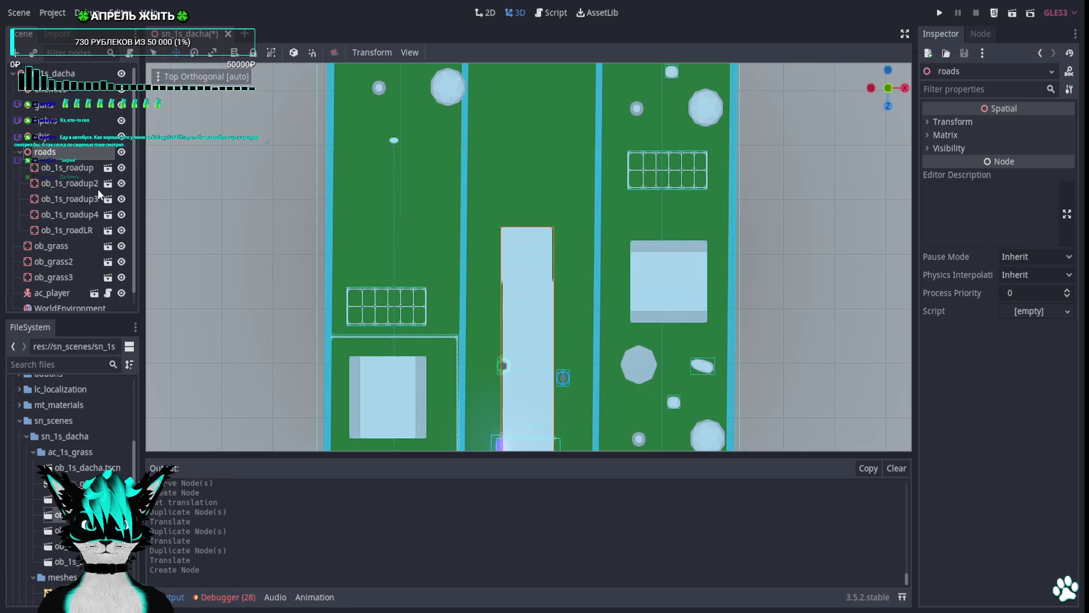
click(67, 230)
click(952, 253)
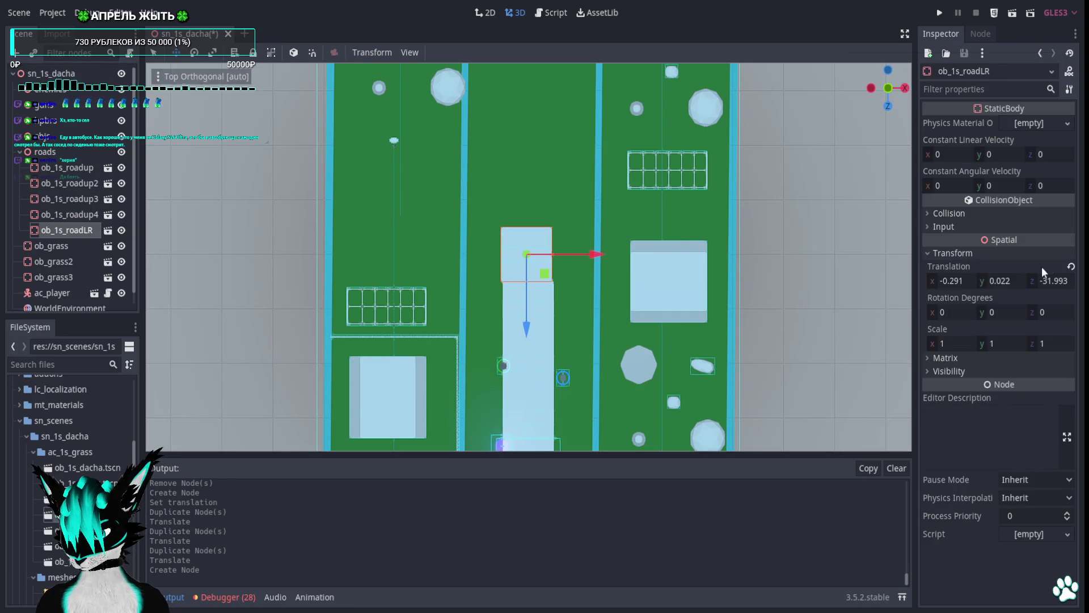
click(1071, 266)
scroll(545, 420, down, 5)
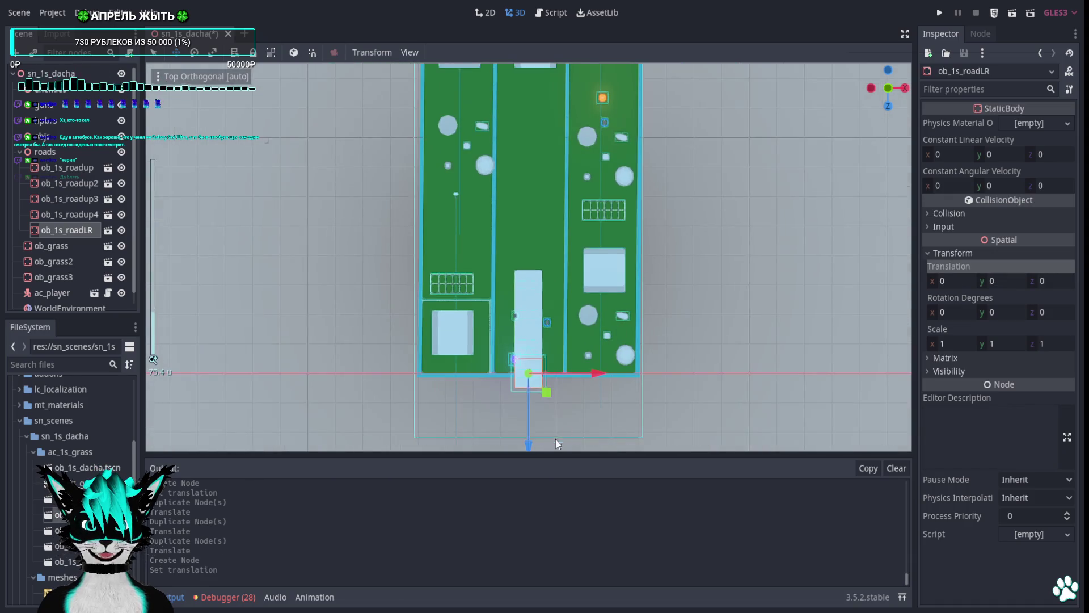
mouse_move(556, 455)
mouse_down()
mouse_move(545, 354)
mouse_move(531, 455)
mouse_move(532, 322)
mouse_up()
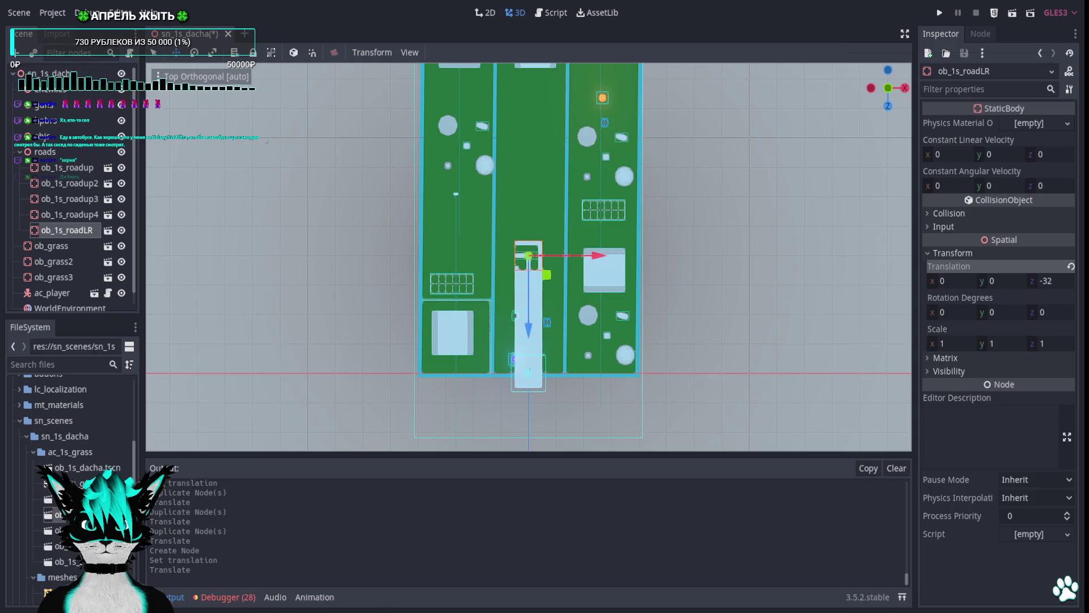
click(108, 231)
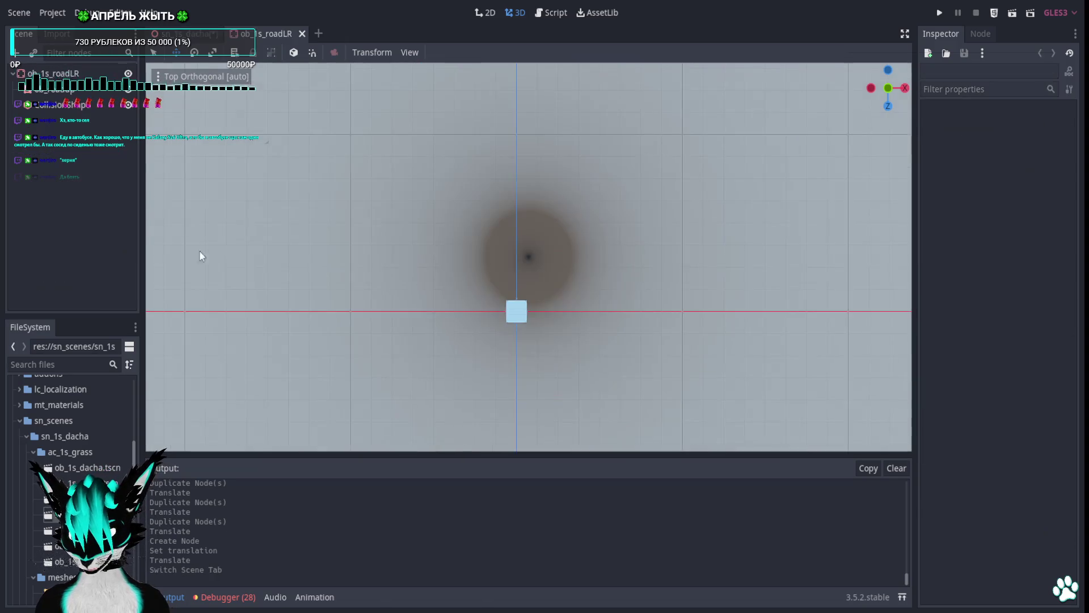
Raise the ob_roadup mesh in ob_1s_roadLR to Y 0.025.
click(54, 89)
click(997, 416)
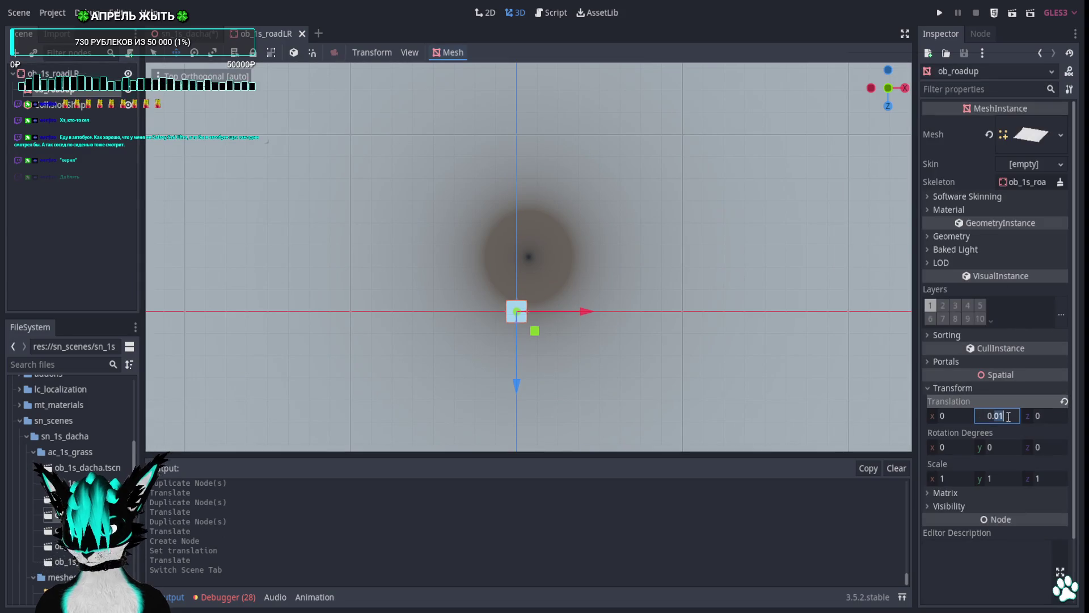
click(1006, 417)
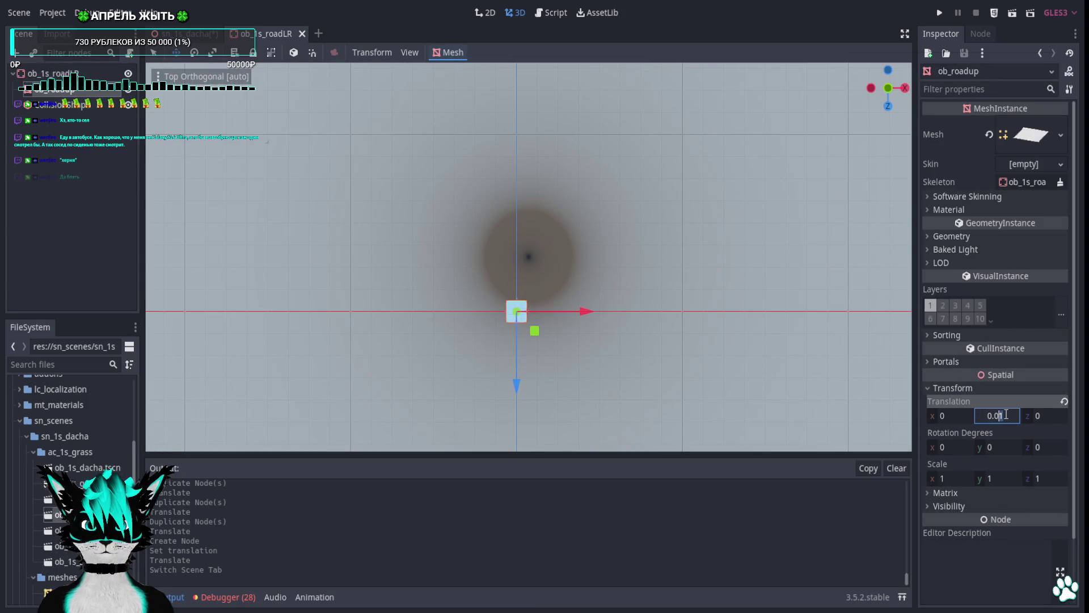
text(0.025)
key(Return)
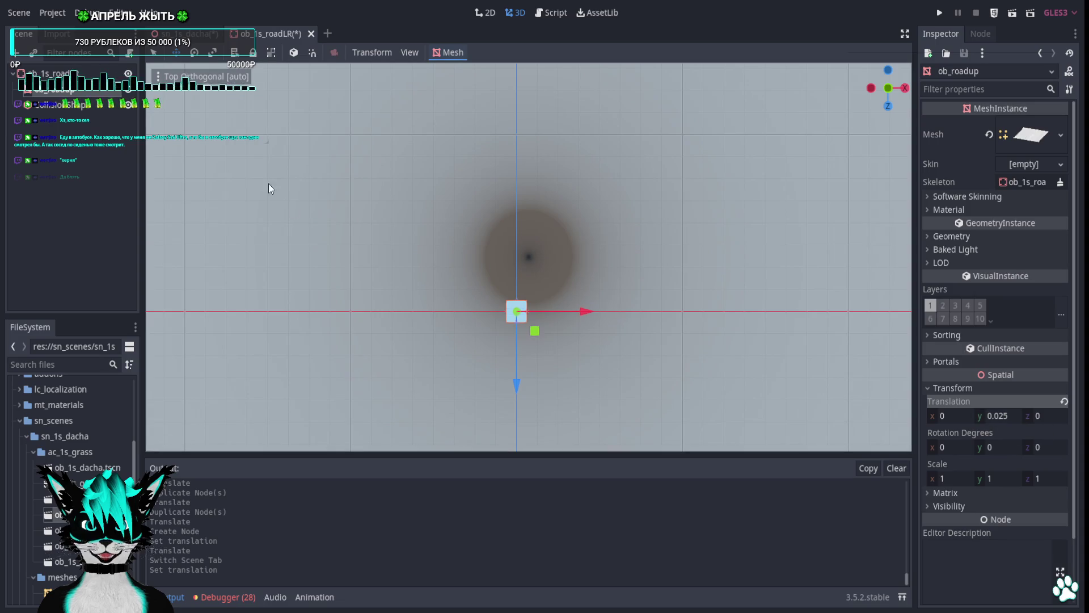
Close the ob_1s_roadup and ob_1s_roadLR scenes and save the sn_1s_dacha level.
click(188, 33)
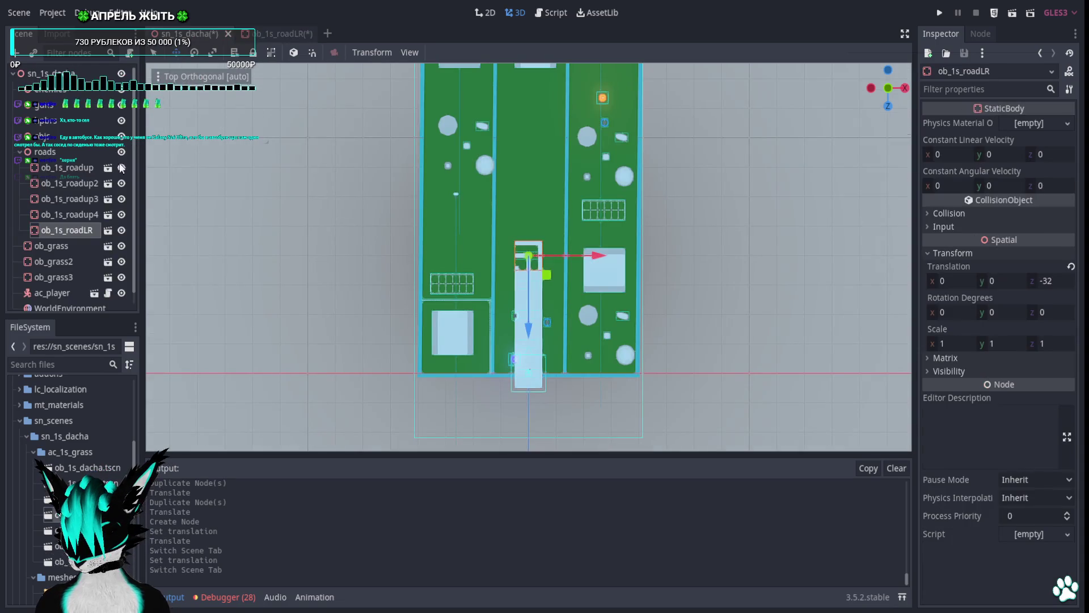
click(107, 215)
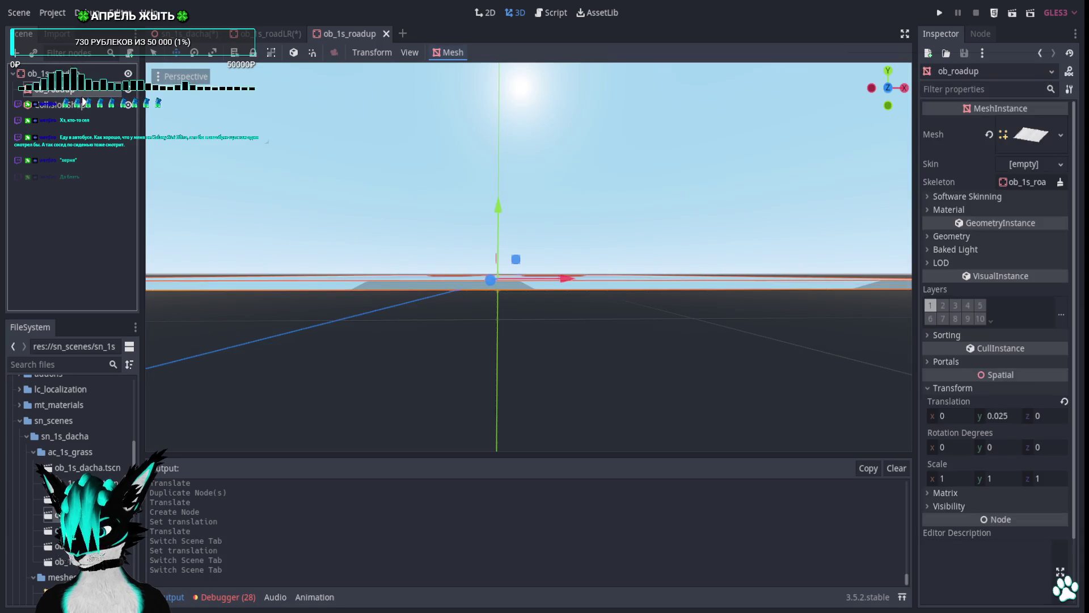
click(385, 34)
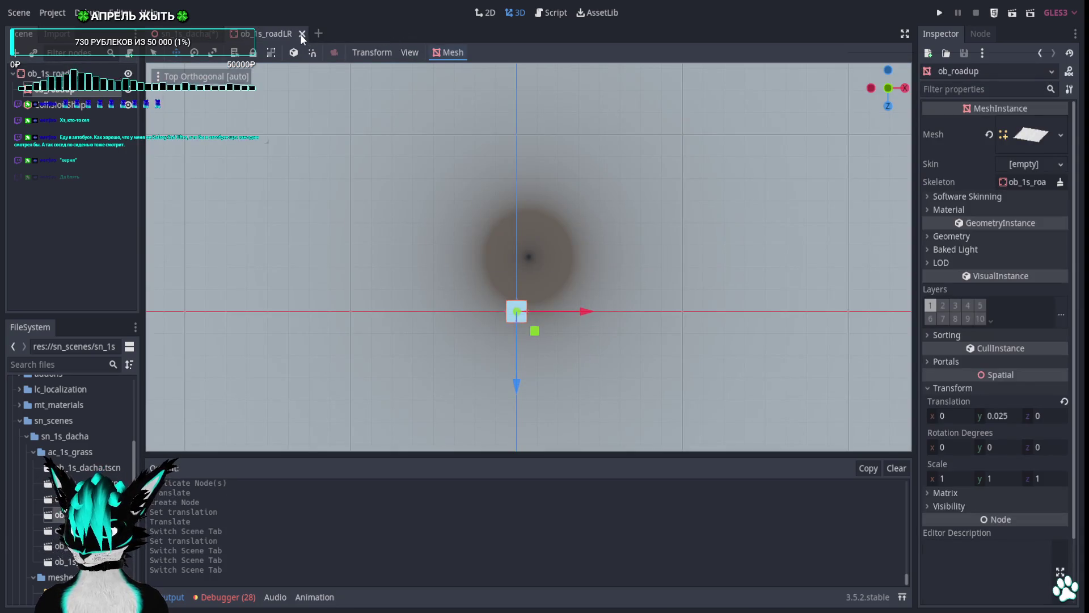
click(309, 34)
key(ctrl+s)
scroll(557, 270, up, 8)
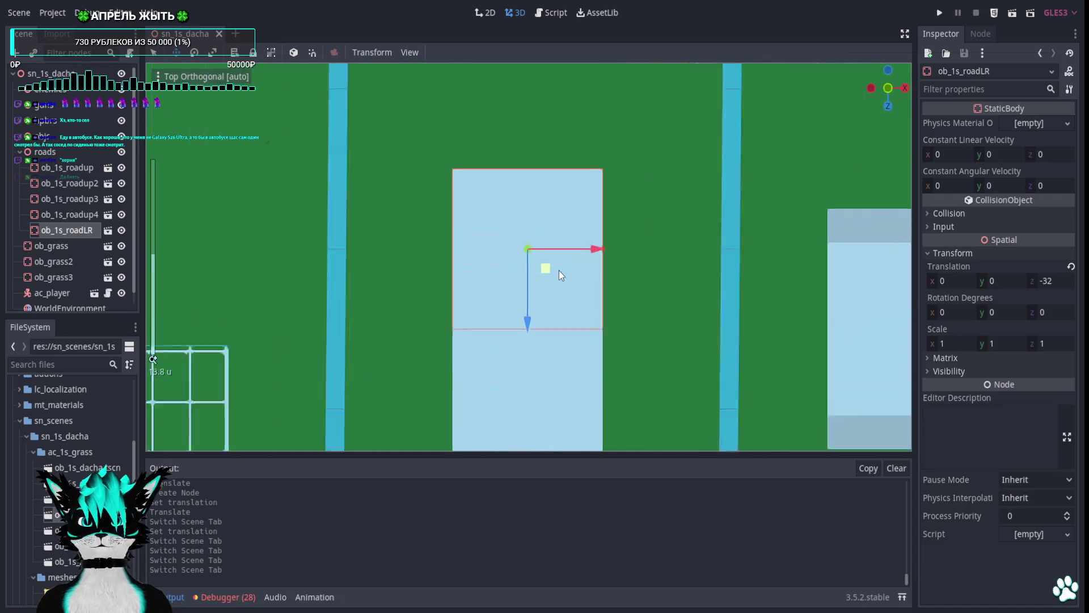
Duplicate ob_1s_roadup4, place the copy up-left, and turn it 90 degrees.
scroll(594, 280, down, 4)
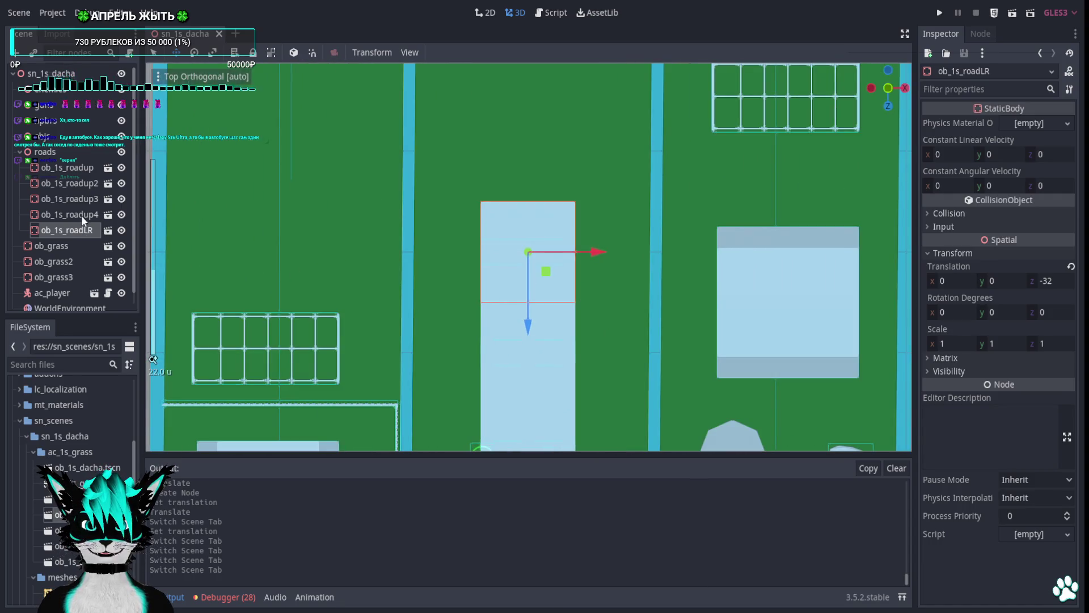
click(82, 218)
scroll(528, 347, down, 1)
drag(549, 366, 487, 291)
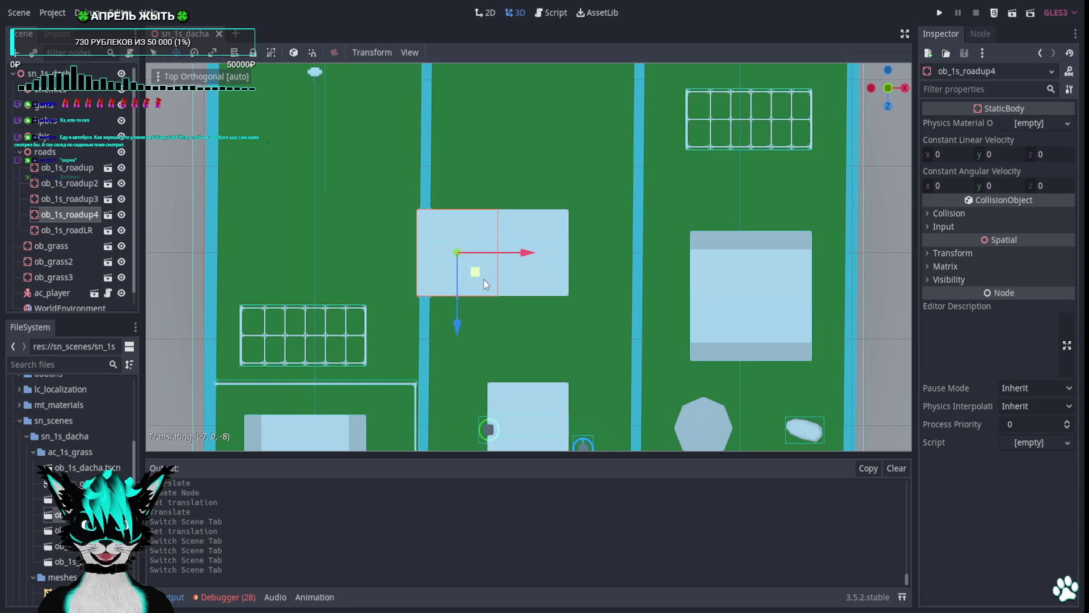
key(ctrl+z)
drag(546, 369, 505, 306)
key(ctrl+z)
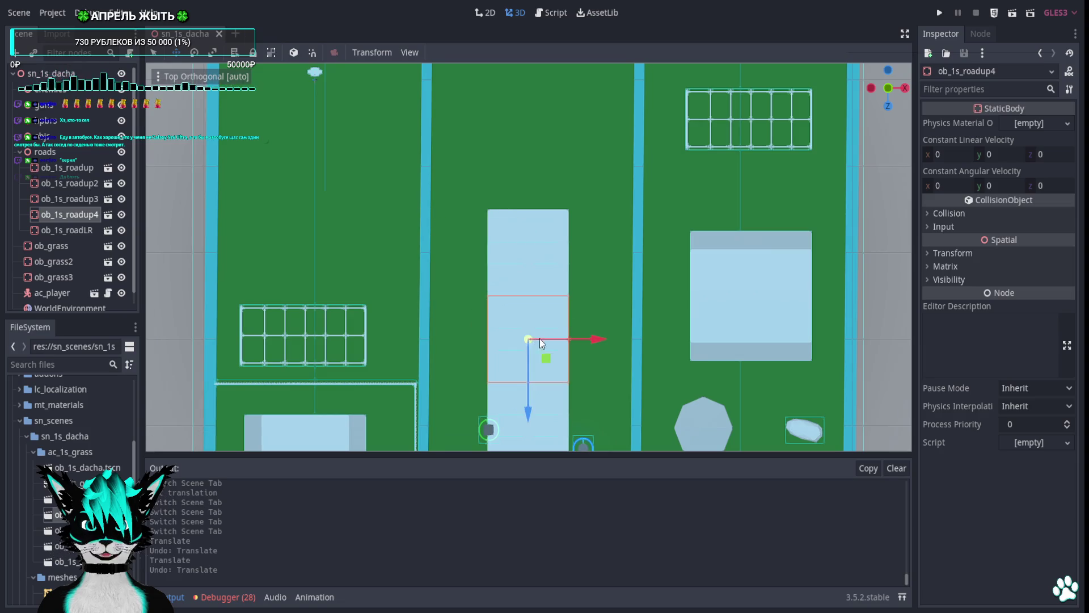
key(ctrl+d)
drag(545, 345, 457, 275)
key(e)
mouse_move(488, 224)
mouse_down()
mouse_move(369, 189)
mouse_move(408, 213)
mouse_up()
Duplicate ob_1s_roadLR 15 units left, rotate the road square 60 degrees, and rotate ob_1s_roadup5.
mouse_move(598, 315)
mouse_down()
mouse_move(690, 325)
mouse_move(706, 363)
mouse_up()
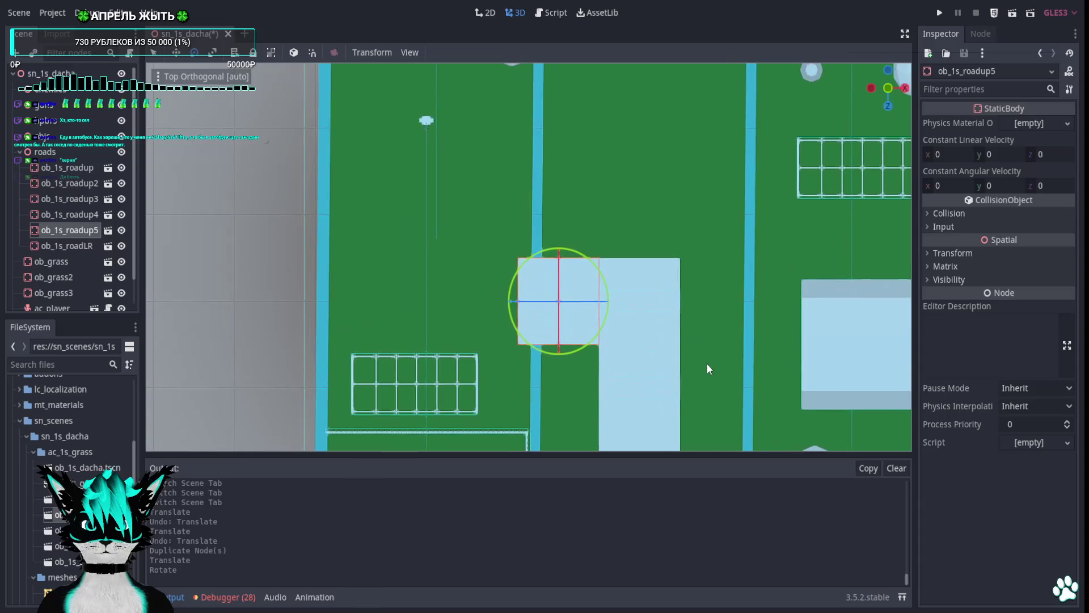
click(69, 246)
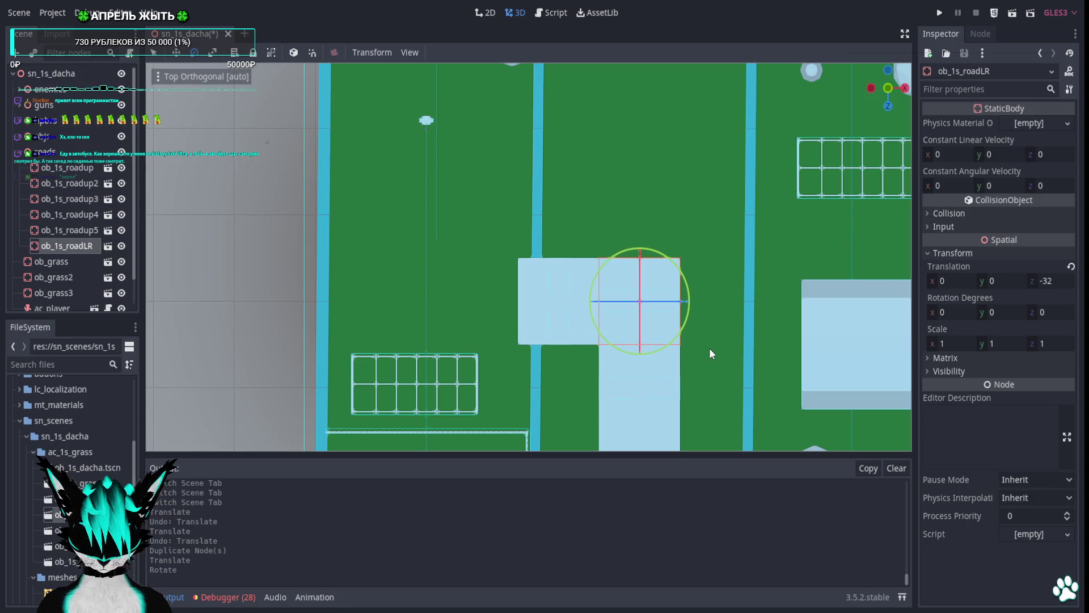
key(ctrl+d)
key(w)
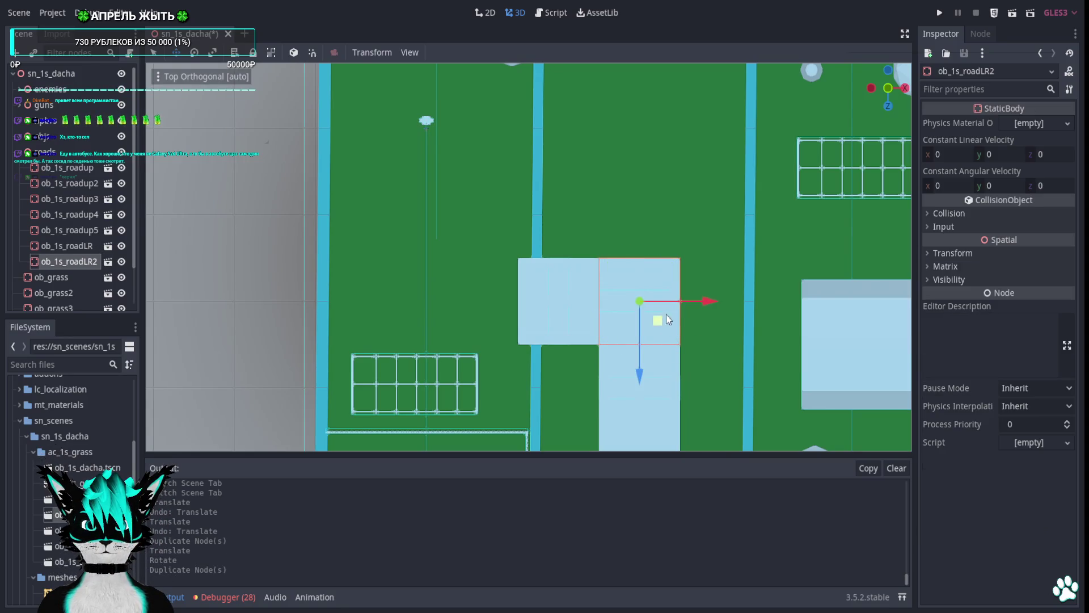
drag(666, 315, 534, 309)
key(e)
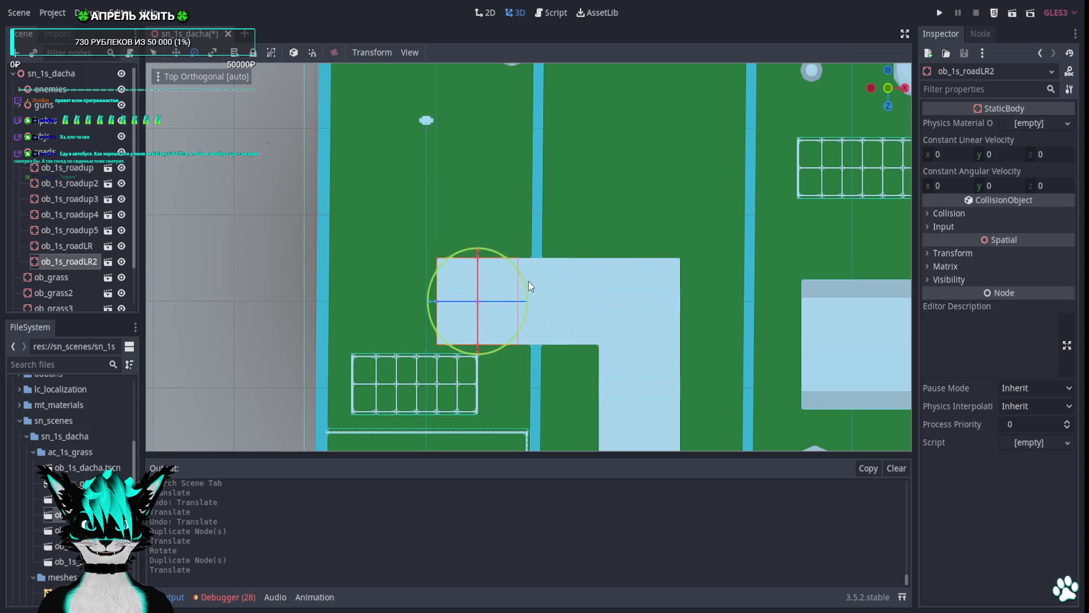
mouse_move(445, 277)
mouse_down()
mouse_move(414, 355)
mouse_move(419, 397)
mouse_up()
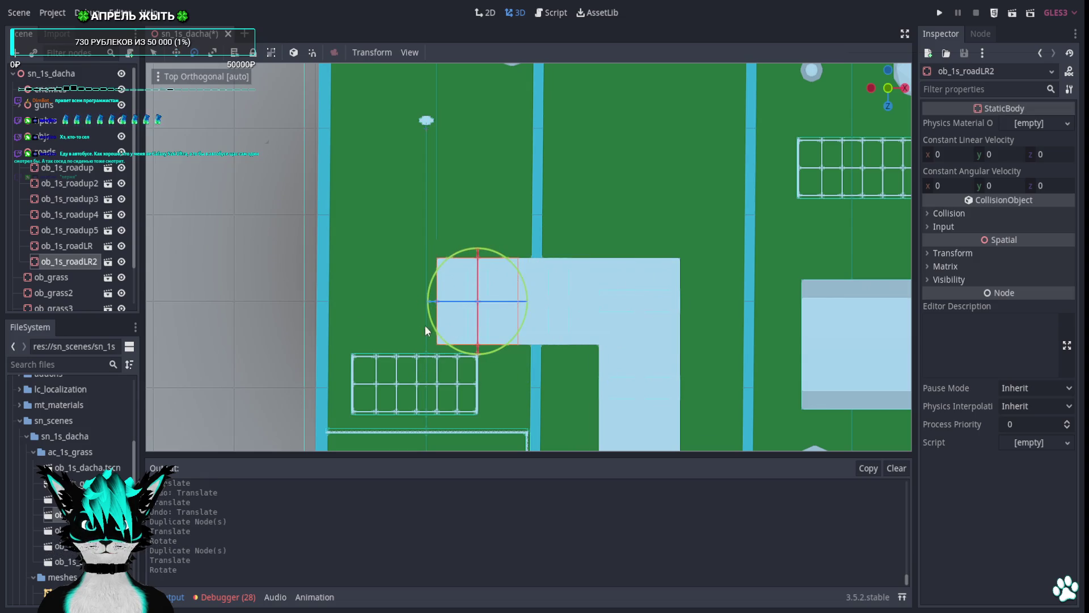
click(75, 231)
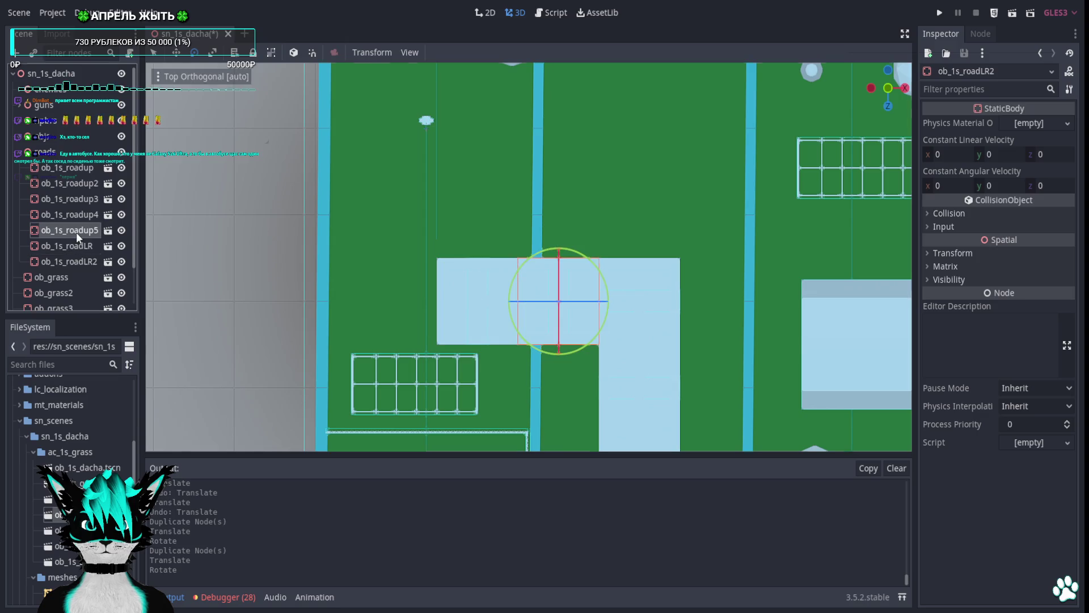
click(607, 309)
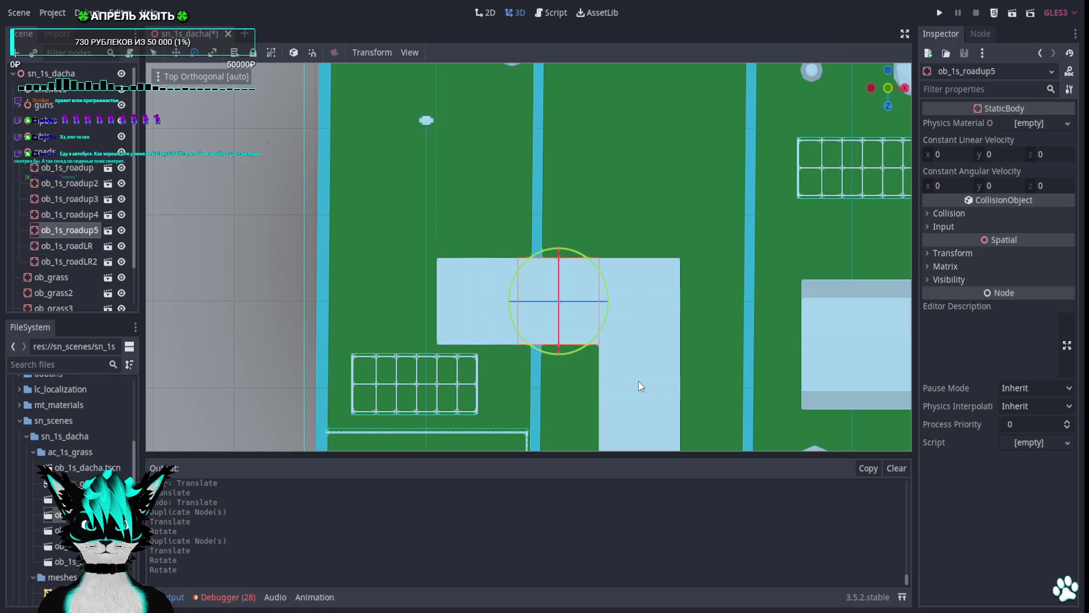
key(q)
Duplicate ob_1s_roadup4 twice up to ob_1s_roadup7, then start deleting bush ob_1s_les2.
click(653, 393)
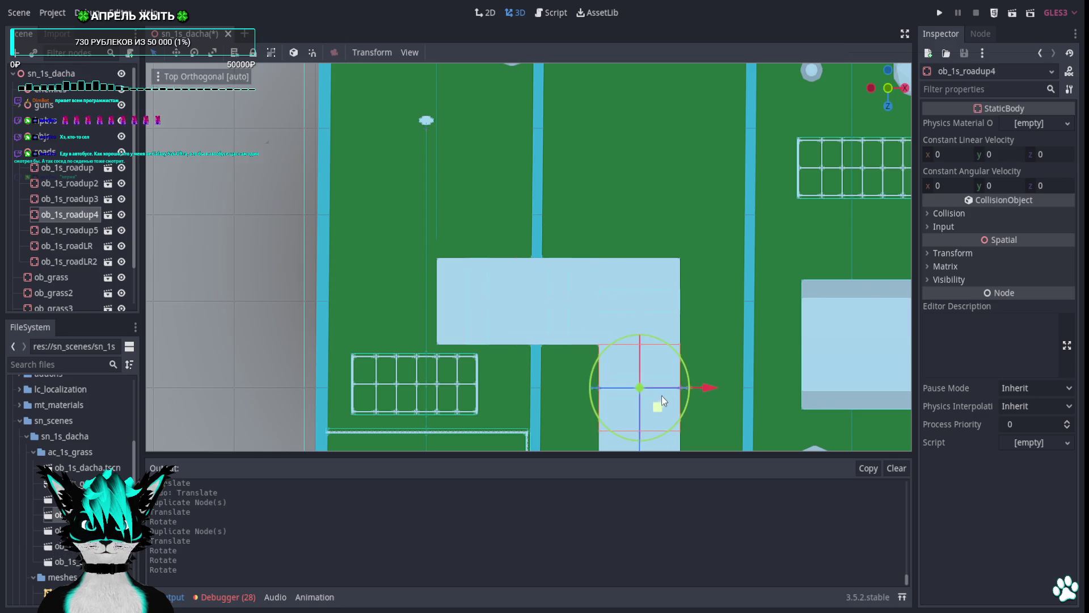
key(ctrl+d)
mouse_move(658, 410)
mouse_down()
mouse_move(482, 250)
mouse_move(495, 238)
mouse_up()
scroll(567, 213, down, 3)
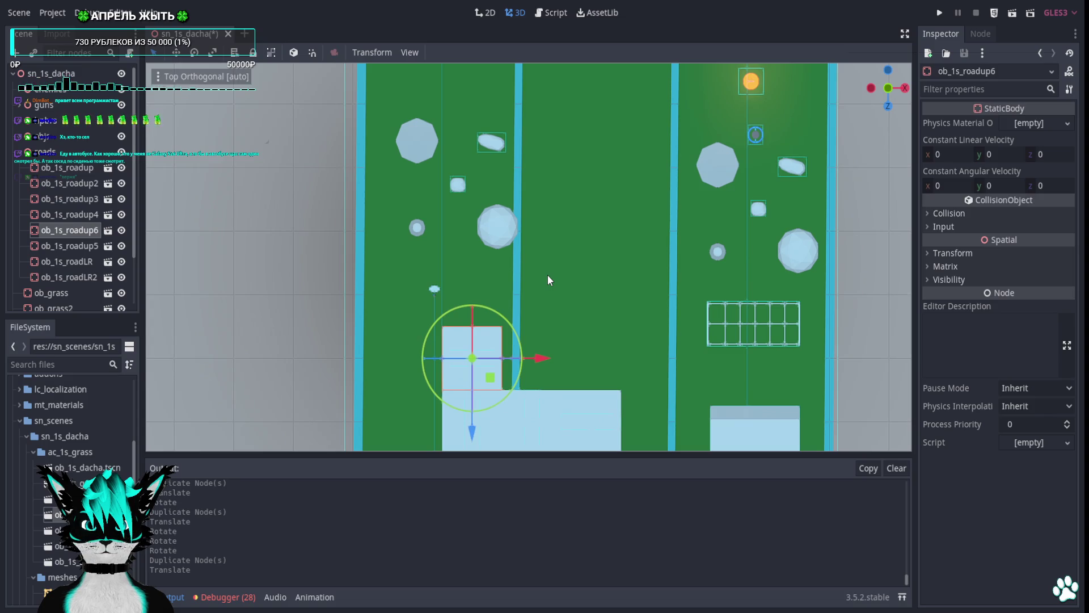
scroll(547, 275, down, 5)
scroll(562, 297, up, 4)
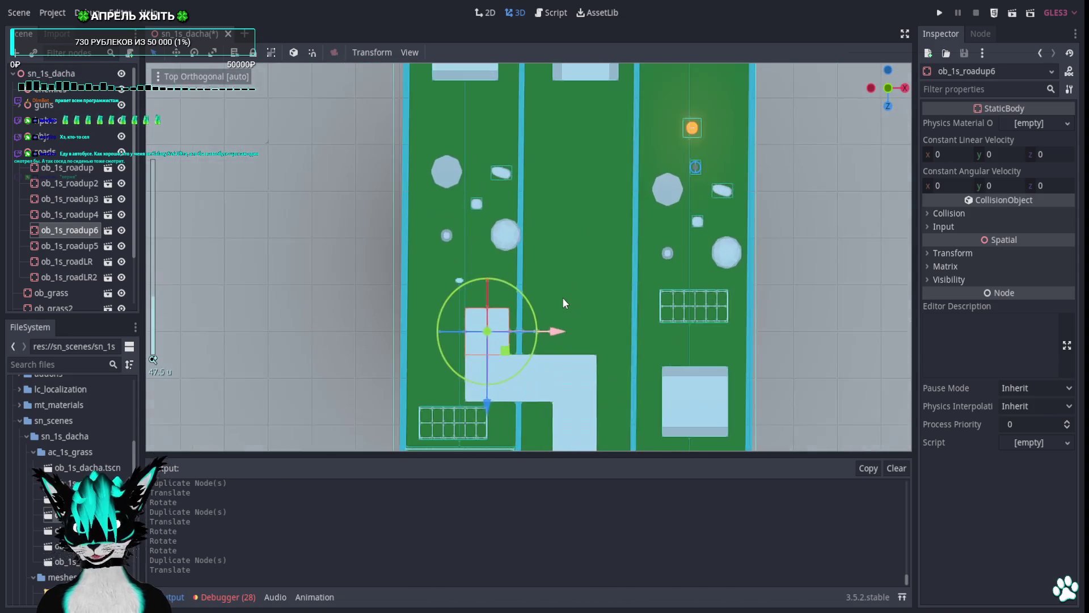
key(ctrl+d)
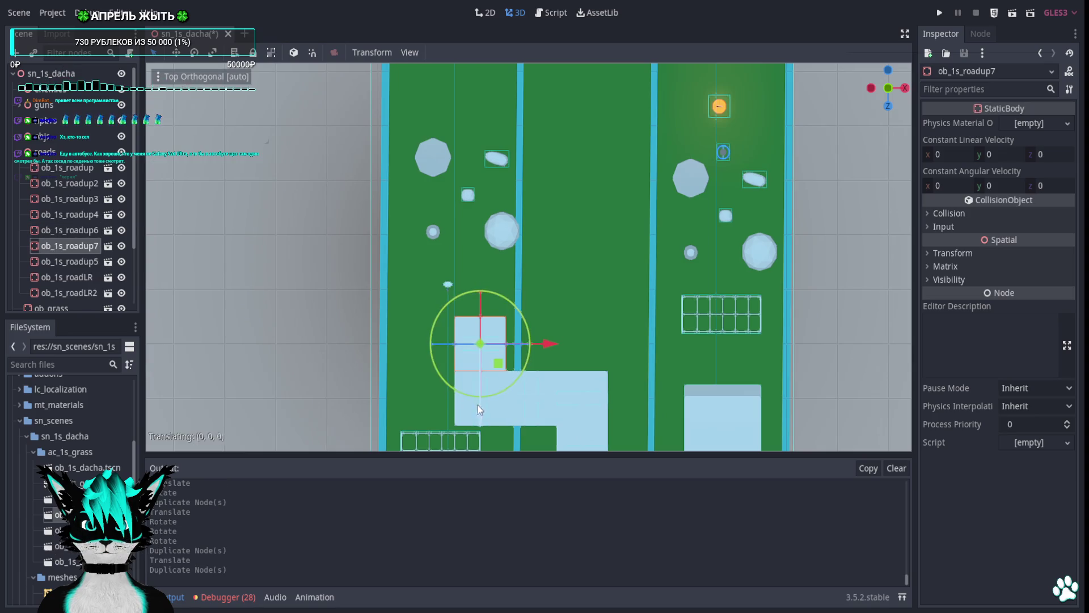
drag(478, 405, 482, 355)
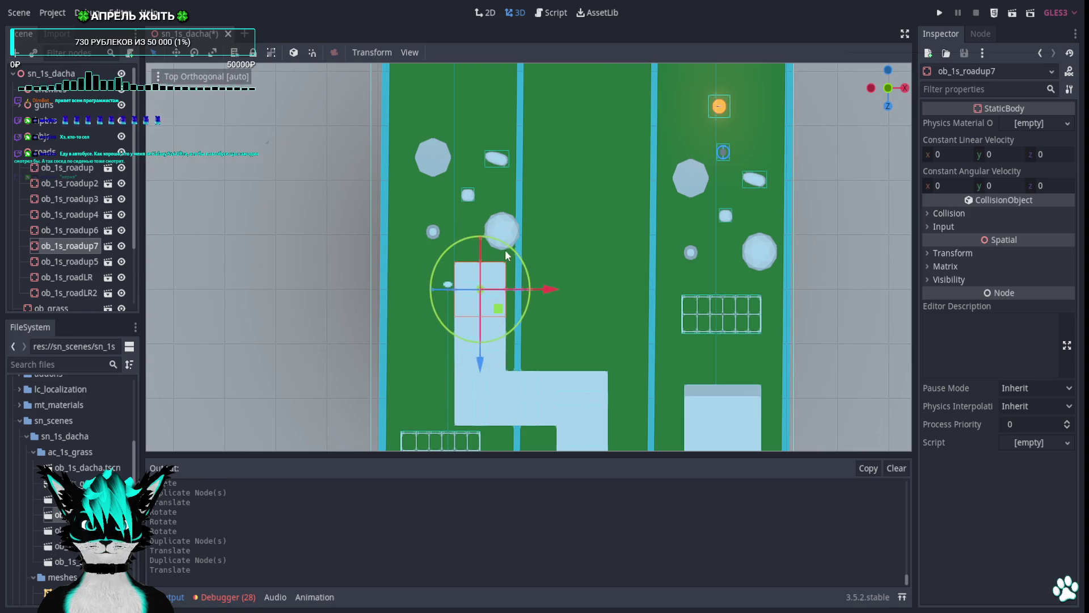
click(509, 230)
key(Delete)
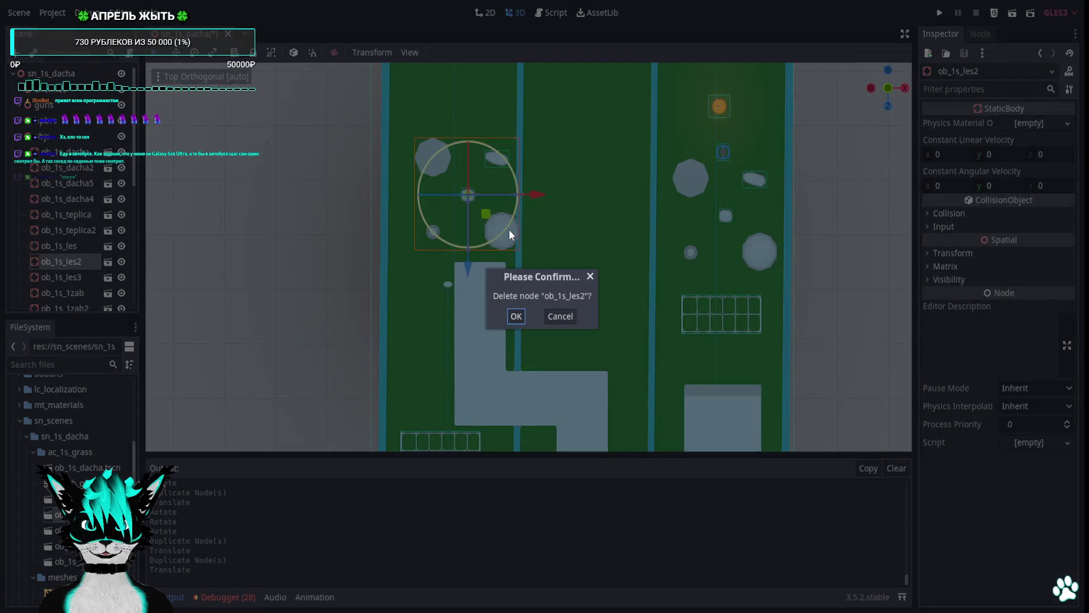
Confirm deleting the bush and place a copy of the L-shaped road 24 units up.
click(515, 315)
mouse_move(516, 300)
mouse_down()
mouse_move(485, 248)
mouse_move(502, 380)
mouse_move(511, 369)
mouse_up()
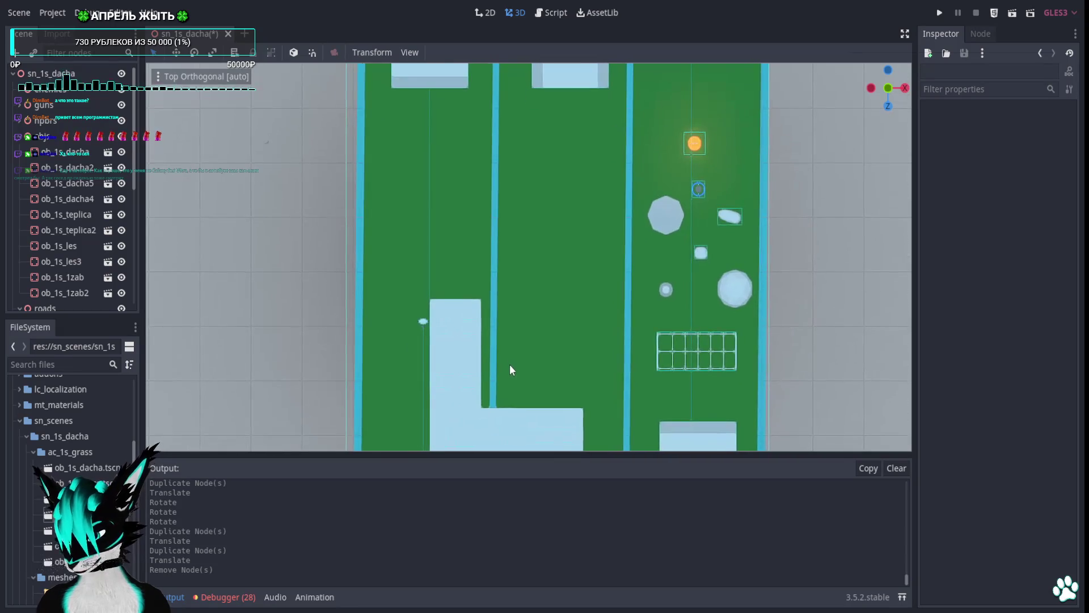
click(457, 434)
key(ctrl+d)
scroll(524, 332, down, 2)
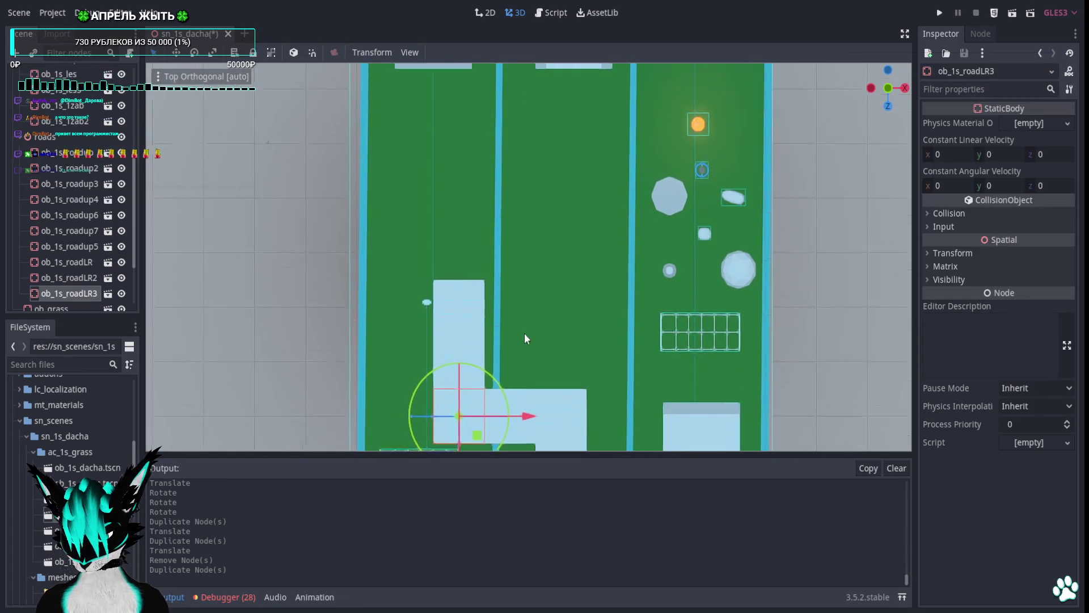
mouse_move(492, 414)
mouse_down()
mouse_move(486, 233)
mouse_move(485, 247)
mouse_move(658, 243)
mouse_move(734, 154)
mouse_move(631, 240)
mouse_up()
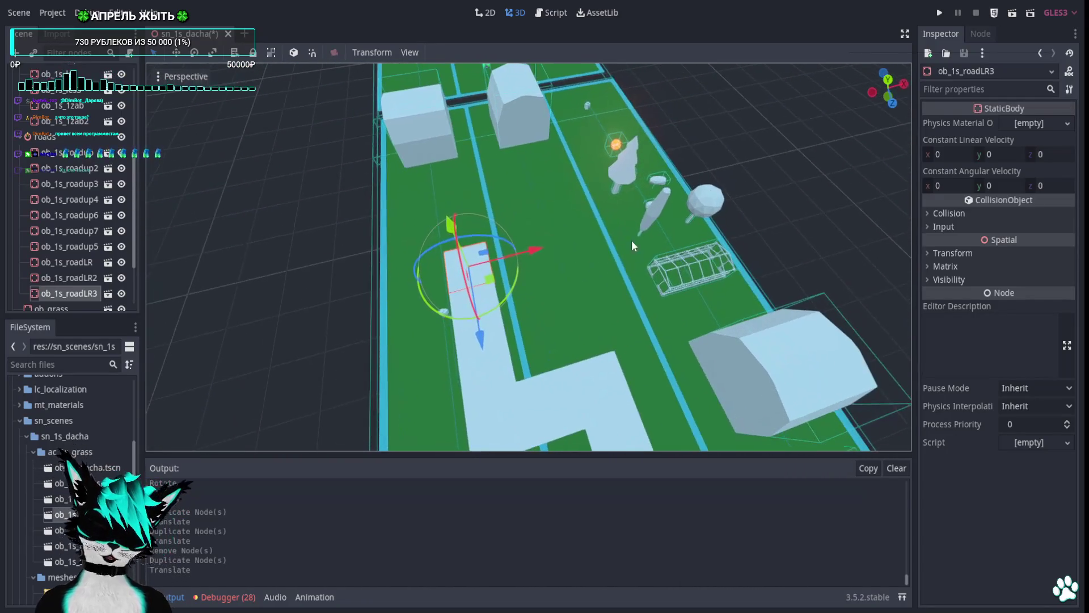
Inspect the road layout from above and low angles, then collapse the objs and roads groups.
click(888, 81)
scroll(570, 226, up, 5)
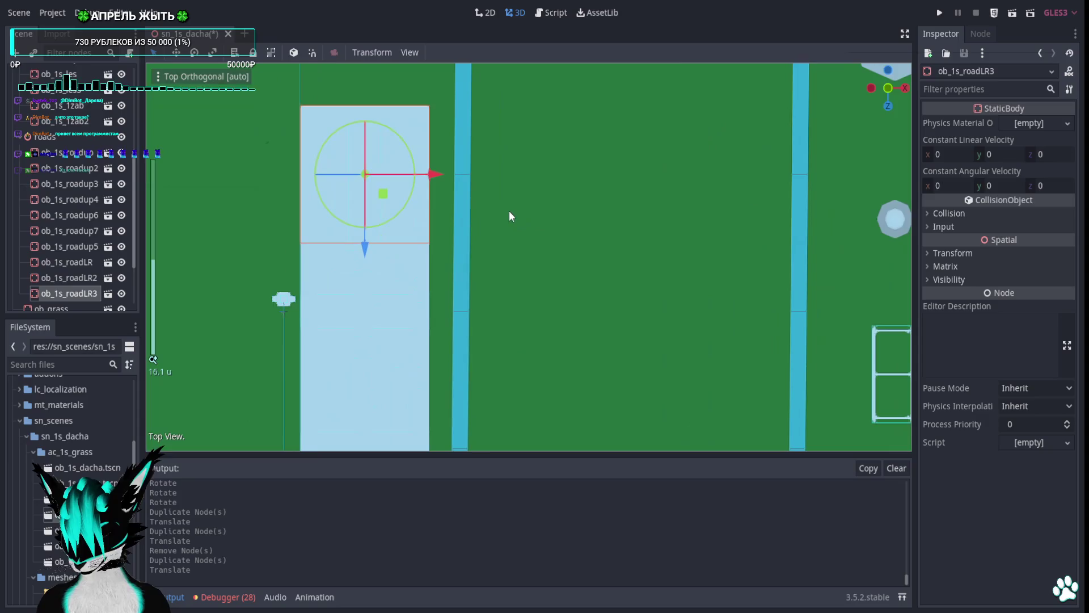
mouse_move(666, 253)
mouse_down()
mouse_move(613, 199)
mouse_move(679, 336)
mouse_move(644, 328)
mouse_move(698, 368)
mouse_up()
scroll(678, 336, up, 3)
scroll(550, 314, down, 5)
mouse_move(551, 314)
mouse_down()
mouse_move(482, 239)
mouse_move(537, 302)
mouse_move(537, 292)
mouse_move(790, 325)
mouse_up()
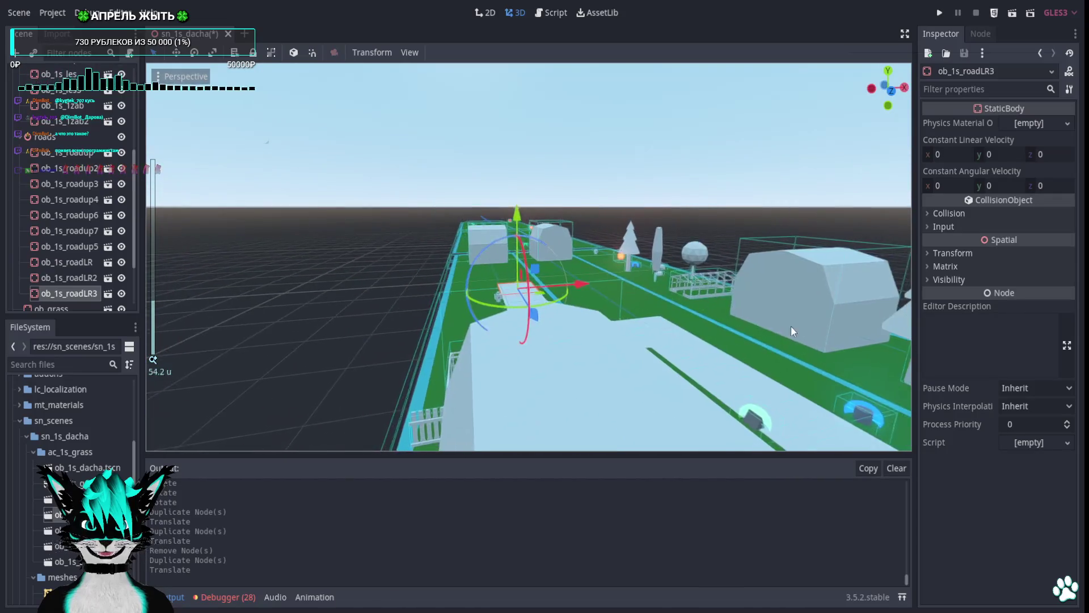
scroll(790, 325, down, 5)
scroll(46, 223, up, 5)
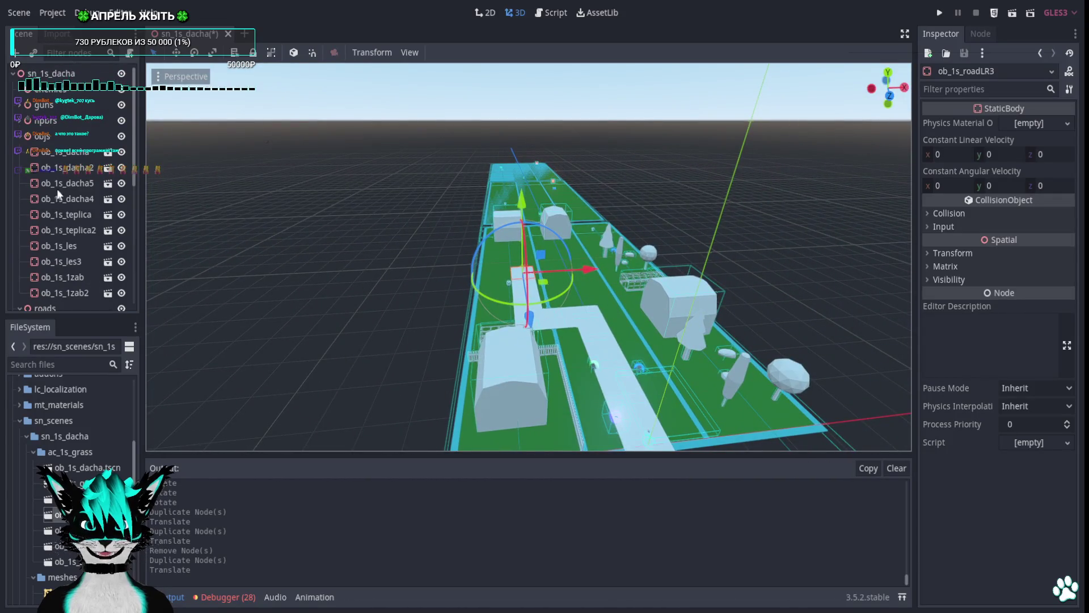
click(18, 136)
click(19, 152)
click(63, 261)
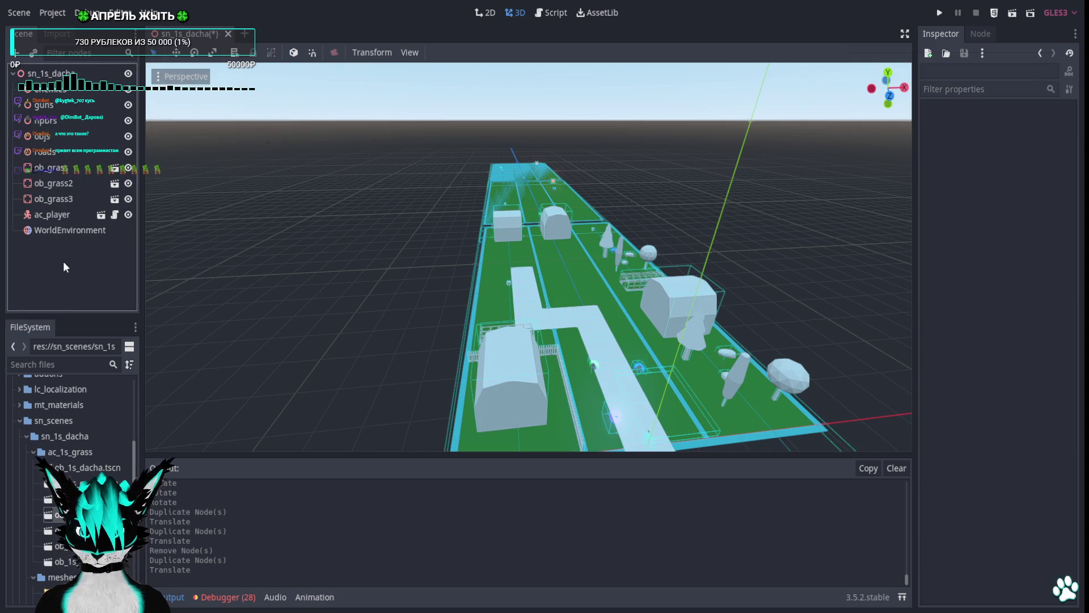
Add a DirectionalLight child to sn_1s_dacha and tilt it -30 degrees.
right_click(53, 74)
click(80, 89)
text(s)
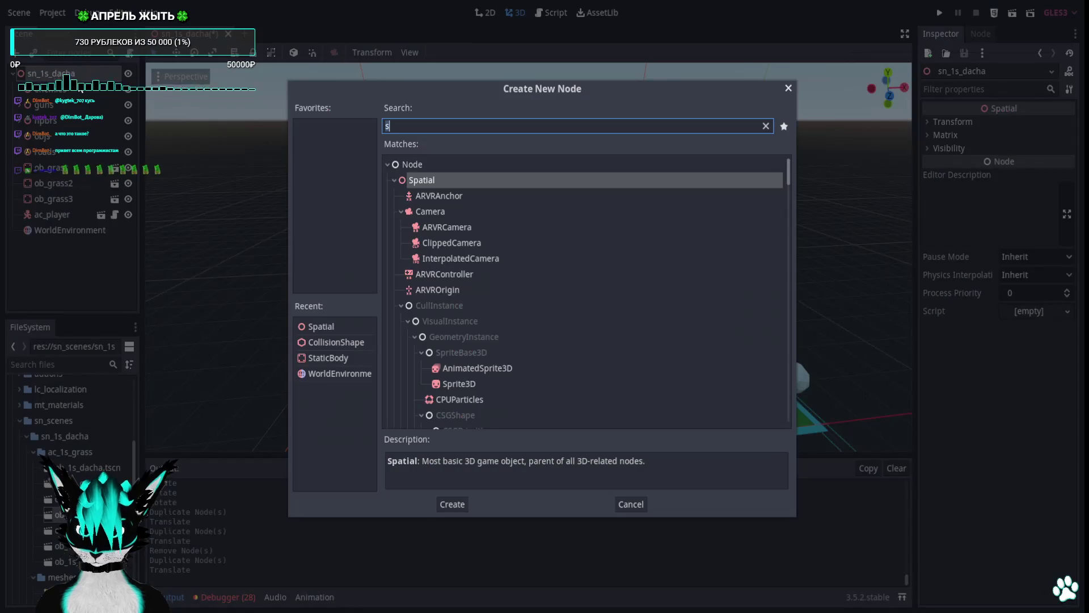
text(dire)
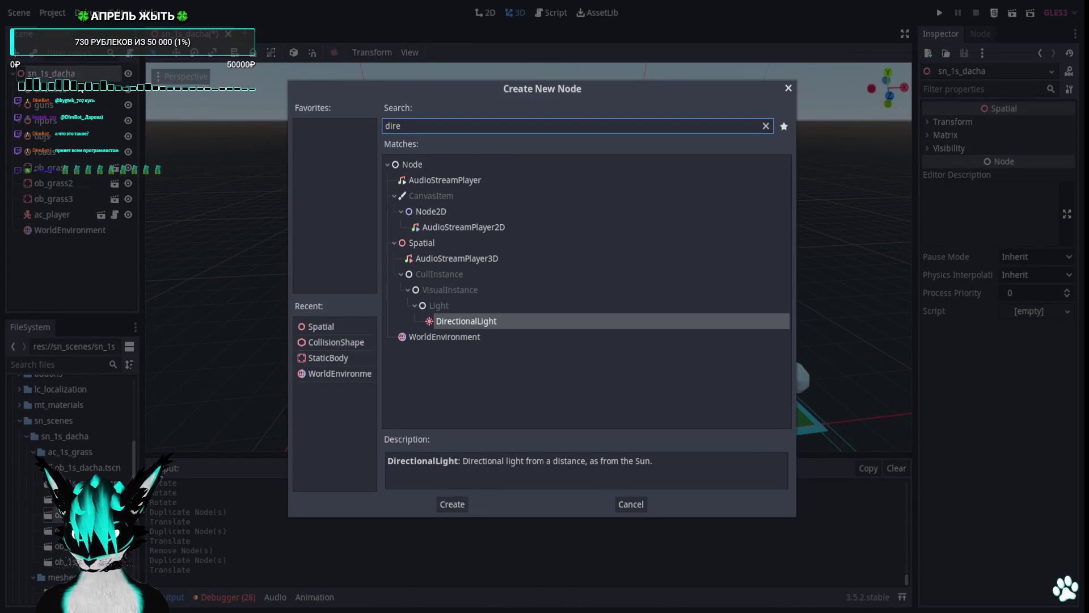
key(Return)
scroll(630, 361, up, 2)
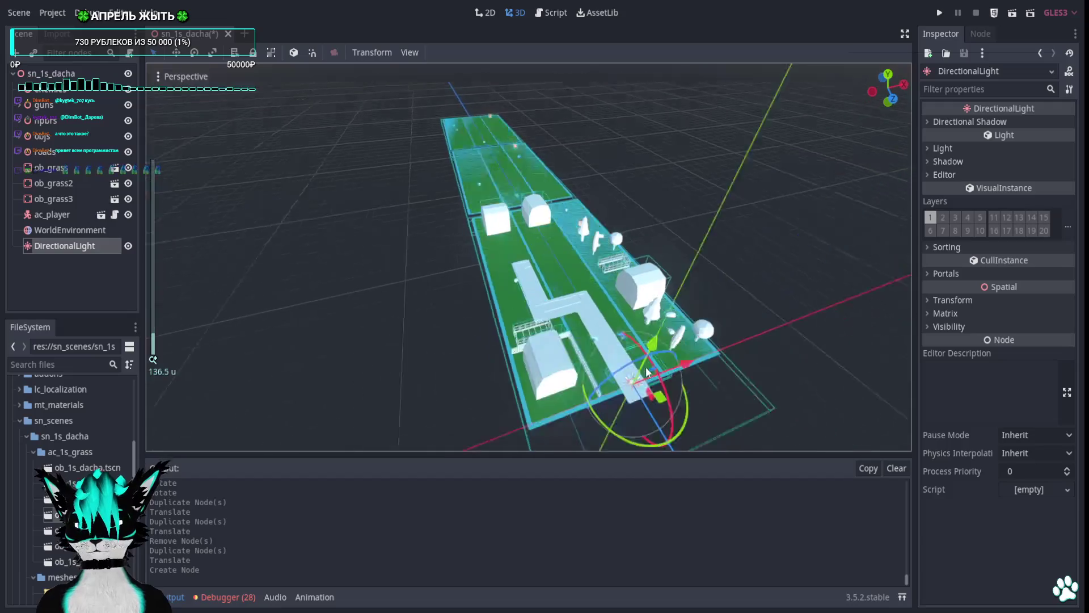
scroll(784, 362, up, 10)
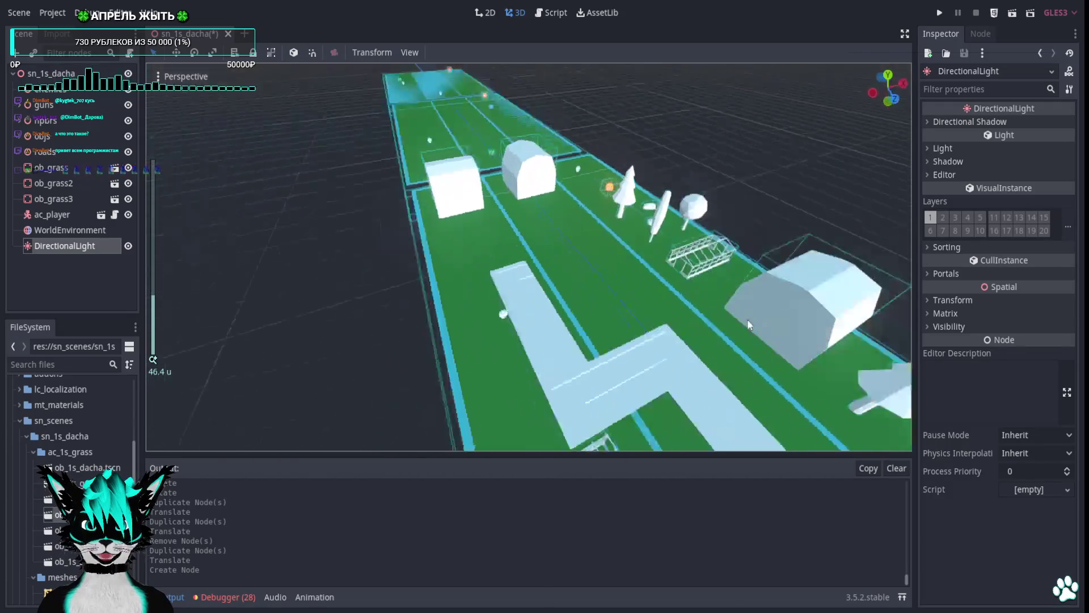
drag(747, 319, 838, 281)
mouse_move(810, 314)
mouse_down()
mouse_move(745, 238)
mouse_move(747, 270)
mouse_move(826, 252)
mouse_move(600, 277)
mouse_up()
Enable shadows on the DirectionalLight so objects cast shadows on the road.
scroll(640, 315, down, 3)
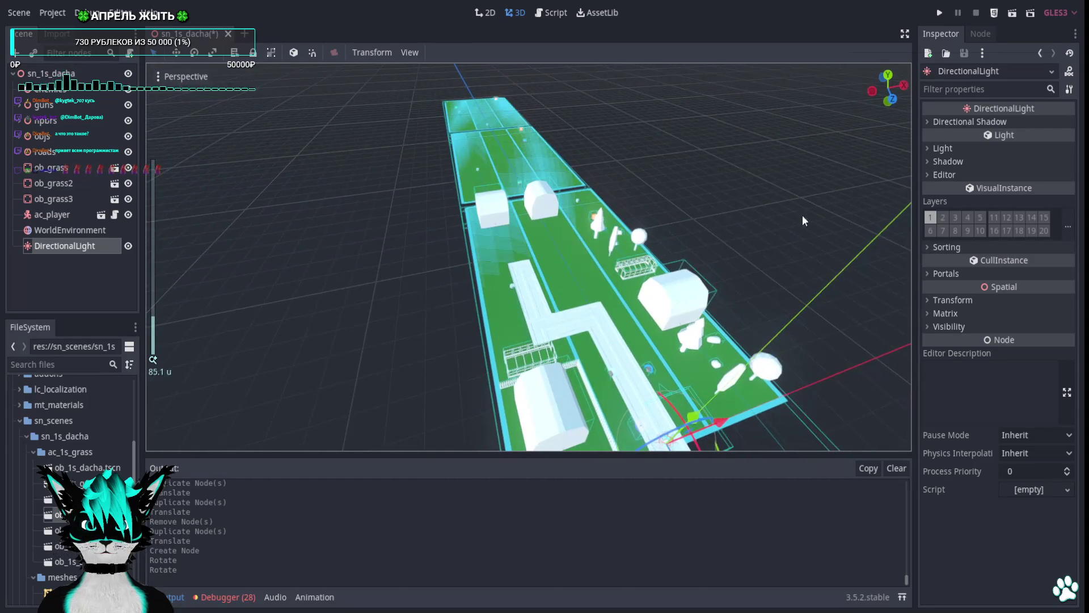
click(930, 123)
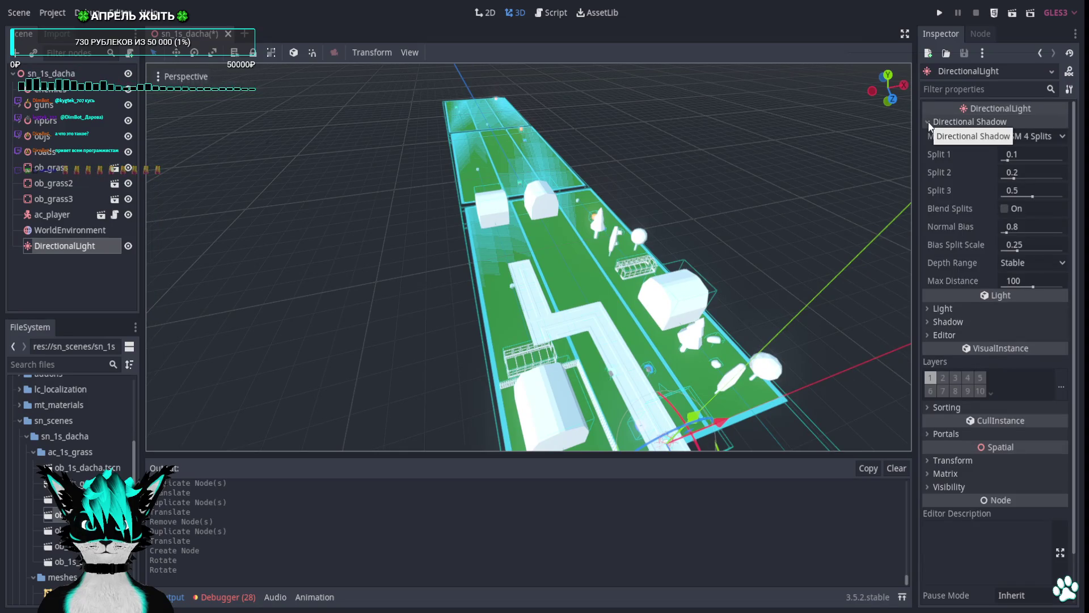
click(931, 123)
click(934, 162)
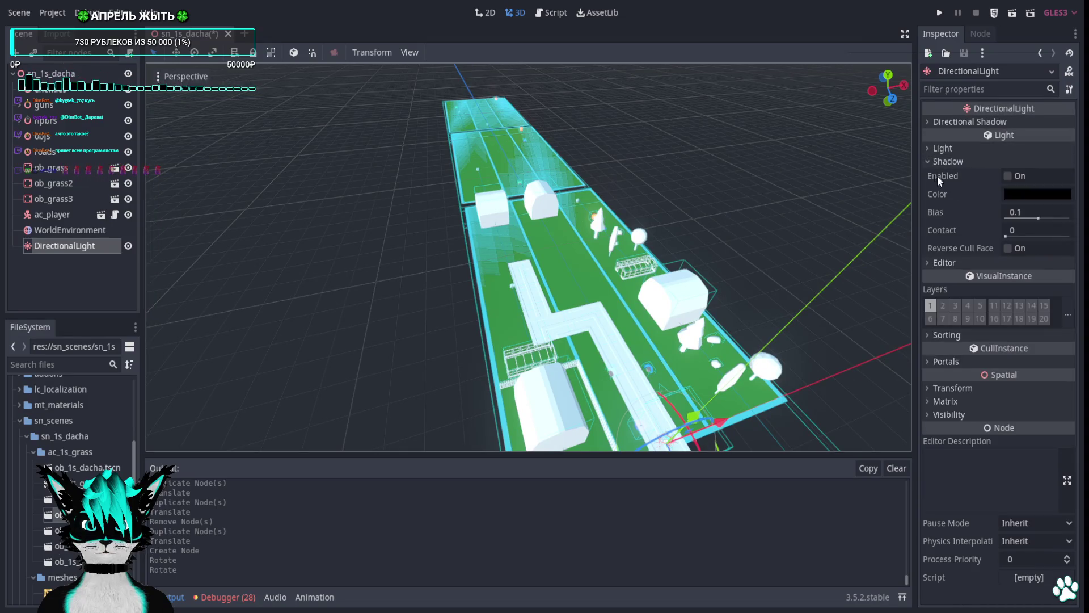
click(1008, 176)
scroll(802, 253, up, 3)
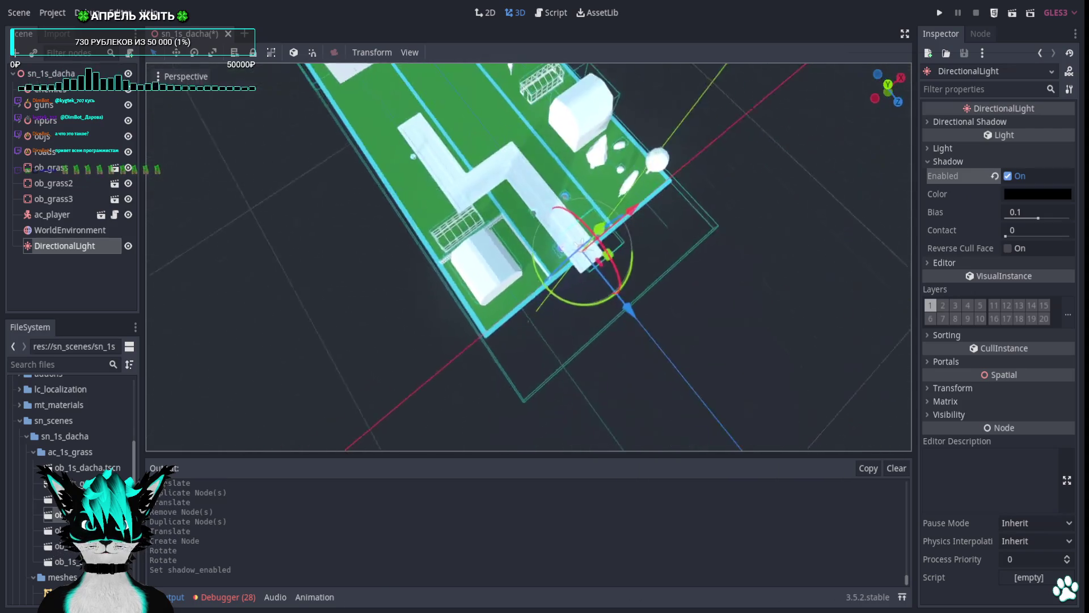
scroll(528, 256, up, 5)
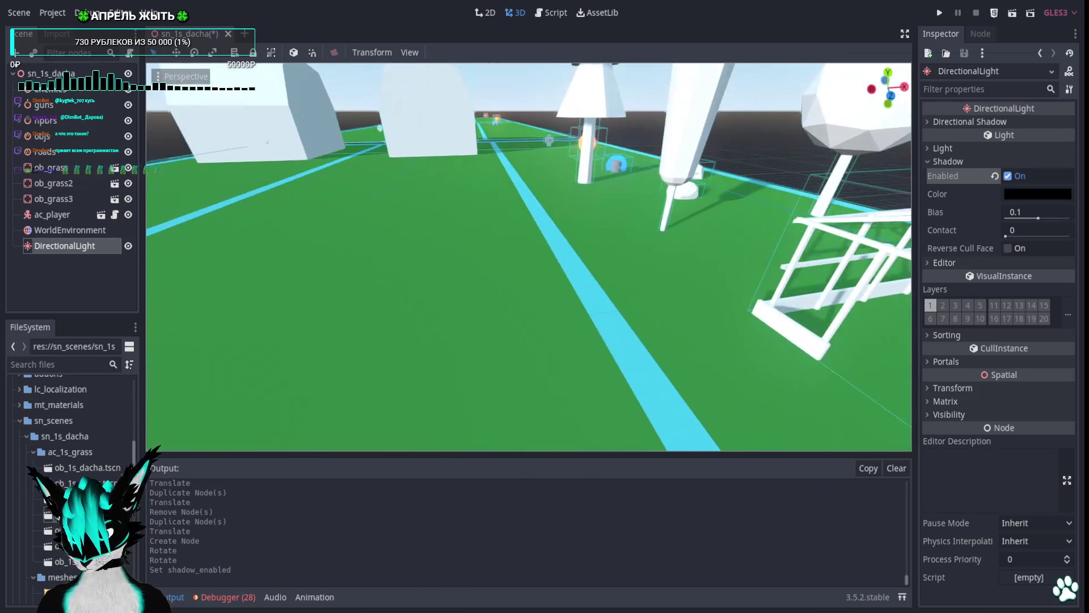
scroll(529, 256, down, 5)
scroll(529, 257, up, 5)
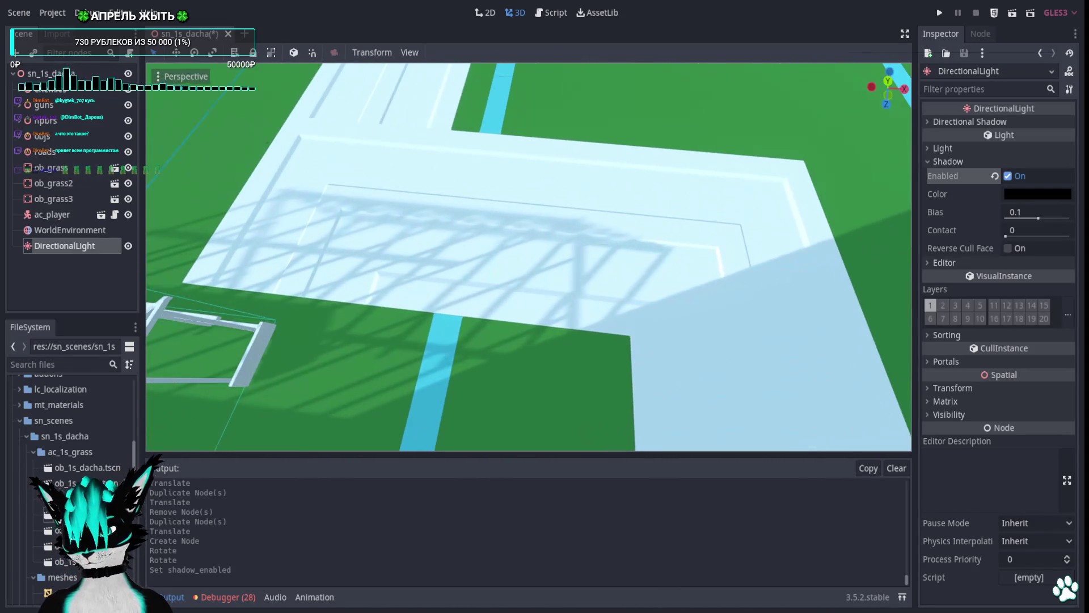
click(311, 188)
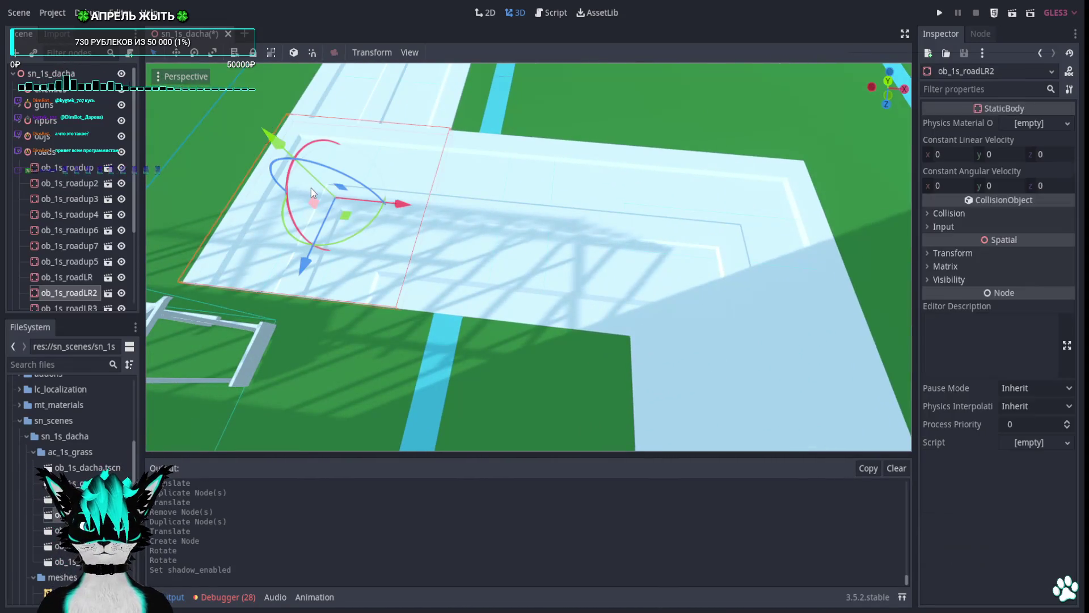
Rotate the selected road piece and bring the view down close above the road.
key(f)
drag(551, 237, 647, 182)
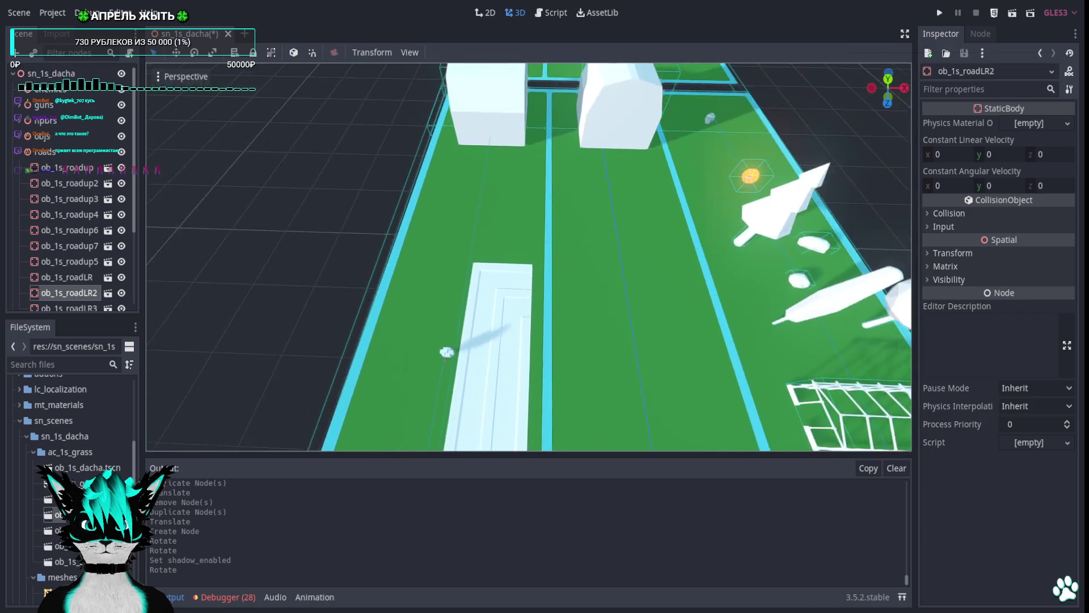
key(s)
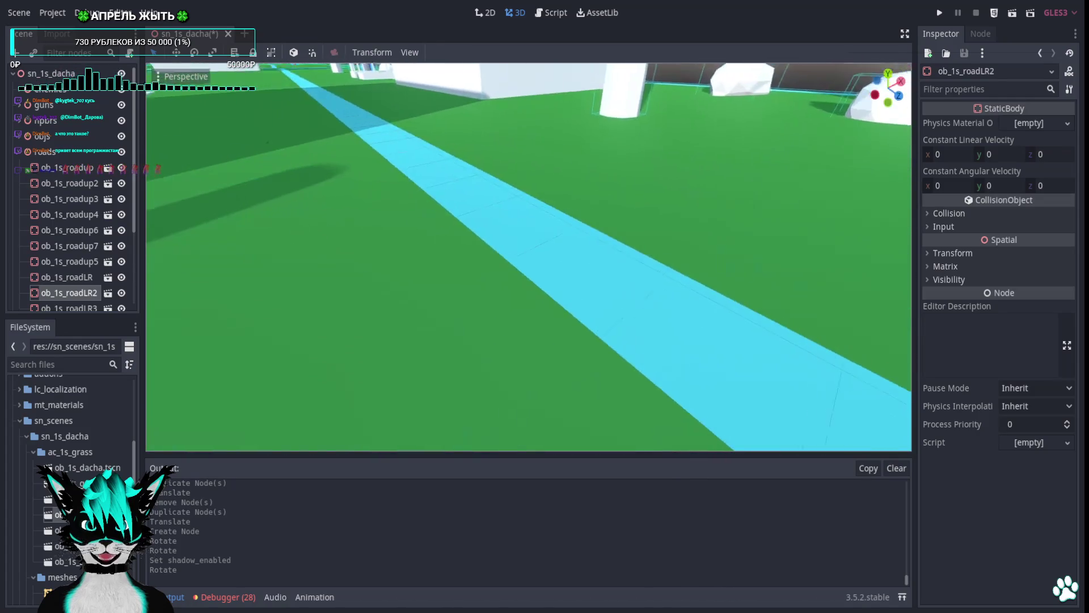
key(w)
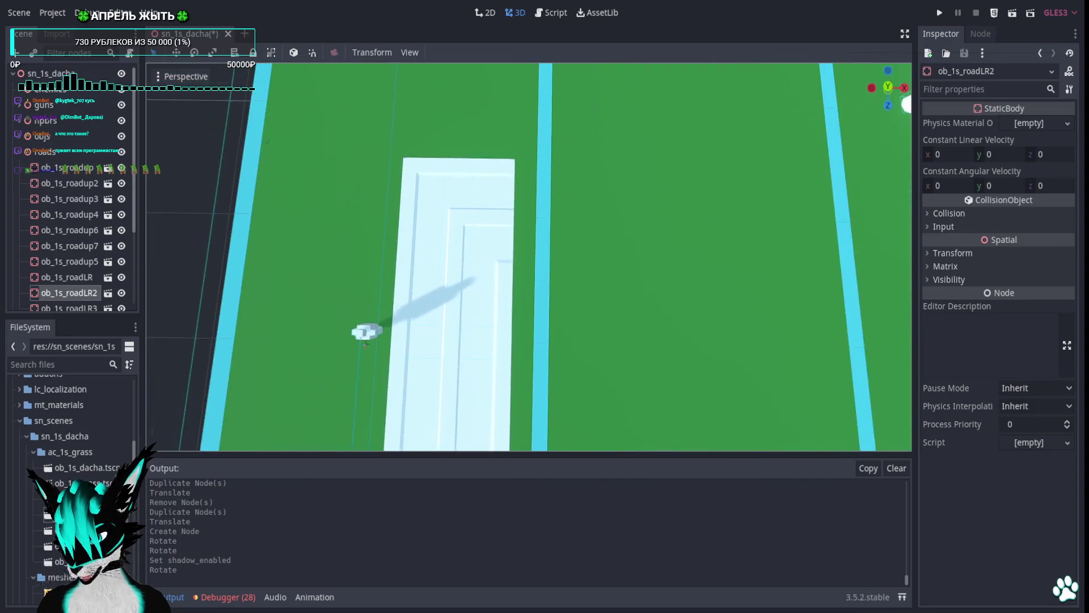
Duplicate the end road piece and turn the copy 90 degrees into a corner at the path's end.
click(503, 353)
key(ctrl+d)
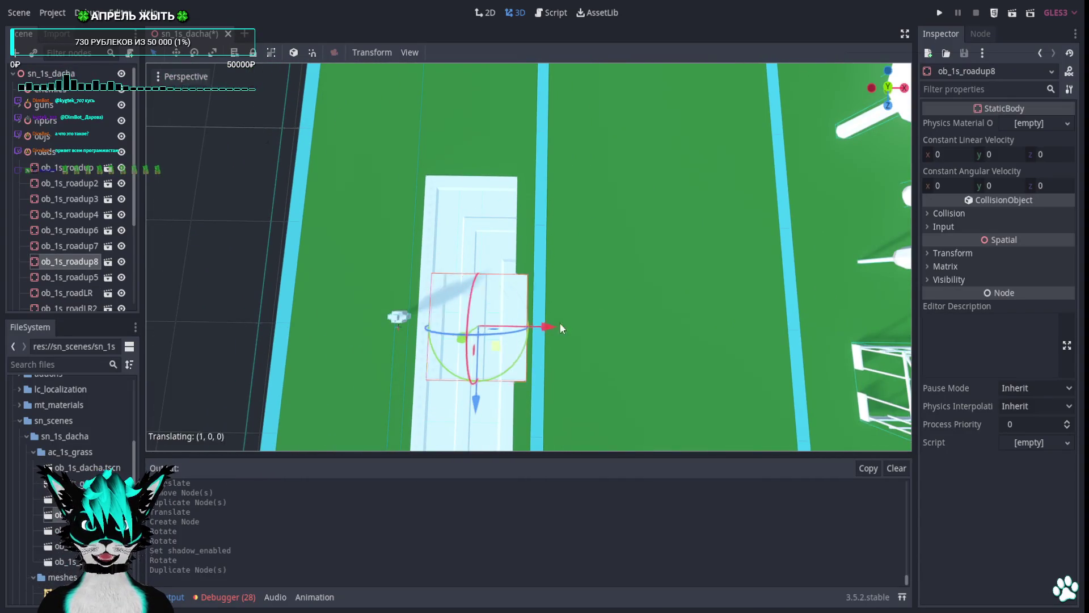
mouse_move(483, 346)
mouse_down()
mouse_move(664, 244)
mouse_move(655, 221)
mouse_up()
key(e)
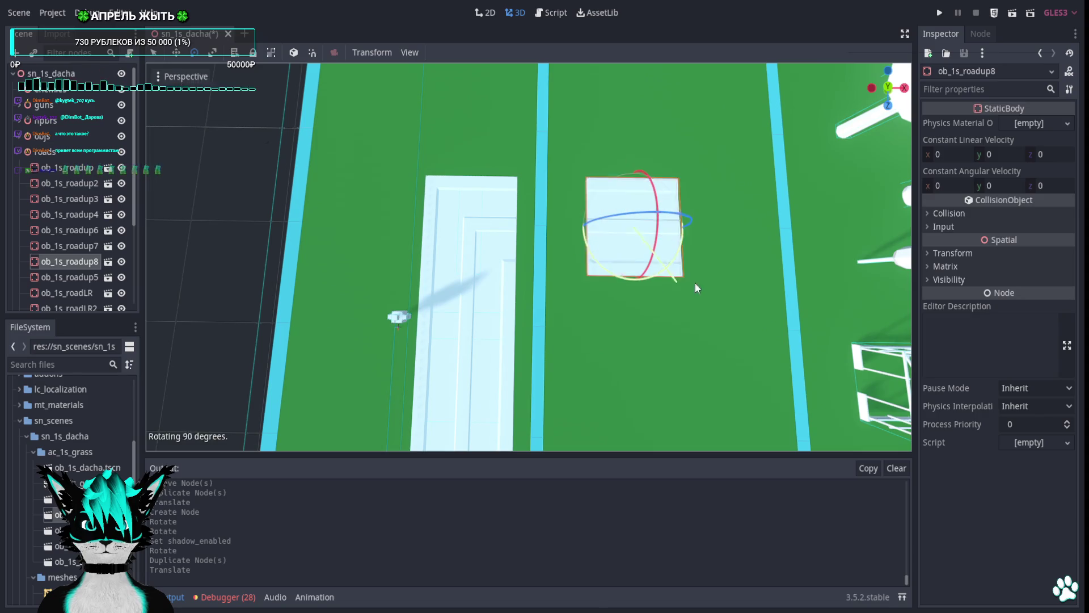
drag(697, 288, 674, 289)
key(w)
mouse_move(645, 251)
mouse_down()
mouse_move(590, 248)
mouse_move(600, 252)
mouse_up()
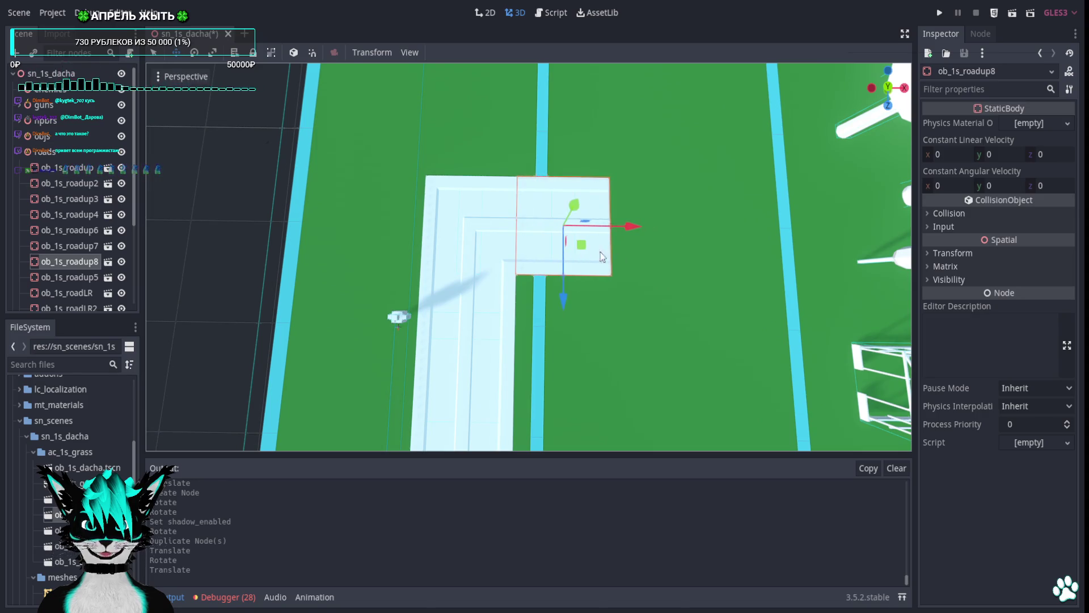
mouse_move(713, 237)
mouse_down()
mouse_move(553, 249)
mouse_move(604, 257)
mouse_up()
scroll(509, 291, down, 2)
Duplicate the corner piece twice to extend the path further right.
key(ctrl+d)
mouse_move(509, 291)
mouse_down()
mouse_move(625, 291)
mouse_move(527, 219)
mouse_up()
key(ctrl+d)
click(651, 322)
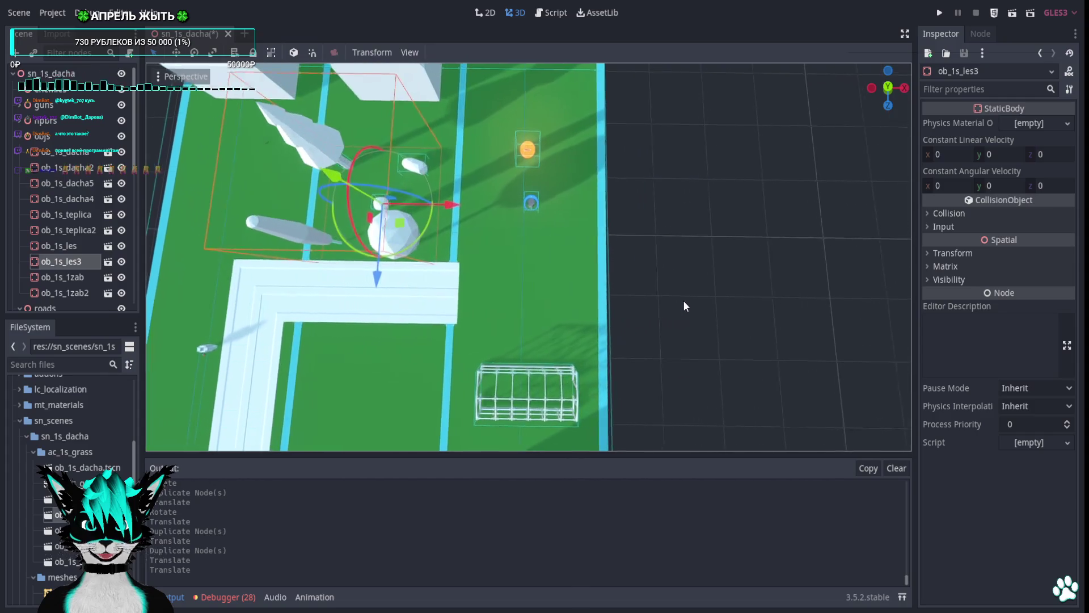
Copy the crosswise road piece to the plot's right side, rotated to run lengthwise toward the path.
click(255, 306)
key(ctrl+d)
mouse_move(271, 314)
mouse_down()
mouse_move(532, 325)
mouse_move(473, 275)
mouse_move(482, 287)
mouse_up()
key(e)
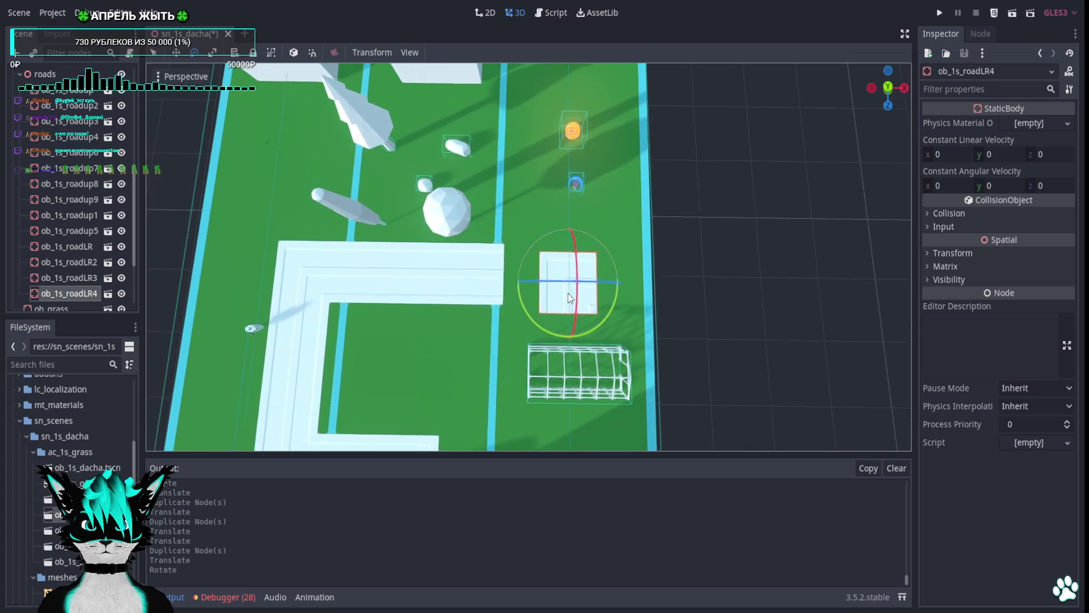
mouse_move(587, 328)
mouse_down()
mouse_move(618, 267)
mouse_move(539, 176)
mouse_move(537, 191)
mouse_up()
key(w)
drag(586, 306, 549, 296)
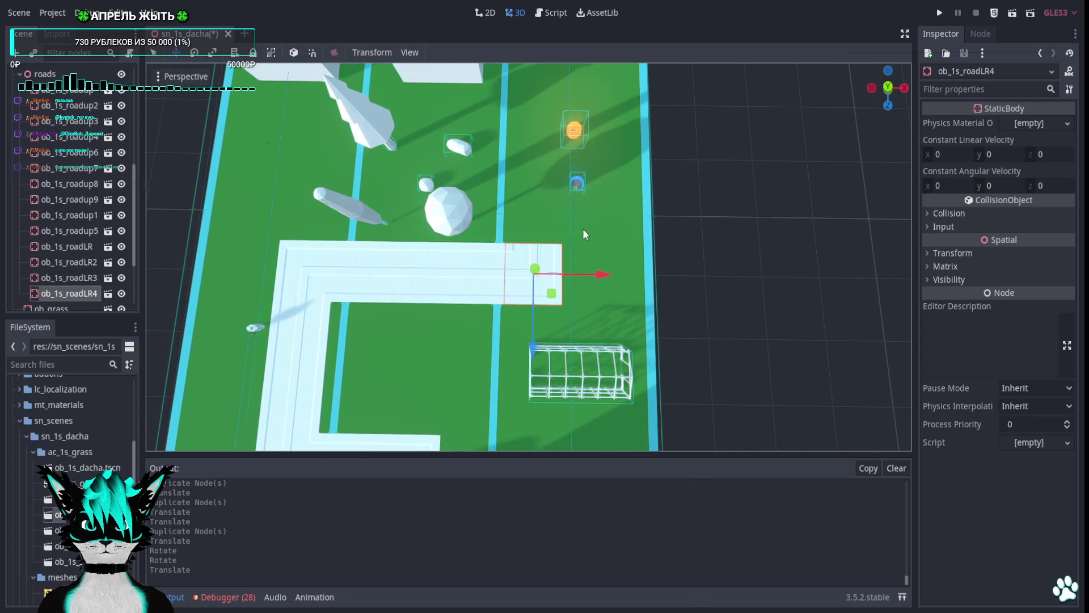
mouse_move(583, 229)
mouse_down()
mouse_move(539, 394)
mouse_move(482, 407)
mouse_move(604, 297)
mouse_move(594, 246)
mouse_move(652, 231)
mouse_up()
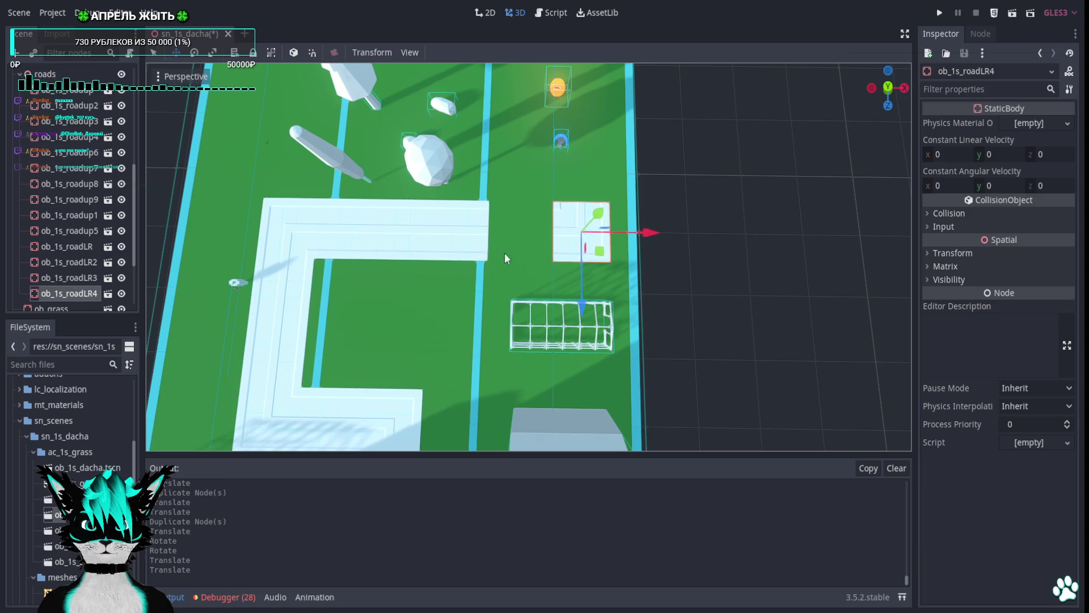
Add another road piece at the path's right end and close the gap to the lengthwise piece.
click(474, 250)
key(ctrl+d)
mouse_move(525, 232)
mouse_down()
mouse_move(590, 233)
mouse_move(623, 284)
mouse_up()
click(585, 344)
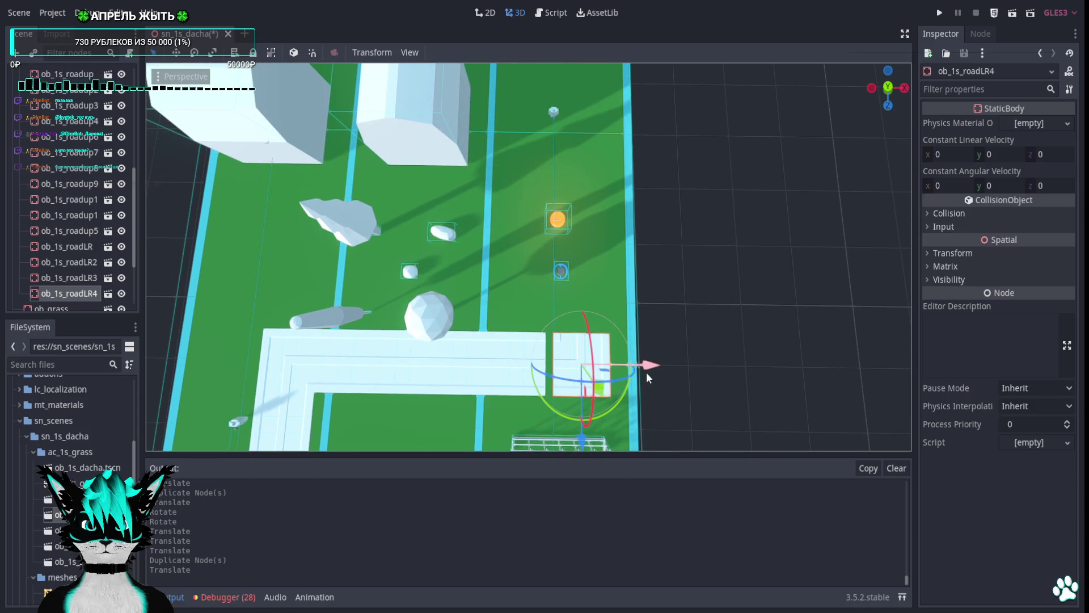
drag(647, 376, 640, 375)
click(485, 377)
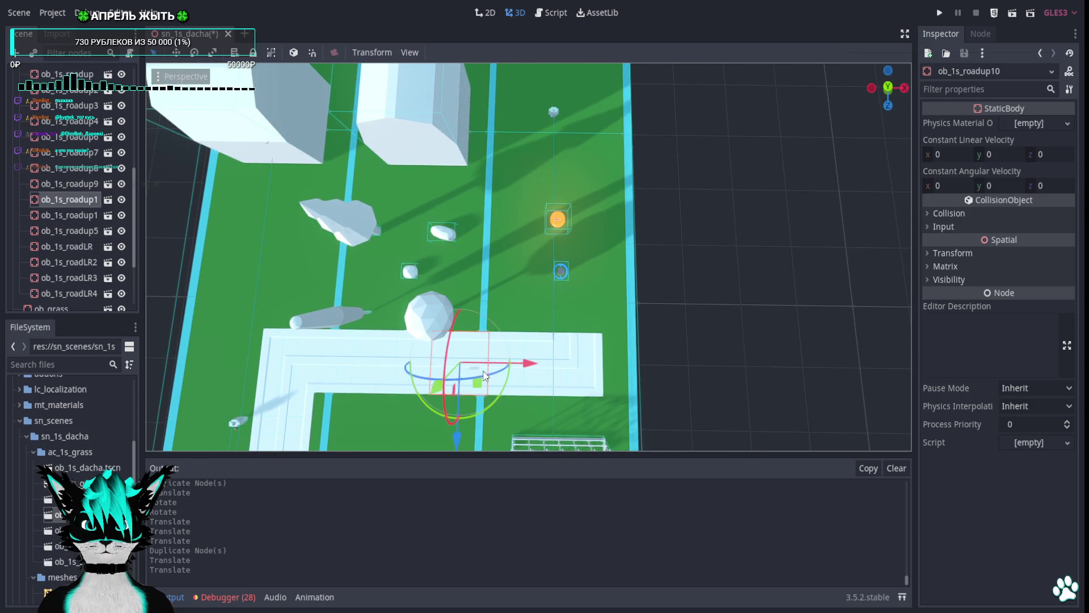
Duplicate the corner road piece and place the copy to the right, undoing a stray nudge.
click(352, 379)
key(ctrl+d)
mouse_move(353, 379)
mouse_down()
mouse_move(562, 267)
mouse_move(624, 259)
mouse_up()
scroll(685, 339, up, 3)
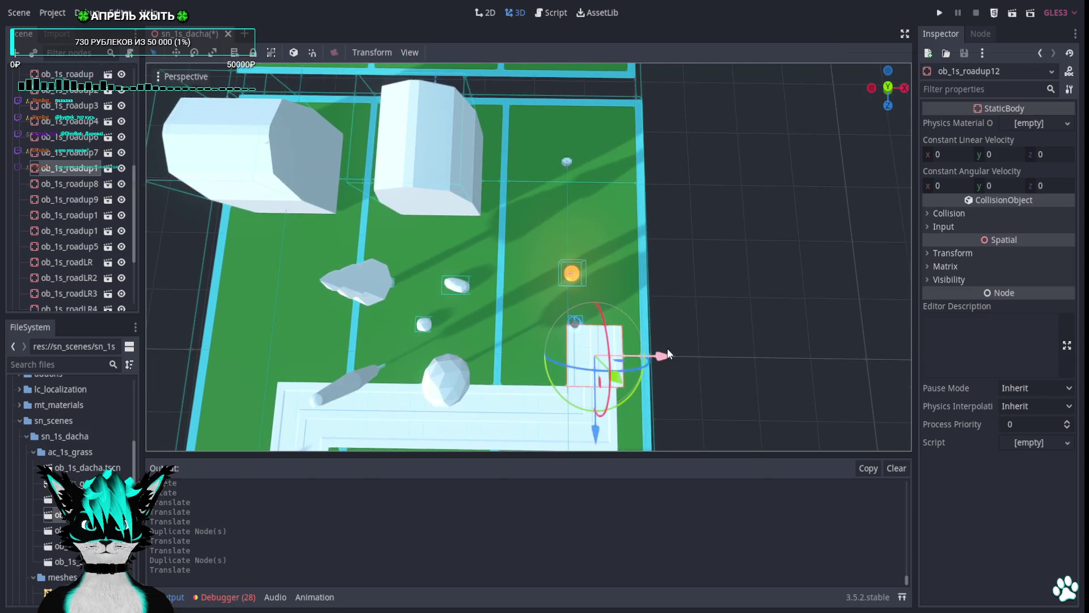
scroll(667, 348, down, 3)
scroll(675, 233, up, 3)
scroll(629, 227, down, 4)
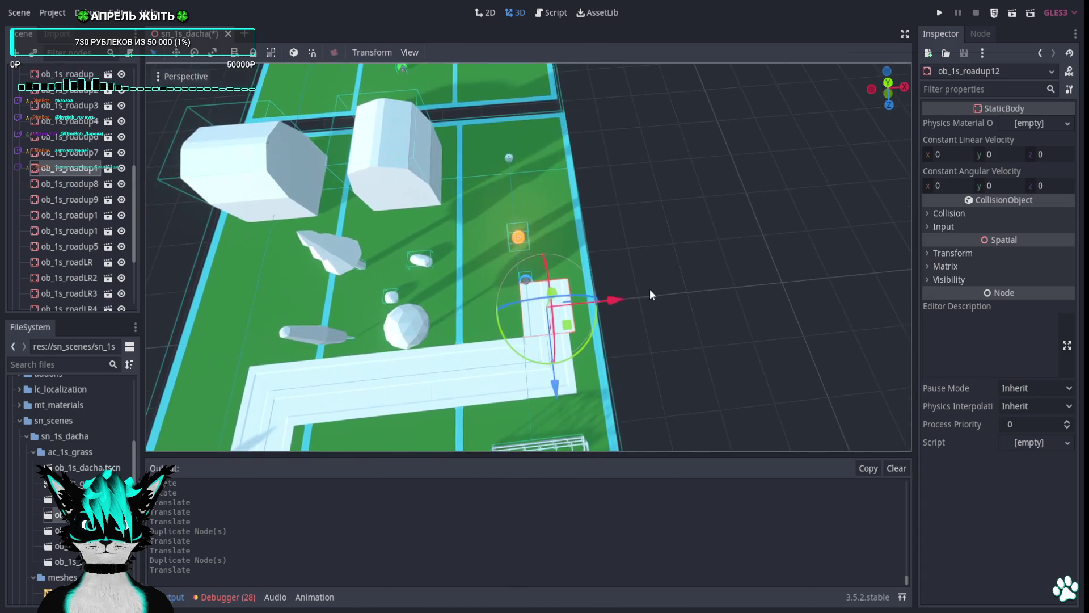
mouse_move(649, 288)
mouse_down()
mouse_move(607, 301)
mouse_move(600, 232)
mouse_up()
key(ctrl+z)
scroll(600, 237, down, 2)
scroll(595, 261, up, 1)
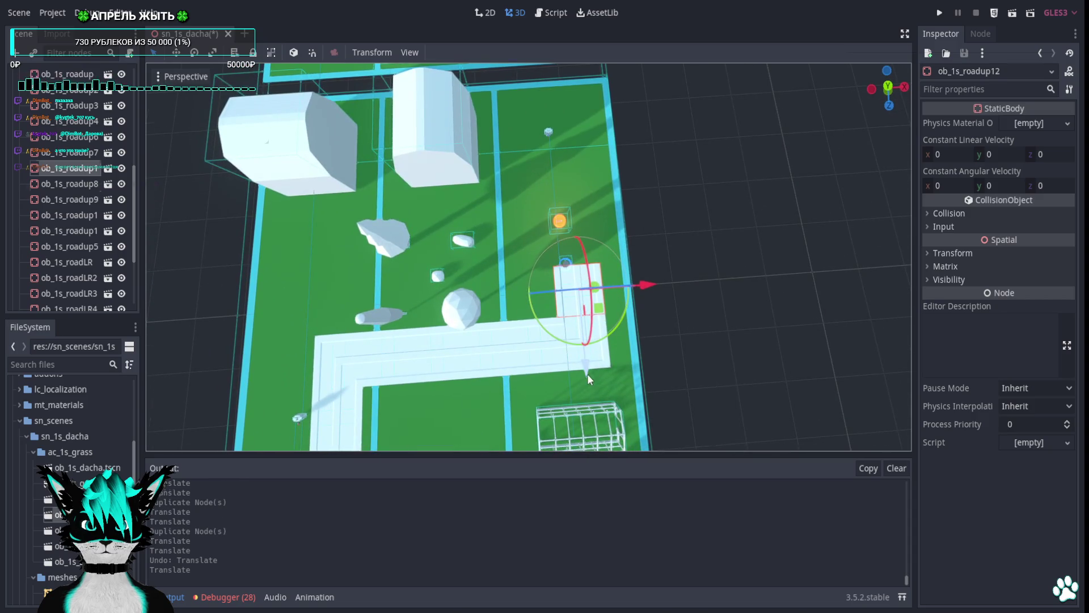
Duplicate more road pieces up the plot to lengthen the path, then save the dacha scene.
key(ctrl+d)
drag(586, 345, 587, 268)
key(ctrl+d)
scroll(680, 293, up, 2)
key(ctrl+d)
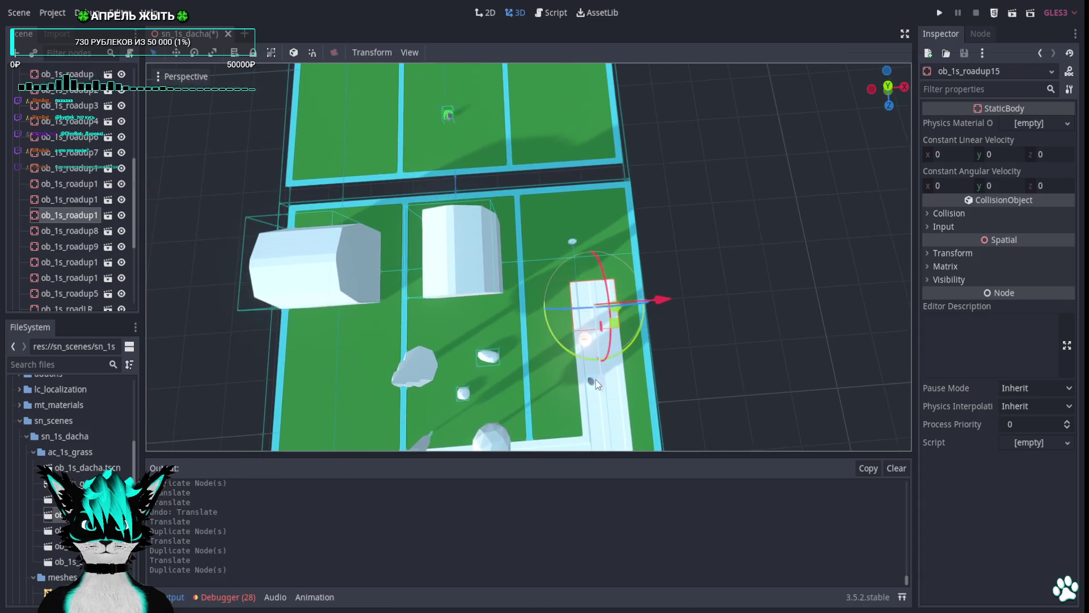
mouse_move(595, 380)
mouse_down()
mouse_move(586, 247)
mouse_move(465, 241)
mouse_move(345, 160)
mouse_move(492, 274)
mouse_move(583, 258)
mouse_move(570, 319)
mouse_move(529, 317)
mouse_move(519, 220)
mouse_move(549, 284)
mouse_up()
scroll(629, 332, up, 1)
scroll(627, 310, down, 3)
key(ctrl+s)
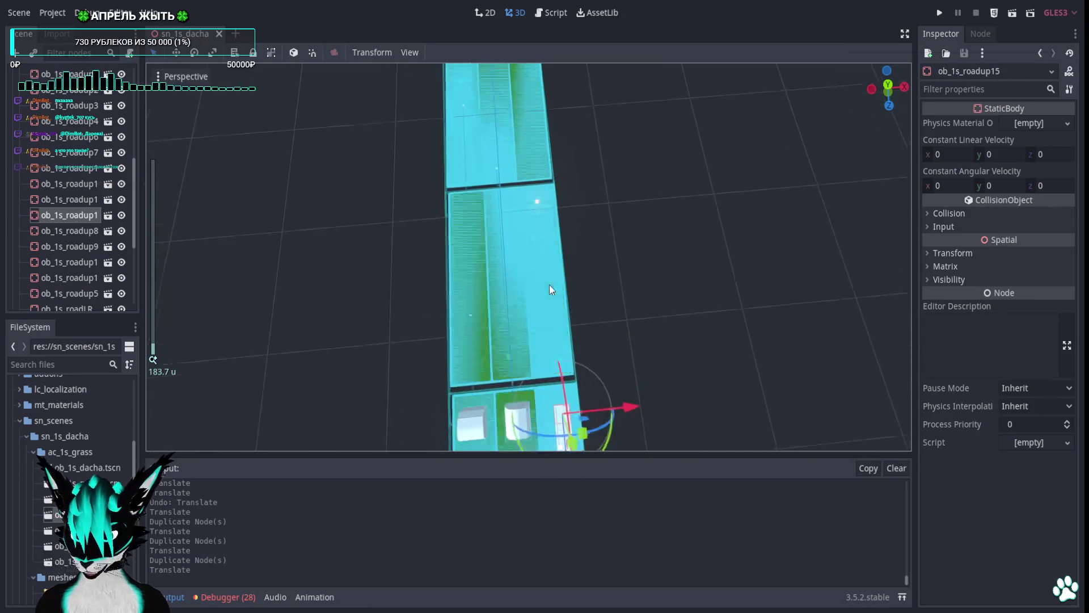
Look over the grass plots and path, then start a test run of the game.
scroll(499, 258, down, 2)
mouse_move(499, 258)
mouse_down()
mouse_move(582, 301)
mouse_move(584, 332)
mouse_up()
scroll(583, 222, up, 6)
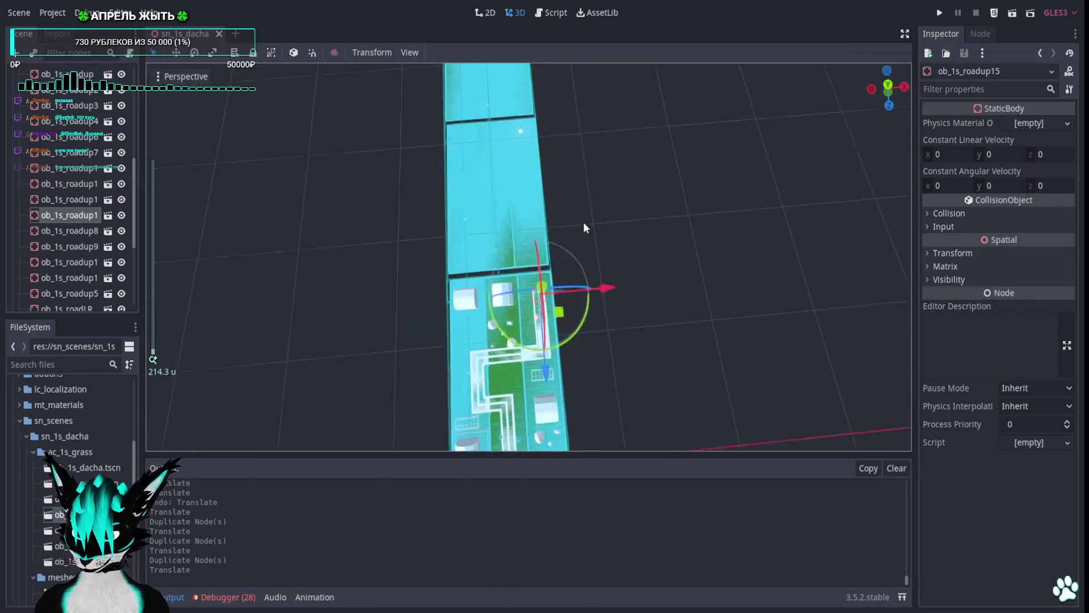
mouse_move(583, 223)
mouse_down()
mouse_move(518, 172)
mouse_move(540, 347)
mouse_move(533, 317)
mouse_up()
scroll(519, 172, up, 3)
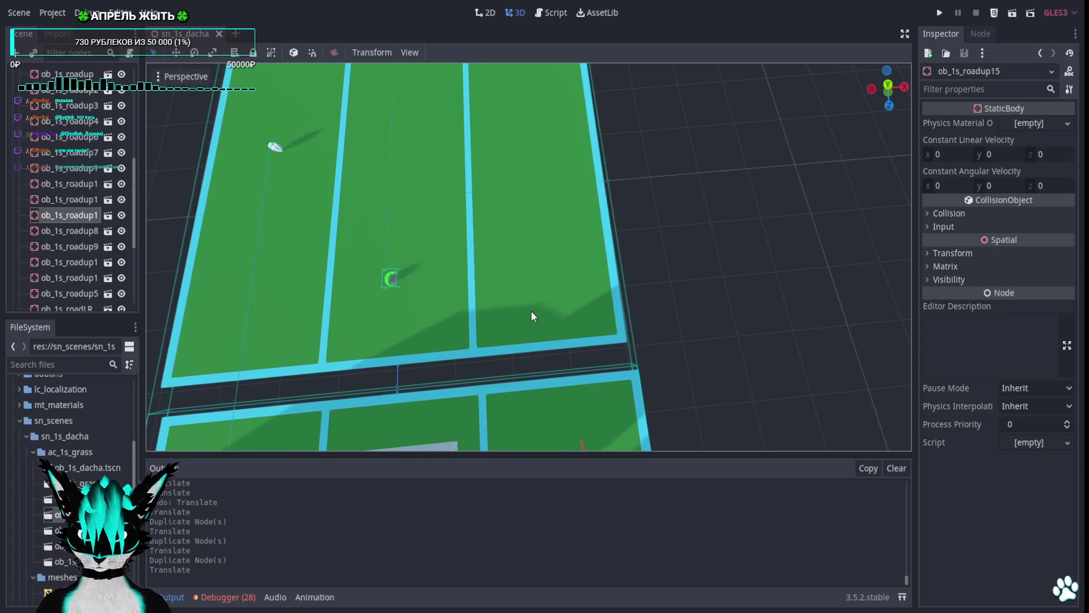
click(529, 306)
scroll(556, 253, down, 5)
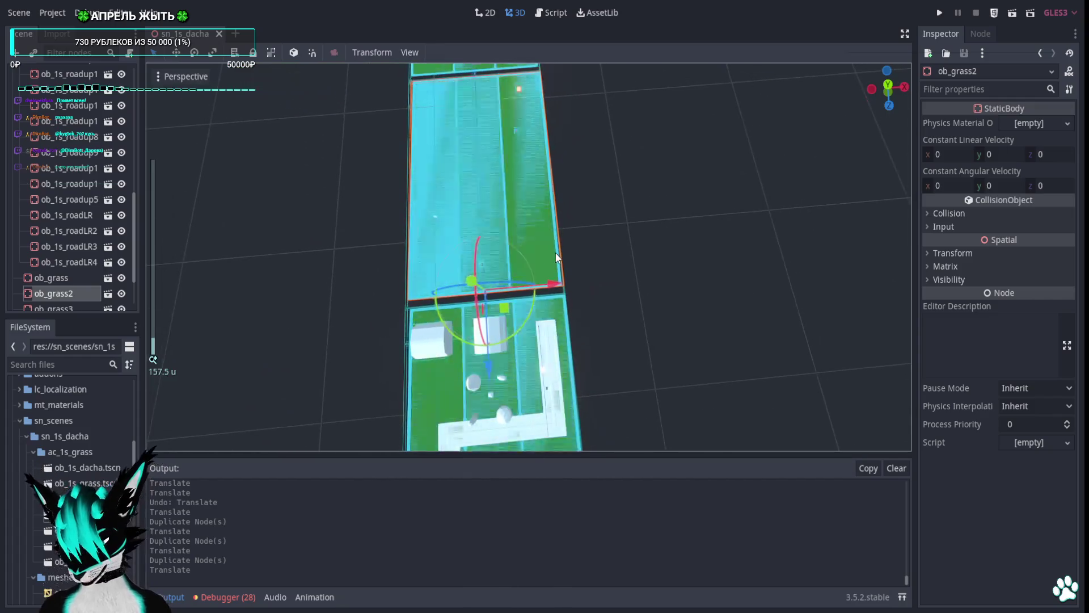
drag(514, 166, 515, 118)
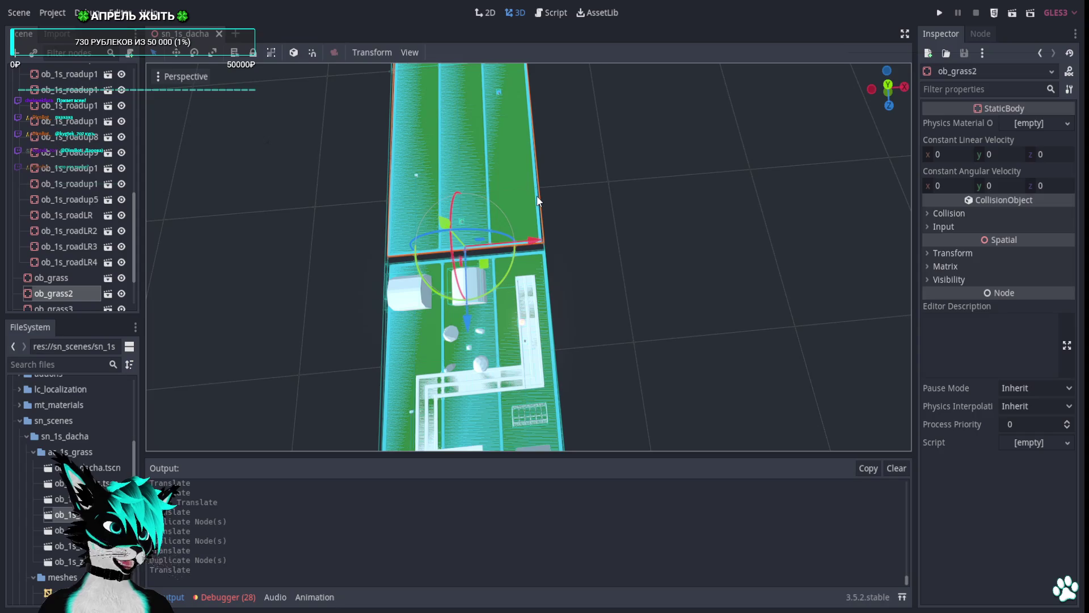
scroll(537, 200, up, 5)
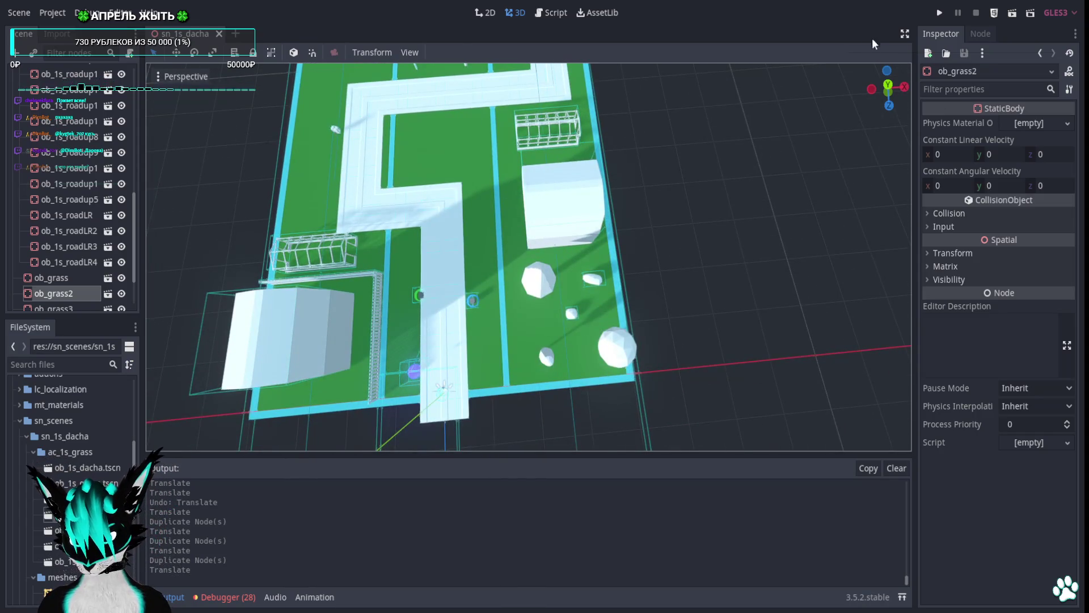
click(939, 12)
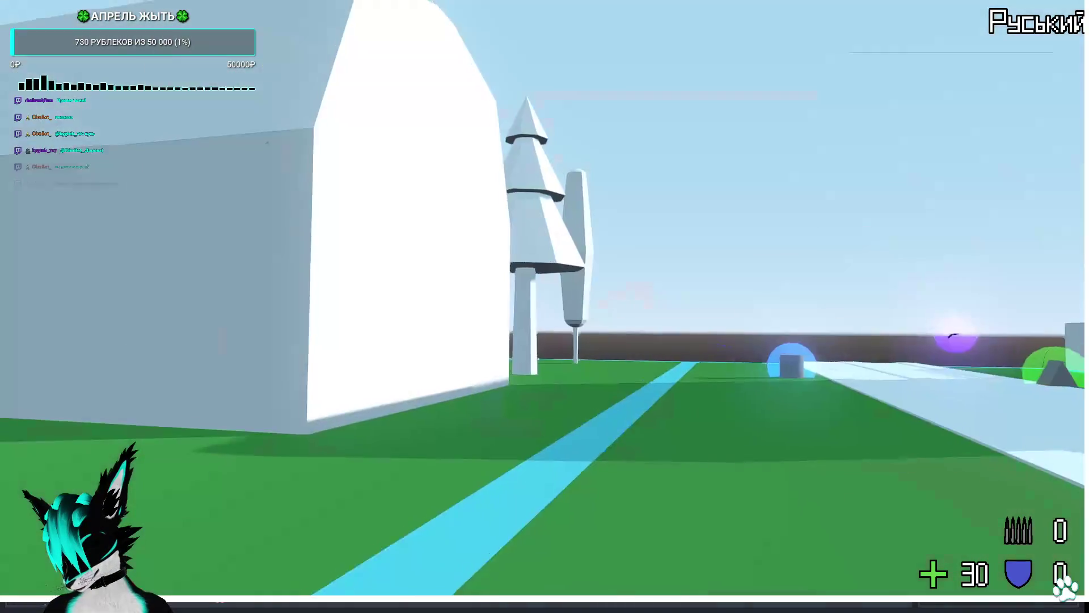
Stop the running dacha level with F8 to return to the editor.
key(F8)
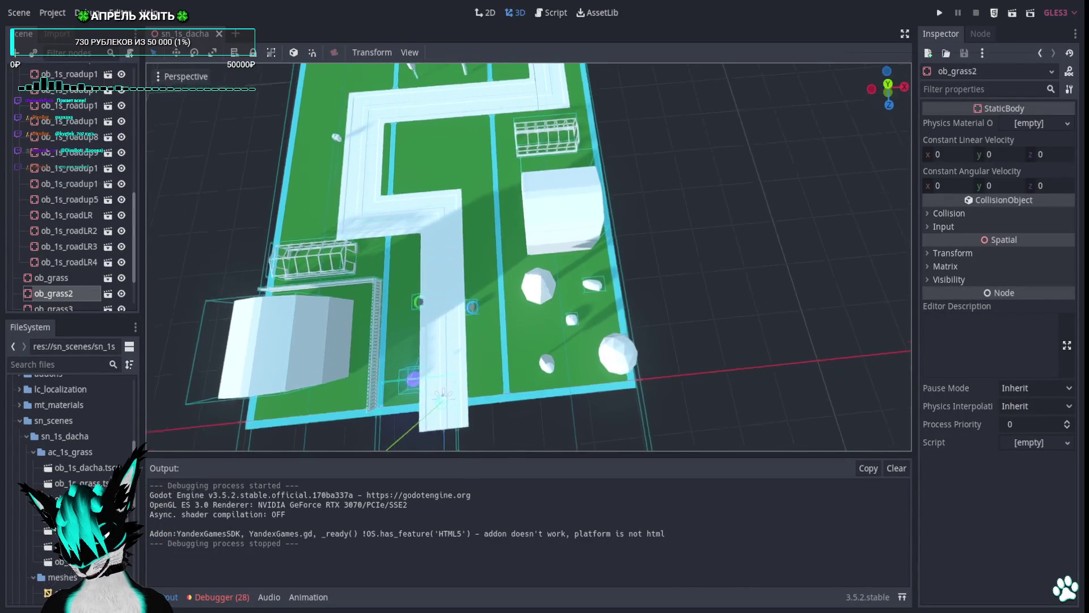
key(w)
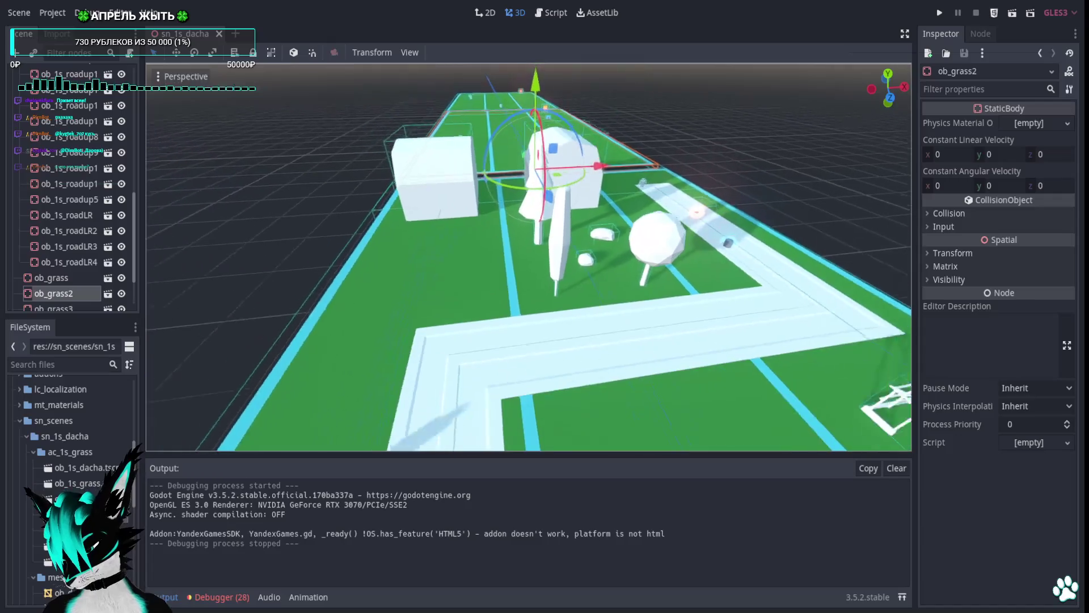
key(w)
key(s)
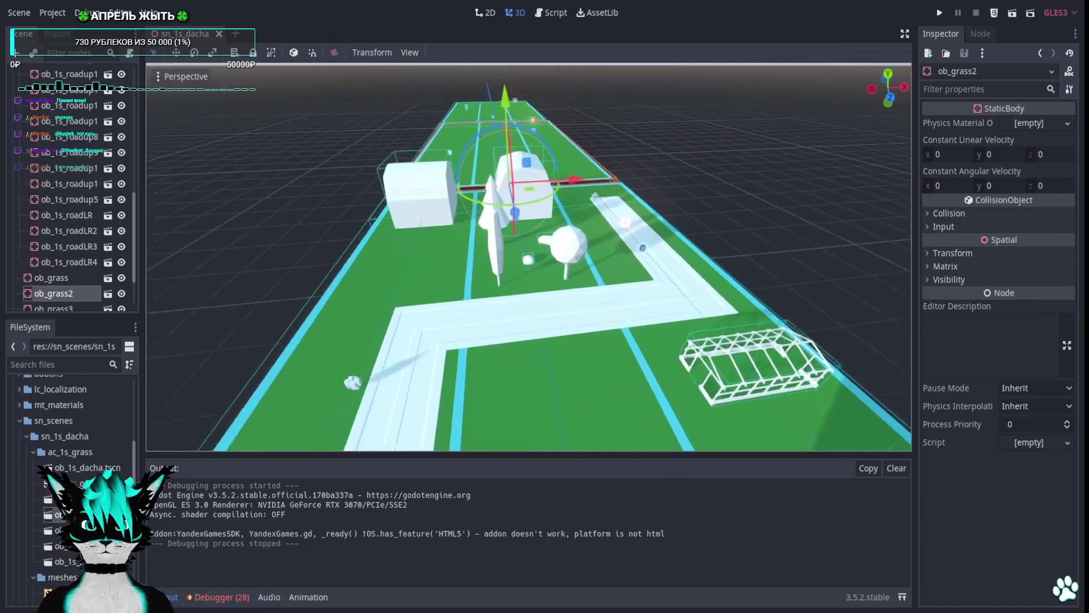
key(w)
key(s)
key(w)
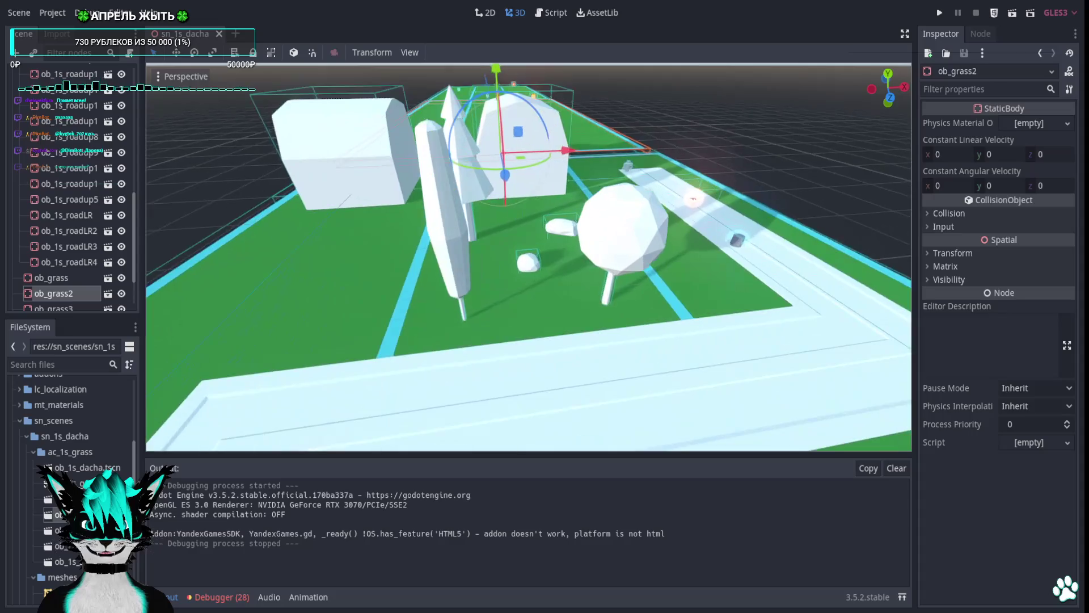
key(s)
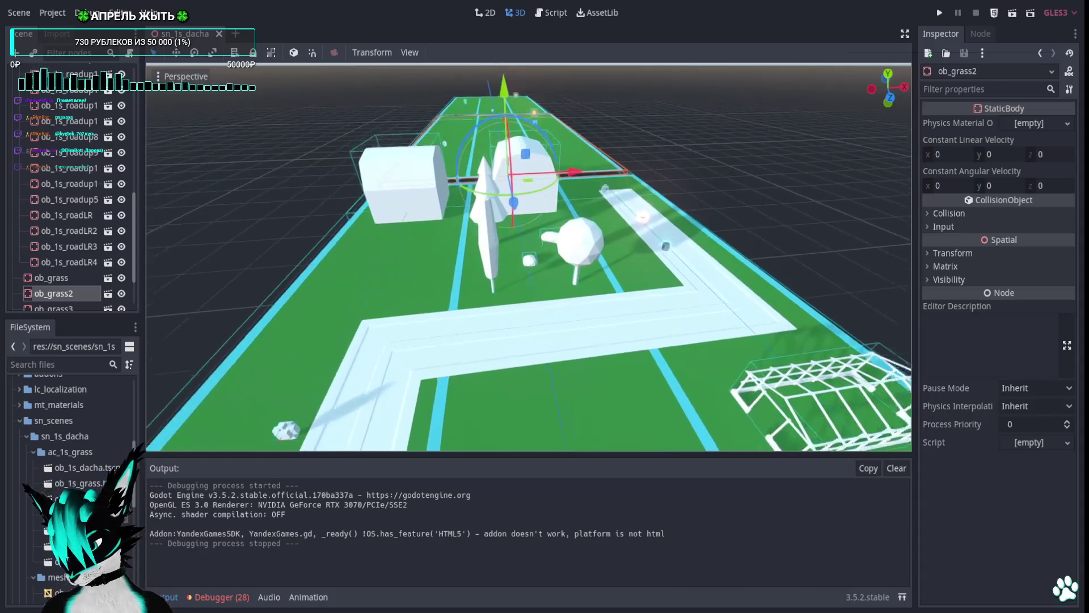
key(s)
key(w)
key(w)
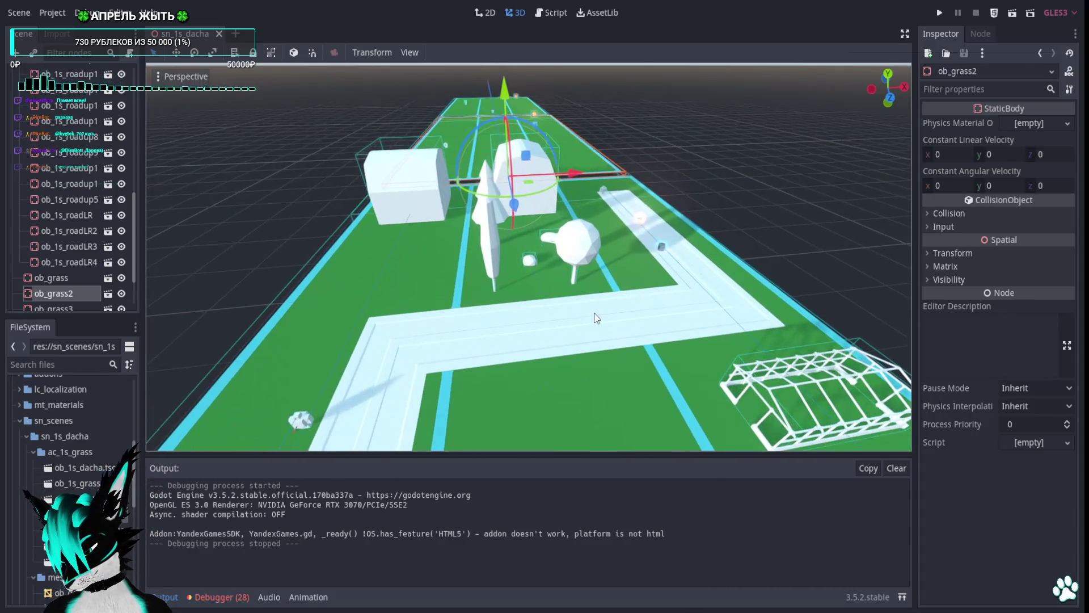
key(s)
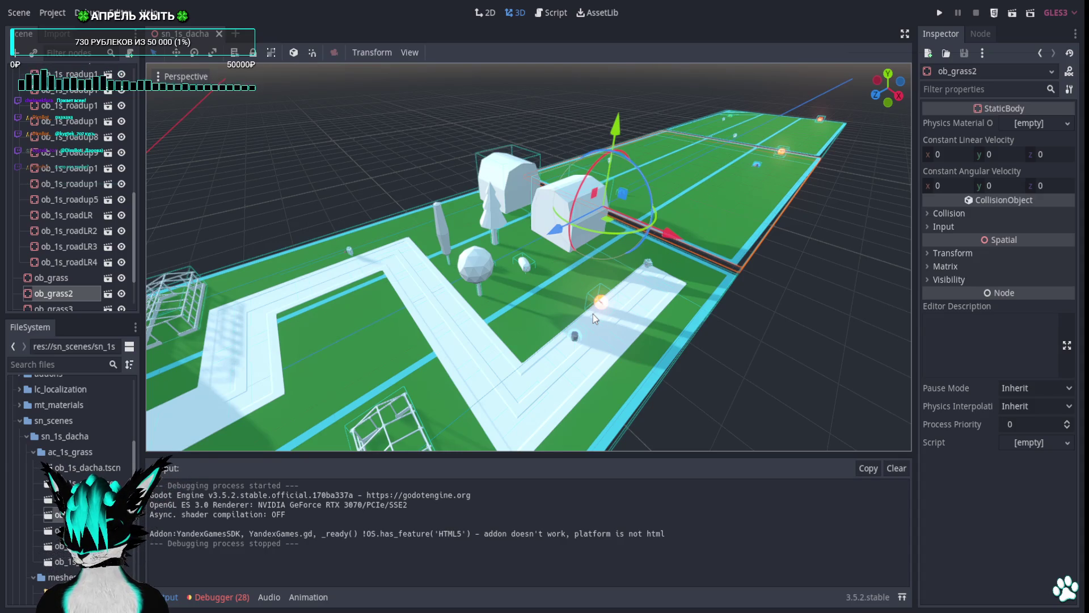
scroll(646, 212, up, 2)
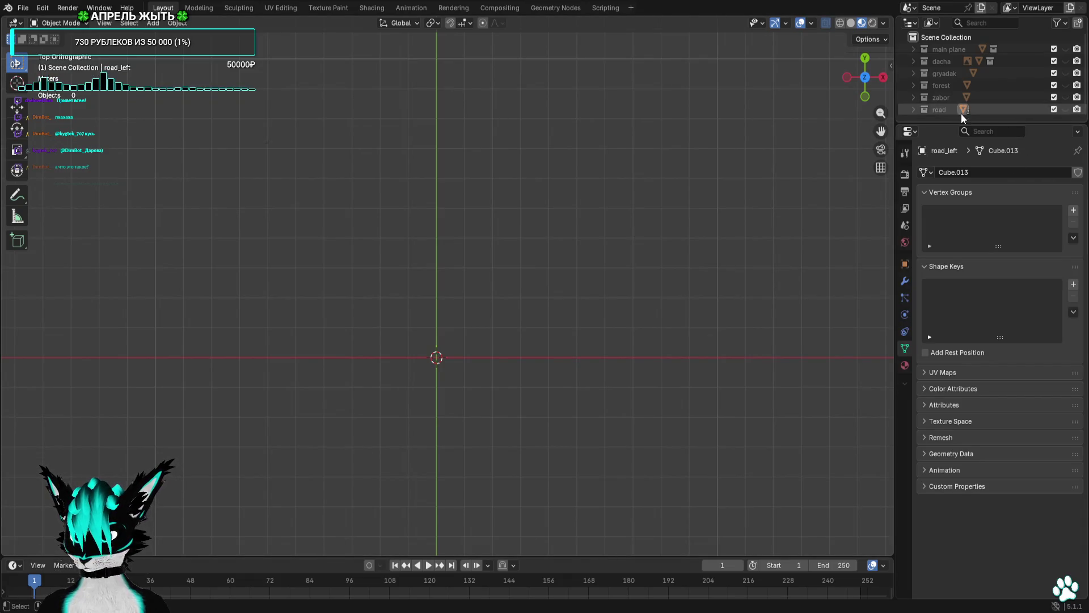
Create a new collection named car and add a cube mesh to it.
right_click(937, 38)
click(937, 40)
text(car)
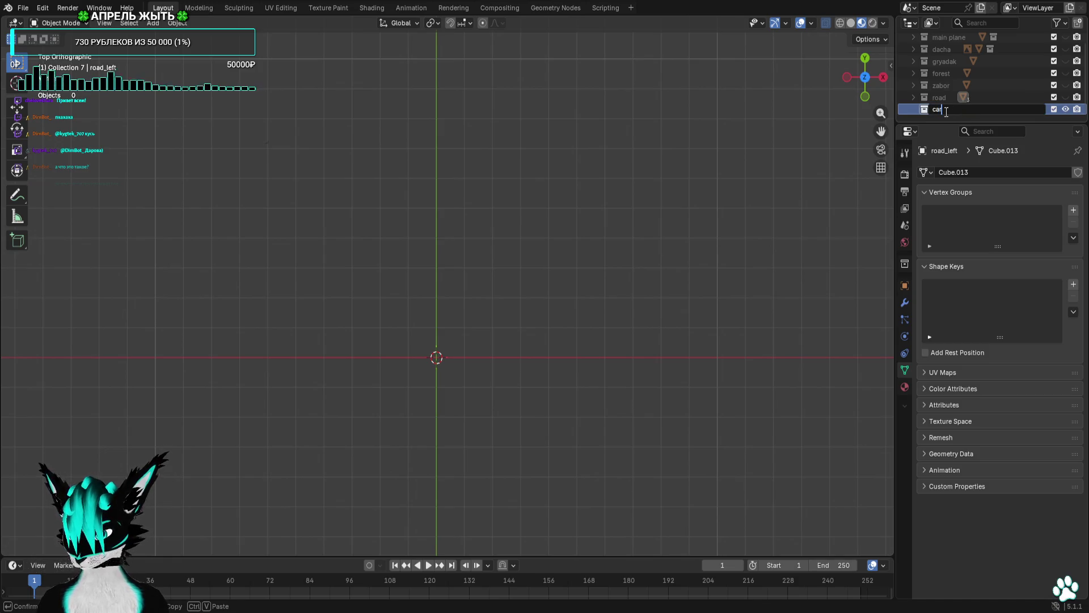
key(Return)
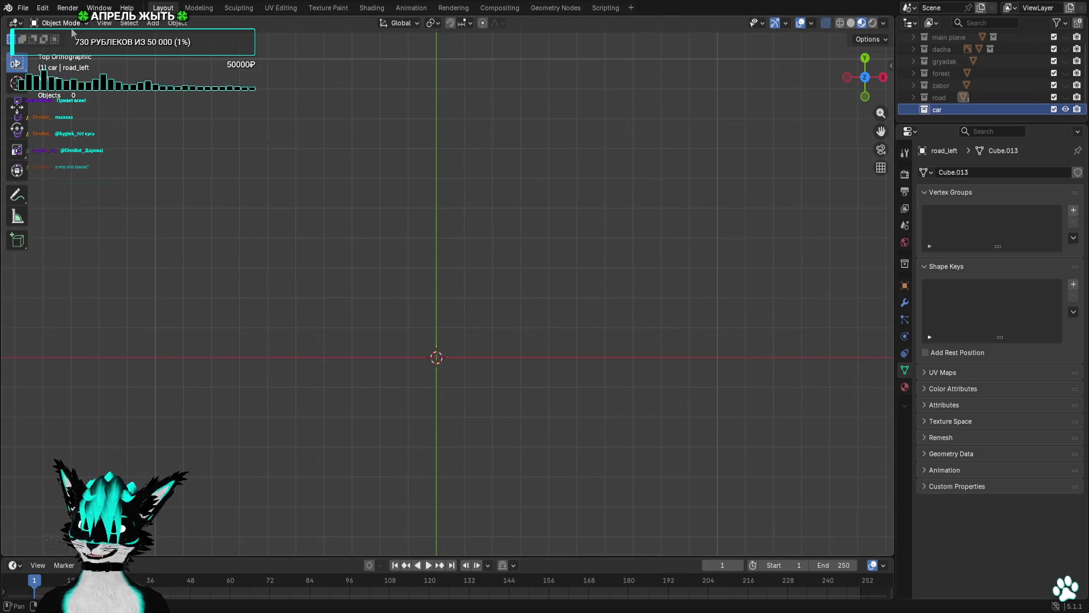
click(152, 23)
mouse_move(165, 37)
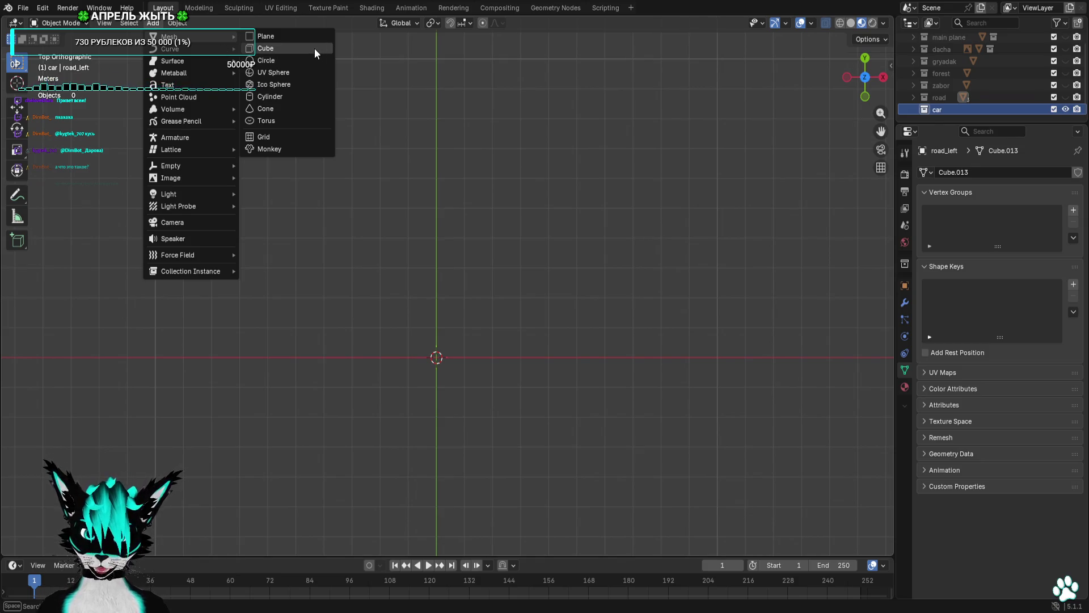
click(316, 54)
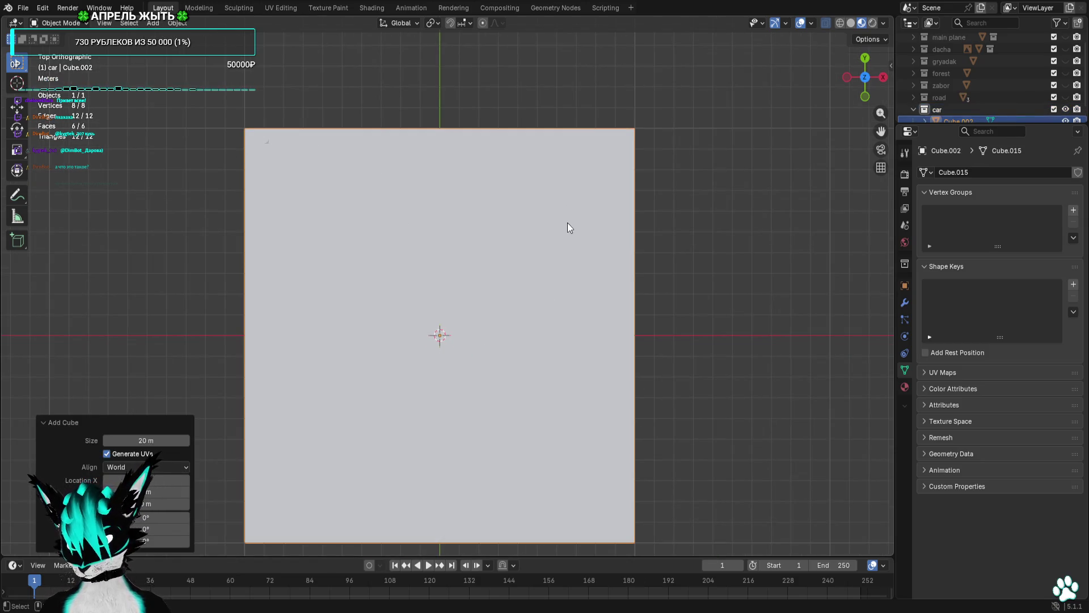
In Edit Mode, move the cube's faces to shrink it into a small rectangle.
click(61, 49)
scroll(612, 150, down, 3)
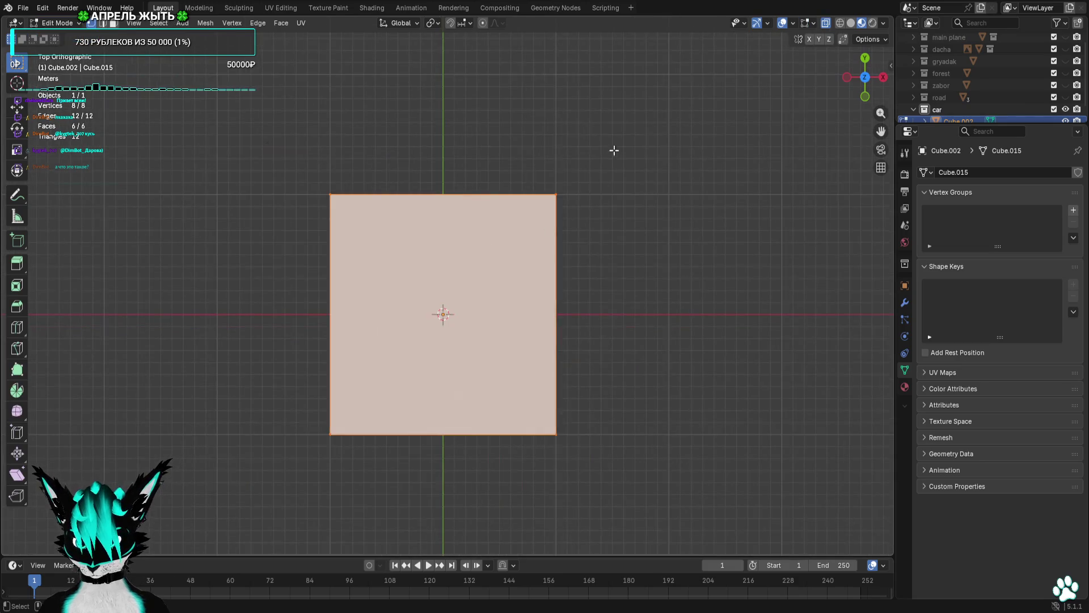
click(533, 397)
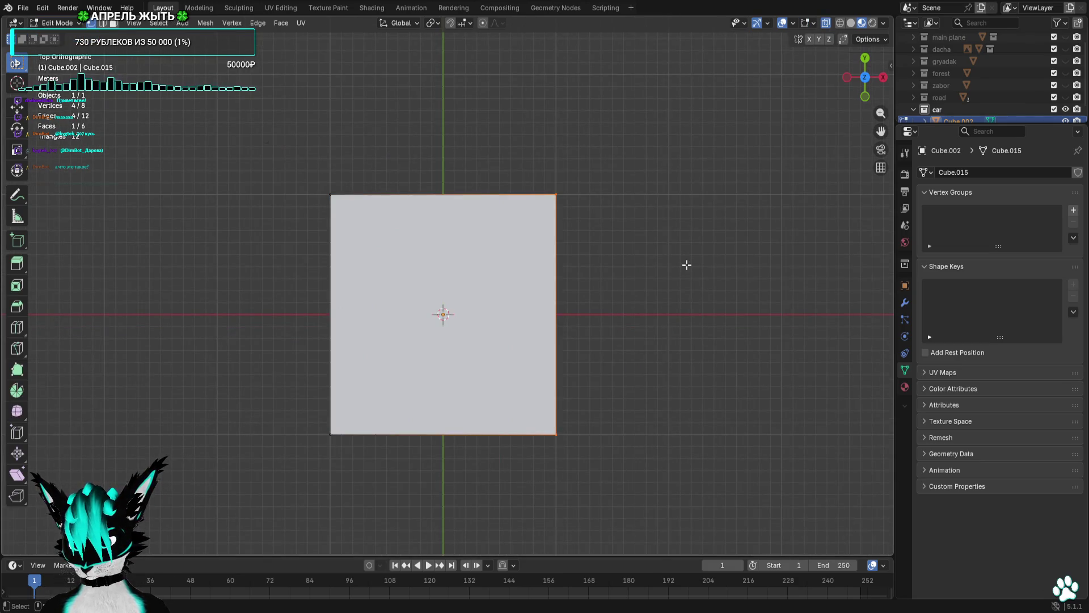
key(g)
click(497, 272)
key(g)
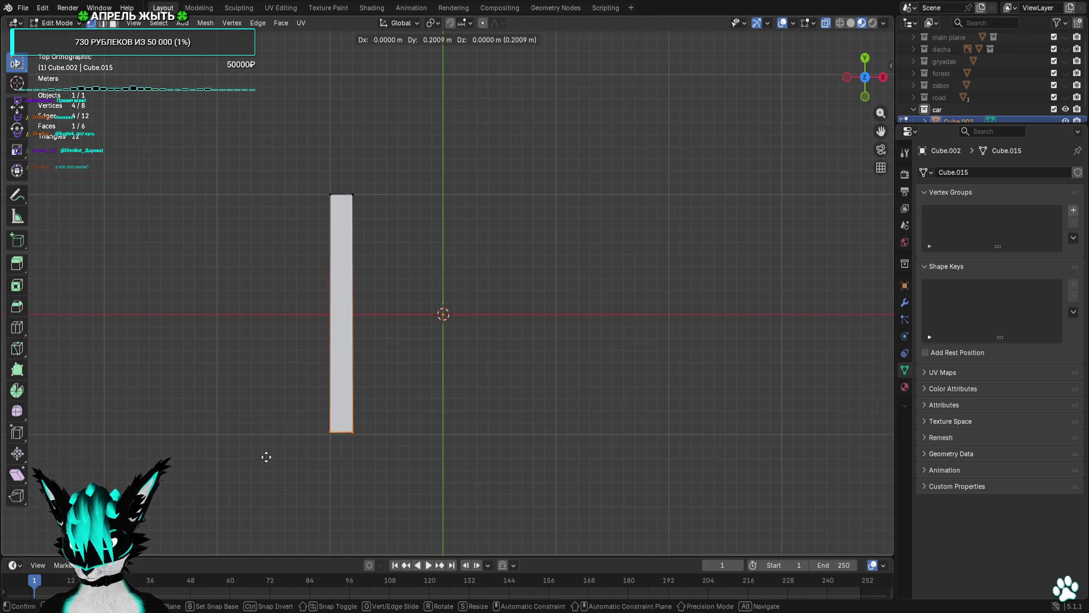
click(268, 245)
key(g)
click(410, 250)
Move the whole block to the scene origin and unhide the dacha house.
key(a)
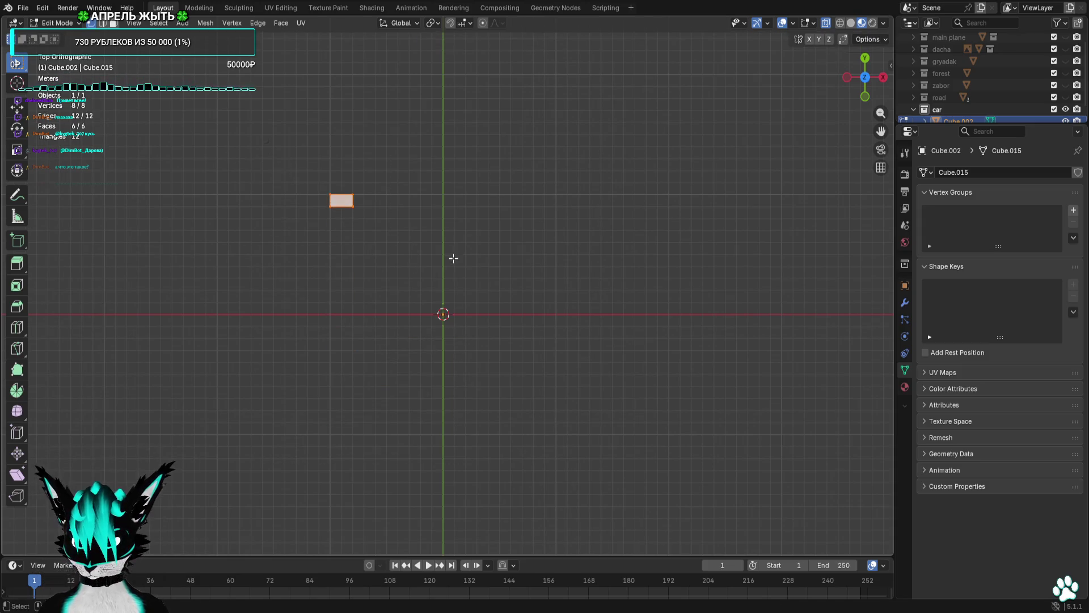
key(g)
click(545, 357)
scroll(545, 323, up, 3)
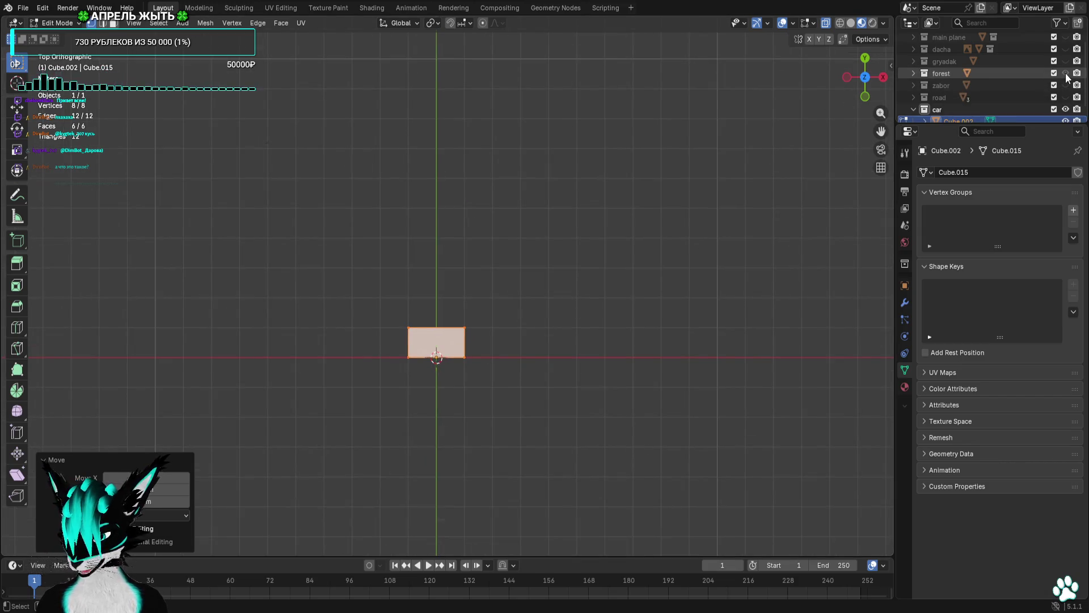
click(1065, 49)
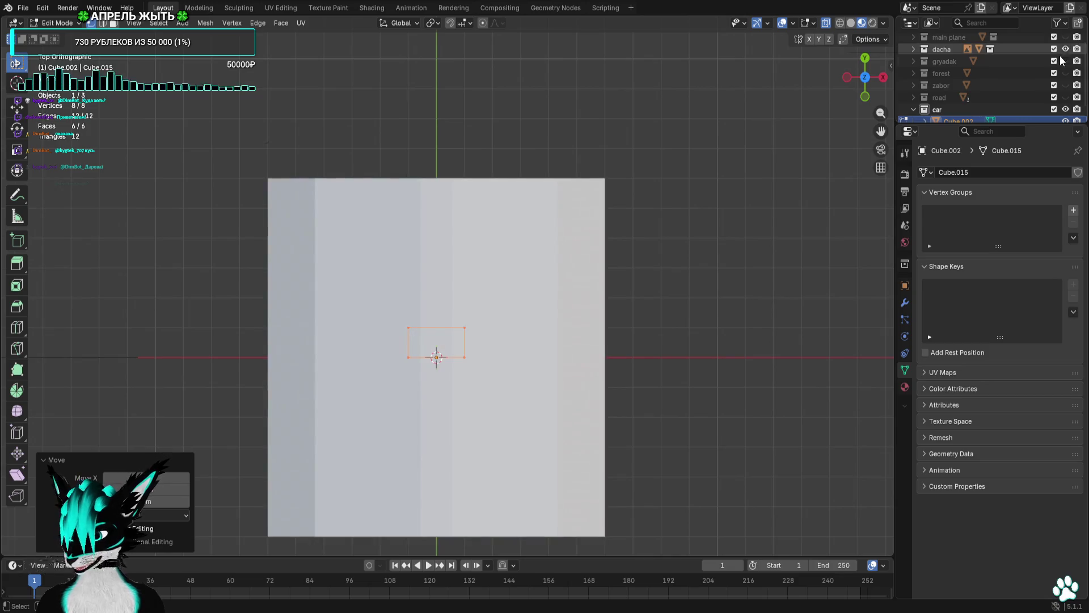
Switch to Front Orthographic view and move the block to the right of the house.
scroll(736, 165, down, 5)
key(KP_5)
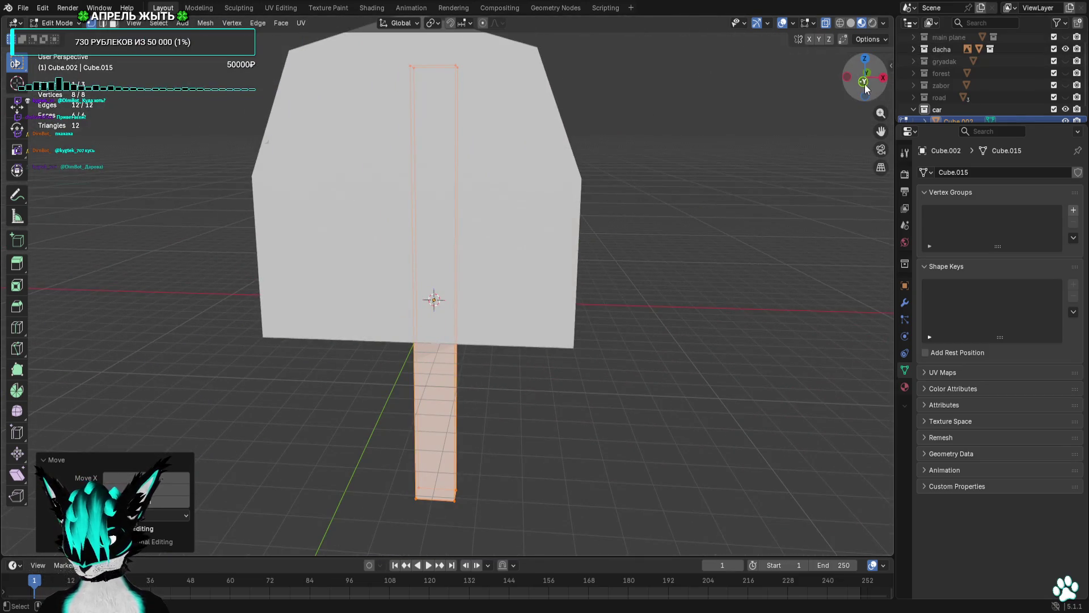
click(864, 83)
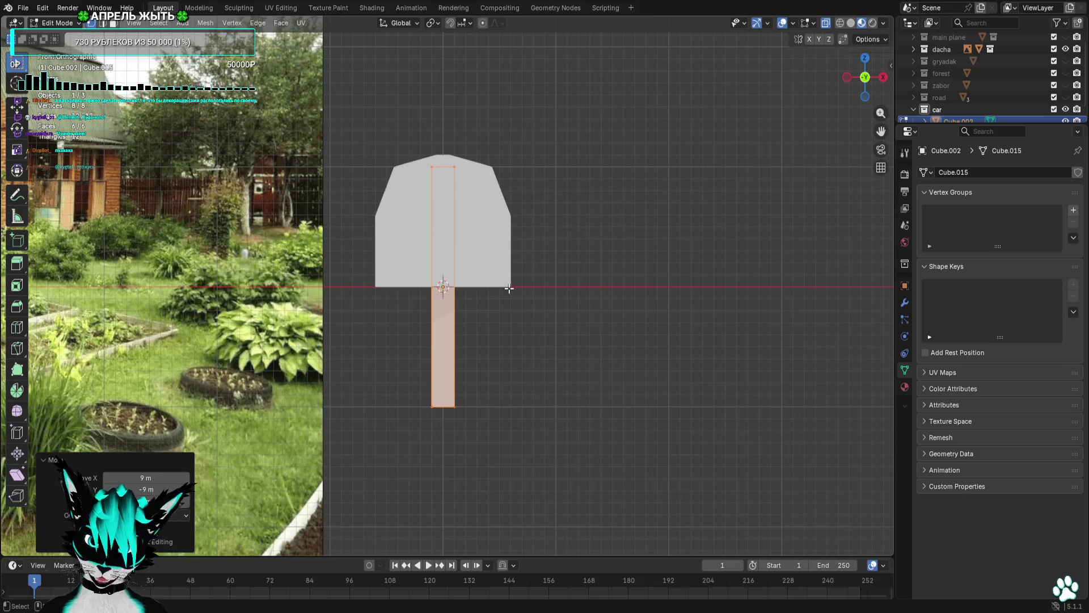
key(g)
click(676, 330)
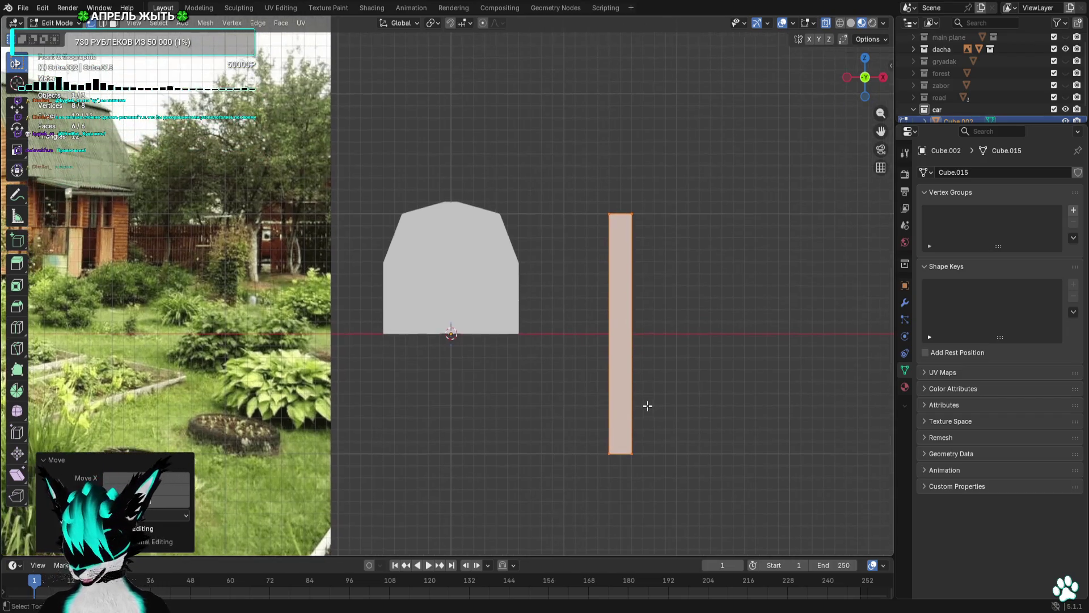
Rest the block's bottom on the ground line and lower its top into a small square.
click(609, 460)
key(g)
click(587, 344)
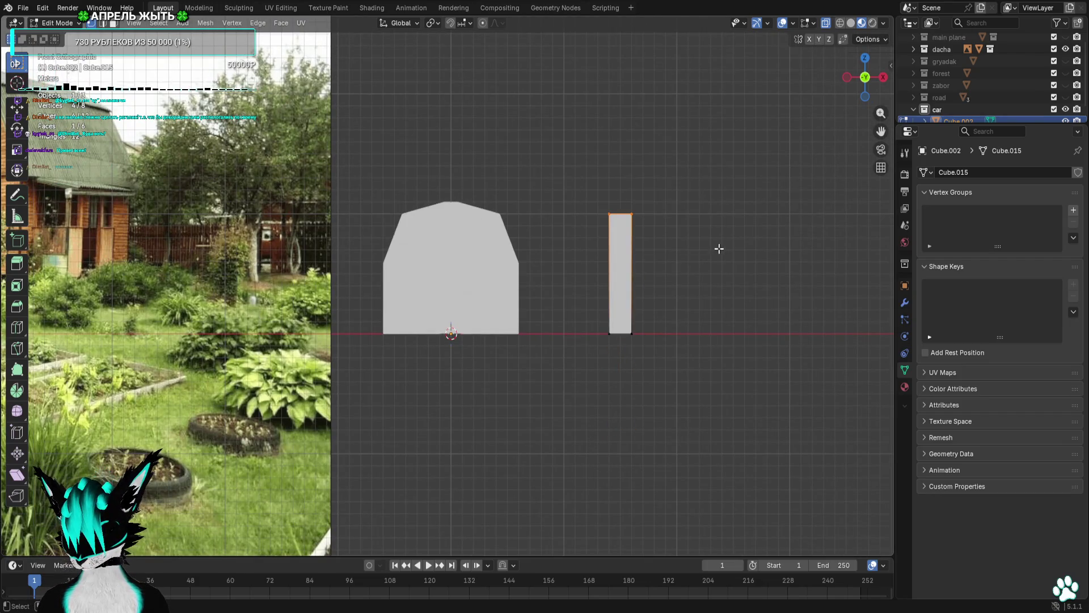
scroll(709, 196, up, 2)
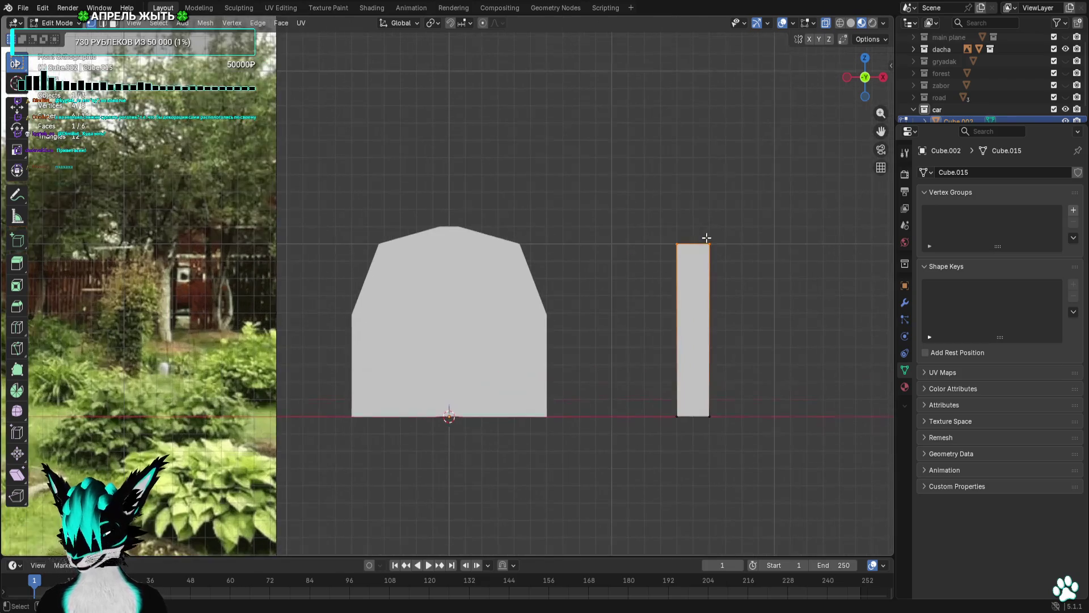
key(g)
click(760, 355)
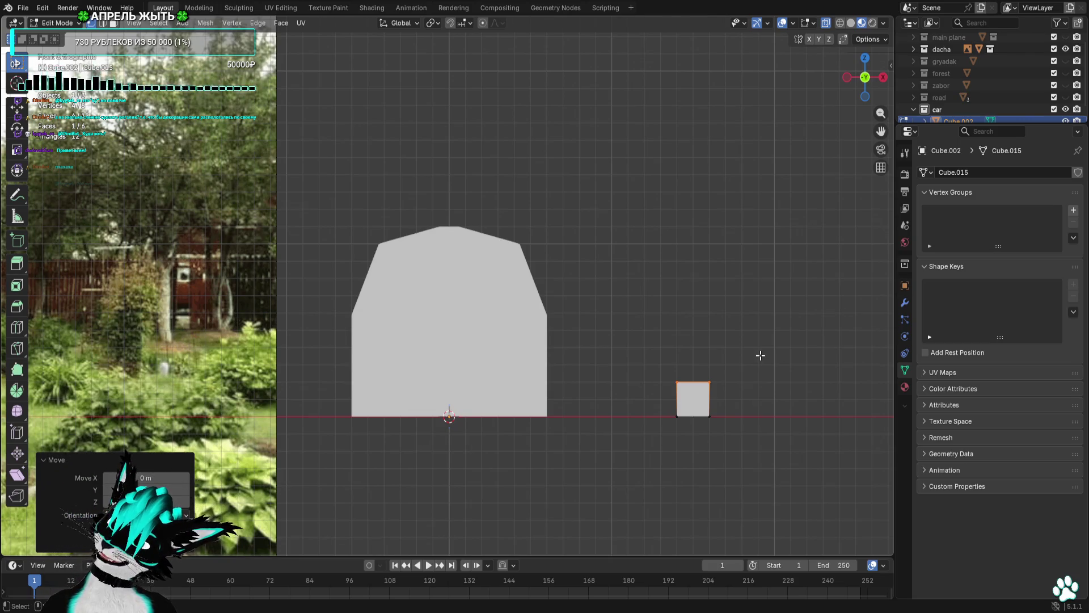
scroll(760, 356, up, 4)
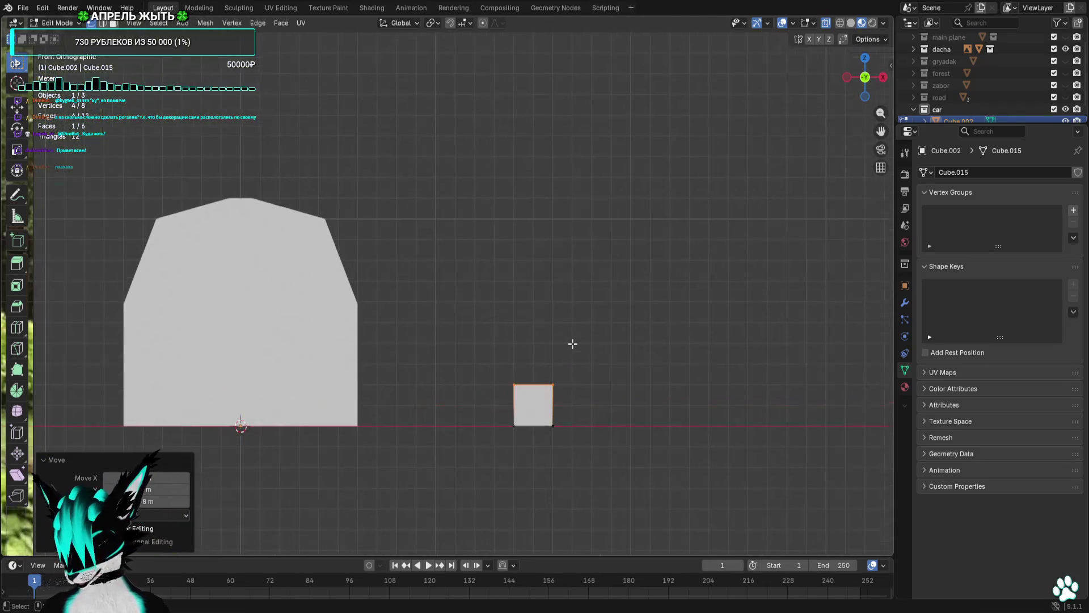
drag(681, 365, 573, 534)
Widen the square into a rectangle, lift its bottom off the ground and raise its top 1 m.
key(g)
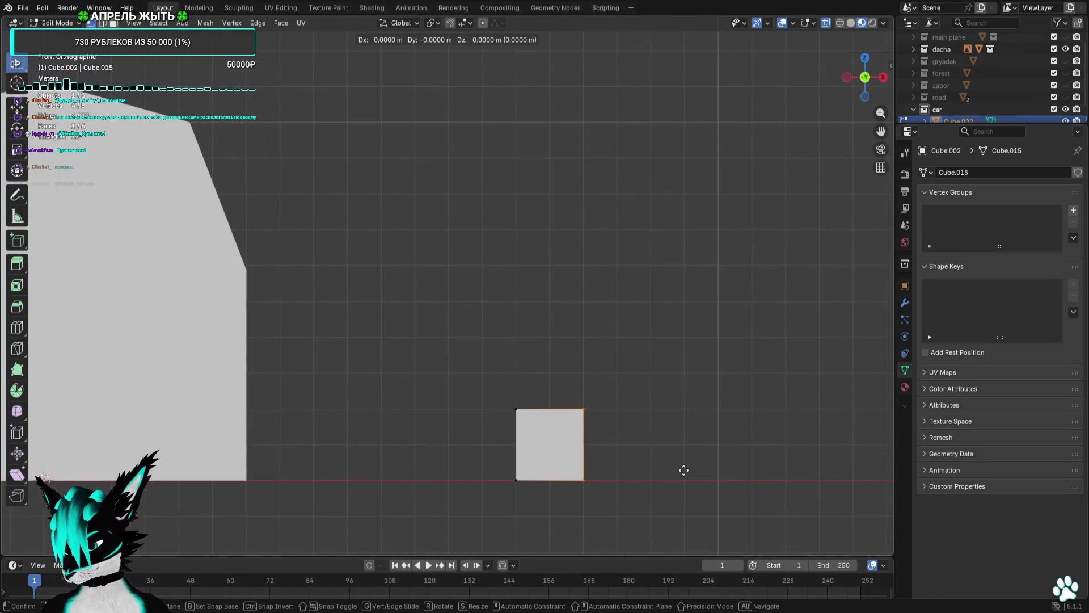
click(730, 467)
drag(713, 372, 482, 426)
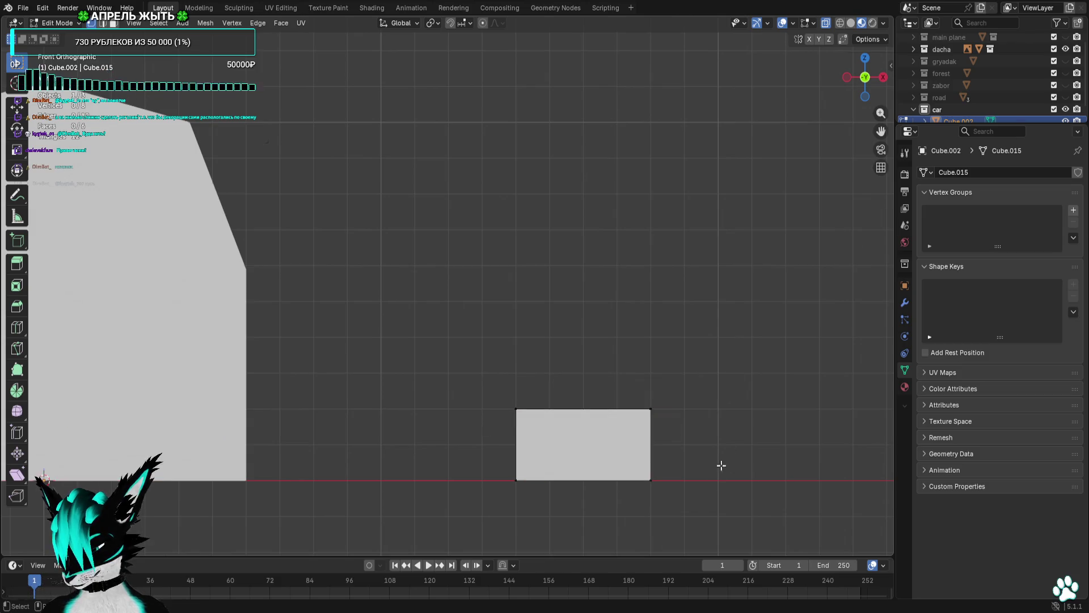
drag(720, 465, 477, 513)
key(g)
click(479, 489)
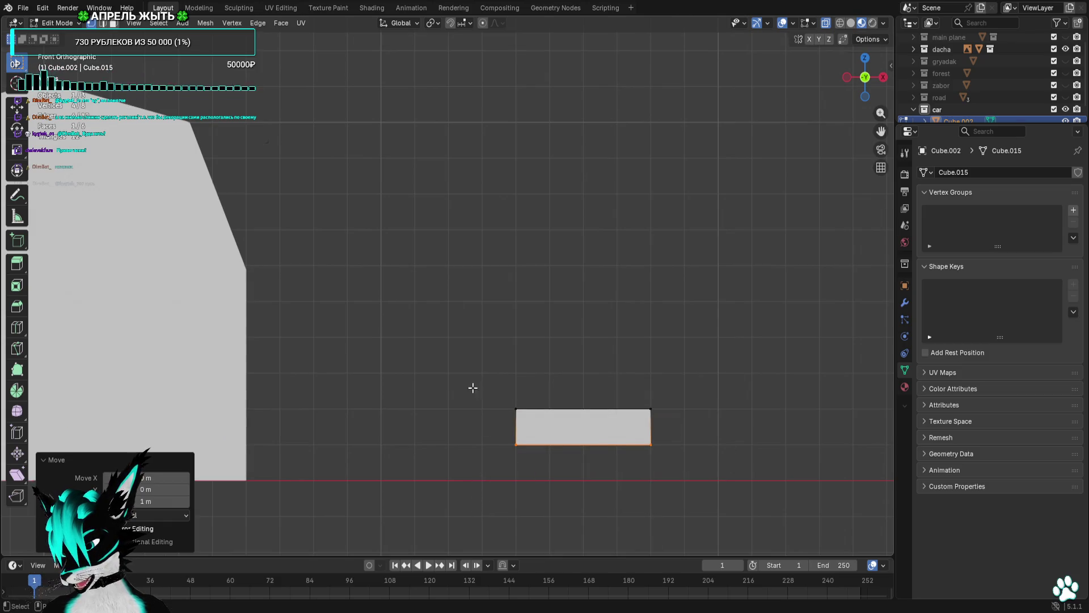
drag(471, 387, 746, 419)
key(g)
click(751, 388)
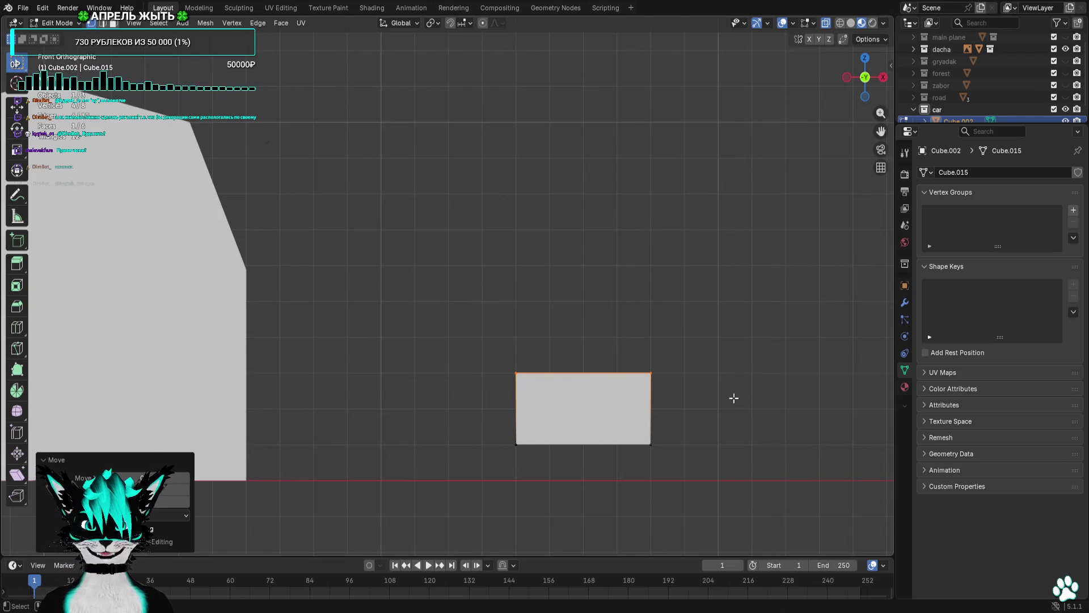
Lower the rectangle's top side to make a thinner car body, undoing a stray corner move.
scroll(721, 404, down, 2)
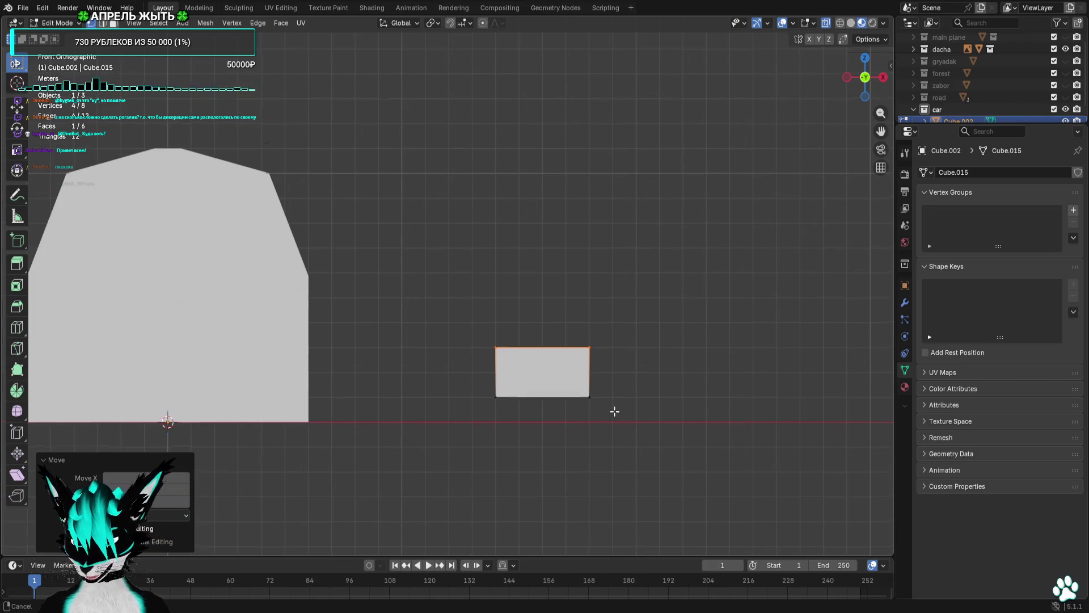
drag(615, 411, 627, 421)
scroll(658, 407, up, 3)
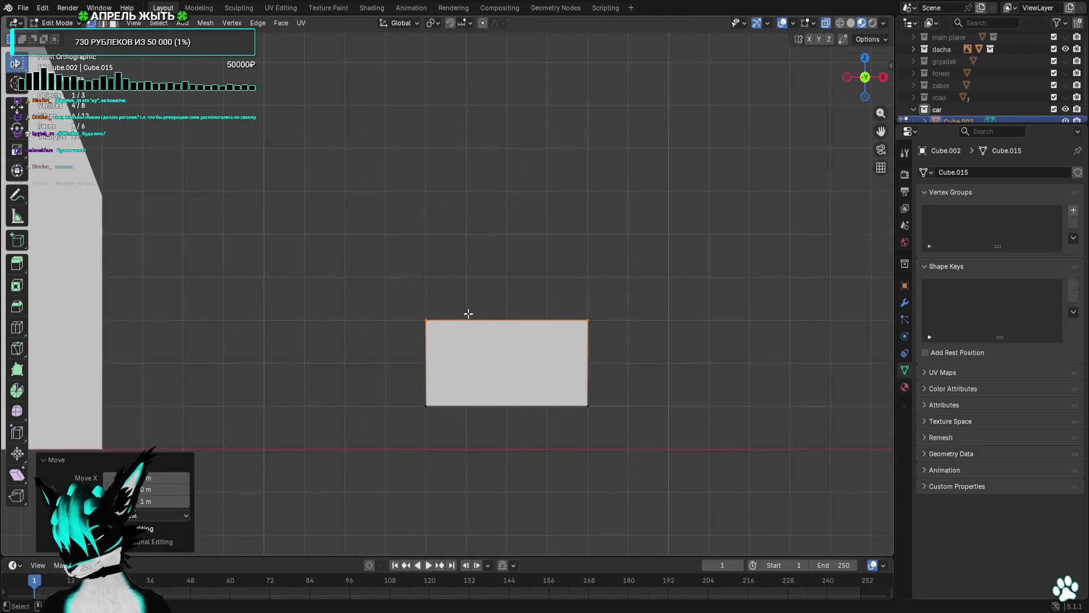
click(467, 318)
key(g)
click(401, 377)
key(ctrl+z)
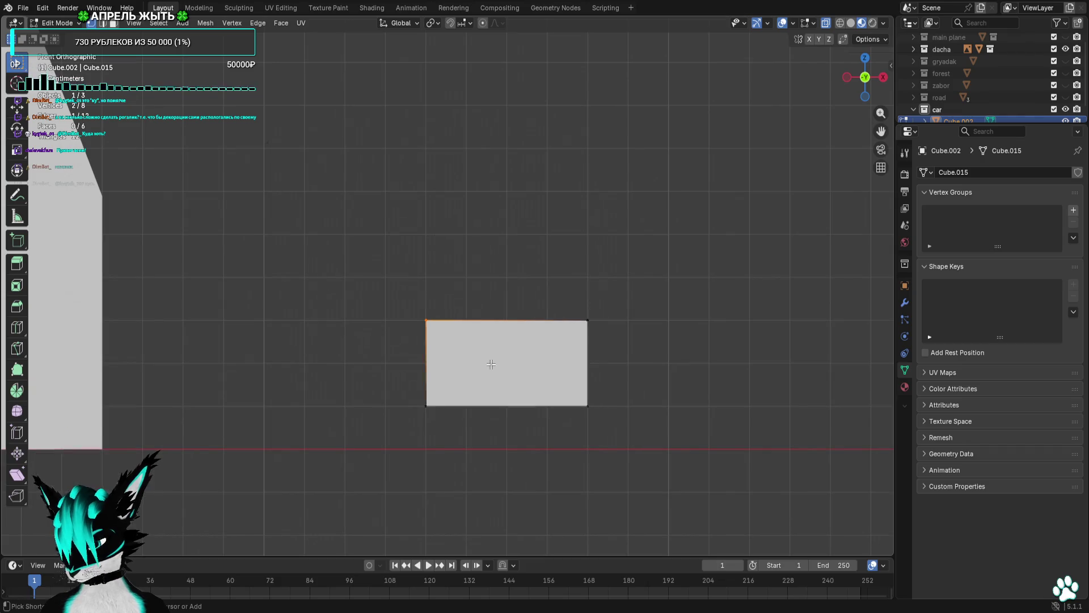
key(g)
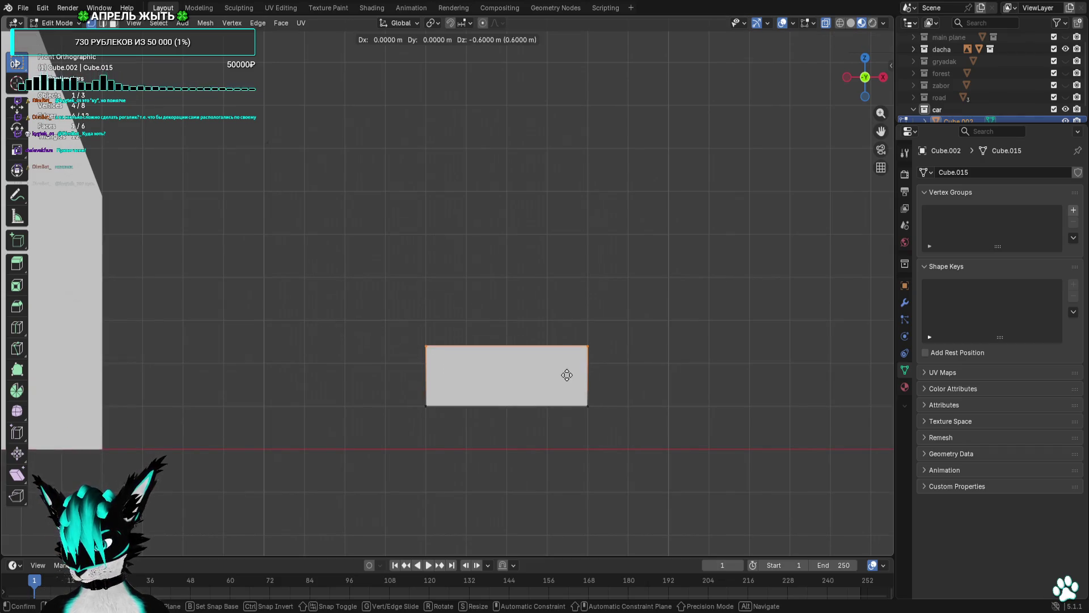
click(567, 389)
Extrude the top straight up along Z into a cabin and slant its front edge inward.
key(e)
key(z)
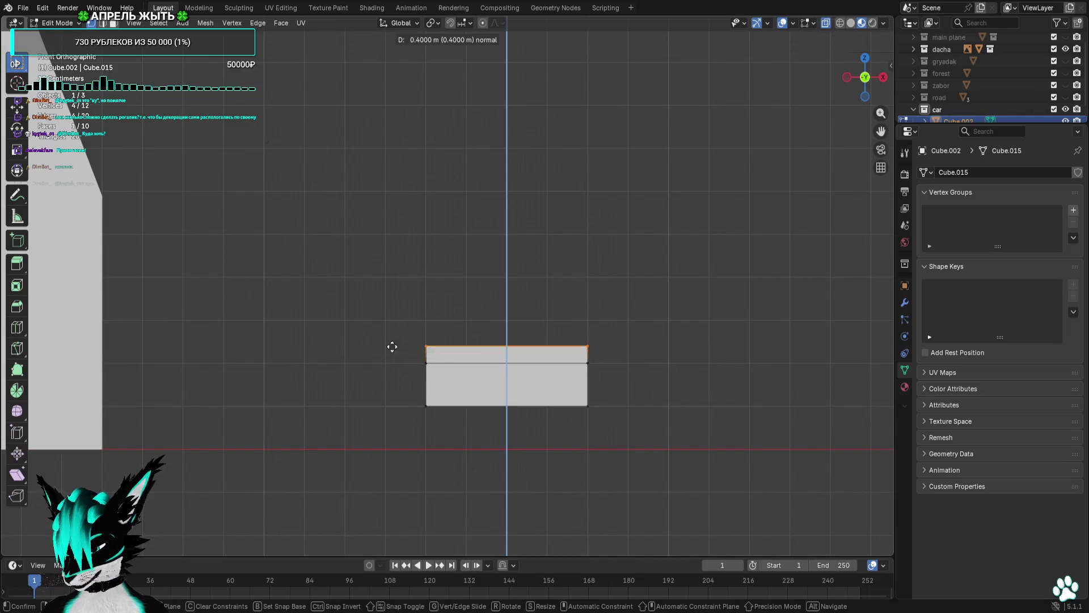
click(323, 323)
scroll(450, 358, up, 3)
click(410, 345)
key(g)
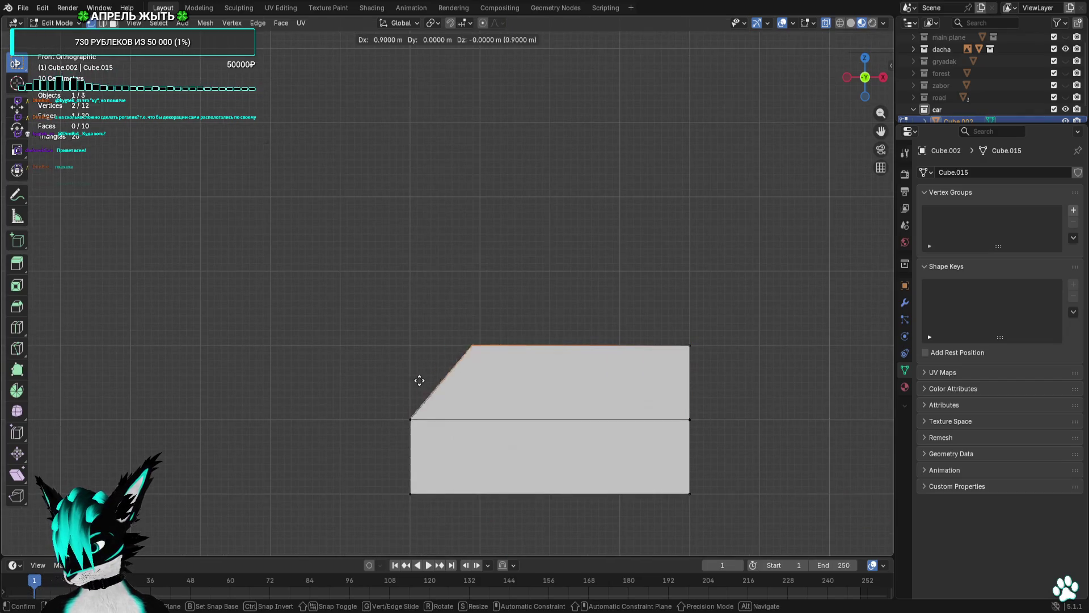
click(411, 381)
Slide the cabin's top-right corner inward to slope the rear, then orbit around the body.
drag(745, 332, 608, 389)
key(g)
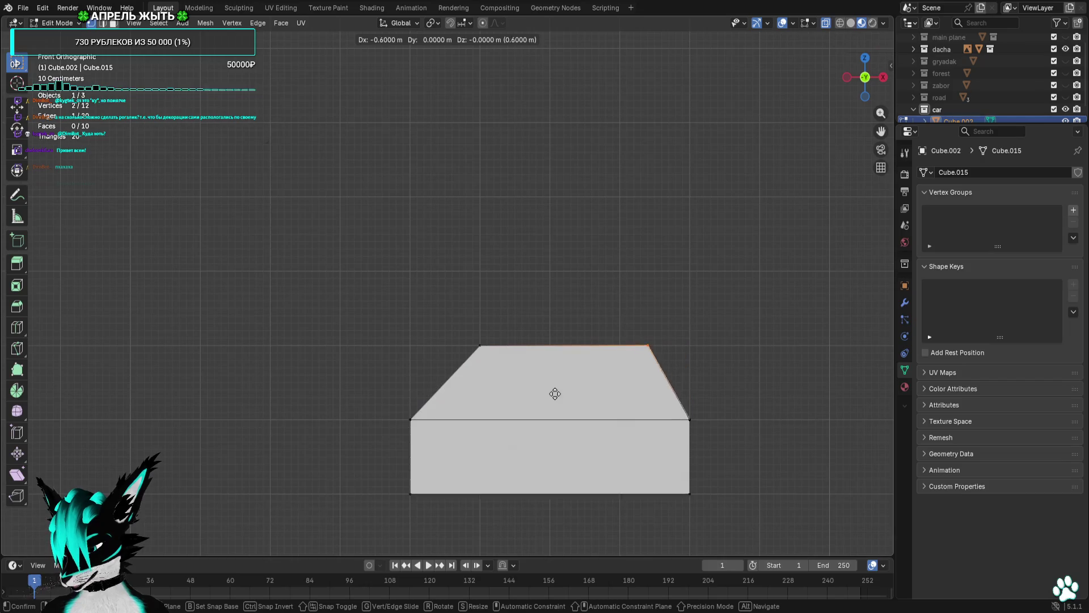
click(533, 392)
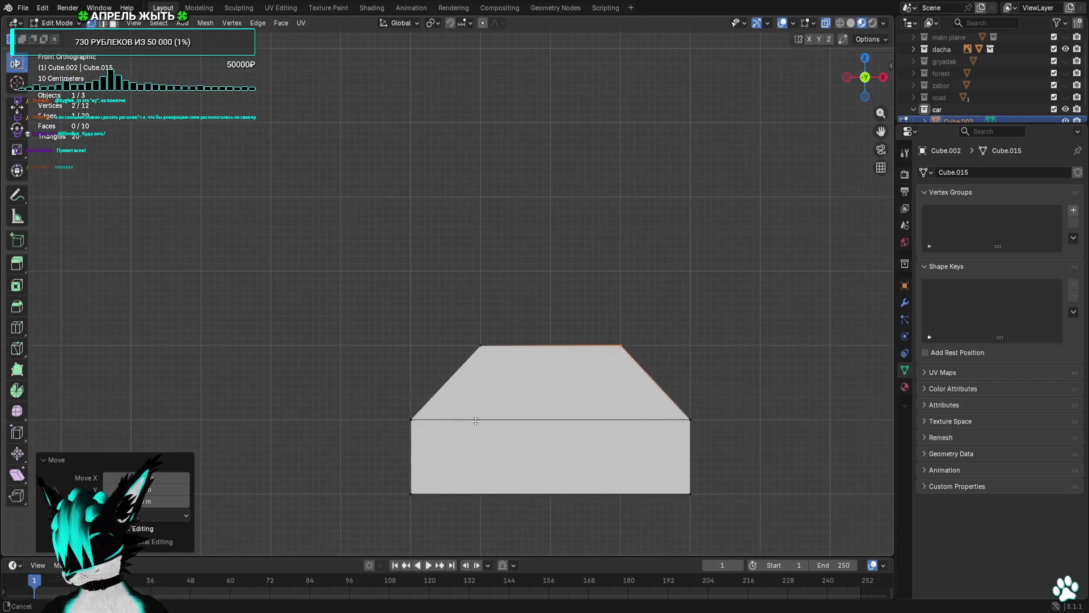
drag(476, 421, 512, 363)
click(115, 24)
drag(363, 318, 424, 356)
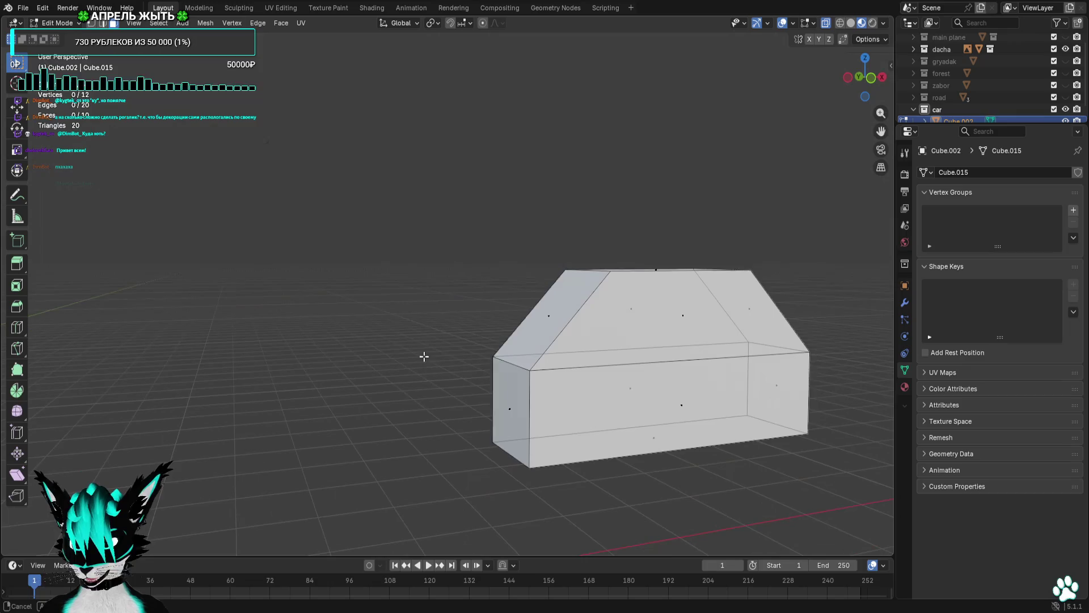
In front view, extrude the left and right end faces outward into hood and trunk blocks.
click(871, 78)
key(e)
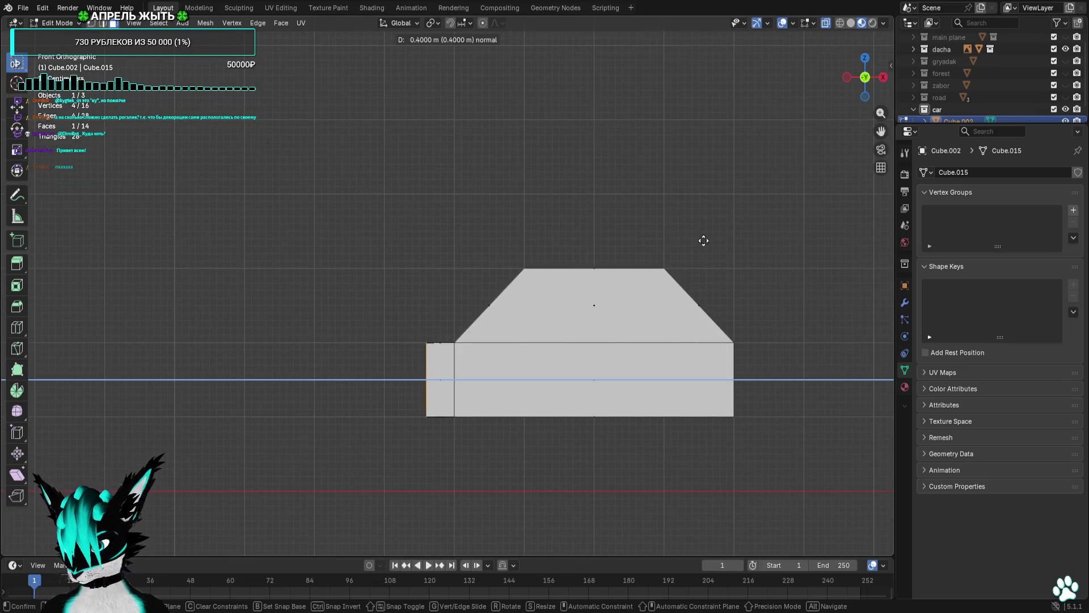
click(667, 241)
click(735, 379)
key(e)
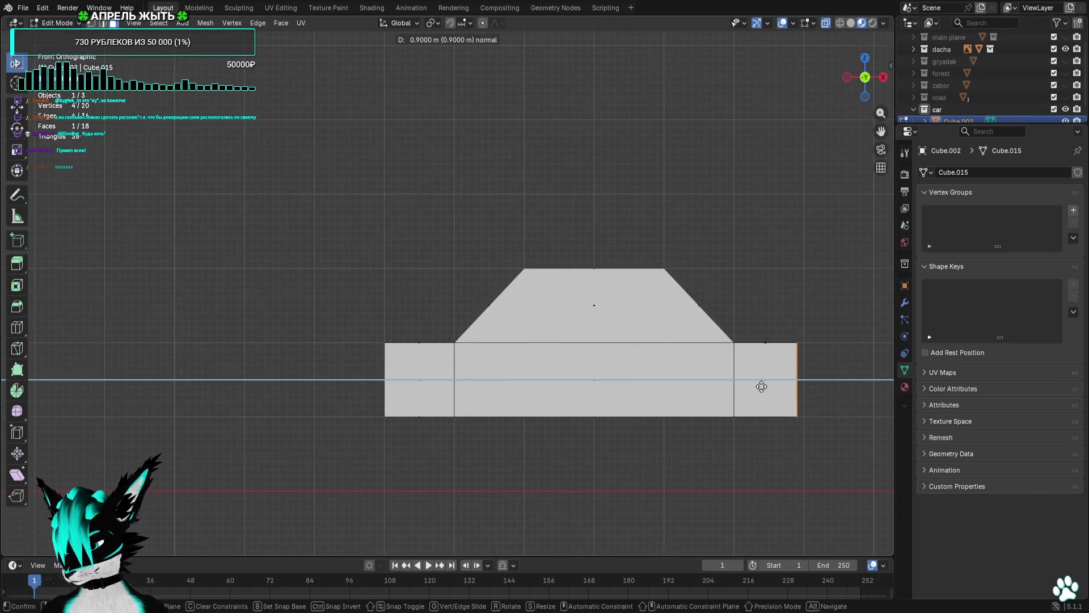
click(767, 386)
In top view, move the back row of vertices out 1 m to widen the body.
mouse_move(744, 466)
mouse_down()
mouse_move(591, 488)
mouse_move(722, 431)
mouse_up()
click(865, 64)
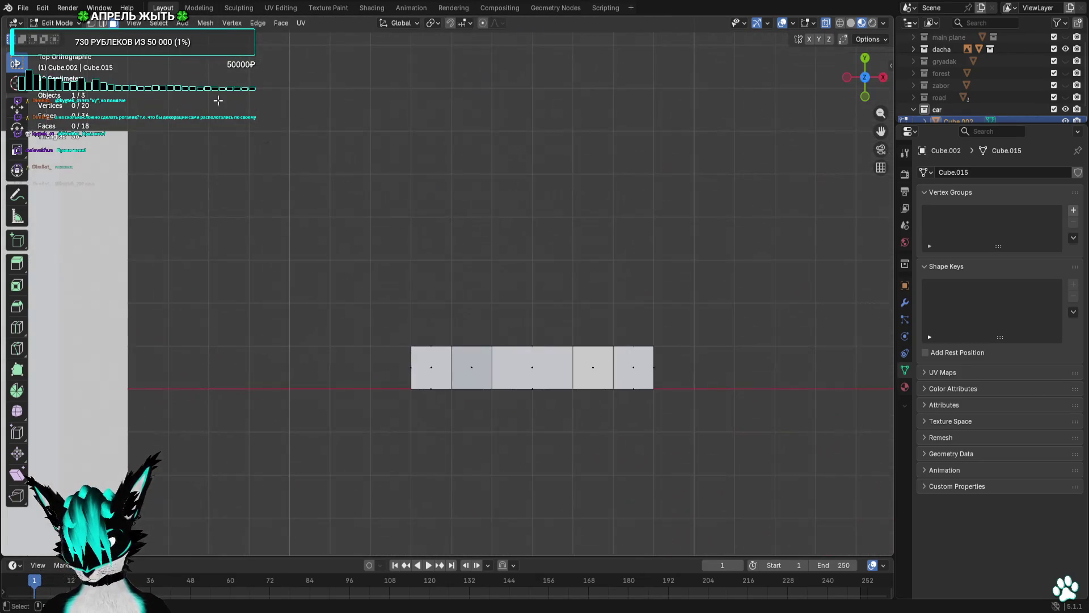
click(91, 24)
mouse_move(333, 231)
mouse_down()
mouse_move(430, 333)
mouse_move(725, 365)
mouse_up()
key(g)
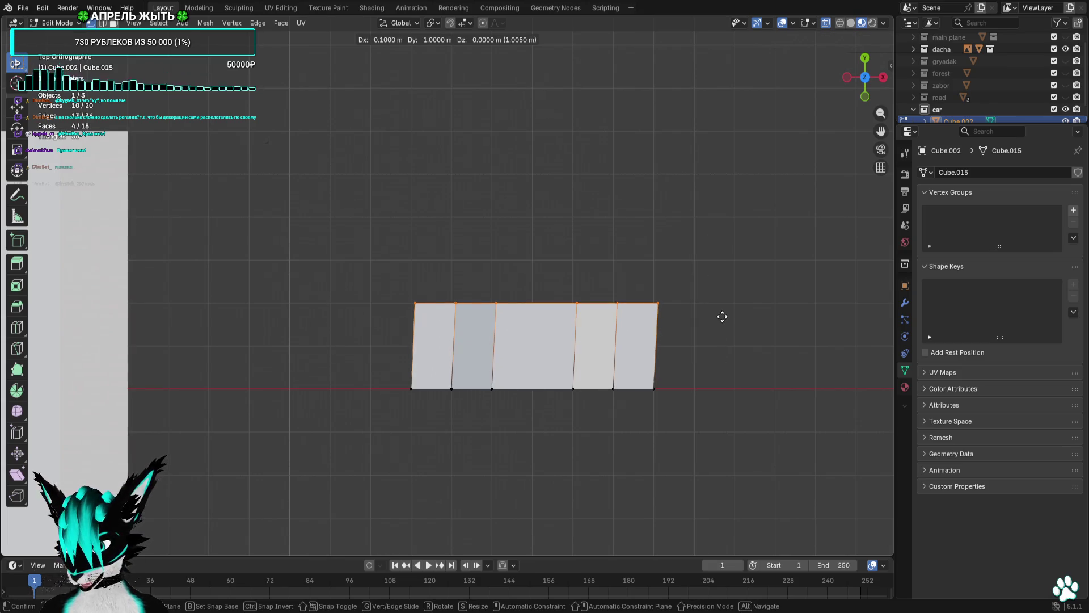
click(366, 309)
click(368, 317)
From the side view, shift the cabin's top-left vertices inward 0.2 m.
mouse_move(368, 317)
mouse_down()
mouse_move(365, 263)
mouse_move(424, 205)
mouse_move(410, 212)
mouse_move(462, 214)
mouse_move(578, 255)
mouse_move(434, 237)
mouse_move(529, 314)
mouse_up()
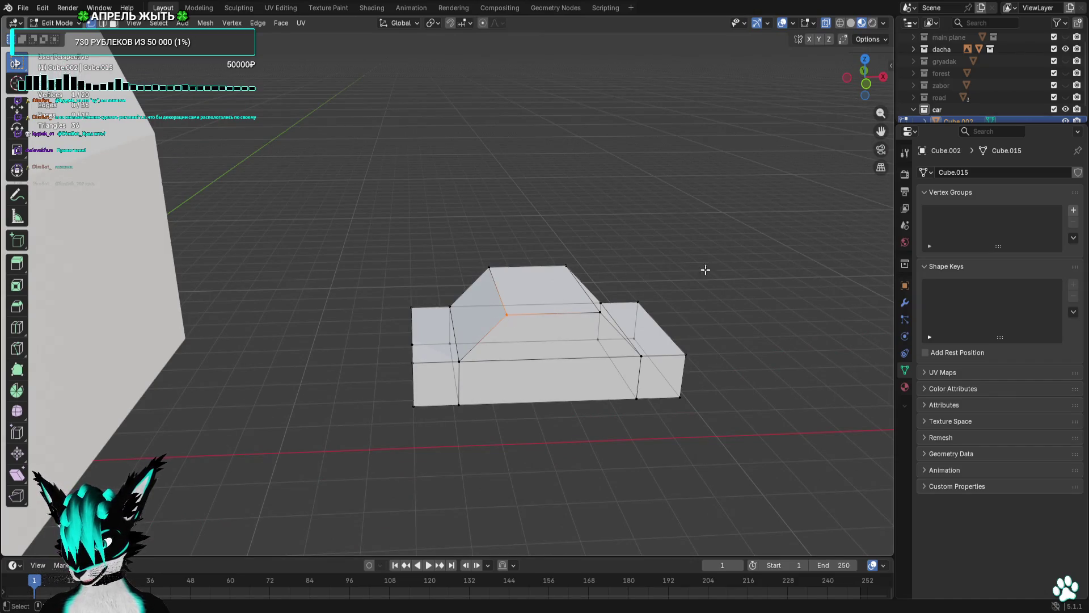
mouse_move(705, 269)
mouse_down()
mouse_move(673, 308)
mouse_move(511, 318)
mouse_up()
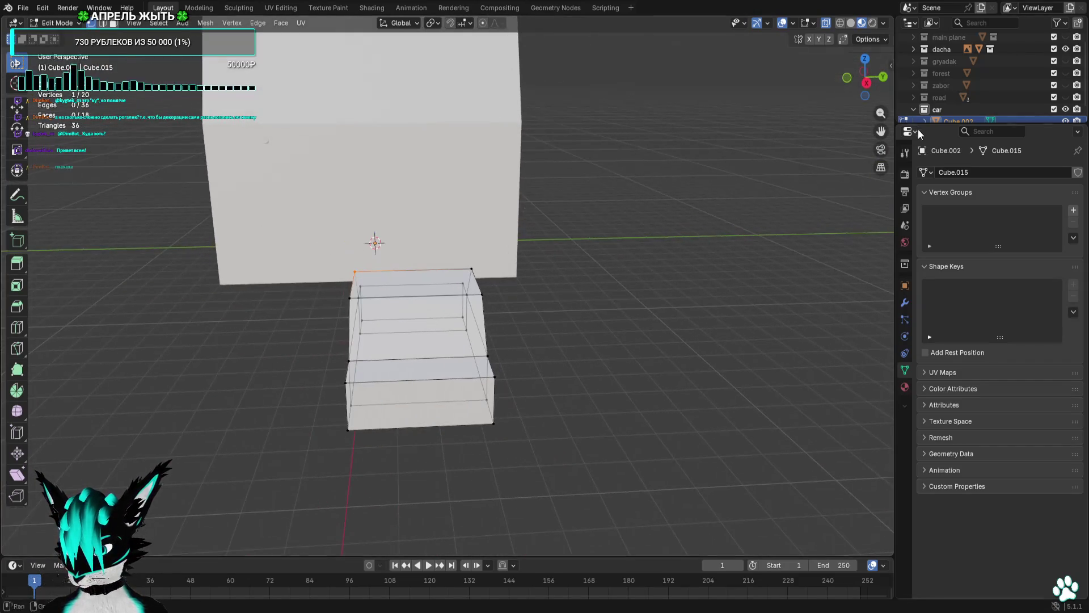
click(866, 82)
key(g)
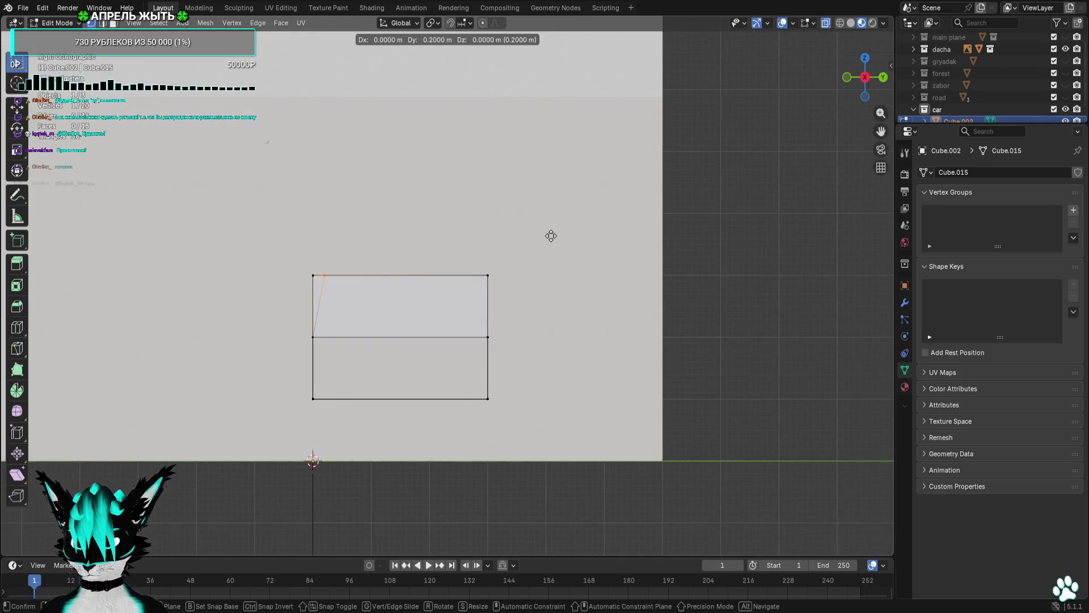
right_click(550, 235)
key(b)
drag(368, 232, 267, 300)
key(g)
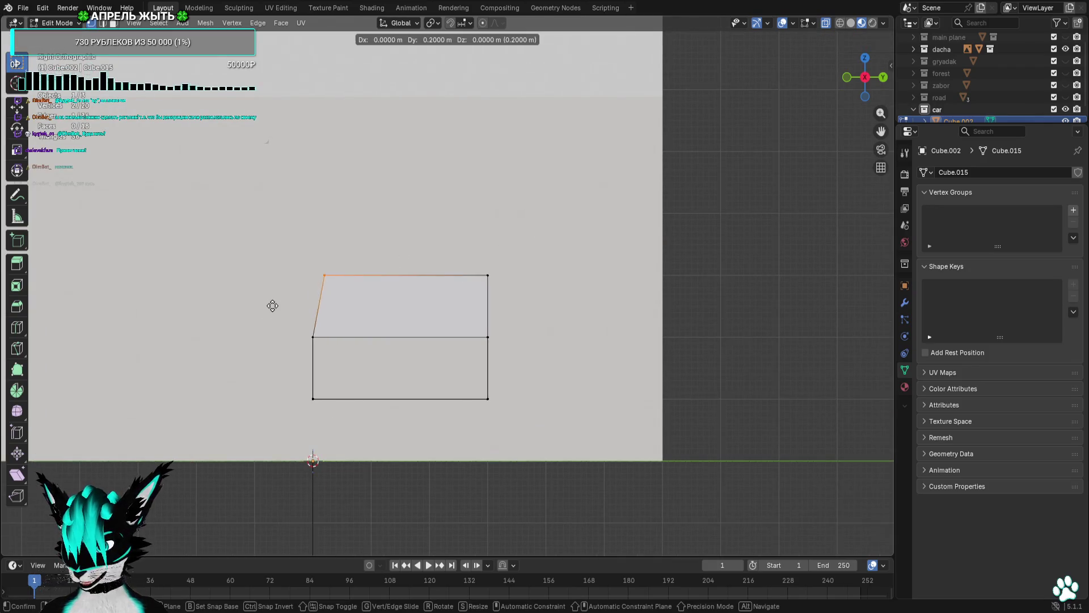
click(273, 305)
Shift the cabin's top-right vertices inward to taper the other side of the cabin.
mouse_move(510, 255)
mouse_down()
mouse_move(440, 295)
mouse_move(747, 289)
mouse_move(641, 308)
mouse_move(771, 302)
mouse_move(861, 228)
mouse_up()
key(g)
click(424, 292)
key(b)
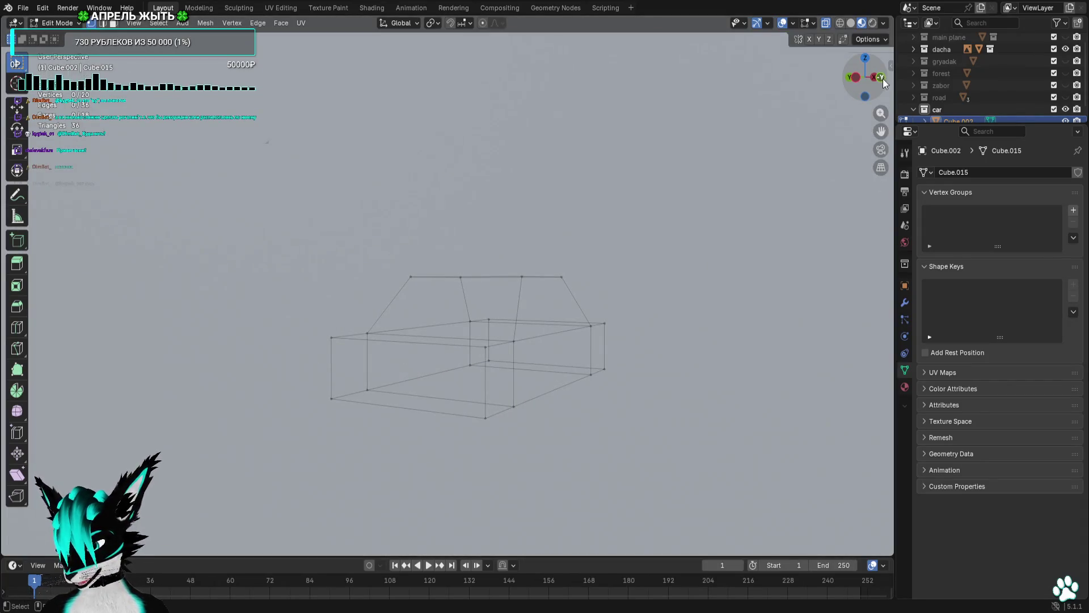
click(881, 77)
scroll(640, 374, up, 3)
scroll(238, 321, up, 1)
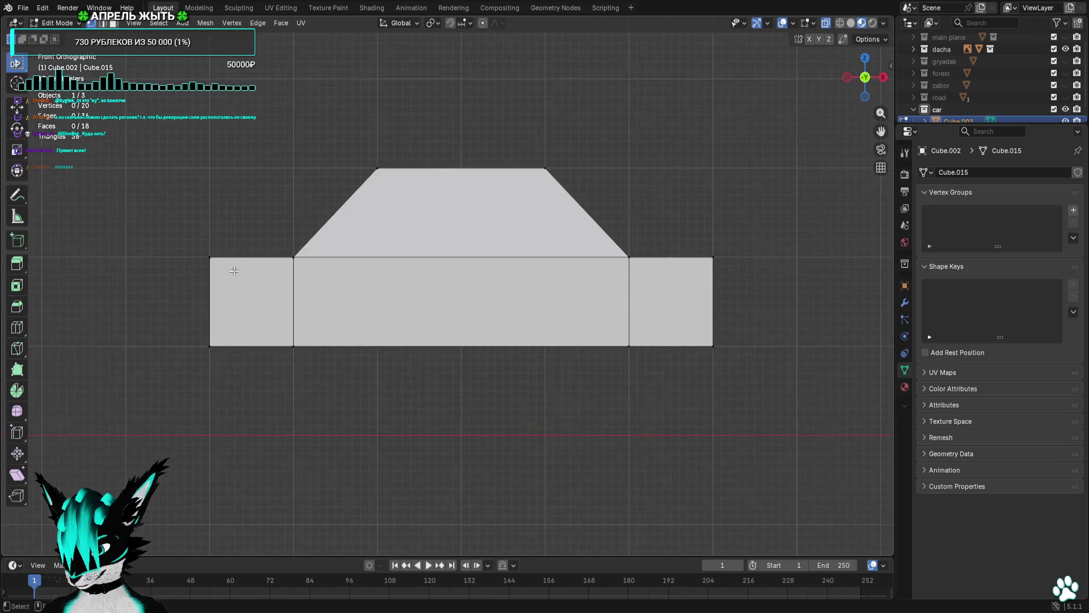
Lower the outer top edges of both end blocks 0.1 m to slope the hood and trunk.
key(g)
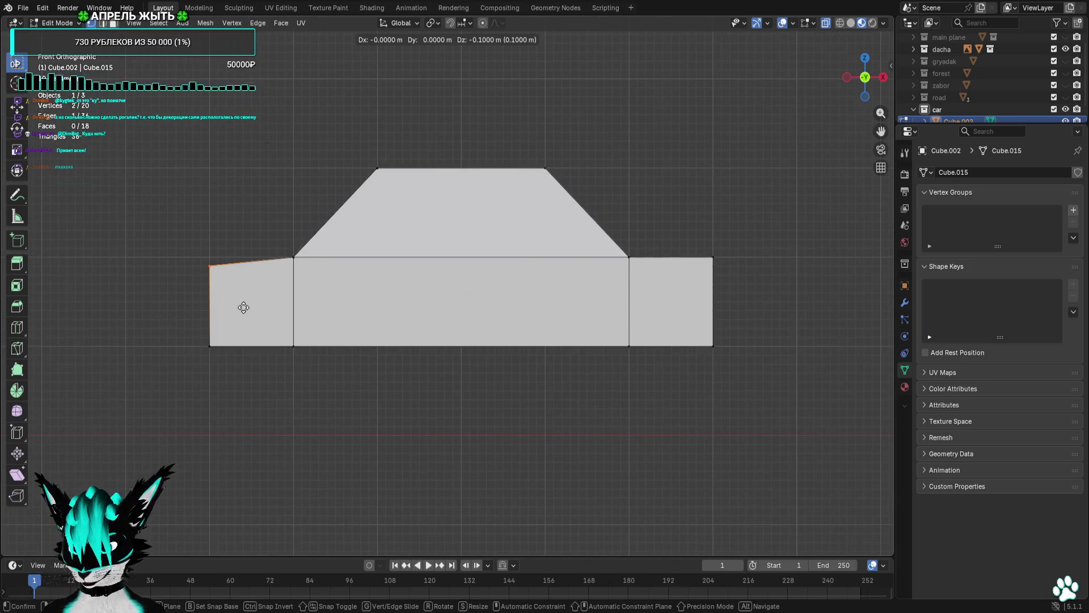
click(243, 313)
click(713, 284)
key(g)
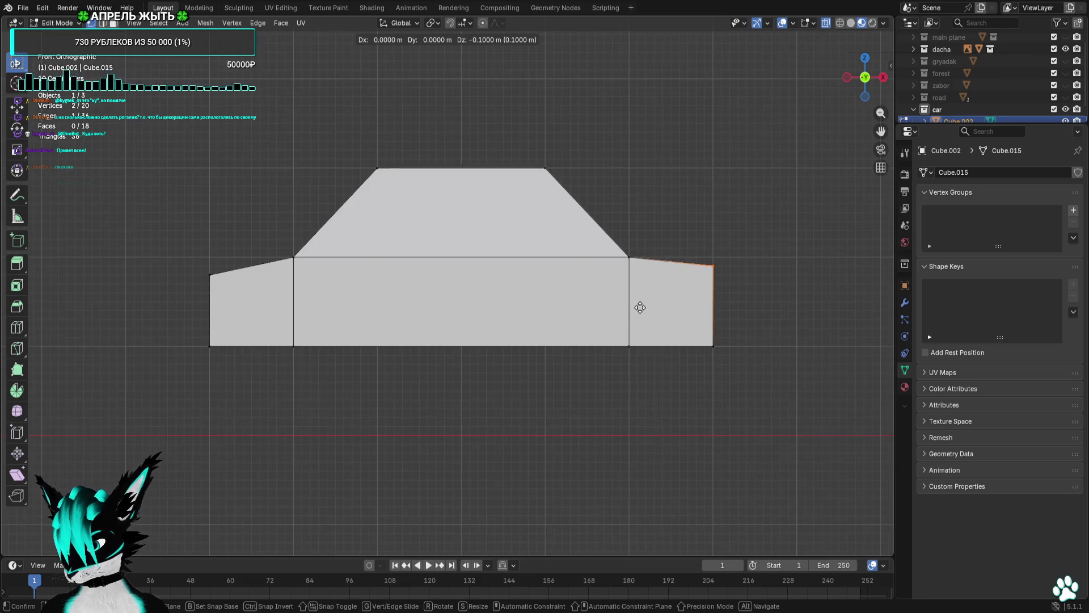
click(640, 307)
click(629, 257)
key(g)
right_click(601, 279)
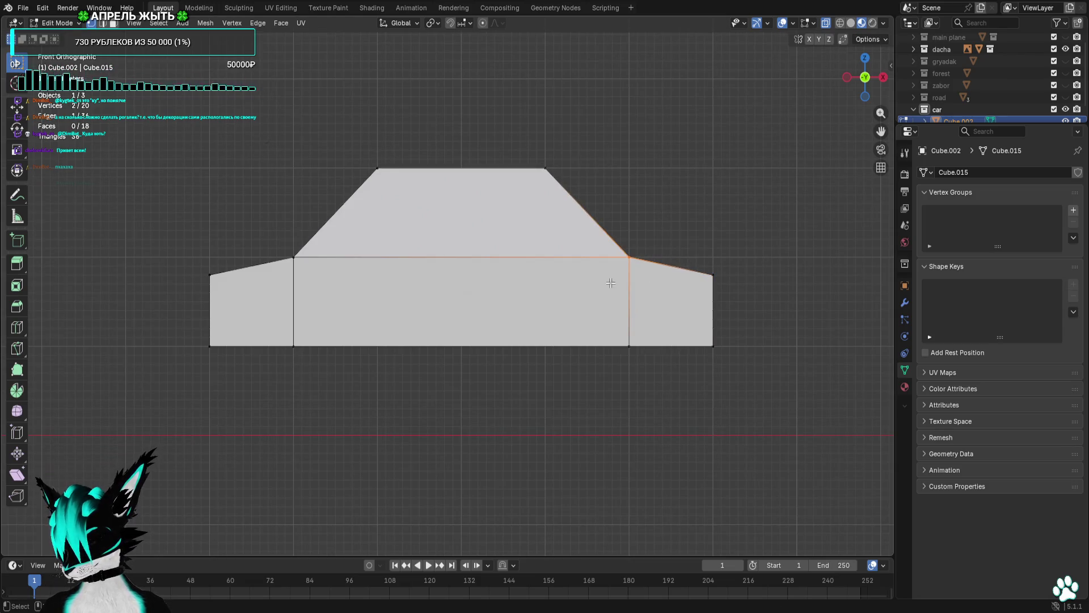
mouse_move(750, 234)
mouse_down()
mouse_move(683, 250)
mouse_move(746, 230)
mouse_up()
click(865, 78)
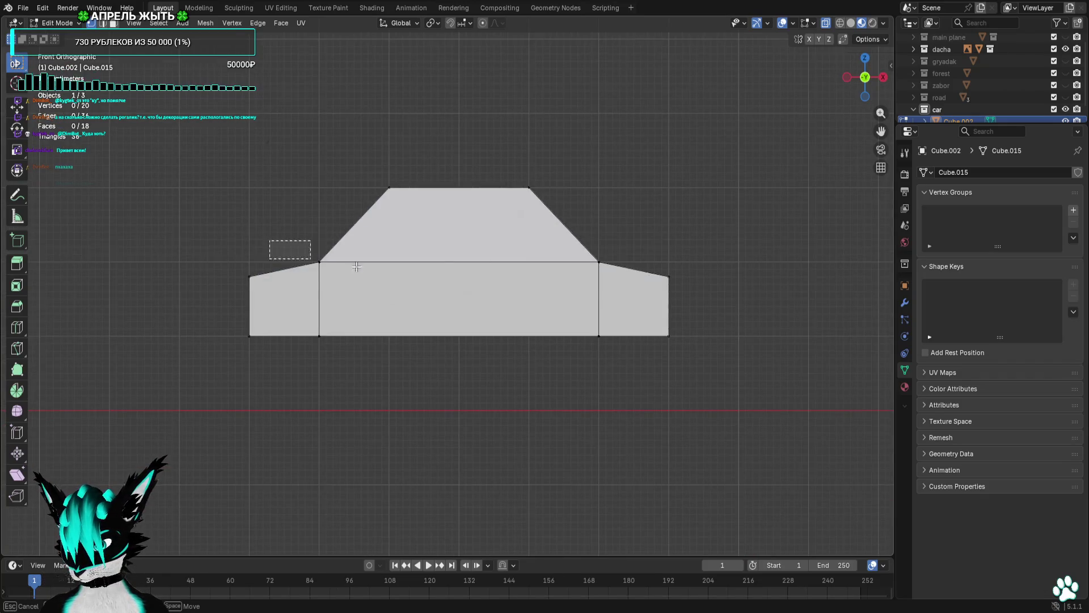
Extrude the middle section's bottom edge downward into a new strip.
drag(356, 267, 639, 287)
key(alt+a)
drag(371, 309, 291, 350)
key(g)
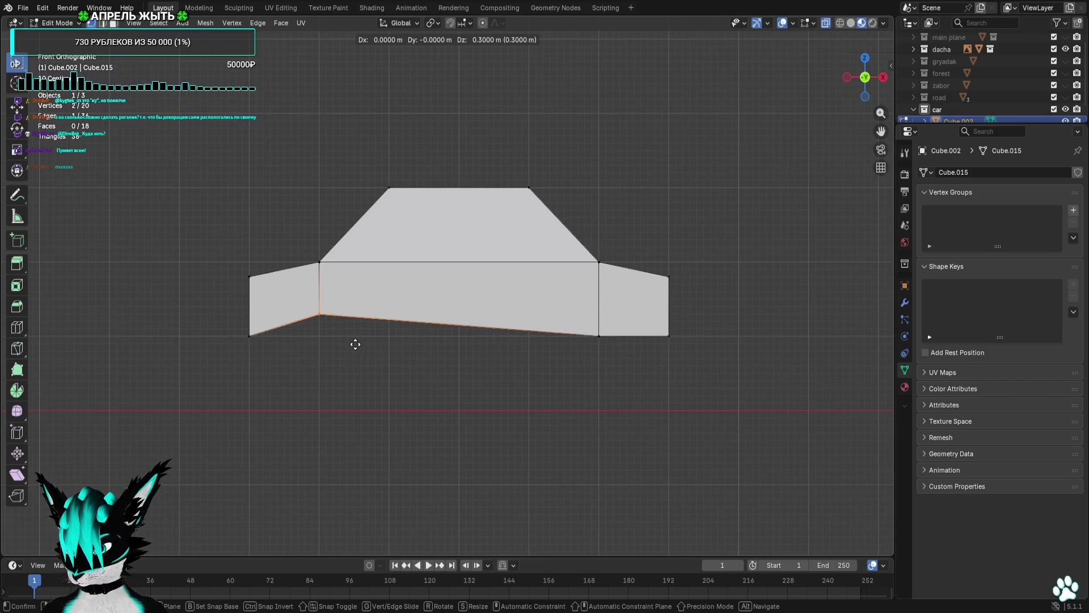
click(355, 343)
key(ctrl+z)
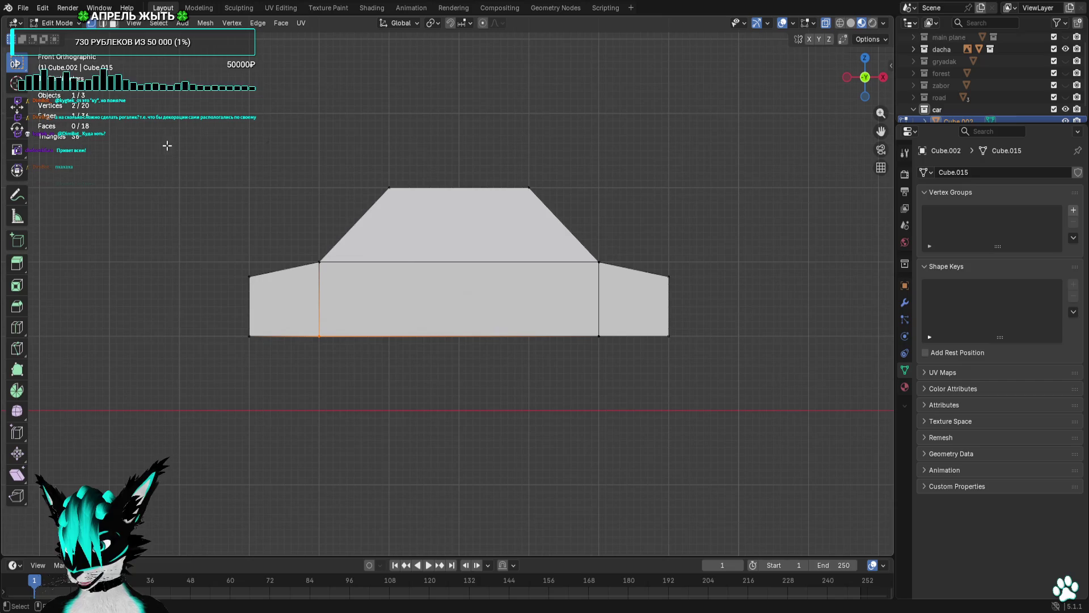
key(e)
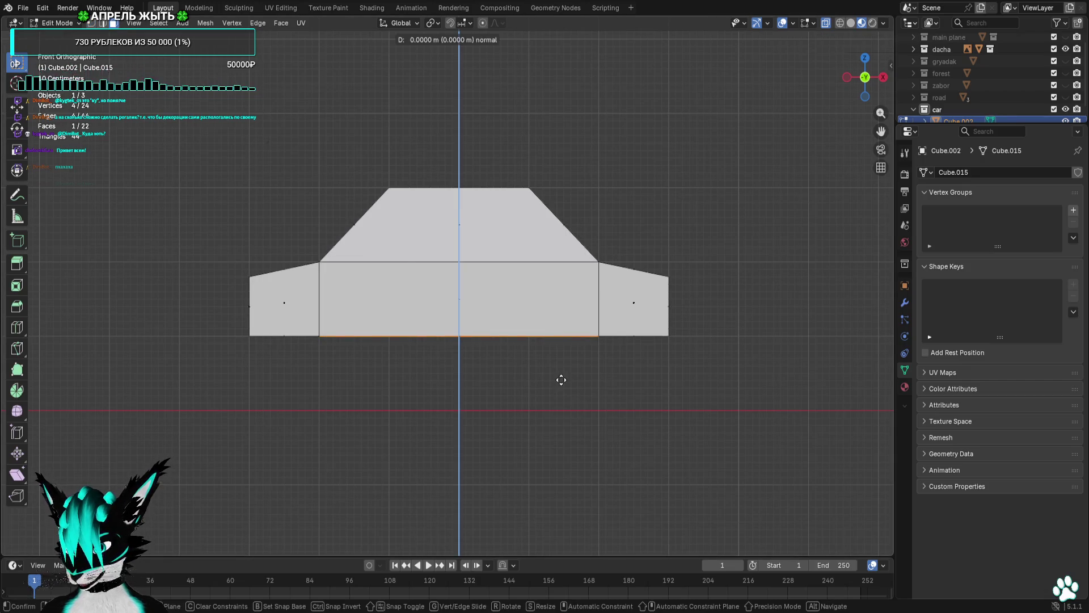
click(560, 407)
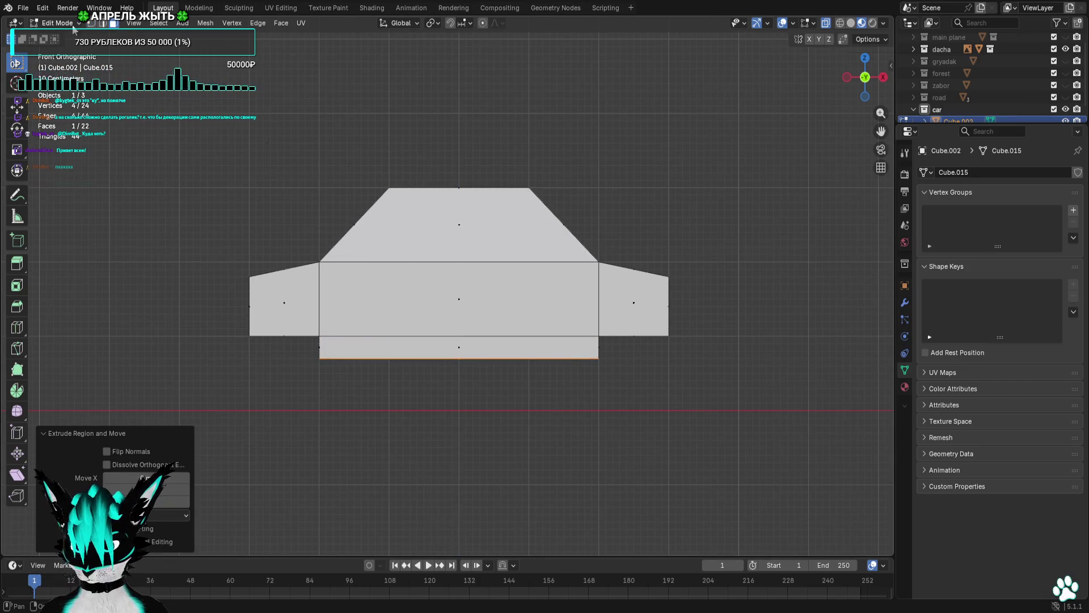
Raise the middle section's corner vertices 0.1 m and reshape the strip's bottom edge toward the hood.
drag(330, 324, 287, 340)
key(g)
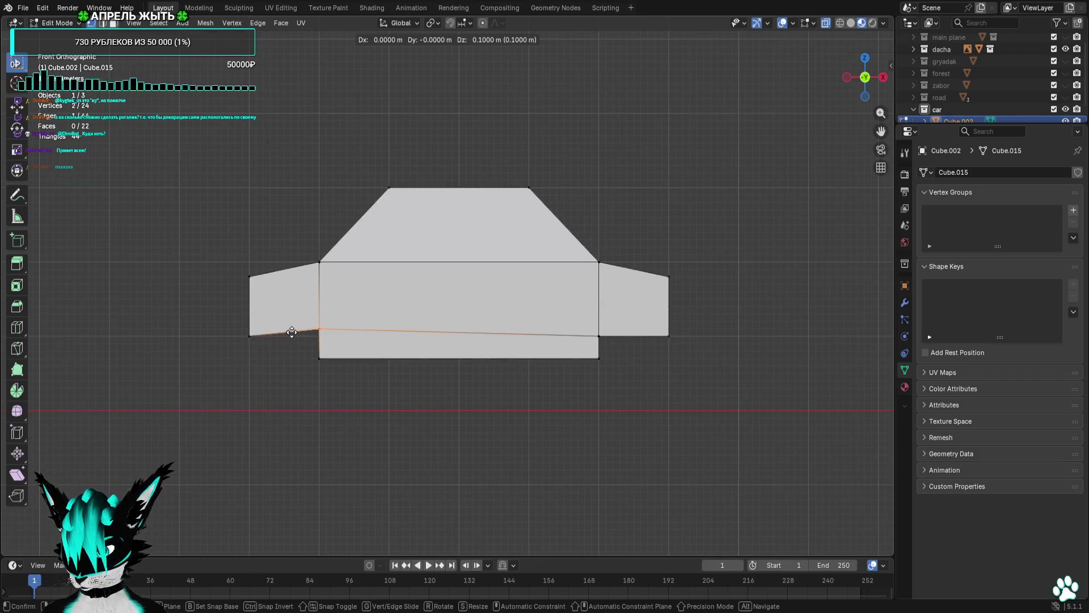
click(292, 327)
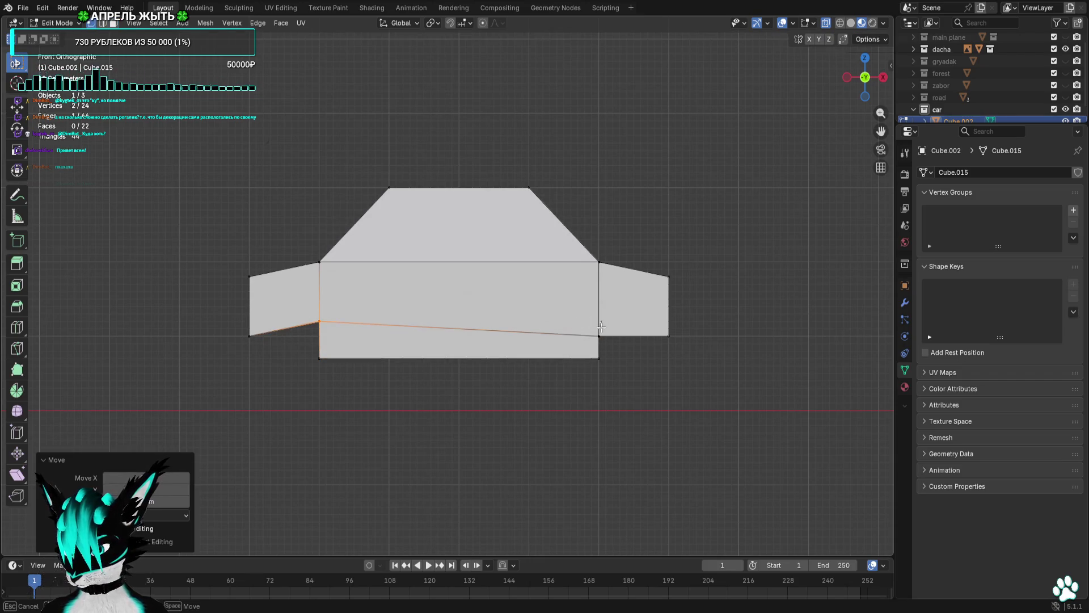
key(g)
click(573, 321)
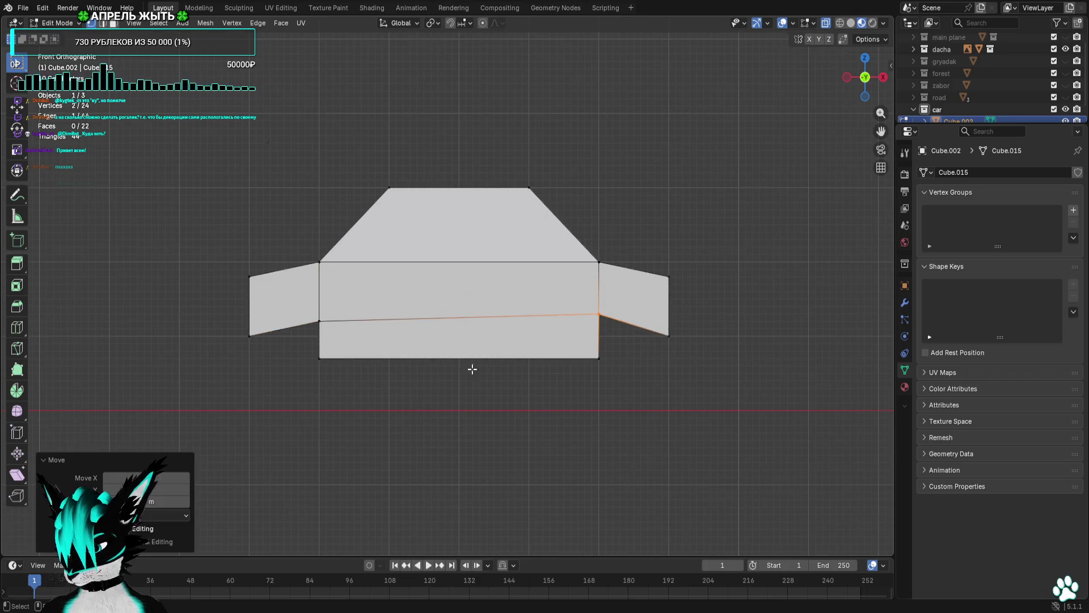
drag(625, 344, 286, 411)
key(g)
click(309, 350)
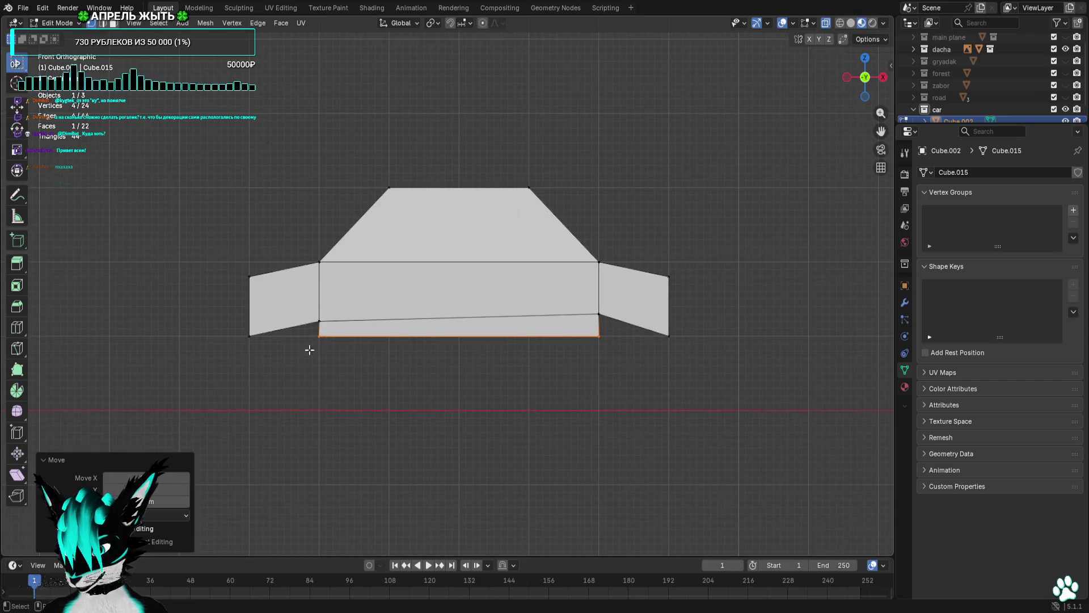
drag(310, 328, 310, 328)
key(g)
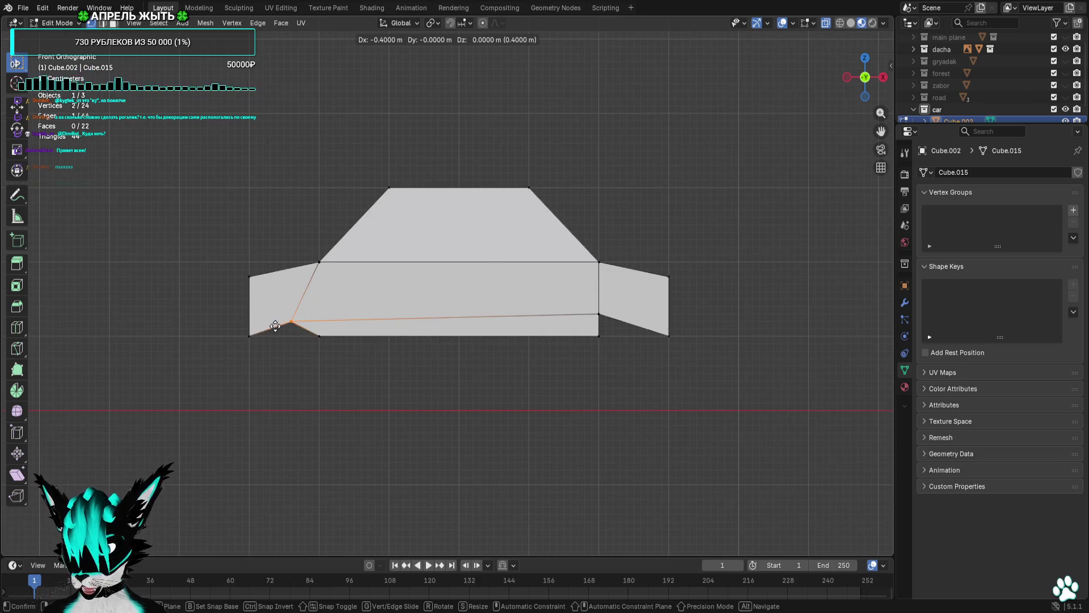
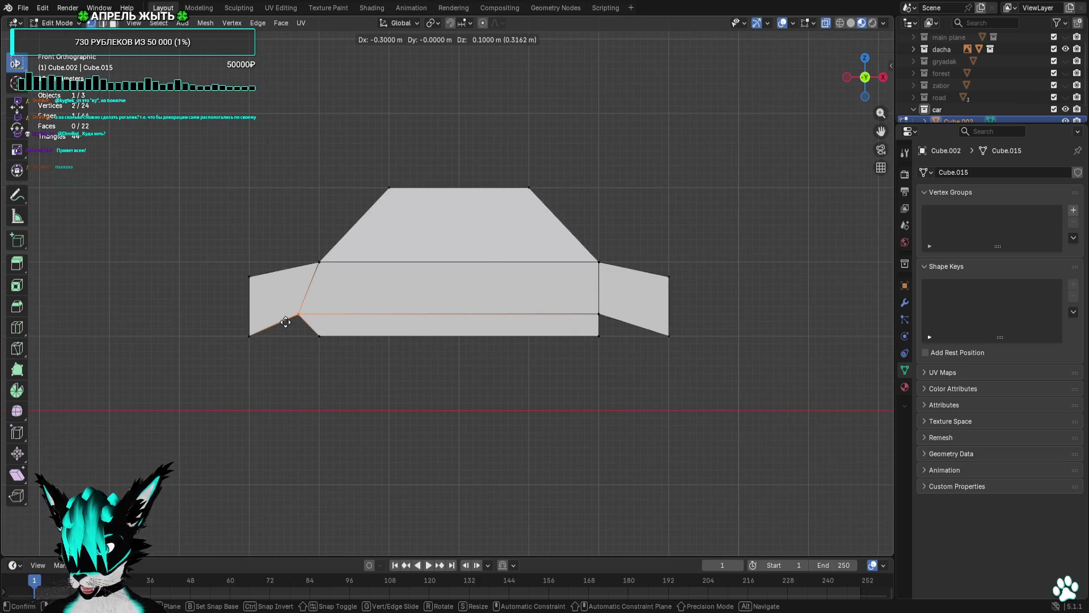
Place the first bottom-corner vertices, shifting one to the right, and return to the front view.
click(271, 322)
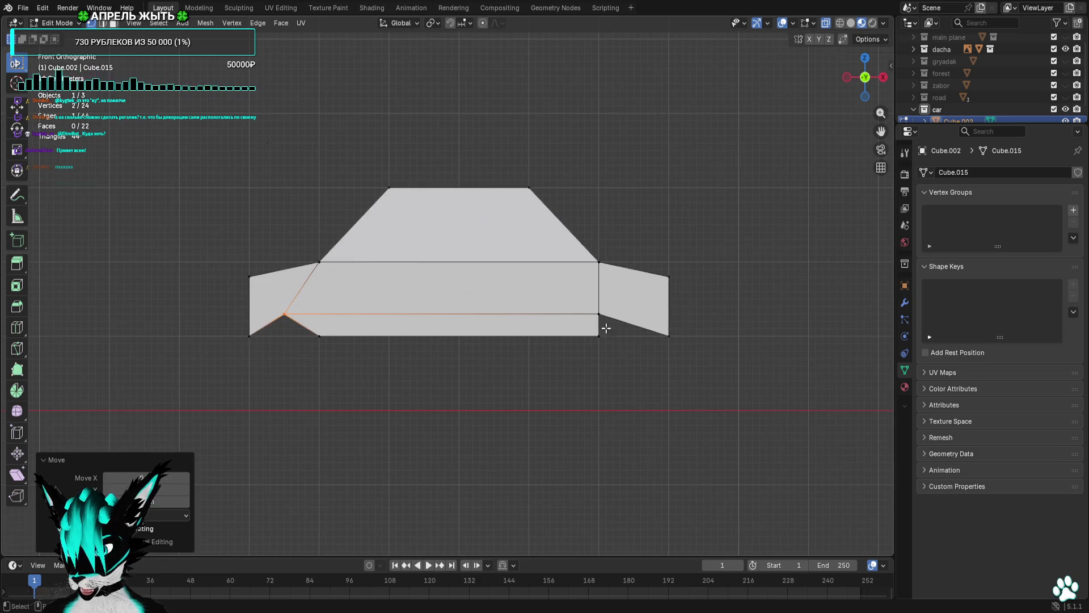
key(g)
click(622, 315)
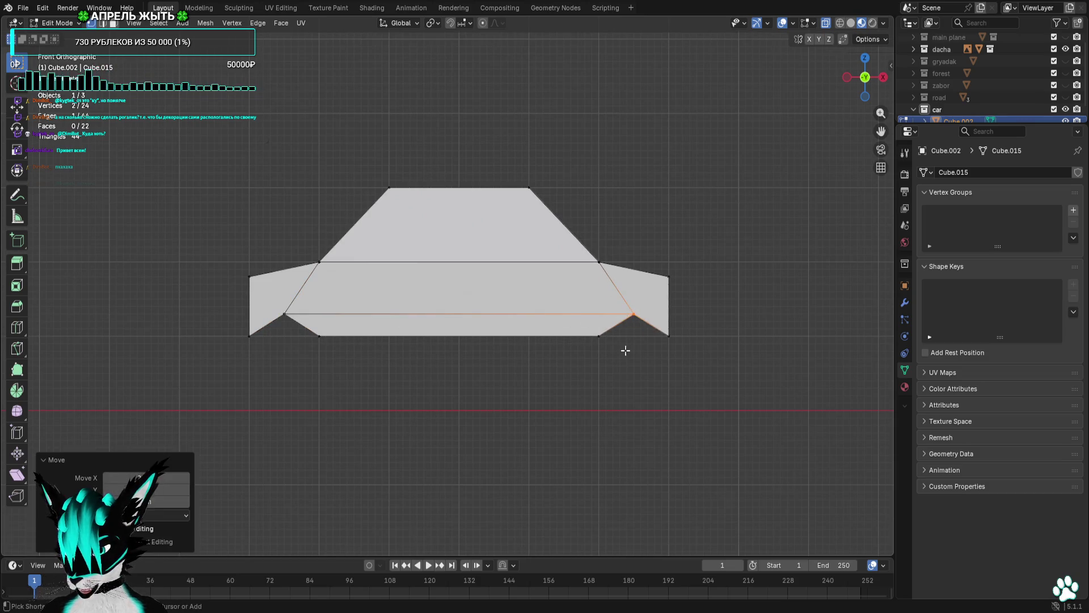
mouse_move(620, 391)
mouse_down()
mouse_move(543, 384)
mouse_move(573, 393)
mouse_move(559, 384)
mouse_up()
click(865, 84)
scroll(464, 361, up, 3)
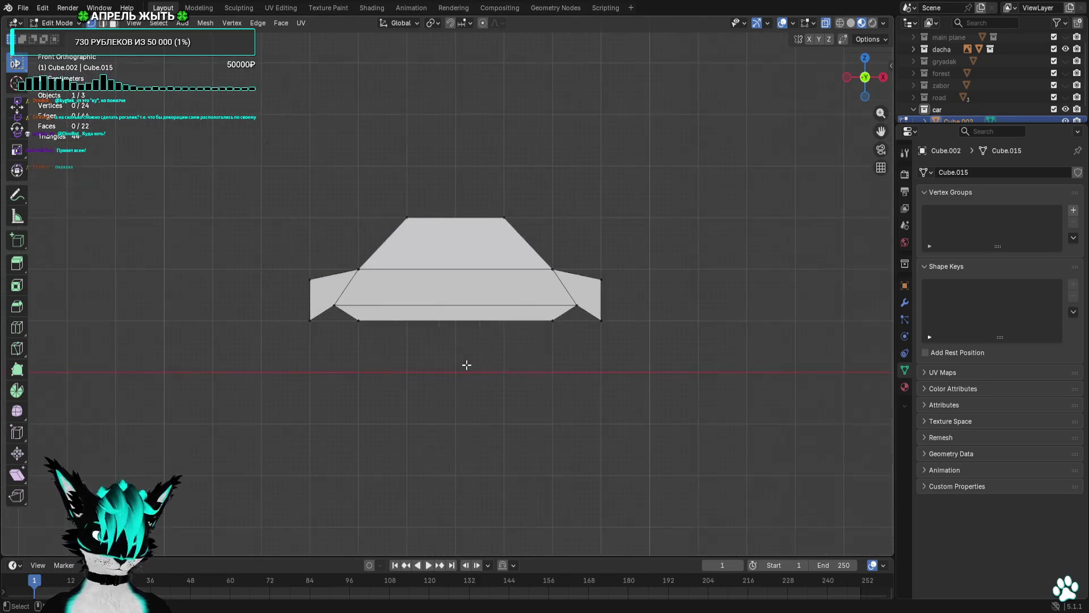
scroll(466, 365, up, 1)
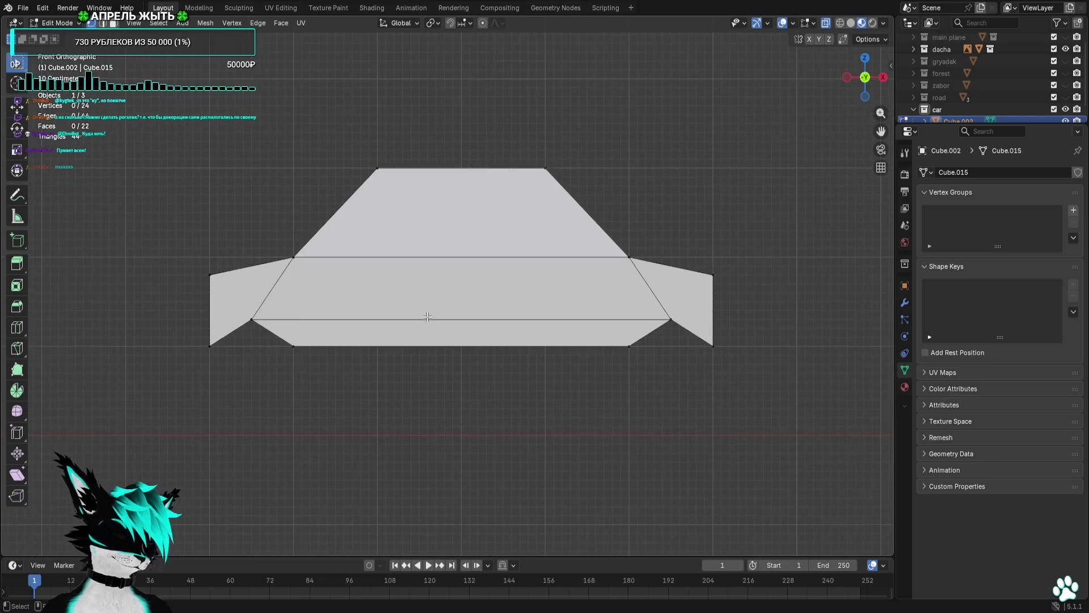
Select the lower-left bottom vertices and try moving them, then undo the move.
mouse_move(403, 318)
mouse_down()
mouse_move(247, 369)
mouse_move(297, 367)
mouse_move(225, 374)
mouse_up()
key(g)
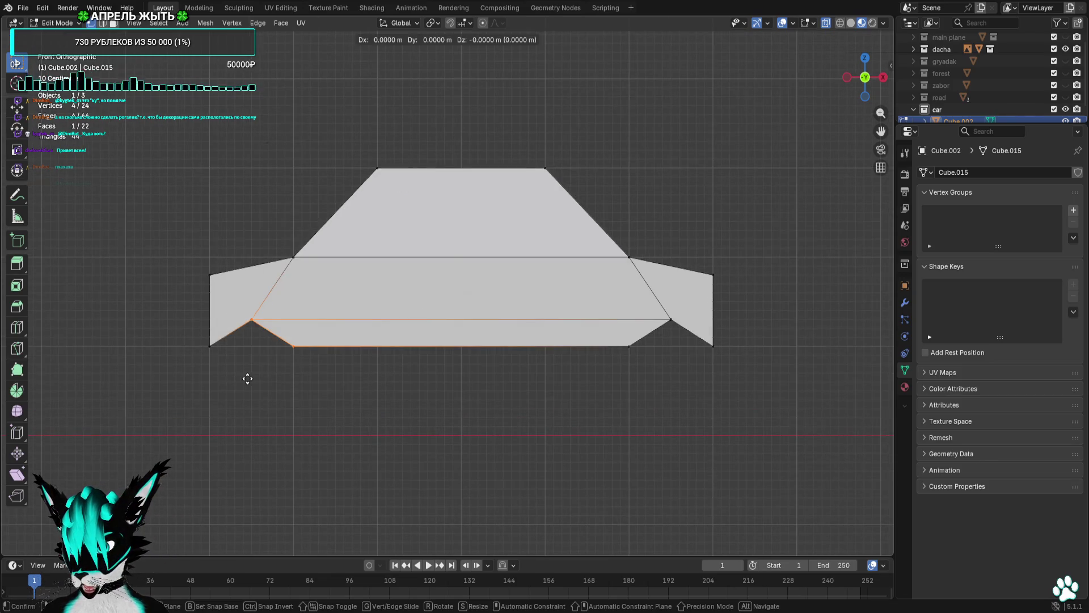
click(286, 381)
key(ctrl+z)
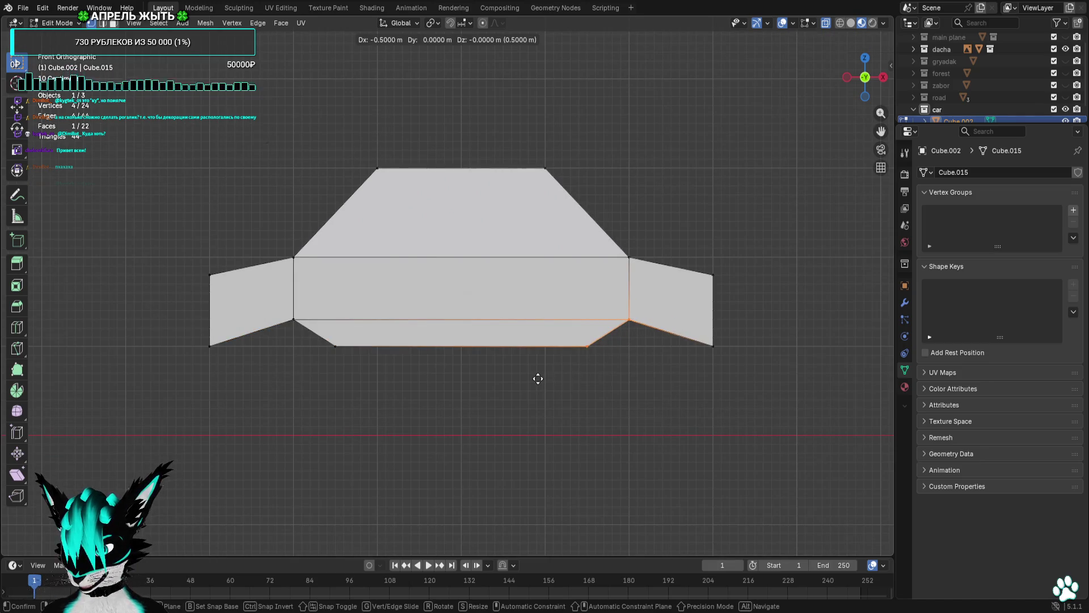
Pull the bottom-right diagonal edge inward to the left and check the beveled underside.
drag(537, 377, 633, 315)
key(ctrl+g)
key(g)
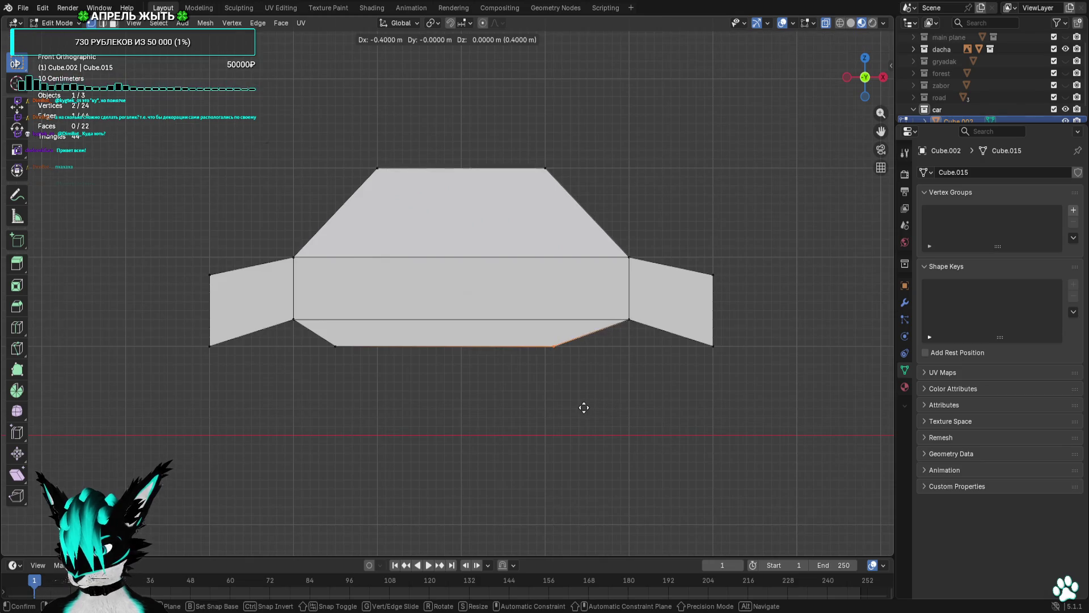
click(572, 410)
click(285, 381)
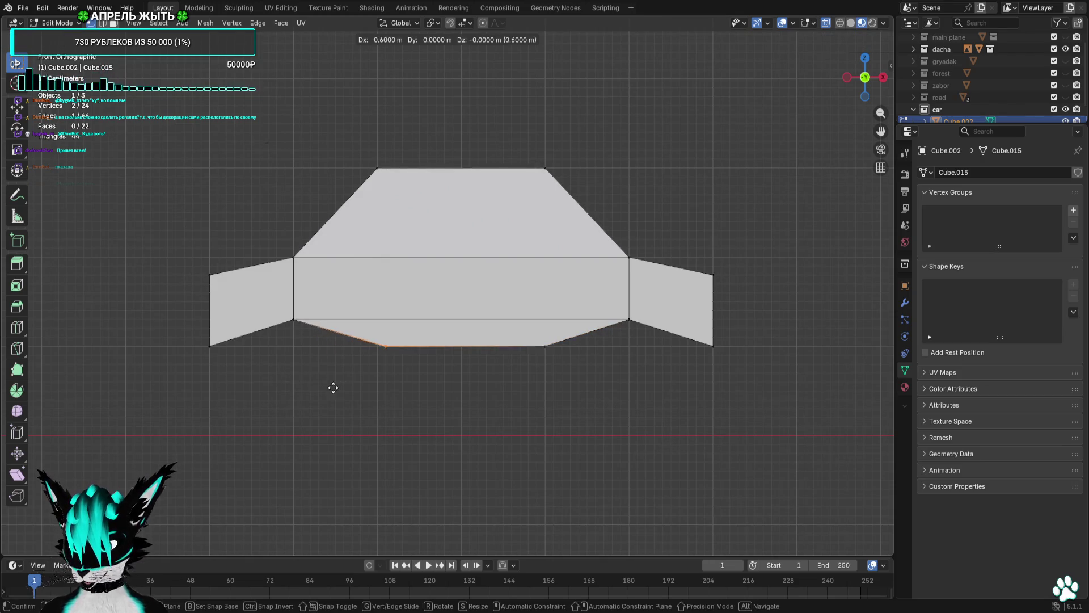
drag(326, 385, 326, 392)
scroll(392, 379, down, 3)
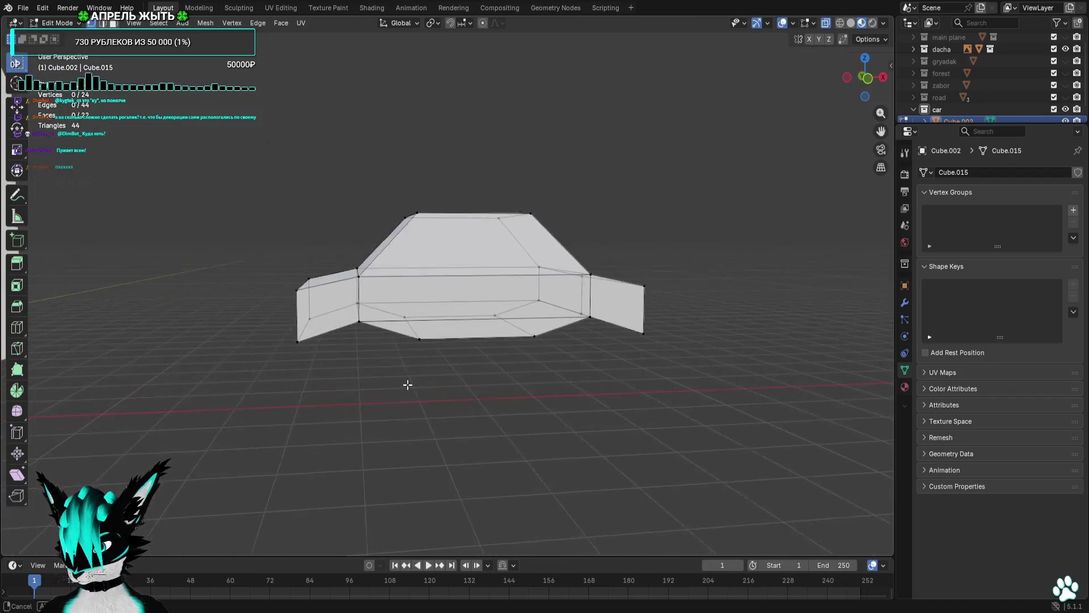
drag(863, 85, 867, 84)
click(867, 81)
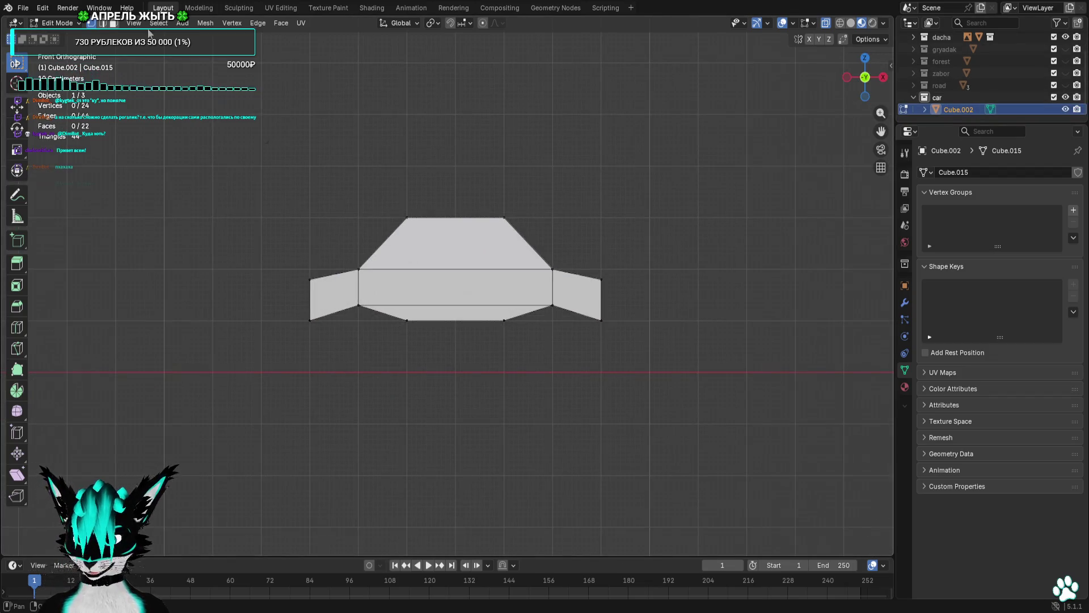
Add an eight-sided cylinder and rotate it in side view to stand sideways.
key(shift+a)
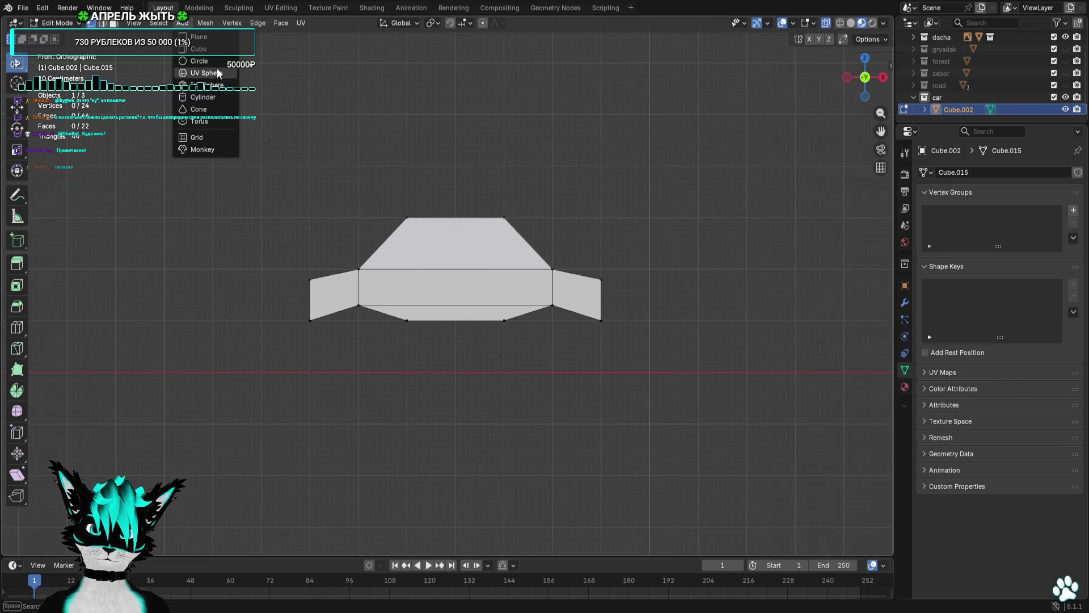
click(212, 99)
drag(236, 382, 306, 345)
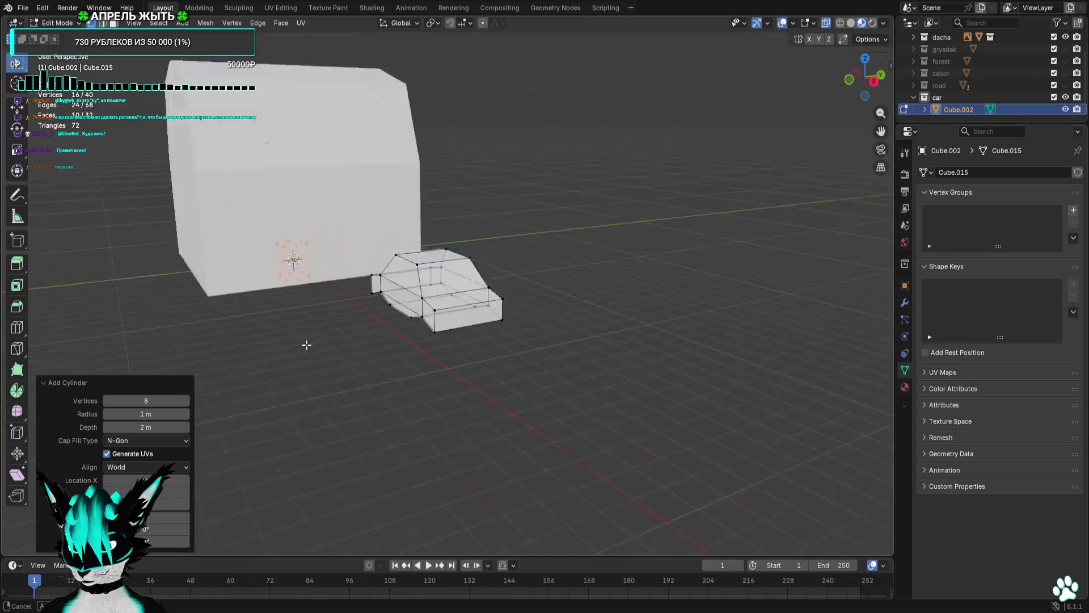
click(874, 81)
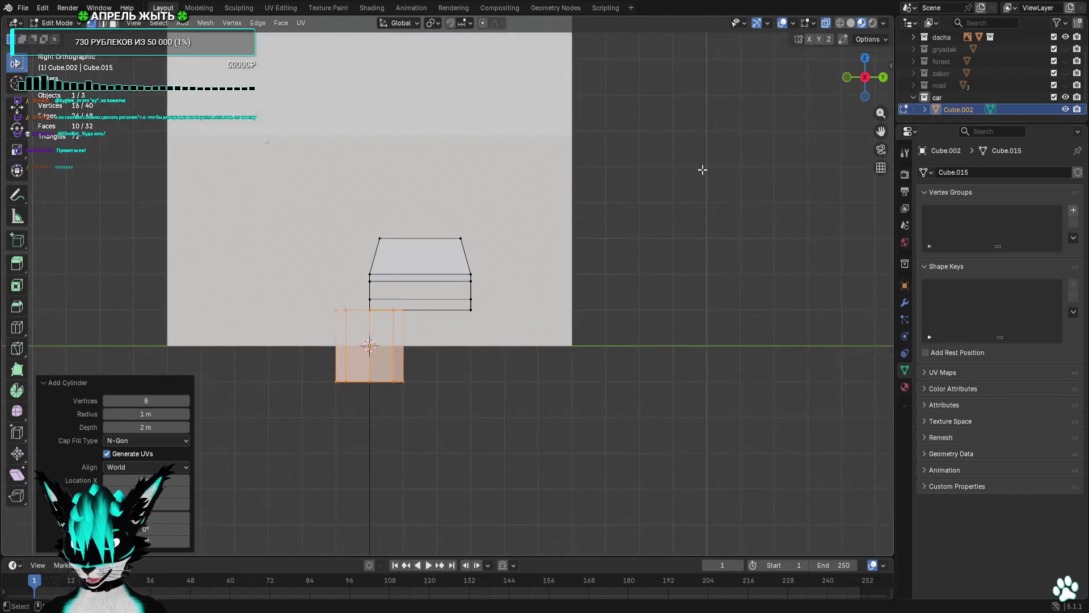
scroll(702, 169, up, 1)
key(r)
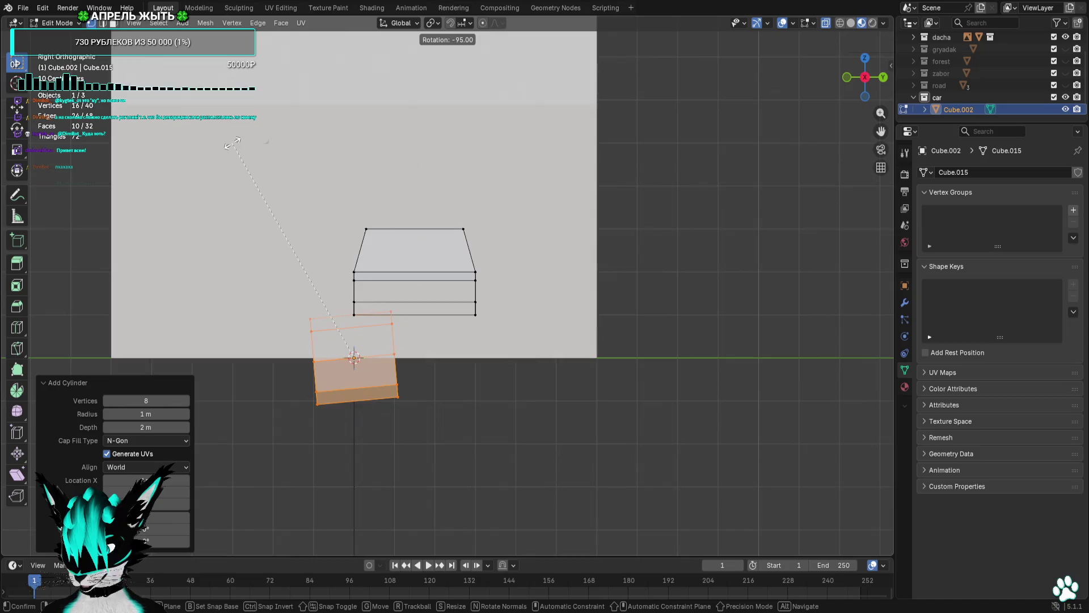
click(253, 148)
click(847, 77)
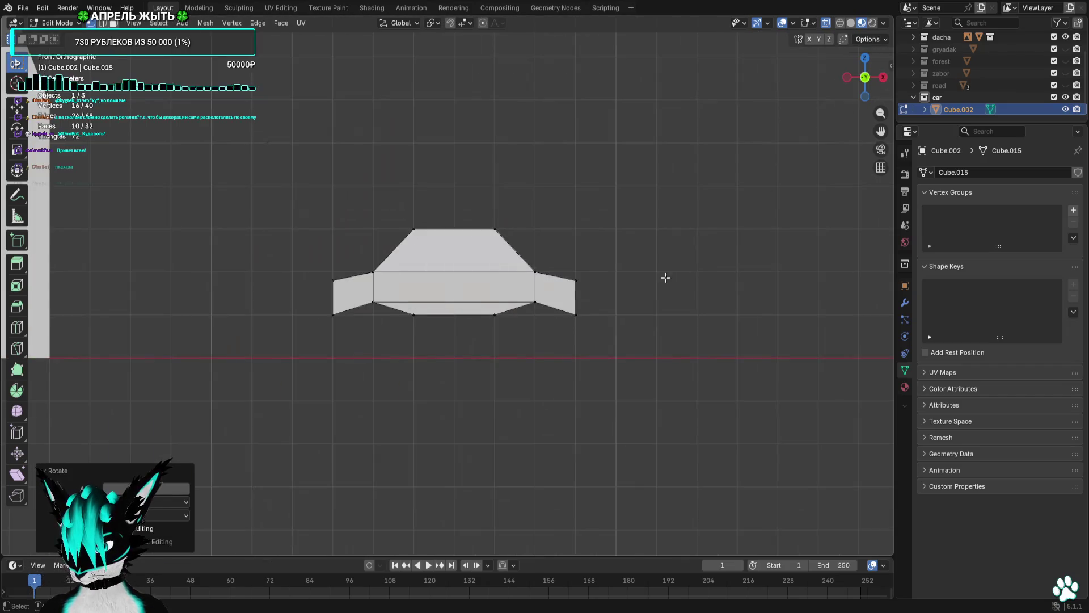
scroll(404, 362, down, 5)
Place the cylinder at the car's front lower corner and shrink it to wheel size.
key(g)
click(593, 347)
scroll(473, 316, up, 10)
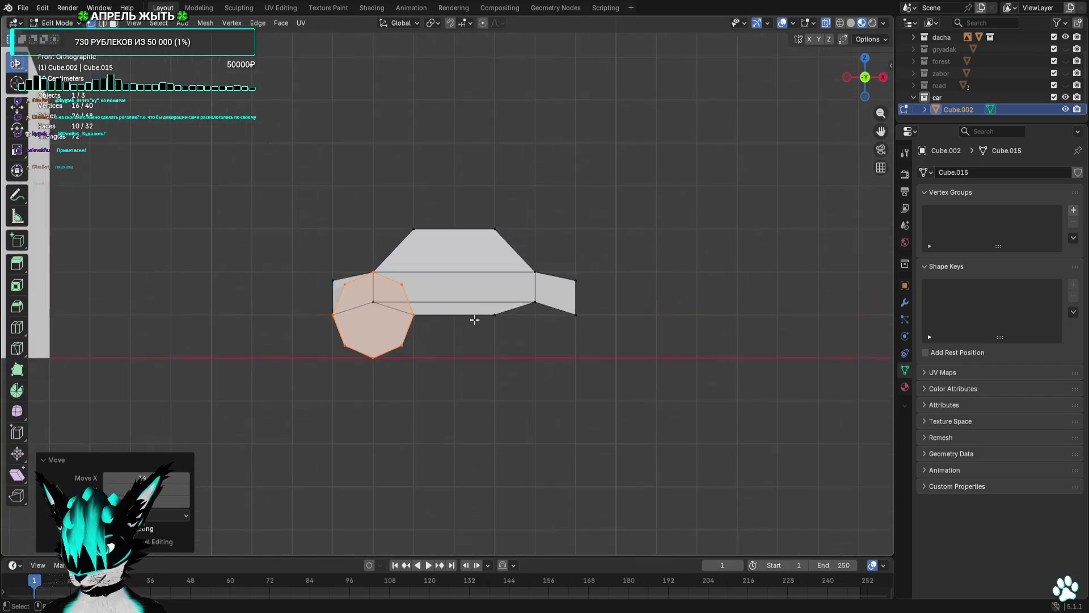
key(s)
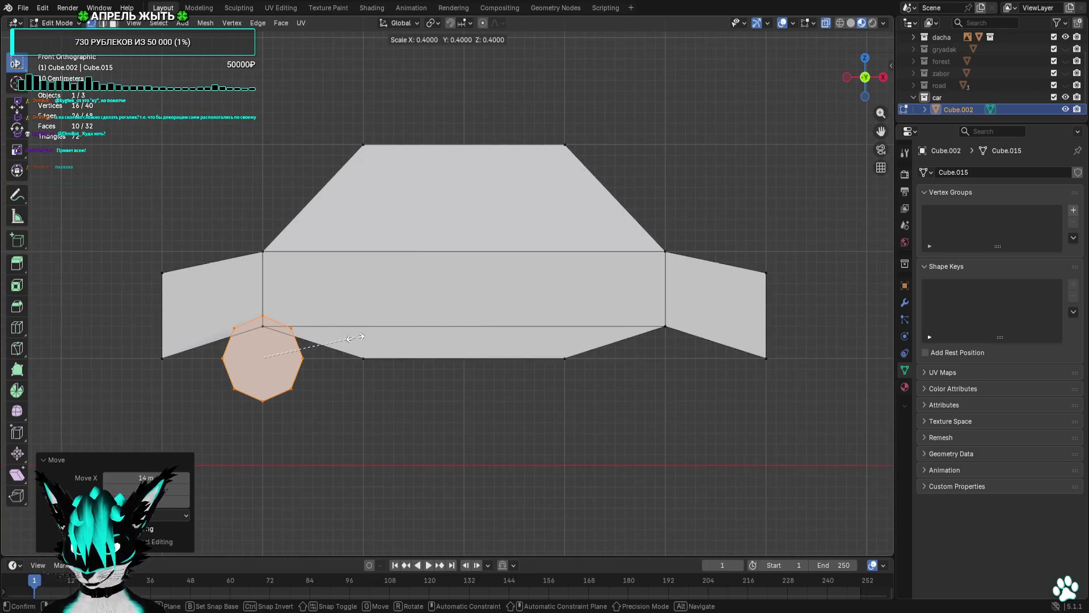
click(372, 335)
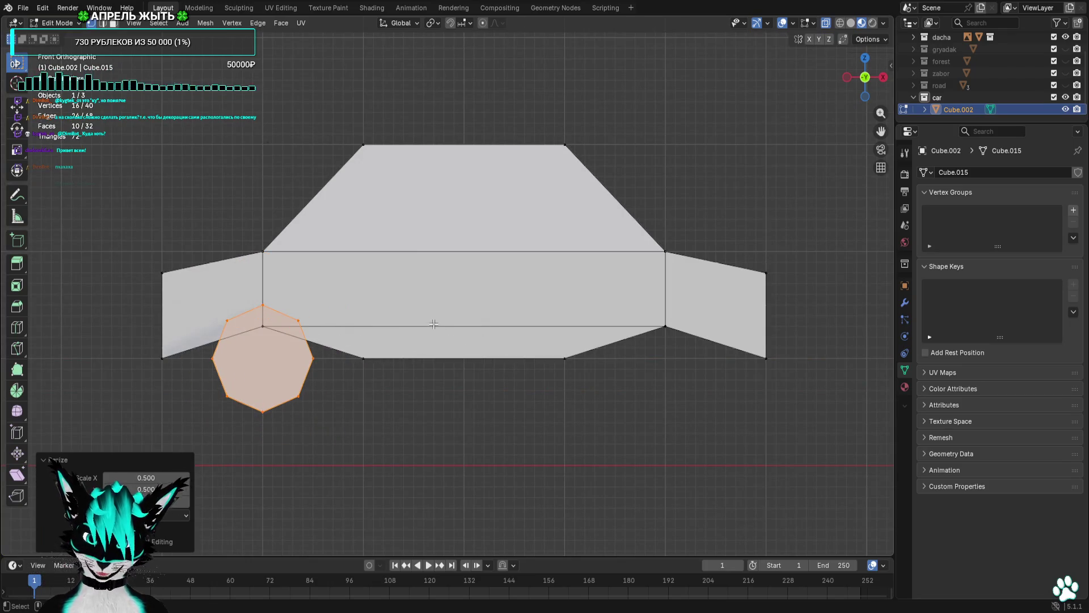
scroll(396, 339, up, 3)
scroll(396, 338, down, 5)
Check the new wheel from the side and front views, selecting and clearing its vertices.
click(873, 75)
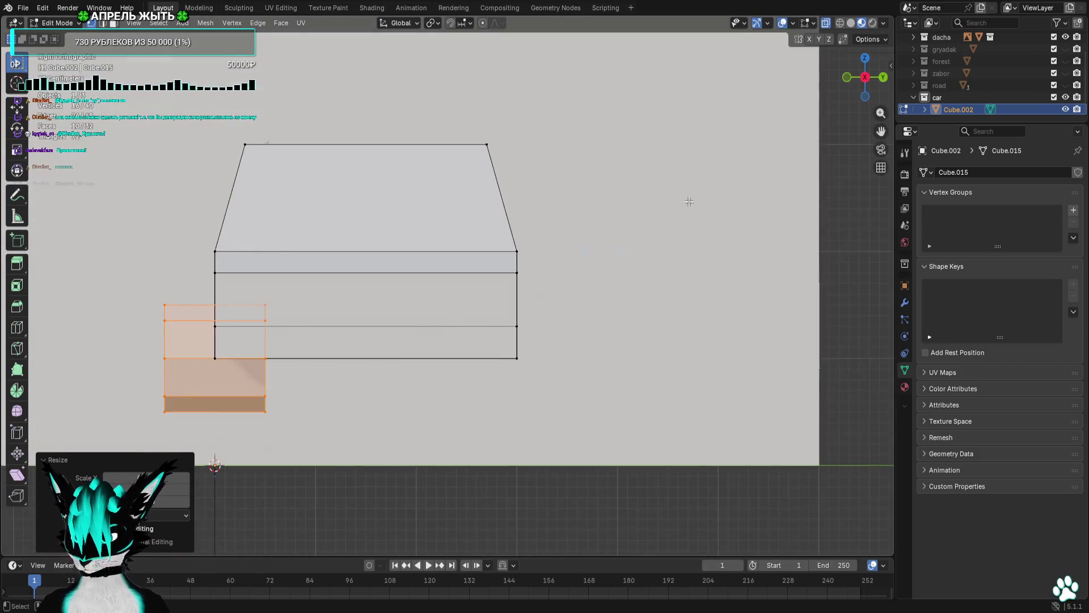
drag(274, 351, 316, 305)
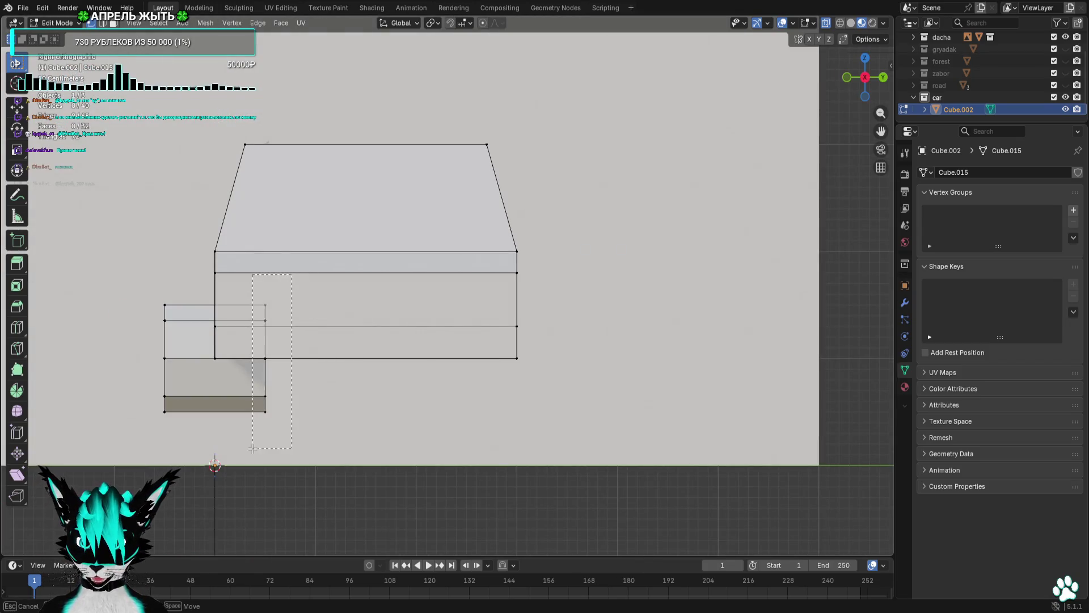
drag(131, 449, 131, 448)
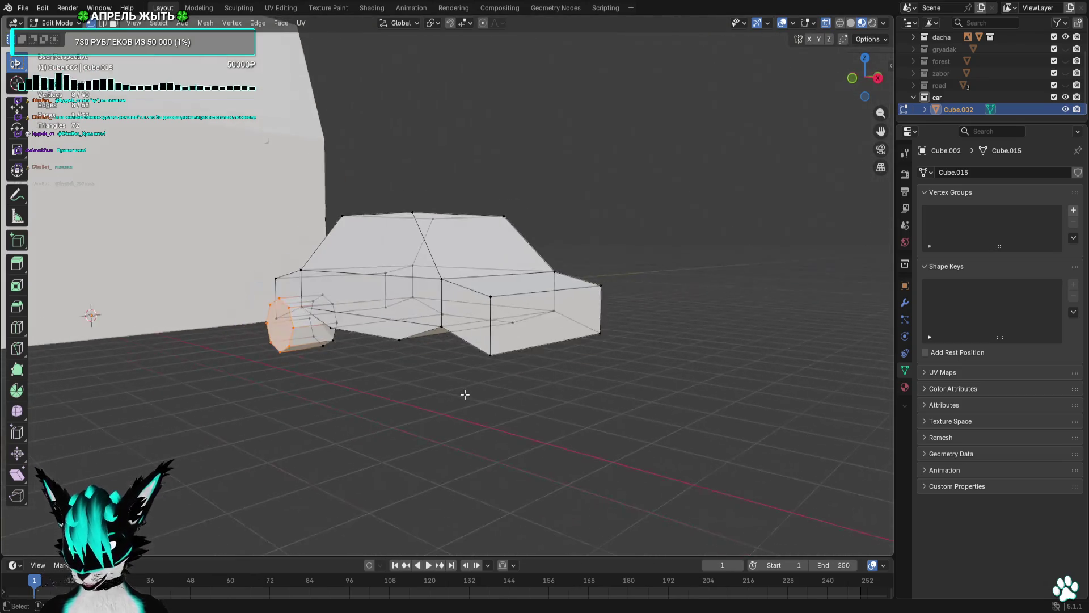
click(867, 80)
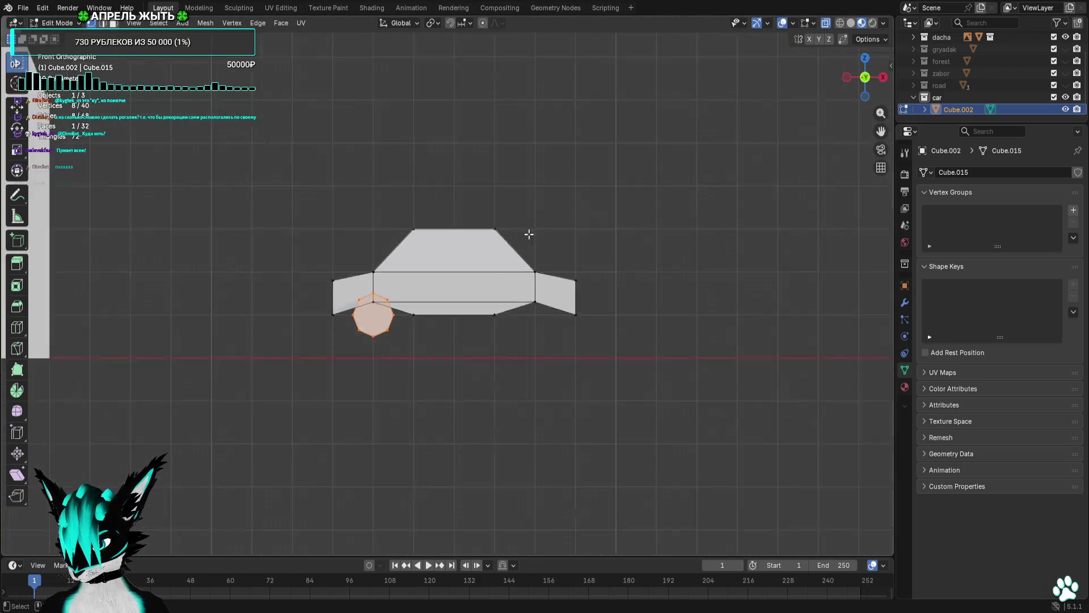
drag(321, 376, 321, 376)
scroll(316, 377, up, 4)
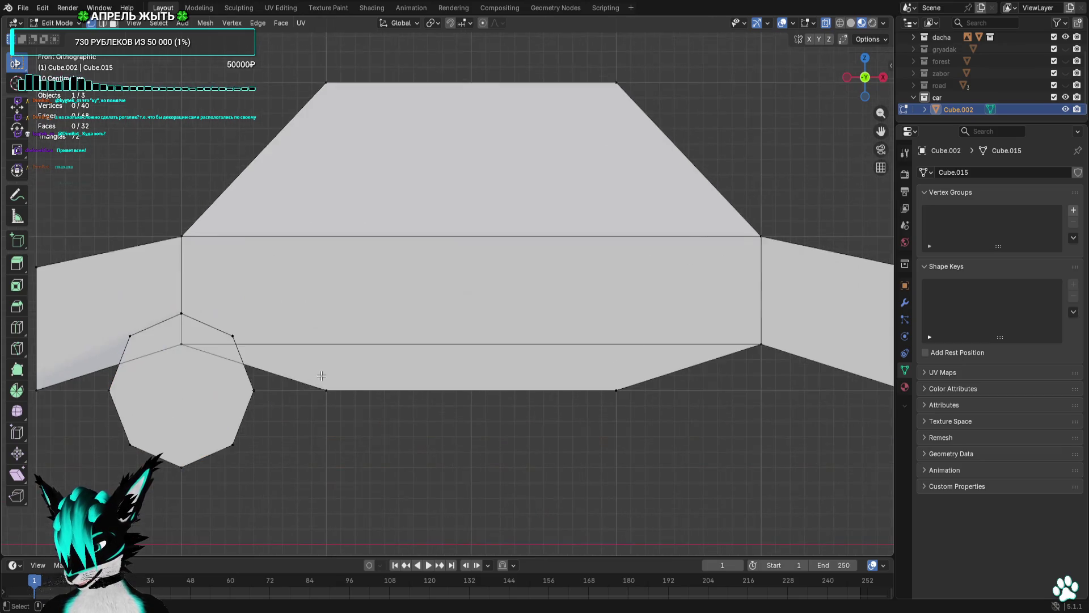
Select the whole front wheel and scale it to 0.9.
drag(460, 324, 260, 462)
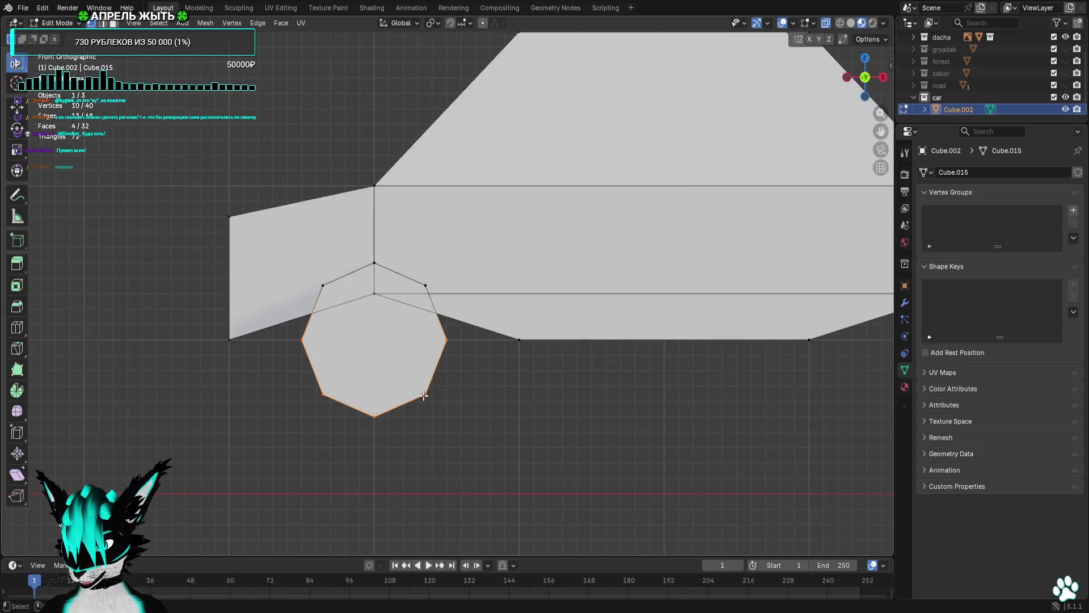
key(s)
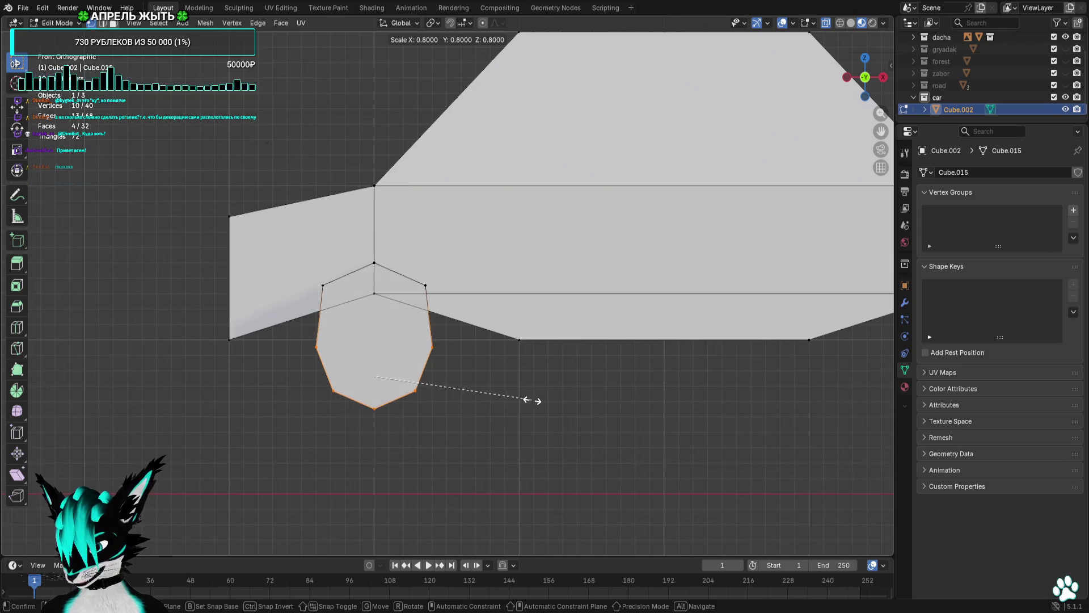
text(0.9)
key(Return)
Try widening the wheel's top vertices while comparing wireframe, solid and material preview shading.
drag(304, 298, 304, 297)
key(s)
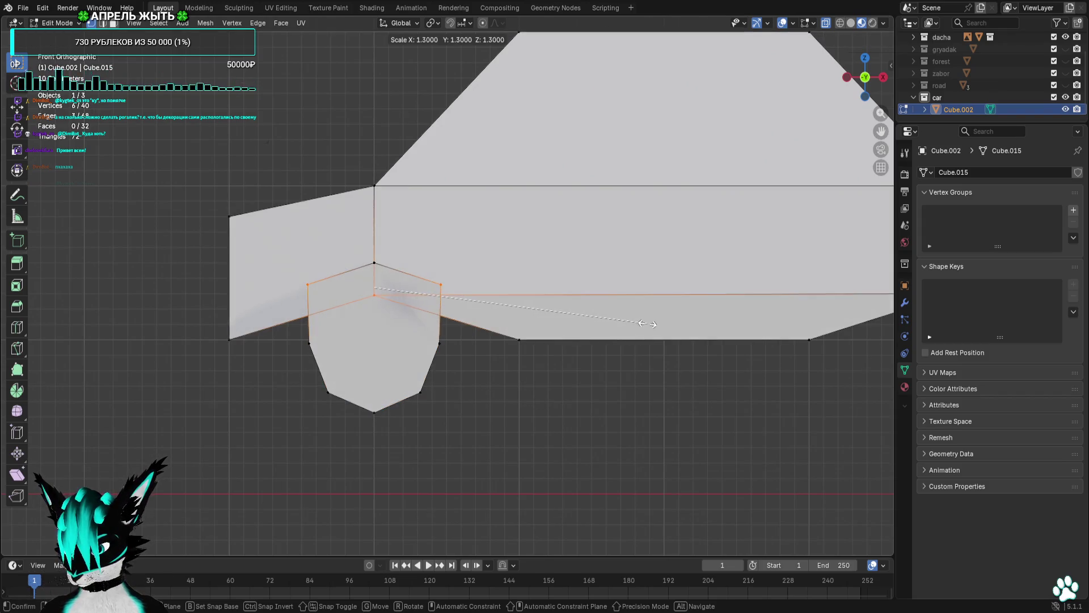
click(651, 321)
key(z)
click(560, 322)
key(ctrl+z)
key(ctrl+z)
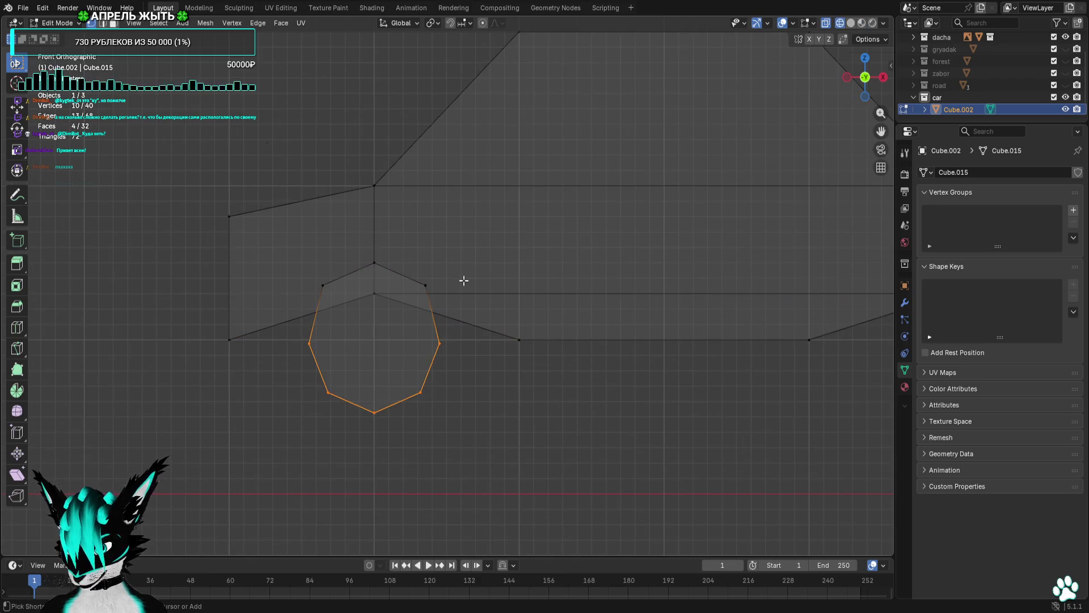
click(852, 25)
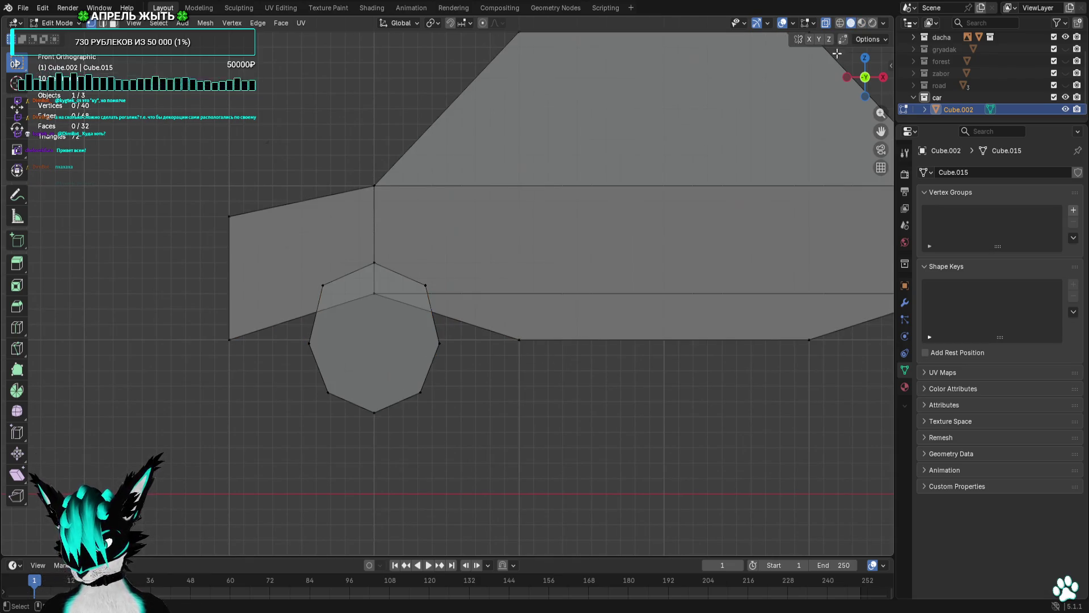
click(862, 23)
key(ctrl+shift+z)
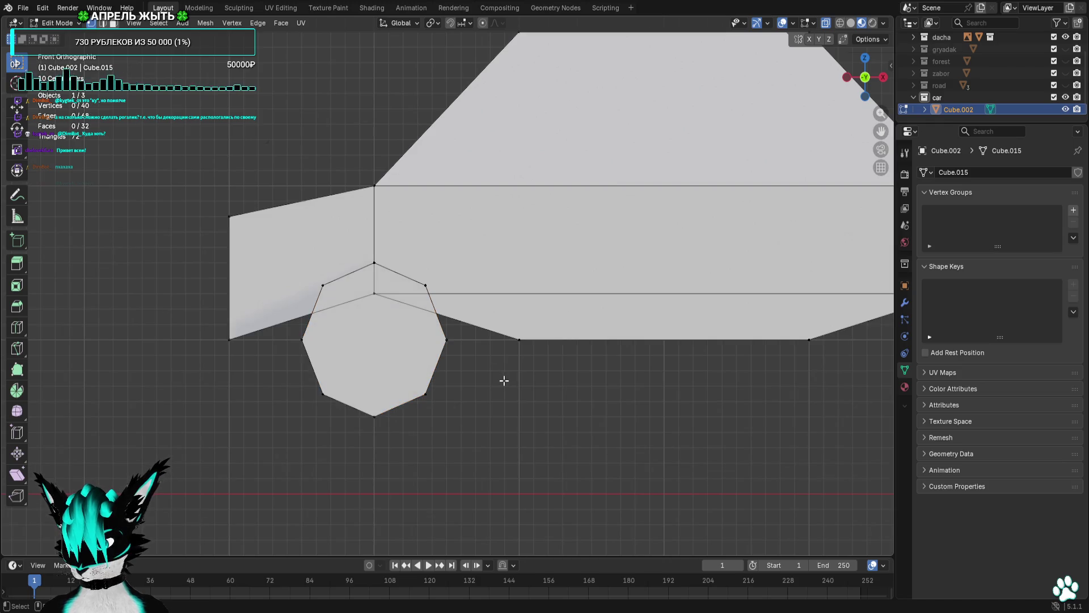
Select the linked wheel prism and scale it down further.
key(ctrl+l)
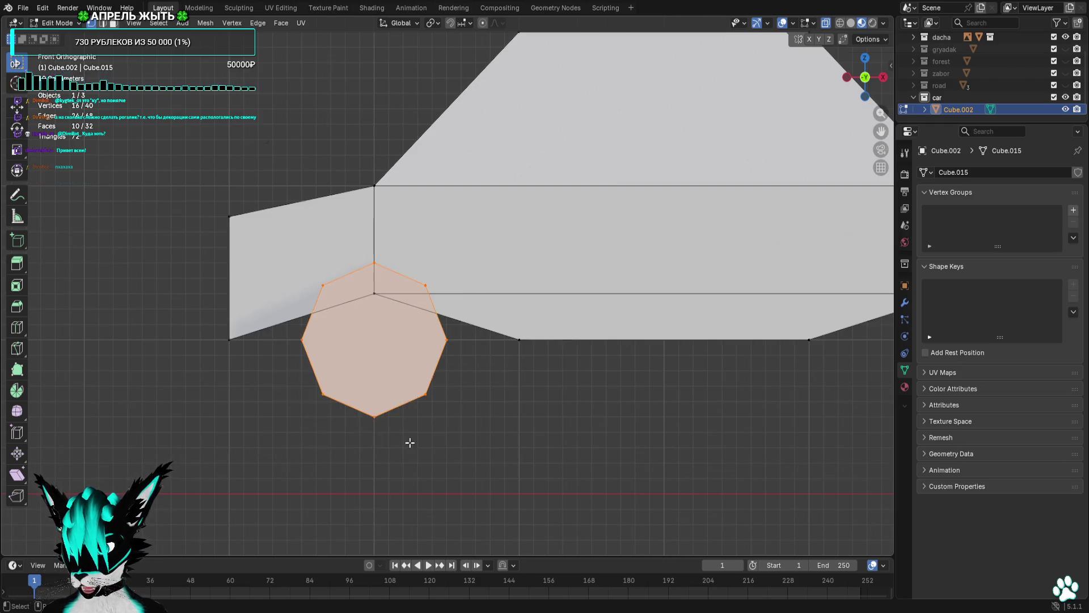
key(s)
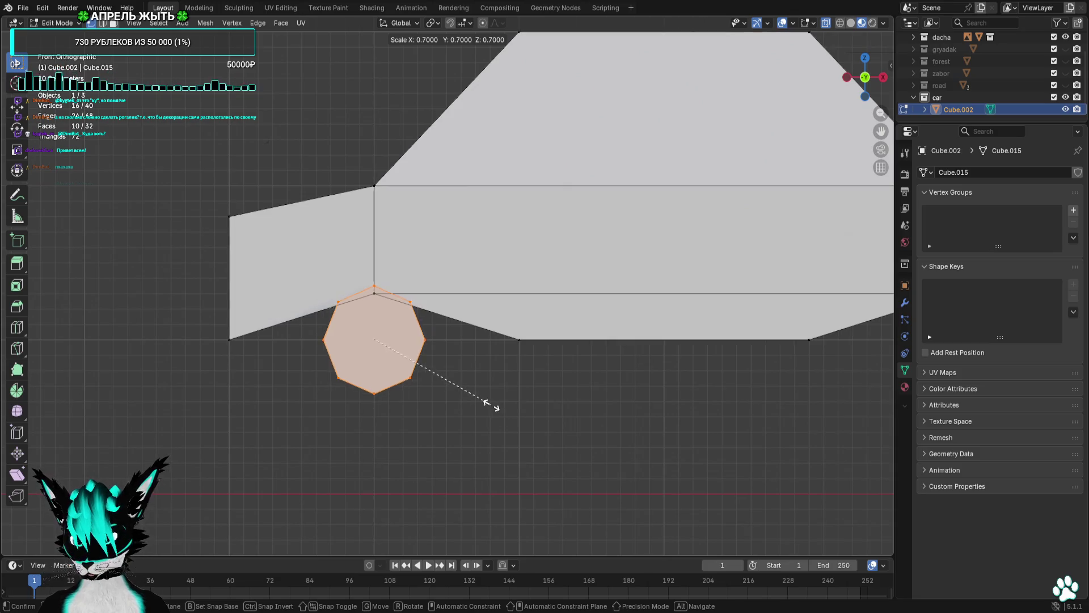
click(511, 418)
drag(511, 418, 483, 423)
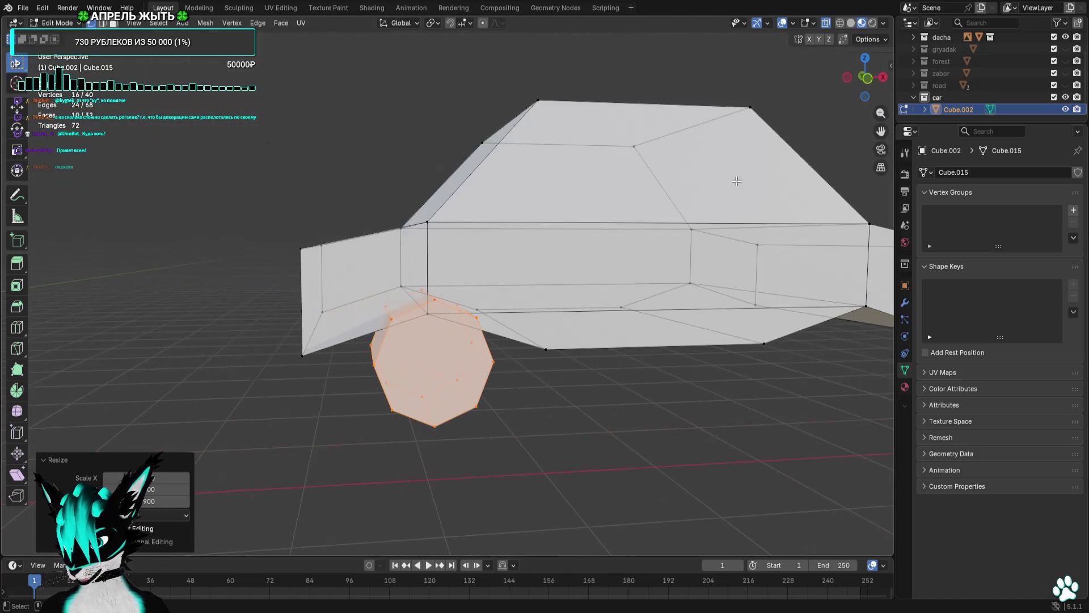
click(867, 78)
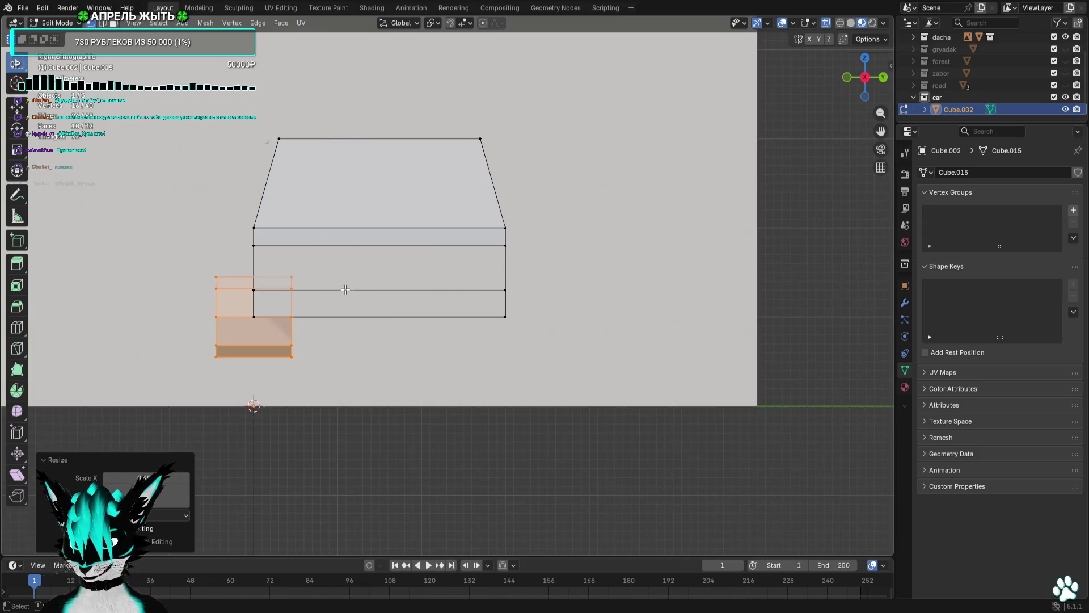
Shift the wheel sideways and stretch its far-end vertices along Y across the car's width.
key(g)
click(378, 293)
drag(352, 277, 301, 399)
key(g)
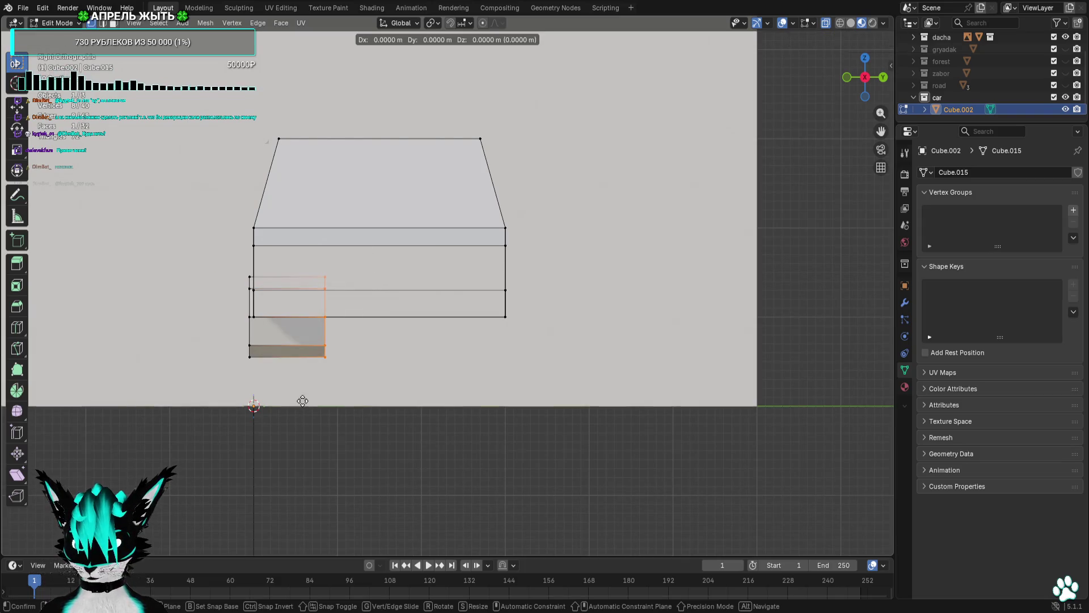
key(y)
click(489, 396)
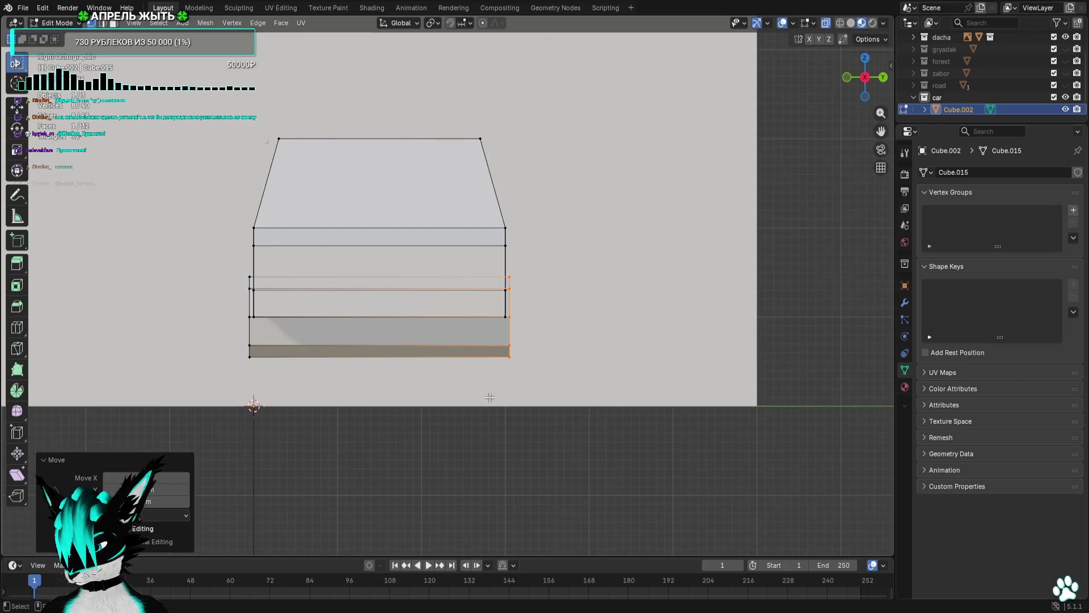
click(476, 434)
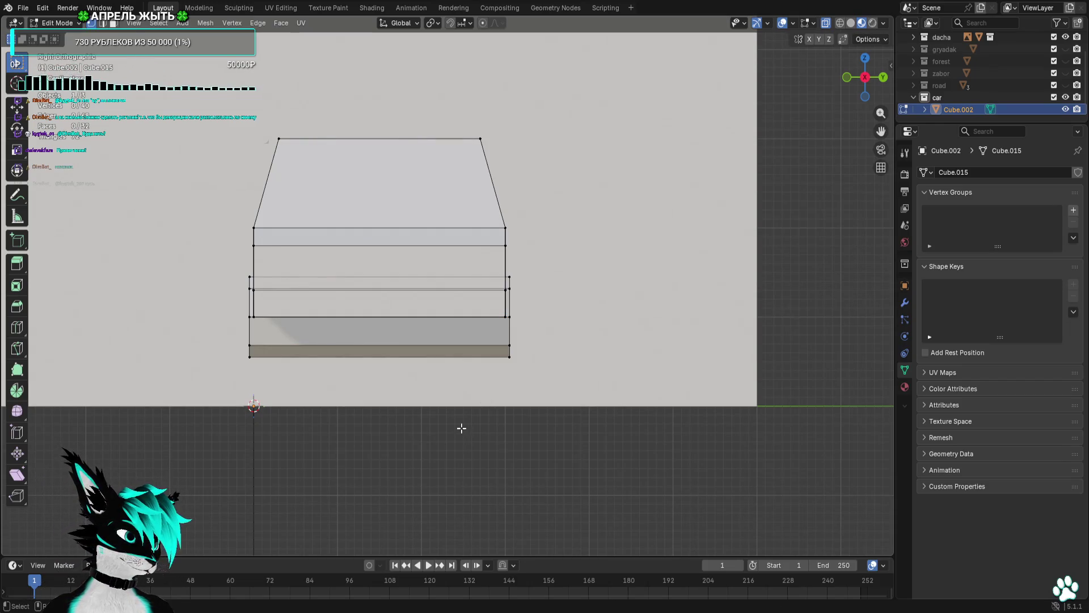
Preview the shaded car from below with overlays hidden, then restore the overlays.
drag(461, 428, 632, 429)
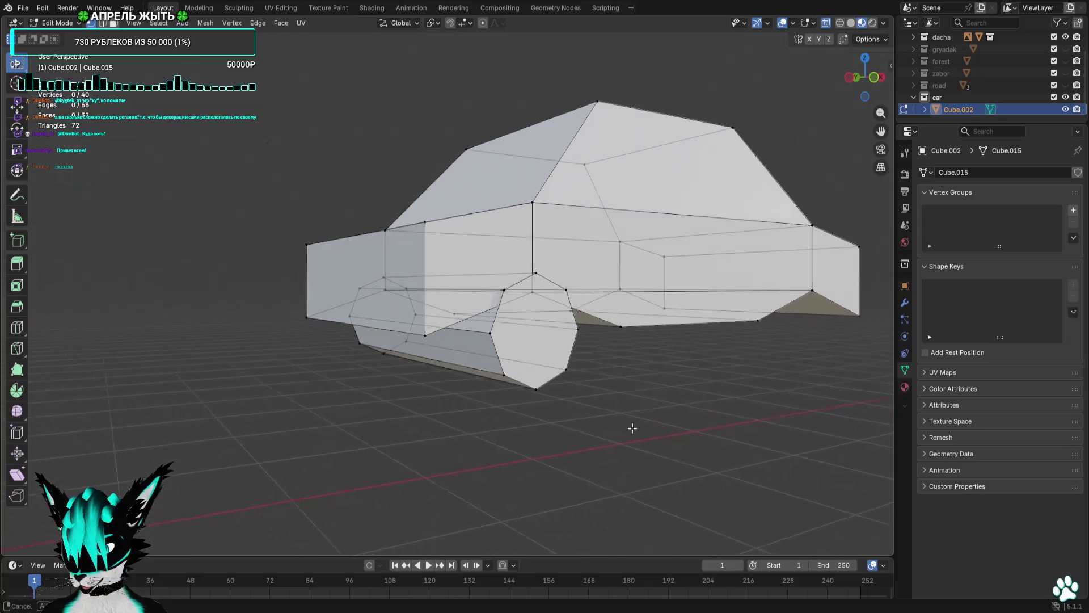
click(783, 22)
scroll(675, 204, down, 3)
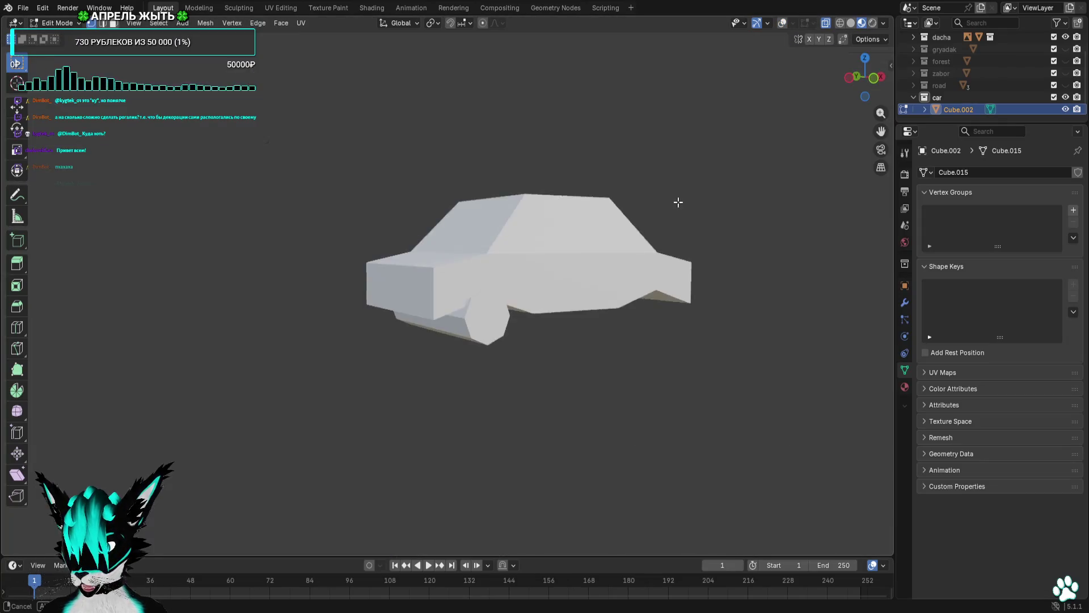
drag(677, 202, 653, 178)
scroll(661, 182, up, 3)
click(783, 23)
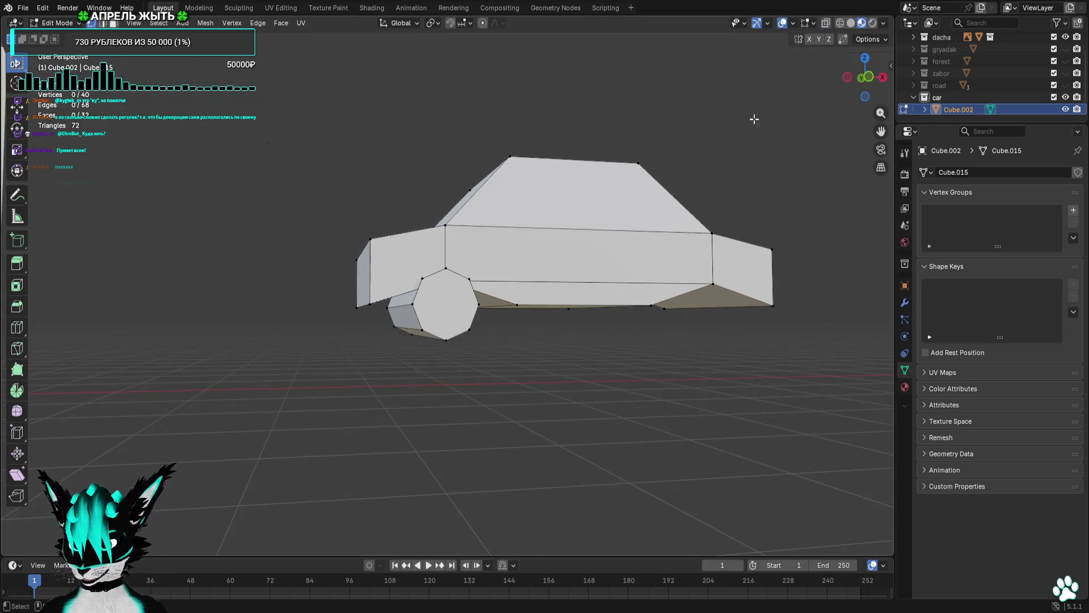
Select the two body vertices near the front wheel in the front profile view.
drag(374, 285, 301, 335)
click(882, 77)
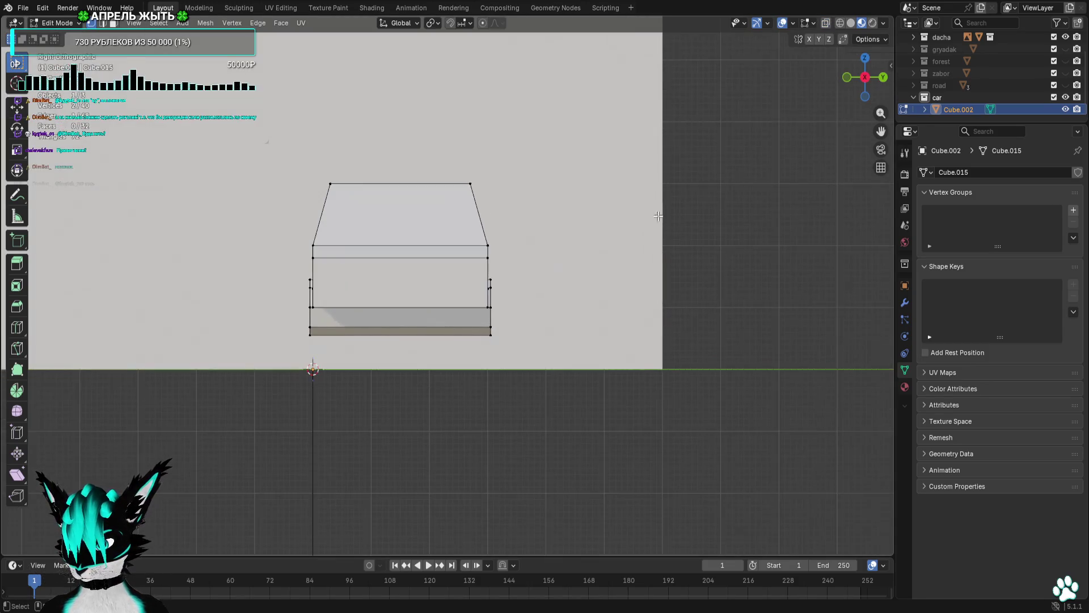
click(847, 77)
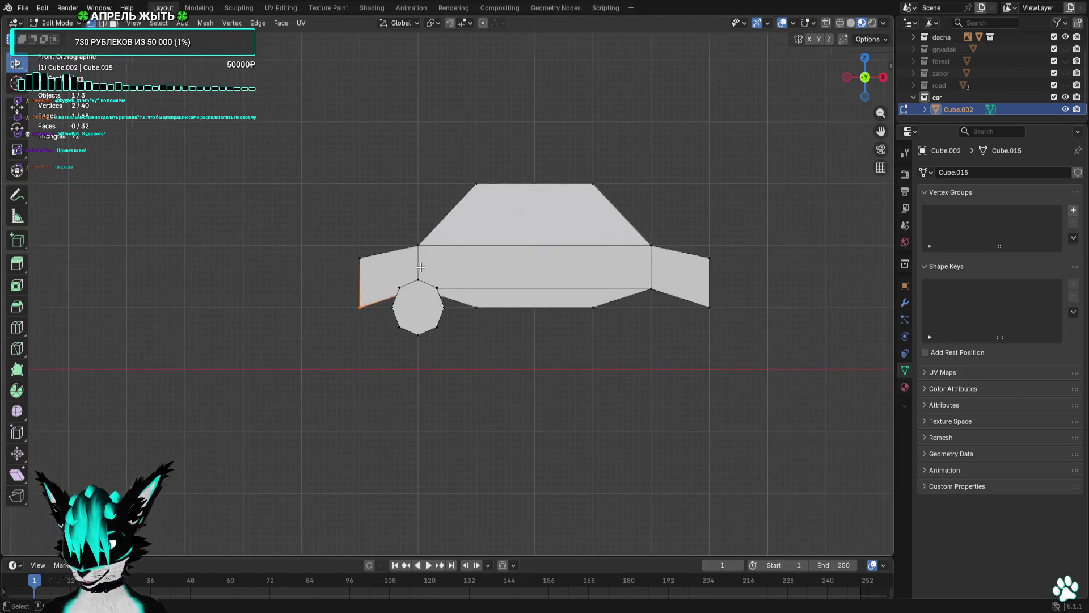
scroll(432, 272, up, 3)
Extrude the body's lower front corner vertices and offset them 0.6 m along X.
key(e)
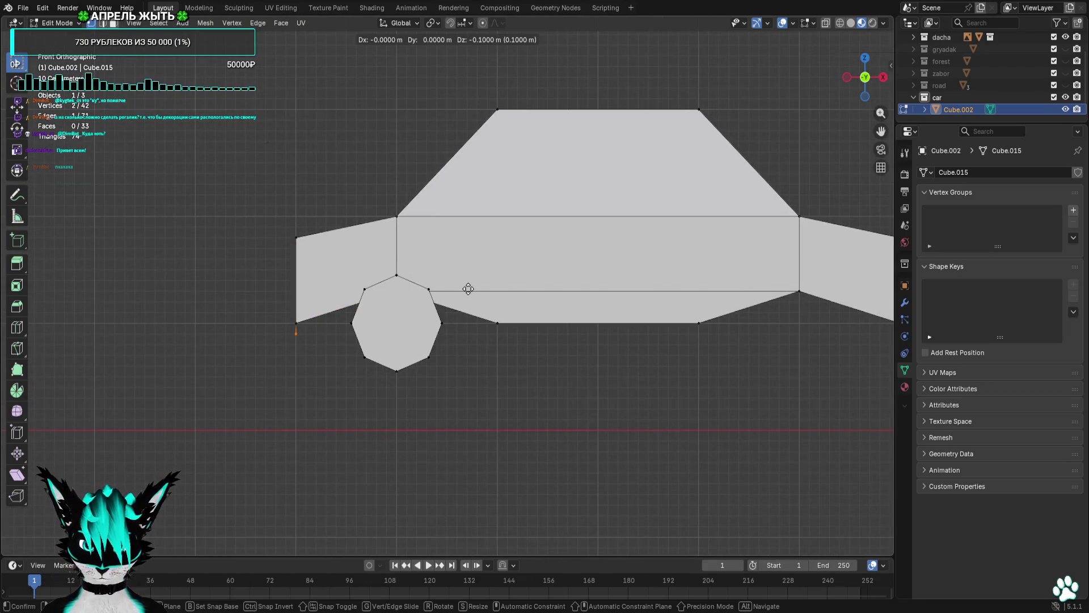
click(468, 289)
key(g)
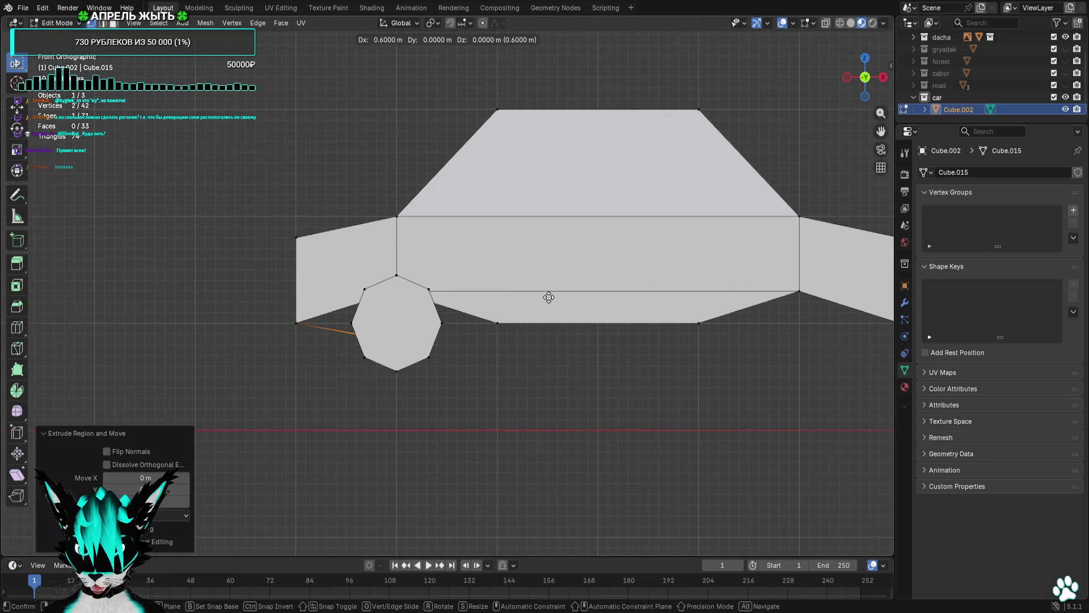
click(548, 297)
drag(542, 301, 563, 288)
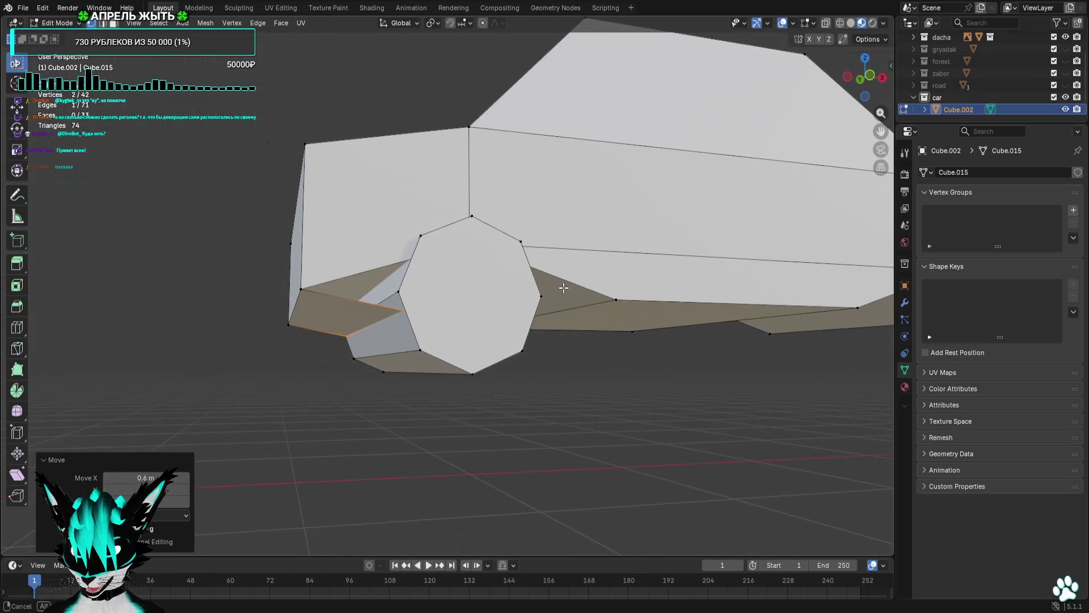
click(866, 84)
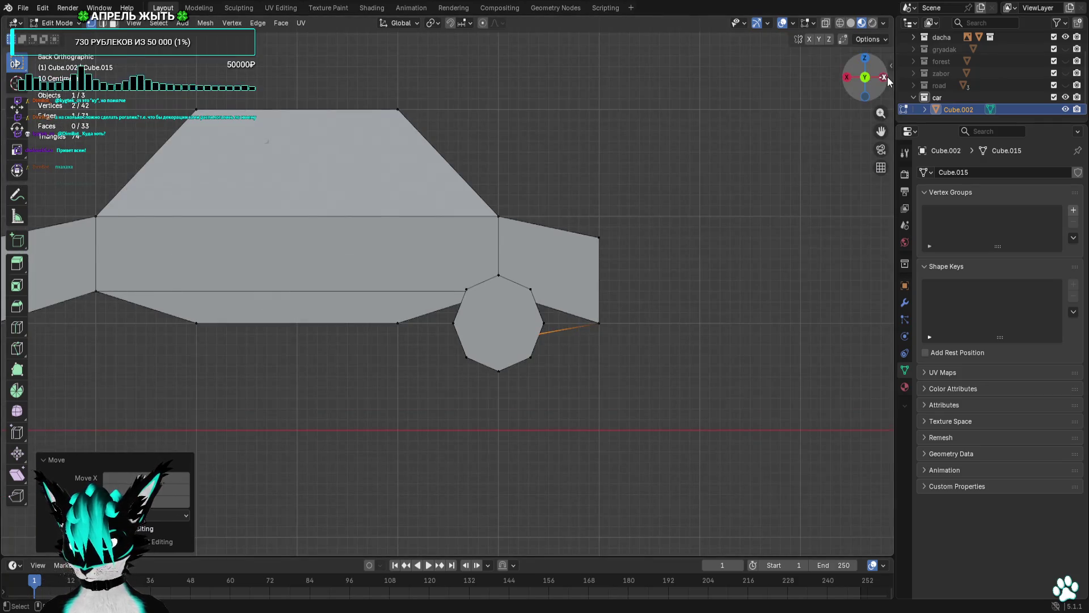
click(885, 78)
scroll(862, 86, down, 5)
With X-ray on, select three corner vertices and fill a face beside the front wheel.
mouse_move(862, 86)
mouse_down()
mouse_move(528, 345)
mouse_move(481, 357)
mouse_up()
click(481, 357)
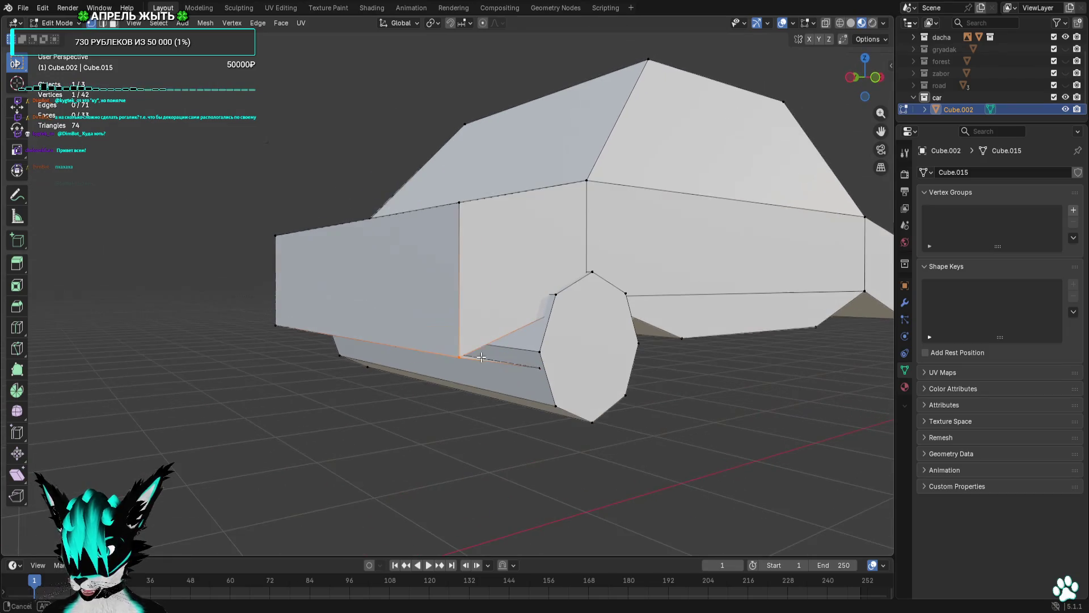
click(876, 77)
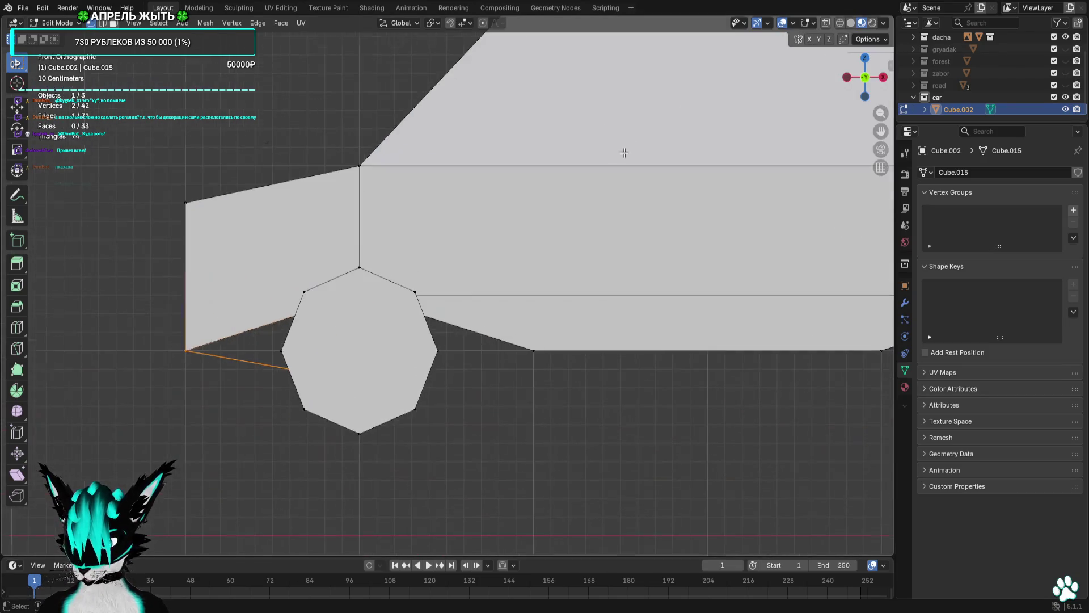
click(825, 22)
ctrl+click(367, 291)
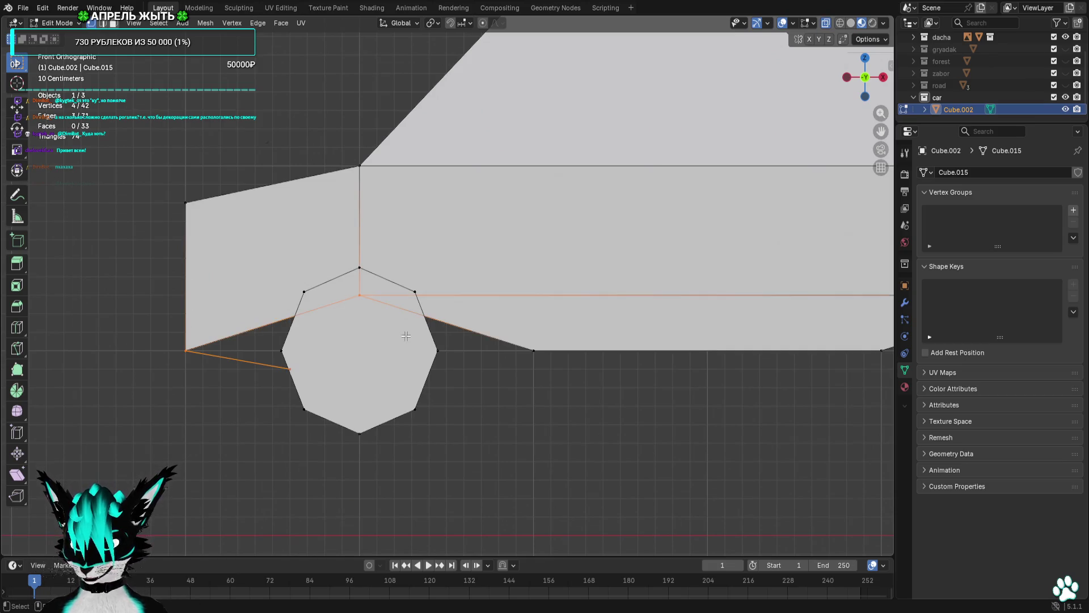
scroll(311, 306, down, 5)
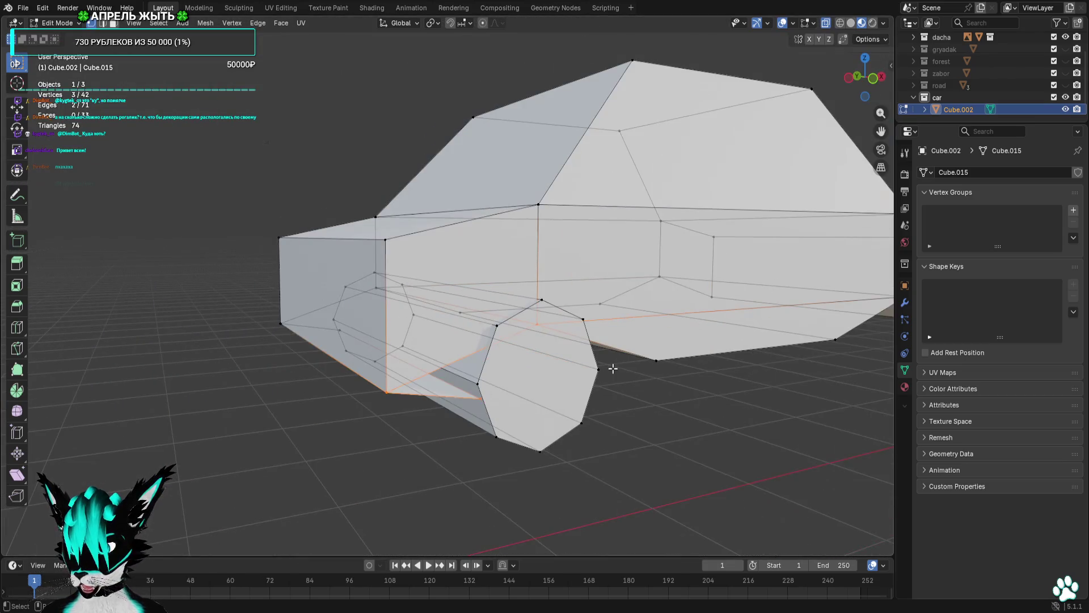
mouse_move(604, 368)
mouse_down()
mouse_move(585, 370)
mouse_move(664, 362)
mouse_move(442, 311)
mouse_up()
click(441, 312)
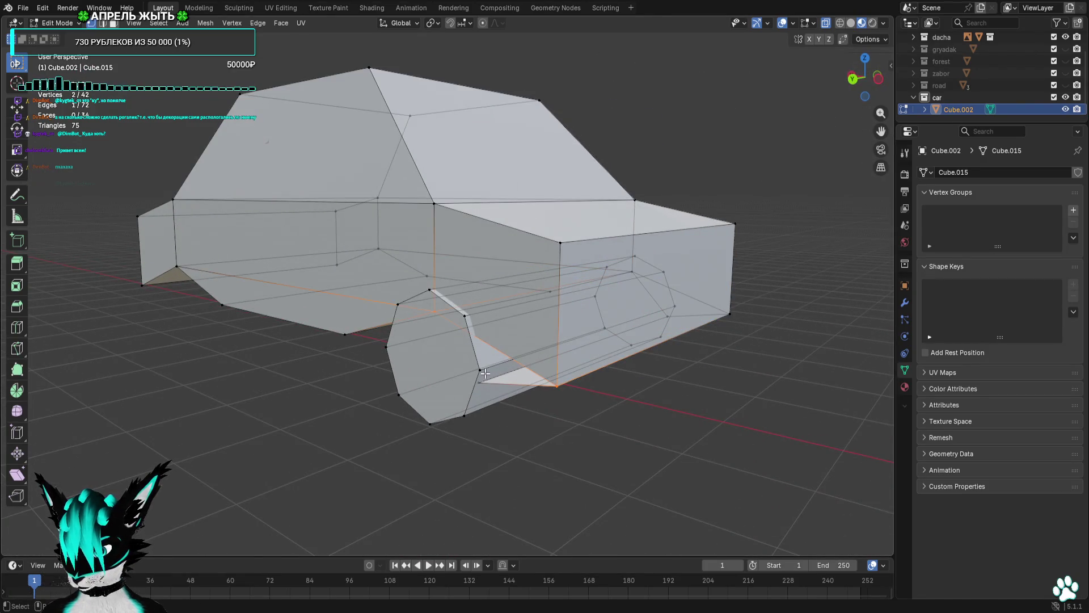
key(f)
key(alt+a)
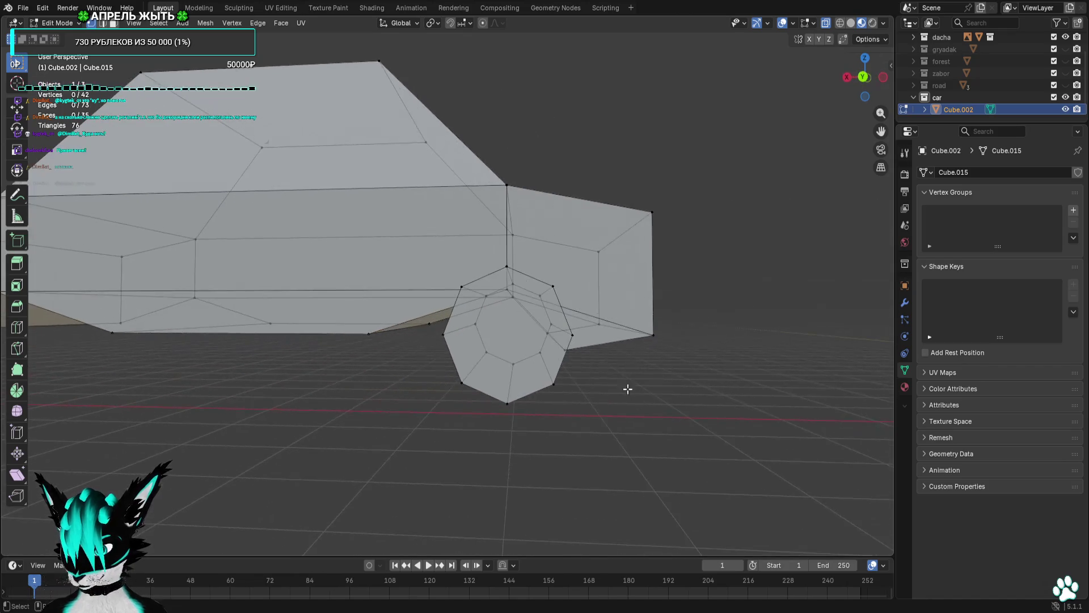
Inspect the shaded wheel-well area with overlays hidden from several angles.
drag(527, 284, 492, 291)
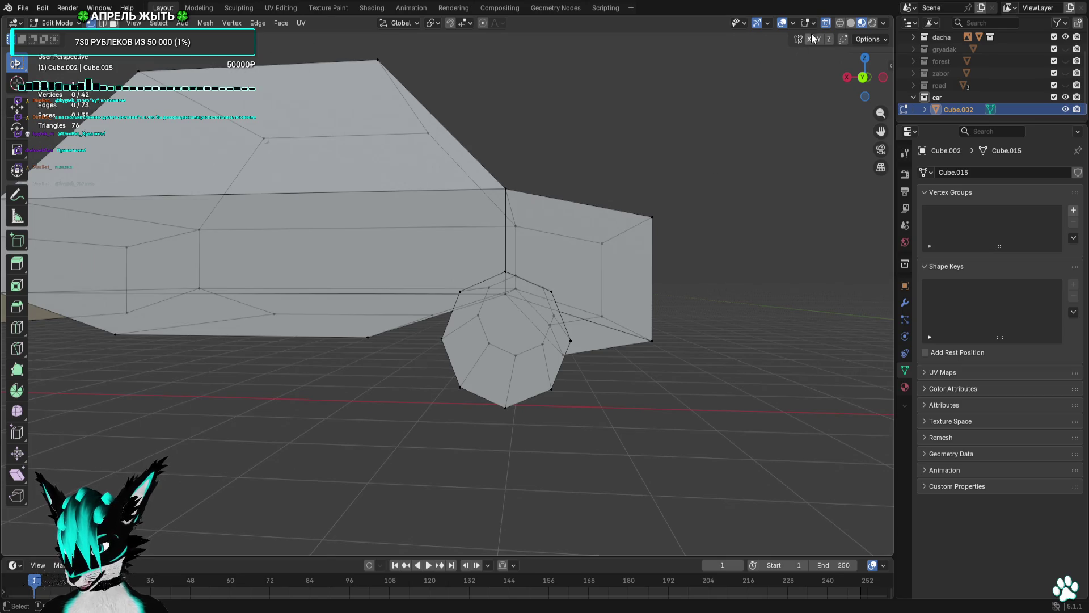
click(783, 23)
mouse_move(741, 111)
mouse_down()
mouse_move(676, 141)
mouse_move(499, 148)
mouse_move(546, 154)
mouse_up()
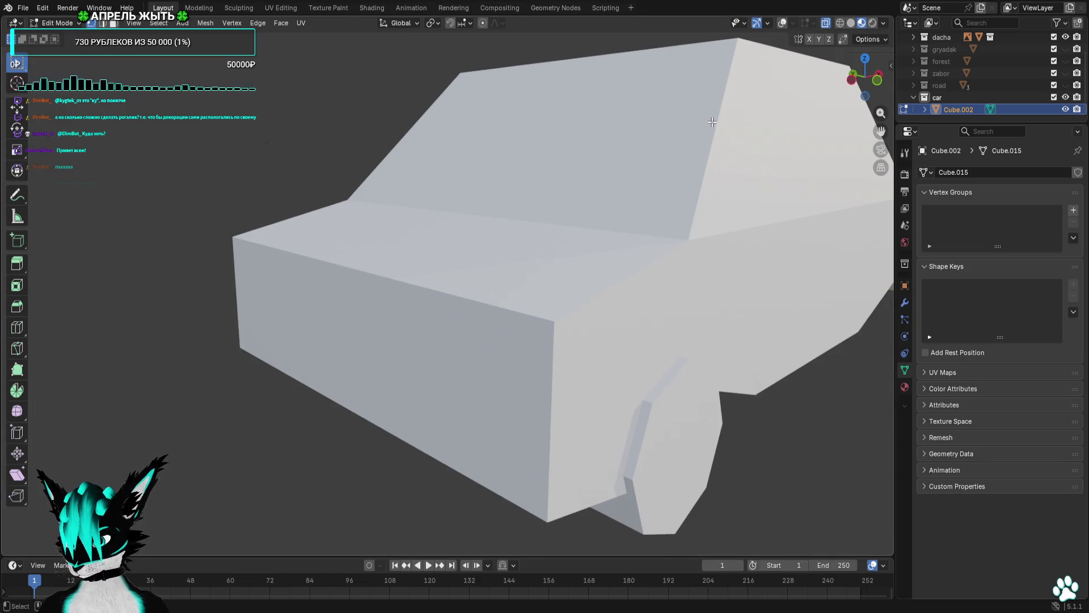
drag(633, 147, 703, 150)
Restore overlays and shift a body vertex sideways in the left side view.
click(782, 23)
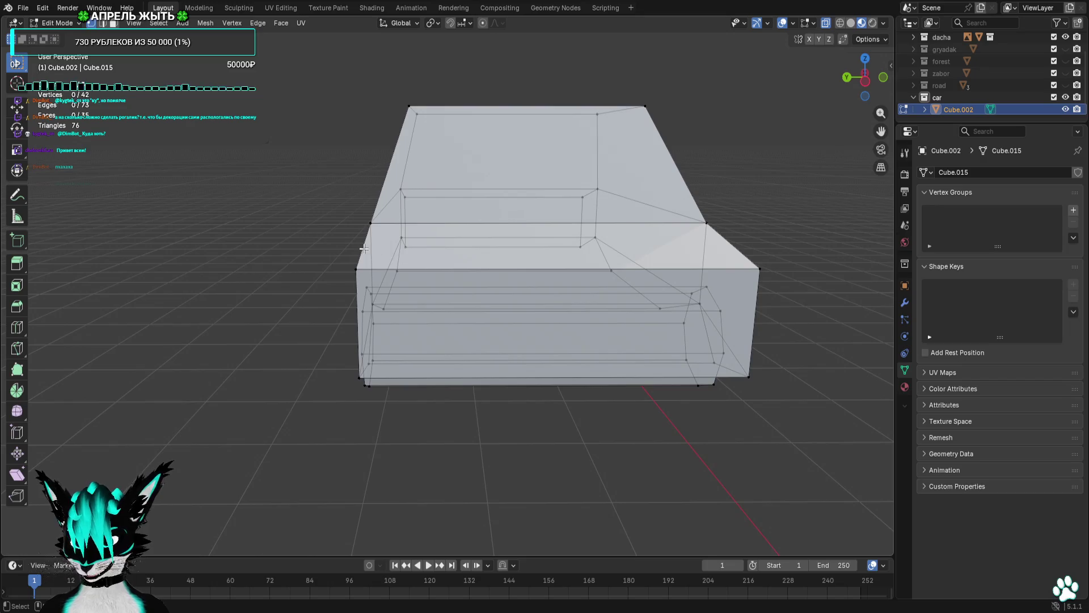
key(ctrl+KP_3)
key(g)
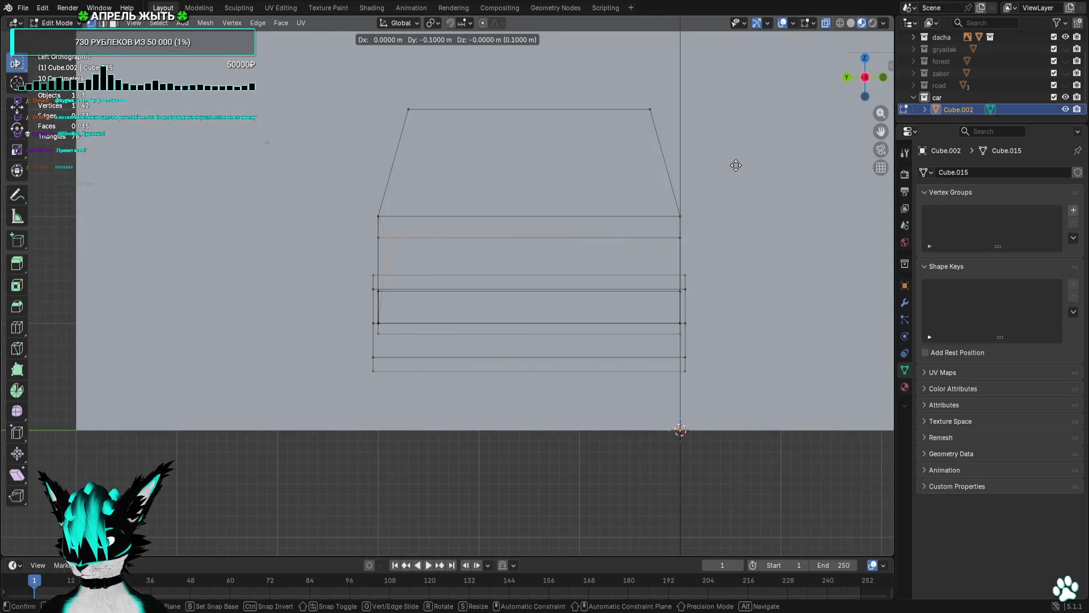
click(735, 165)
drag(697, 228, 623, 284)
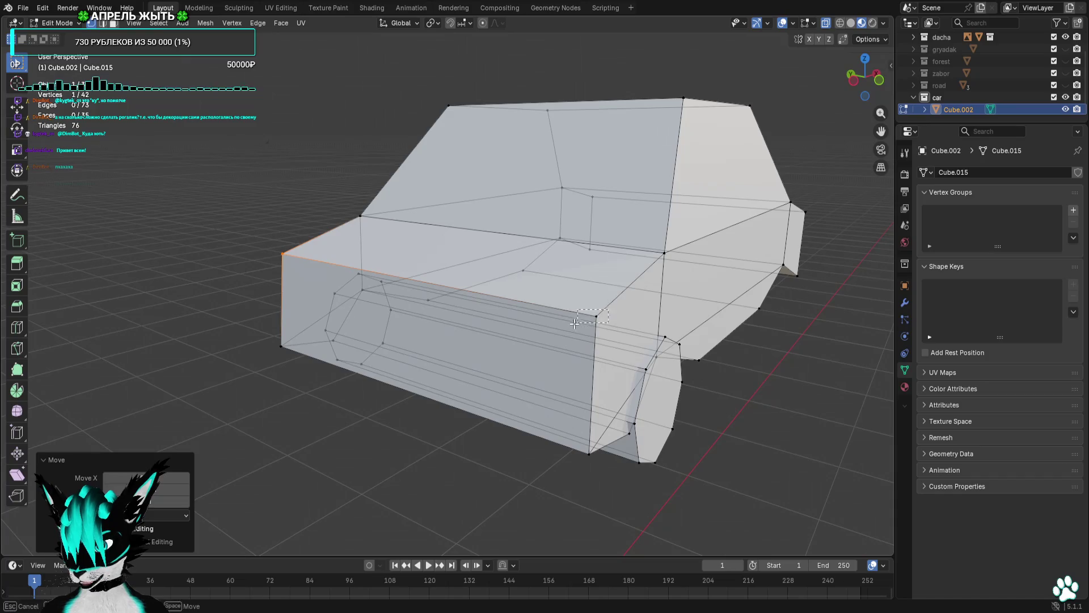
drag(574, 323, 575, 323)
Move the front corner vertex 0.1 m sideways in the left orthographic view.
key(KP_1)
drag(764, 173, 526, 234)
scroll(526, 235, up, 3)
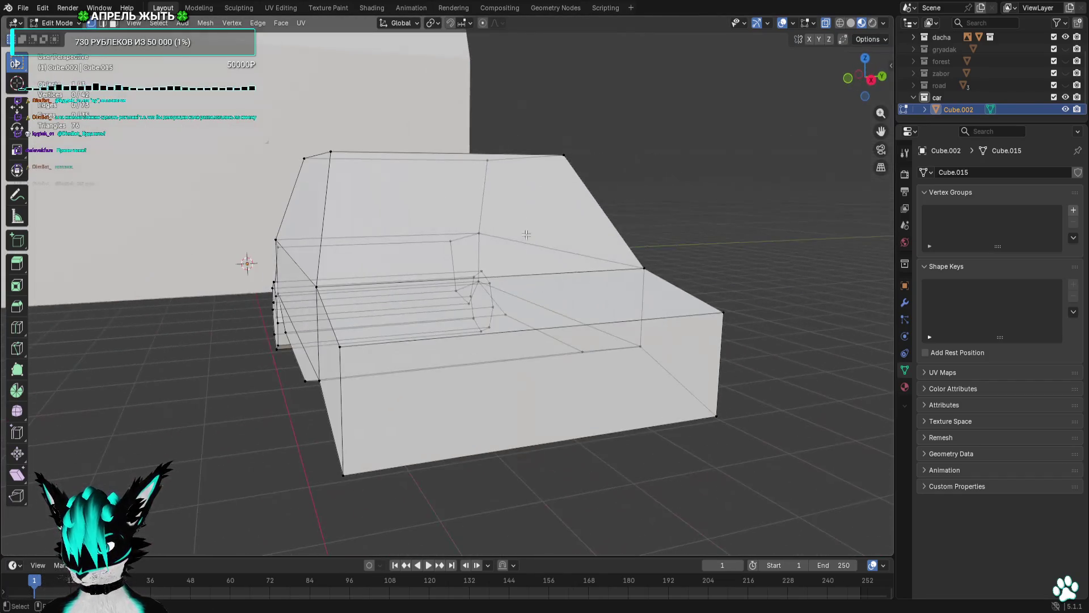
click(351, 343)
click(881, 78)
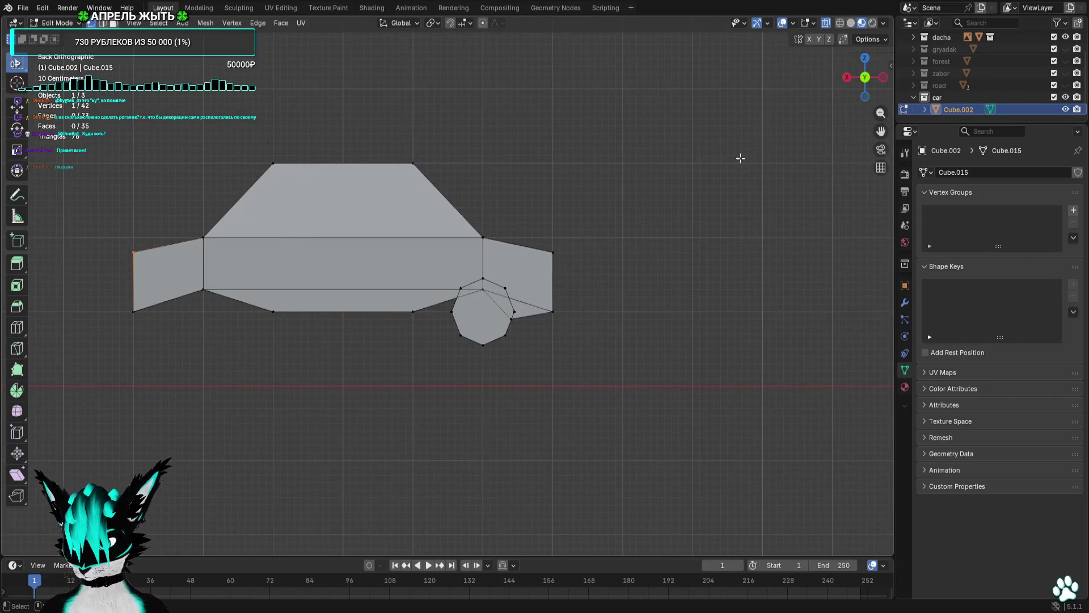
key(ctrl+KP_3)
key(g)
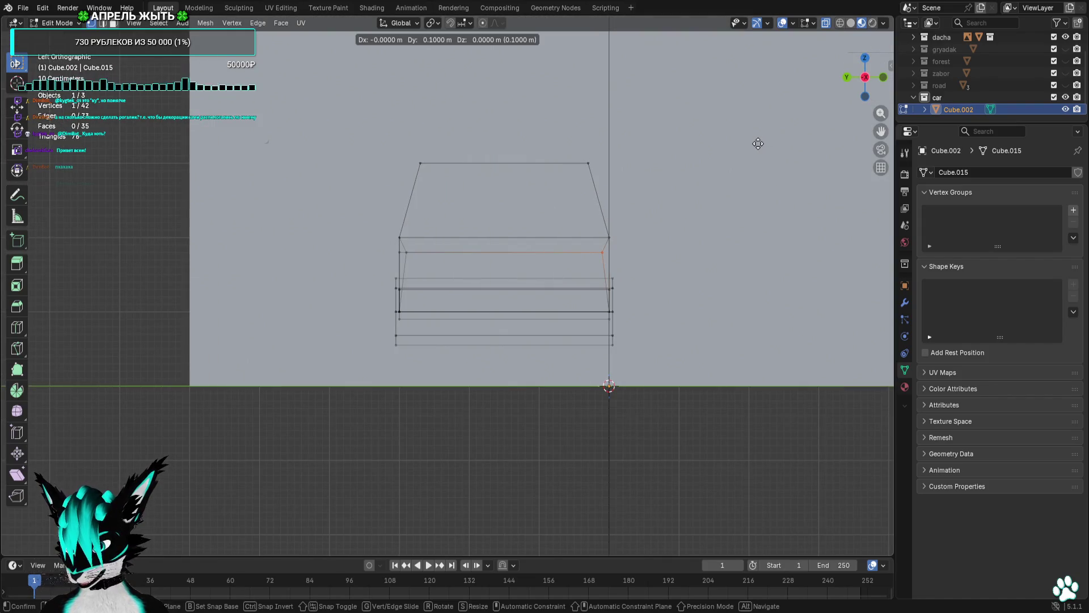
click(753, 143)
Pull the corner vertex beside the front wheel 0.4 m inward in the right view.
drag(713, 159, 777, 183)
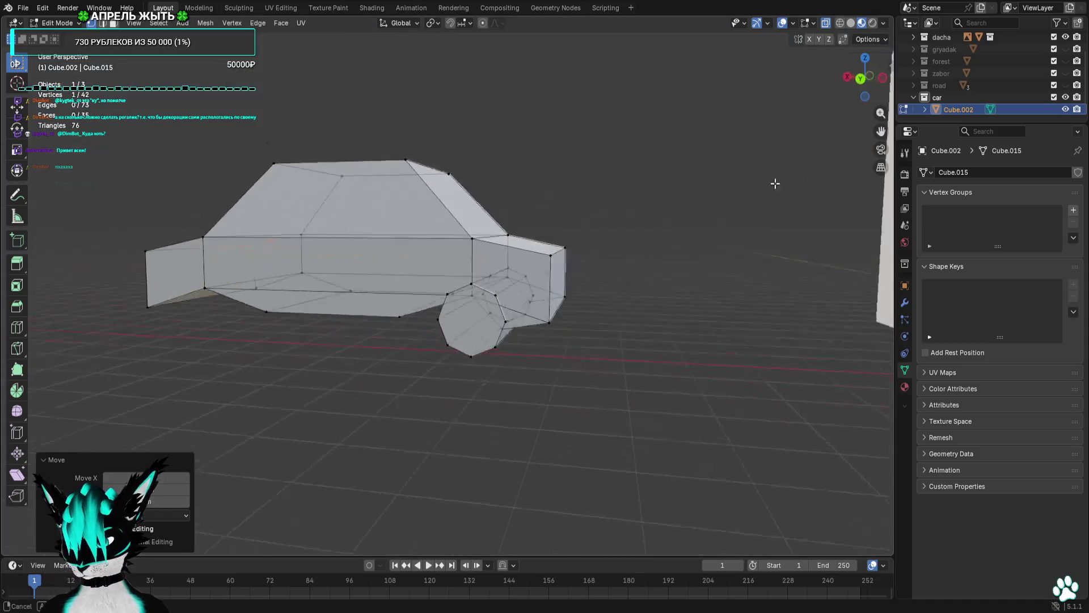
scroll(778, 182, up, 6)
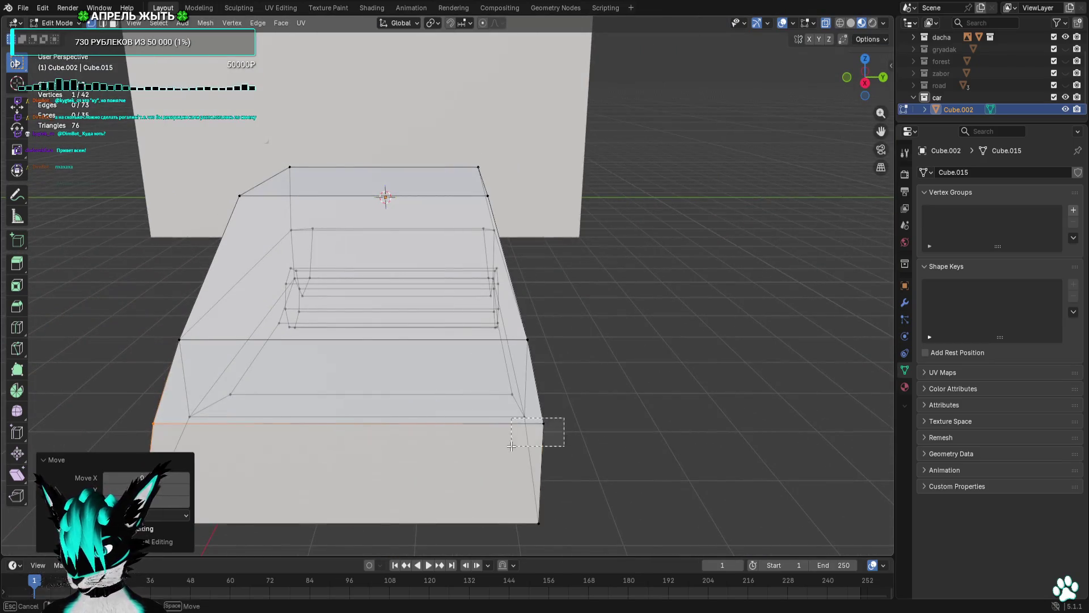
drag(511, 447, 511, 446)
key(KP_3)
key(g)
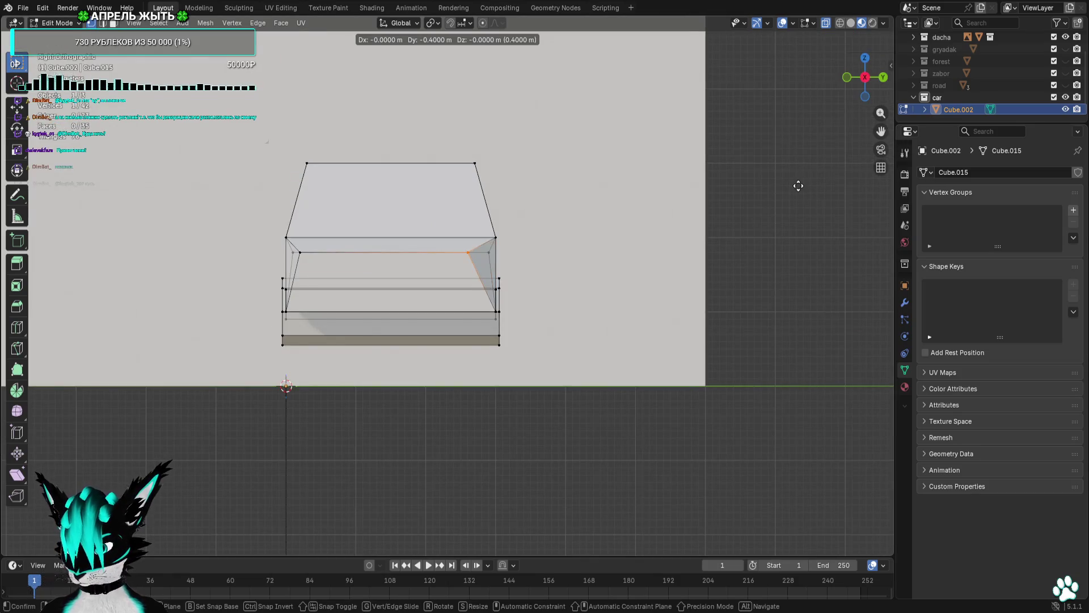
click(810, 186)
In back orthographic view, select the edge and vertex above the wheel, then box-select the rear wheel.
mouse_move(810, 186)
mouse_down()
mouse_move(671, 253)
mouse_move(565, 258)
mouse_up()
key(ctrl+KP_1)
key(KP_5)
scroll(616, 260, up, 7)
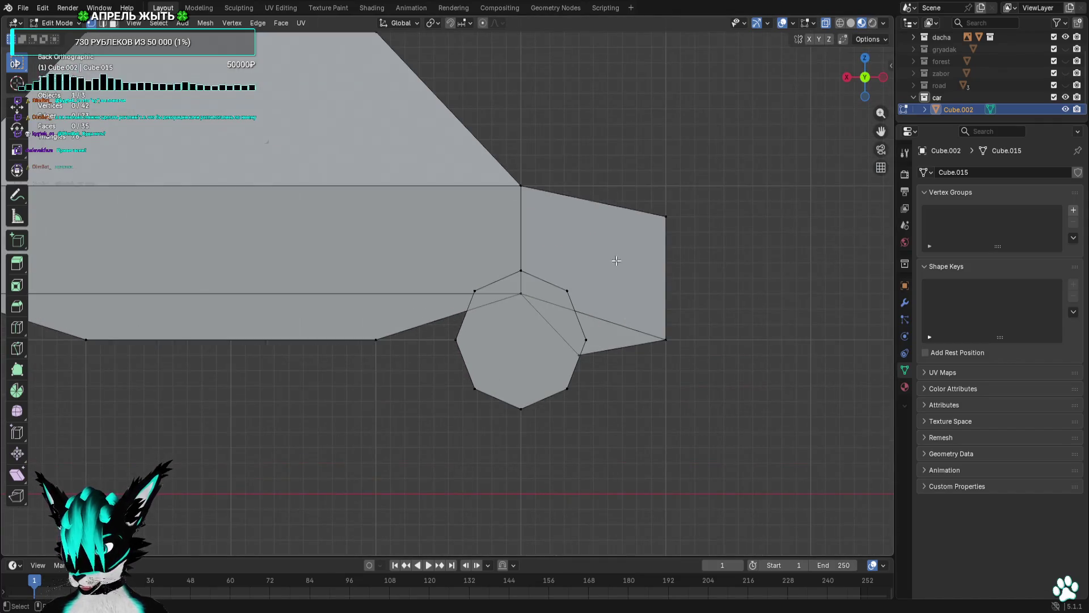
drag(412, 286, 423, 294)
click(567, 291)
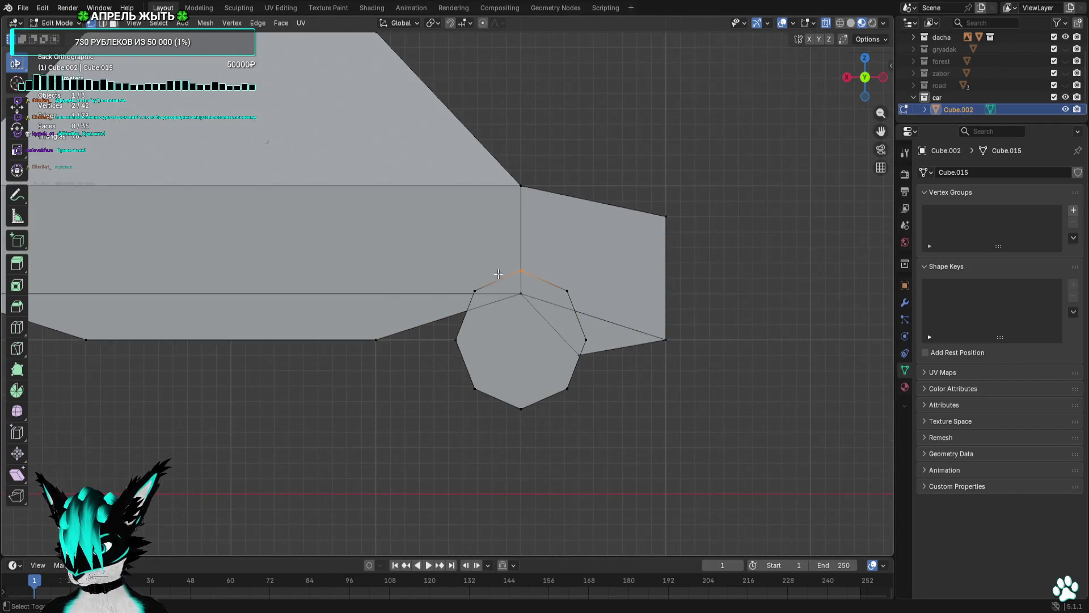
drag(583, 373, 567, 368)
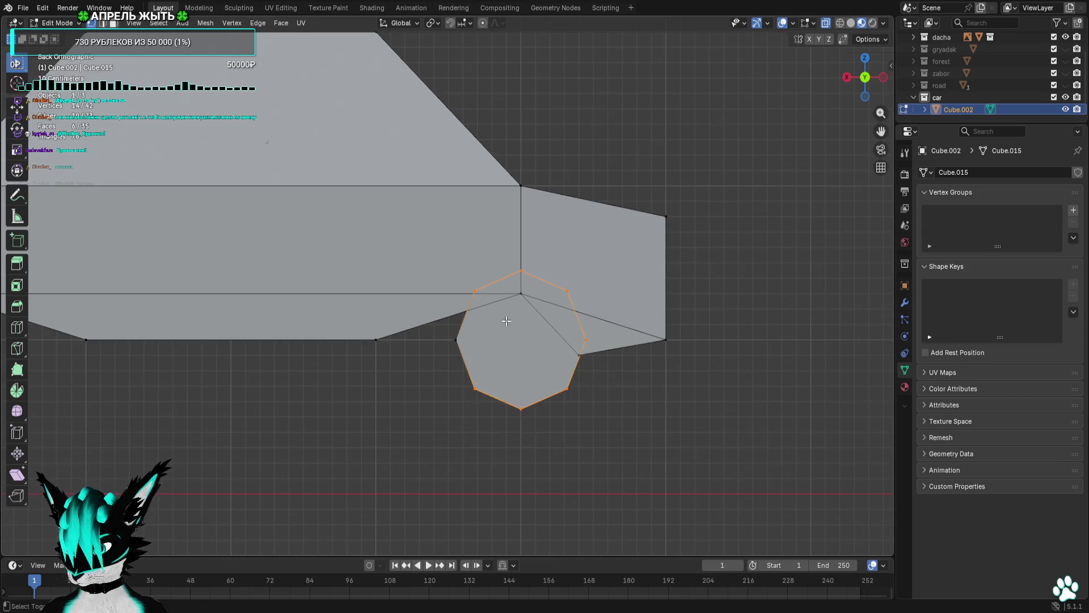
Duplicate the wheel and place the copy at the car's other end.
scroll(511, 369, down, 3)
key(shift+d)
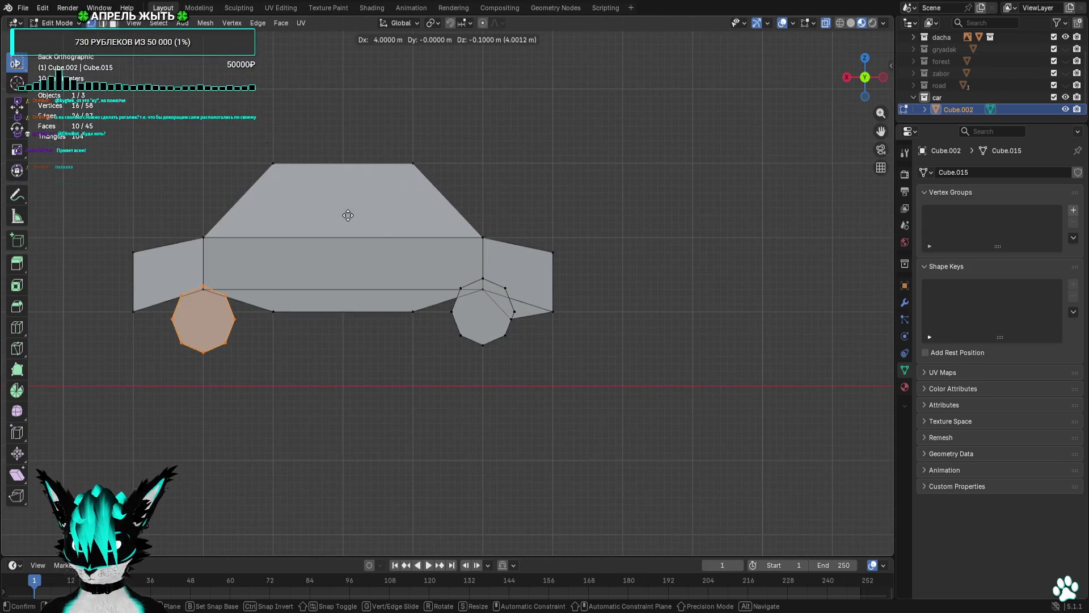
click(349, 210)
mouse_move(349, 209)
mouse_down()
mouse_move(402, 255)
mouse_move(211, 359)
mouse_up()
scroll(309, 311, up, 2)
click(875, 83)
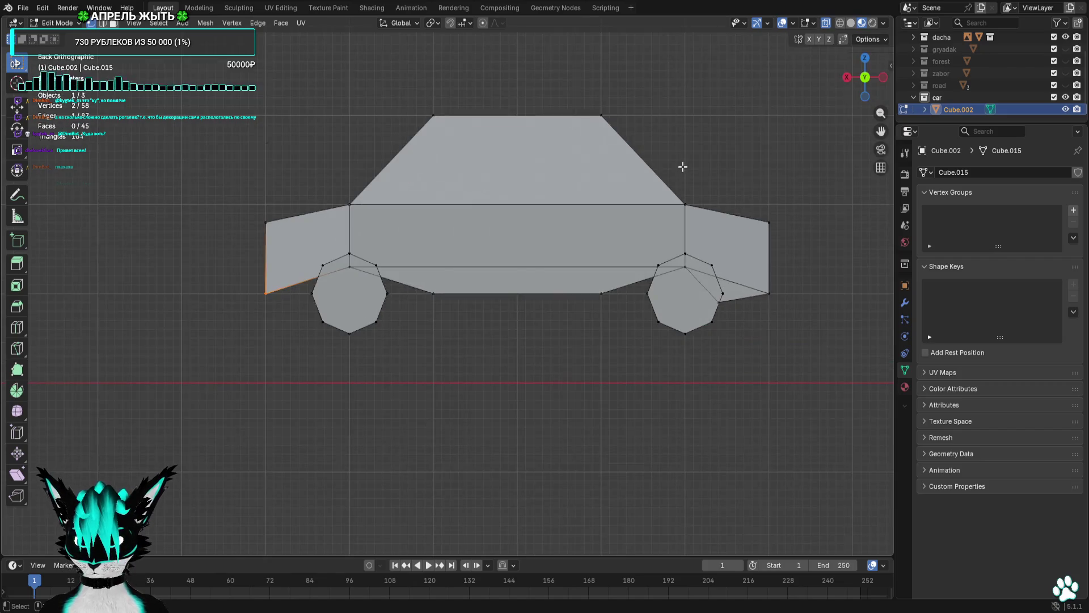
Extrude the selected lower body edge beside the new wheel.
key(e)
click(680, 175)
drag(637, 155, 662, 155)
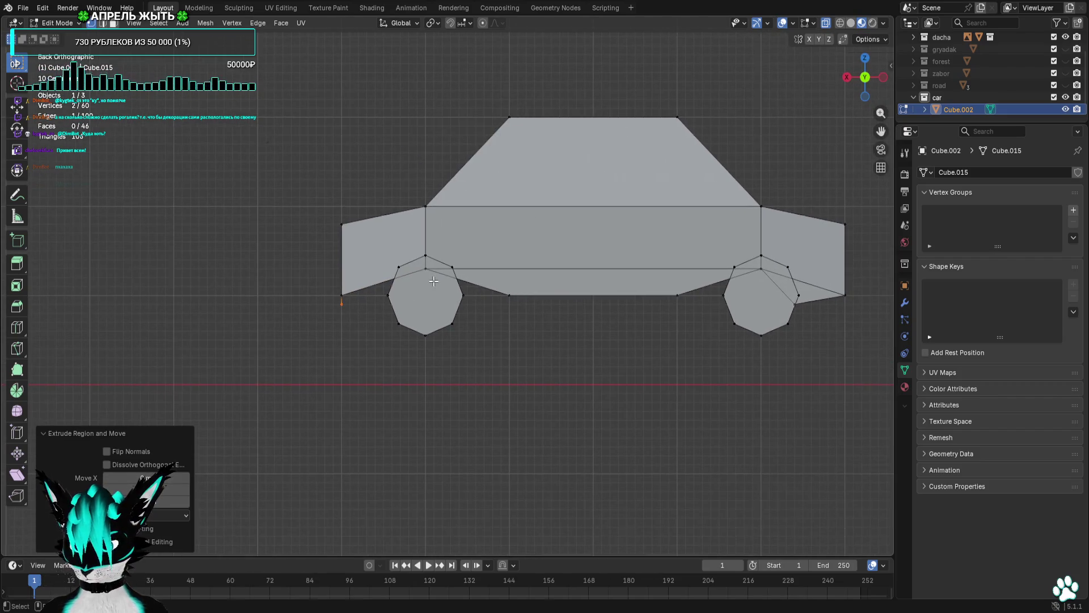
key(g)
right_click(817, 314)
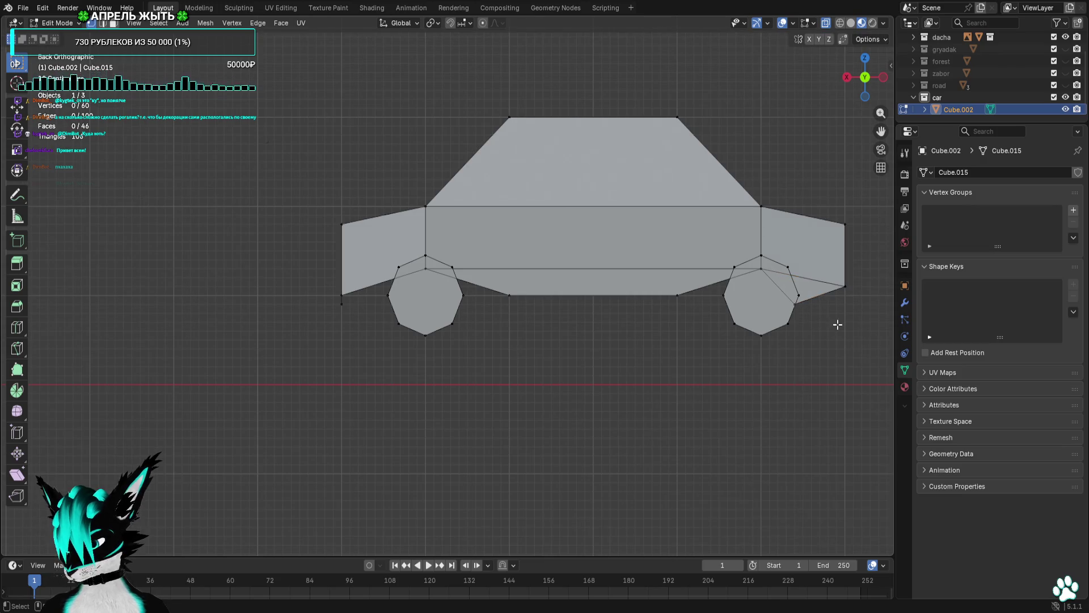
click(836, 323)
Move the lower-end vertices into place, shifting the vertex by the front wheel 1 m.
scroll(511, 315, down, 3)
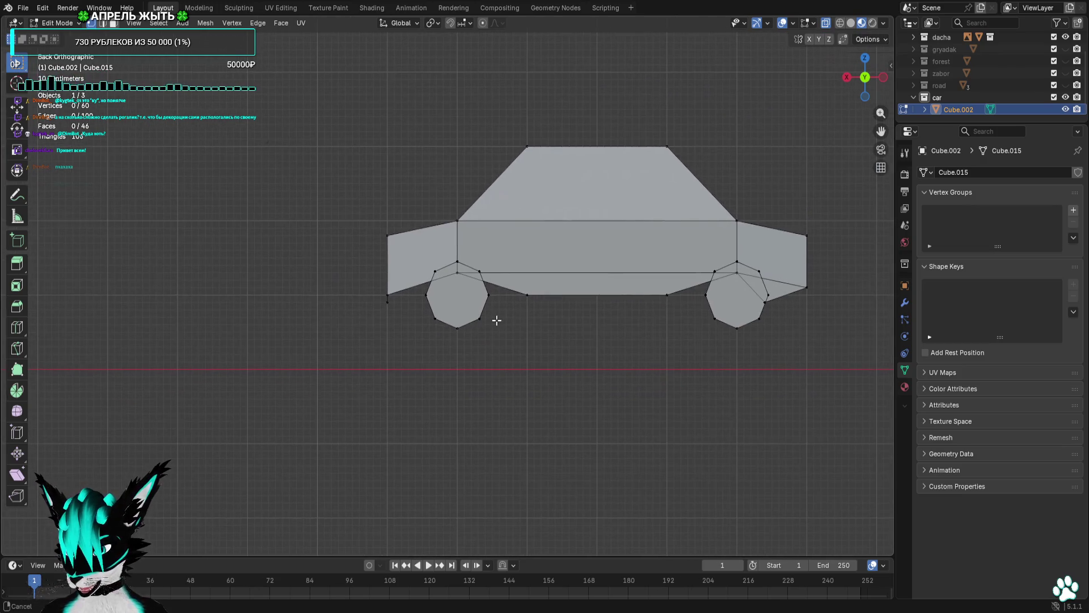
drag(825, 266, 789, 313)
key(g)
click(783, 331)
scroll(314, 316, up, 3)
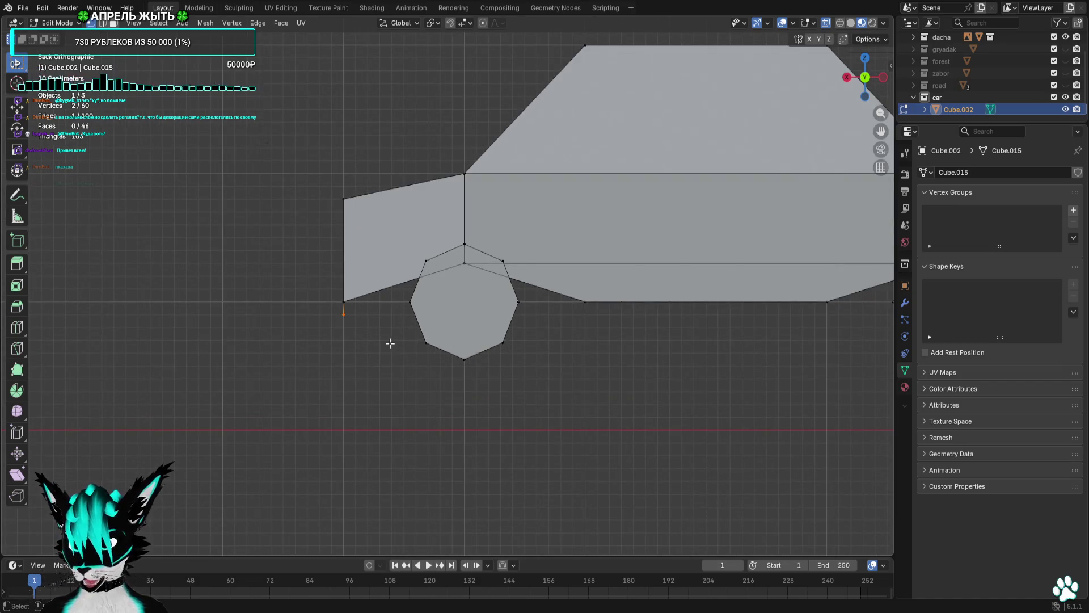
key(g)
click(468, 330)
scroll(491, 321, down, 2)
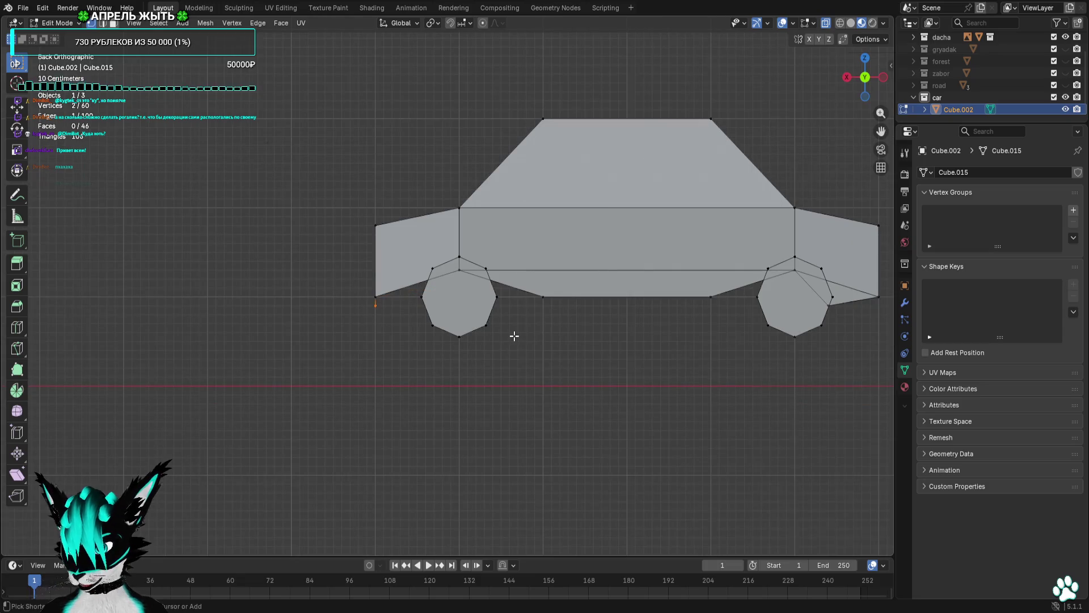
scroll(448, 285, up, 4)
key(g)
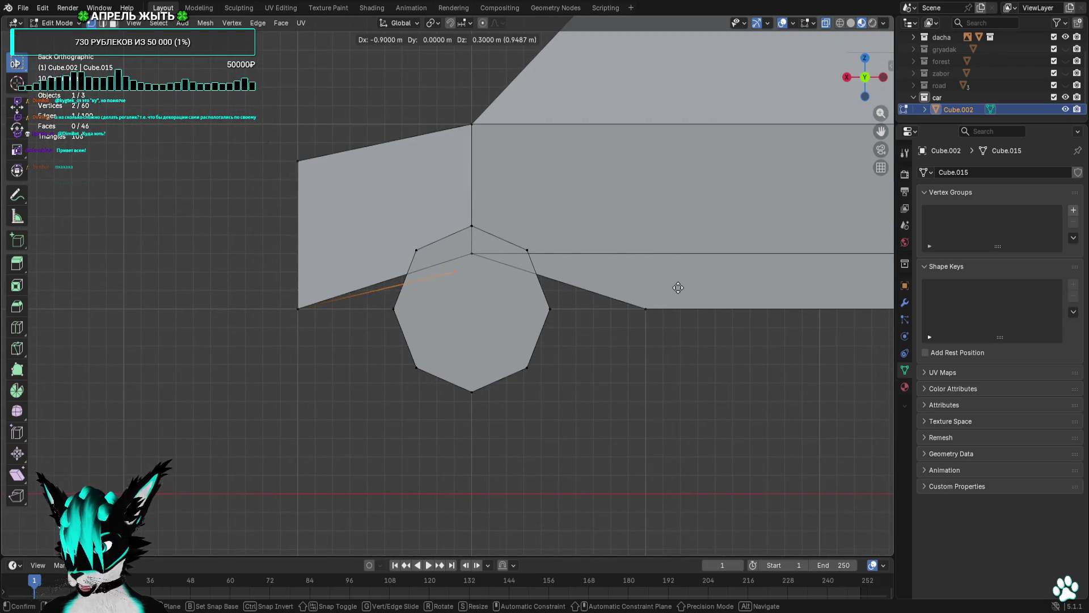
click(686, 319)
Move another vertex 0.4 m along the body and check the reshaped lower edge in perspective.
scroll(671, 321, down, 3)
drag(671, 323, 543, 337)
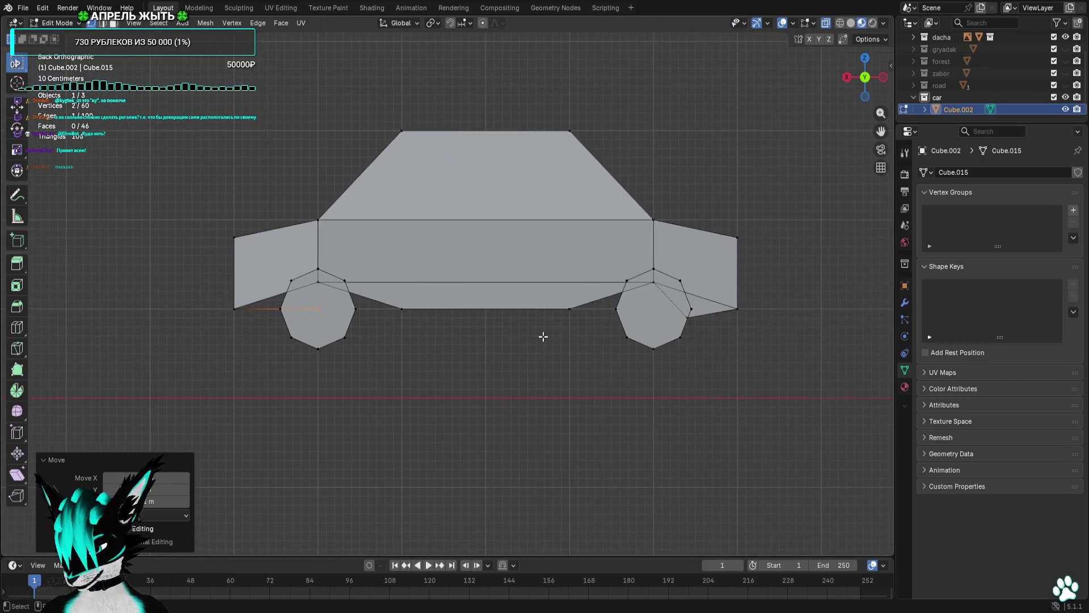
scroll(301, 327, up, 1)
key(g)
click(262, 352)
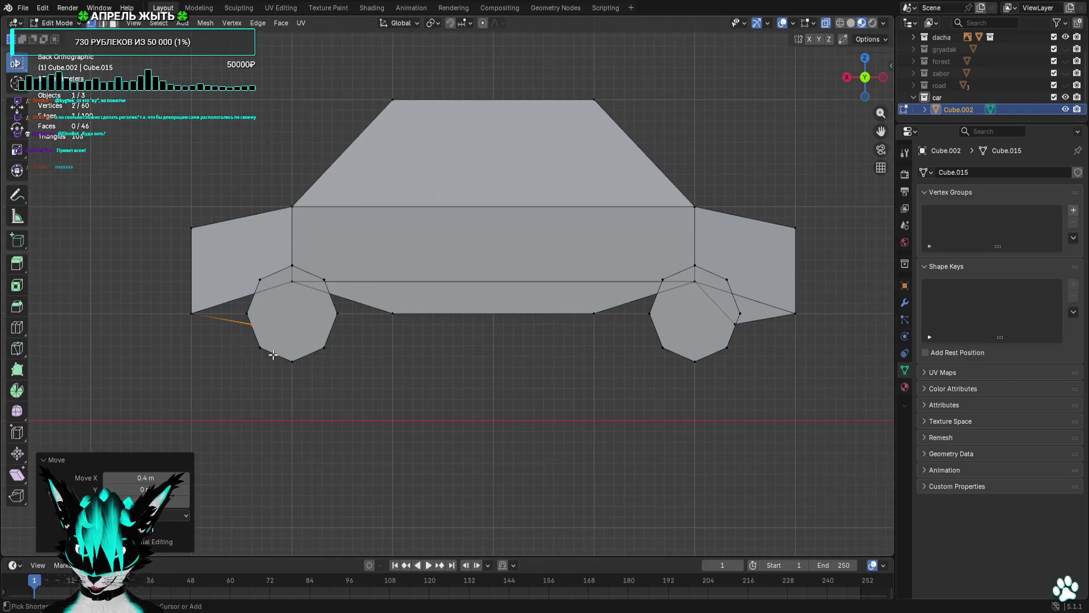
drag(262, 351, 511, 338)
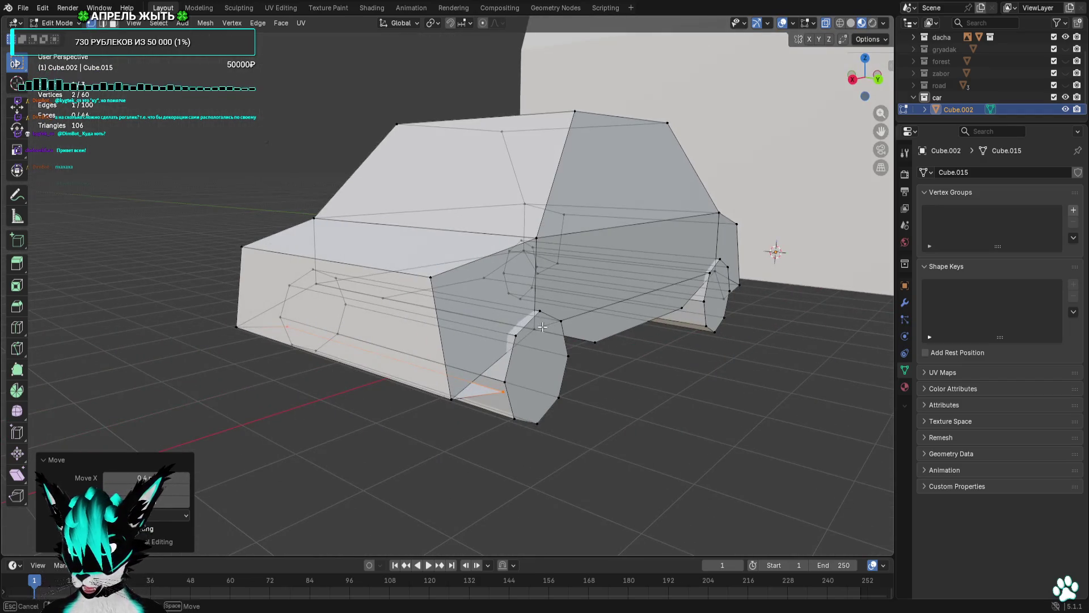
alt+shift+click(492, 394)
click(304, 377)
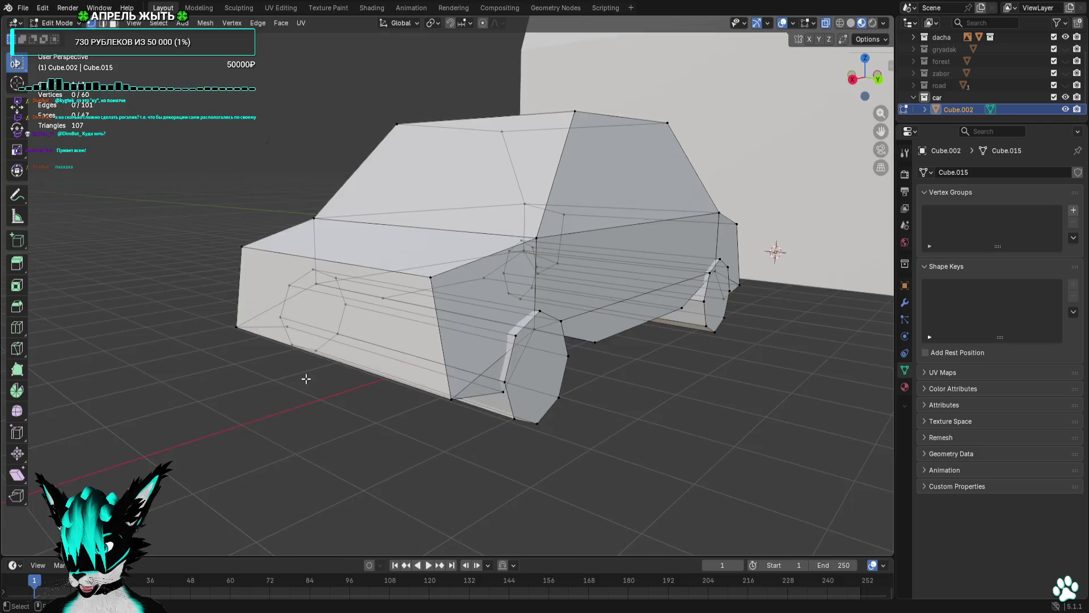
scroll(304, 377, up, 3)
drag(425, 383, 418, 391)
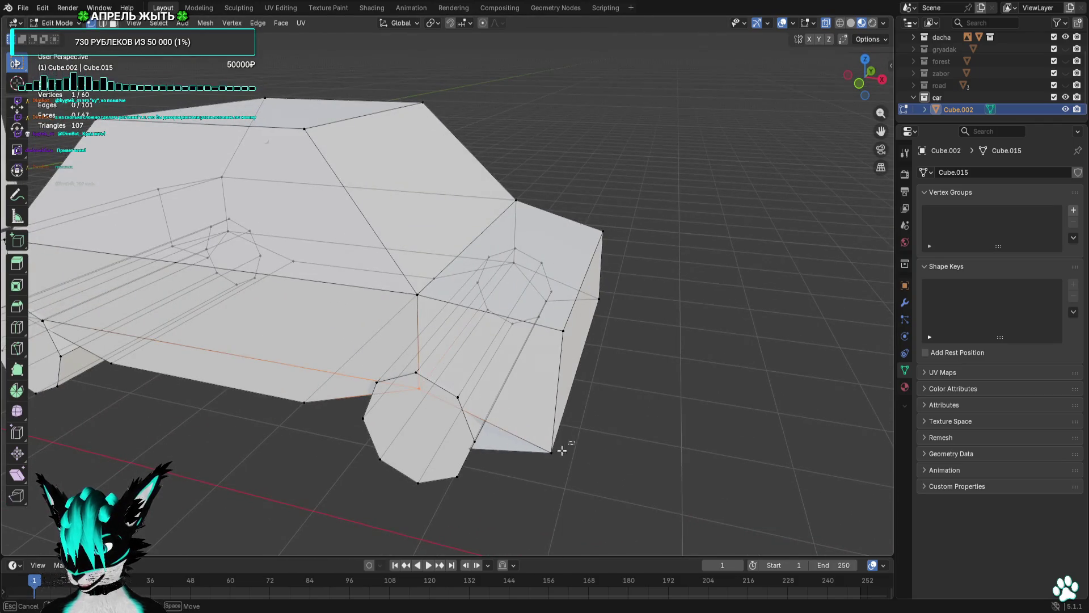
click(601, 456)
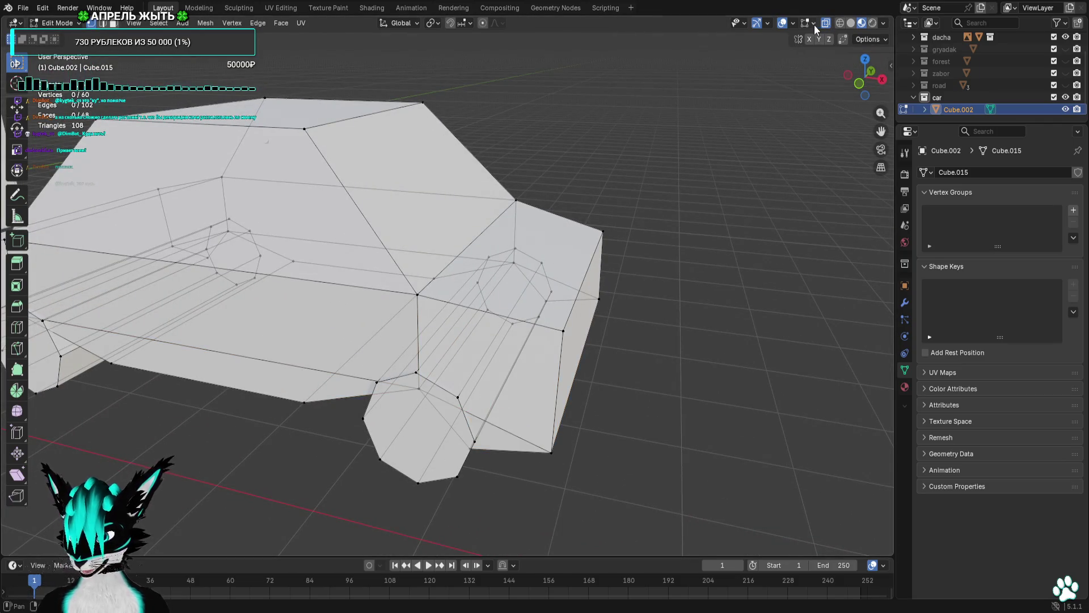
Enable the Face Orientation overlay and orbit the car to find the red flipped triangle.
click(793, 24)
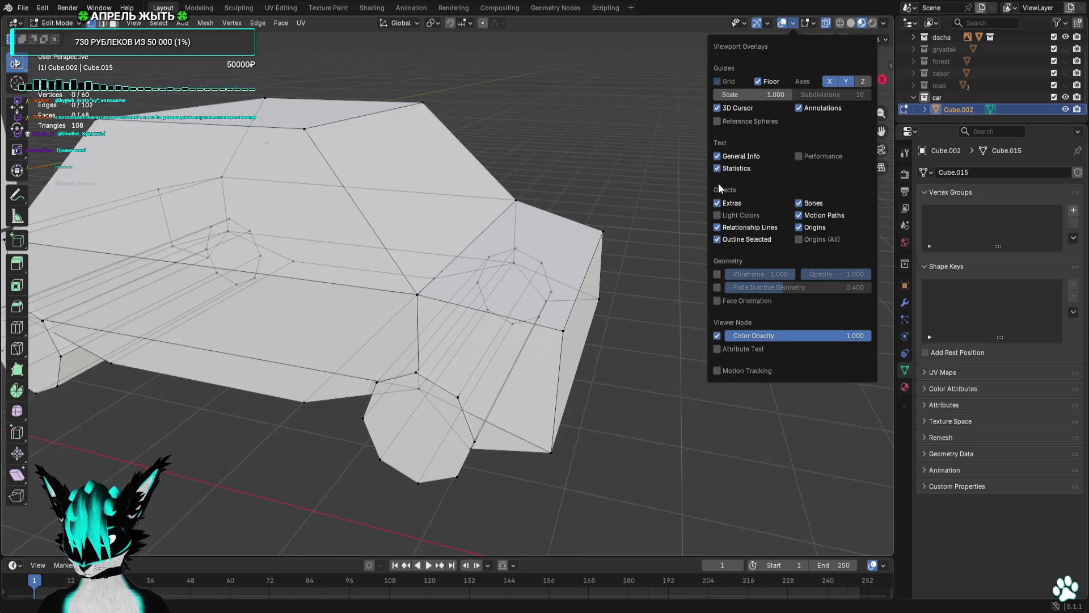
click(717, 301)
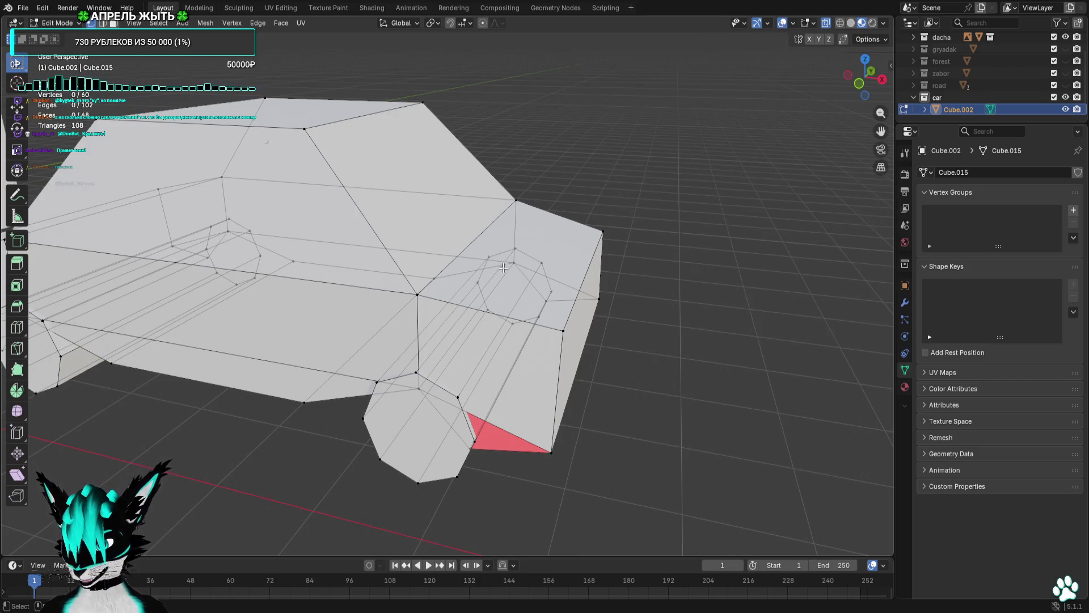
mouse_move(635, 273)
mouse_down()
mouse_move(619, 236)
mouse_move(562, 211)
mouse_move(408, 193)
mouse_up()
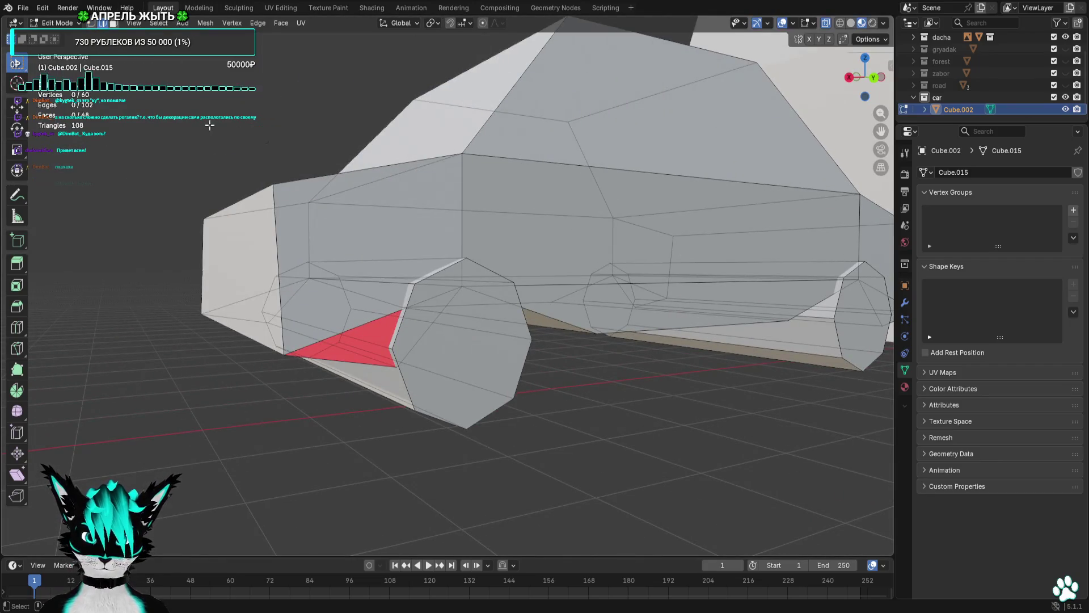
drag(209, 124, 147, 58)
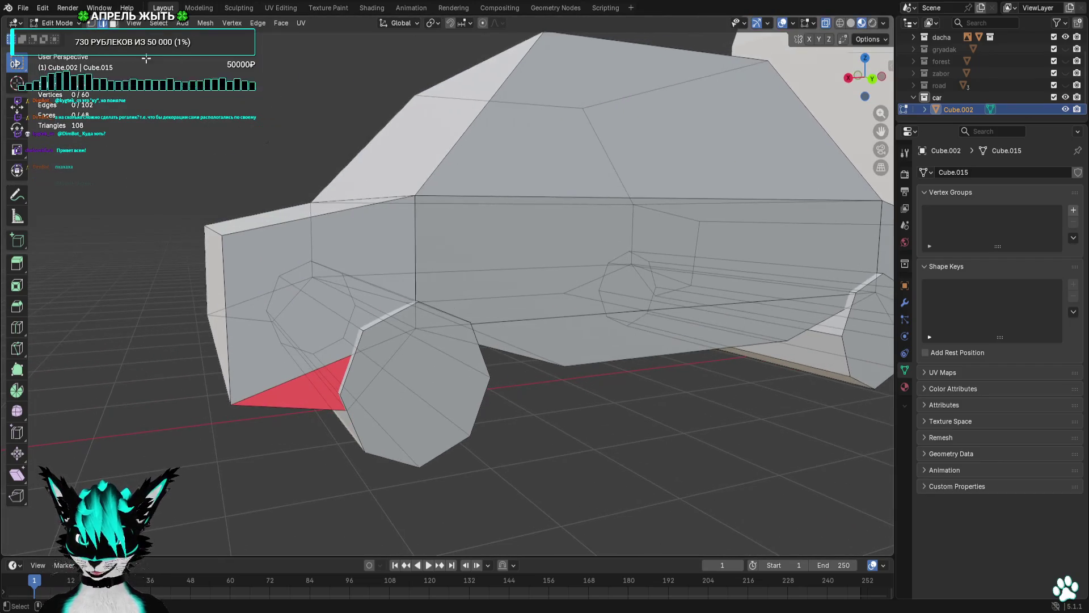
click(337, 380)
drag(338, 380, 599, 324)
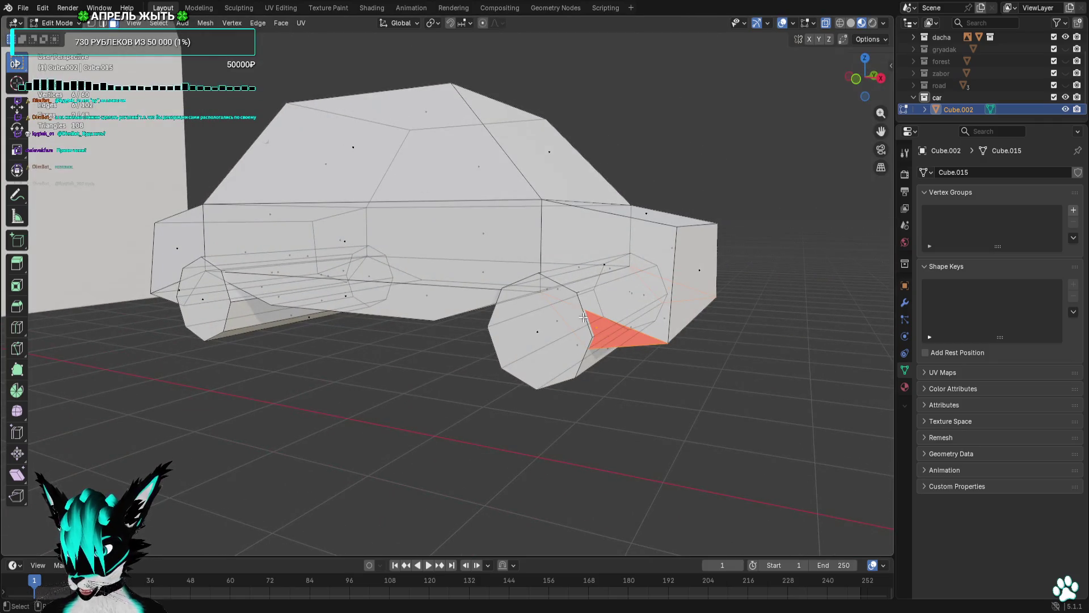
click(206, 23)
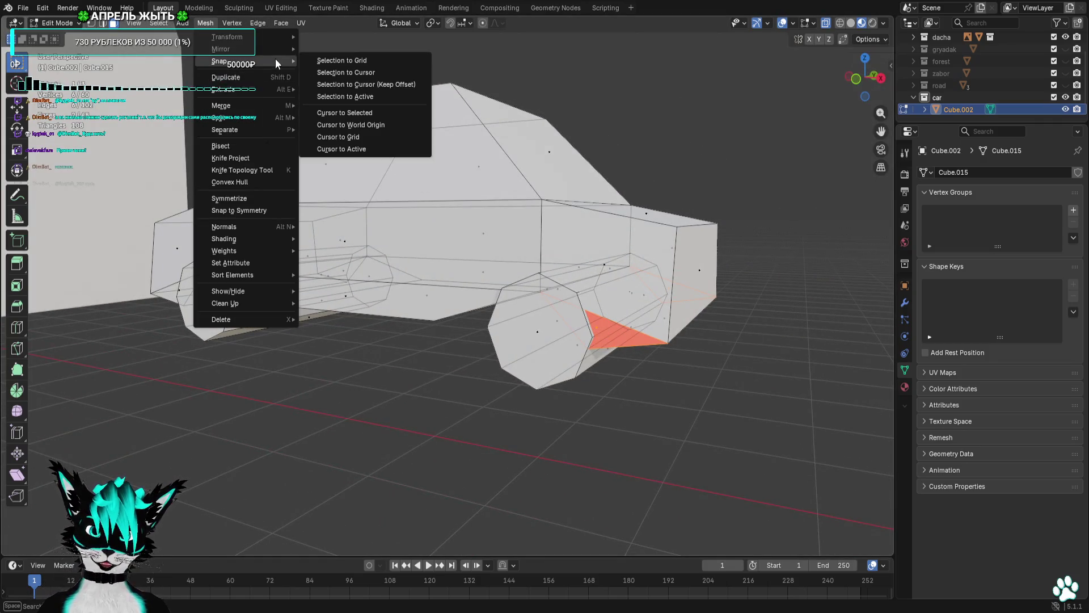
mouse_move(277, 129)
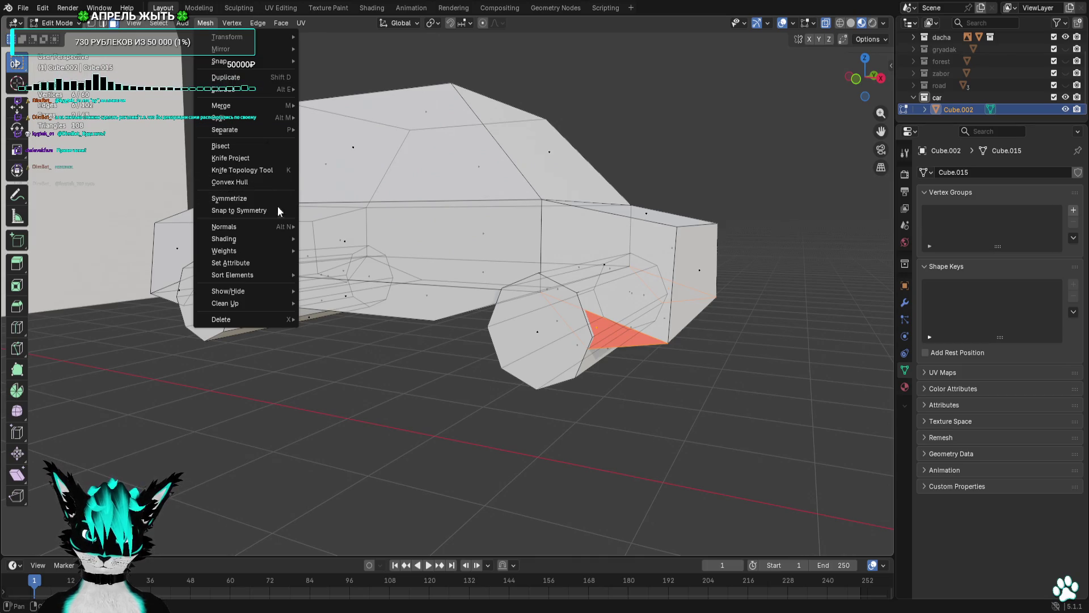
click(329, 227)
mouse_move(472, 238)
mouse_down()
mouse_move(792, 221)
mouse_move(783, 200)
mouse_up()
click(782, 22)
scroll(740, 100, down, 1)
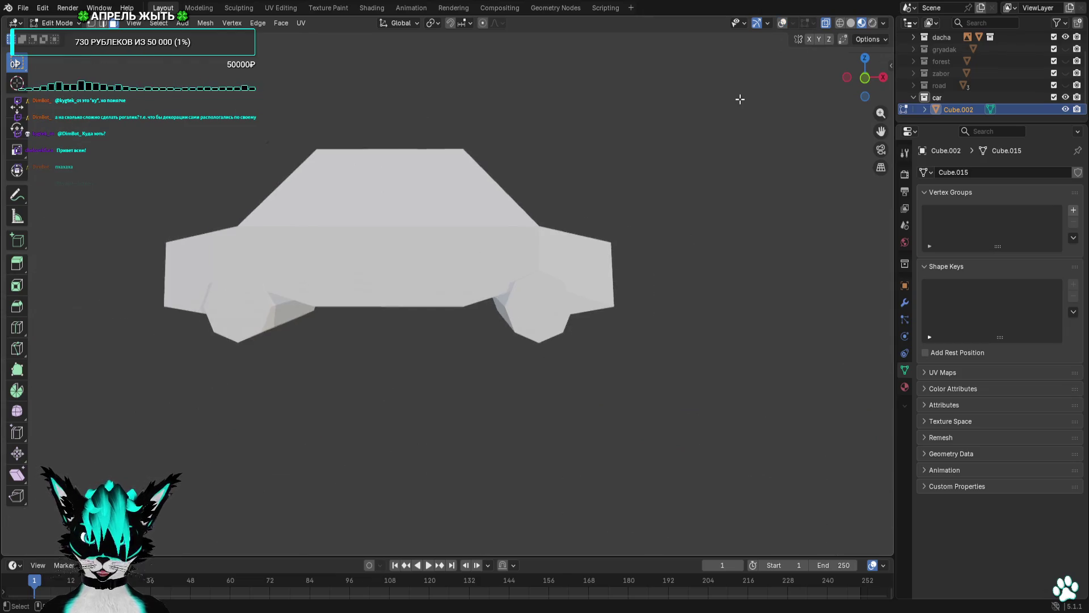
drag(743, 100, 813, 62)
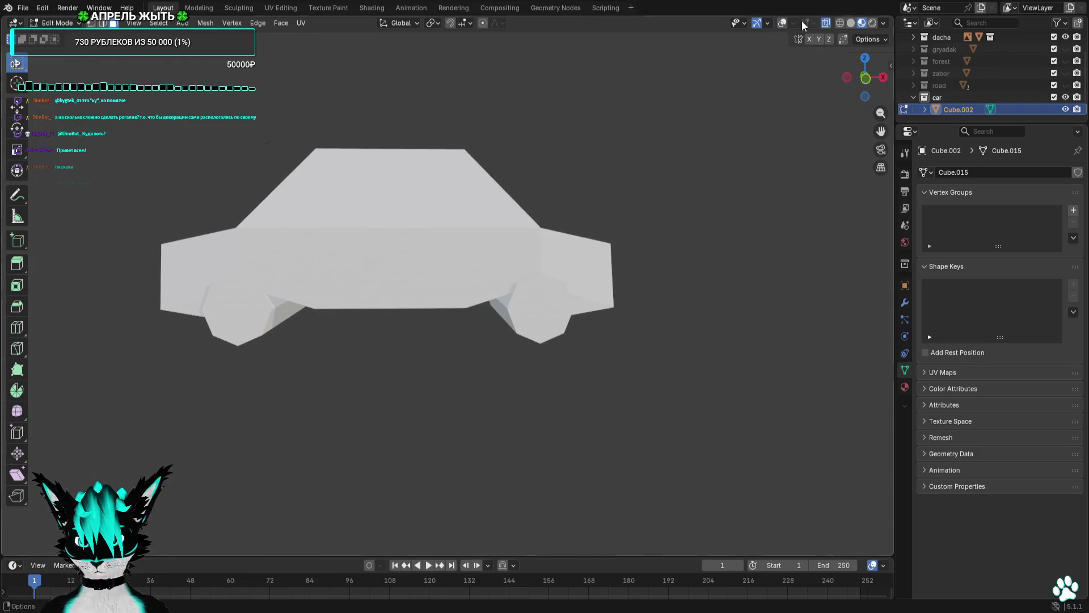
click(782, 23)
drag(738, 171, 675, 233)
scroll(785, 103, up, 4)
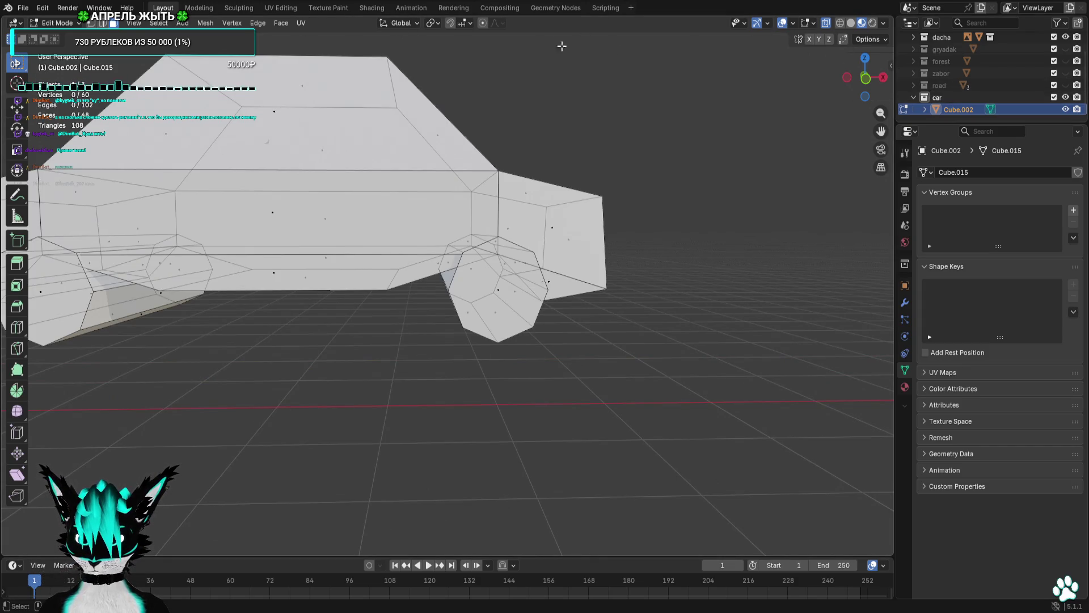
In front view, raise the bottom edge behind the front wheel back to level.
key(KP_1)
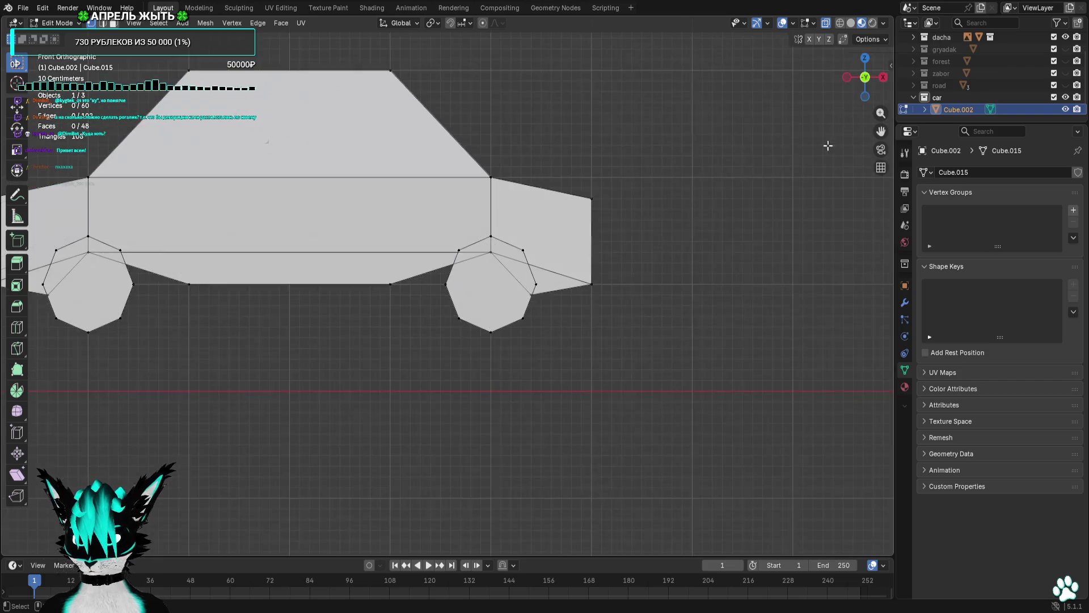
scroll(635, 256, up, 5)
drag(558, 282, 514, 298)
key(g)
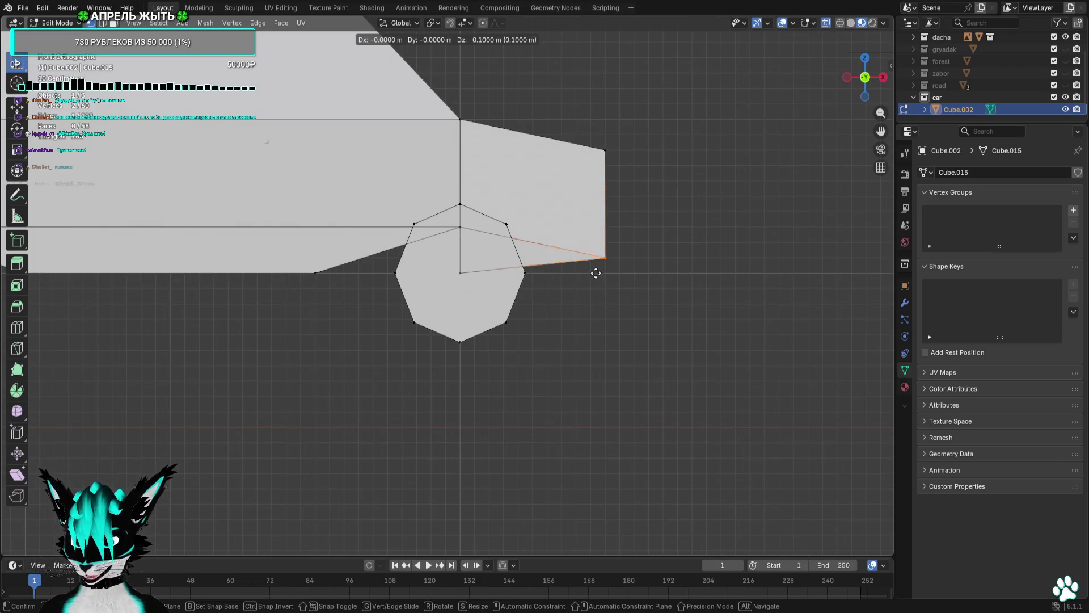
click(593, 254)
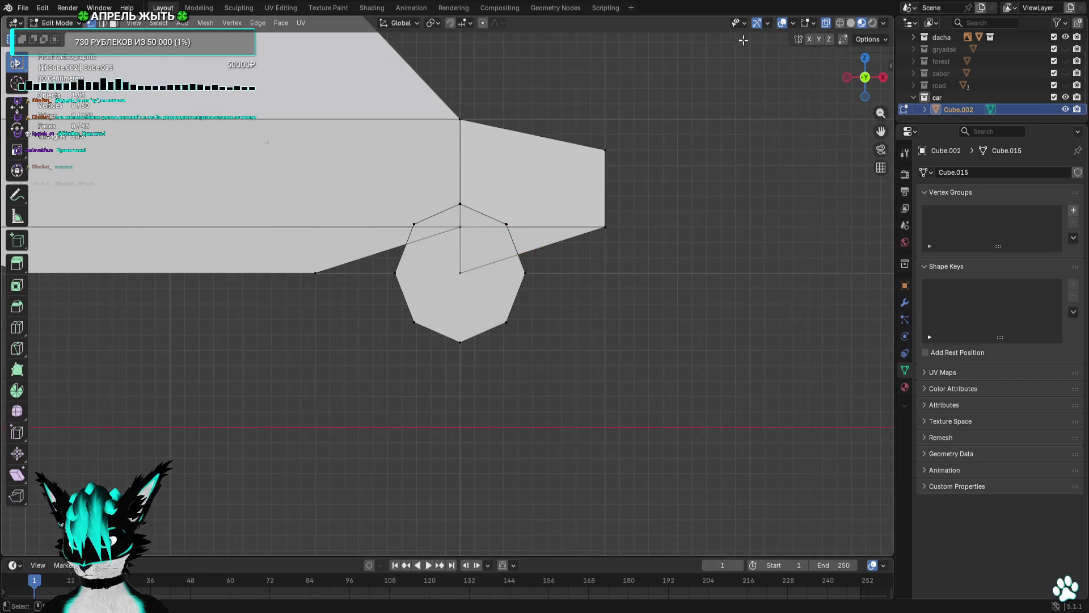
click(782, 23)
scroll(730, 114, down, 6)
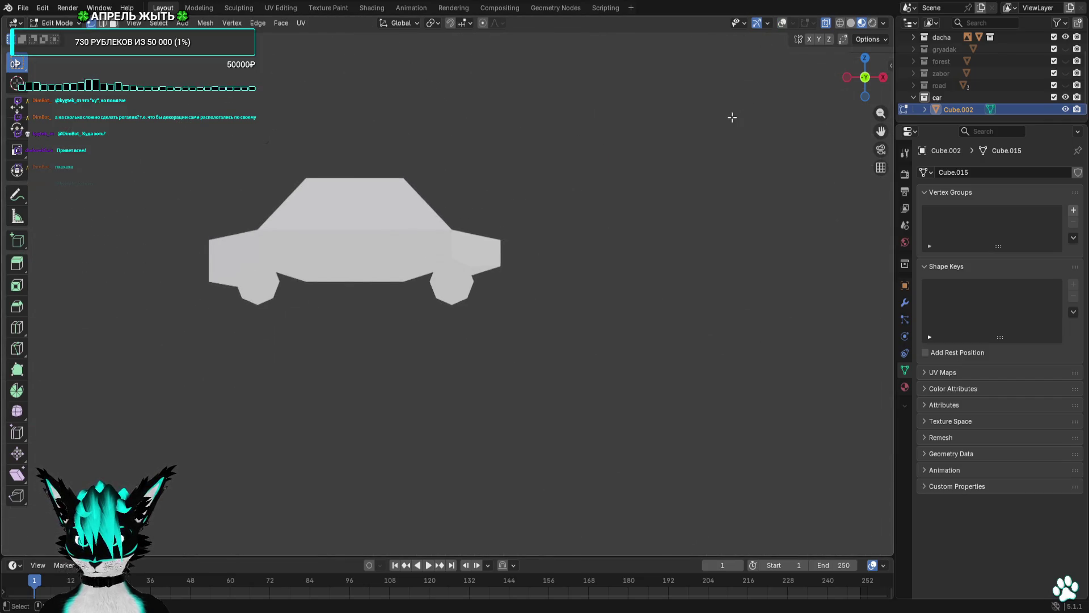
Push the front-end vertices 0.9 m forward along X and inspect the lengthened car.
click(782, 22)
scroll(583, 165, up, 2)
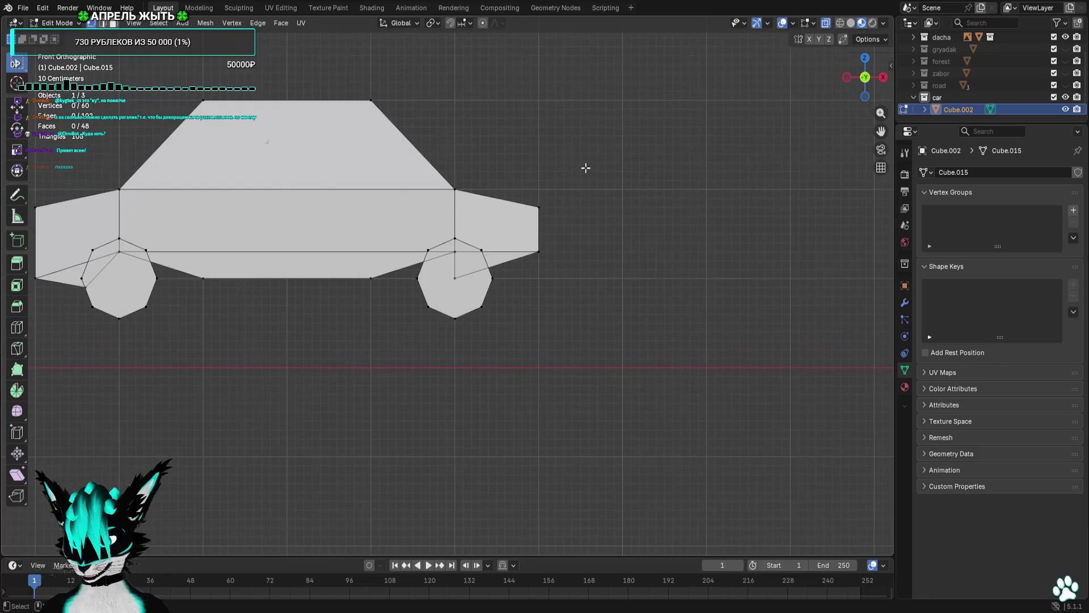
scroll(583, 162, down, 1)
scroll(575, 163, up, 3)
drag(606, 158, 520, 305)
key(g)
click(737, 250)
scroll(726, 248, down, 2)
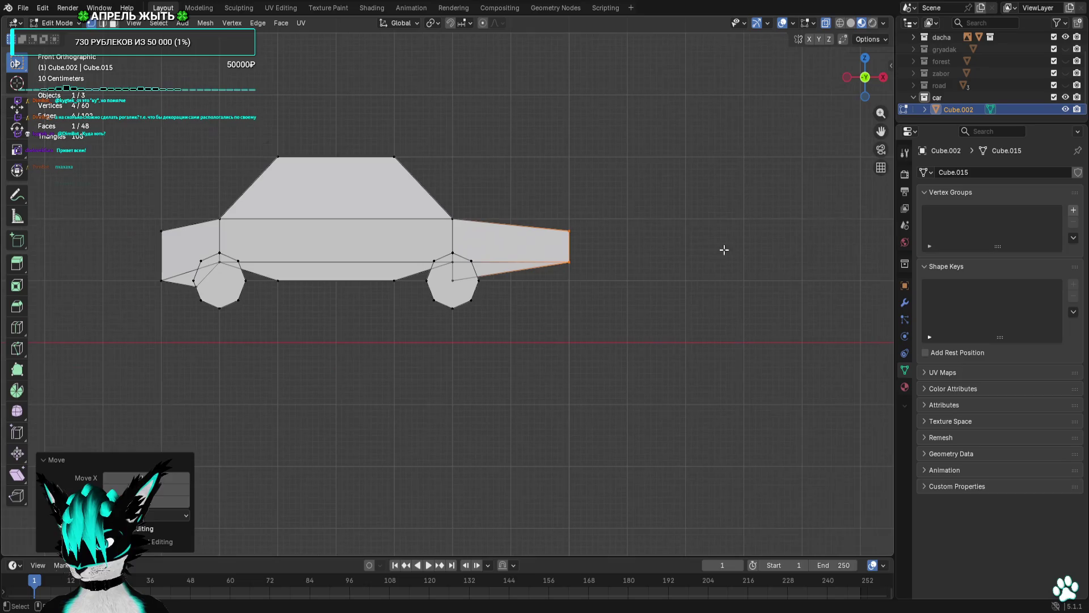
click(688, 197)
click(782, 23)
mouse_move(754, 85)
mouse_down()
mouse_move(683, 121)
mouse_move(737, 117)
mouse_move(479, 134)
mouse_move(452, 104)
mouse_move(463, 94)
mouse_move(503, 102)
mouse_move(760, 66)
mouse_up()
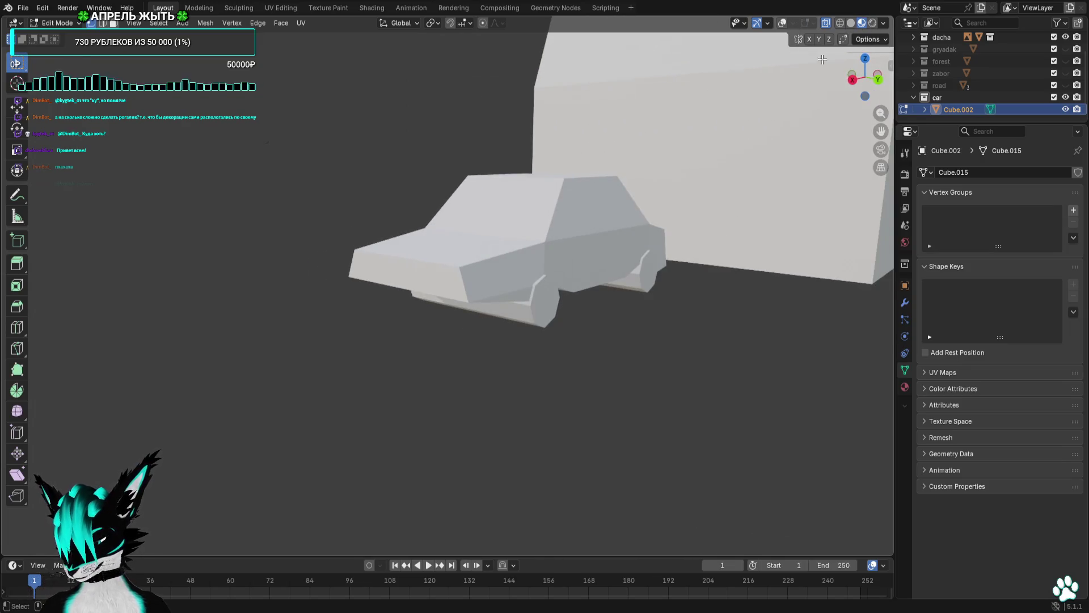
click(852, 80)
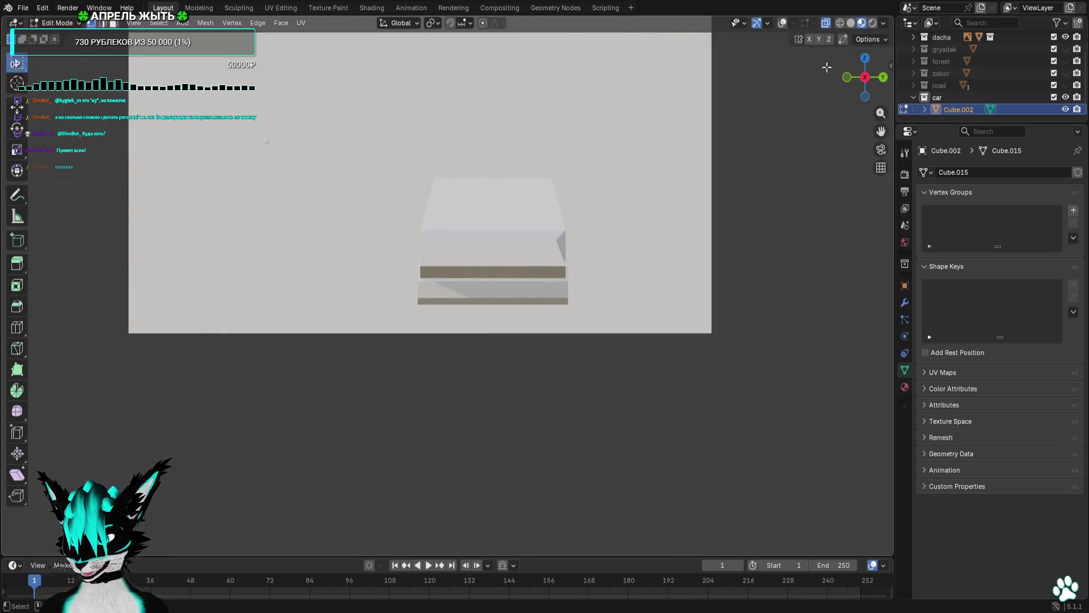
In front view, move the selected front vertices beside the front wheel, then inspect without overlays.
click(846, 77)
scroll(760, 136, up, 4)
key(g)
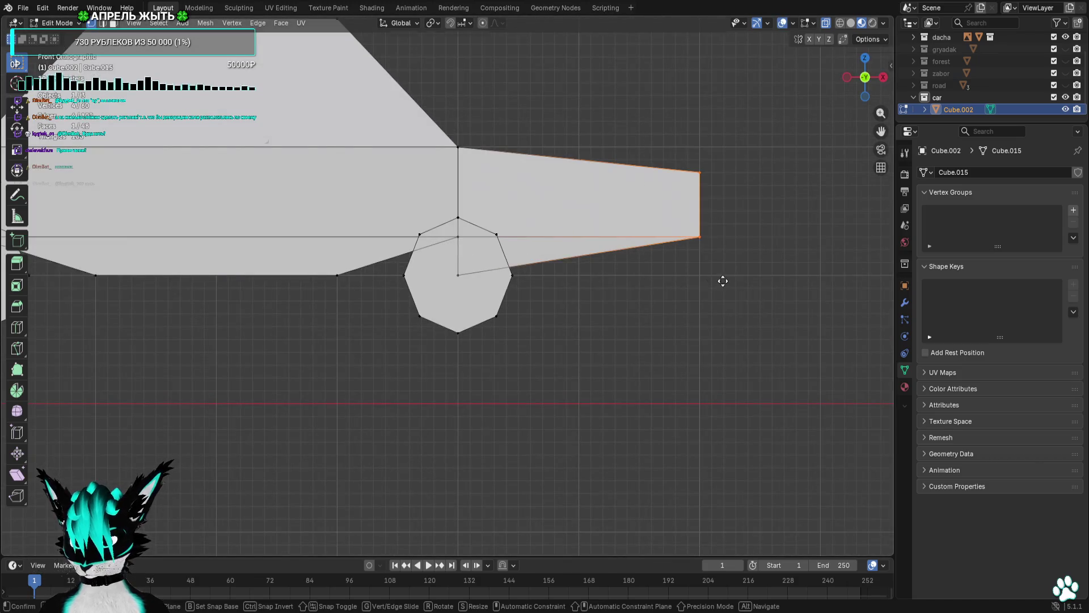
click(658, 276)
mouse_move(643, 285)
mouse_down()
mouse_move(617, 291)
mouse_move(574, 219)
mouse_up()
scroll(617, 290, down, 3)
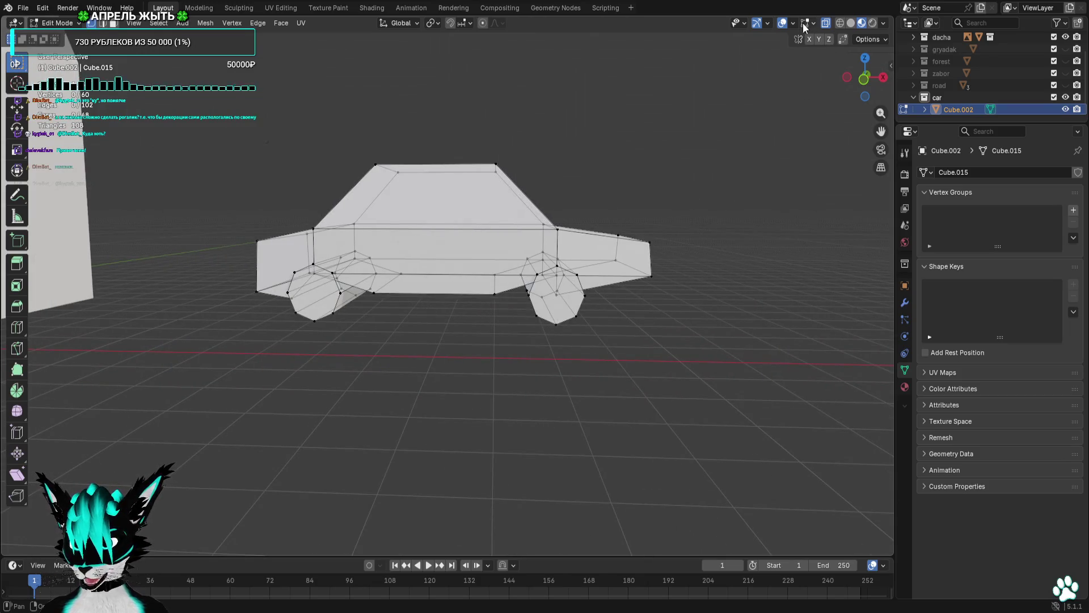
click(782, 22)
mouse_move(680, 108)
mouse_down()
mouse_move(664, 124)
mouse_move(714, 112)
mouse_move(695, 99)
mouse_move(579, 109)
mouse_move(702, 107)
mouse_move(783, 29)
mouse_move(39, 130)
mouse_move(264, 128)
mouse_move(319, 147)
mouse_up()
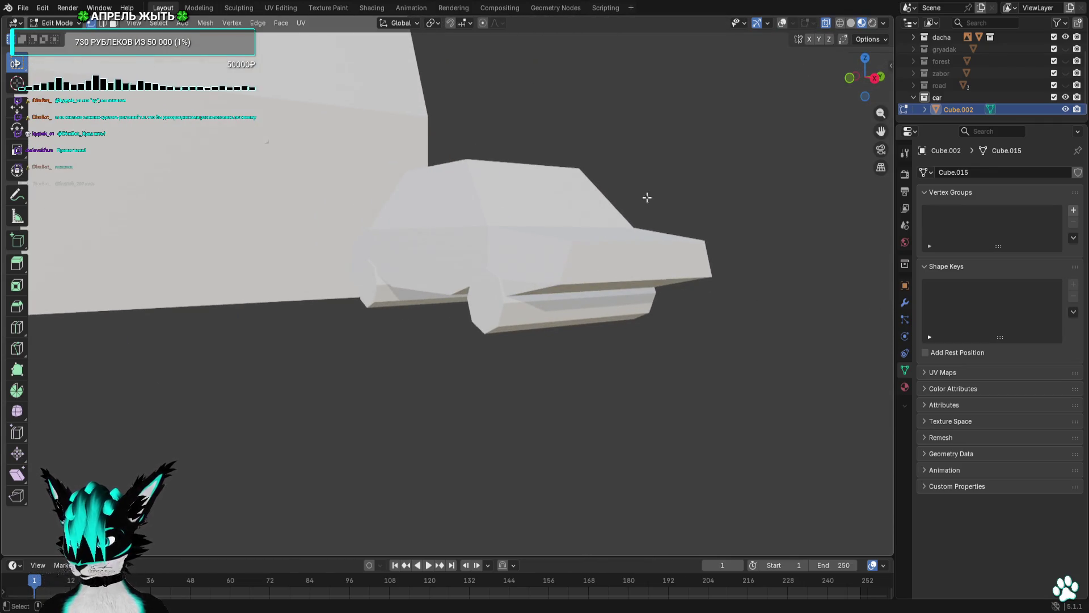
mouse_move(648, 197)
mouse_down()
mouse_move(557, 224)
mouse_move(412, 218)
mouse_up()
click(793, 23)
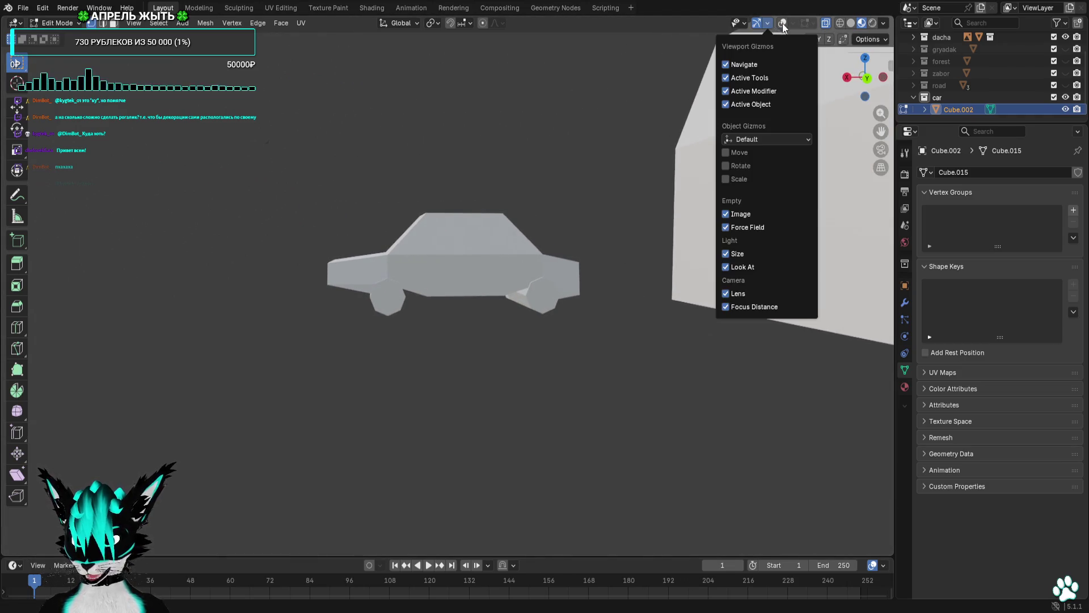
click(782, 22)
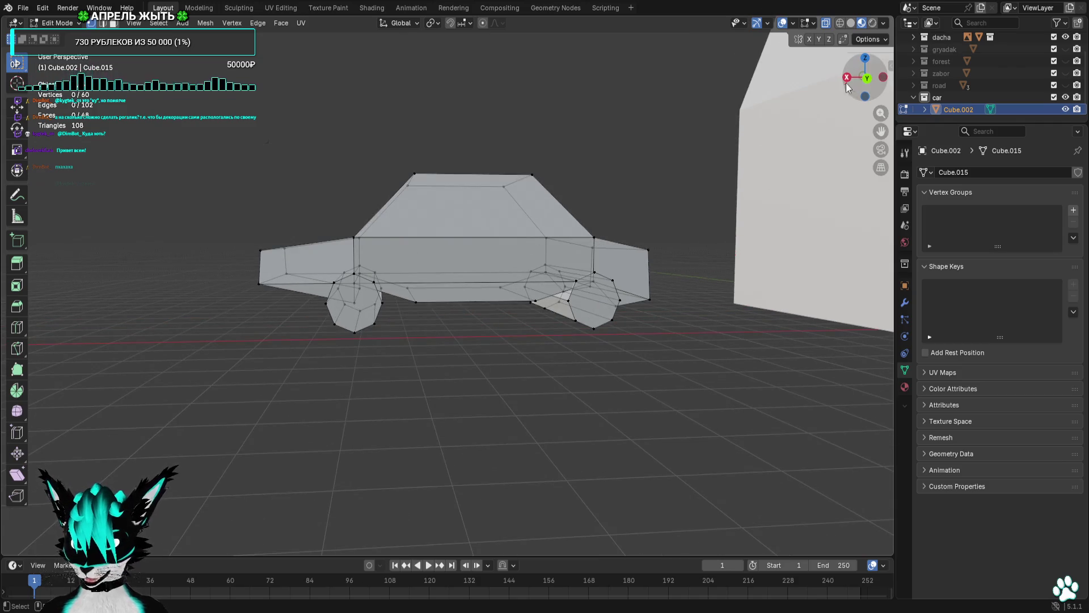
In back view, lower the far end's bottom edge about 0.1 m and check it in perspective.
click(866, 78)
scroll(452, 255, up, 4)
click(452, 255)
key(g)
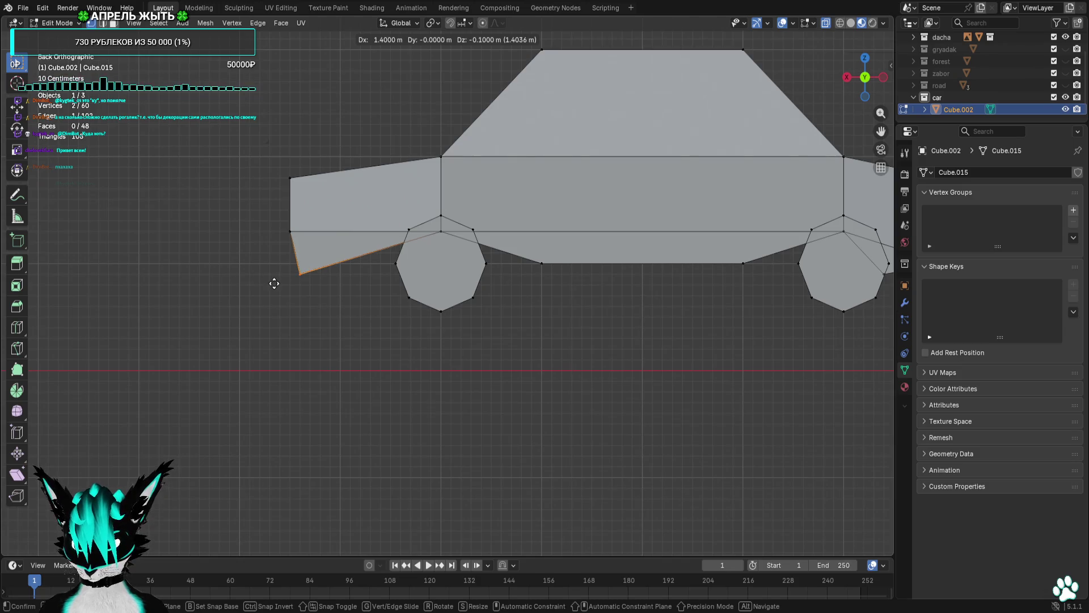
click(312, 277)
mouse_move(371, 354)
mouse_down()
mouse_move(447, 371)
mouse_move(401, 382)
mouse_move(389, 382)
mouse_move(516, 352)
mouse_move(499, 377)
mouse_move(518, 369)
mouse_move(420, 375)
mouse_up()
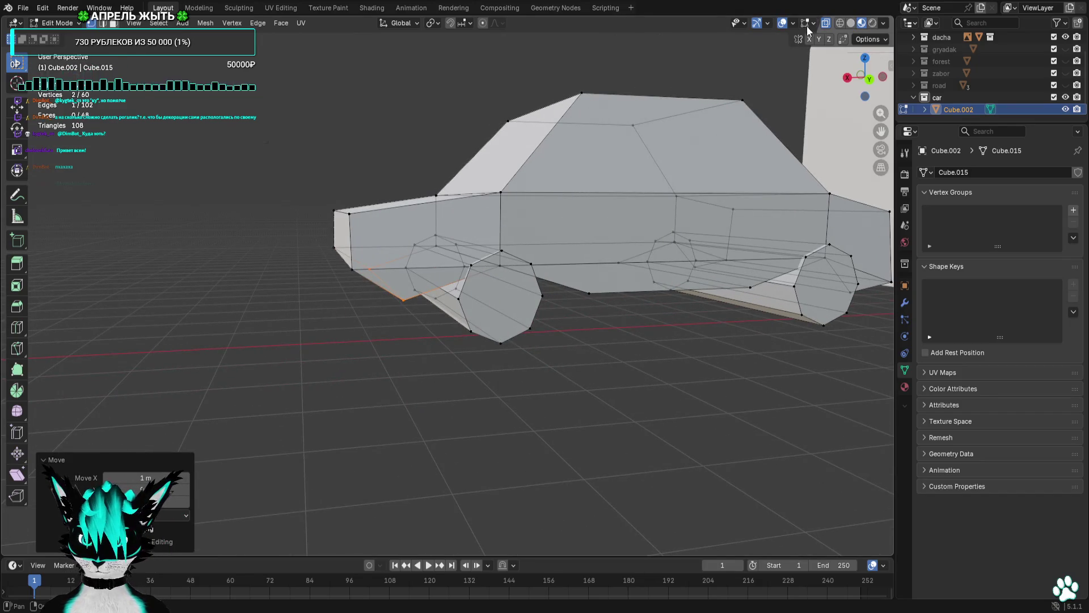
click(782, 23)
mouse_move(737, 113)
mouse_down()
mouse_move(668, 146)
mouse_move(805, 138)
mouse_up()
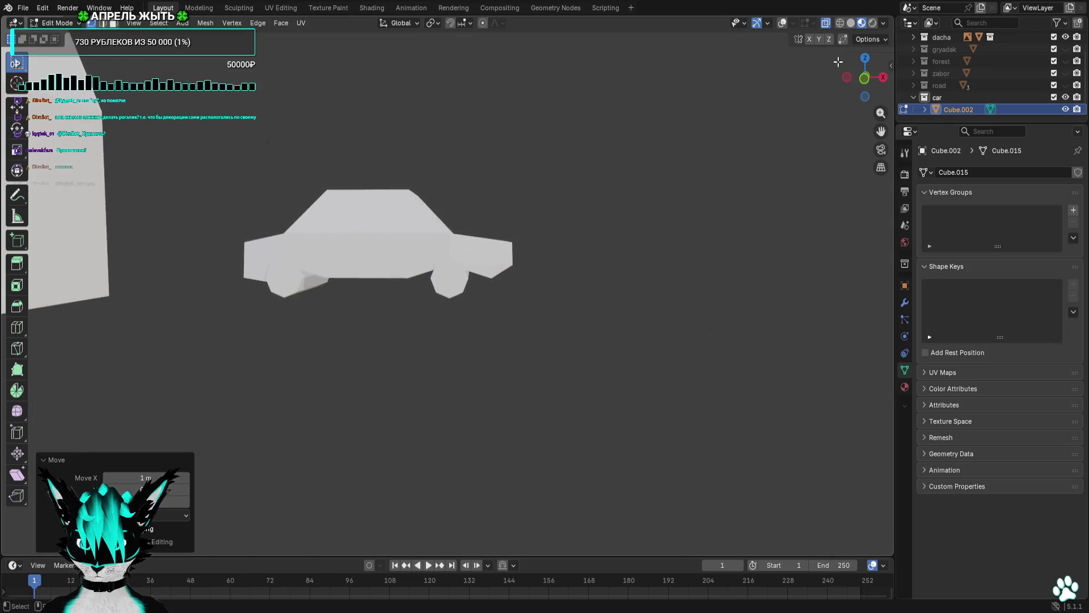
In front view, rotate the lower front edge and extrude it into a new face.
click(782, 23)
scroll(777, 124, up, 5)
click(864, 78)
scroll(757, 173, up, 2)
key(r)
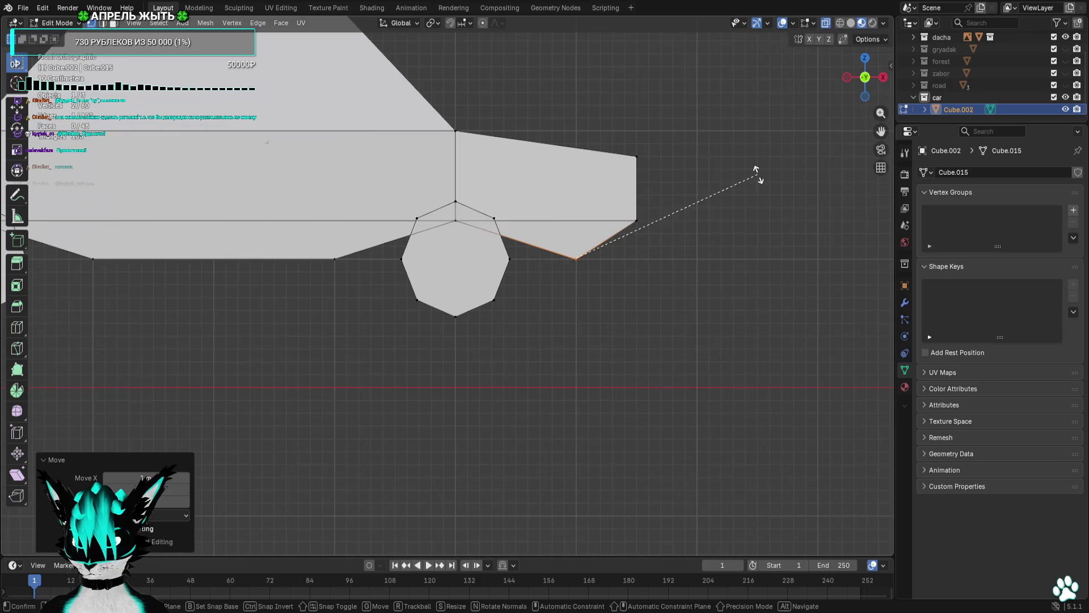
click(713, 211)
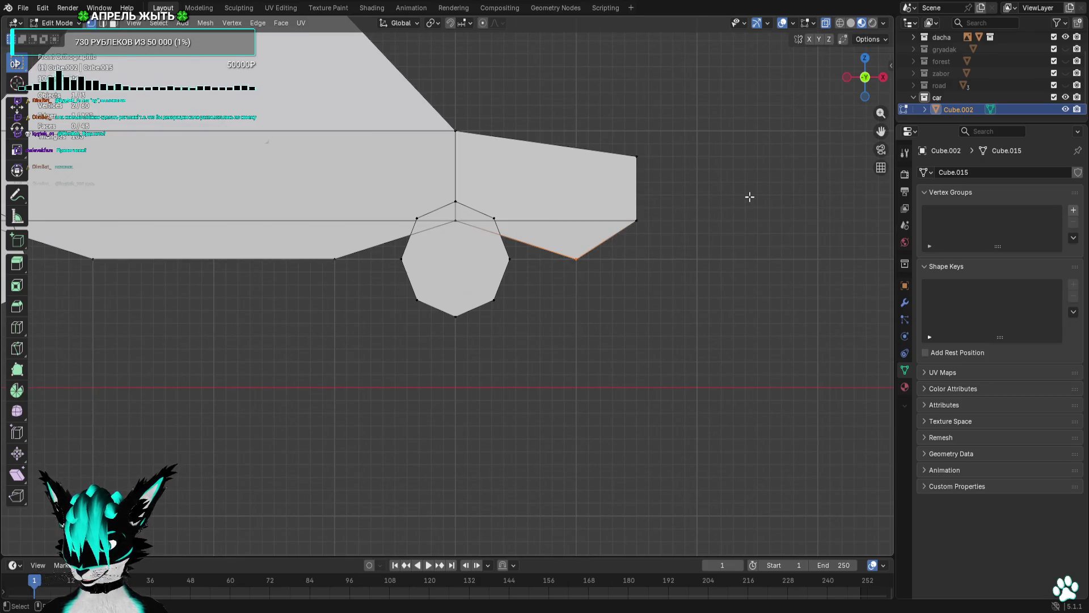
key(e)
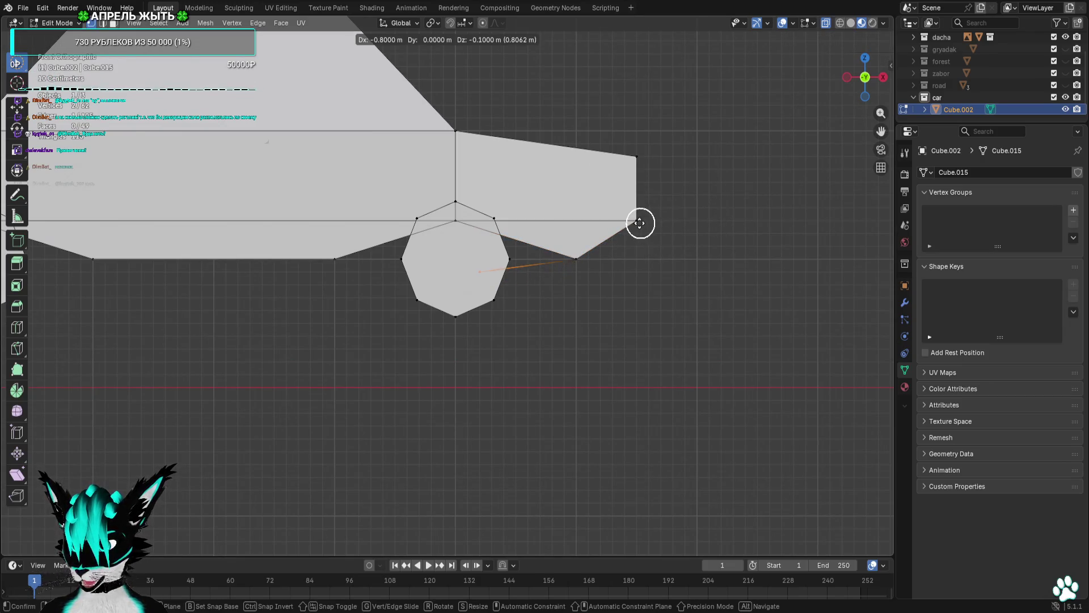
click(639, 230)
mouse_move(688, 237)
mouse_down()
mouse_move(588, 244)
mouse_move(683, 236)
mouse_up()
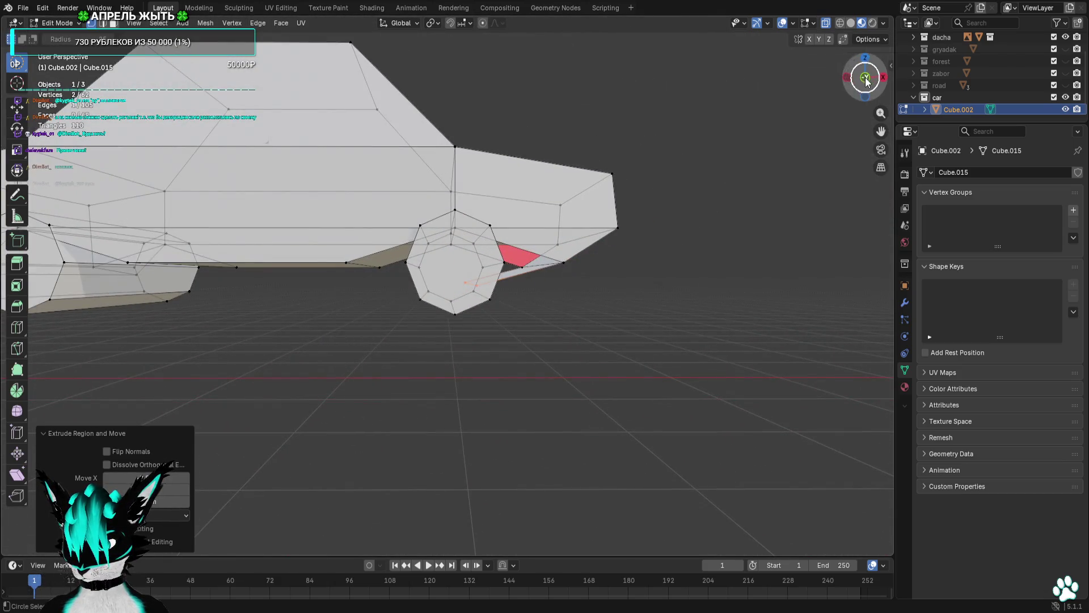
Raise the extruded edge 0.3 m and lift the new face's lower vertex higher.
click(865, 77)
key(g)
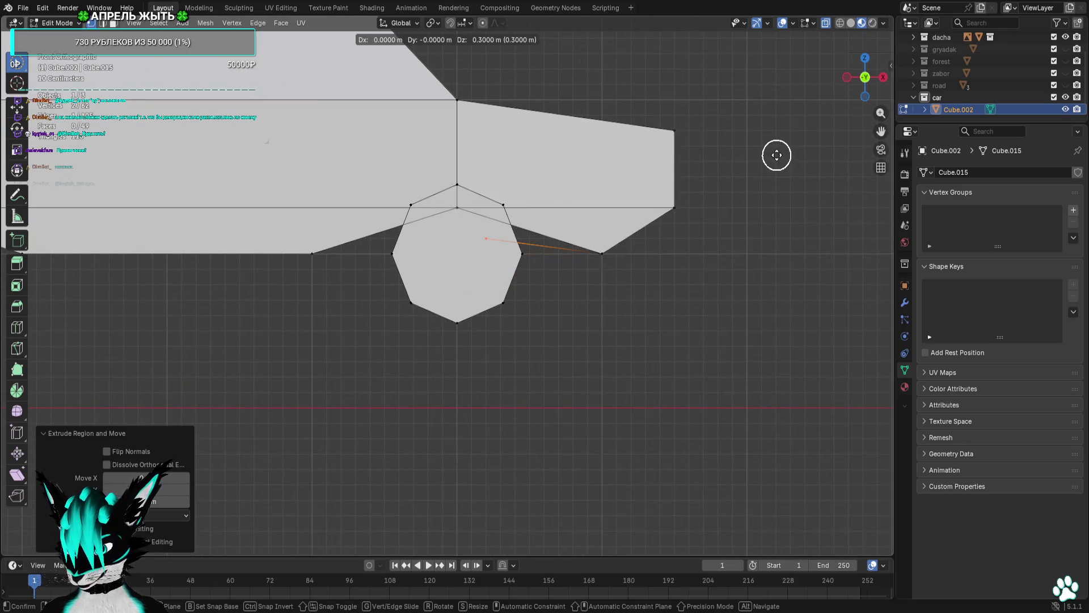
click(776, 155)
key(c)
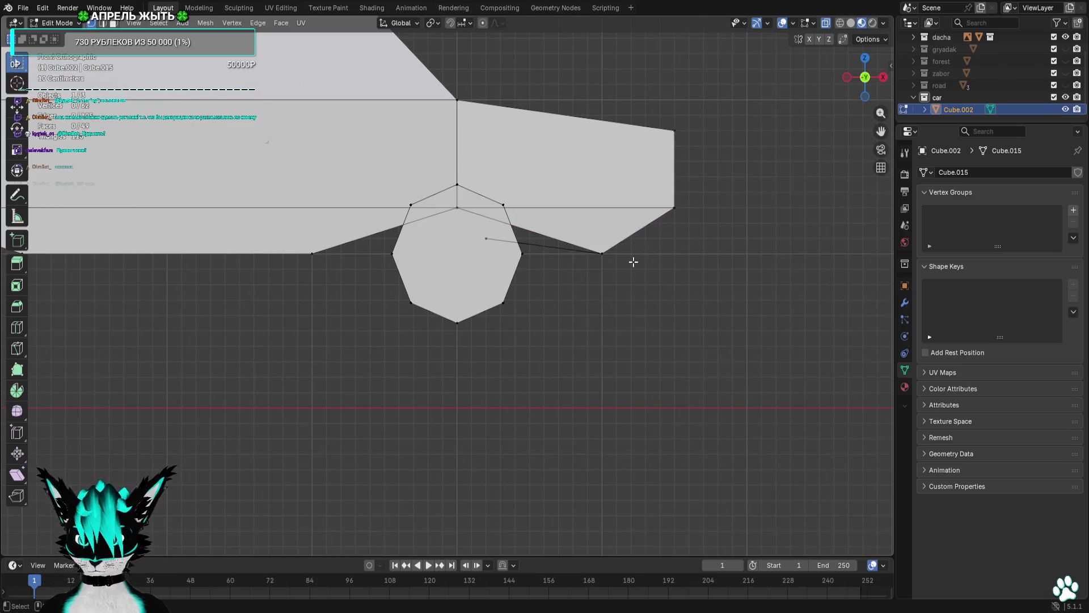
drag(644, 238, 561, 308)
key(g)
click(689, 207)
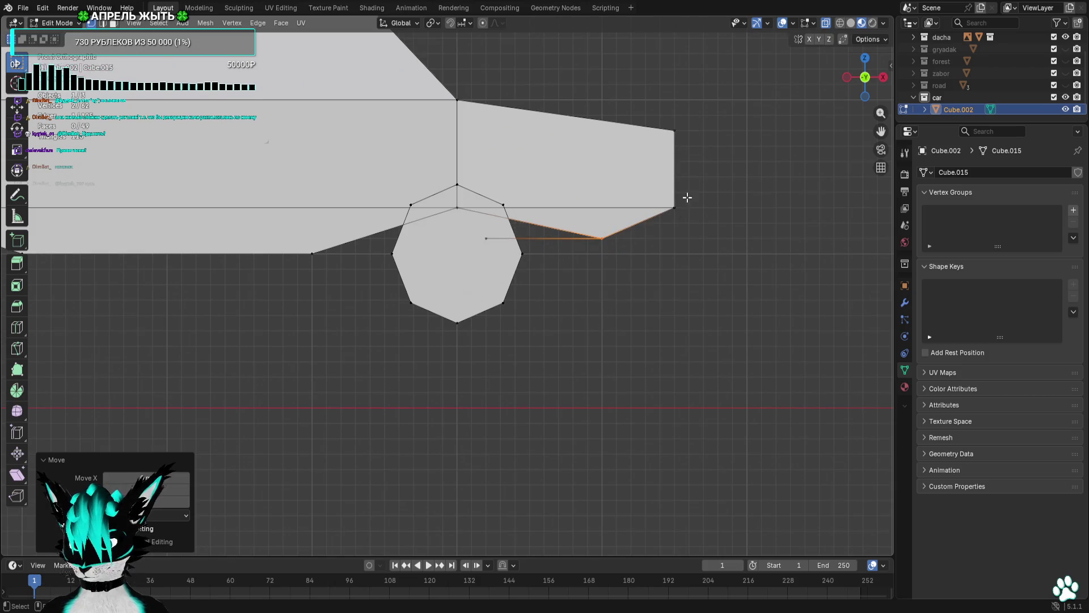
Reposition the front corner vertices to form the bumper outline.
click(675, 207)
key(g)
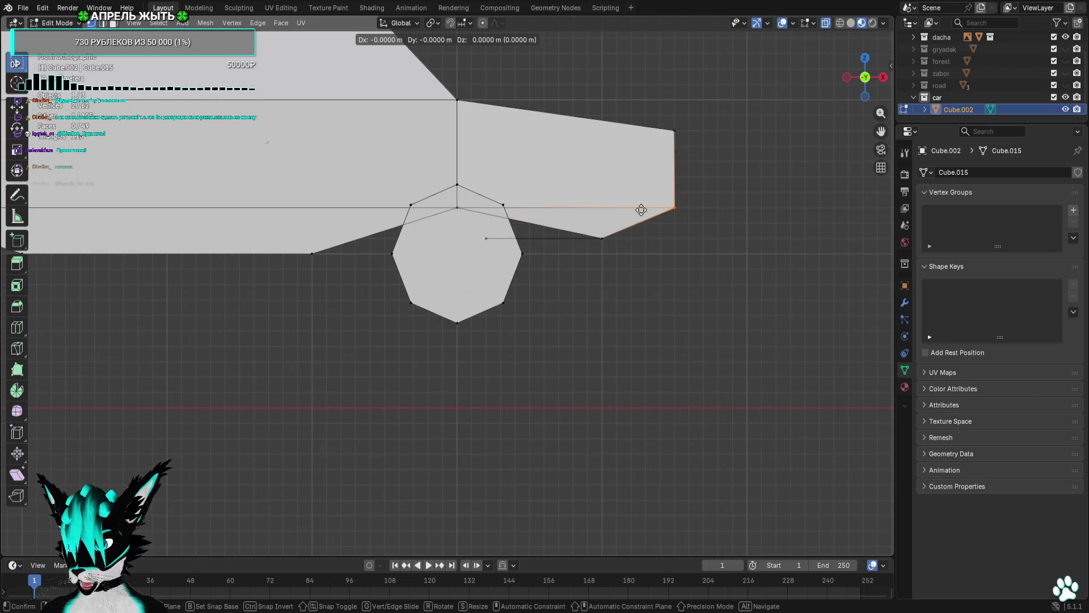
click(641, 210)
click(663, 128)
key(g)
click(634, 146)
scroll(699, 248, down, 2)
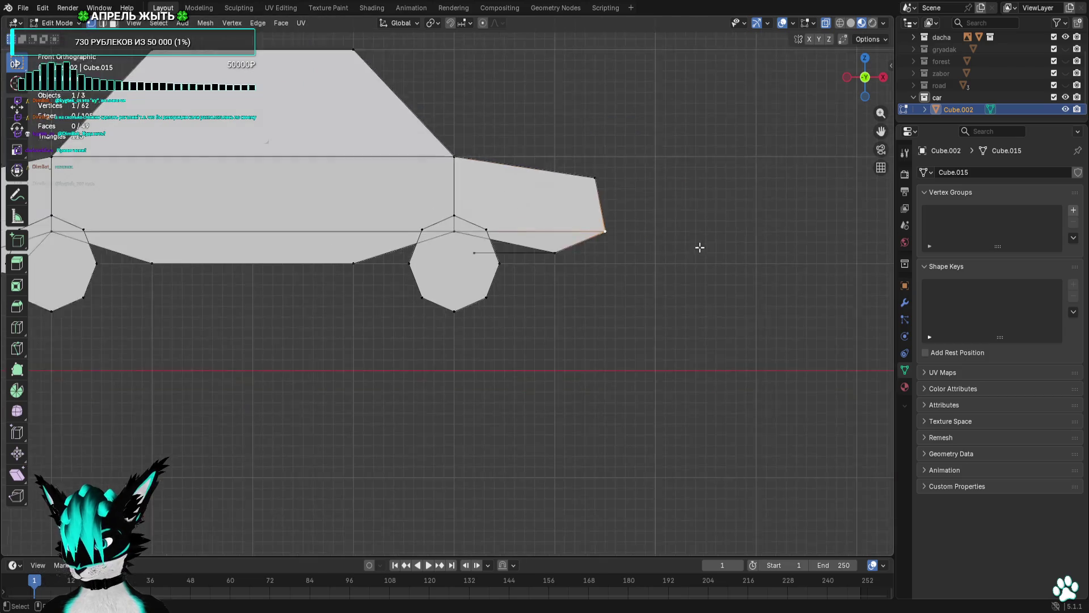
mouse_move(700, 248)
mouse_down()
mouse_move(709, 216)
mouse_move(700, 146)
mouse_move(722, 147)
mouse_move(706, 142)
mouse_up()
Shift the two front vertices left and preview the finished front end.
click(783, 22)
scroll(781, 119, up, 4)
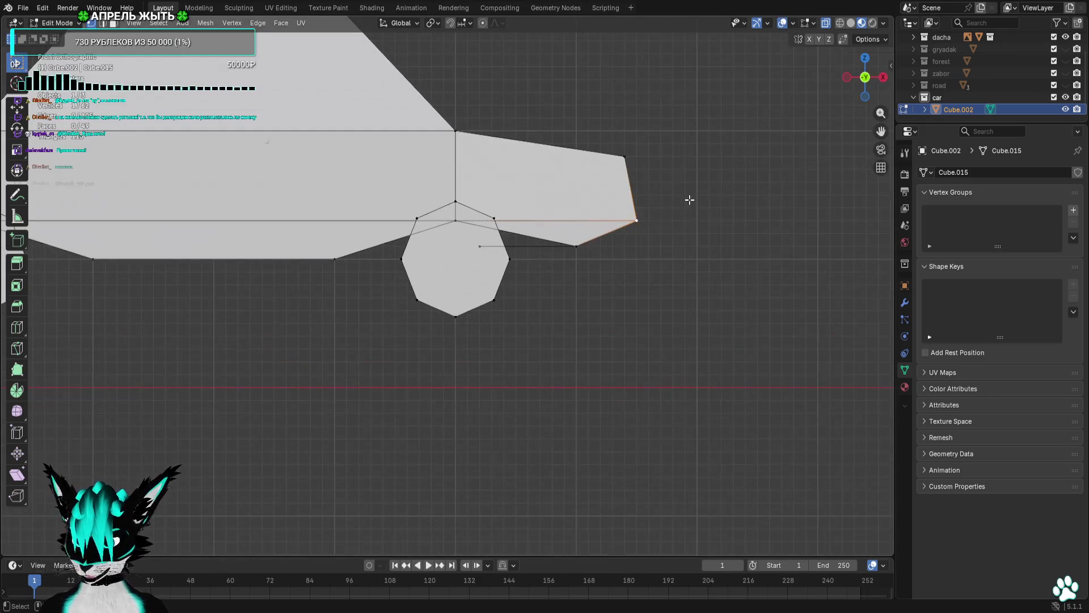
drag(690, 199, 601, 239)
key(g)
click(705, 103)
click(781, 23)
scroll(722, 136, down, 5)
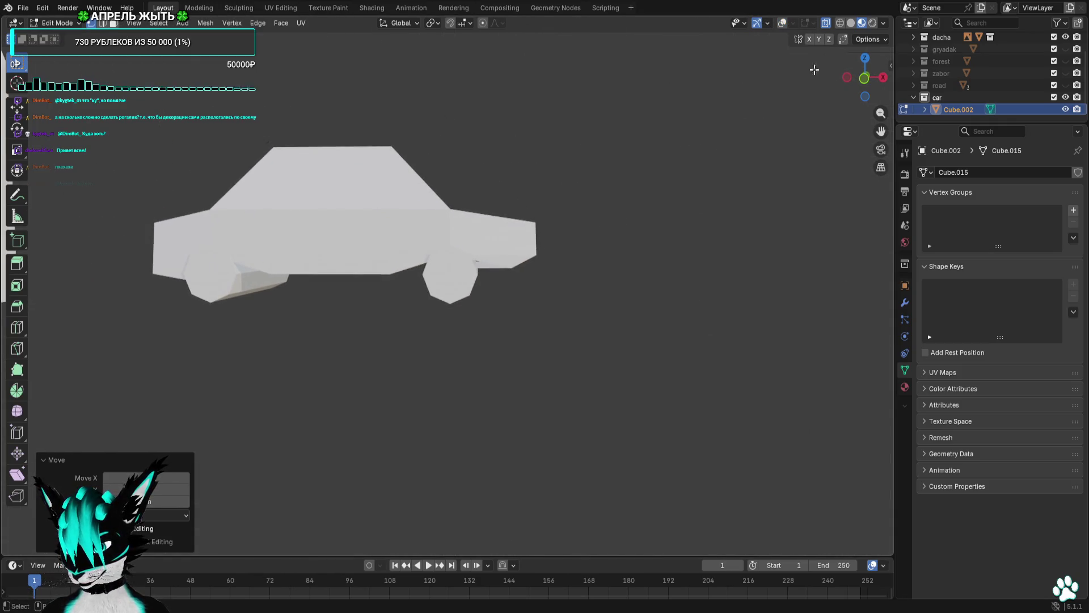
Select the two red inward-facing faces near the rear wheel.
click(781, 23)
scroll(669, 180, up, 6)
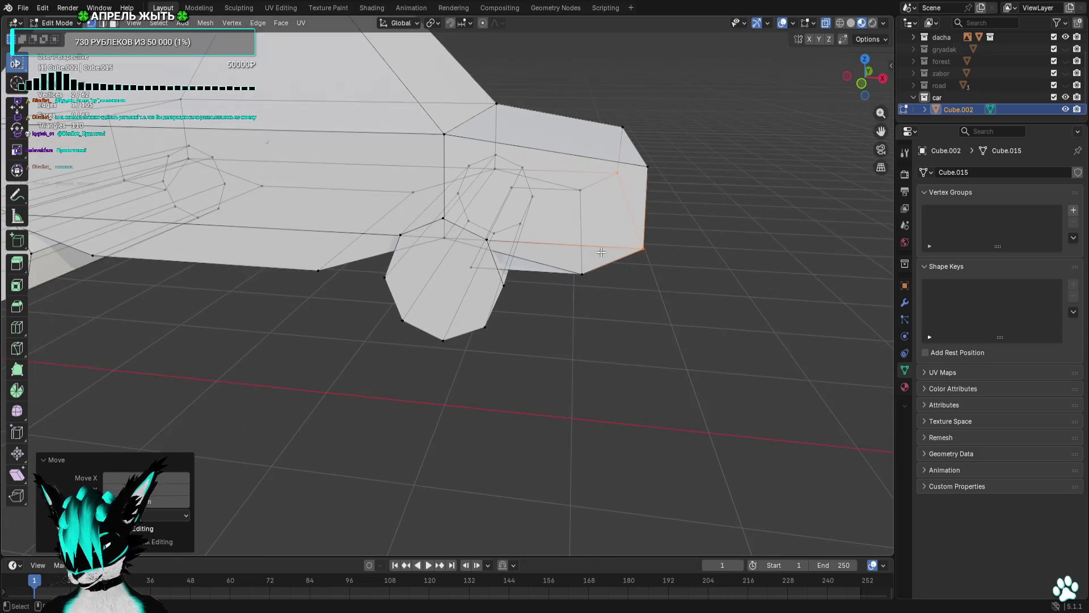
drag(609, 301, 181, 47)
shift+click(496, 222)
mouse_move(109, 29)
mouse_down()
mouse_move(737, 359)
mouse_move(613, 273)
mouse_move(640, 286)
mouse_up()
click(624, 251)
shift+click(541, 264)
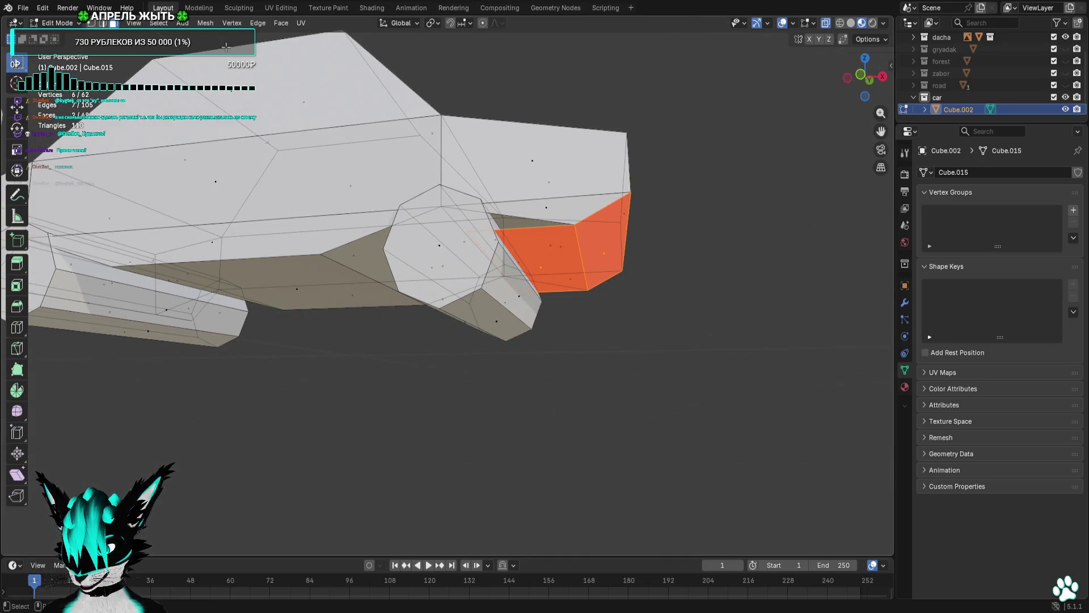
Flip the selected faces' normals with Mesh > Normals > Flip.
click(182, 26)
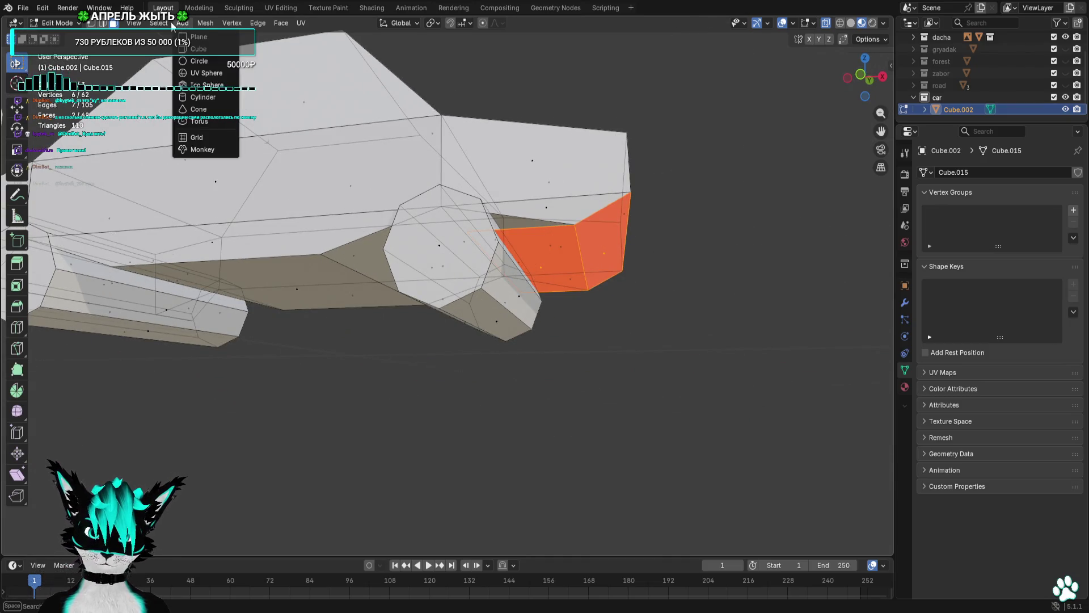
click(202, 25)
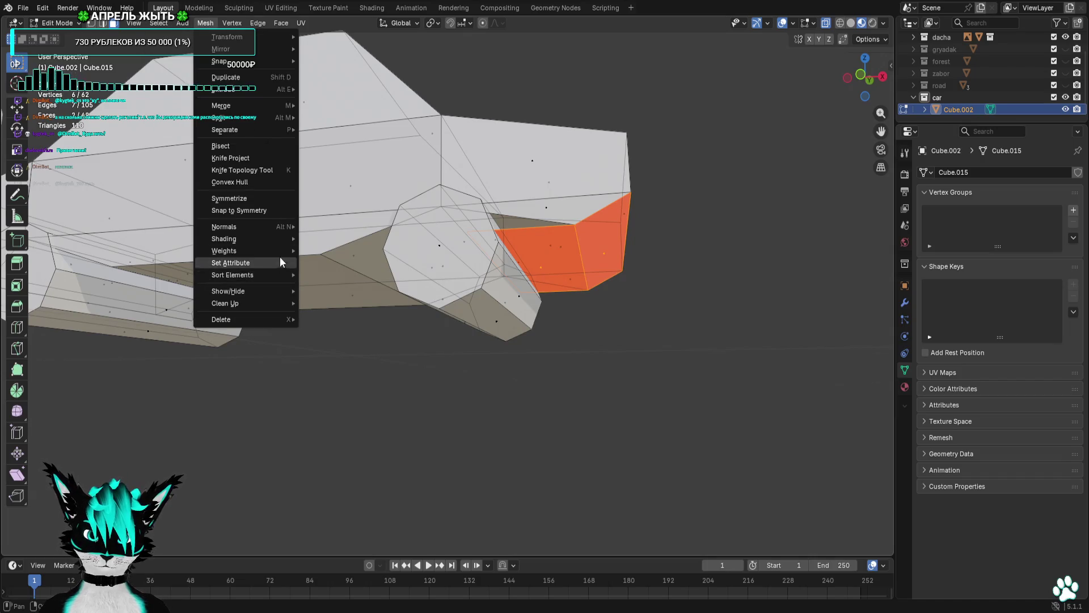
mouse_move(273, 227)
click(325, 225)
mouse_move(682, 356)
mouse_down()
mouse_move(686, 384)
mouse_move(613, 306)
mouse_move(533, 310)
mouse_move(497, 247)
mouse_move(473, 251)
mouse_up()
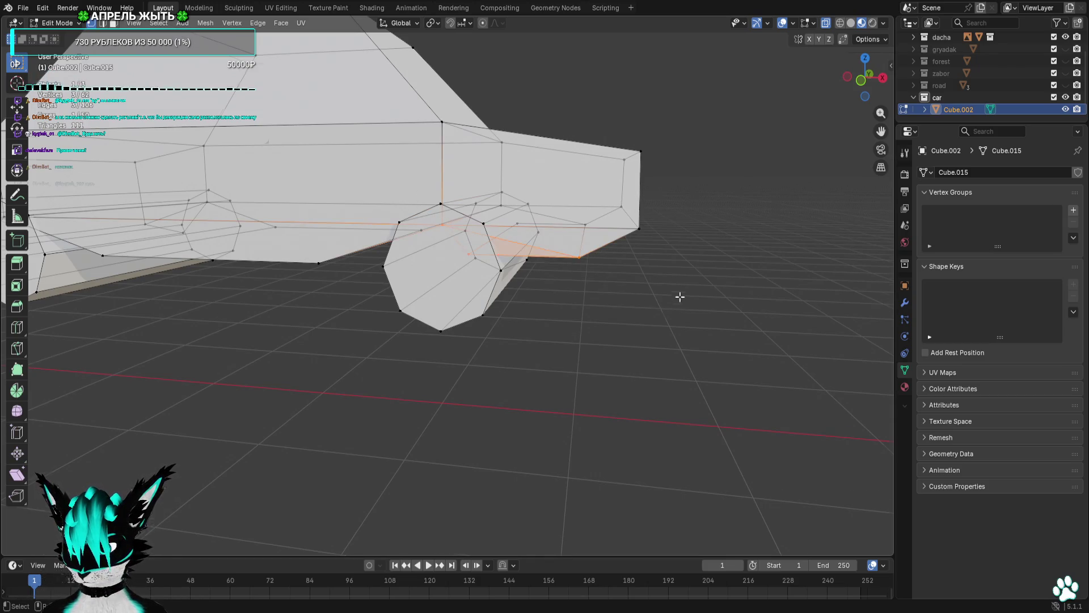
Fill the gap beside the rear wheel with a new face between two vertices.
mouse_move(680, 297)
mouse_down()
mouse_move(747, 311)
mouse_move(534, 314)
mouse_move(547, 289)
mouse_up()
shift+click(600, 238)
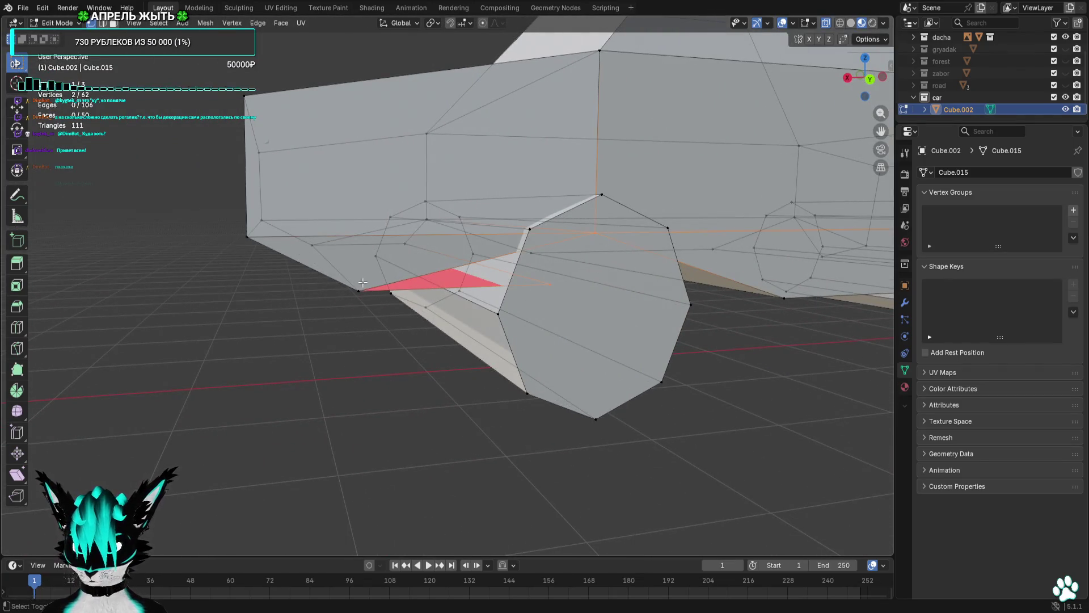
key(f)
click(397, 382)
drag(396, 382, 591, 403)
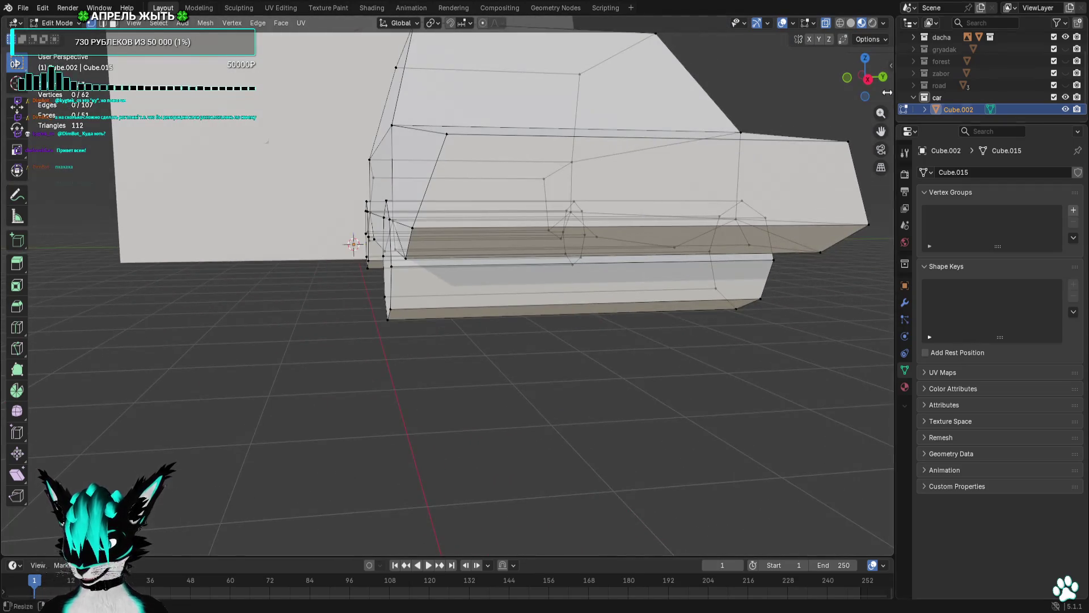
In side orthographic view, move the right-edge vertices 2.9 m over.
click(868, 79)
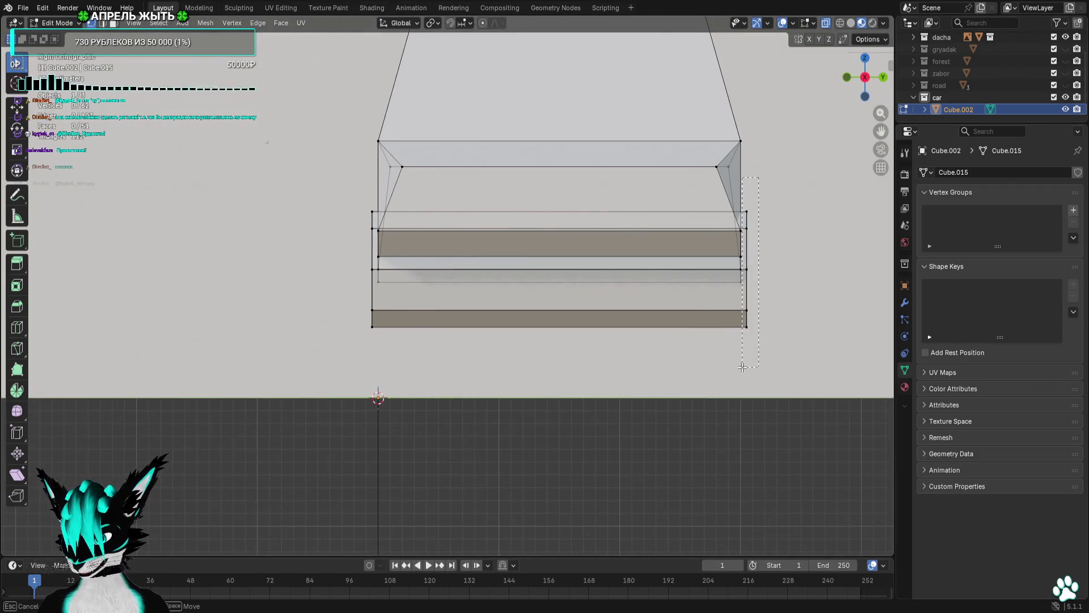
drag(742, 368, 743, 368)
key(g)
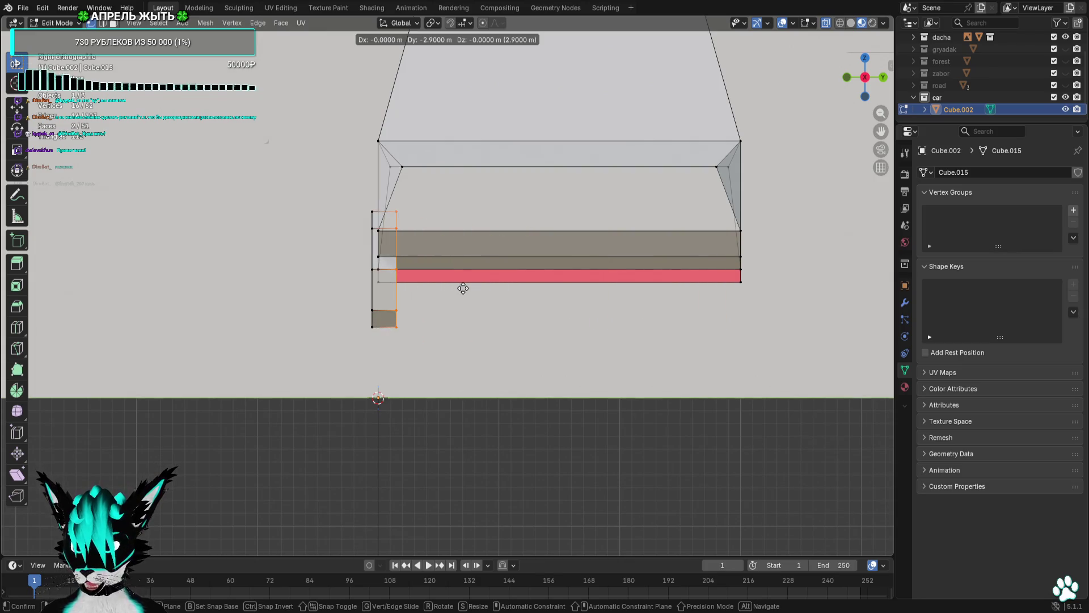
click(463, 289)
mouse_move(427, 227)
mouse_down()
mouse_move(240, 291)
mouse_move(488, 243)
mouse_up()
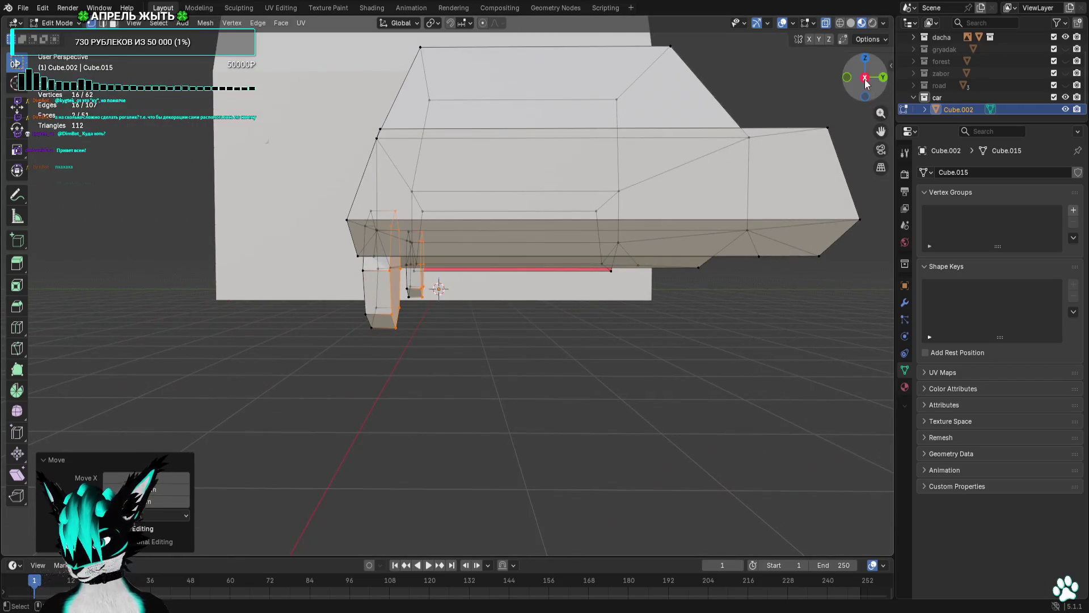
click(865, 77)
key(g)
click(590, 206)
drag(590, 206, 638, 221)
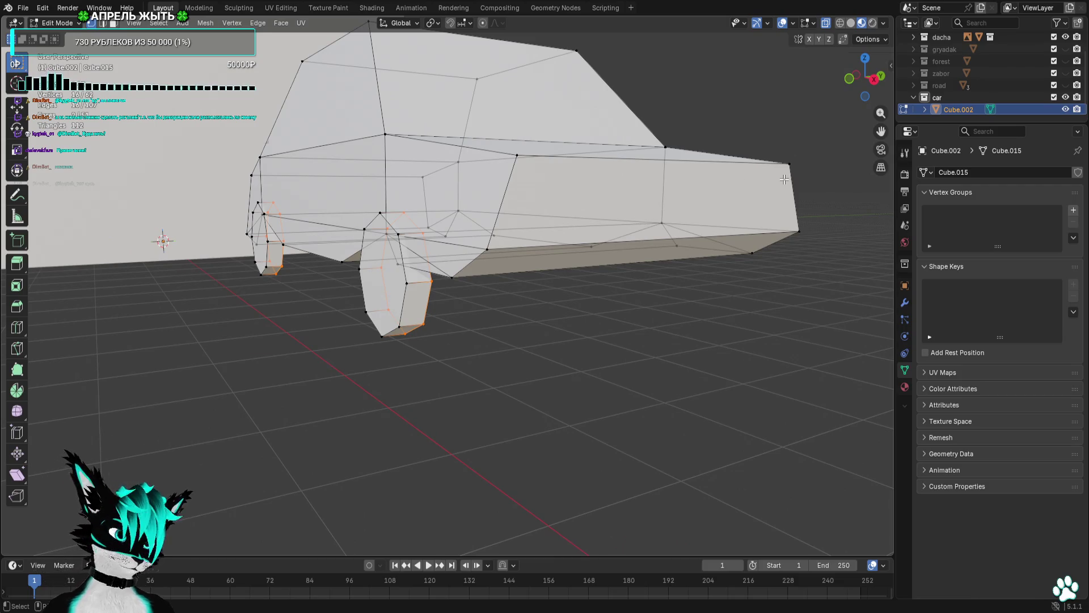
Duplicate the wheel-side underbody vertices 2.6 m along Y to the car's other end.
click(873, 79)
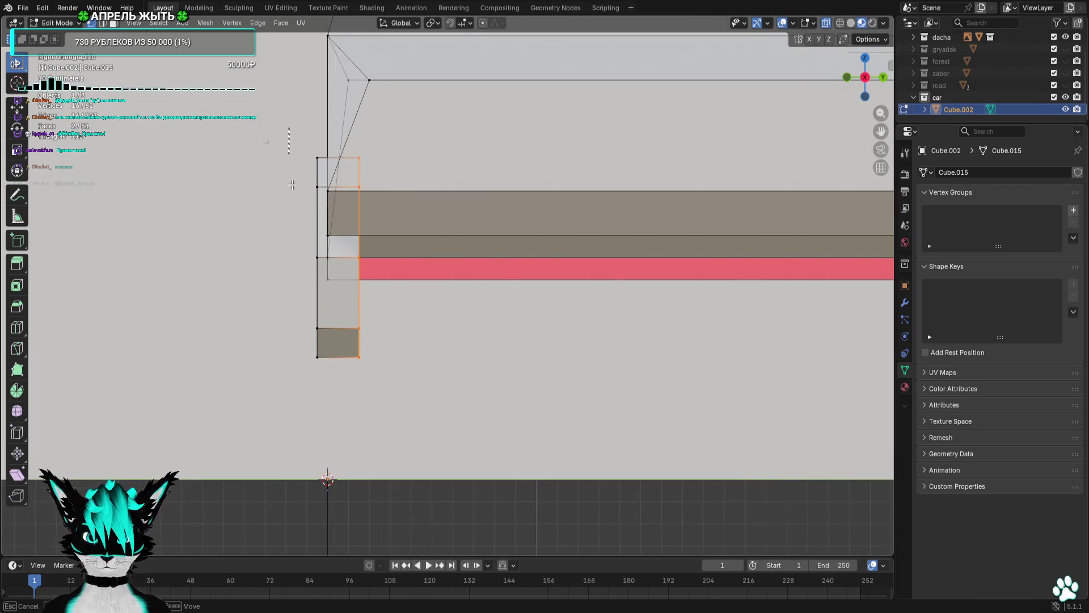
drag(322, 408, 322, 409)
scroll(321, 408, down, 5)
key(g)
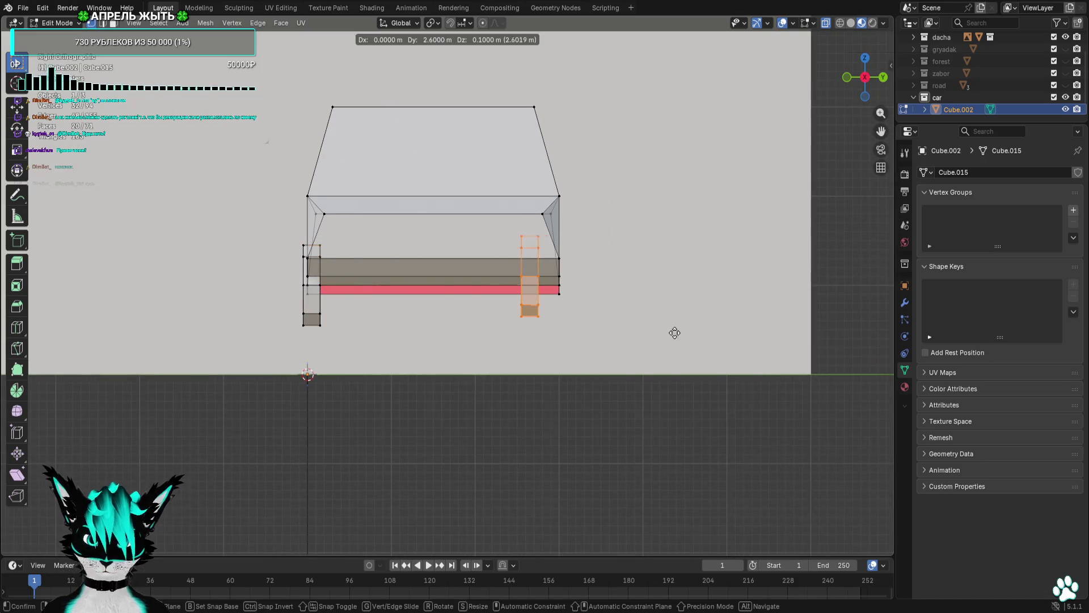
click(699, 344)
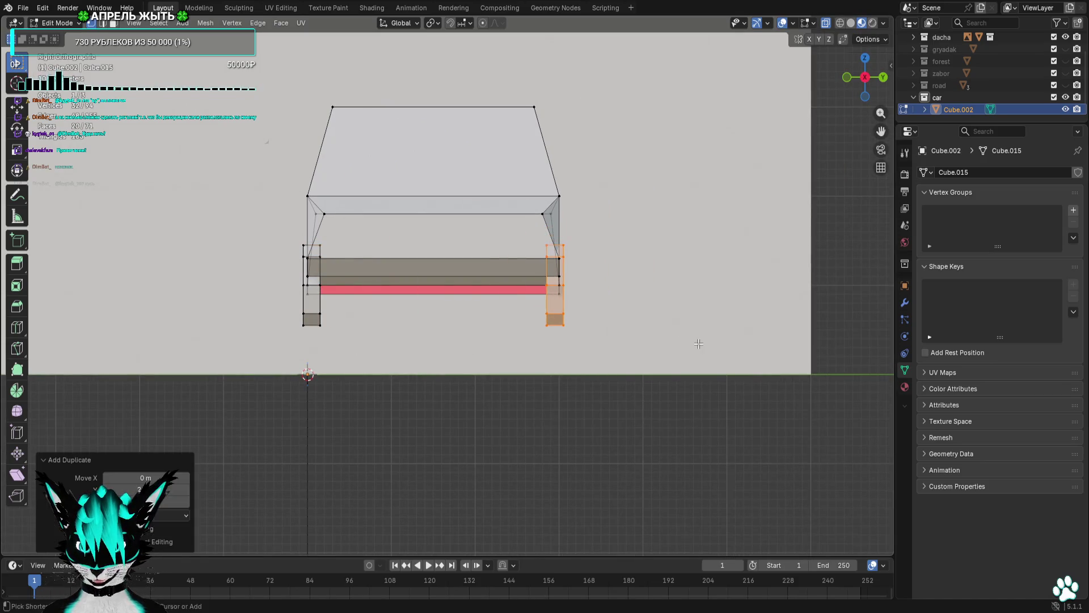
click(698, 349)
mouse_move(697, 348)
mouse_down()
mouse_move(780, 338)
mouse_move(486, 314)
mouse_move(692, 318)
mouse_move(539, 327)
mouse_move(304, 304)
mouse_move(458, 286)
mouse_move(786, 334)
mouse_move(768, 326)
mouse_move(822, 325)
mouse_move(831, 345)
mouse_move(408, 339)
mouse_up()
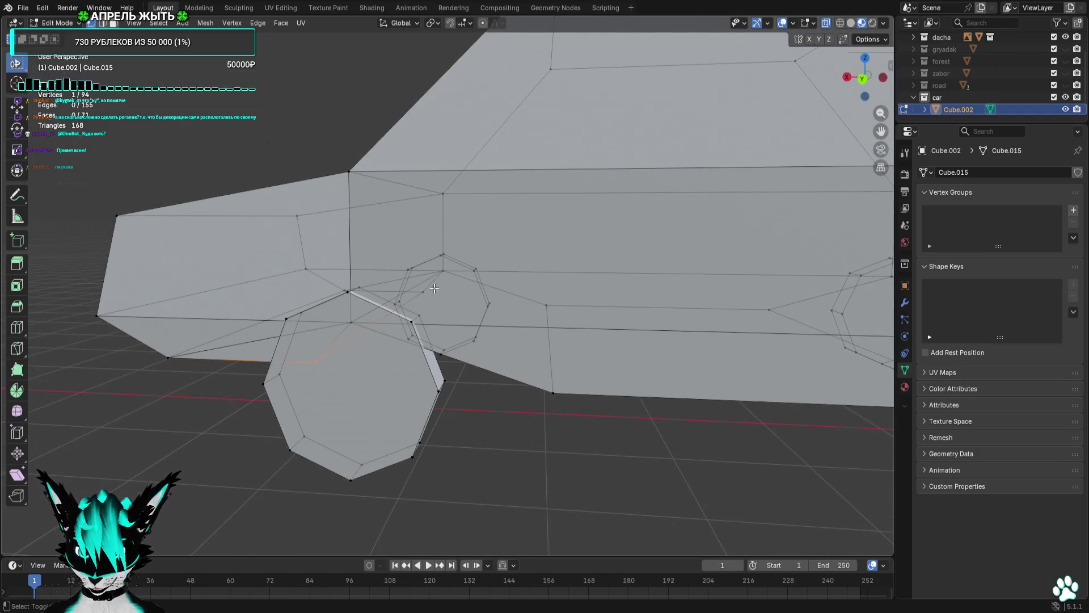
Fill a four-vertex face in the hole under the car beside the wheel.
mouse_move(452, 295)
mouse_down()
mouse_move(384, 291)
mouse_move(395, 292)
mouse_up()
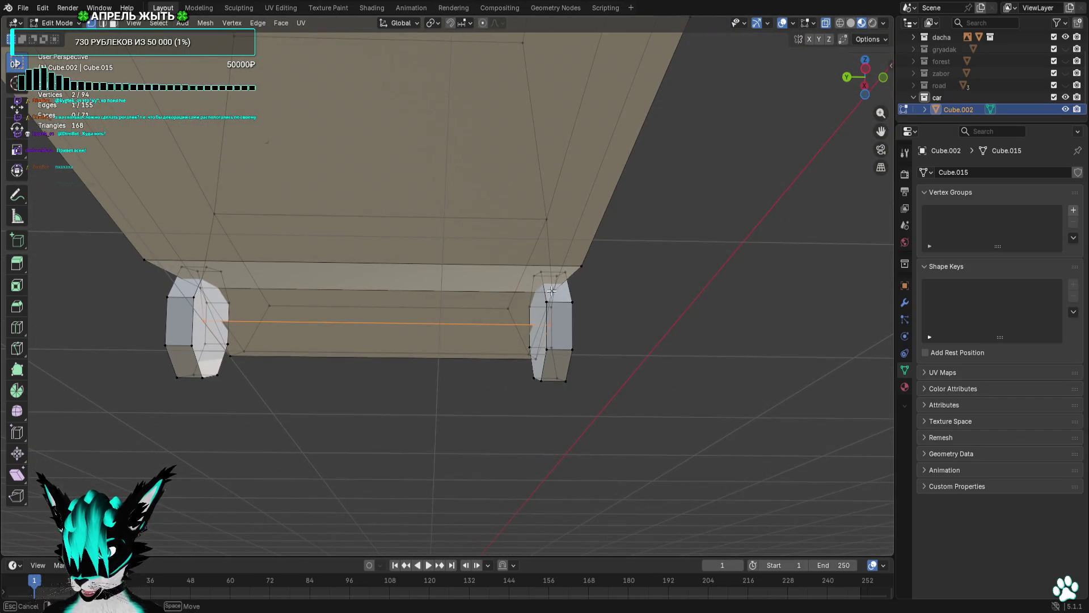
drag(231, 287, 198, 269)
key(f)
mouse_move(316, 329)
mouse_down()
mouse_move(467, 366)
mouse_move(564, 360)
mouse_move(554, 367)
mouse_move(609, 247)
mouse_up()
click(608, 247)
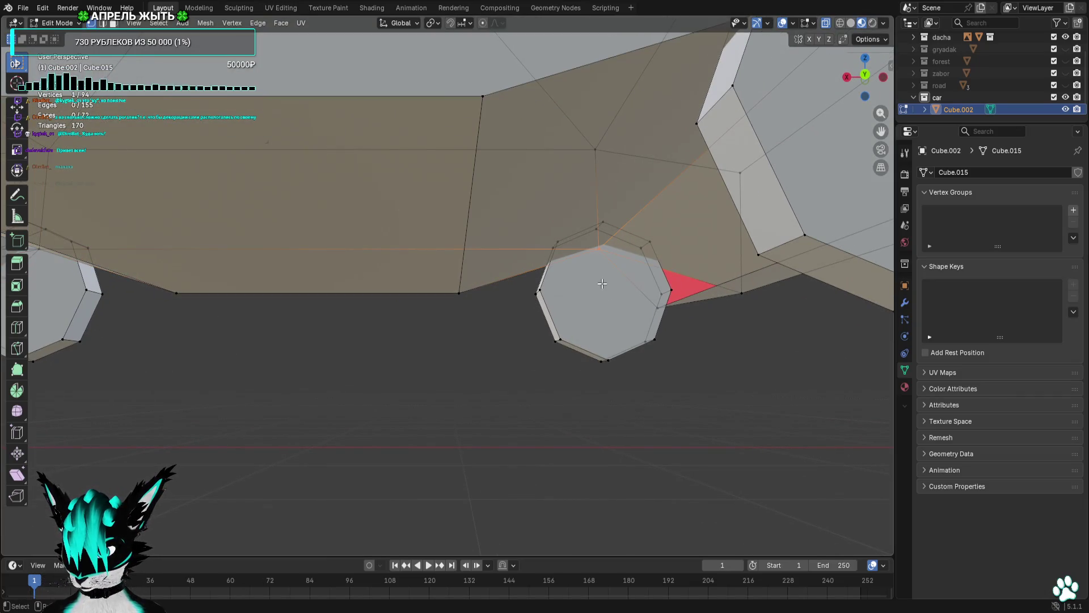
Check the vertices by the large and small wheels, then view the body without overlays.
mouse_move(661, 313)
mouse_down()
mouse_move(722, 199)
mouse_move(776, 272)
mouse_up()
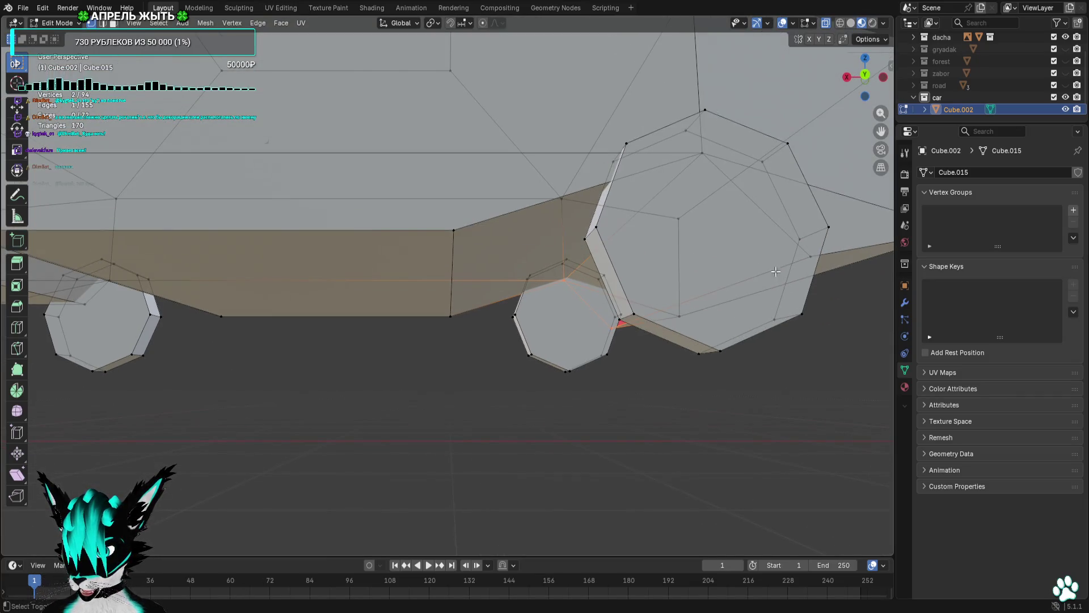
shift+click(719, 156)
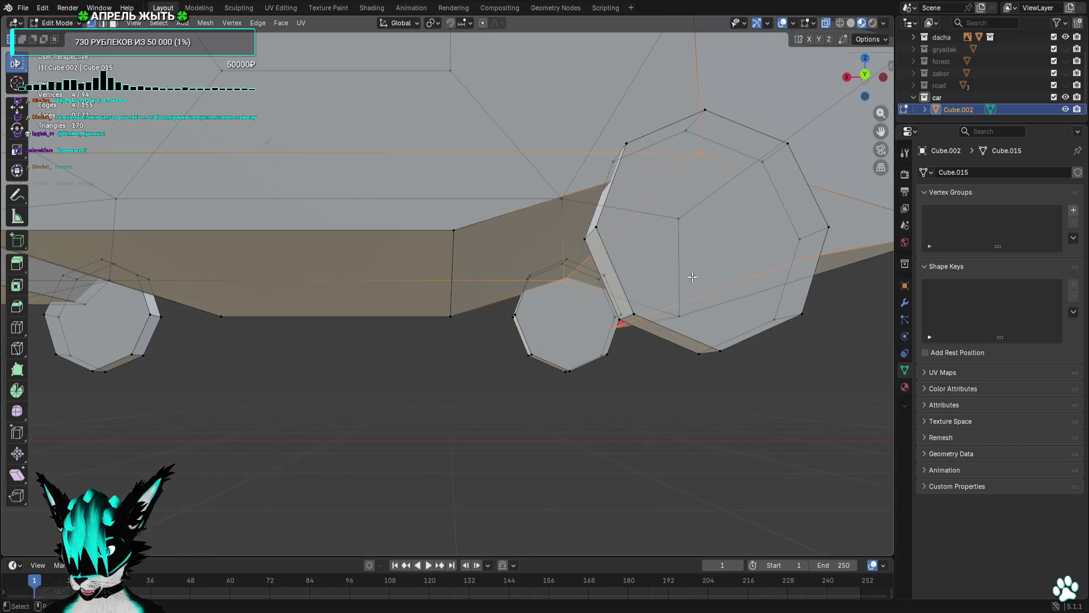
click(646, 391)
drag(646, 391, 608, 271)
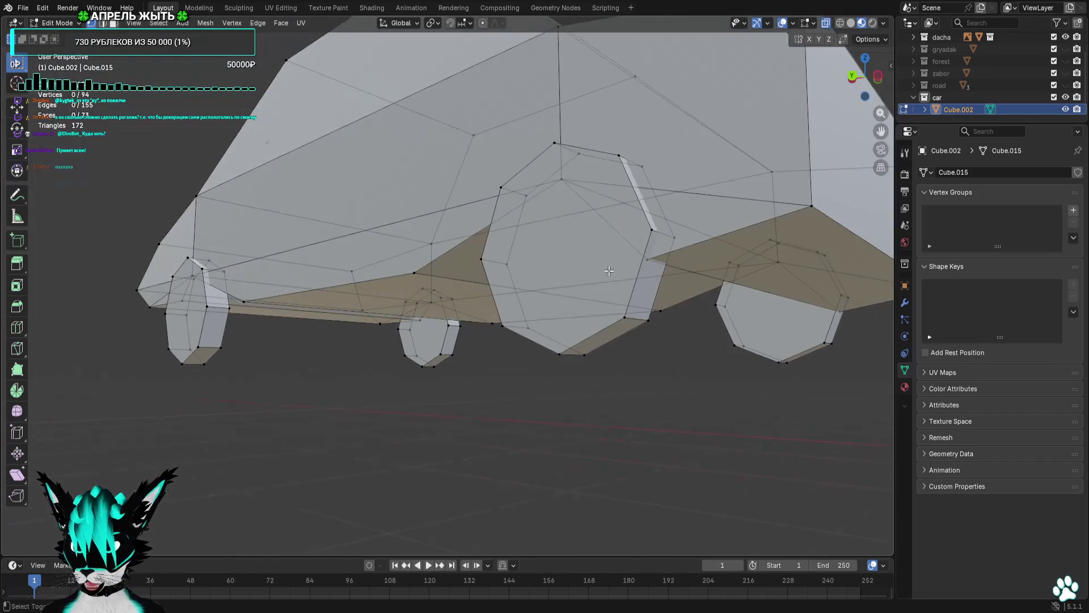
click(782, 23)
mouse_move(624, 170)
mouse_down()
mouse_move(492, 212)
mouse_move(567, 177)
mouse_move(576, 227)
mouse_move(521, 251)
mouse_up()
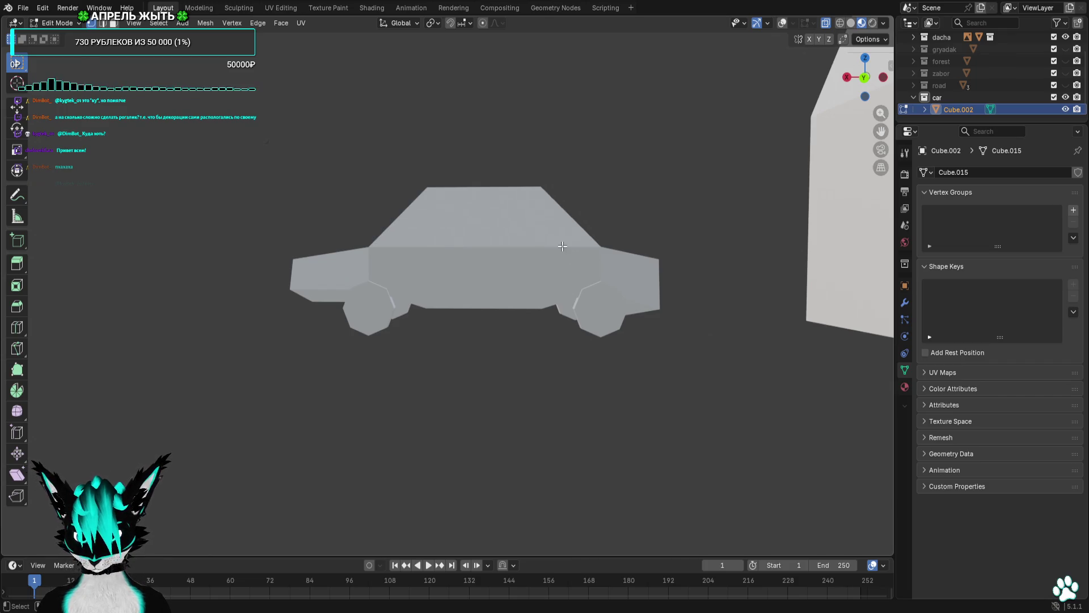
In front orthographic view, move the lower-left body edge to raise the front corner vertex.
drag(562, 245, 835, 253)
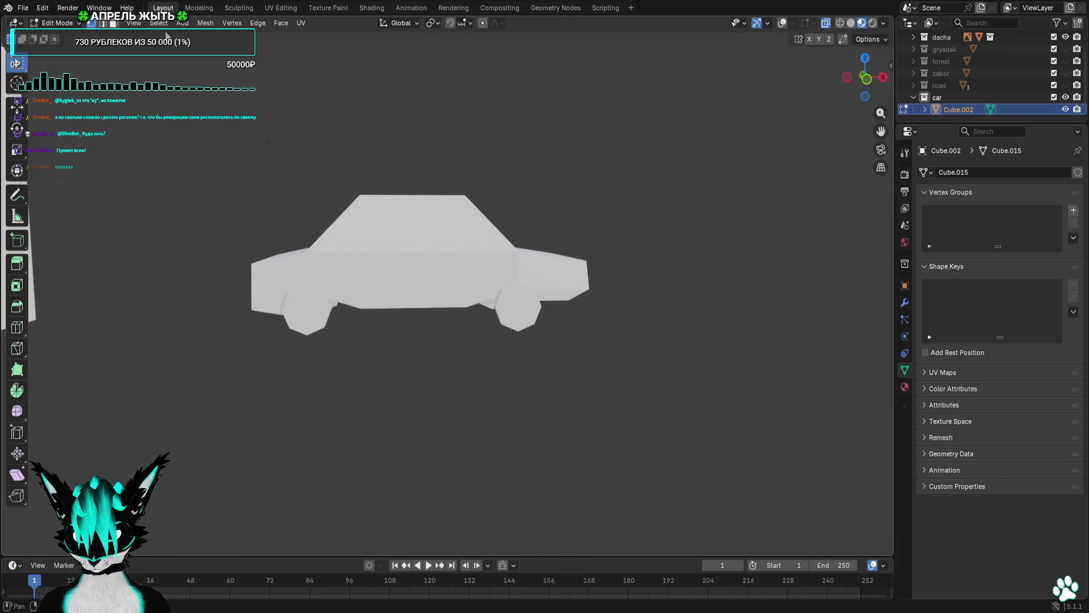
click(782, 23)
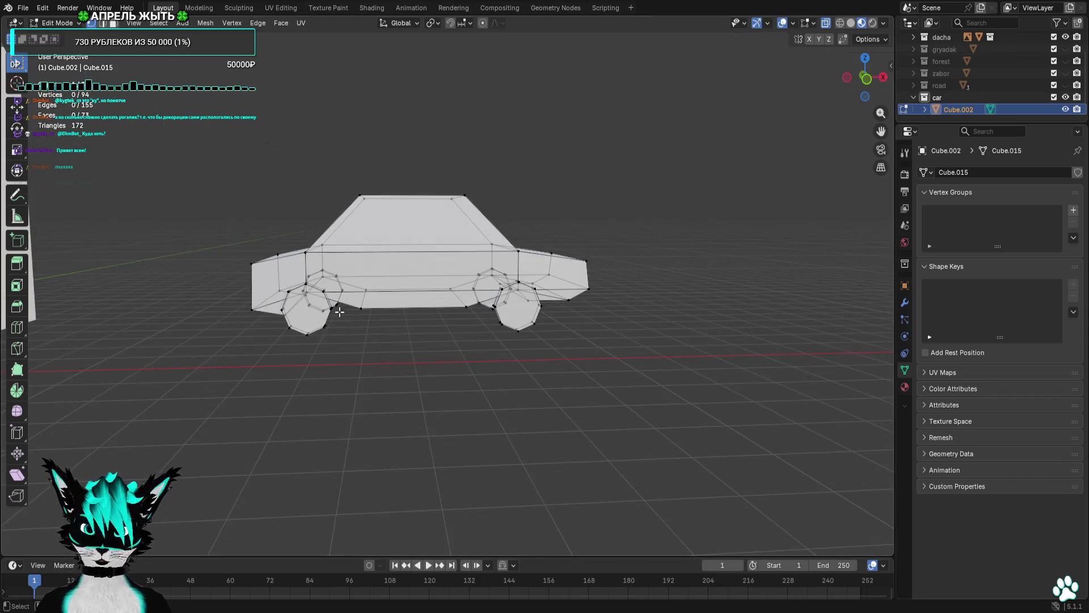
click(865, 79)
scroll(459, 312, up, 4)
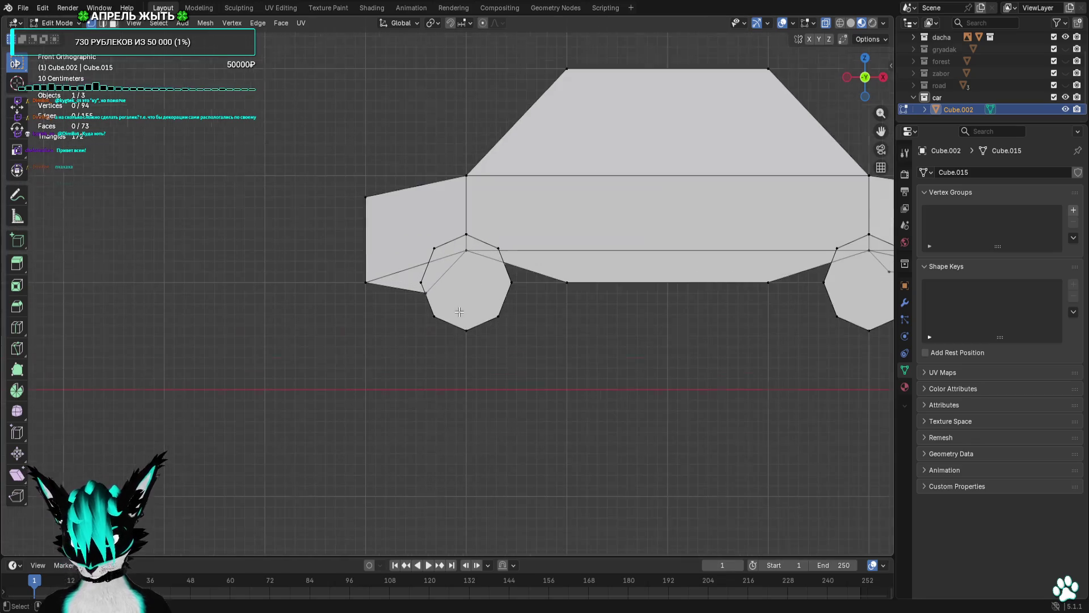
click(435, 291)
key(g)
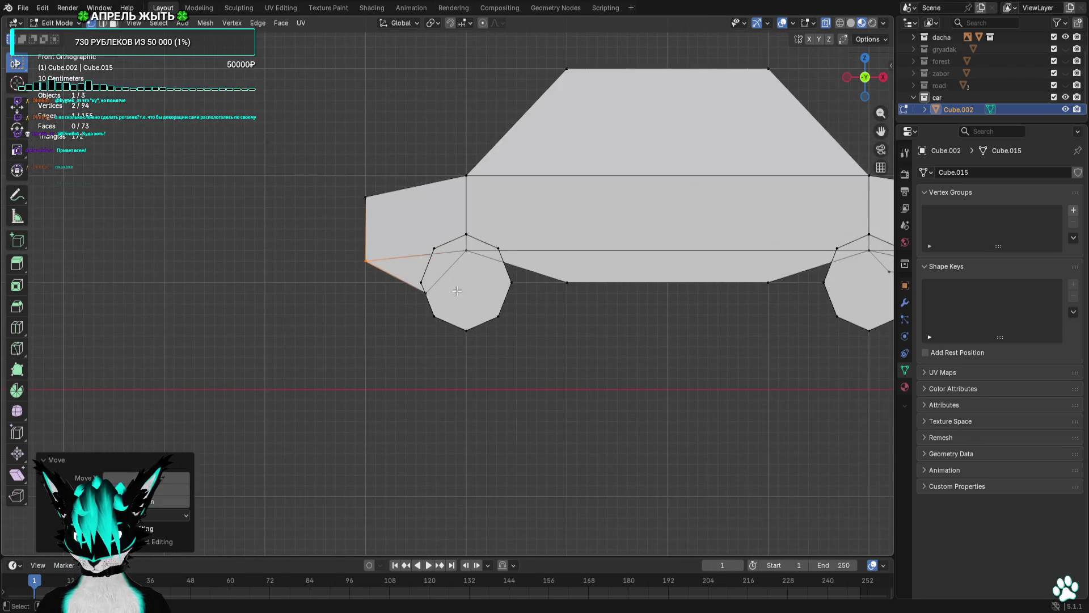
click(401, 295)
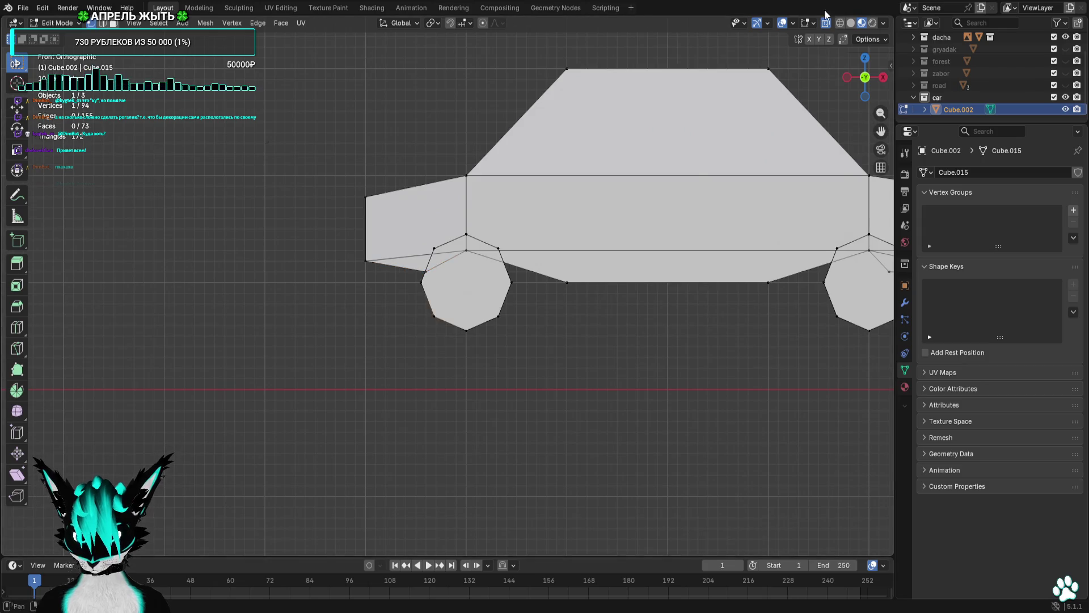
click(781, 22)
scroll(700, 236, down, 5)
mouse_move(651, 224)
mouse_down()
mouse_move(663, 224)
mouse_move(647, 239)
mouse_up()
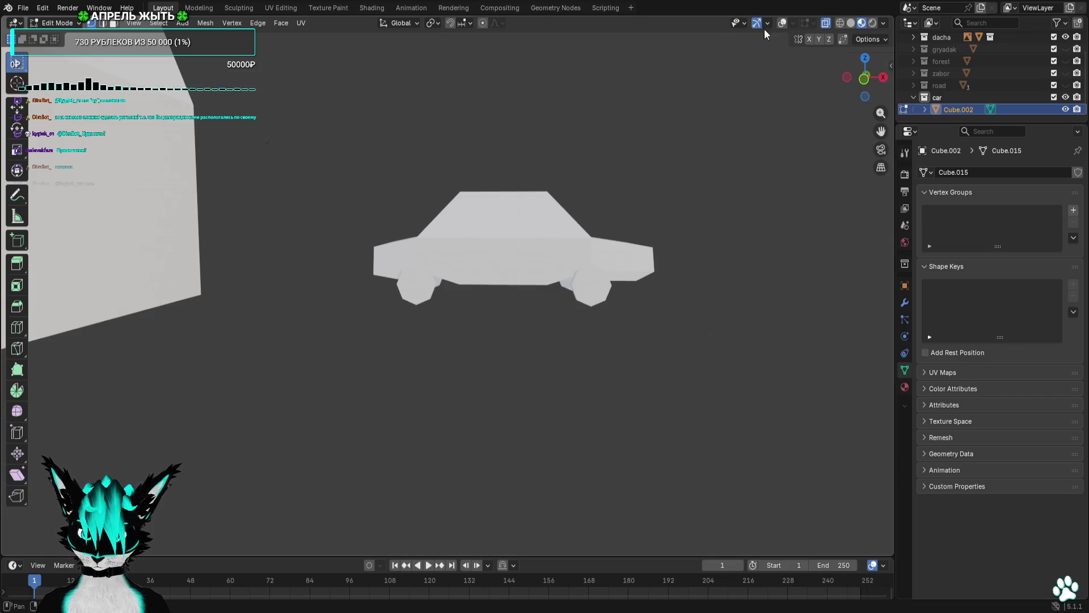
Stretch the car's left-end vertices further to the left.
click(793, 22)
click(783, 23)
click(862, 90)
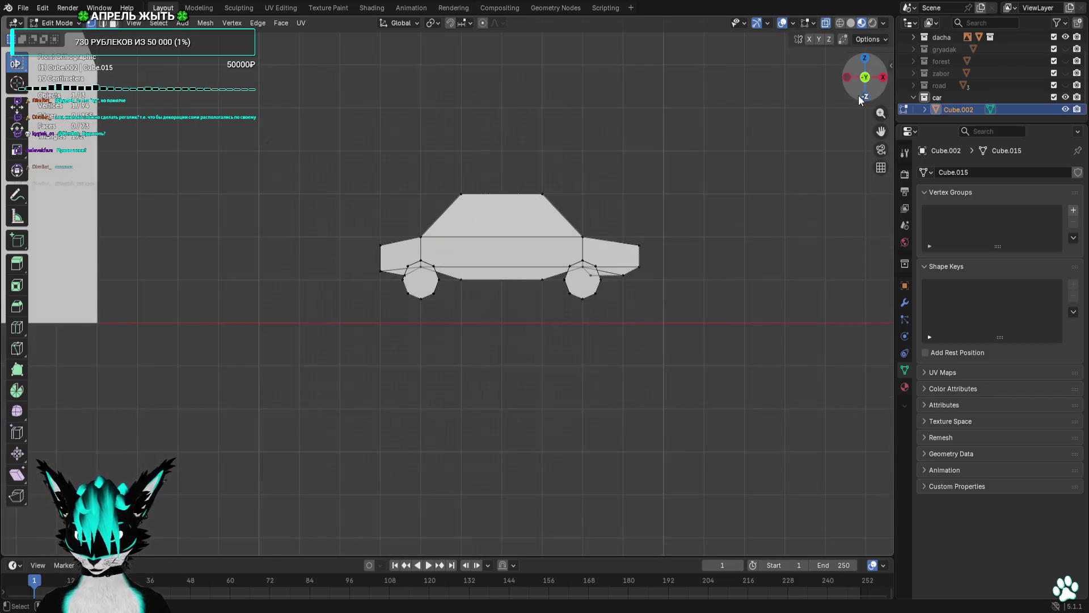
scroll(404, 213, up, 4)
key(g)
click(231, 297)
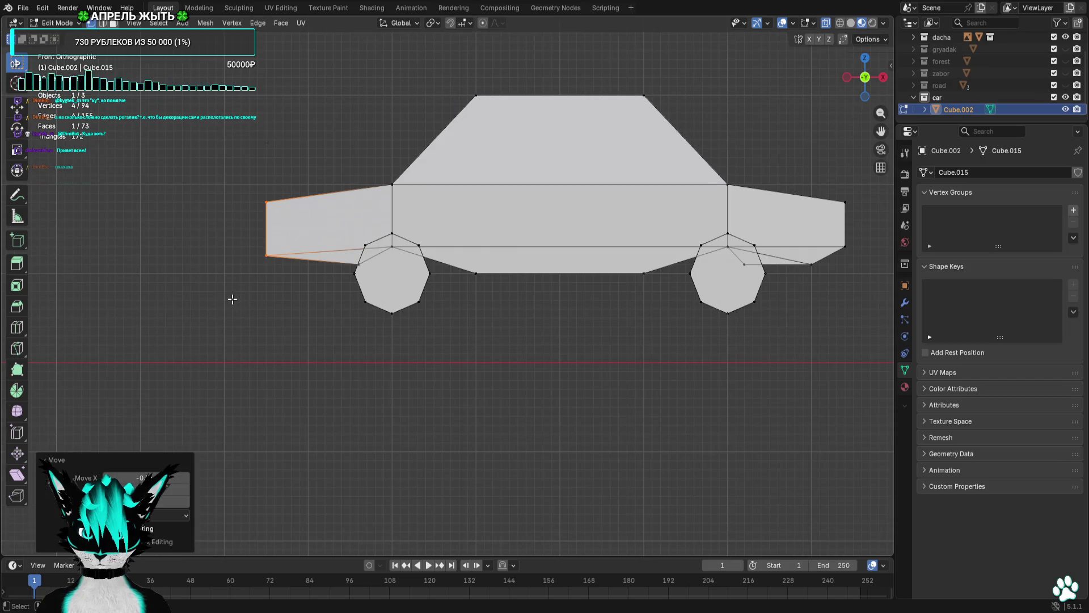
key(alt+a)
scroll(769, 118, down, 2)
click(782, 23)
mouse_move(760, 142)
mouse_down()
mouse_move(741, 168)
mouse_move(535, 184)
mouse_move(639, 236)
mouse_move(756, 211)
mouse_up()
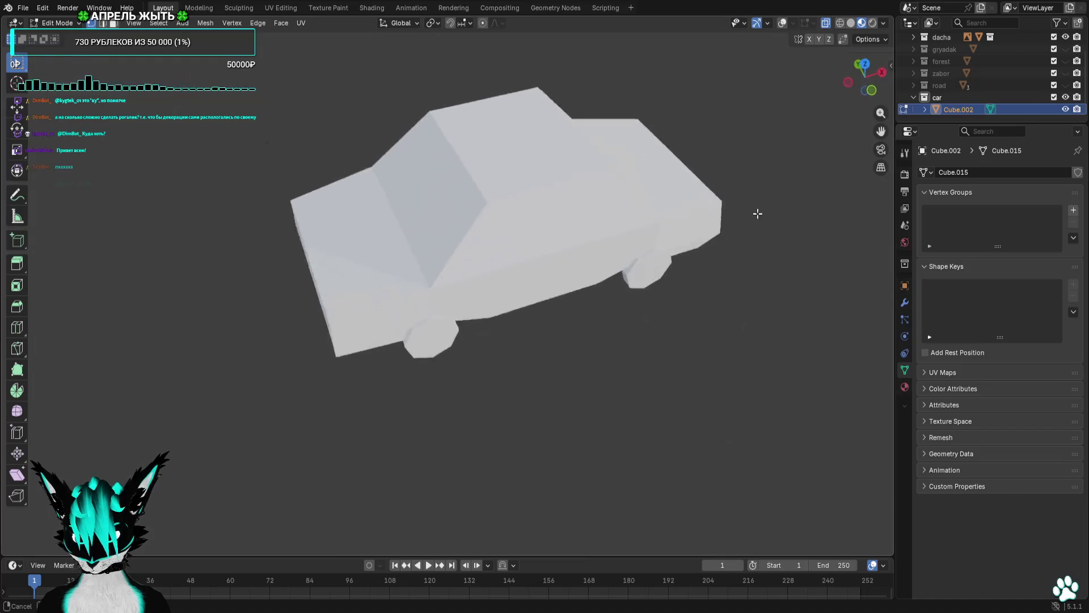
Select the front-left face at the car's left end and nudge it slightly.
key(KP_1)
mouse_move(726, 162)
mouse_down()
mouse_move(710, 149)
mouse_move(738, 192)
mouse_move(732, 176)
mouse_up()
click(861, 75)
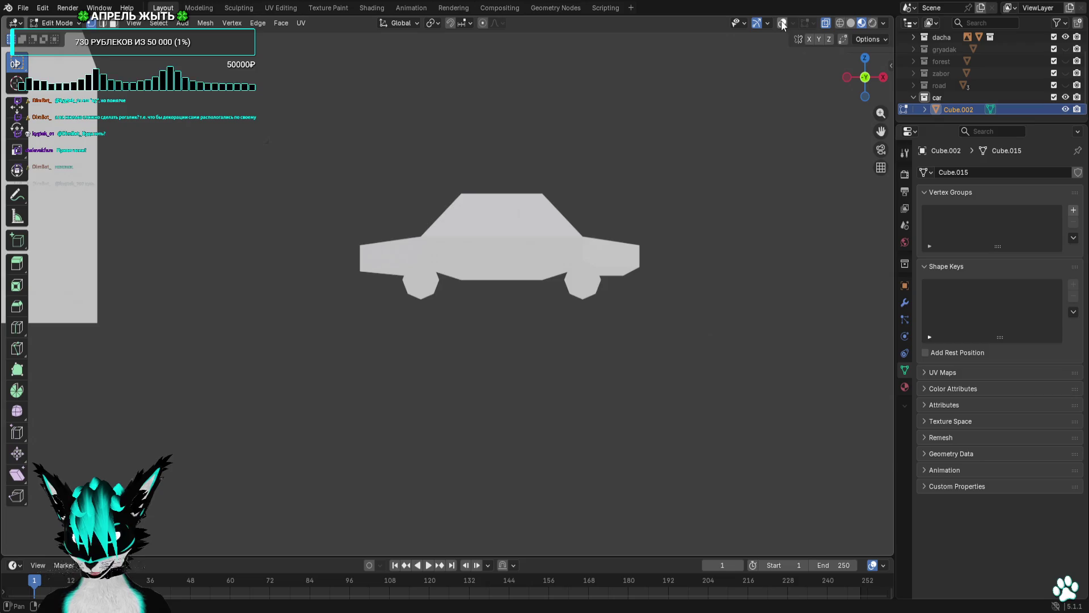
click(782, 24)
scroll(716, 210, up, 5)
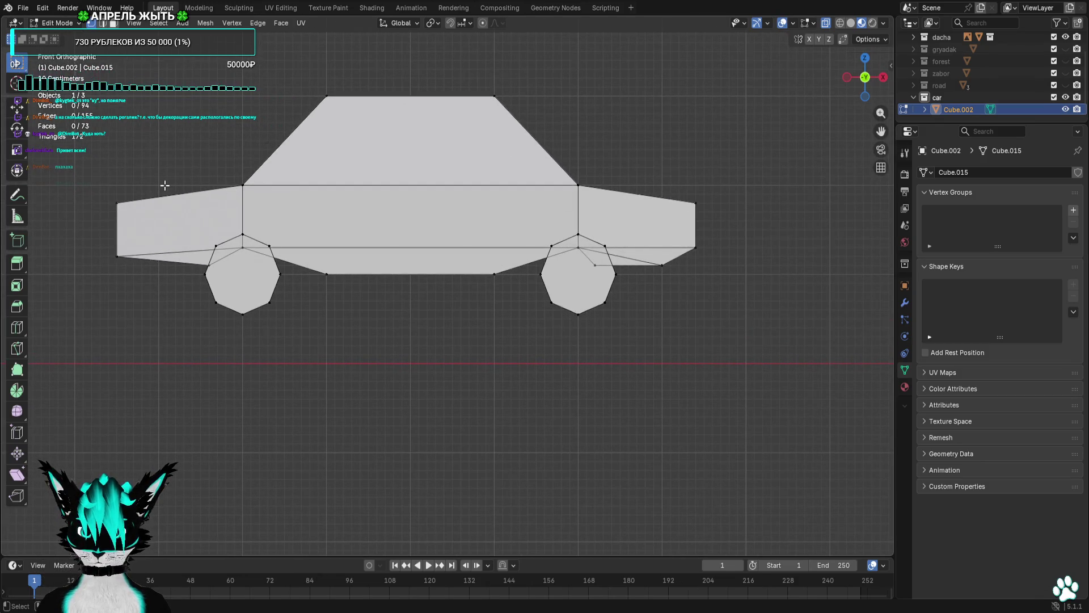
drag(163, 185, 341, 212)
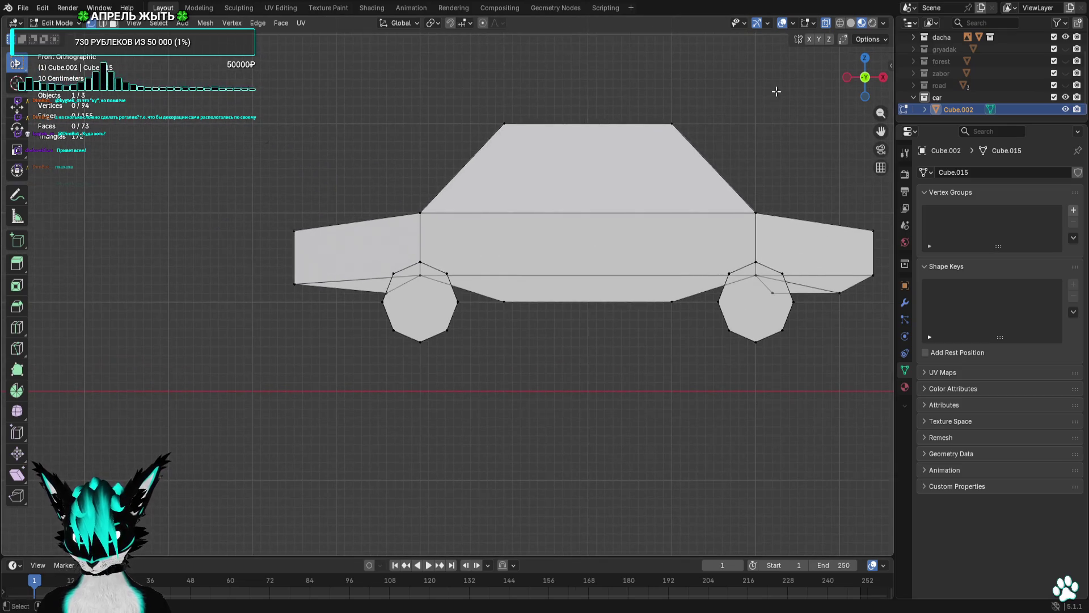
drag(772, 63, 756, 148)
click(864, 78)
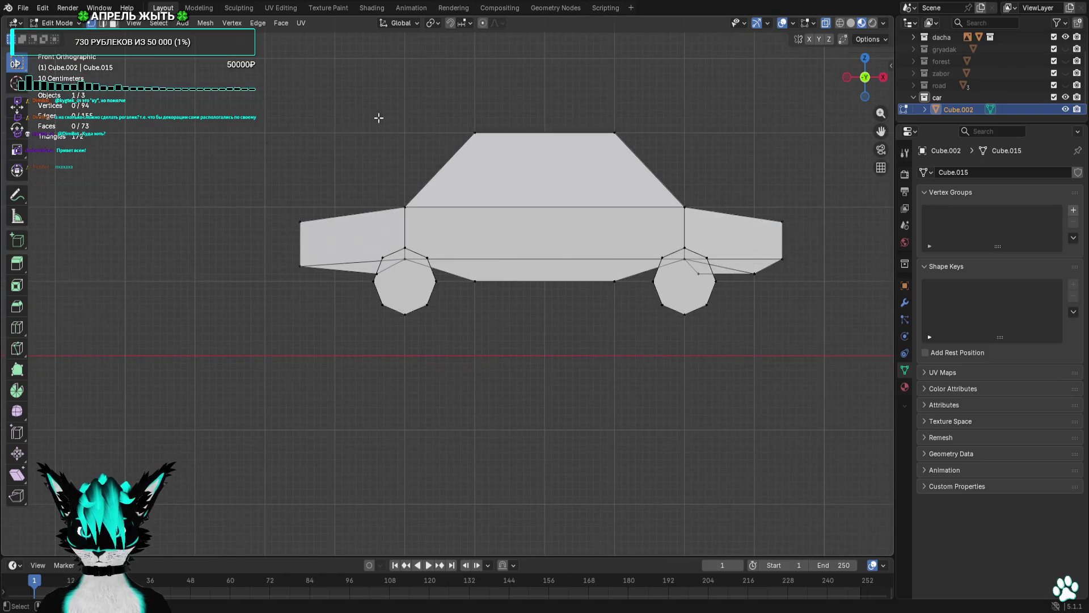
drag(377, 117, 220, 306)
drag(206, 172, 352, 278)
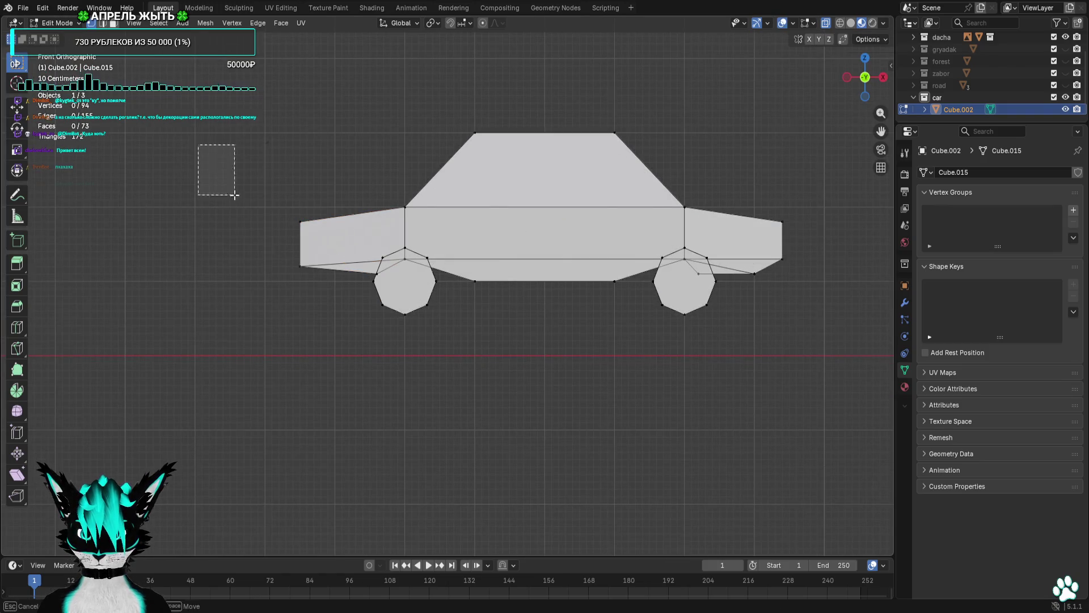
key(g)
click(328, 346)
key(alt+a)
Raise the bottom-right vertices at the car's right end and preview the shape.
scroll(515, 338, right, 3)
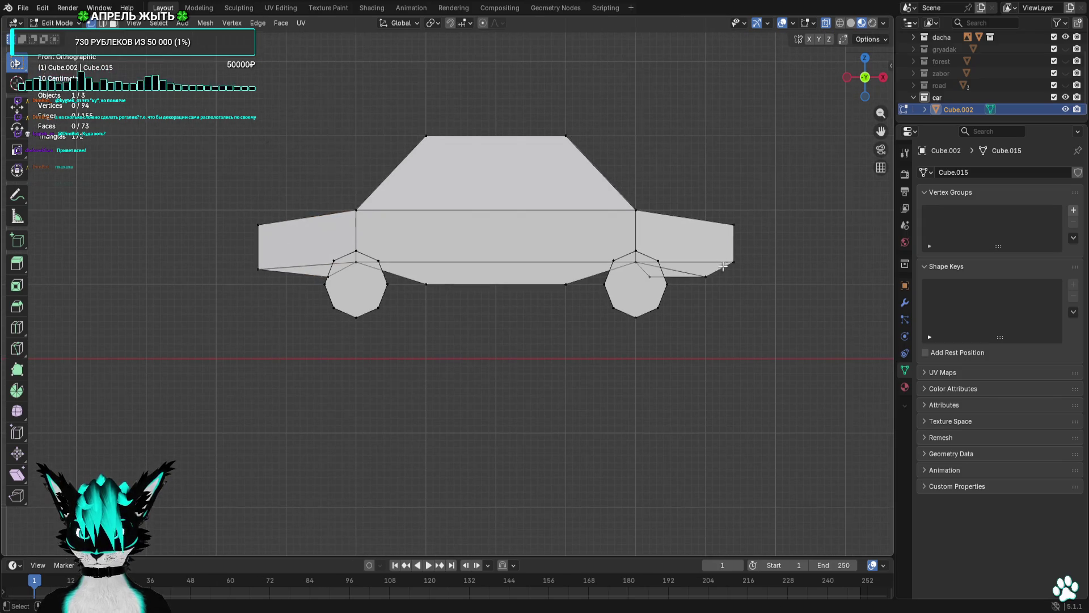
key(g)
click(618, 276)
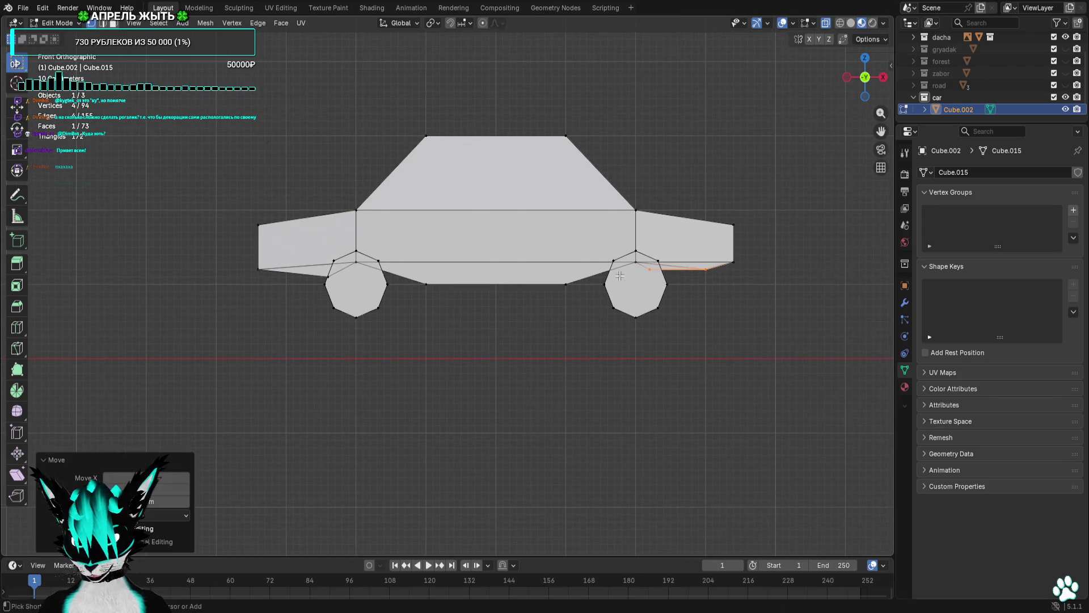
key(alt+a)
click(782, 22)
mouse_move(714, 139)
mouse_down()
mouse_move(747, 161)
mouse_move(759, 152)
mouse_move(748, 154)
mouse_up()
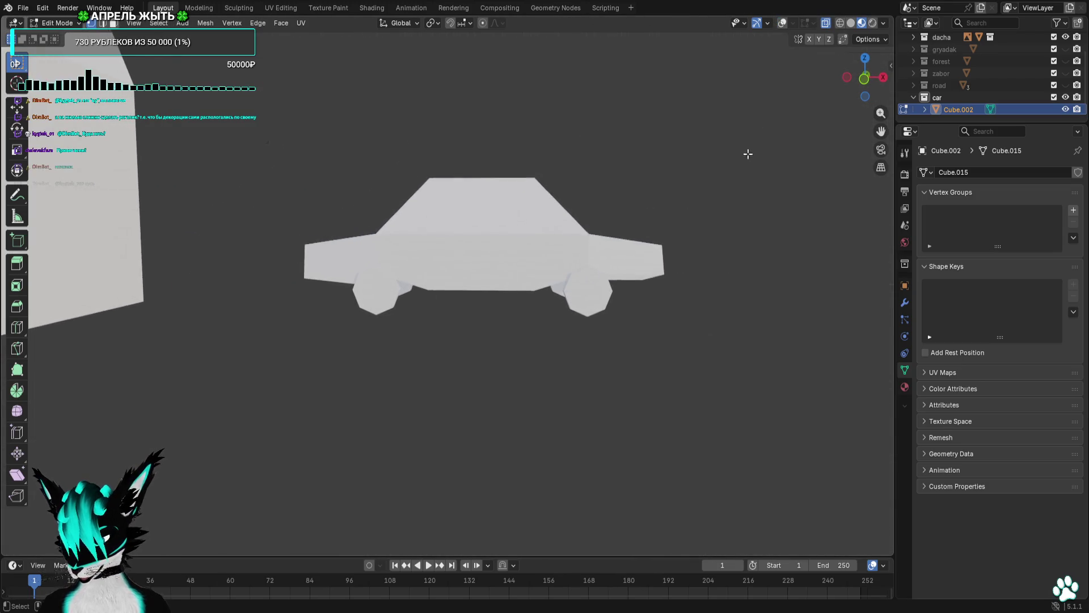
click(783, 23)
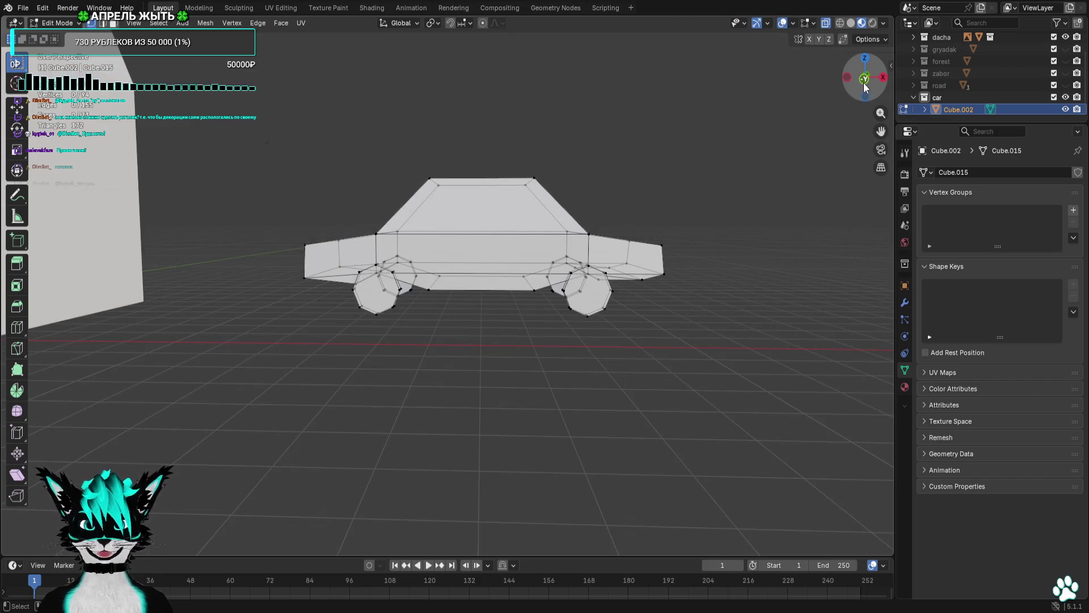
Push the car's left end face sideways by 0.4 m.
click(864, 78)
drag(288, 197, 326, 325)
key(g)
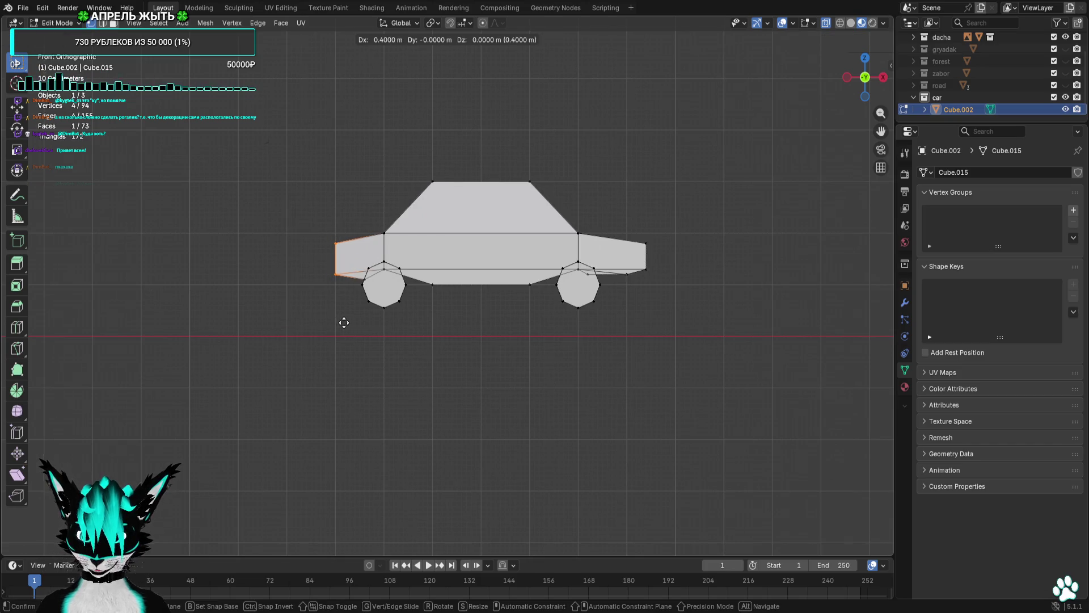
click(344, 323)
click(469, 316)
click(782, 23)
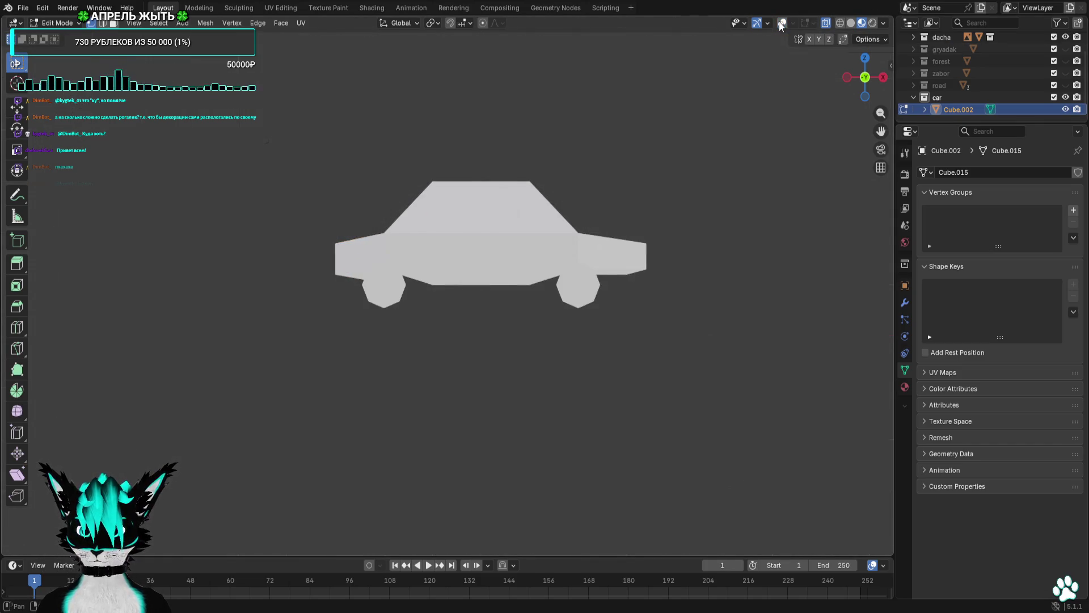
click(779, 22)
Push the left end face out a further 0.2 m and preview the silhouette.
drag(331, 235, 352, 303)
key(g)
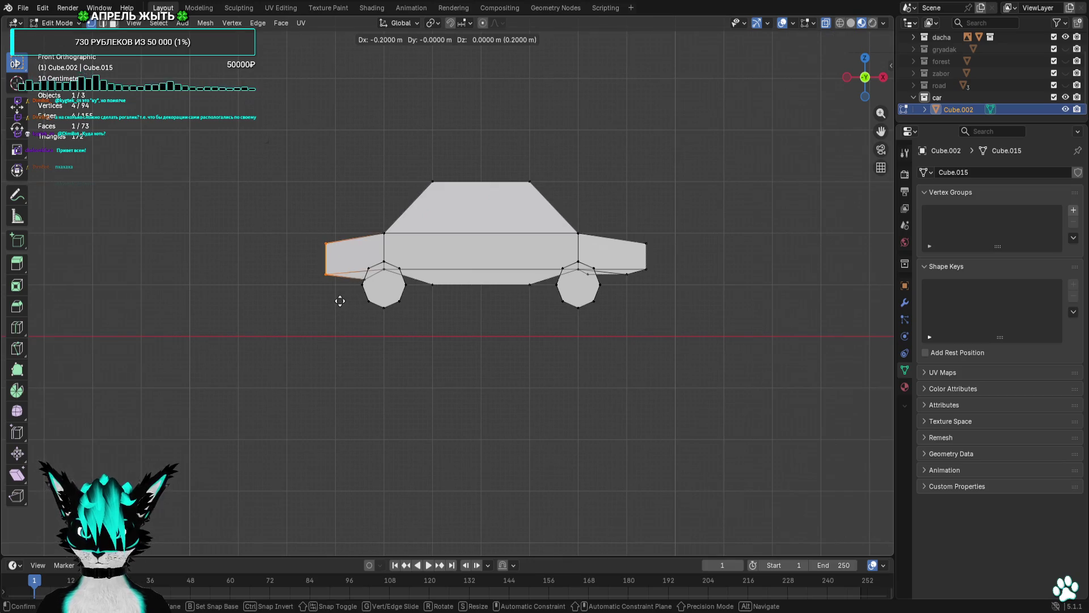
click(341, 302)
click(782, 23)
mouse_move(758, 137)
mouse_down()
mouse_move(749, 136)
mouse_move(763, 144)
mouse_up()
click(782, 23)
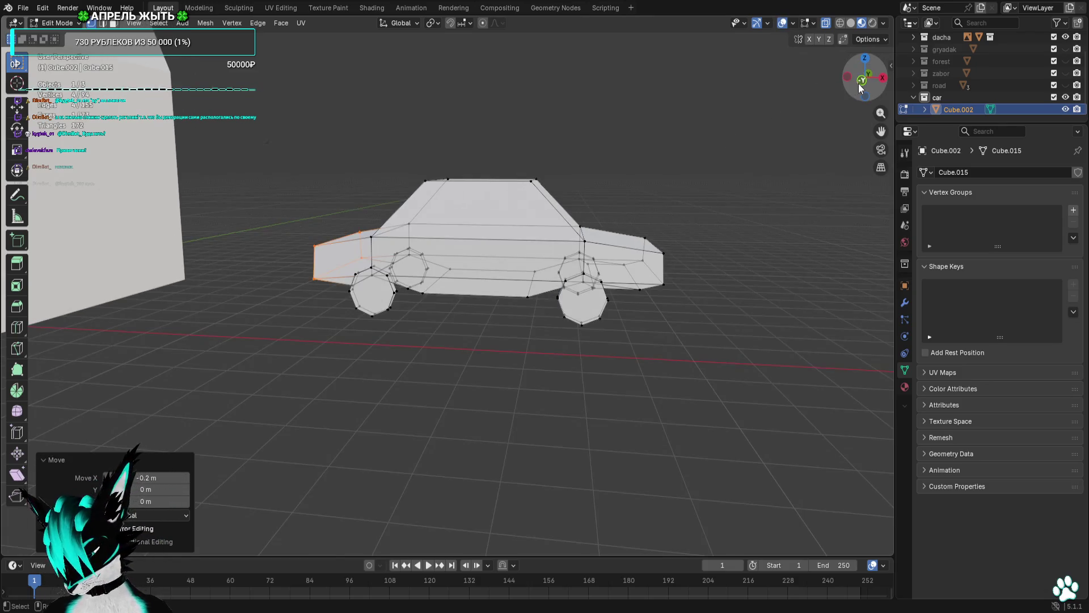
Lower the roof's top vertices 0.1 m on Z and save the file.
click(860, 85)
mouse_move(359, 139)
mouse_down()
mouse_move(686, 227)
mouse_move(584, 242)
mouse_up()
key(g)
key(z)
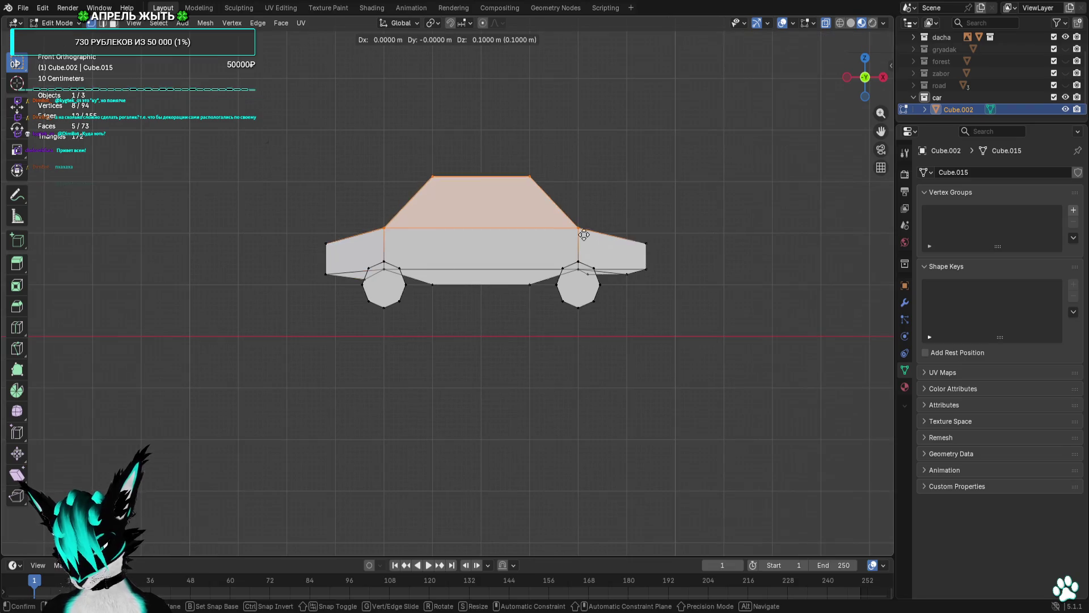
right_click(584, 234)
mouse_move(340, 196)
mouse_down()
mouse_move(619, 153)
mouse_move(601, 163)
mouse_move(612, 174)
mouse_move(652, 171)
mouse_up()
key(g)
key(z)
click(323, 201)
click(608, 153)
key(ctrl+s)
Move the whole car mesh vertically down onto the ground line.
click(873, 91)
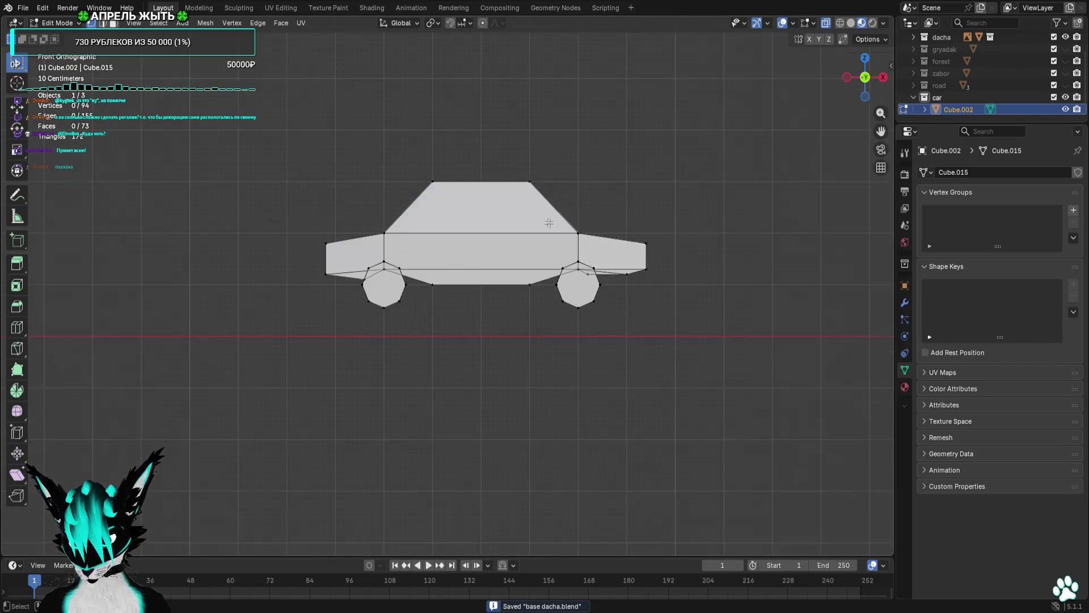
drag(240, 160, 687, 357)
key(g)
key(z)
click(797, 397)
click(796, 394)
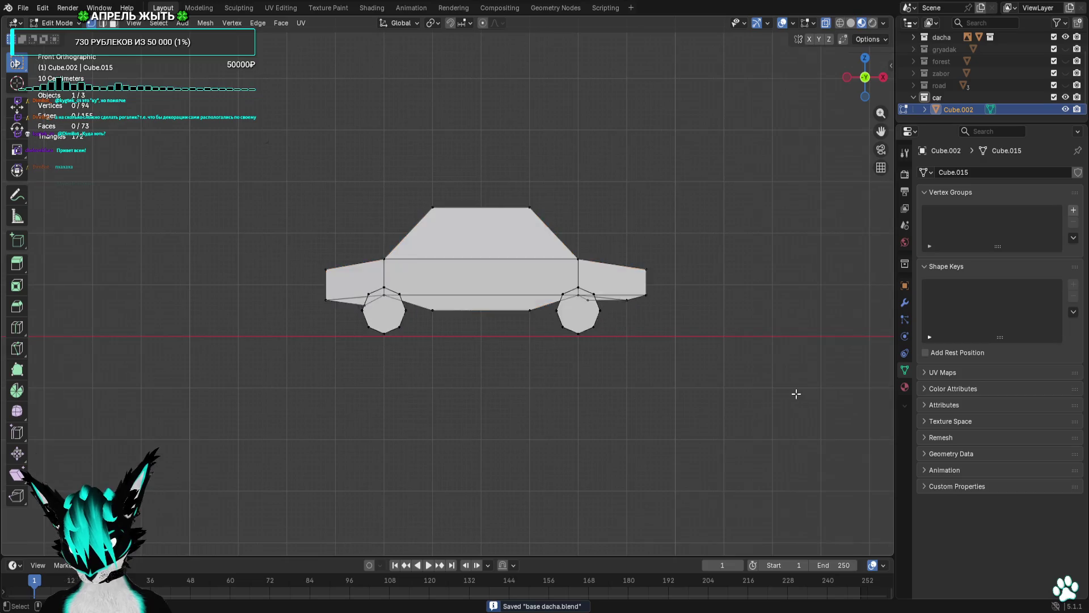
Hide the dacha collection in the Outliner.
scroll(796, 394, up, 3)
scroll(785, 379, up, 2)
scroll(779, 380, down, 2)
drag(168, 116, 760, 448)
scroll(717, 397, down, 6)
click(720, 404)
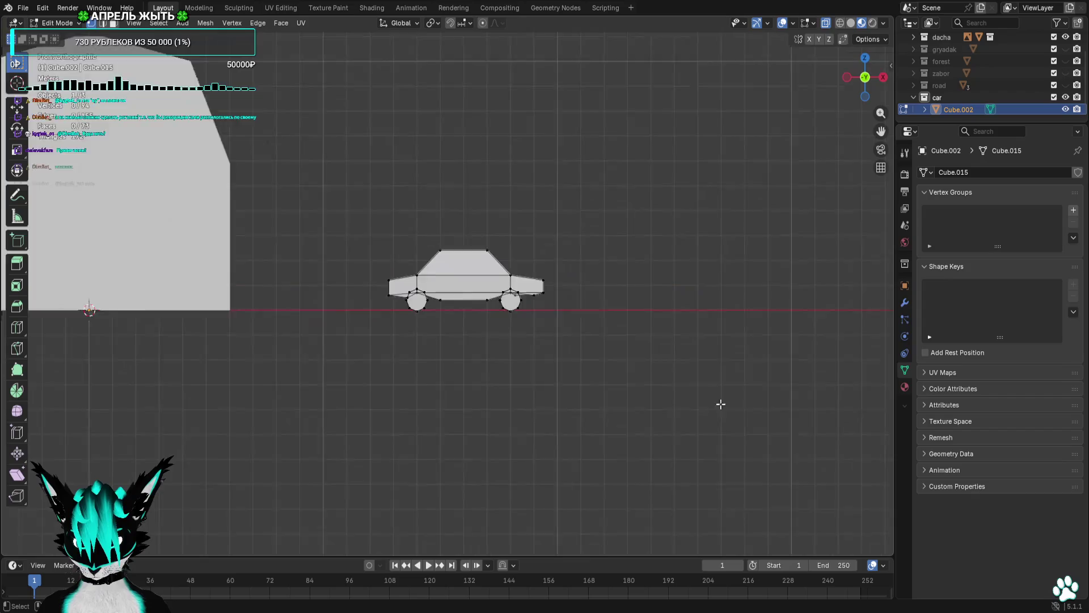
scroll(720, 404, down, 2)
scroll(1070, 69, up, 2)
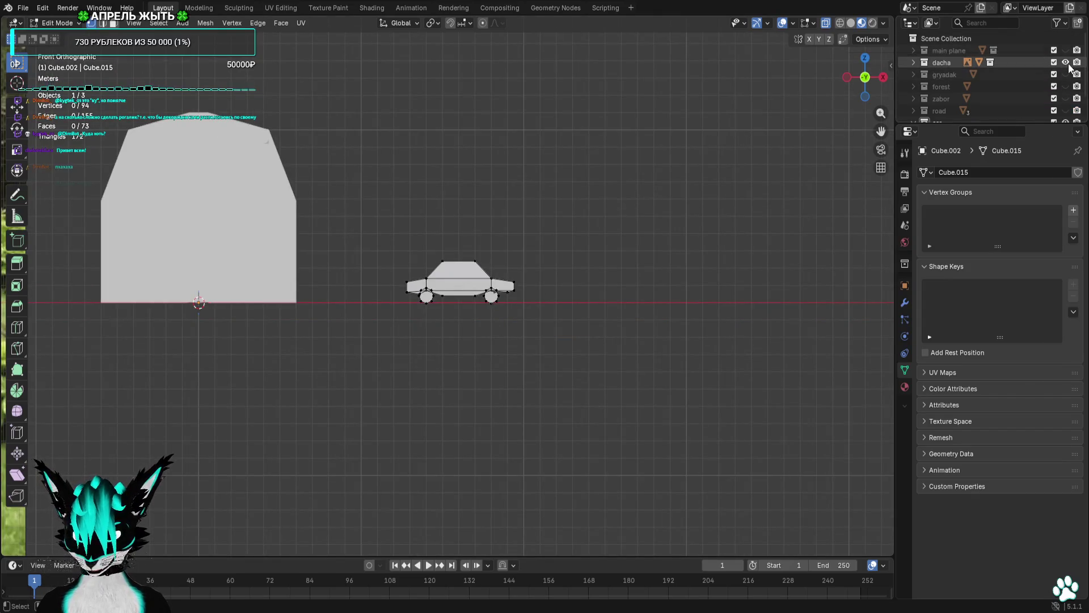
scroll(681, 194, up, 1)
click(1065, 63)
In top view, move the entire car mesh so it sits centred on the world origin.
drag(789, 171, 680, 270)
key(a)
click(867, 55)
key(g)
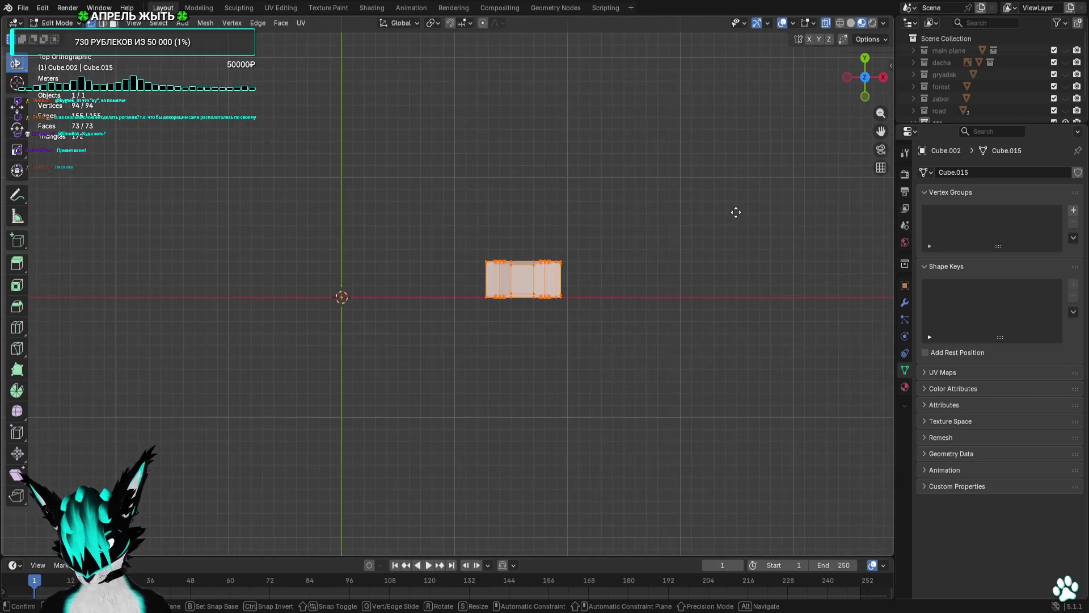
click(555, 235)
key(KP_Decimal)
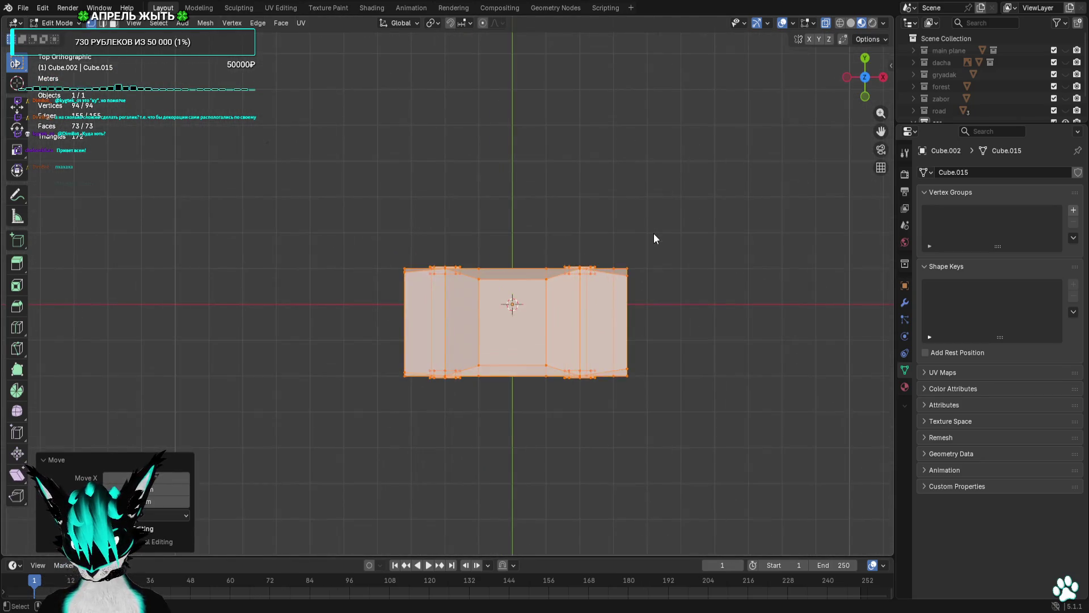
key(g)
click(652, 216)
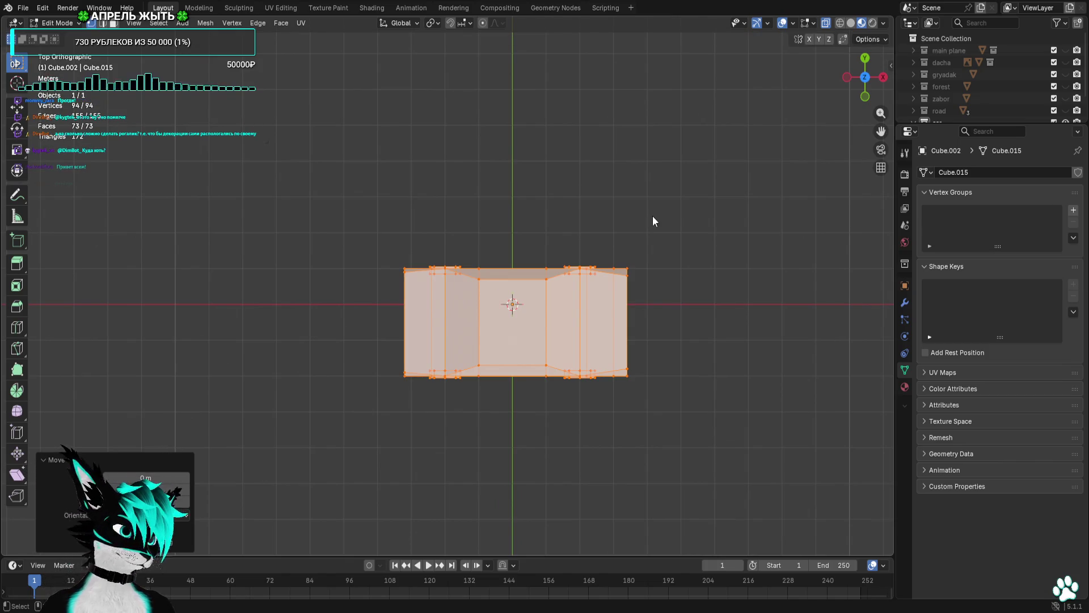
scroll(652, 220, up, 3)
key(g)
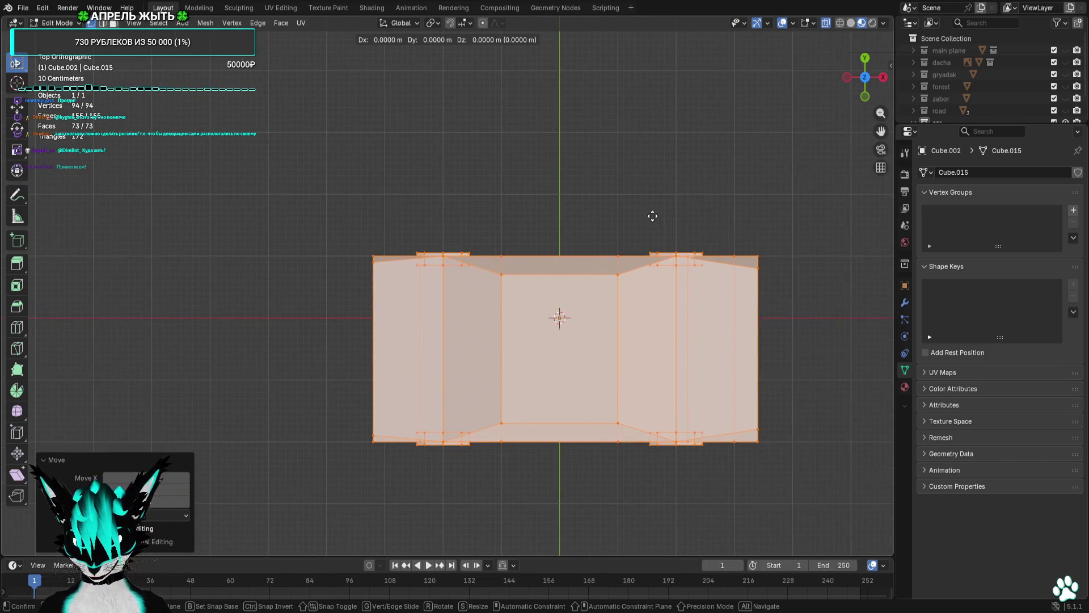
click(654, 185)
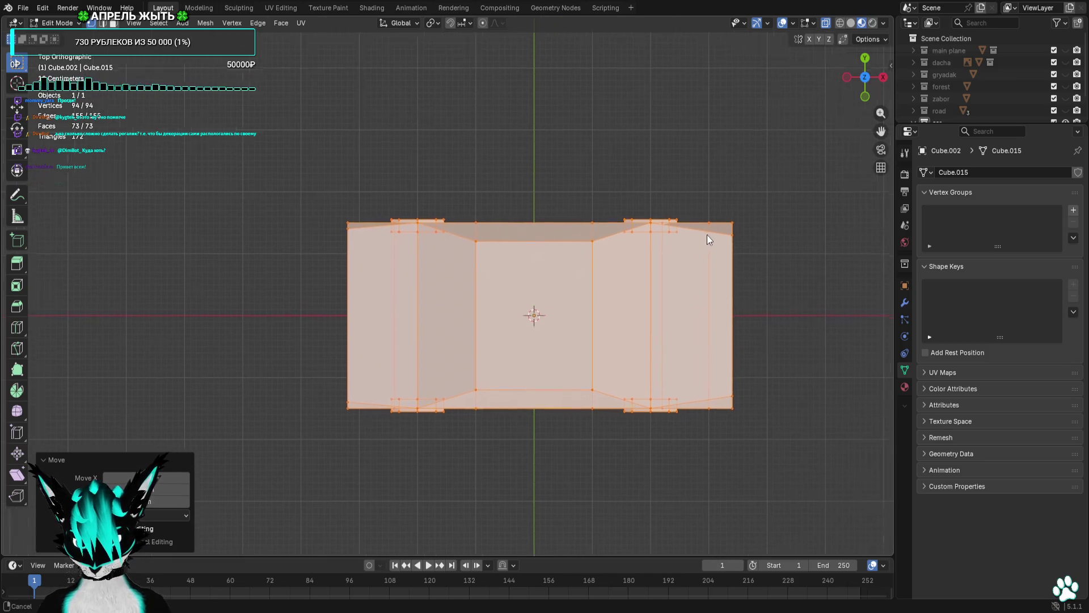
Preview the centred car from a perspective side angle without overlays.
scroll(706, 235, right, 3)
scroll(755, 243, right, 2)
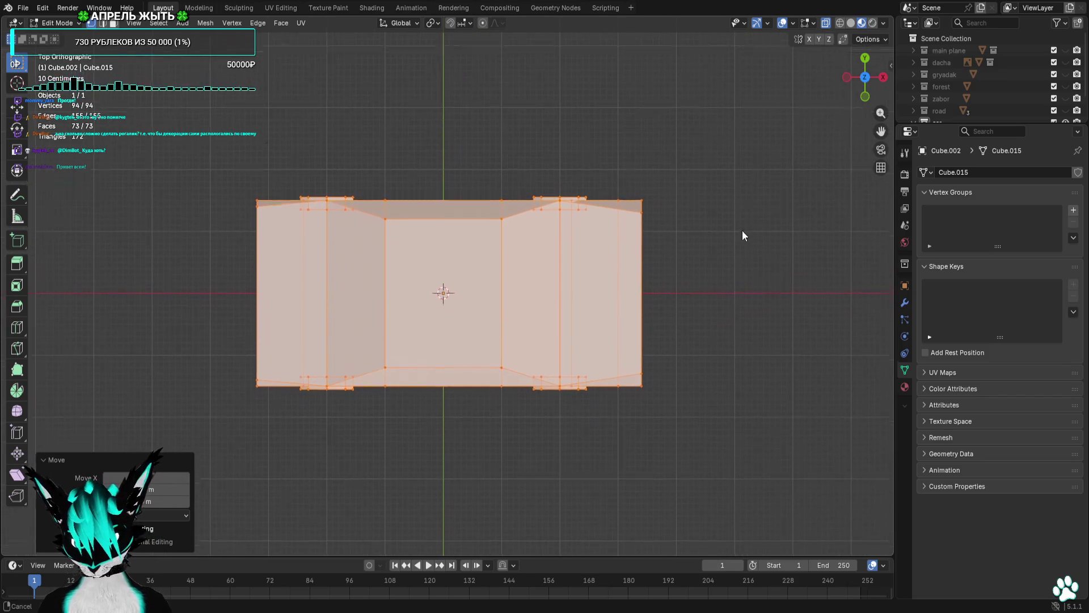
mouse_move(742, 230)
mouse_down()
mouse_move(743, 159)
mouse_move(760, 257)
mouse_move(709, 243)
mouse_up()
key(alt+a)
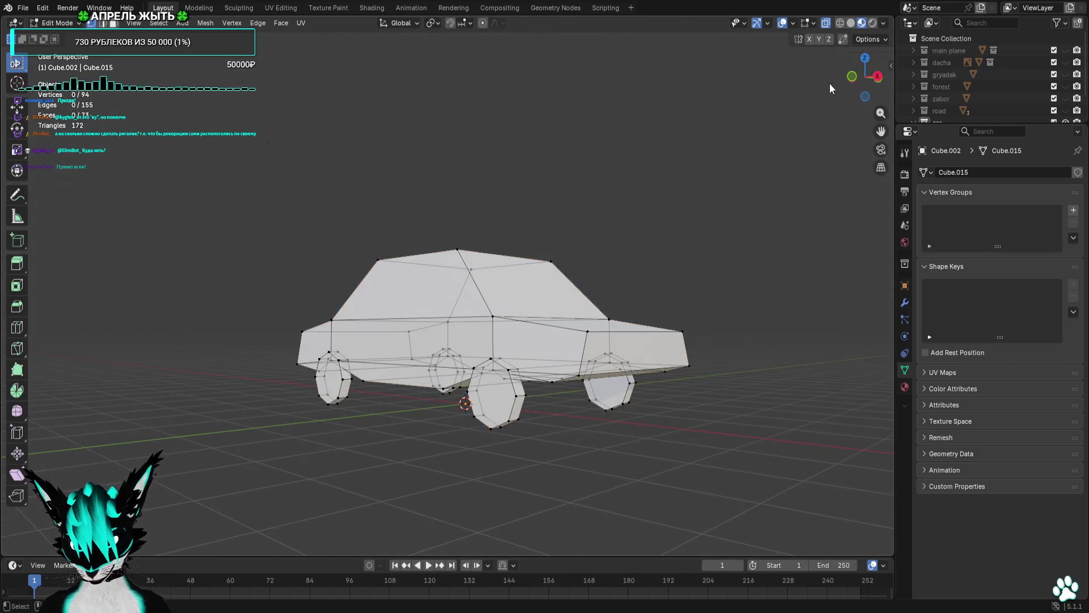
click(779, 25)
mouse_move(788, 170)
mouse_down()
mouse_move(794, 219)
mouse_move(794, 170)
mouse_up()
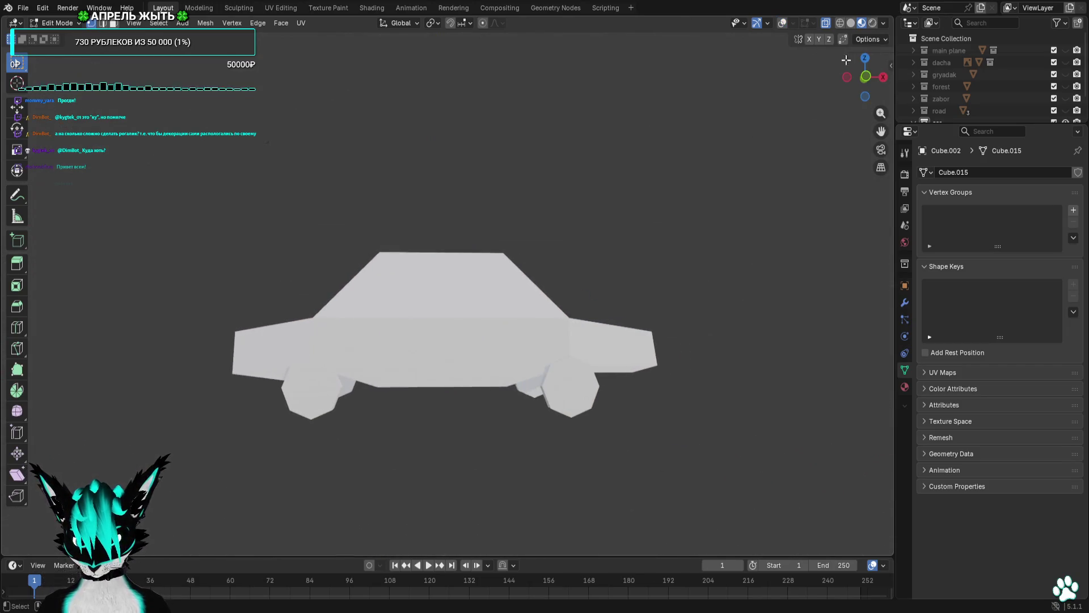
click(781, 25)
click(23, 8)
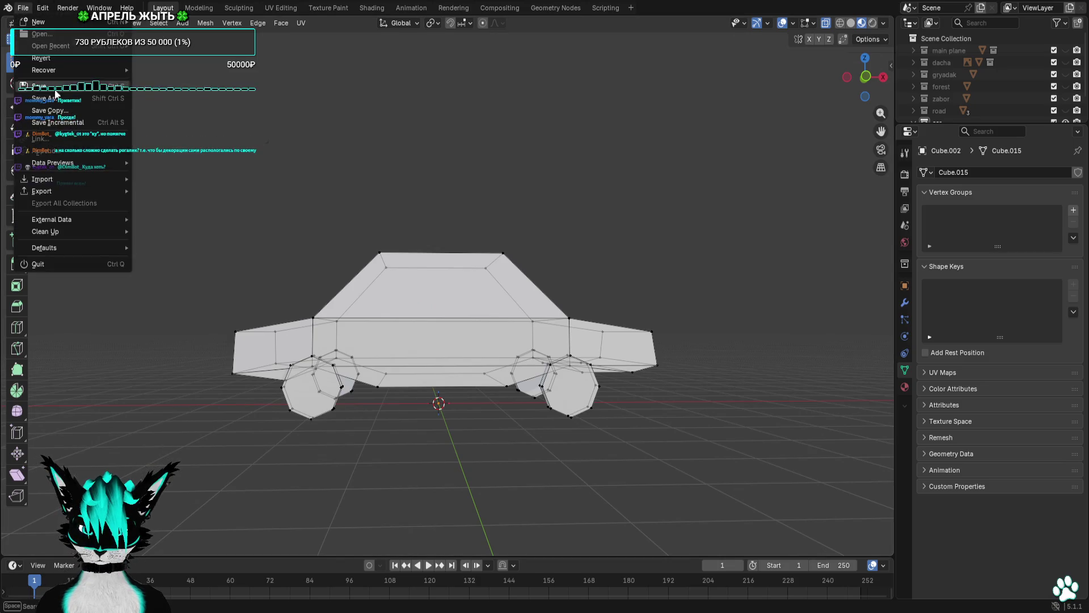
Leave Edit Mode so the finished car is in Object Mode for export.
mouse_move(100, 192)
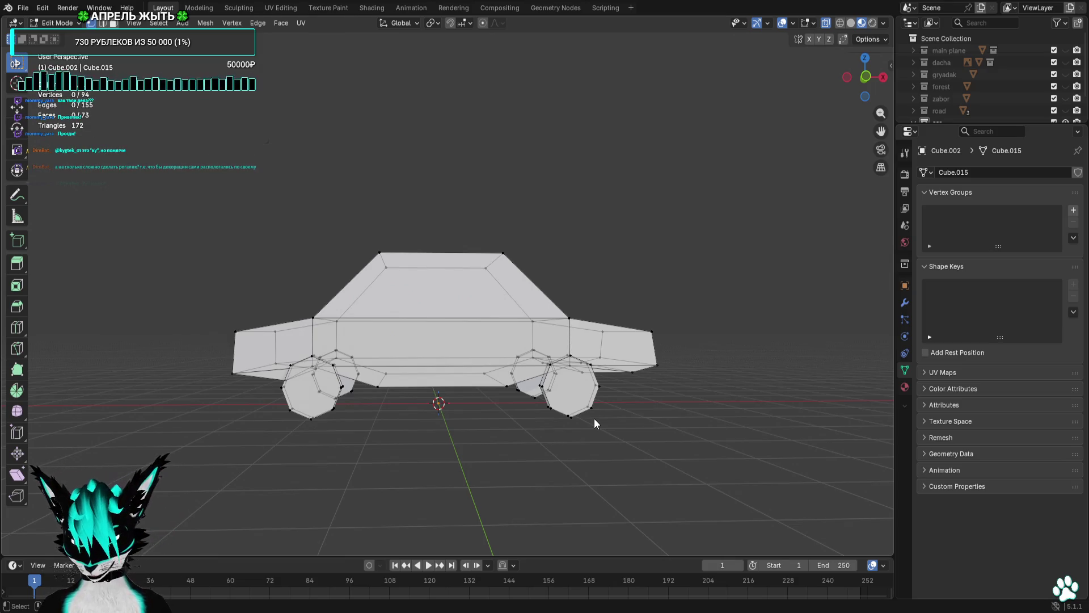
key(Tab)
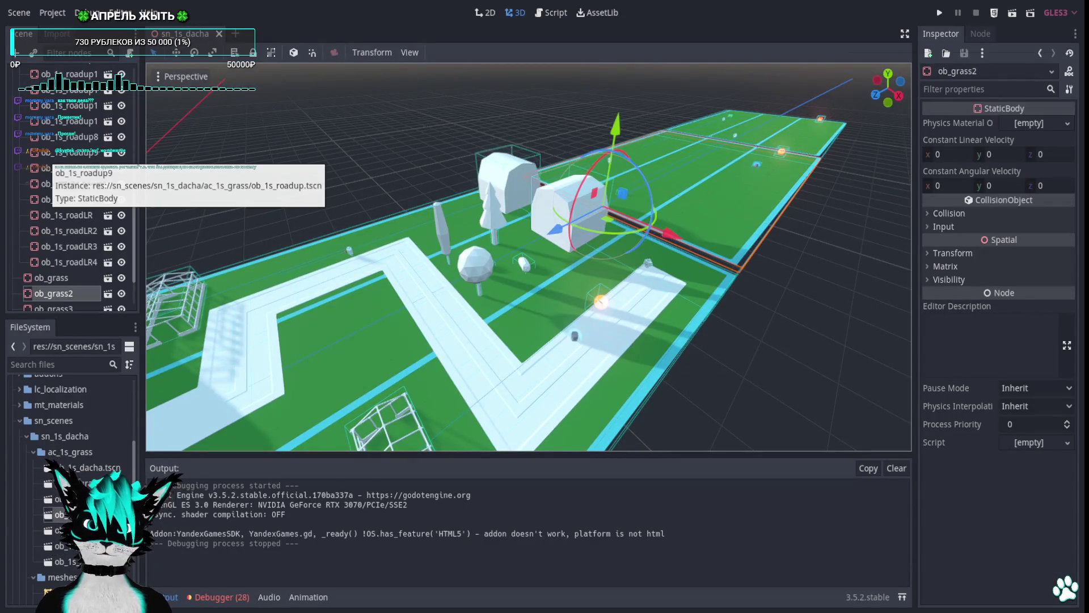
Select the ac_1s_grass folder in the FileSystem dock and open its context menu.
scroll(74, 454, down, 8)
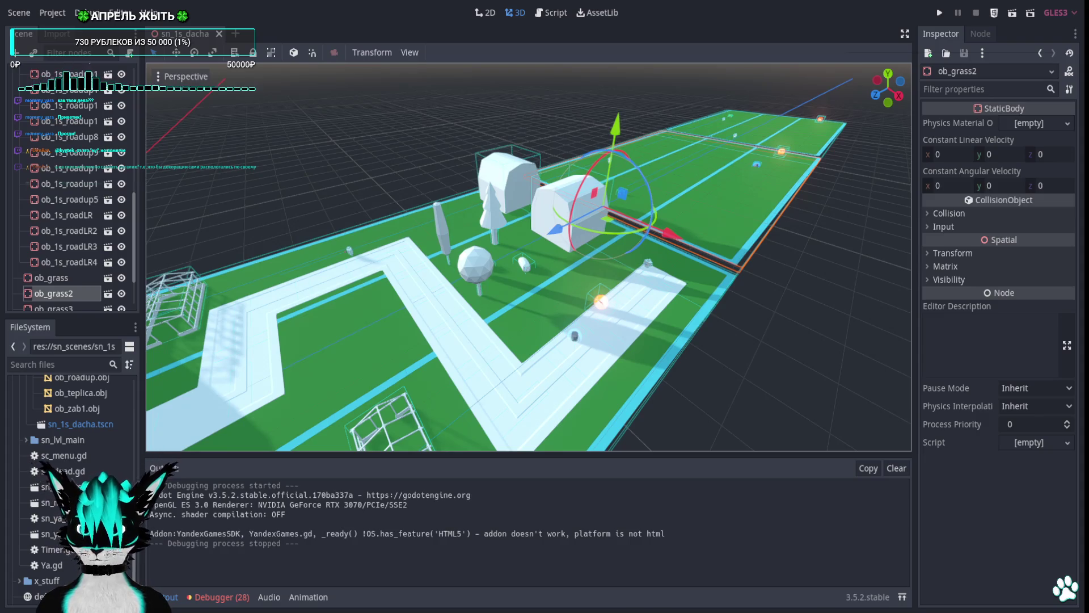
scroll(74, 409, up, 3)
click(89, 384)
scroll(85, 420, up, 5)
click(87, 407)
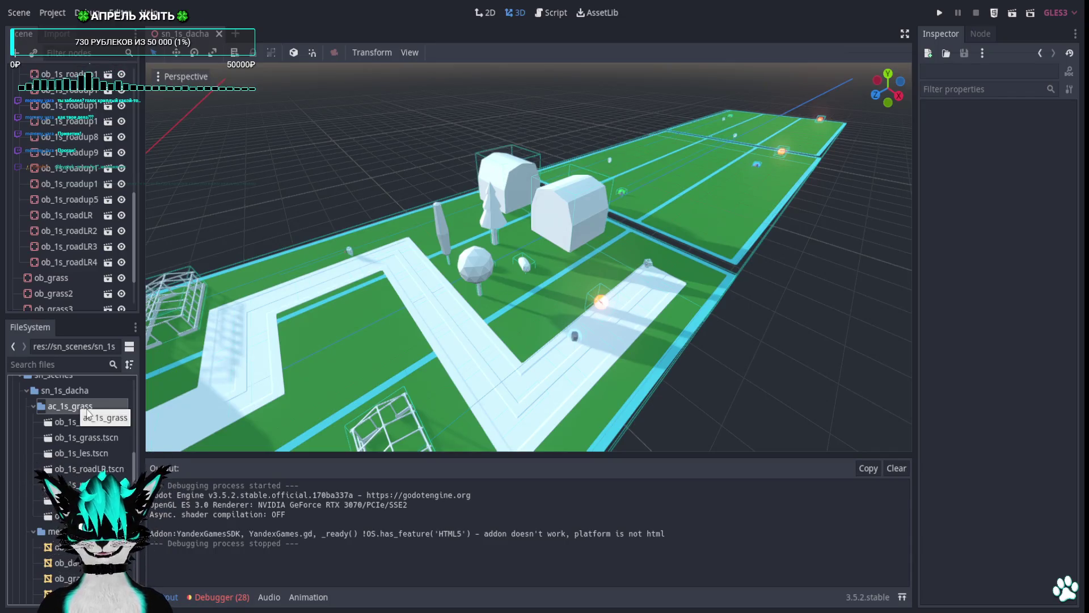
right_click(86, 410)
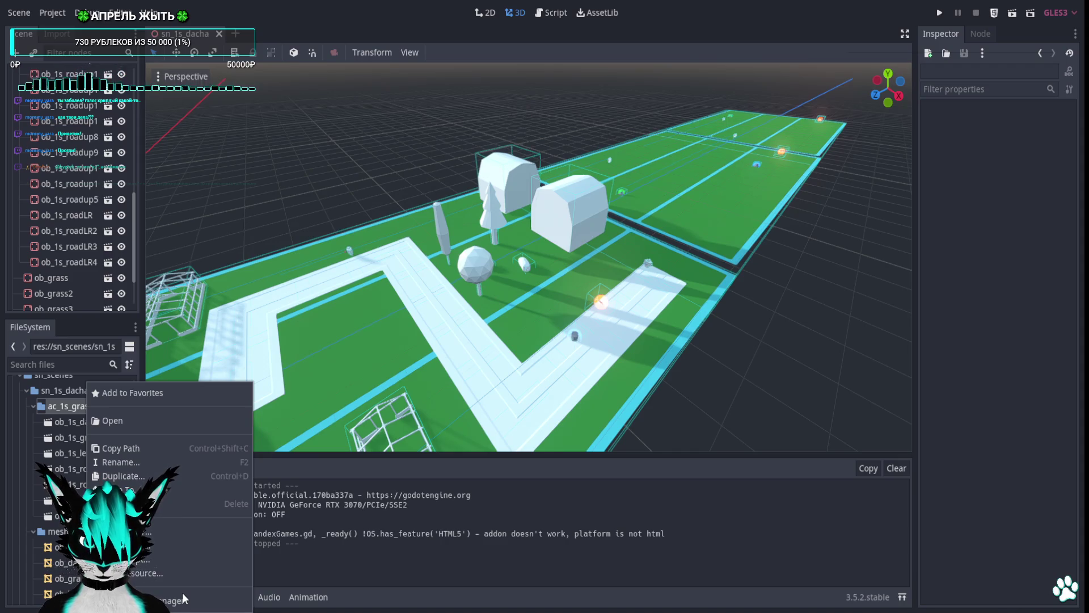
Create a new scene named ob_1s_car in the ac_1s_grass folder with a 3D Scene root.
click(178, 550)
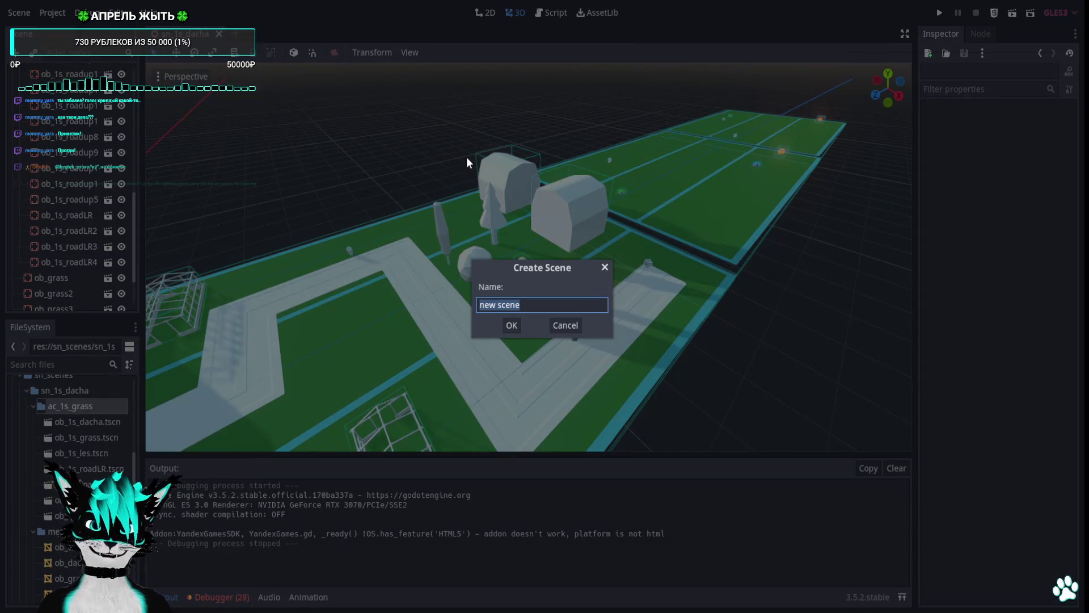
text(ob_1s_car)
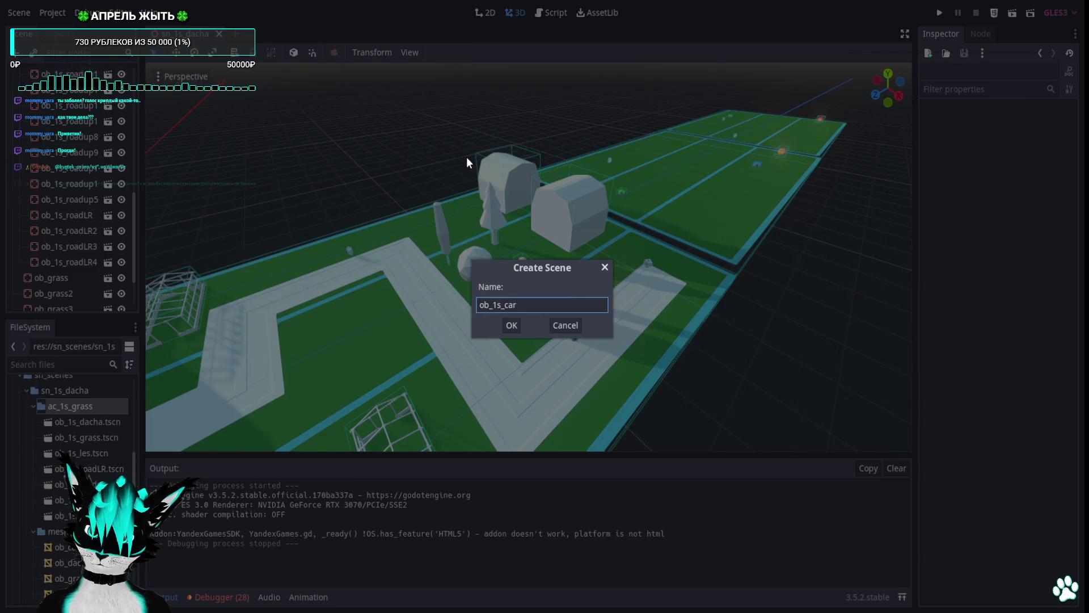
key(Return)
click(107, 106)
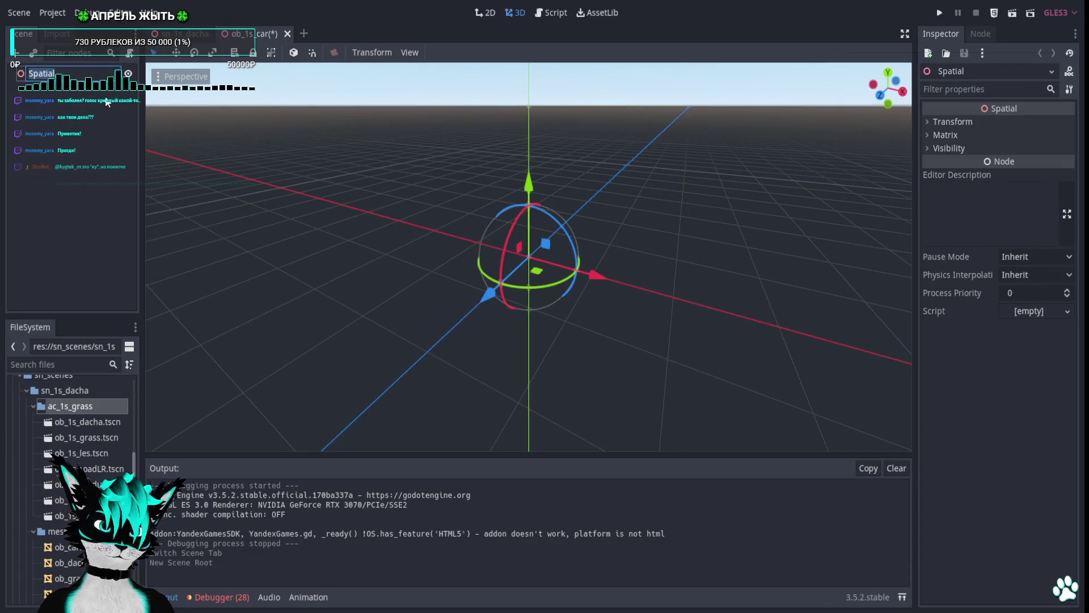
Change the root node's type from Spatial to StaticBody.
right_click(54, 69)
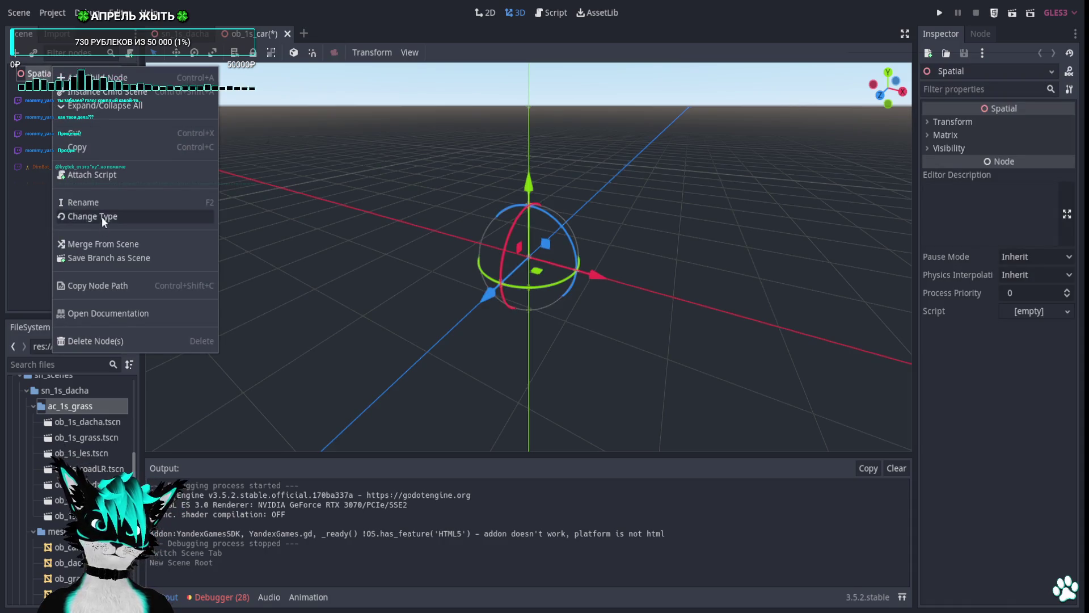
click(101, 217)
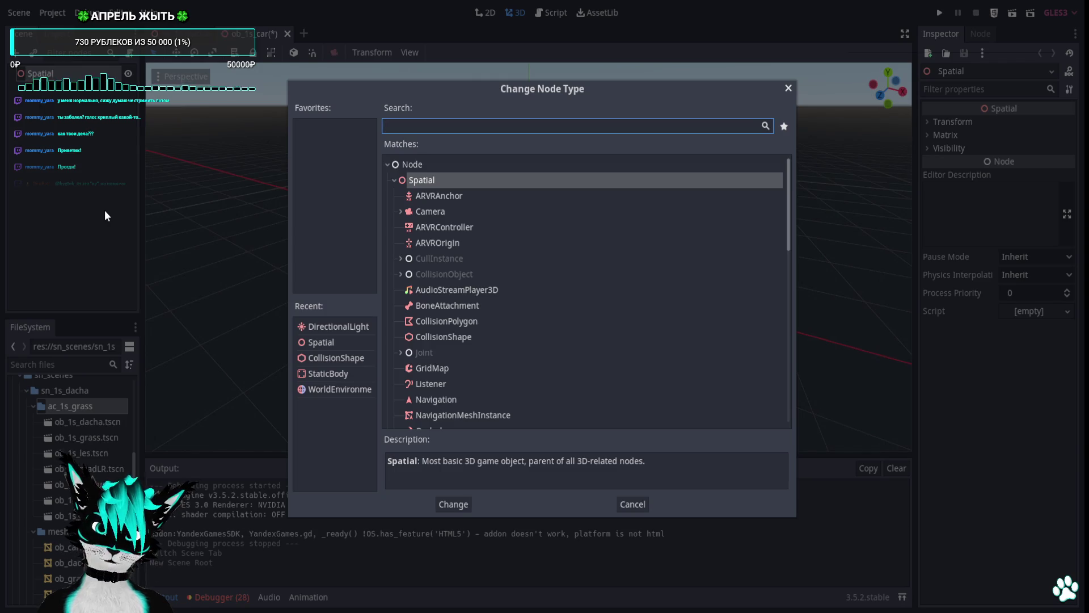
text(sta)
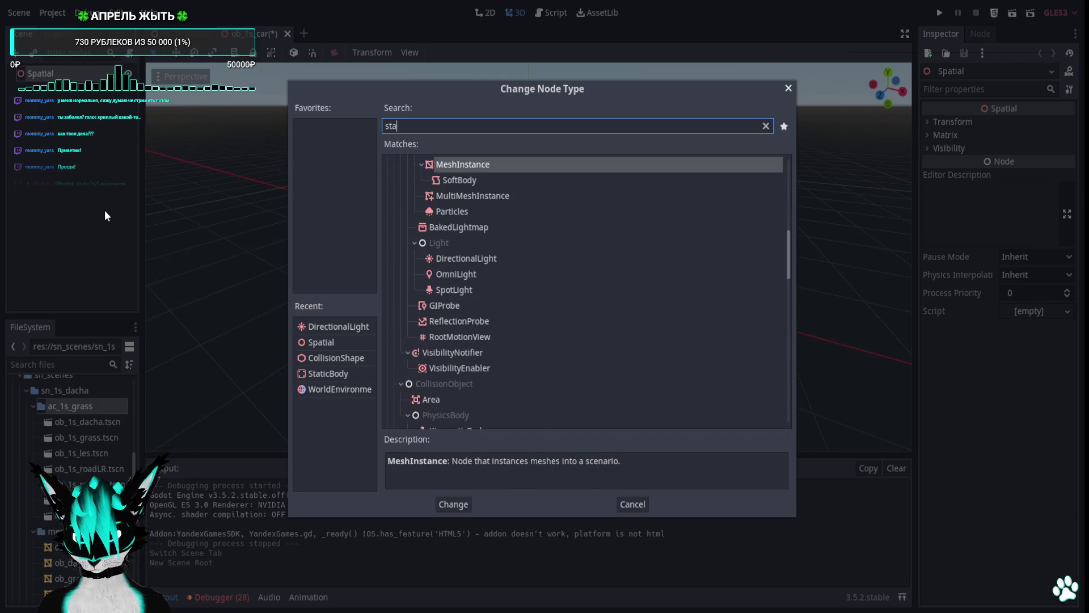
text(tic)
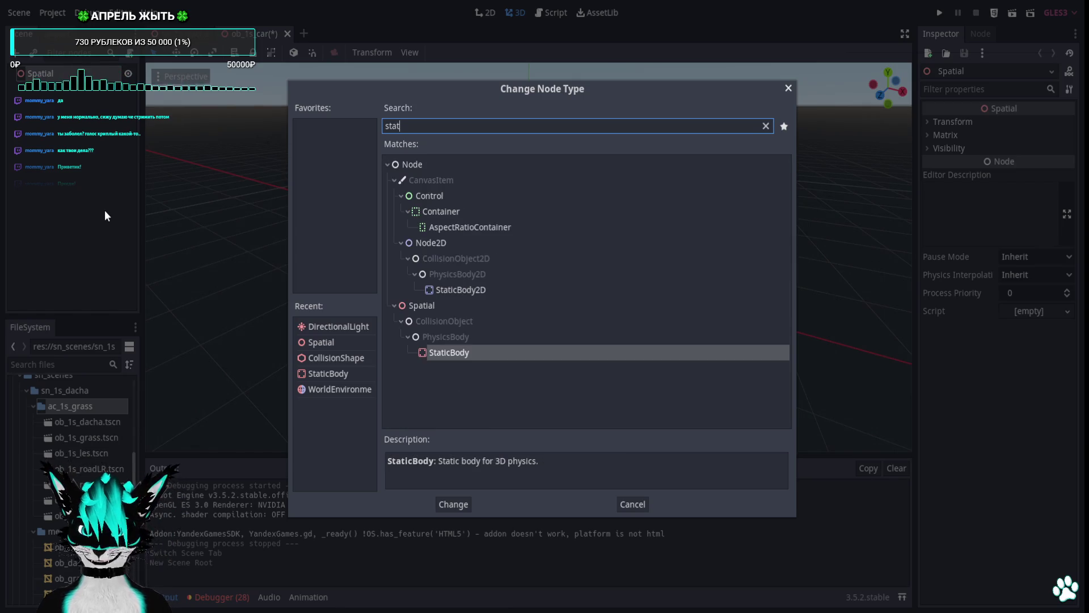
key(Return)
right_click(42, 70)
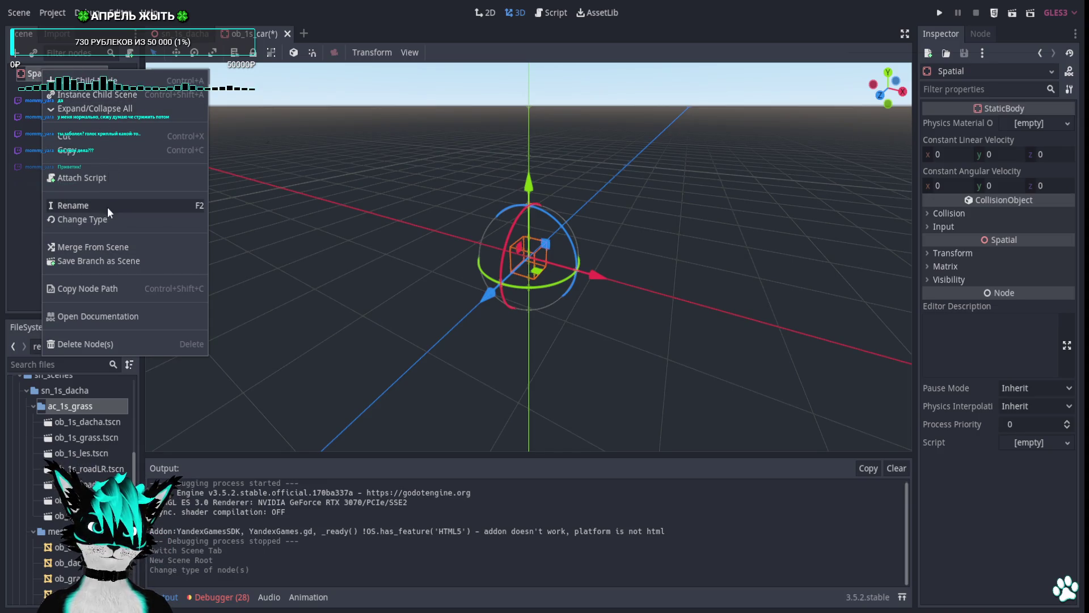
click(19, 100)
right_click(42, 73)
click(74, 238)
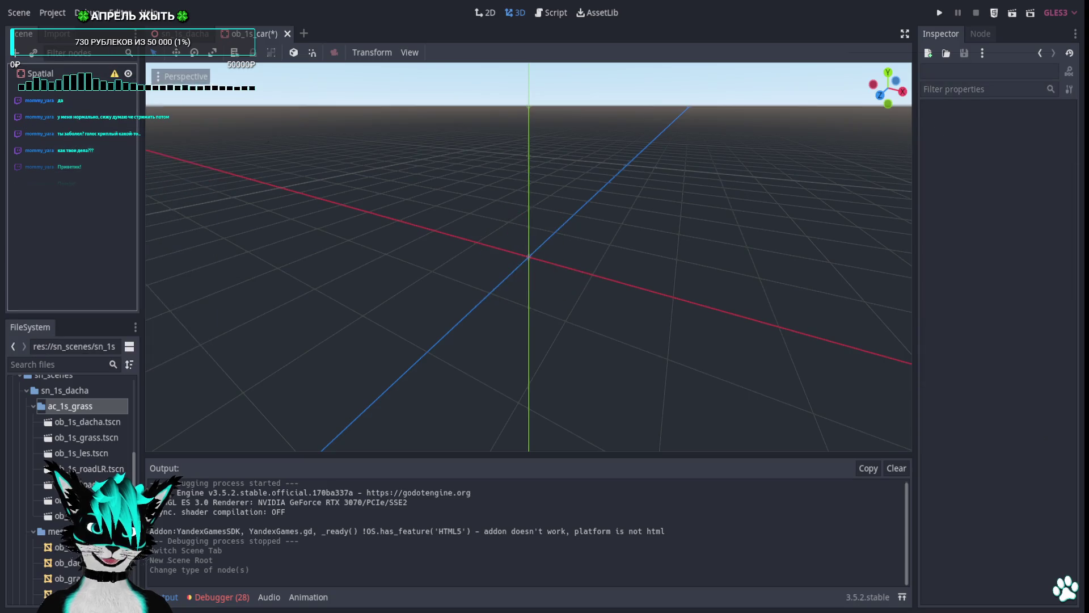
Drag ob_car.obj into the viewport and reset its translation to the origin.
scroll(85, 454, down, 3)
drag(74, 463, 624, 295)
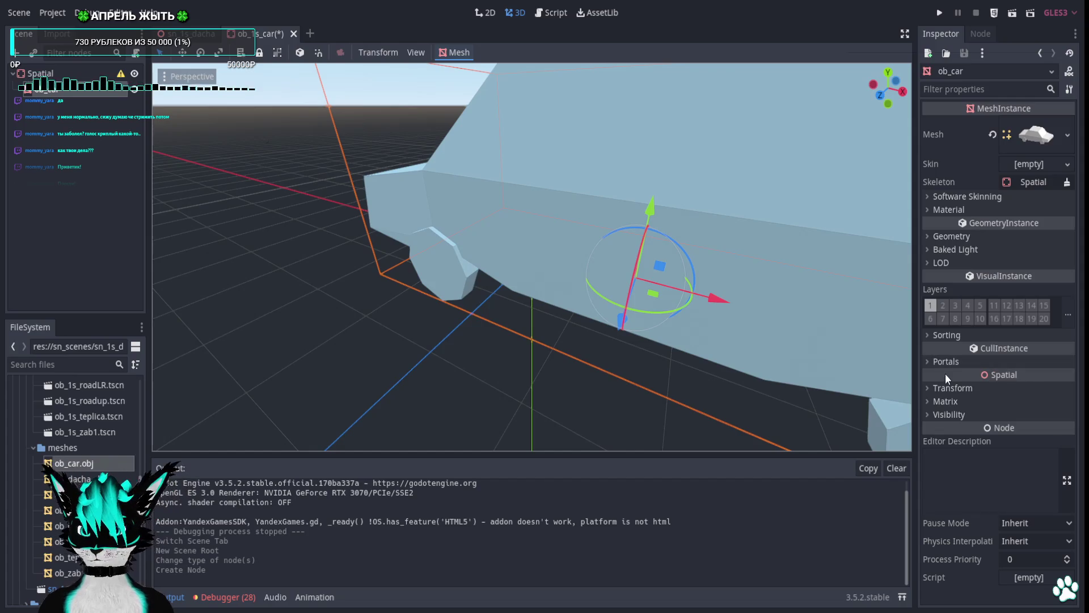
click(930, 389)
click(1064, 401)
scroll(533, 255, down, 5)
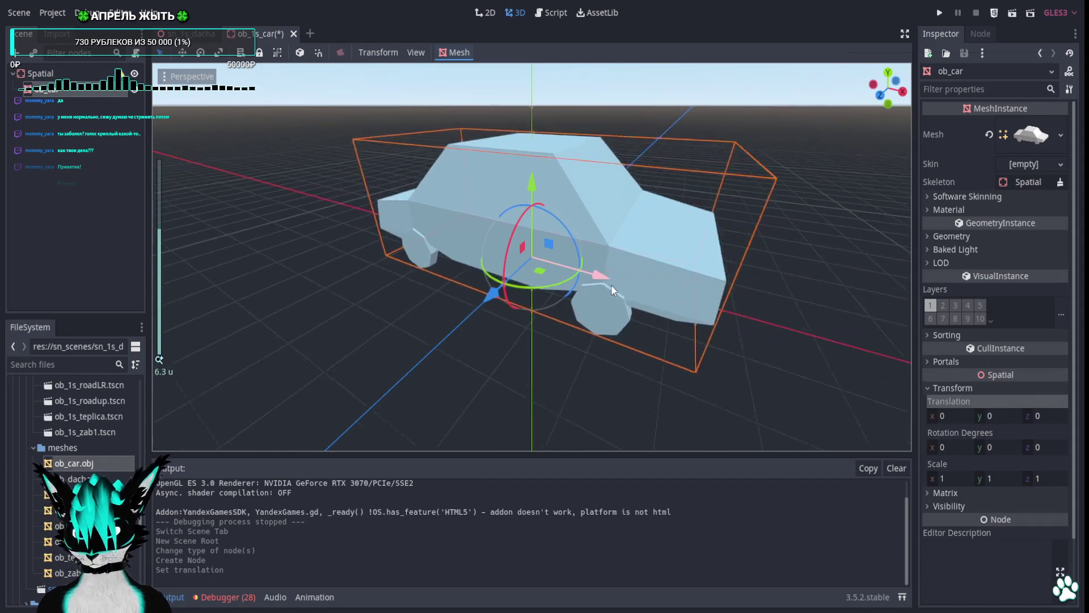
Rename the StaticBody root to ob_1s_car and begin adding a child node under it.
right_click(41, 77)
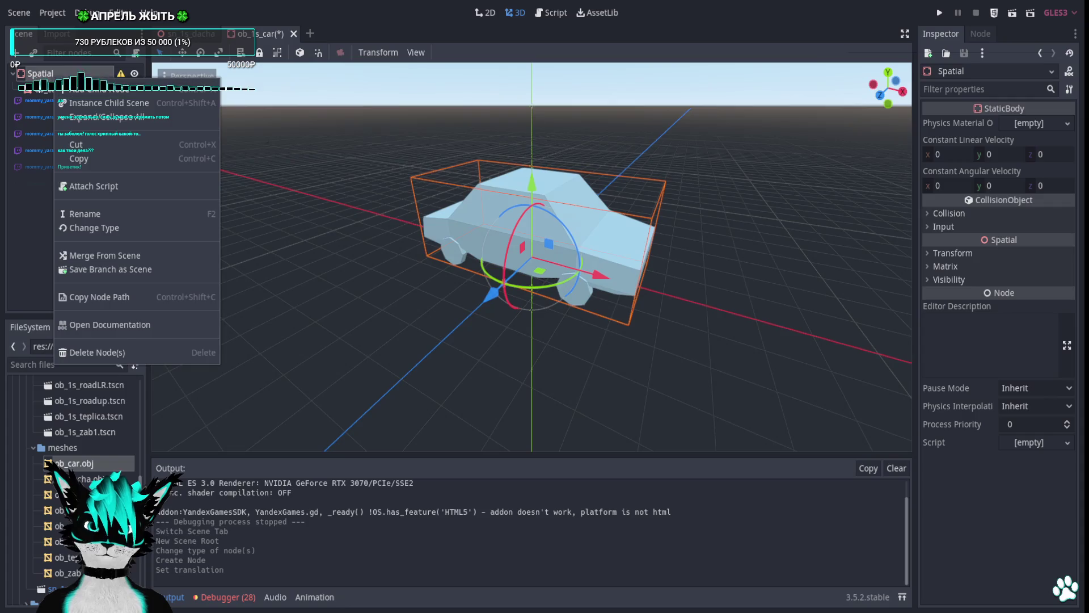
key(Escape)
text(ob_1w)
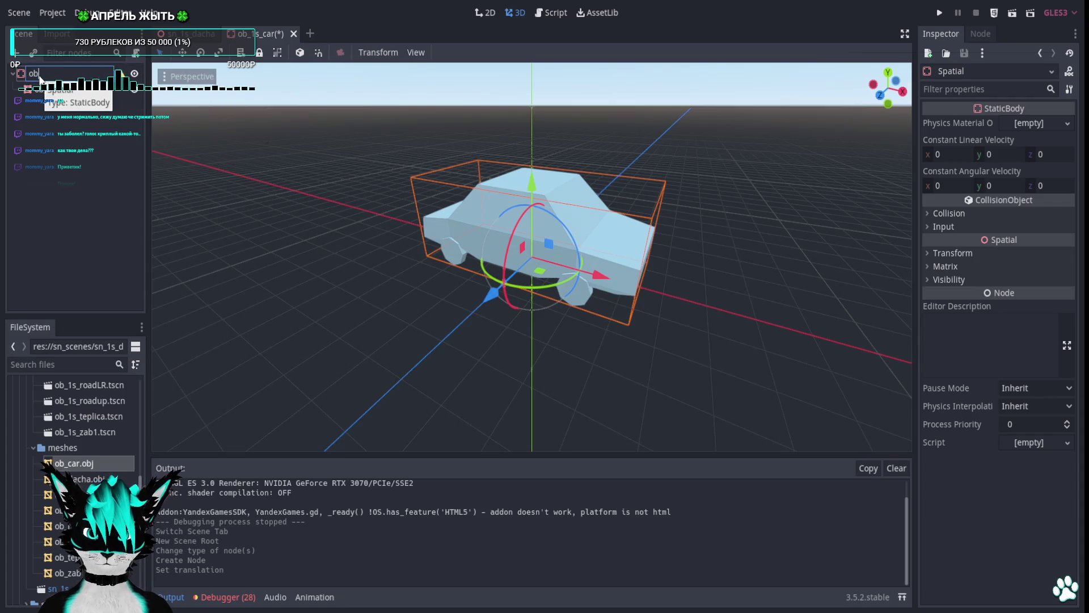
key(BackSpace)
text(s_car)
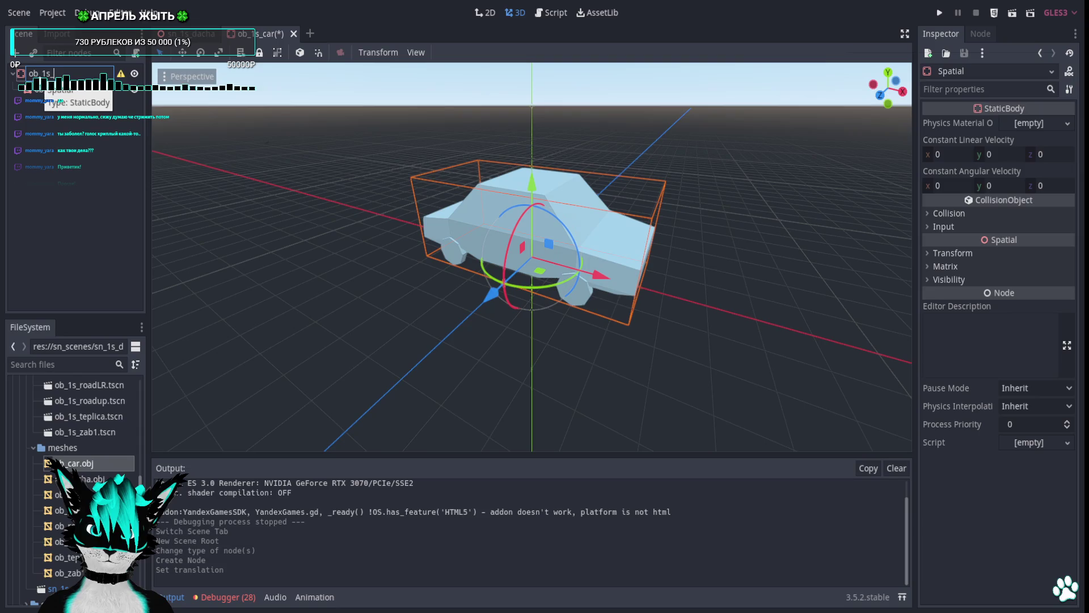
key(Return)
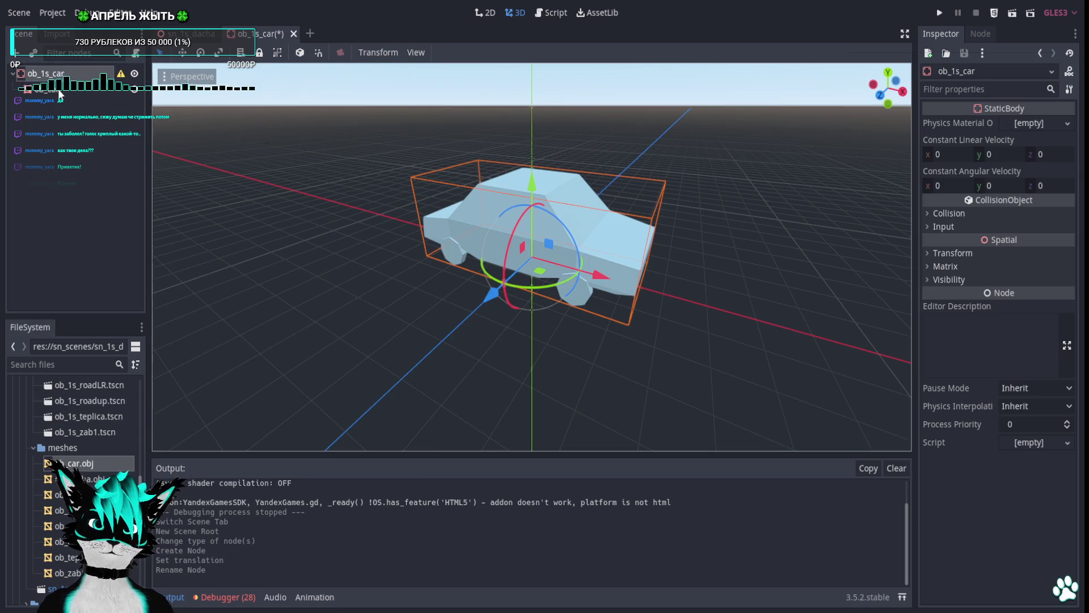
right_click(61, 78)
click(97, 90)
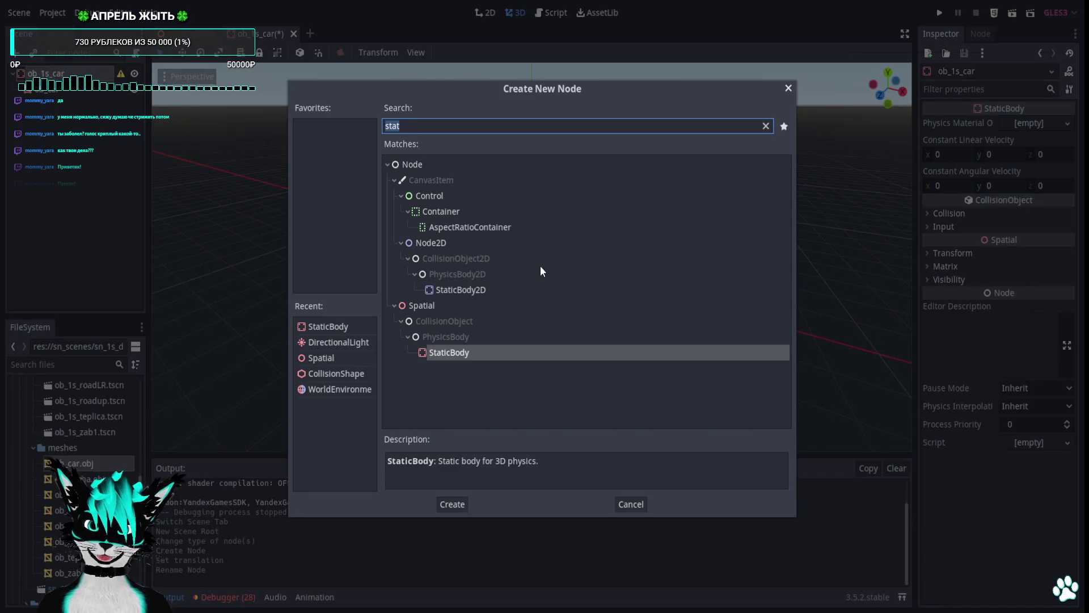
Add a CollisionShape child to the car and give it a new BoxShape.
text(coll)
key(Down)
key(Return)
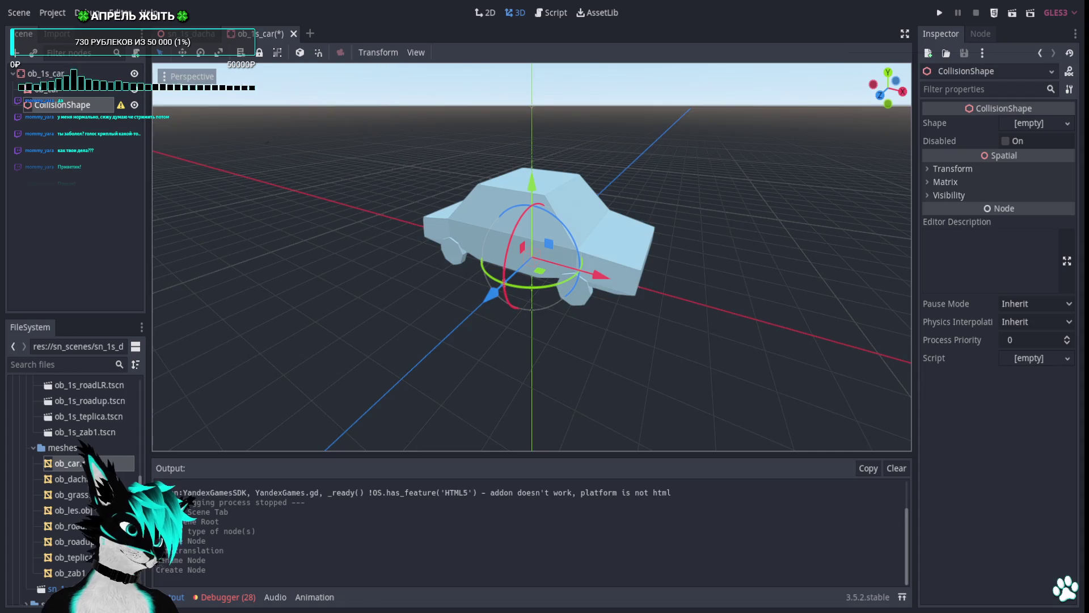
click(1049, 123)
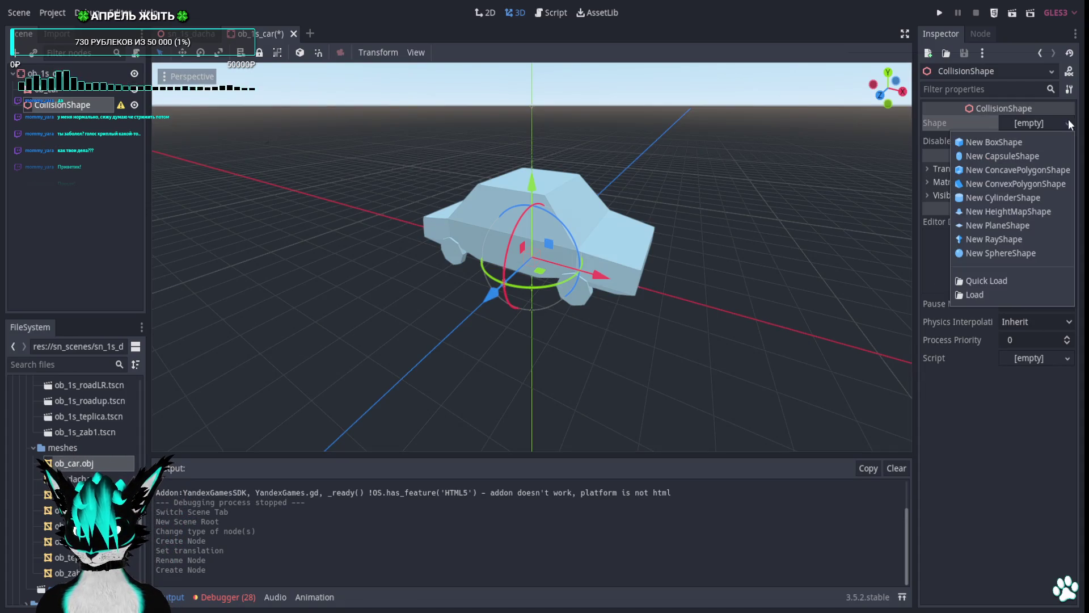
click(1013, 143)
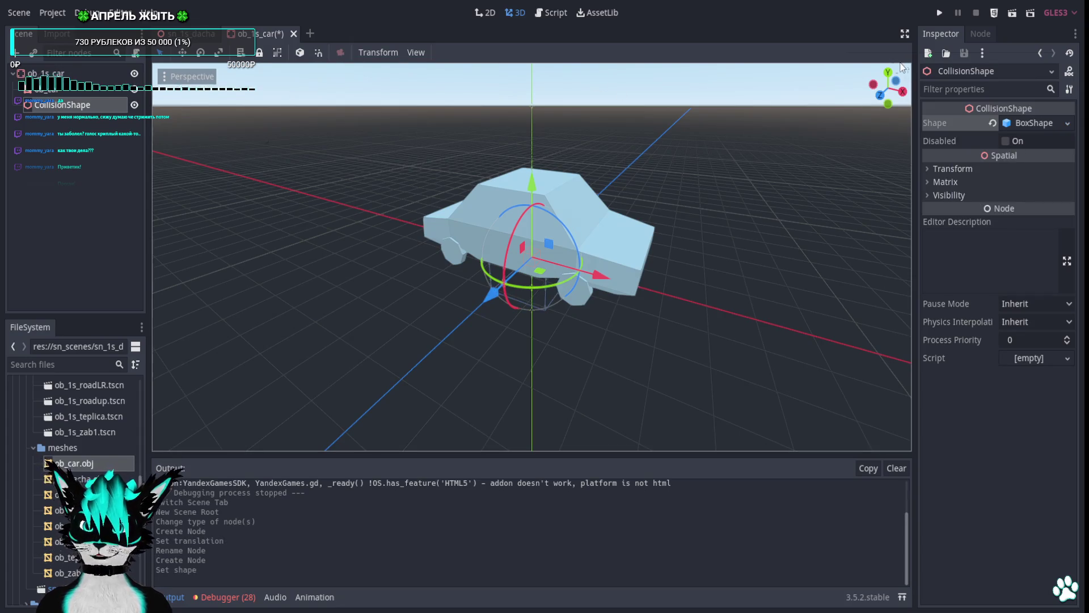
From the rear view, move and resize the box to enclose the car, then save the scene.
click(880, 95)
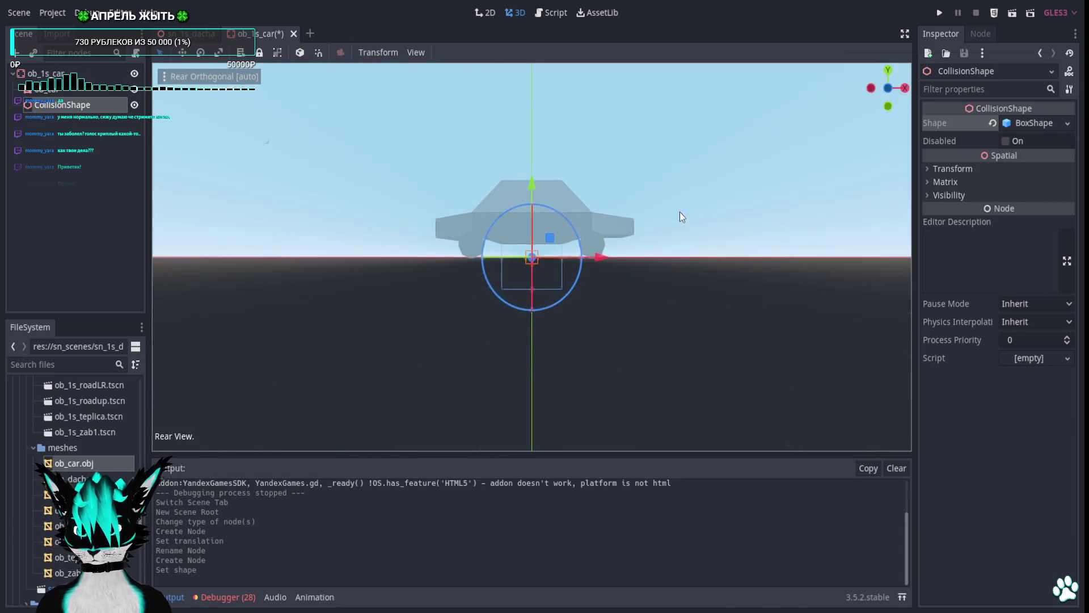
scroll(679, 212, up, 5)
drag(498, 262, 498, 191)
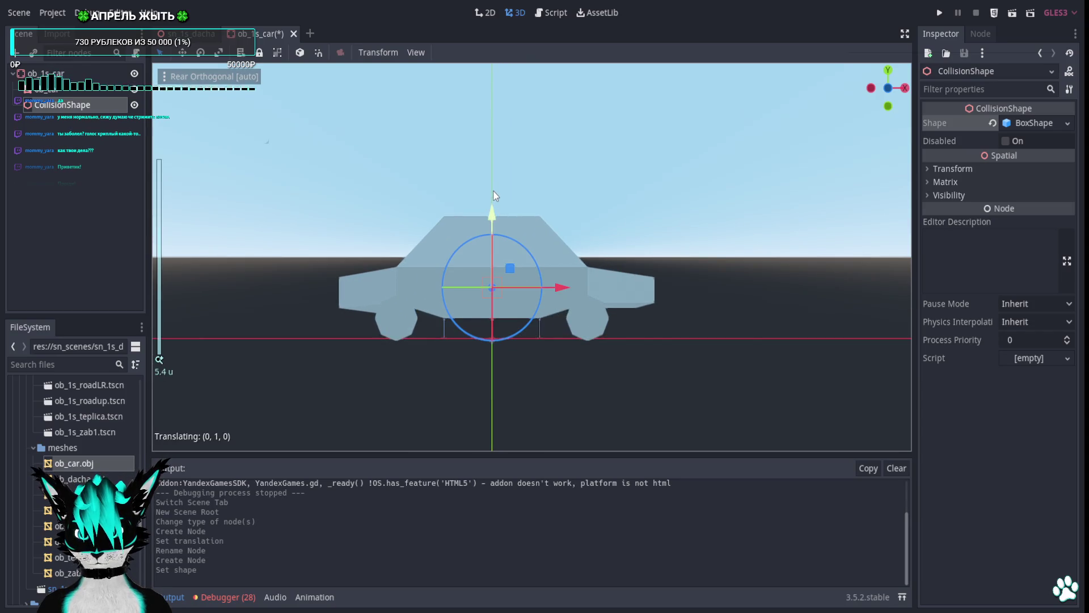
click(85, 96)
click(84, 102)
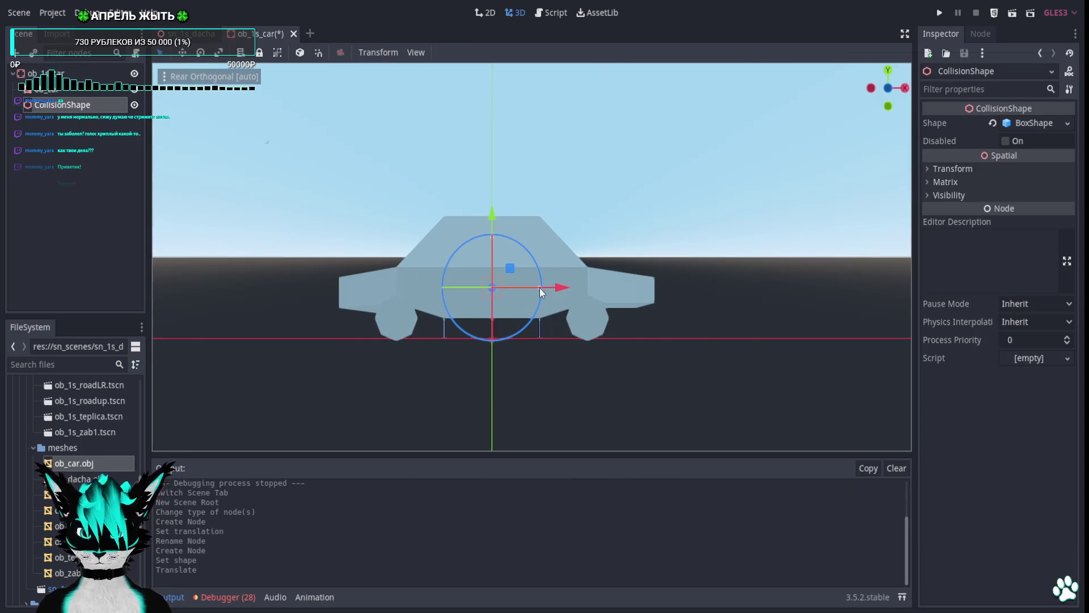
drag(540, 288, 658, 297)
drag(491, 238, 491, 214)
drag(560, 280, 565, 281)
key(ctrl+s)
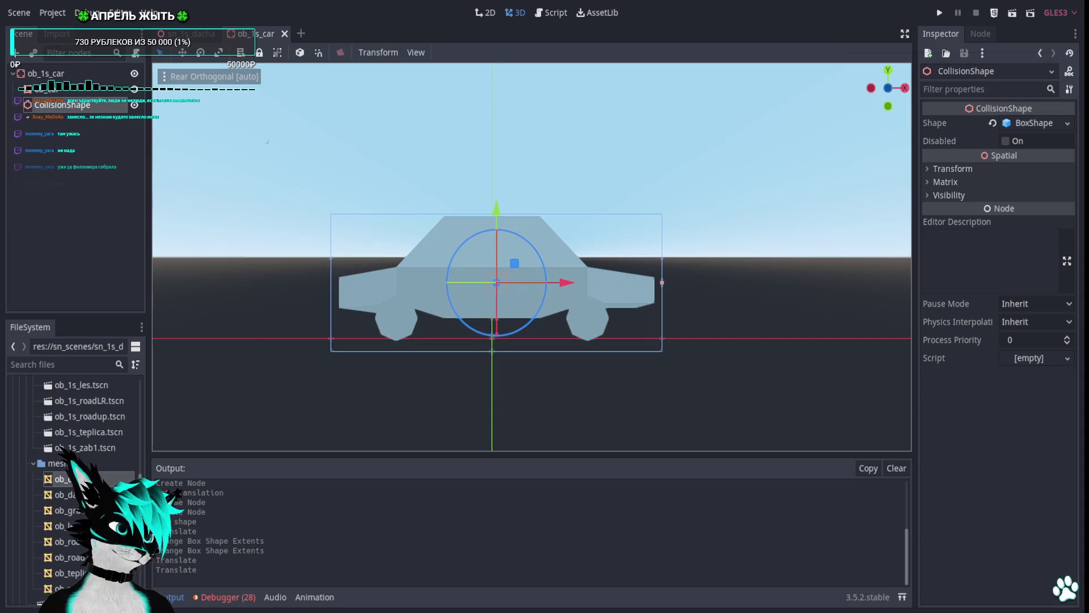
key(ctrl+shift+w)
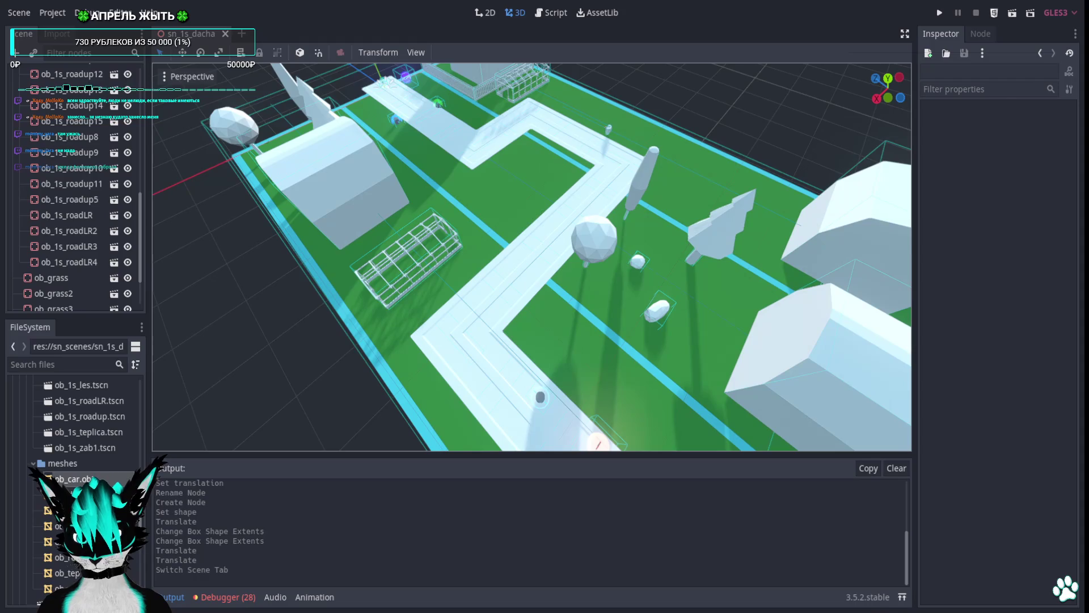
Place a second ob_1s_car instance under objs on the road by the fenced house, then run the game.
scroll(58, 185, up, 10)
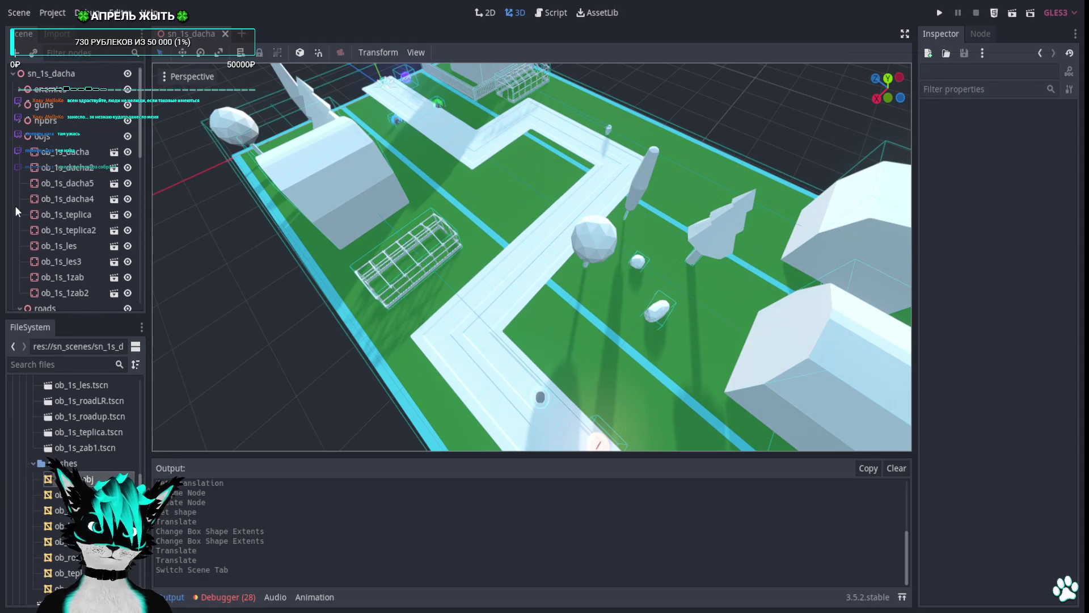
click(37, 137)
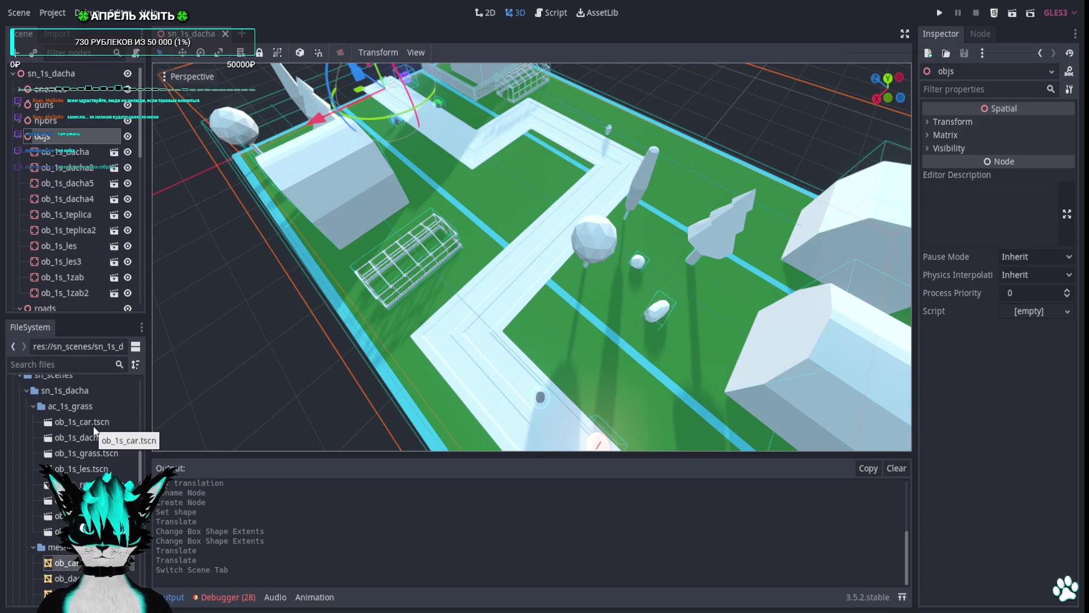
mouse_move(132, 424)
mouse_down()
mouse_move(587, 363)
mouse_move(566, 342)
mouse_up()
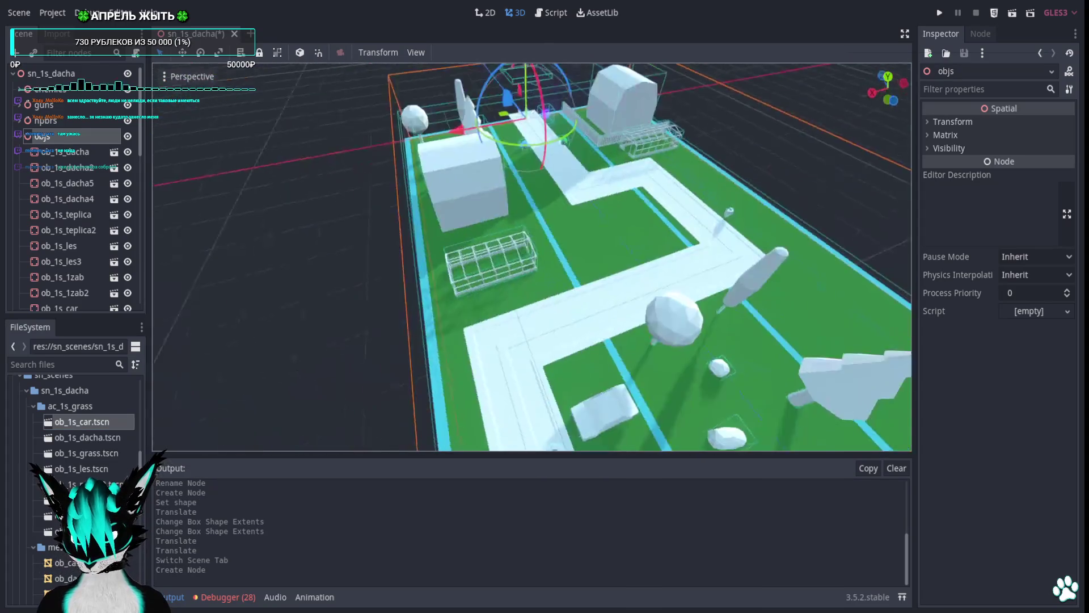
scroll(563, 400, up, 5)
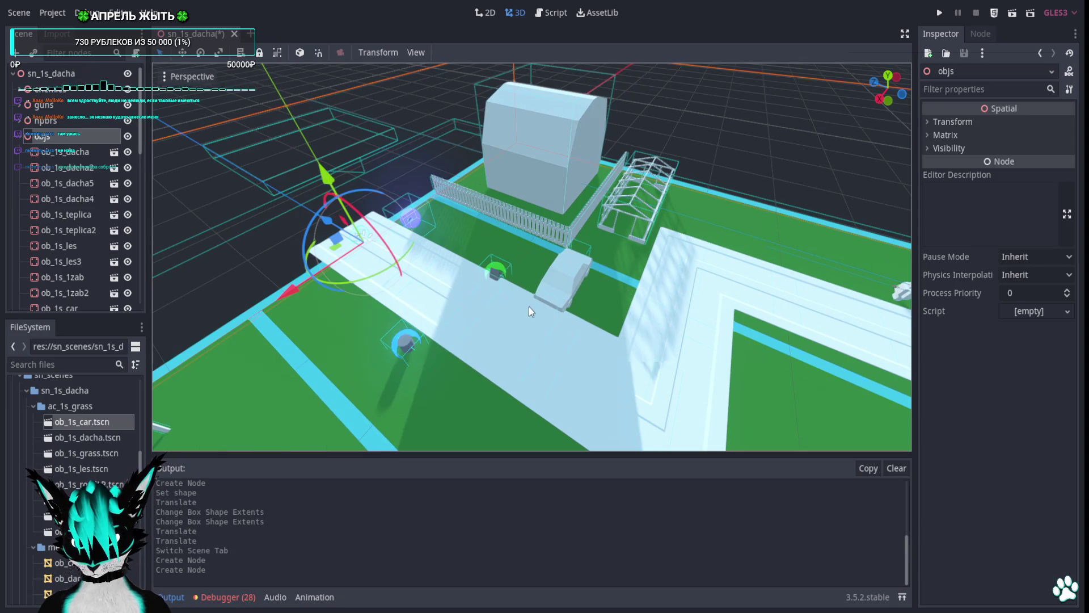
drag(564, 281, 564, 282)
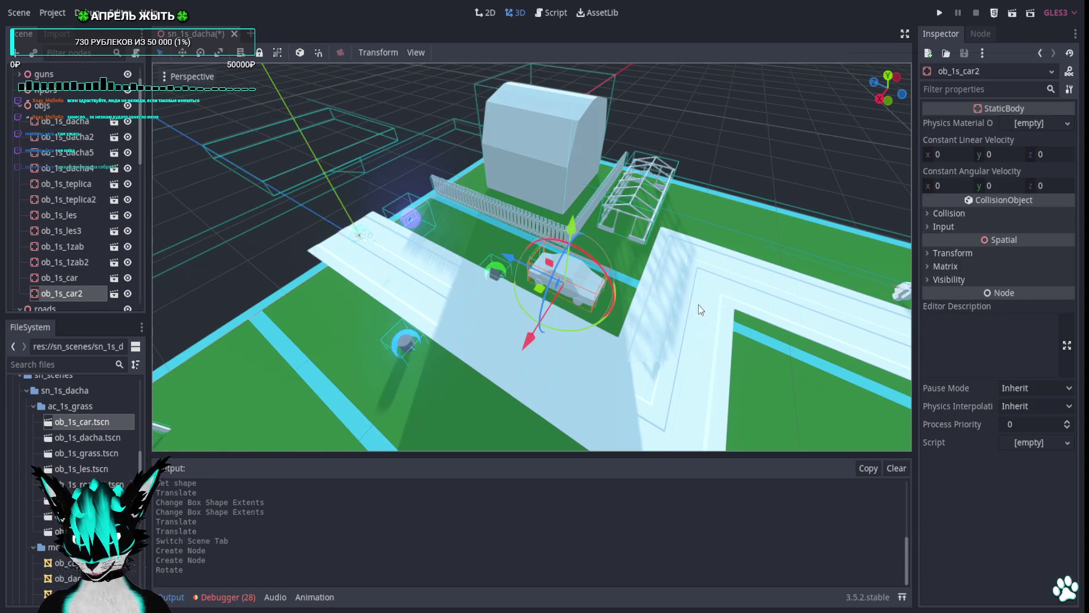
click(939, 12)
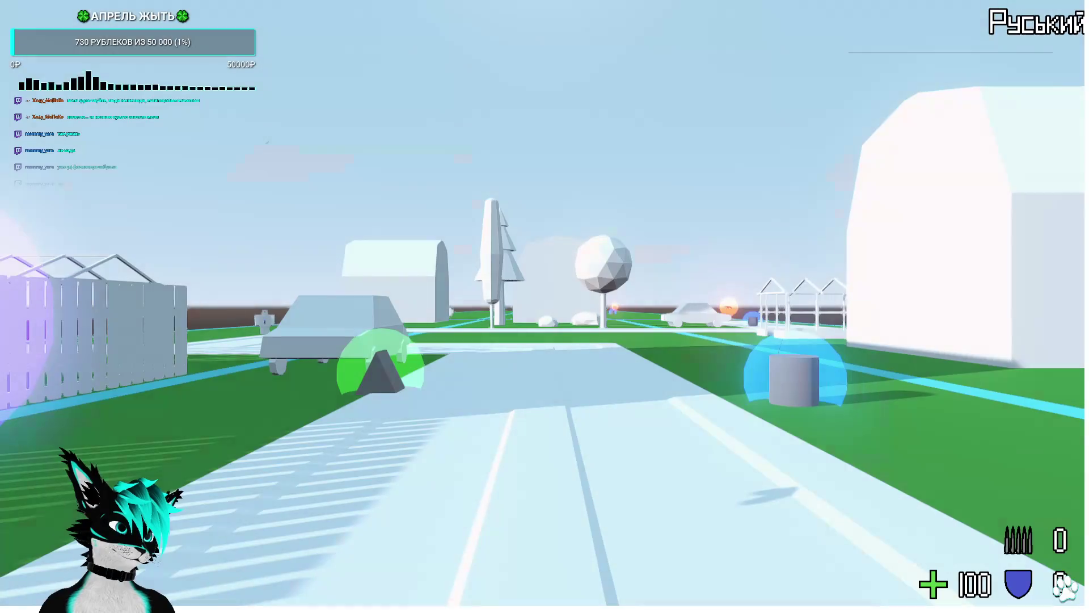
Walk up to the parked car, fire at it until out of ammo, then stop the game with F8.
key(w)
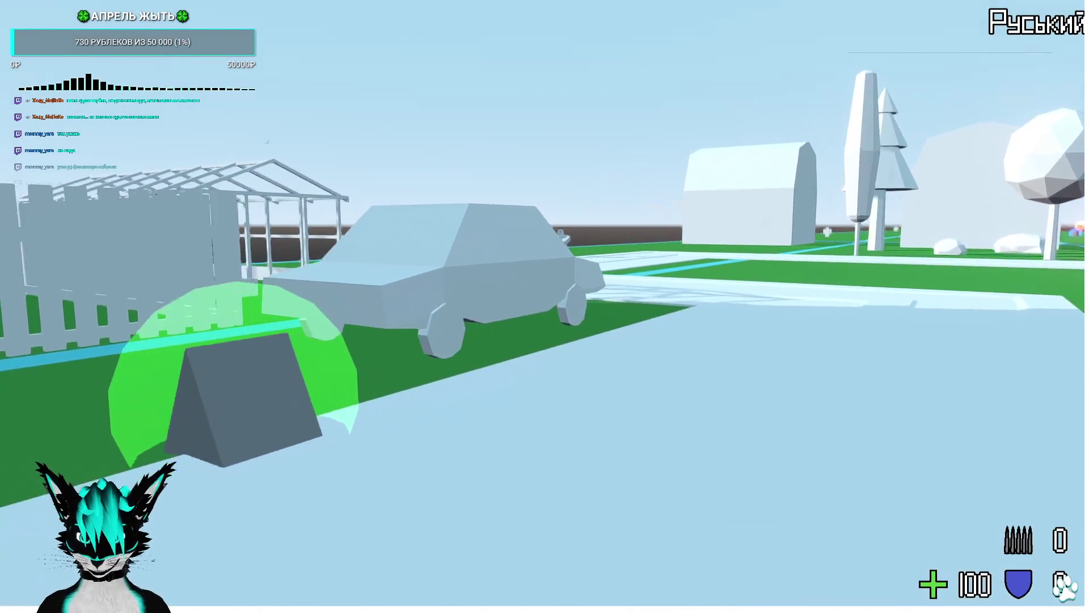
key(w)
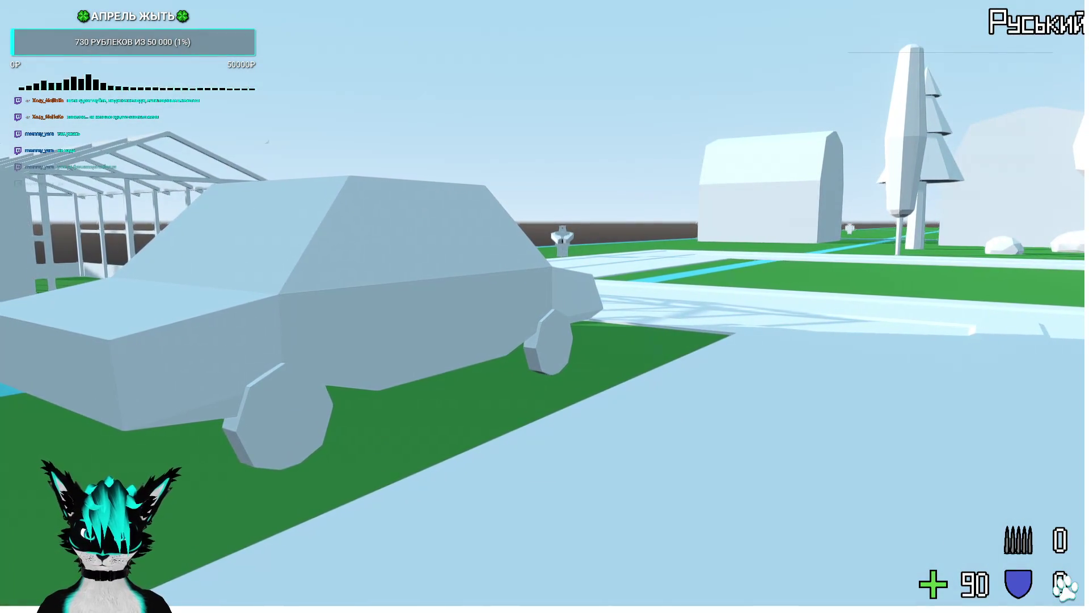
key(w)
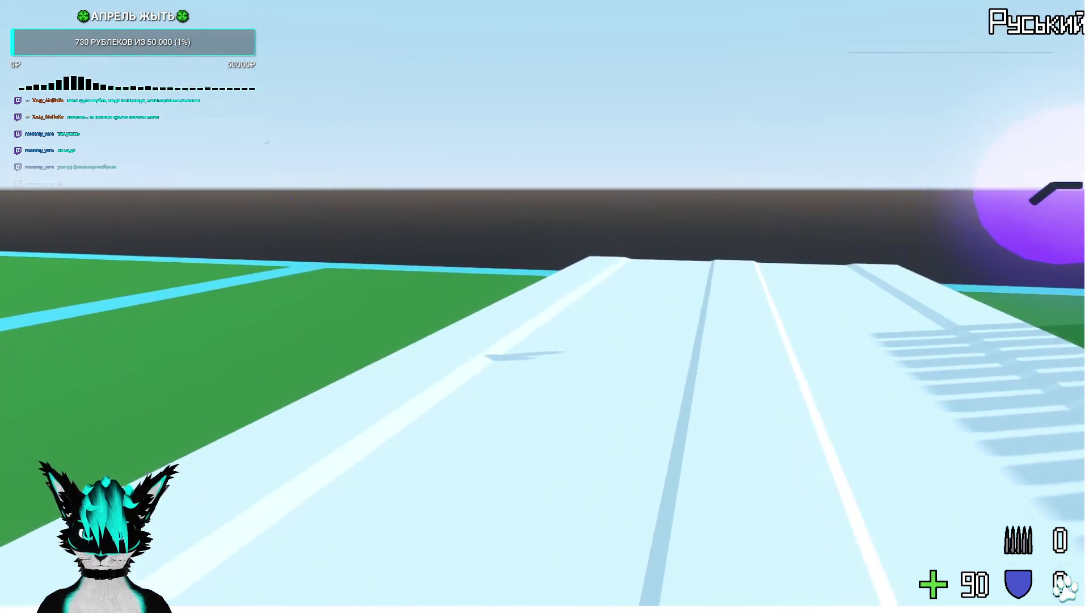
key(1)
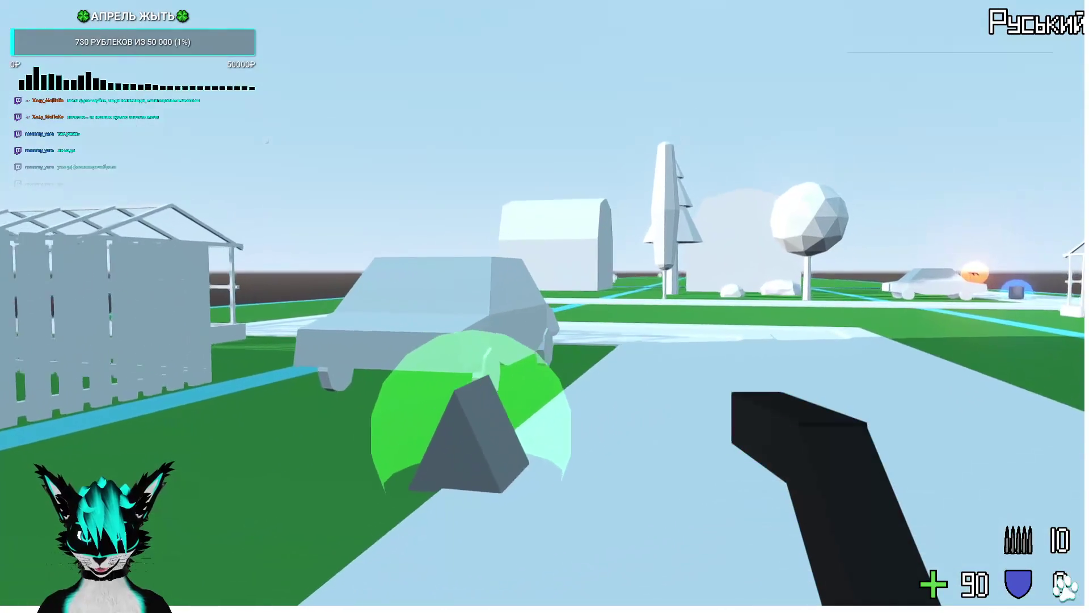
click(545, 306)
click(545, 307)
click(545, 306)
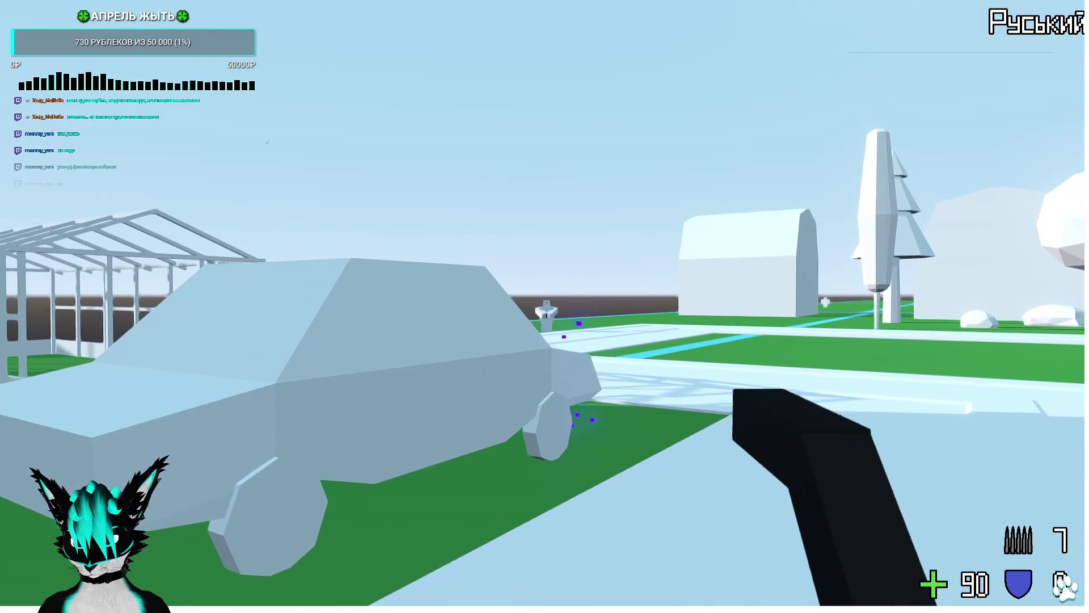
click(545, 306)
click(544, 306)
click(544, 306)
click(545, 306)
click(545, 306)
click(544, 307)
click(544, 306)
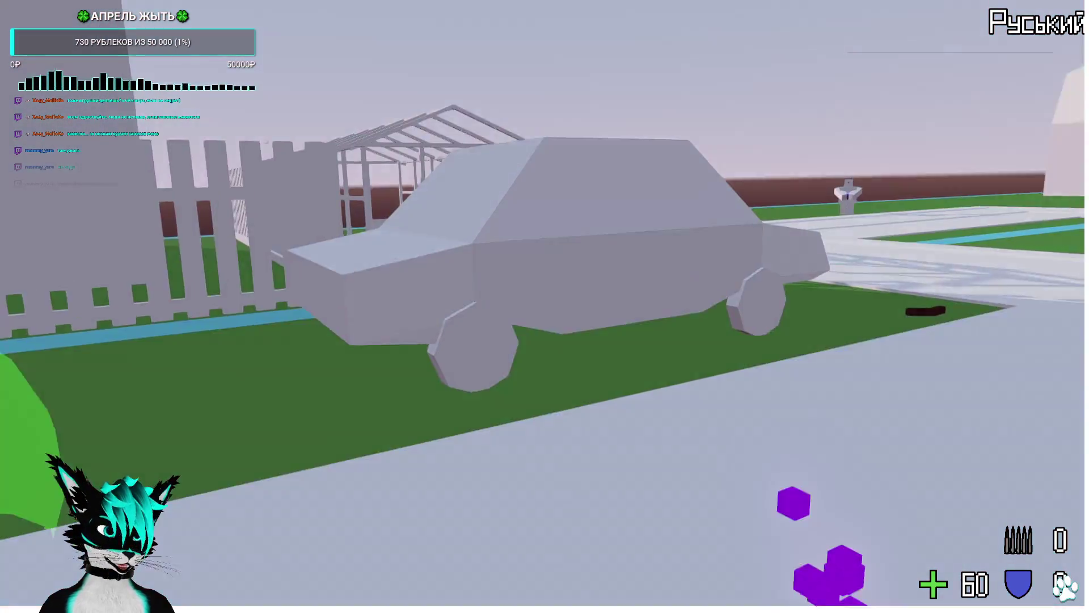
key(F8)
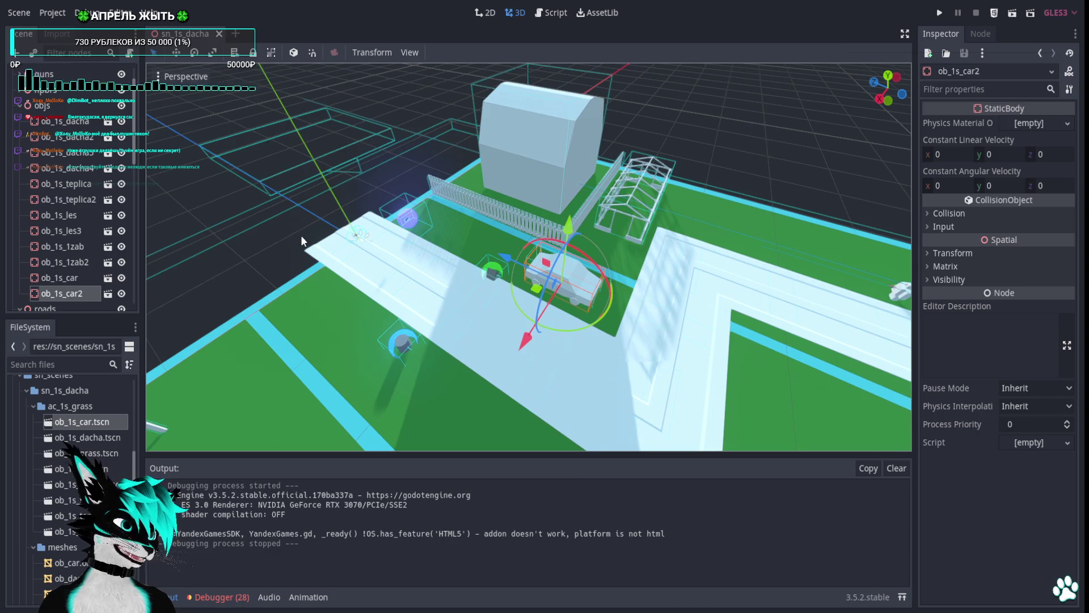
drag(426, 256, 429, 246)
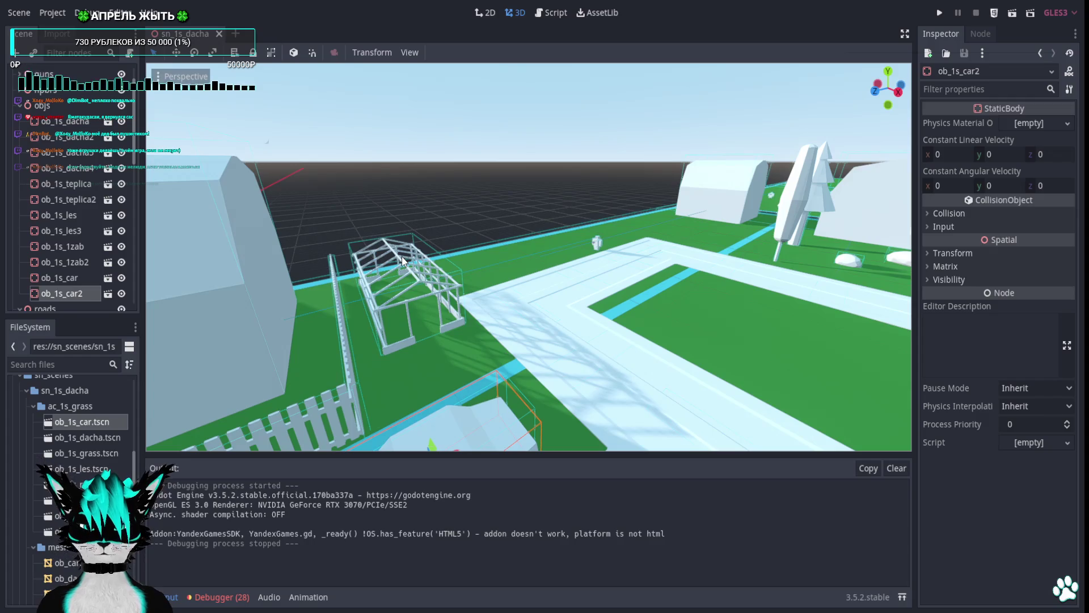
drag(577, 275, 576, 275)
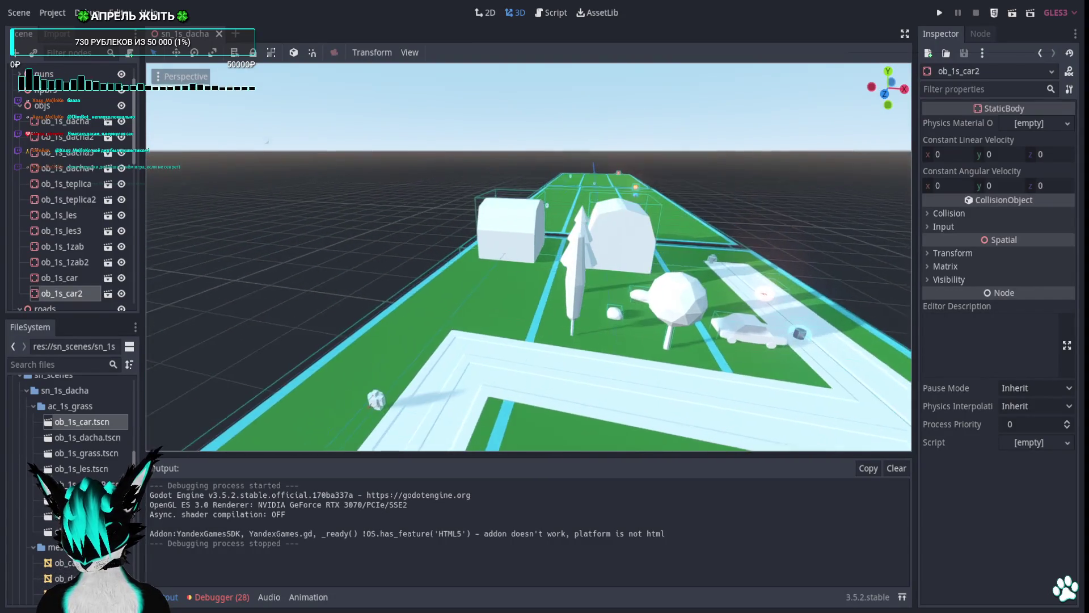
drag(571, 316, 571, 317)
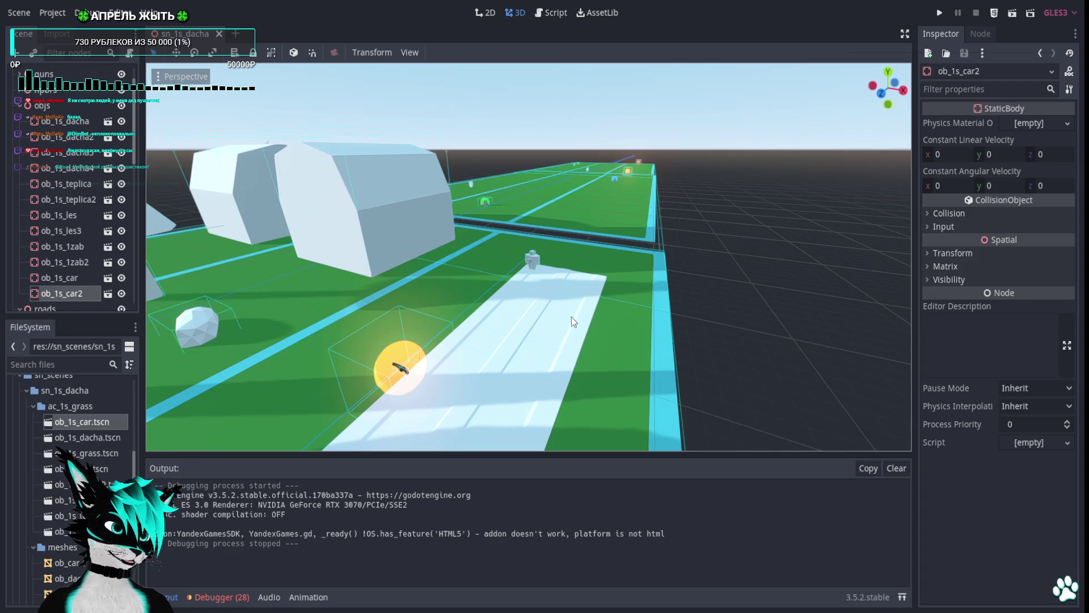
drag(572, 288, 570, 285)
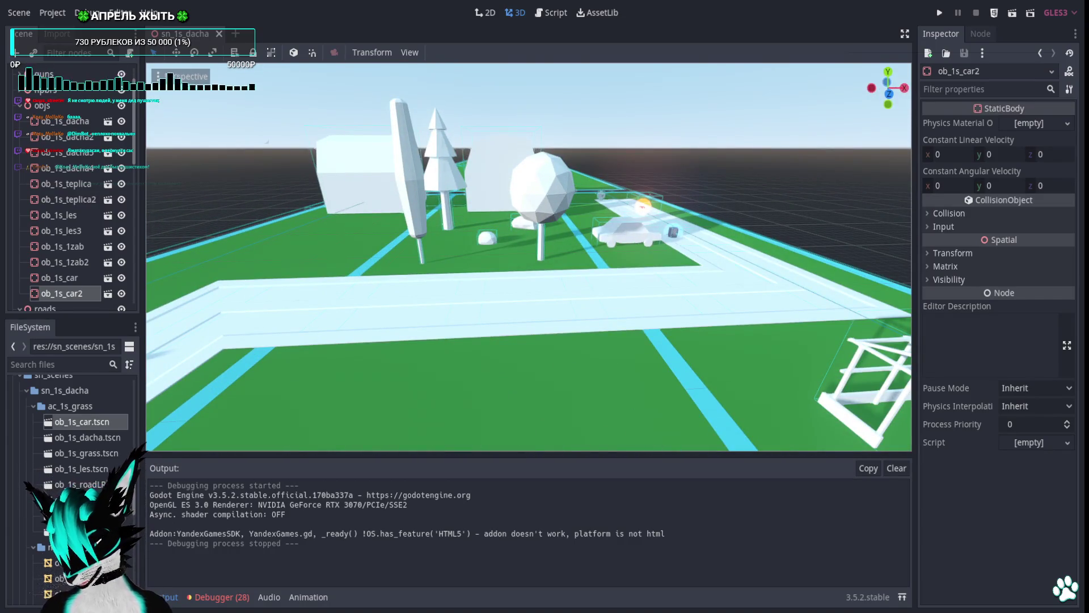
drag(570, 284, 570, 285)
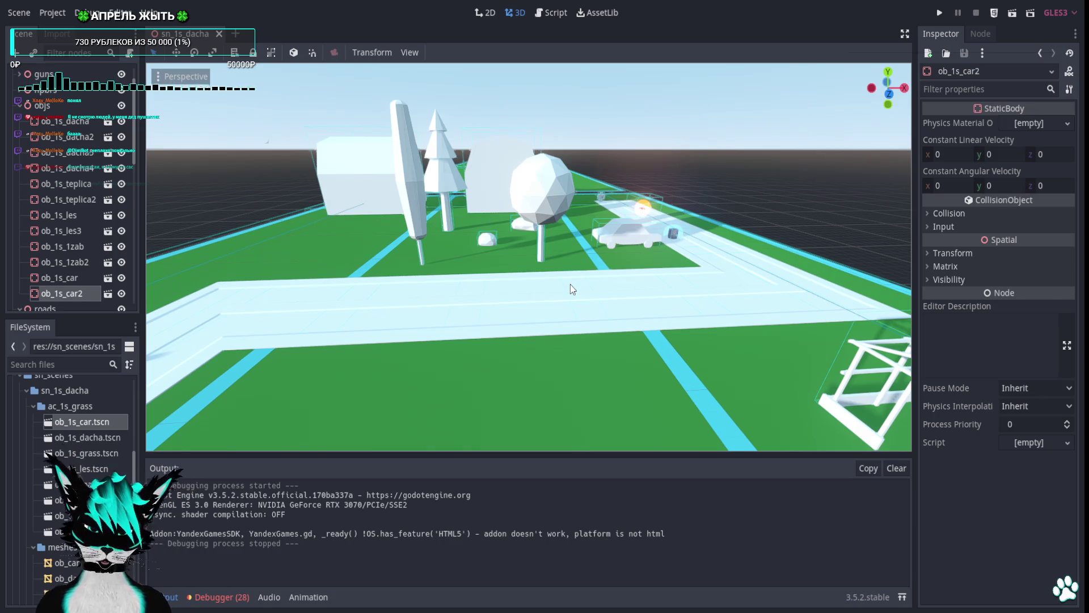
drag(570, 284, 627, 268)
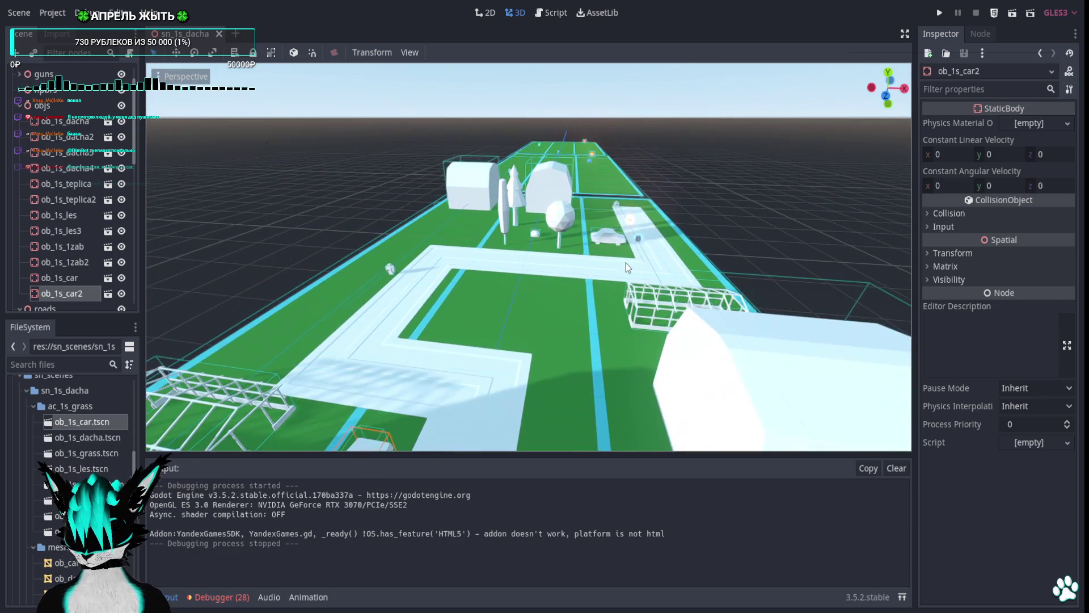
Launch the game again, collect the pickups and shoot the enemy figure and target dummy.
click(937, 14)
key(w)
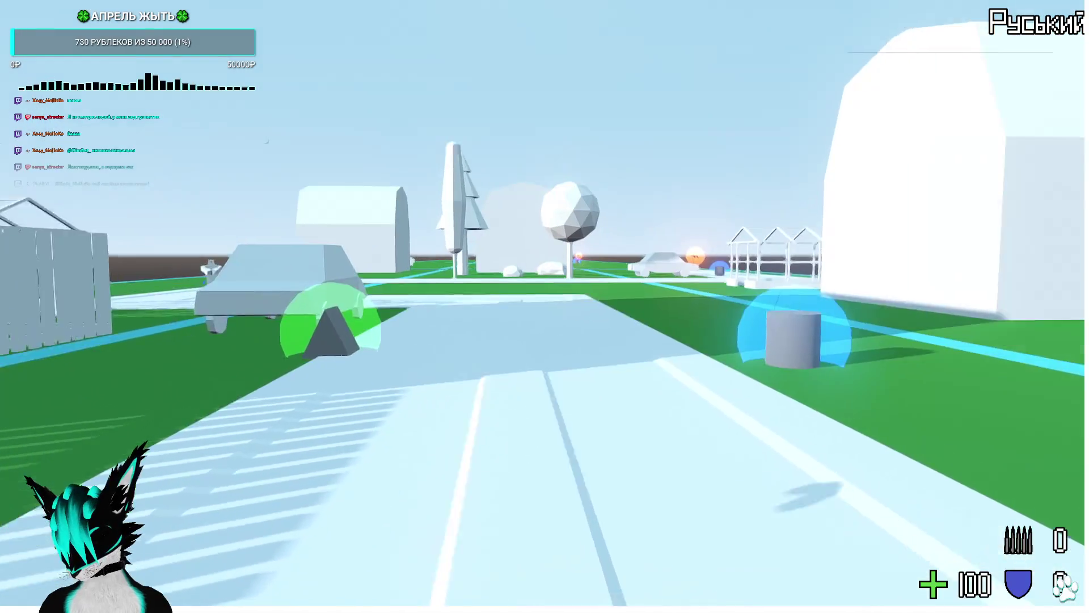
key(w)
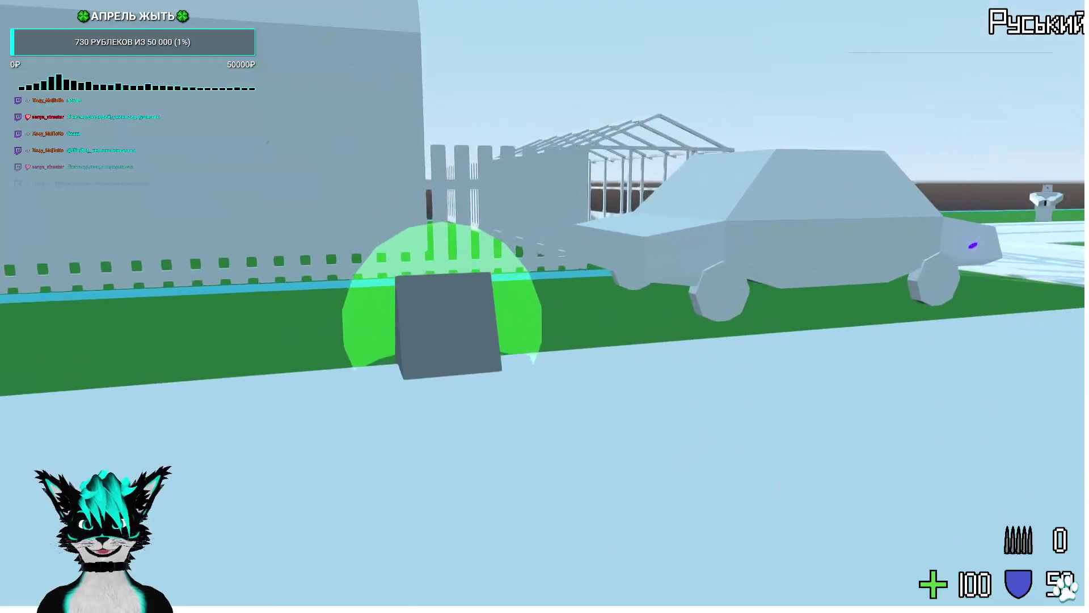
key(w)
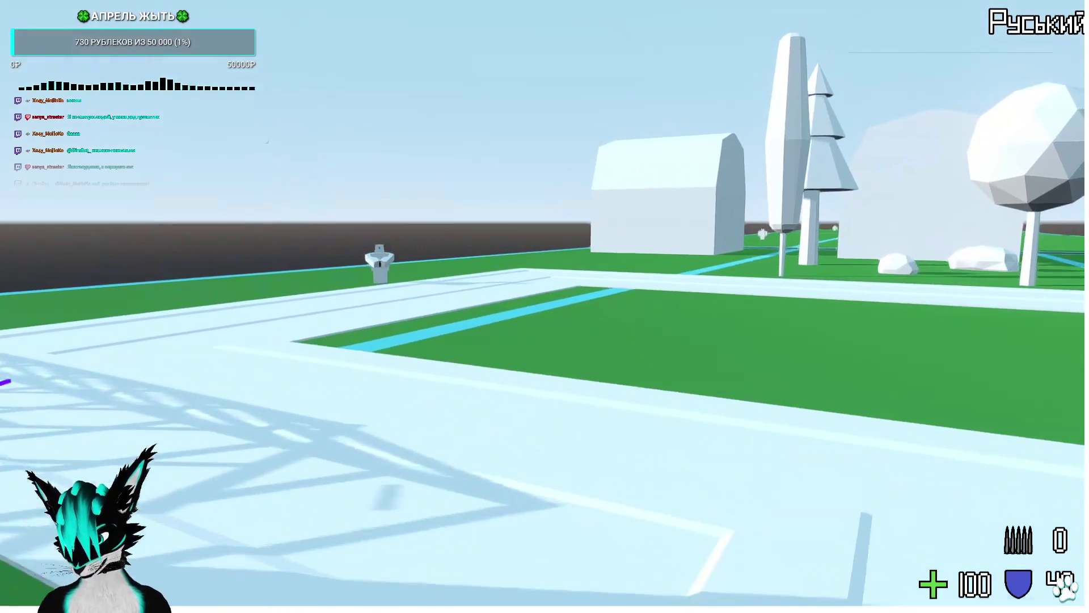
key(w)
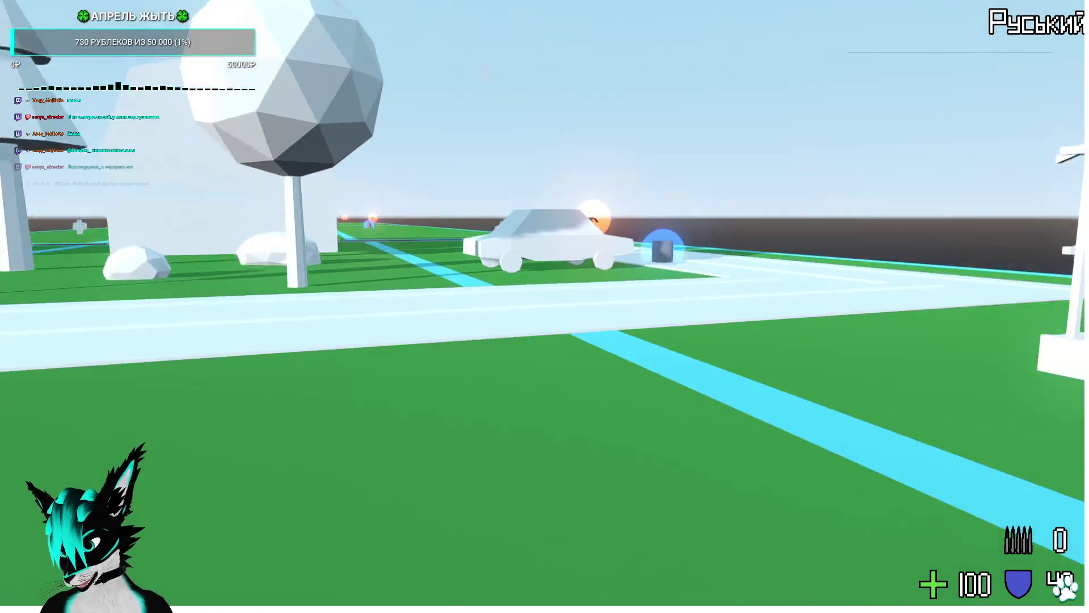
key(w)
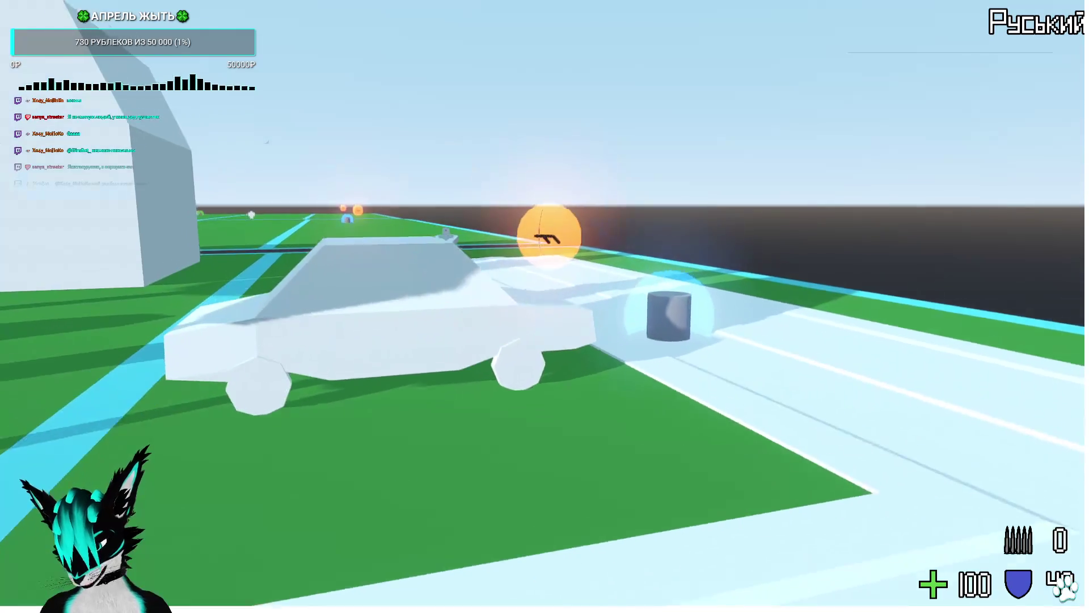
key(w)
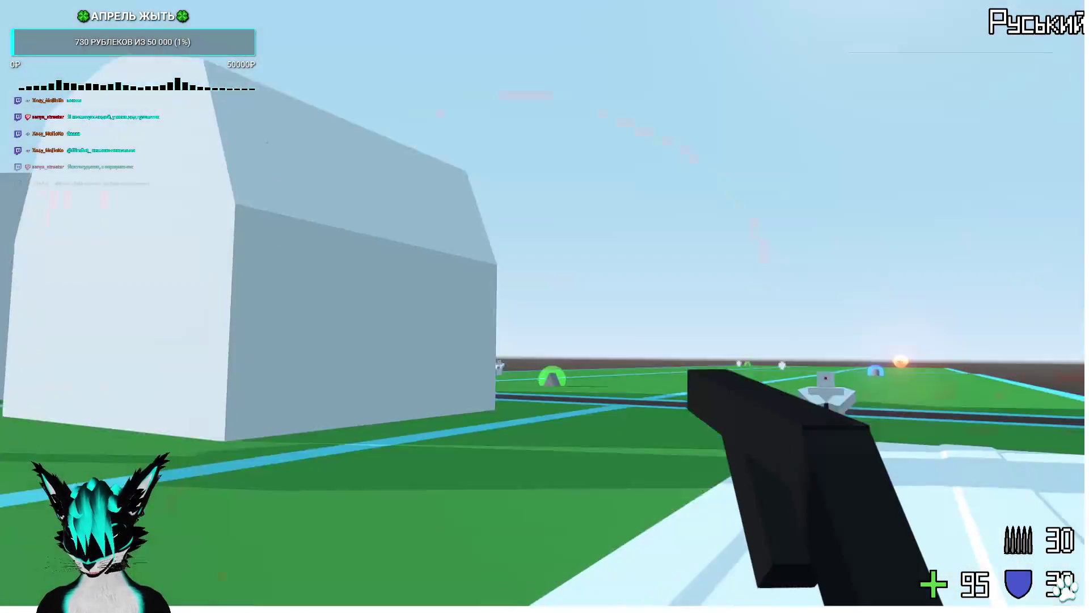
click(545, 307)
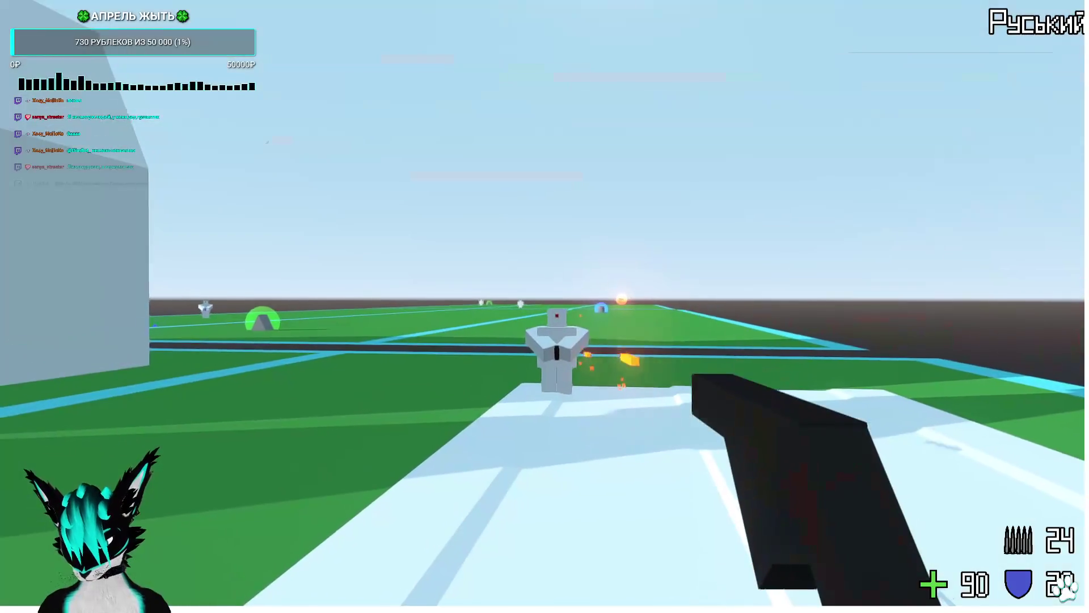
click(544, 306)
key(w)
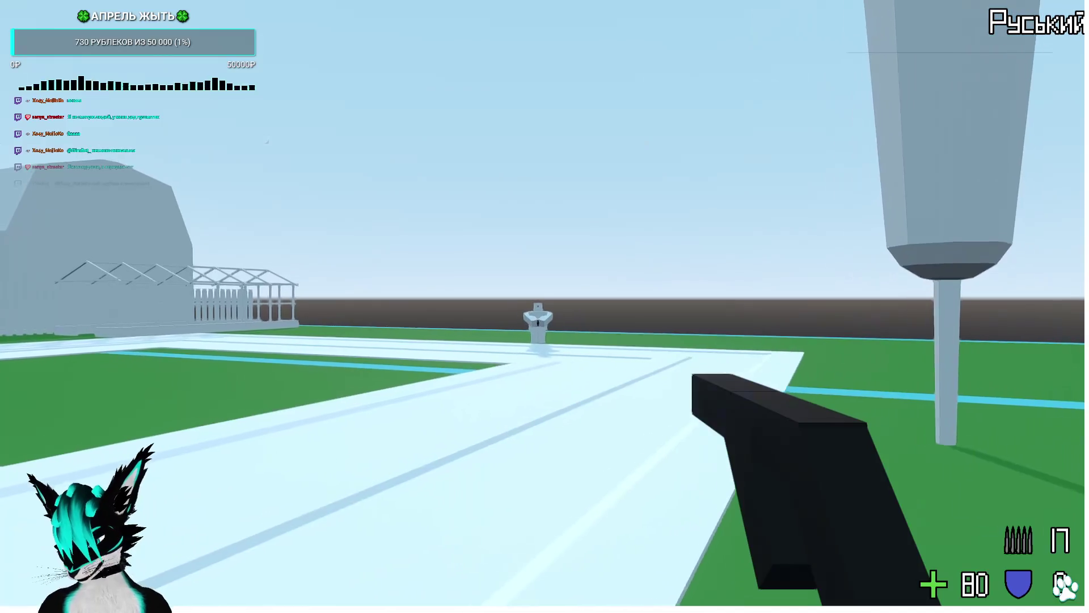
click(545, 306)
click(544, 306)
click(545, 306)
click(545, 307)
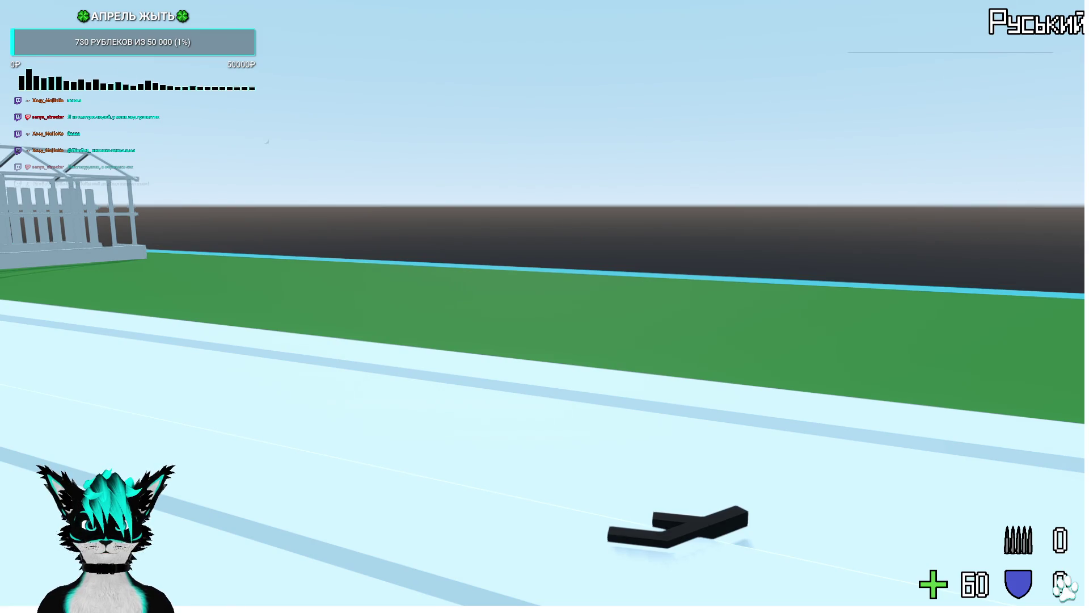
Walk past the parked car toward the fence and climb onto its roof.
key(w)
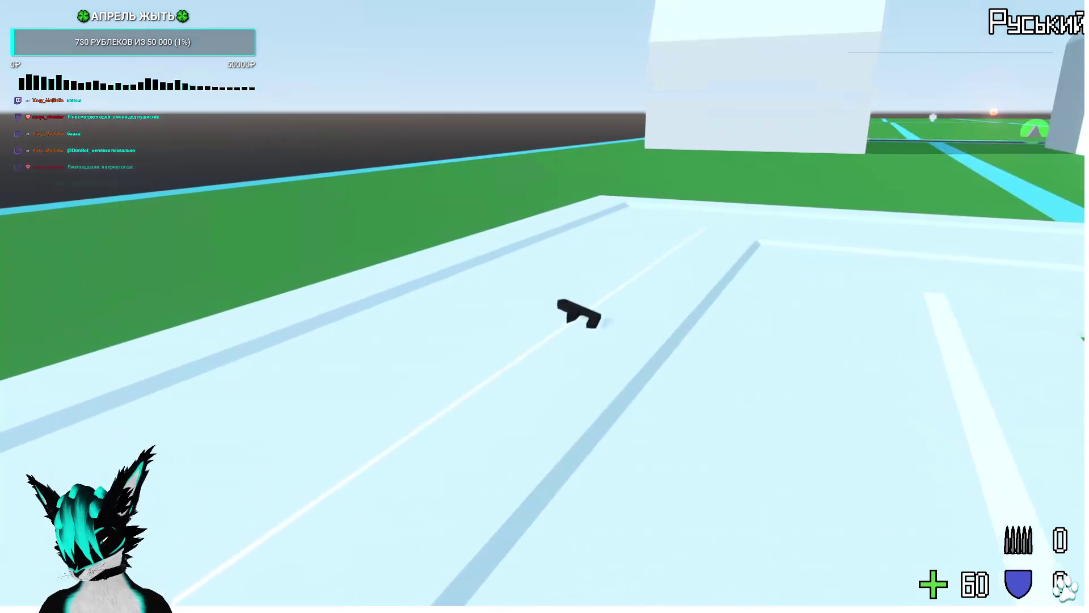
key(w)
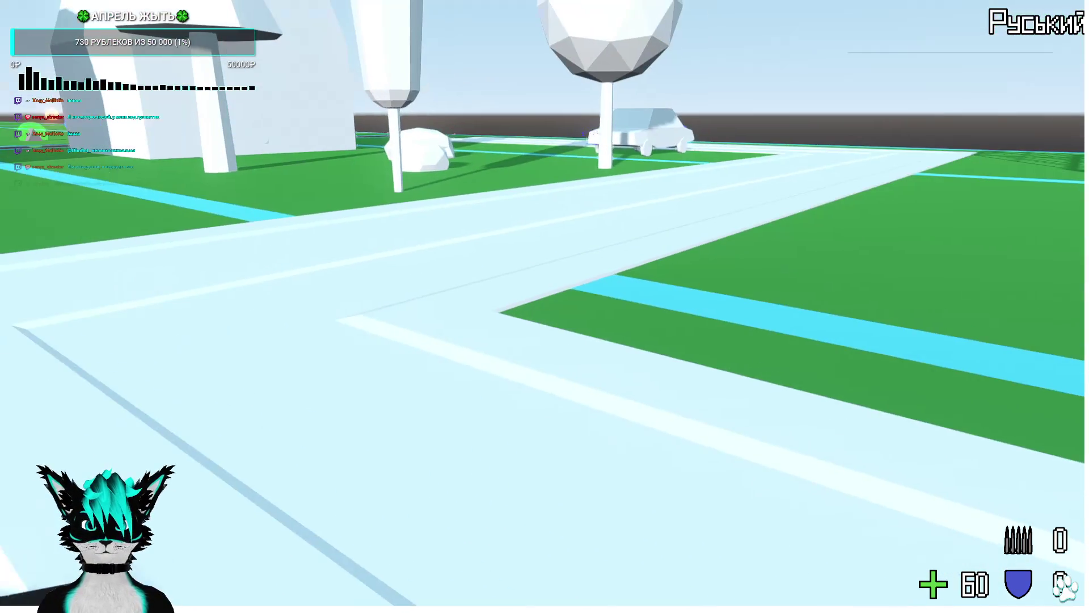
key(w)
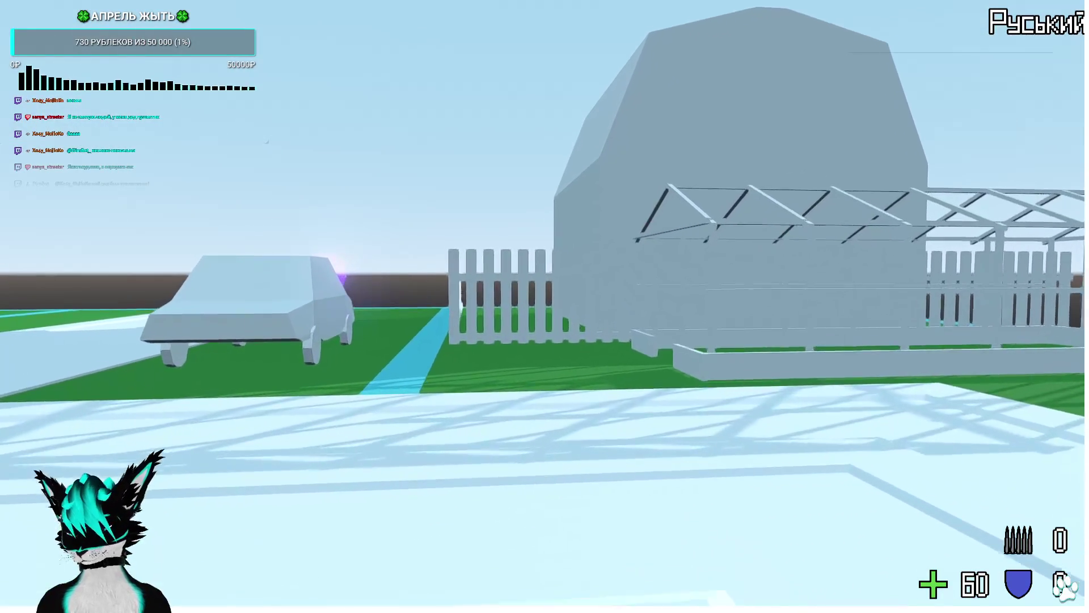
key(w)
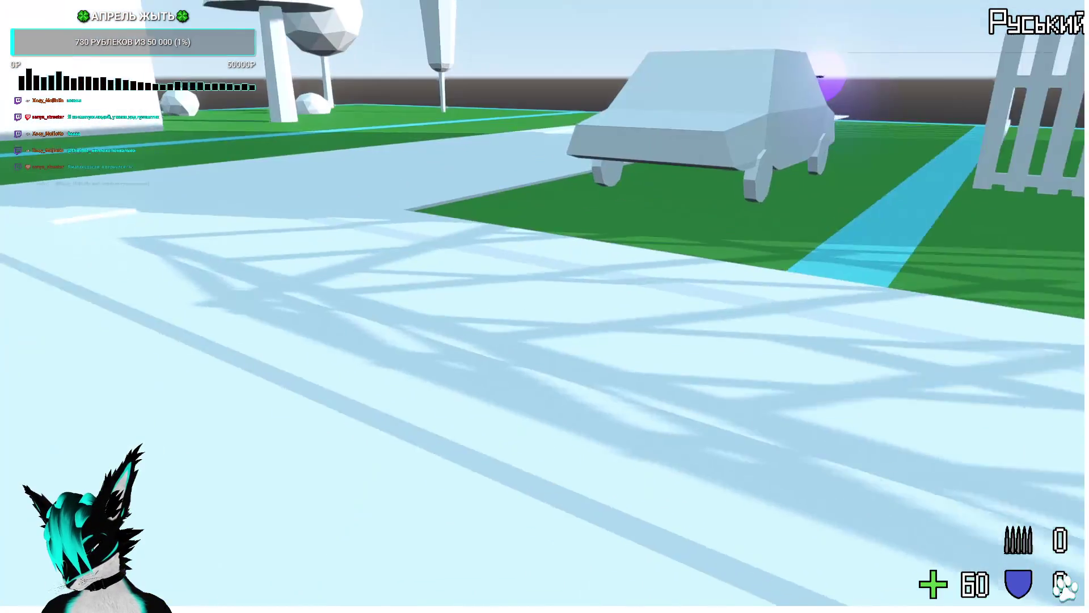
key(w)
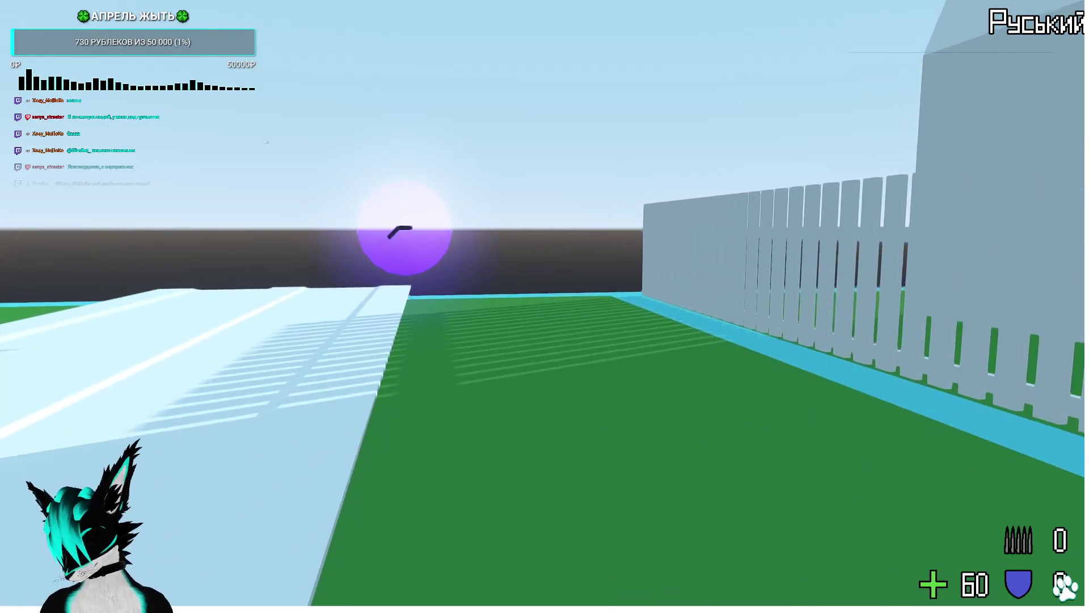
key(w)
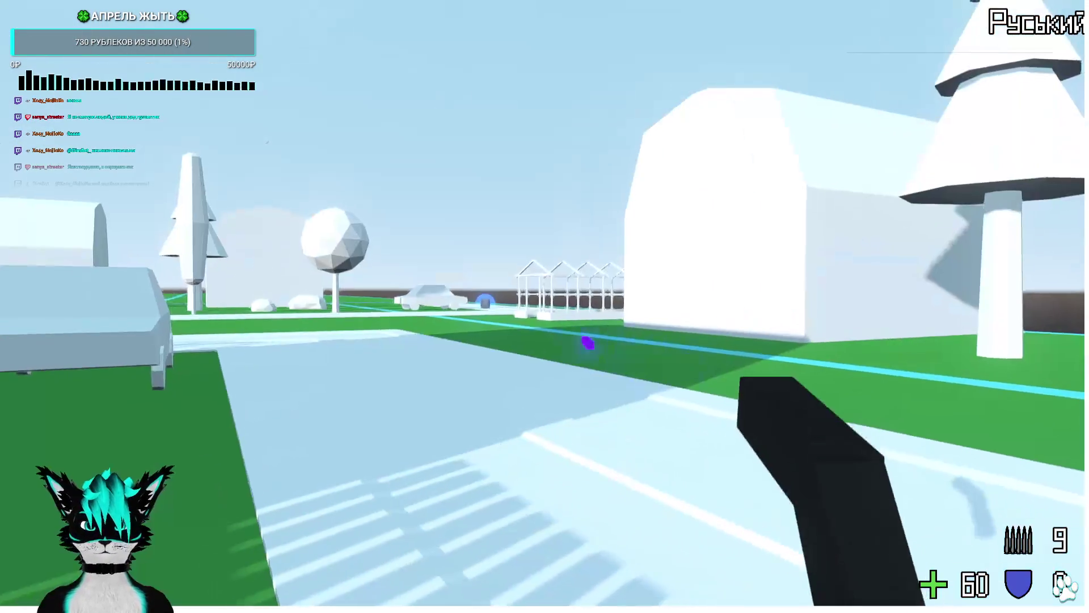
key(w)
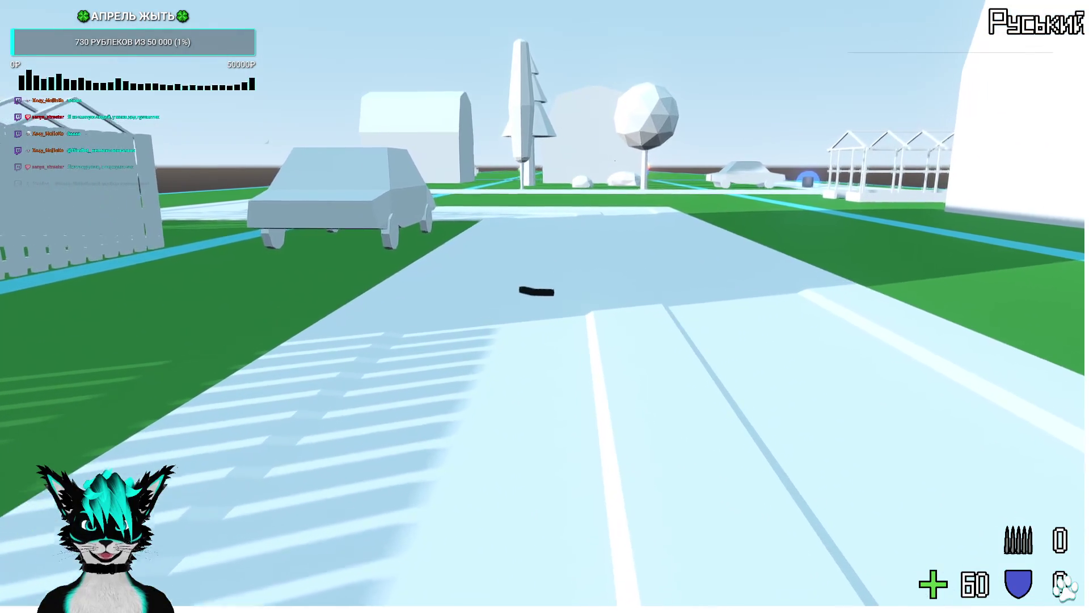
key(w)
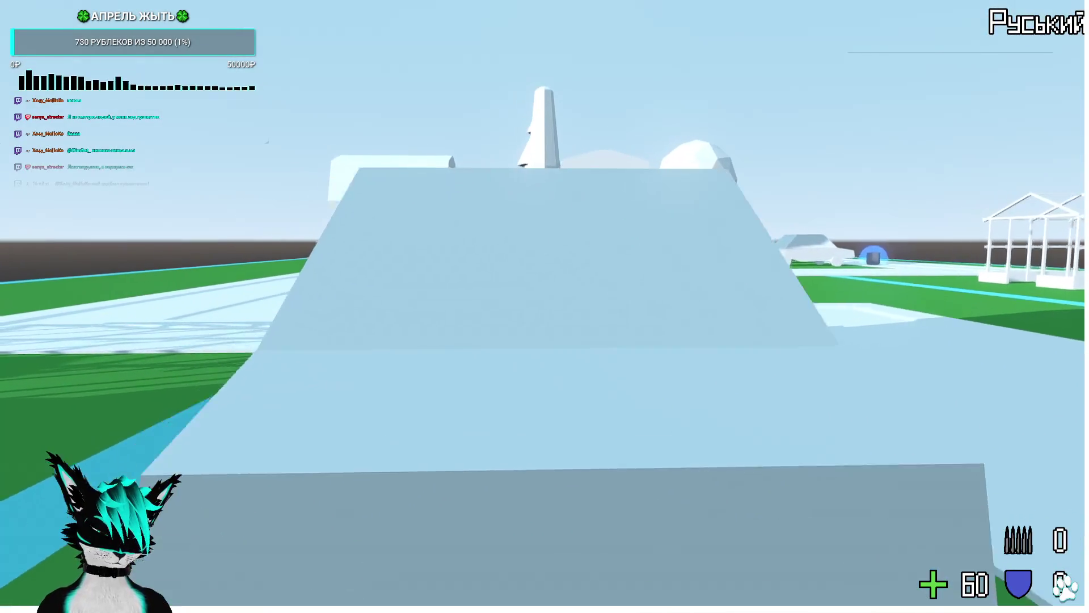
key(w)
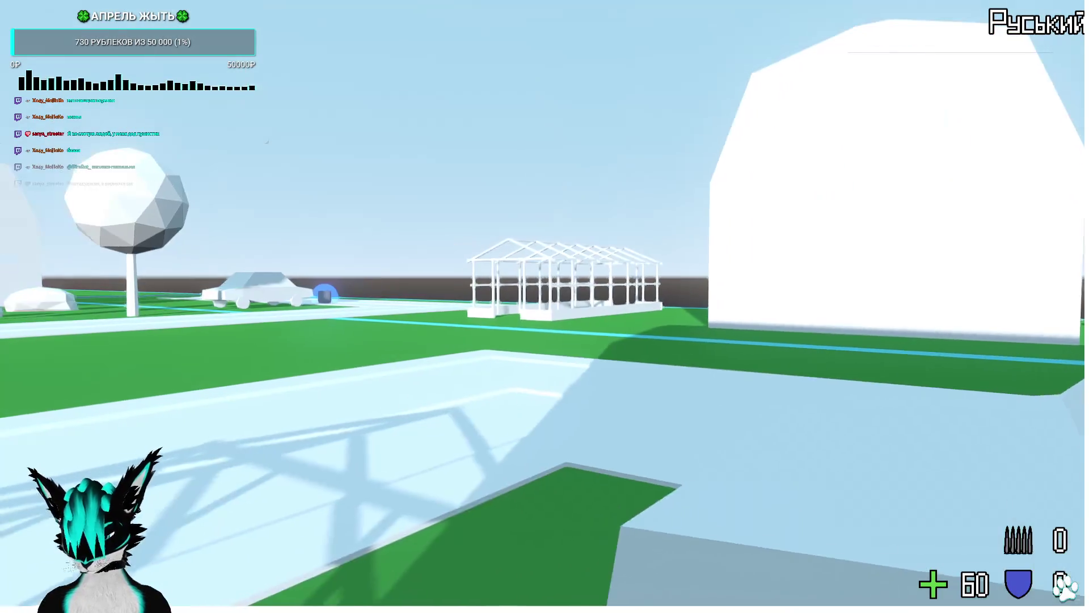
Walk across the field, beside the car and toward the barn, then close the game.
key(w)
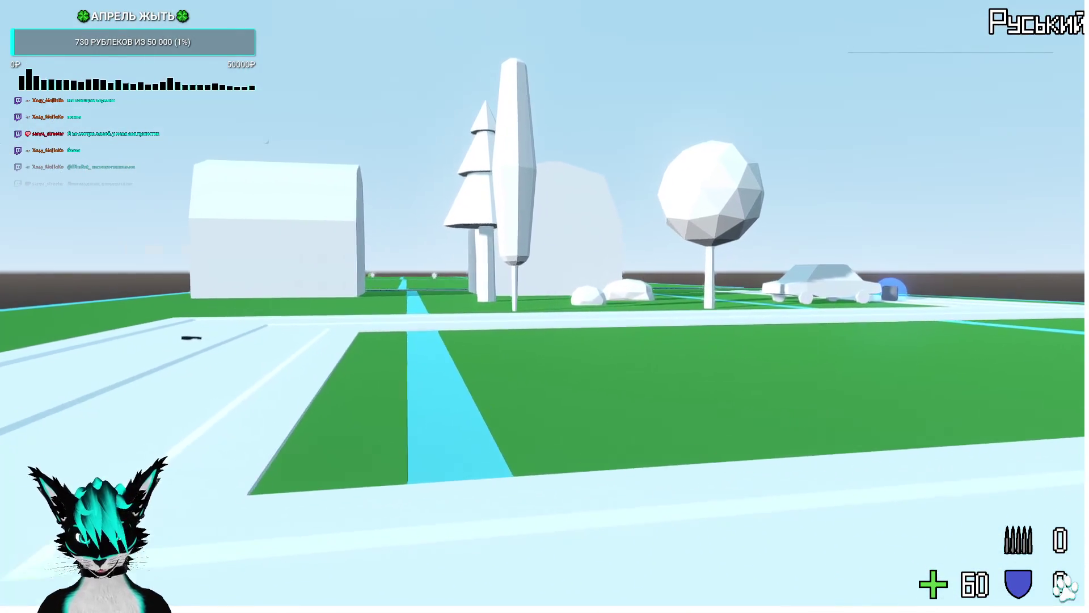
key(w)
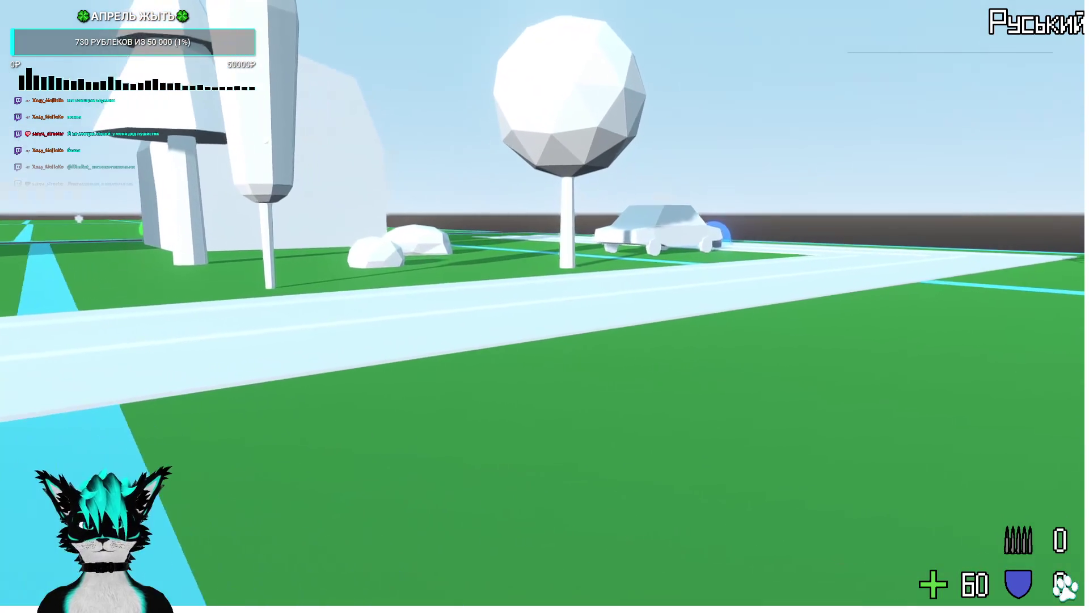
key(w)
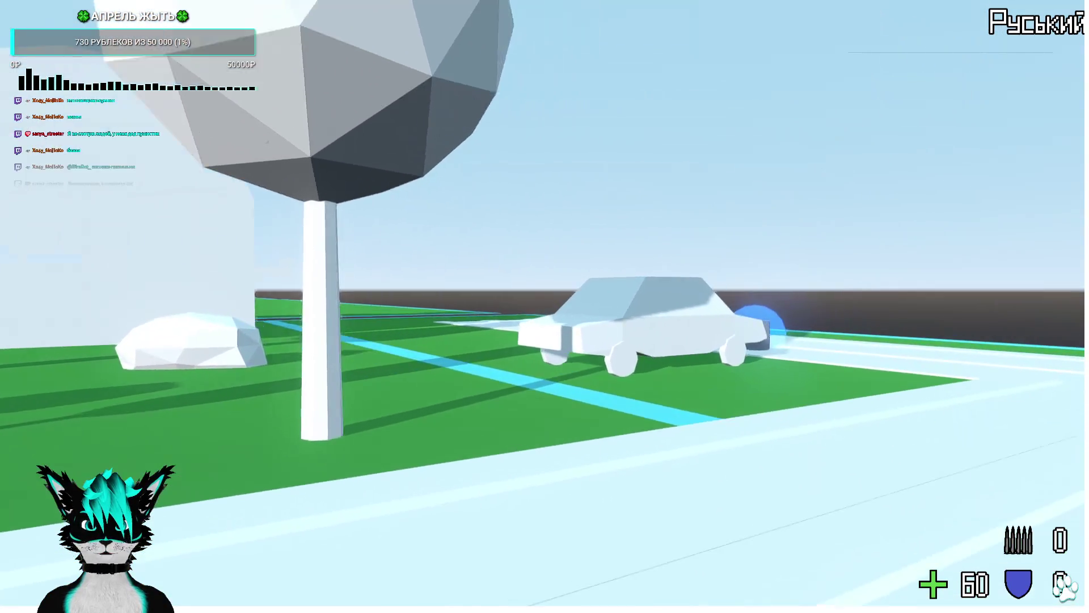
key(w)
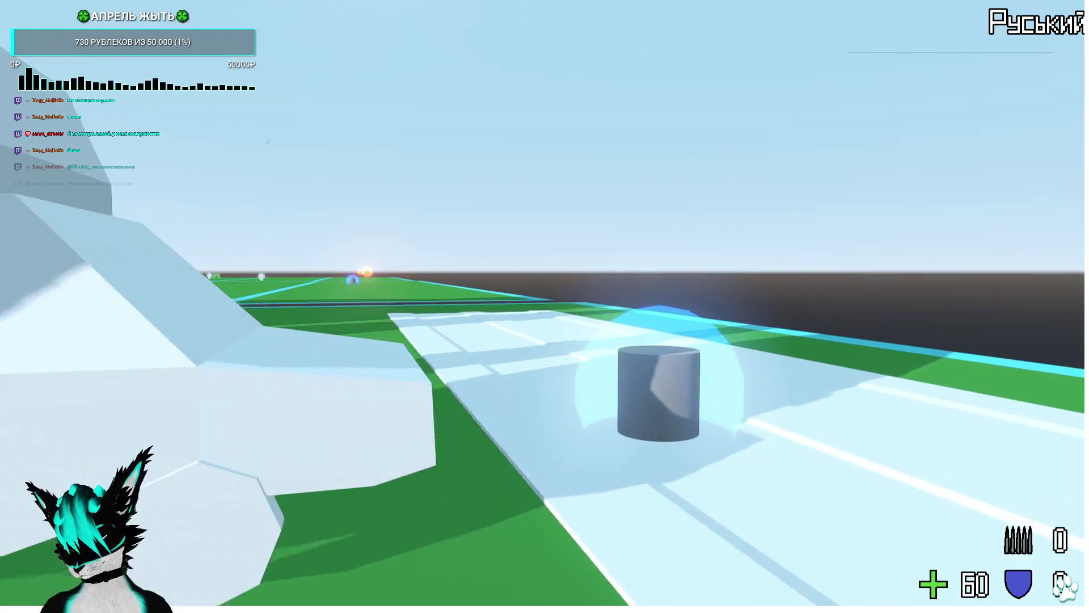
key(w)
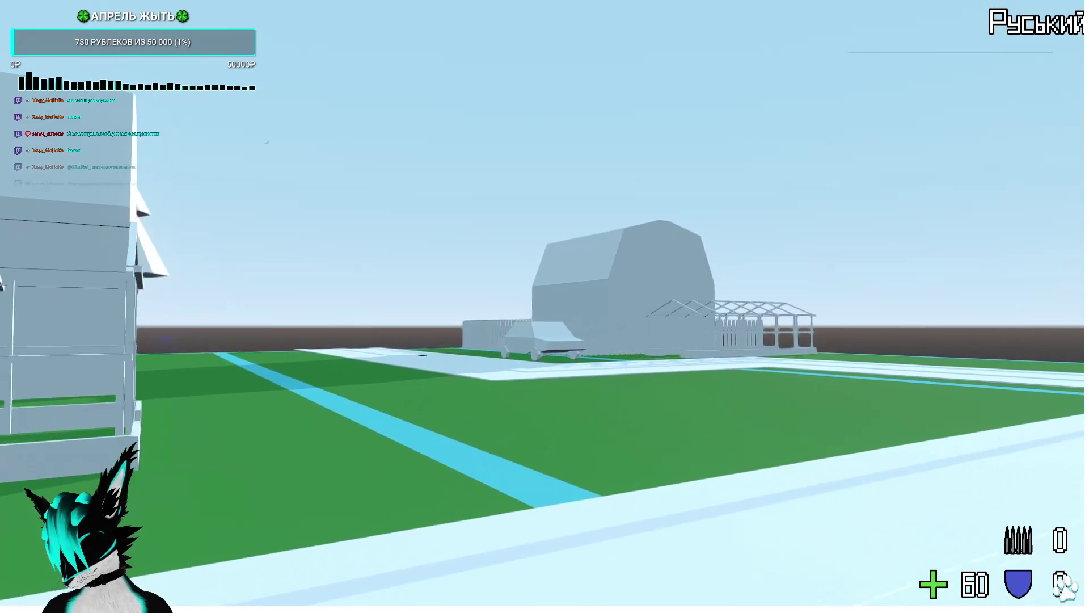
key(w)
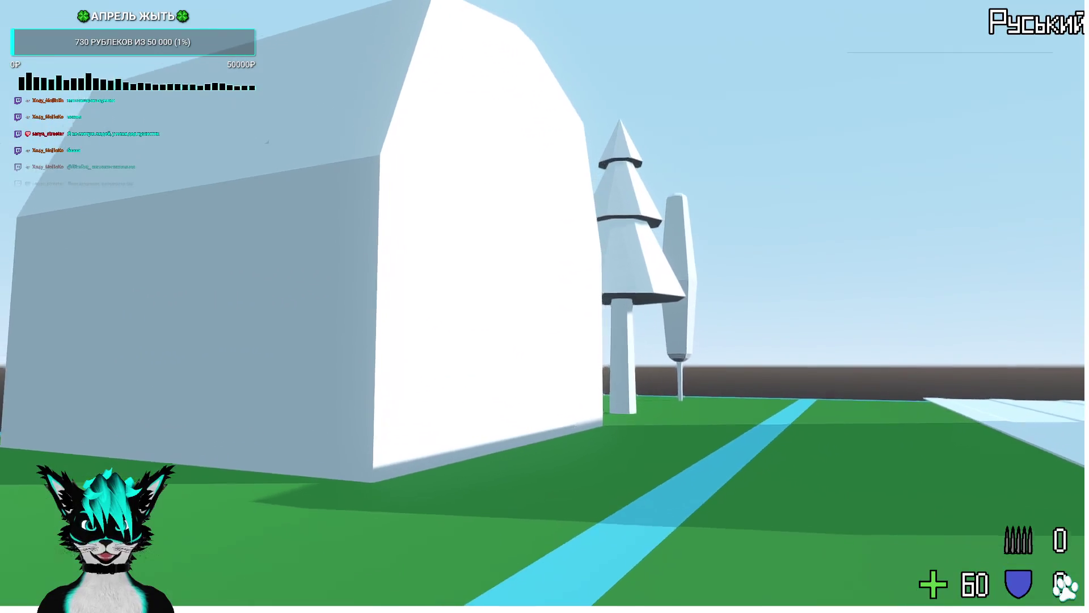
key(alt+shift)
key(alt+shift)
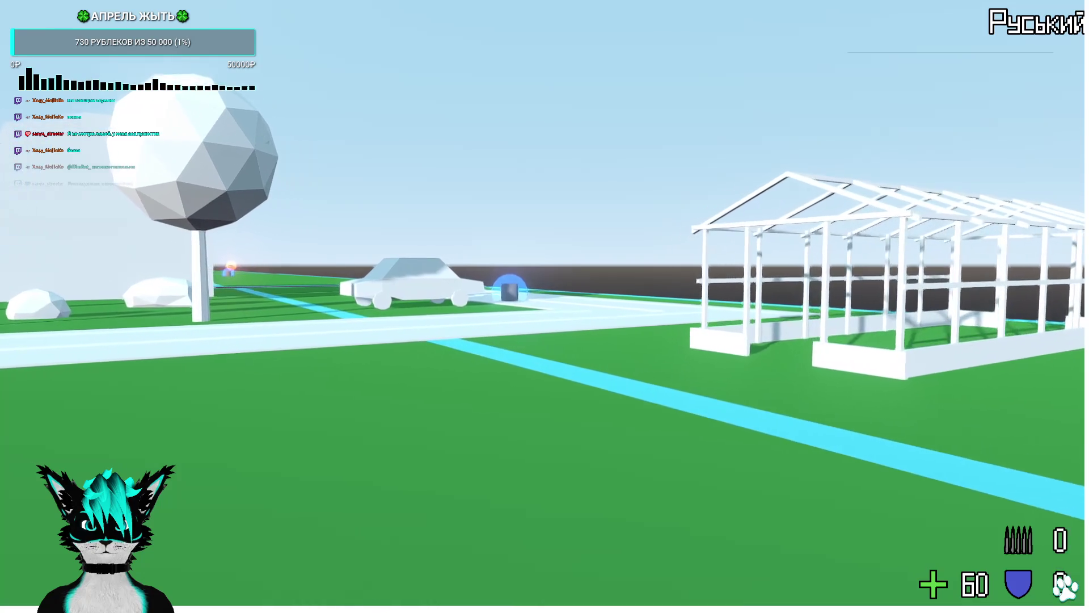
key(alt+F4)
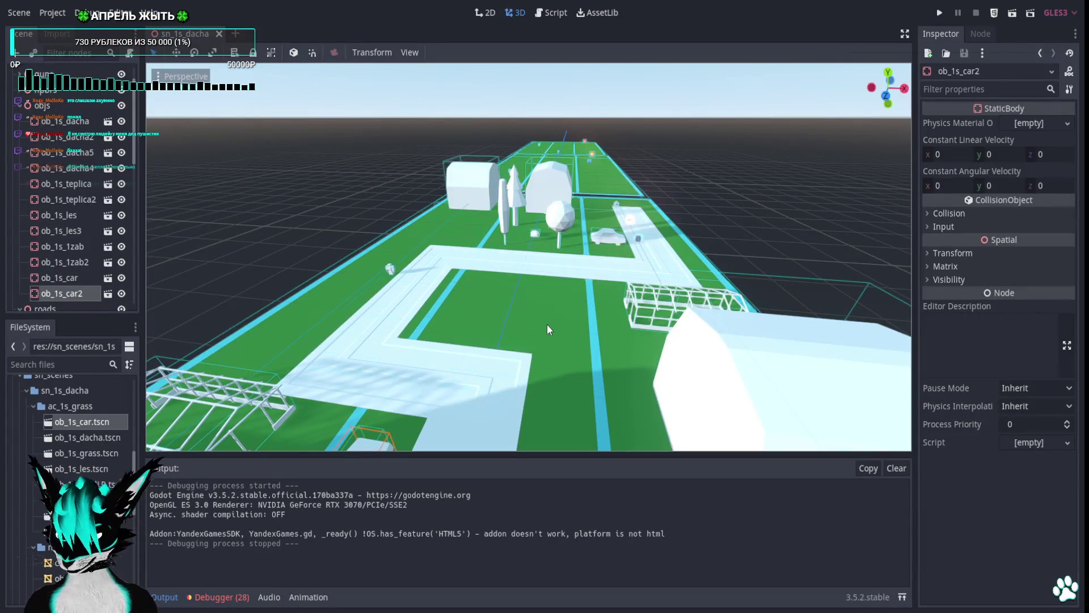
Frame and fly the editor camera in close around the parked car ob_1s_car2.
key(f)
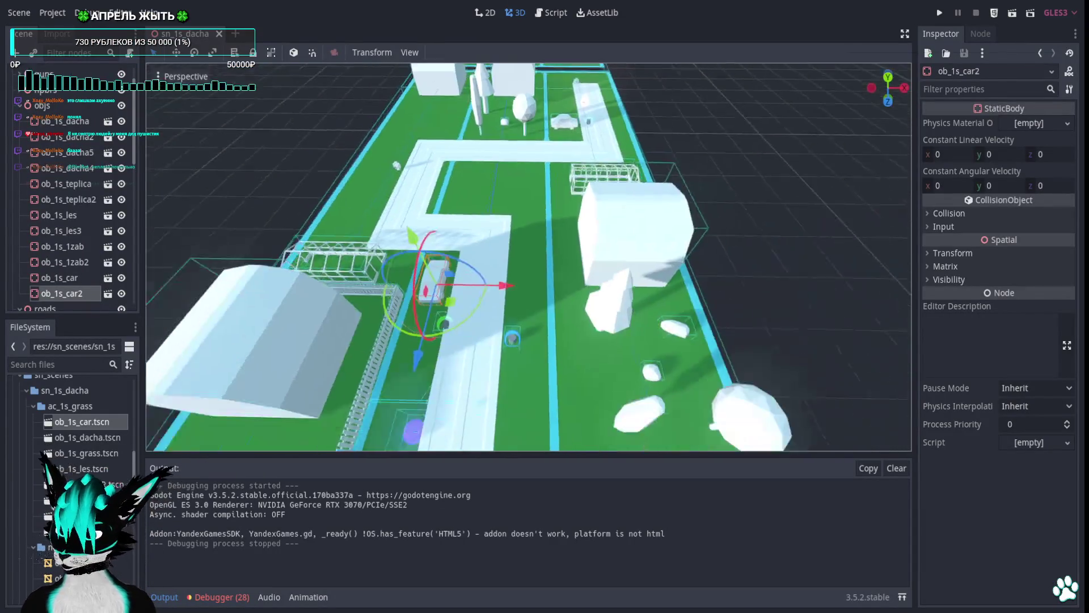
key(w)
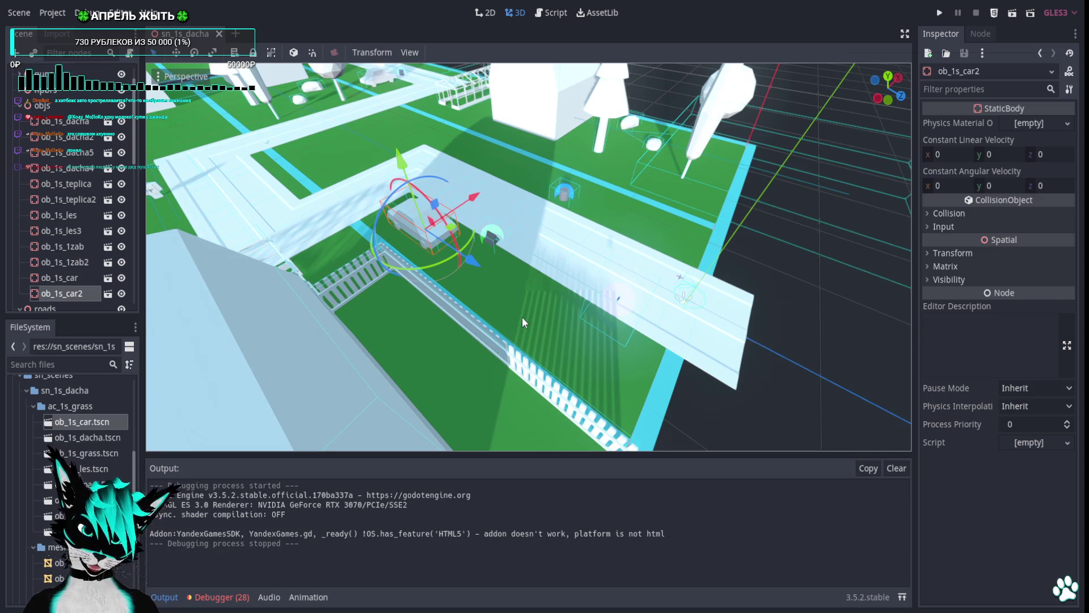
key(w)
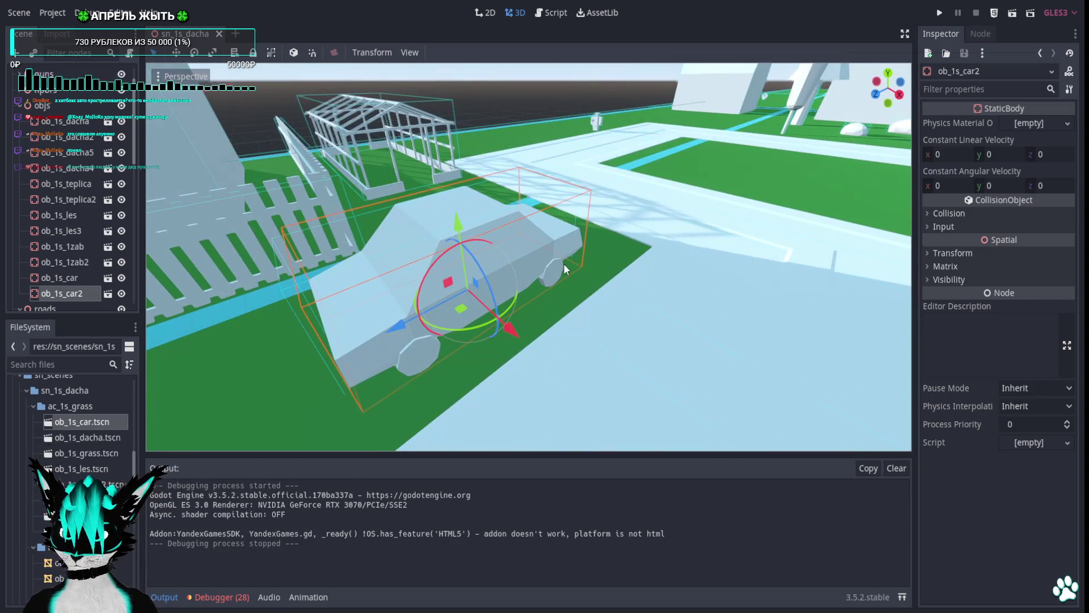
key(w)
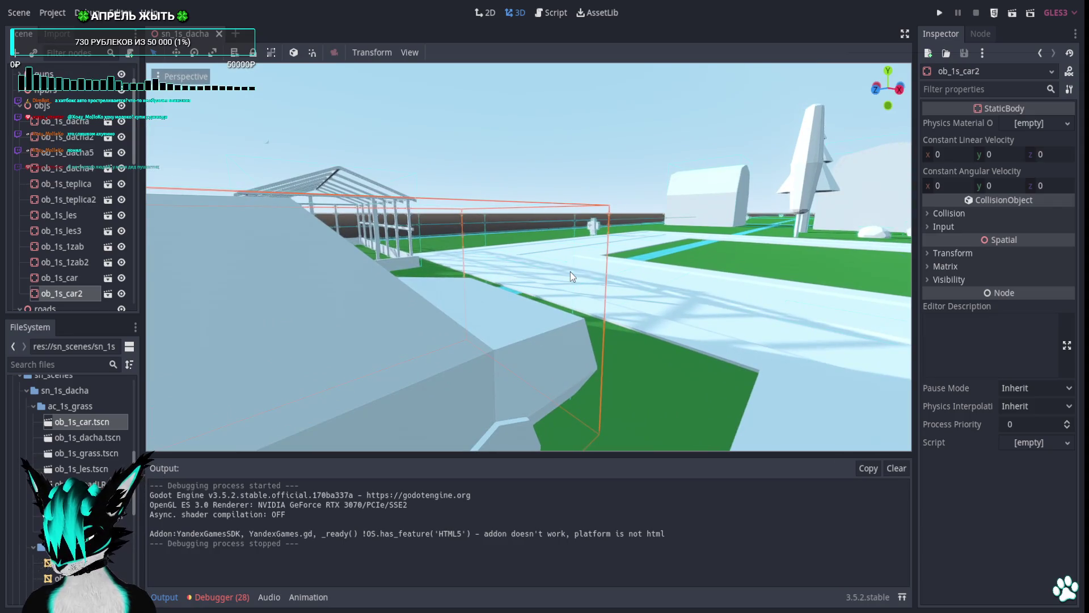
key(s)
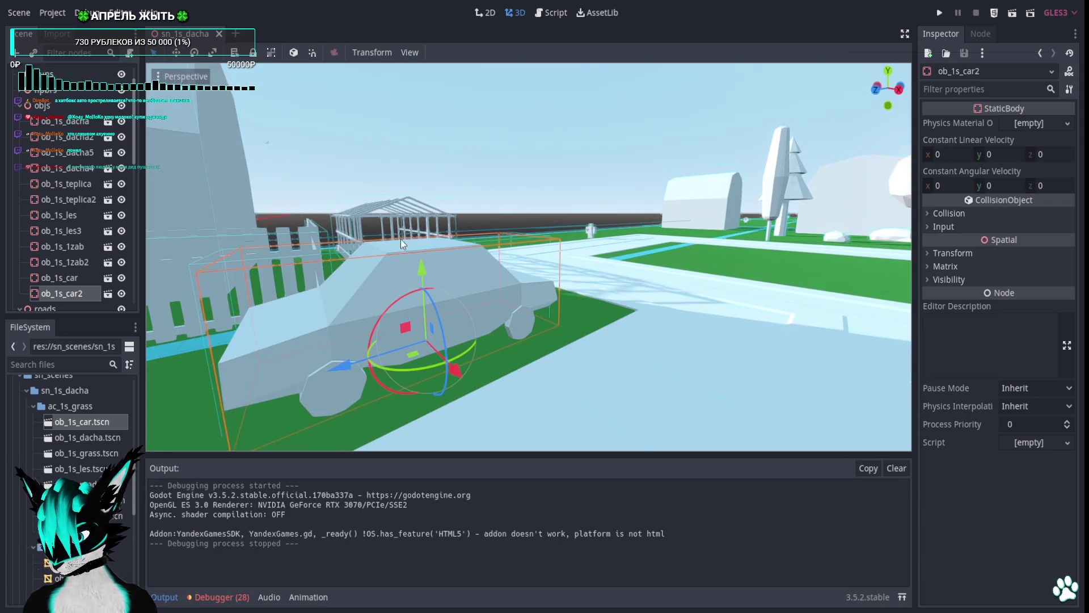
In the reopened ob_1s_car scene, tick collision Mask bits 2, 3 and 4 on the StaticBody root.
click(108, 293)
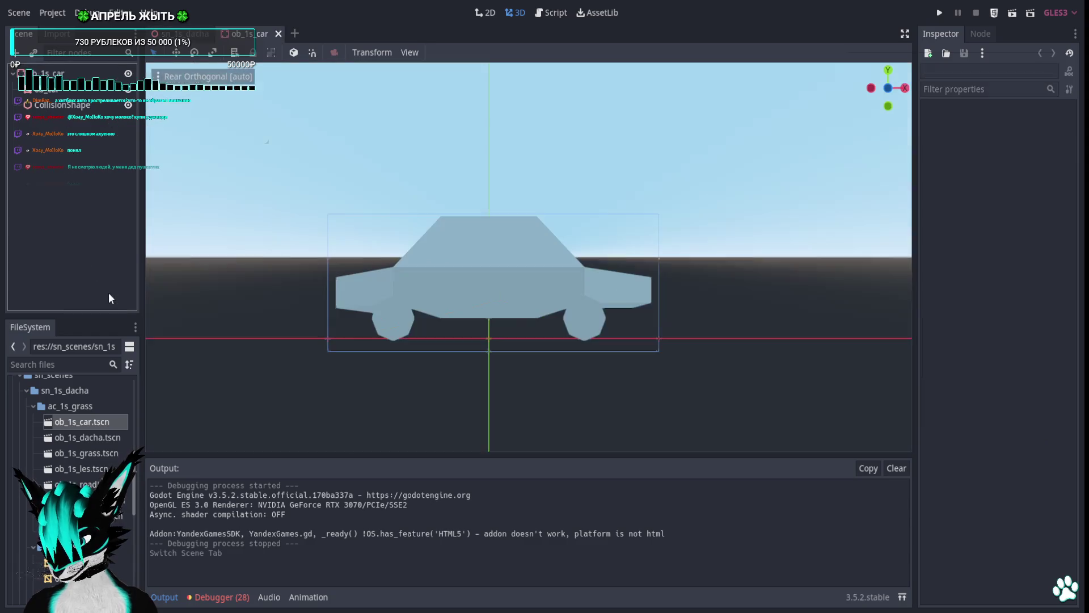
click(370, 234)
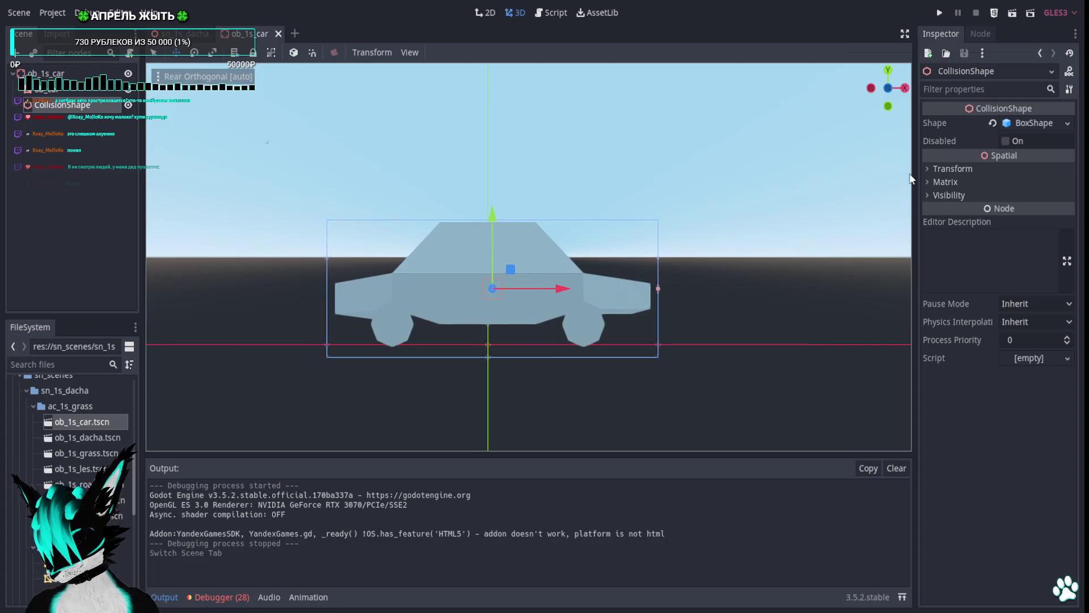
click(72, 73)
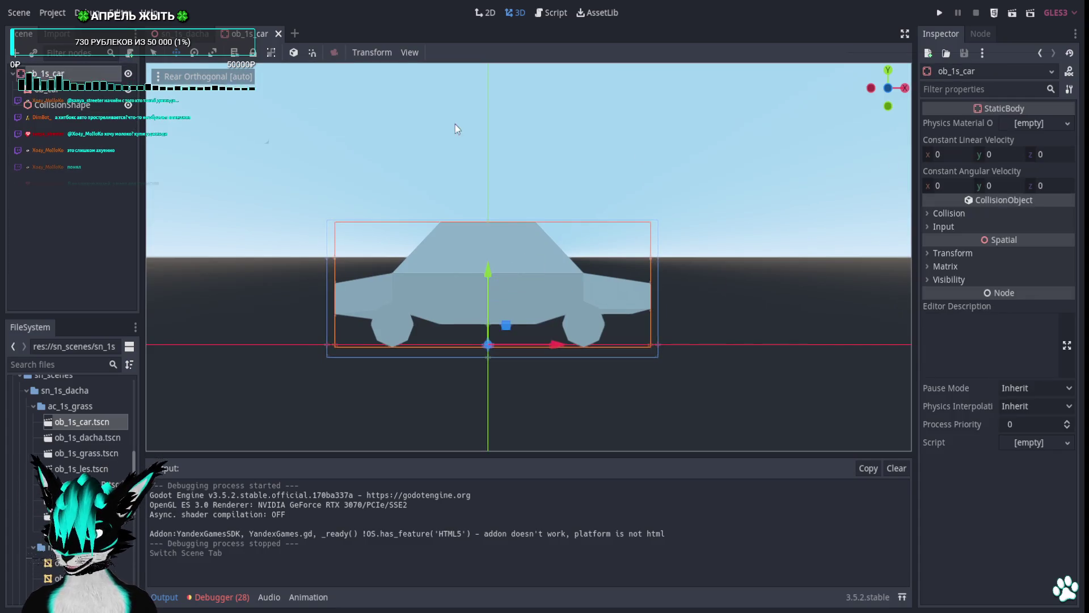
click(927, 253)
click(926, 226)
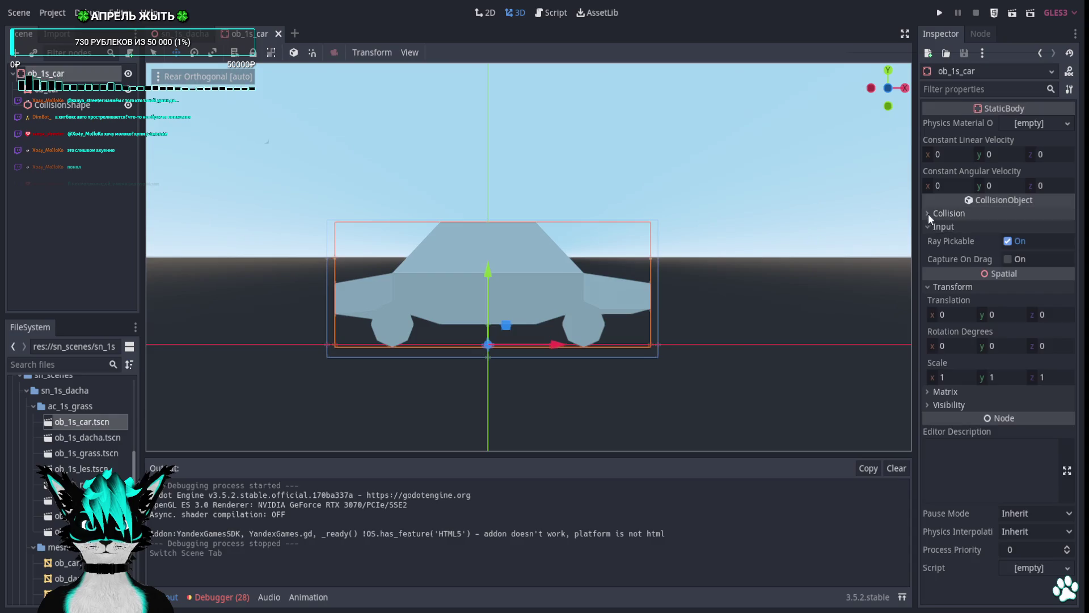
click(928, 213)
click(947, 290)
click(960, 290)
click(973, 290)
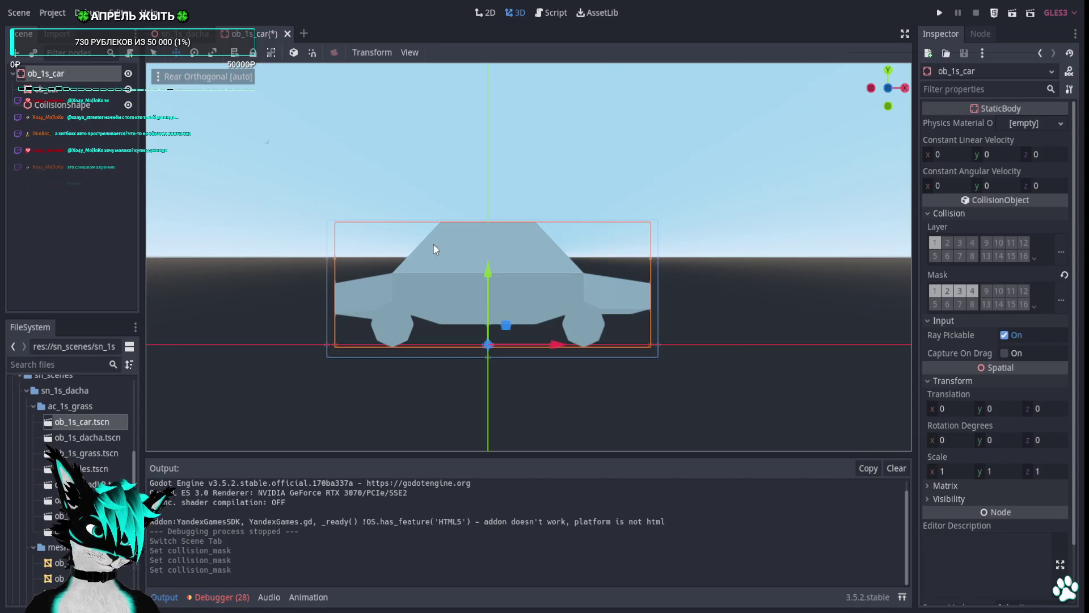
click(393, 260)
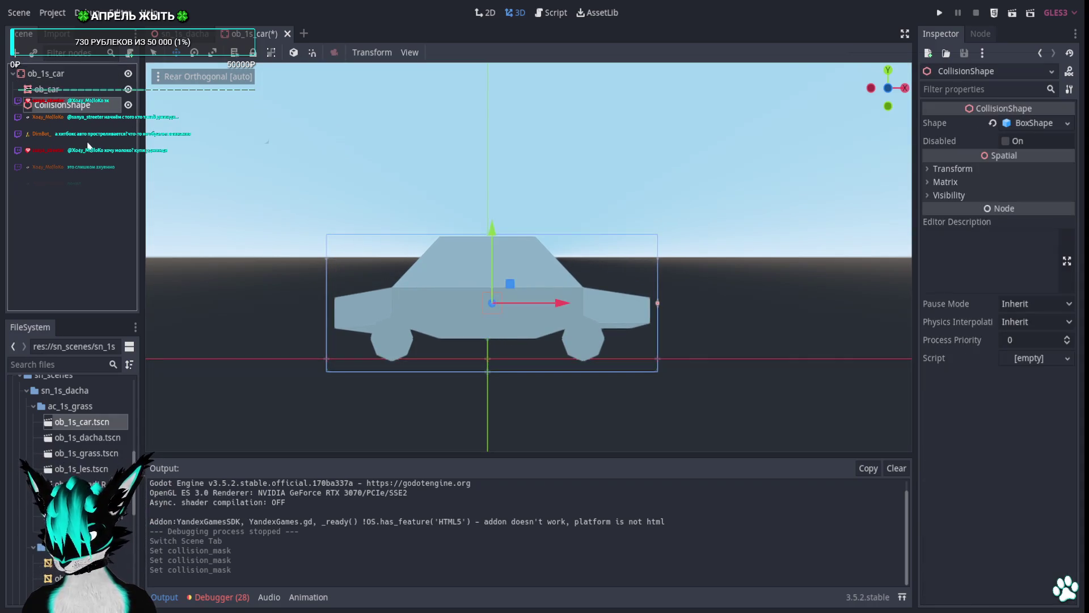
Lower the collision box 0.375 units and widen it to extents 3.46 × 0.75 × 1.61.
scroll(540, 282, up, 2)
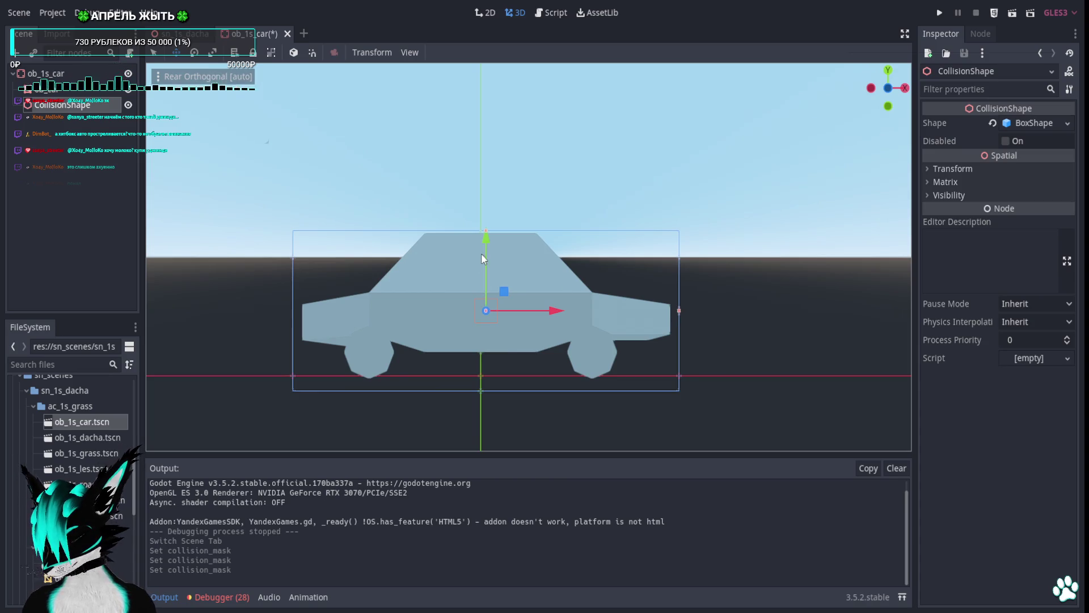
drag(487, 237, 483, 293)
click(906, 89)
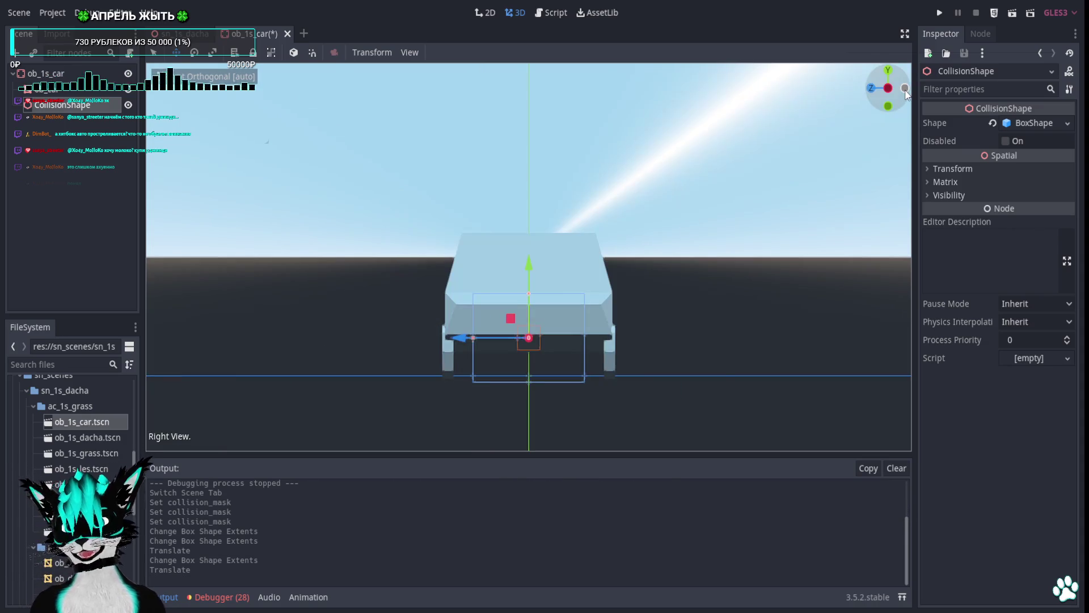
drag(464, 339, 440, 339)
click(872, 88)
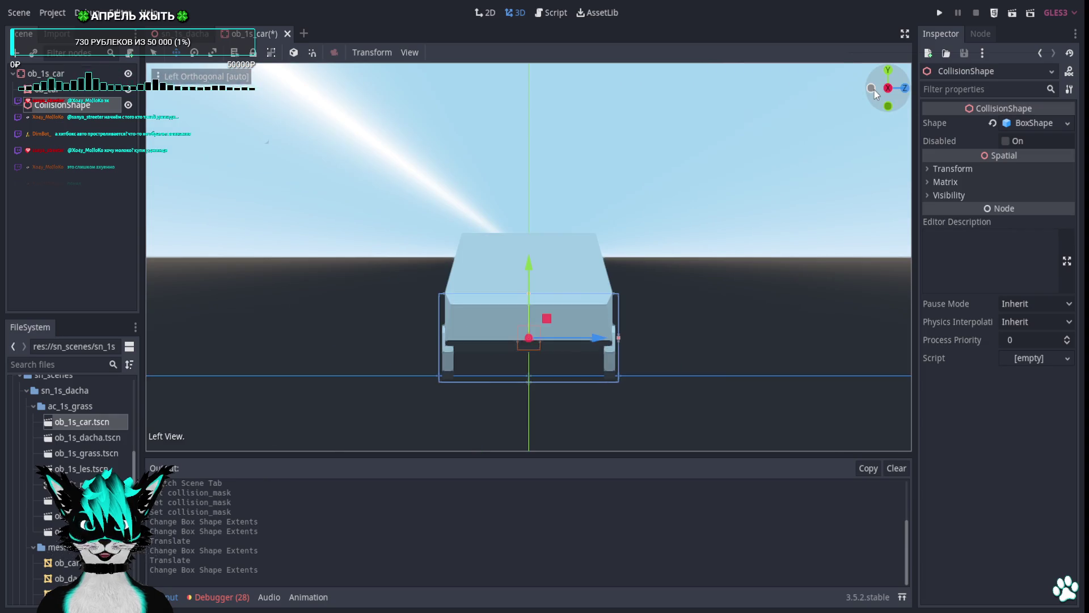
click(42, 73)
right_click(44, 73)
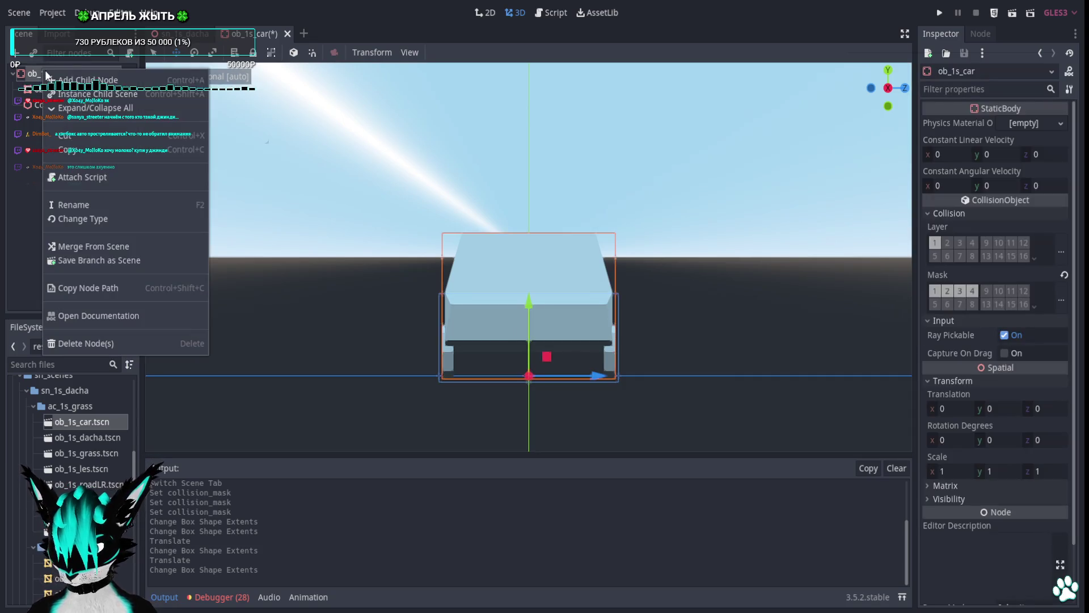
Add a second CollisionShape with a new BoxShape and raise it to the car's roof.
click(94, 84)
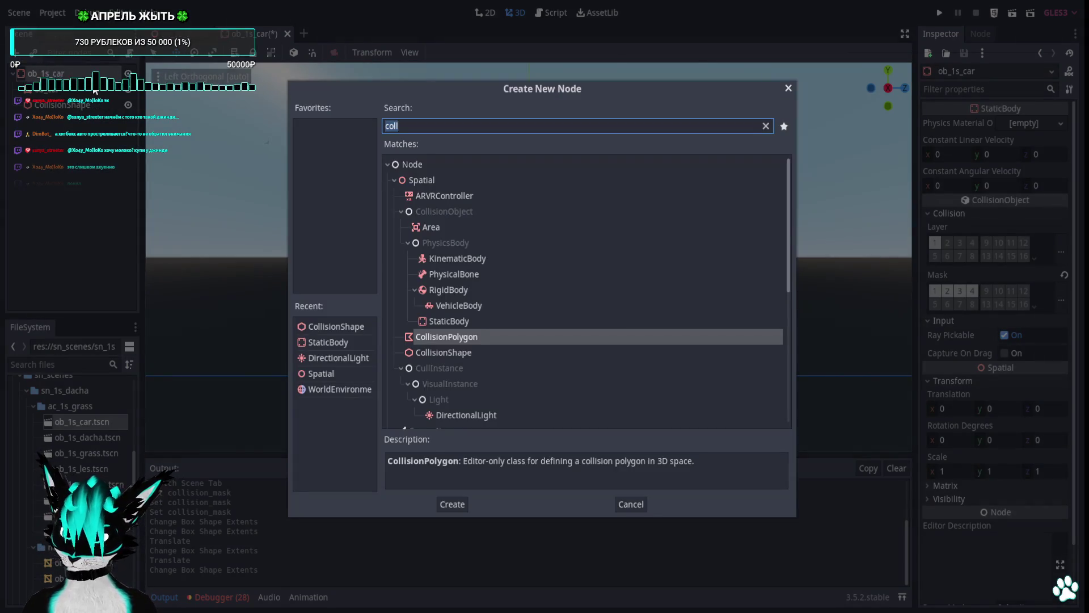
key(Down)
key(Return)
click(1021, 122)
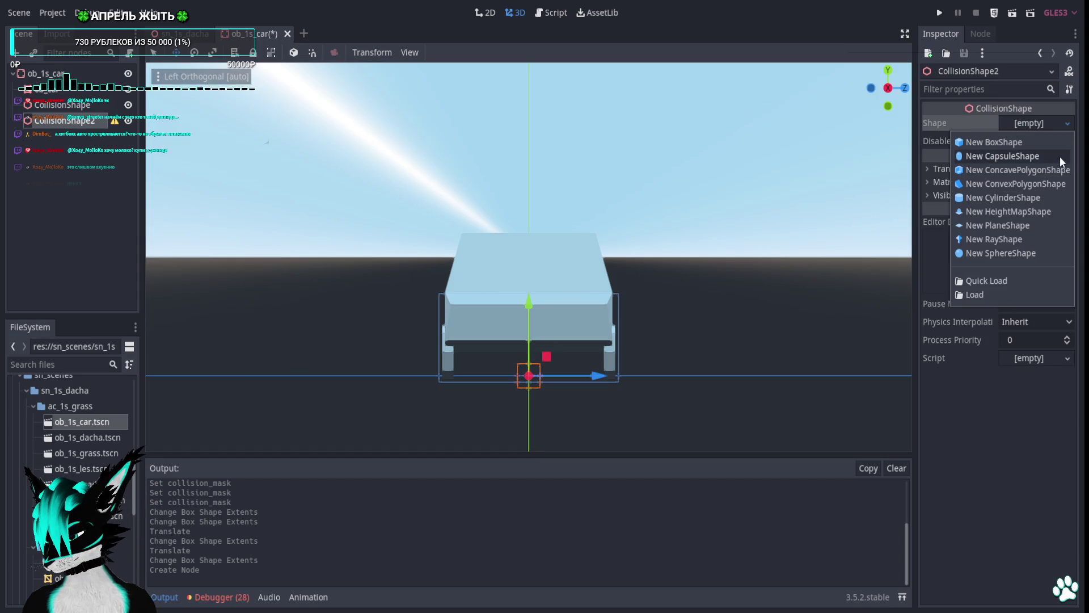
click(994, 142)
drag(528, 307, 537, 200)
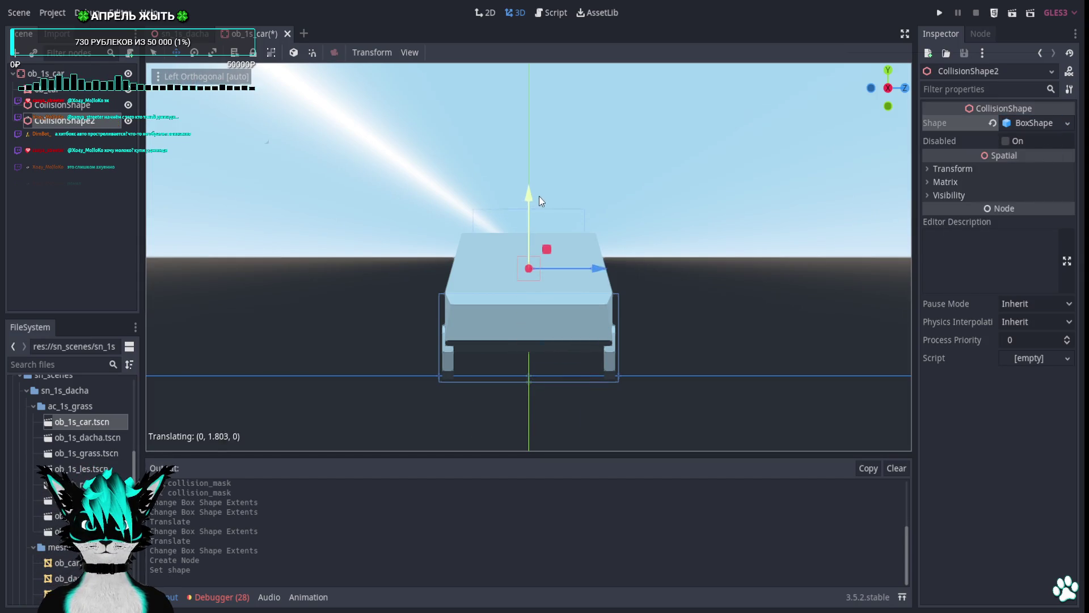
Widen the roof box across the car and tilt it about 42 degrees.
click(872, 88)
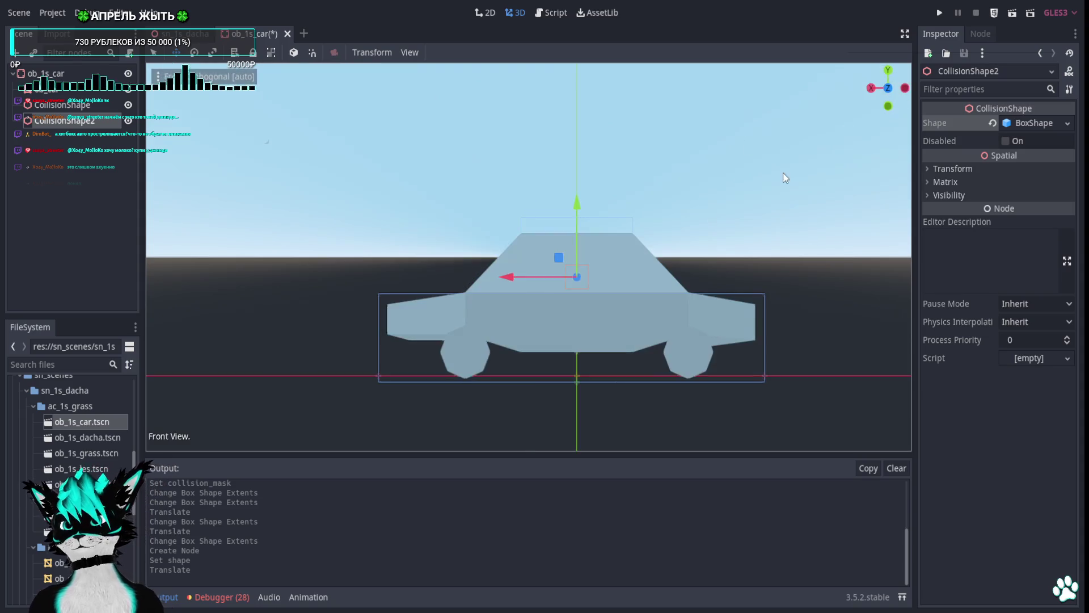
click(68, 89)
click(48, 73)
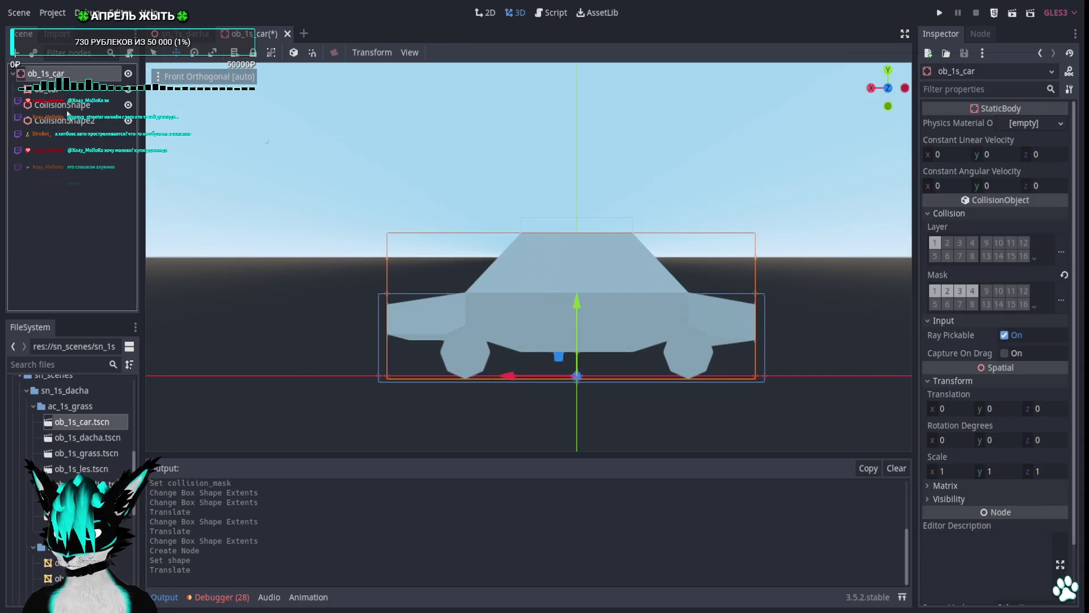
click(63, 120)
mouse_move(521, 277)
mouse_down()
mouse_move(477, 283)
mouse_move(519, 289)
mouse_up()
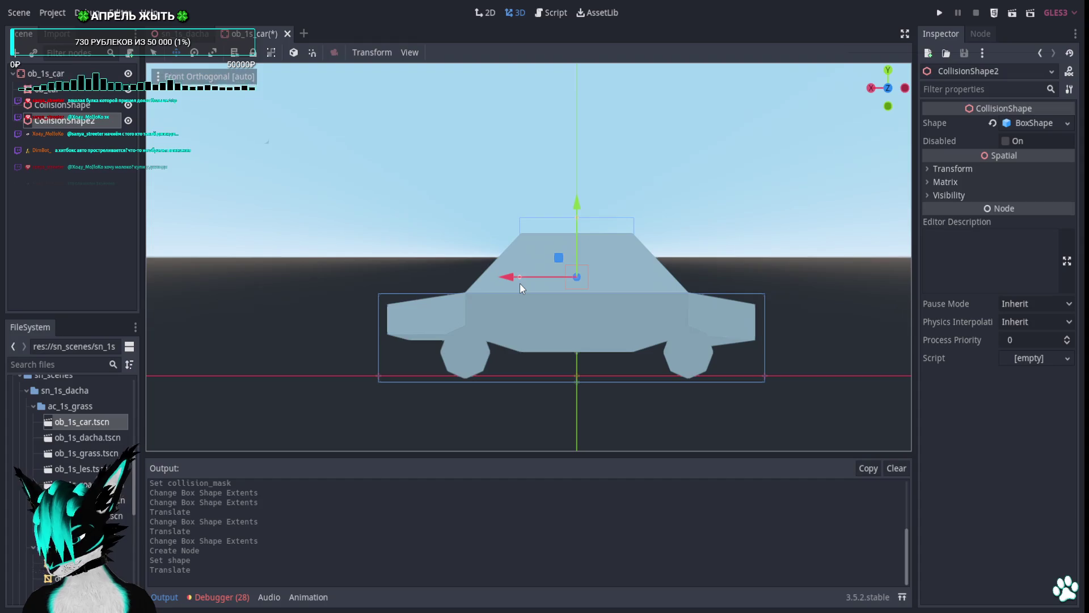
key(e)
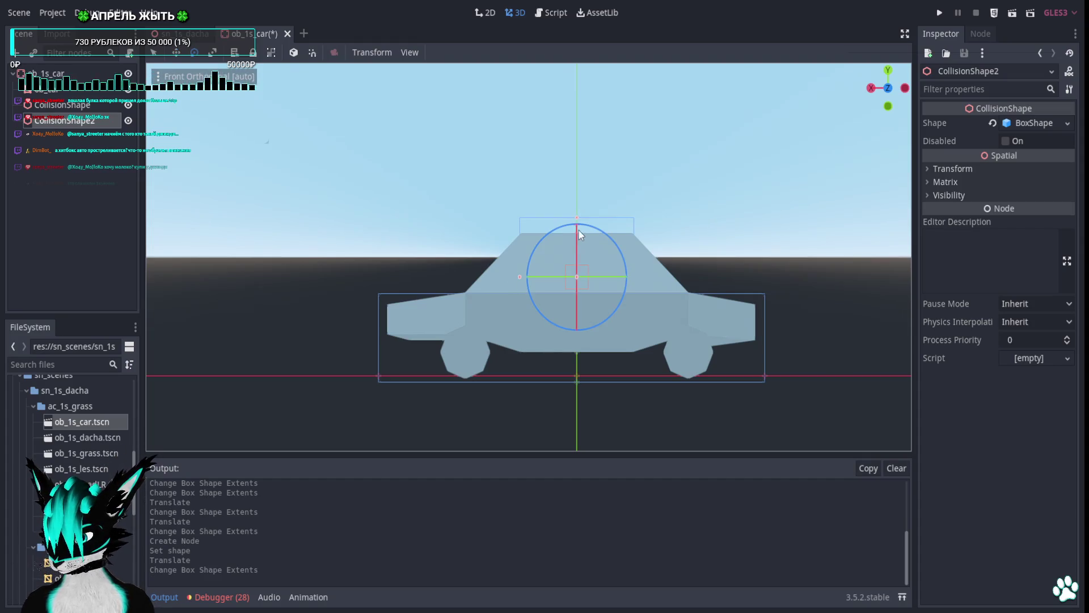
mouse_move(579, 230)
mouse_down()
mouse_move(534, 243)
mouse_move(518, 235)
mouse_move(532, 328)
mouse_up()
key(w)
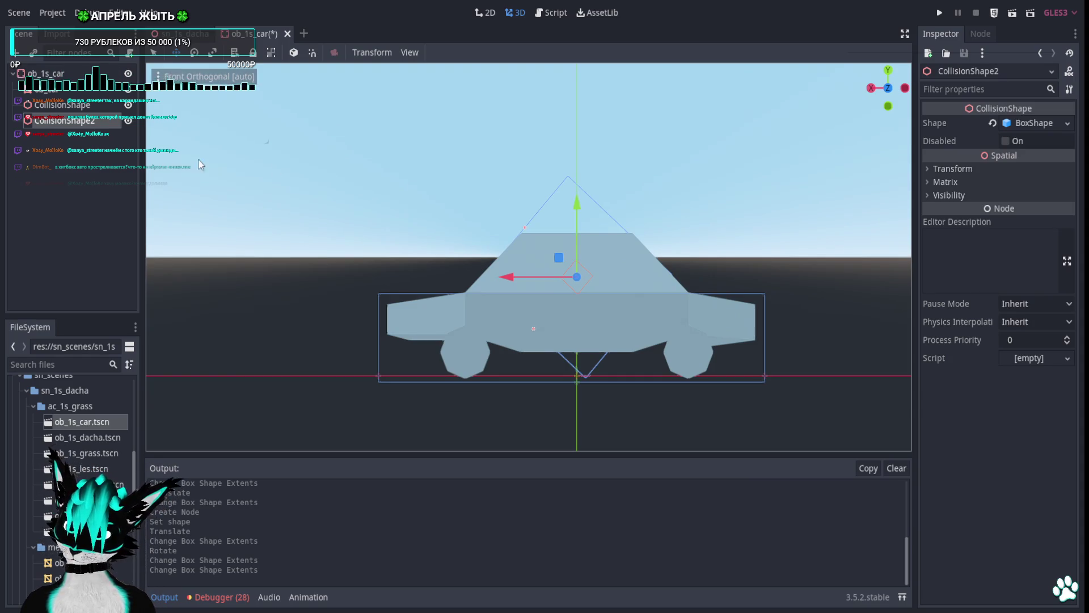
Delete the extra CollisionShape2 roof box.
click(69, 138)
click(68, 120)
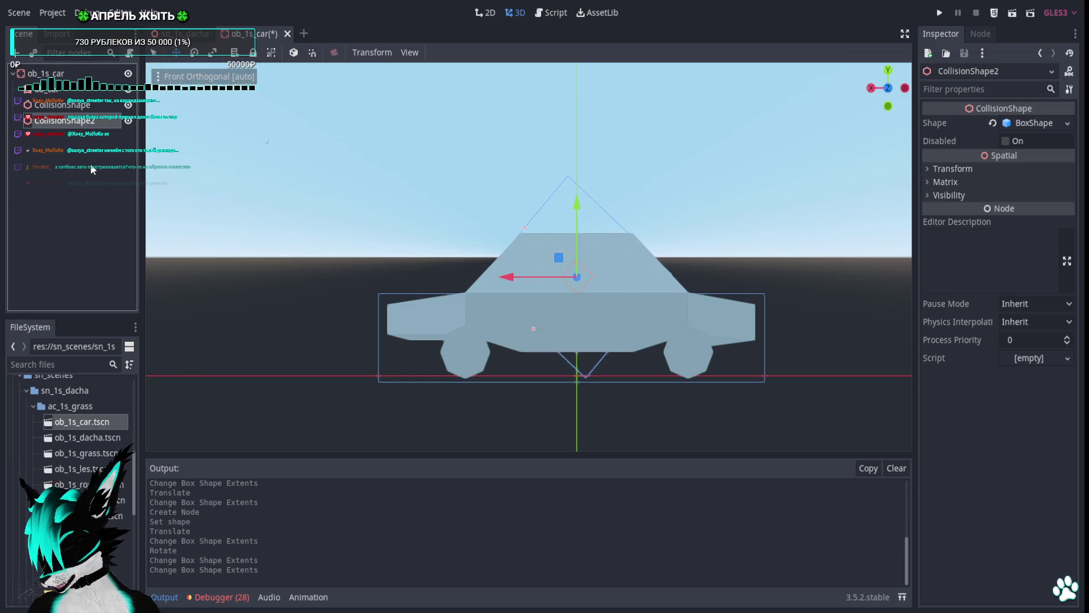
key(Delete)
key(Return)
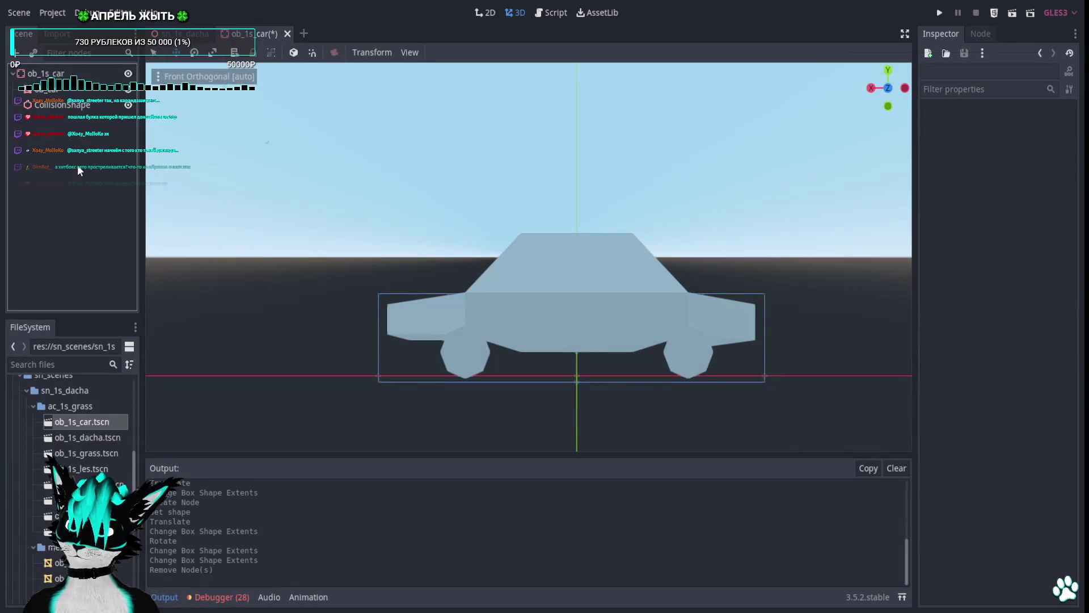
Generate a trimesh collision sibling from the ob_car mesh and select the new collision shape.
click(55, 74)
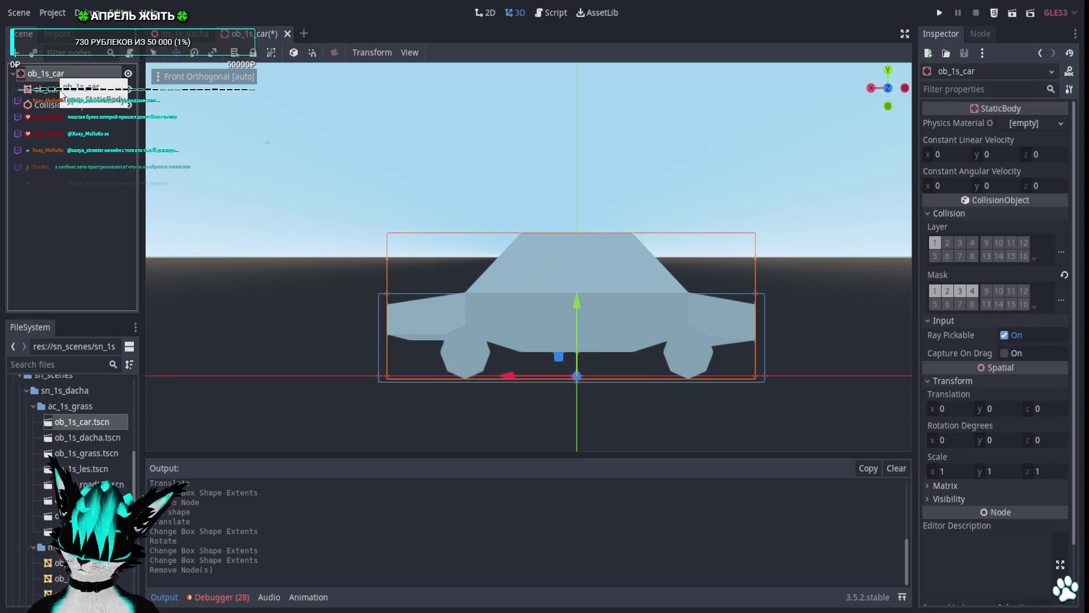
click(45, 89)
click(452, 52)
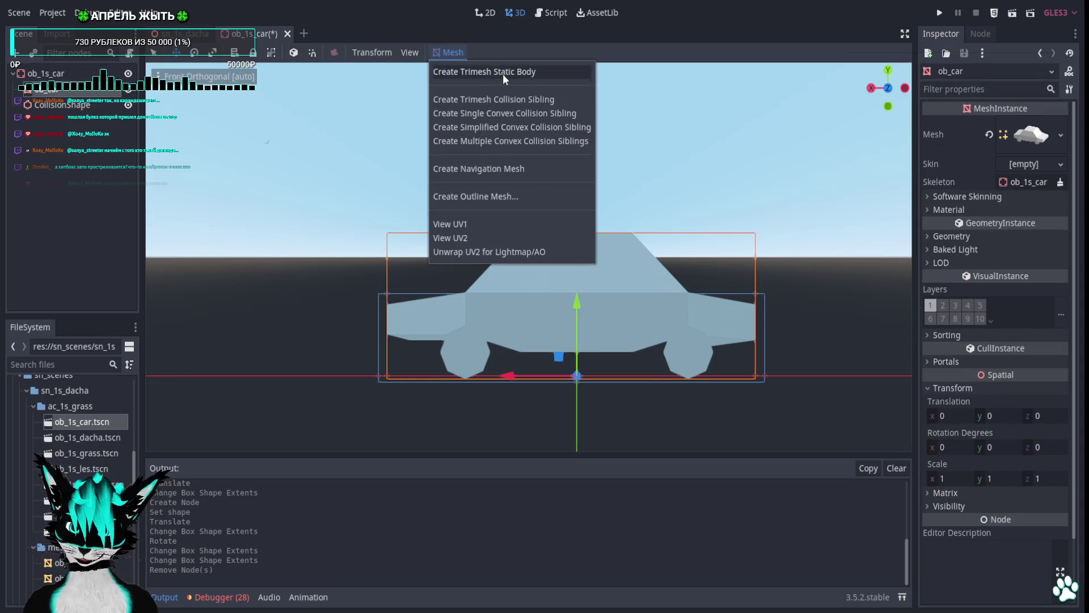
click(534, 95)
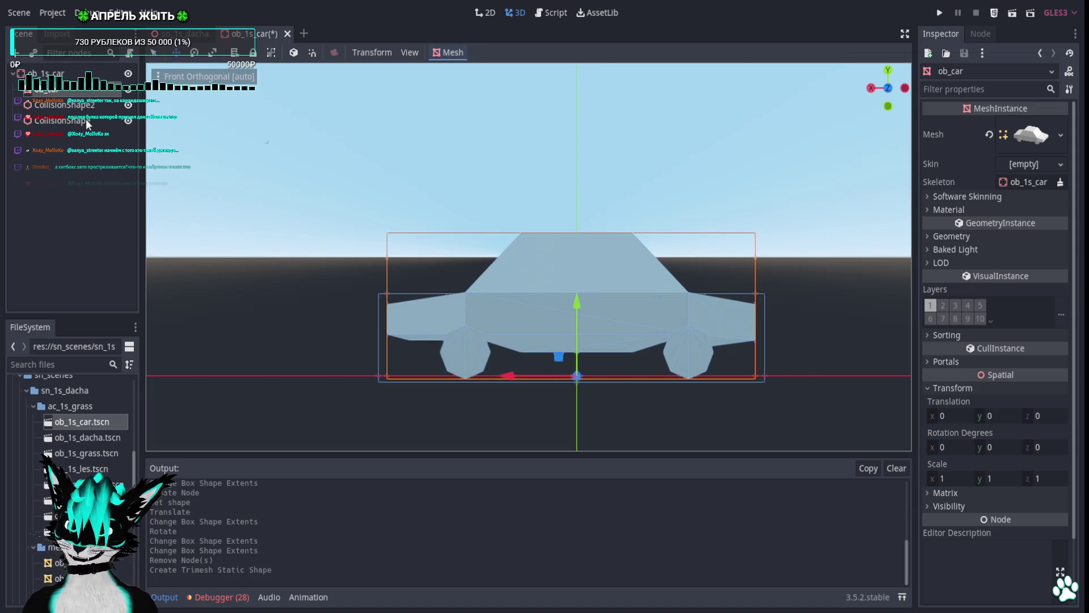
click(88, 121)
Orbit around the car to check the trimesh collider's fit, then run the game.
mouse_move(405, 203)
mouse_down()
mouse_move(532, 274)
mouse_move(616, 267)
mouse_up()
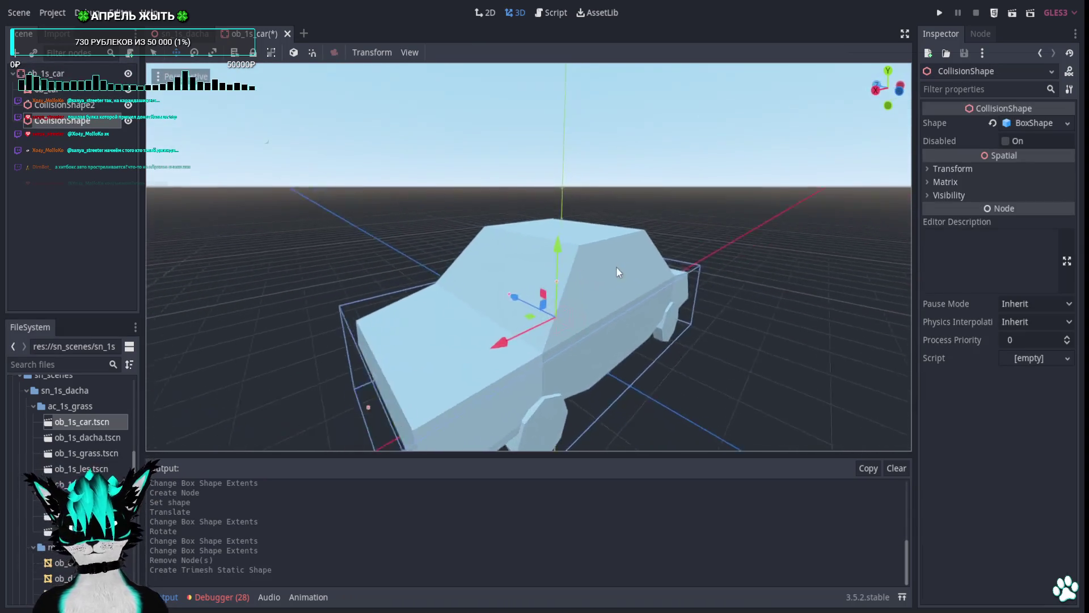
scroll(616, 266, up, 4)
scroll(595, 238, up, 3)
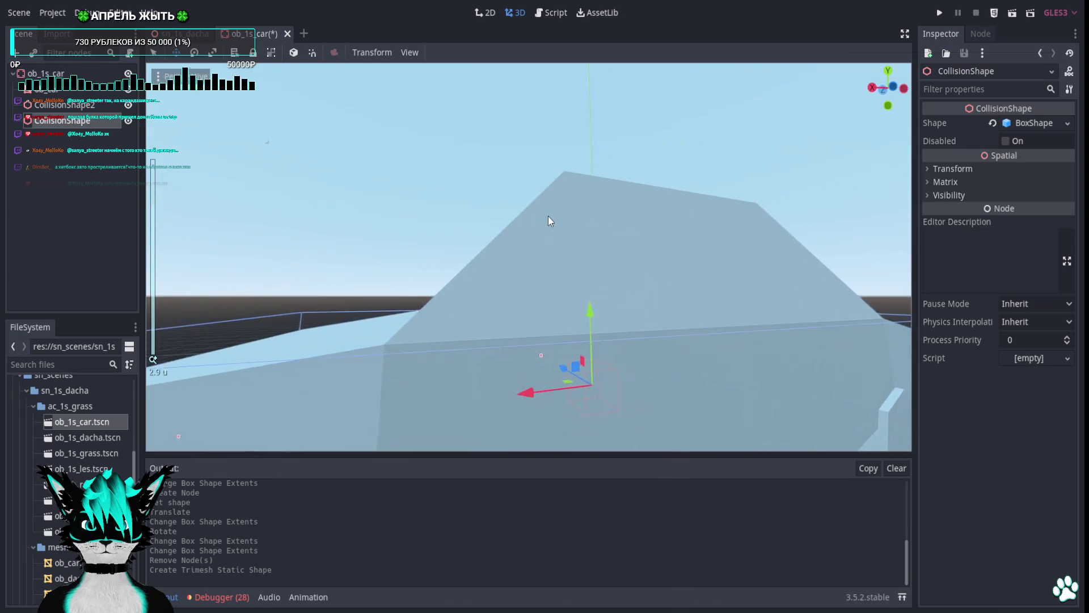
scroll(548, 216, down, 4)
drag(548, 216, 351, 224)
scroll(410, 219, up, 4)
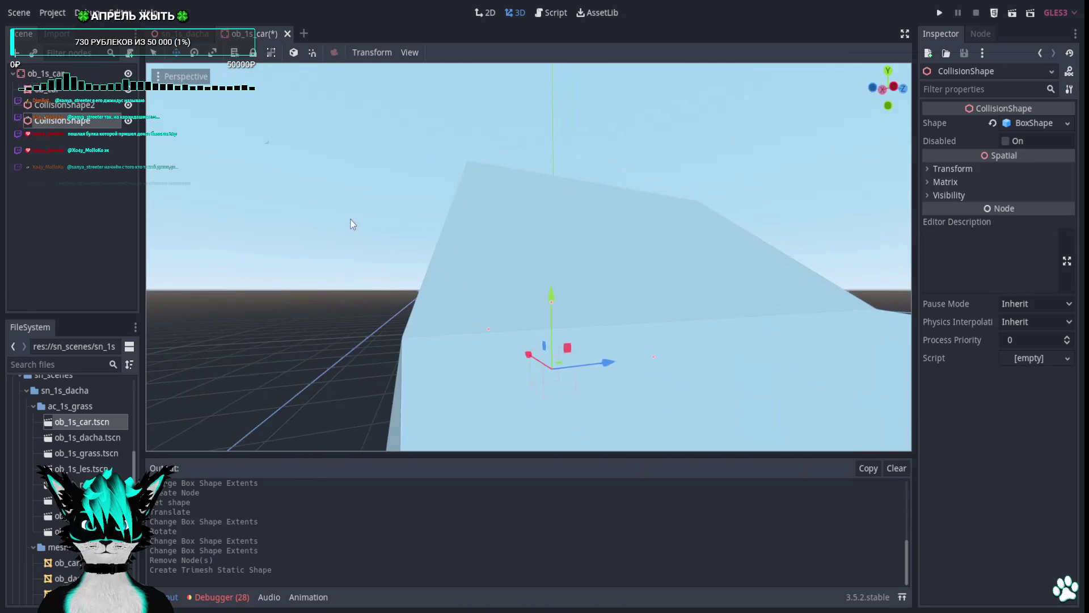
scroll(341, 233, down, 5)
mouse_move(323, 279)
mouse_down()
mouse_move(374, 308)
mouse_move(515, 309)
mouse_move(522, 222)
mouse_up()
scroll(515, 309, up, 3)
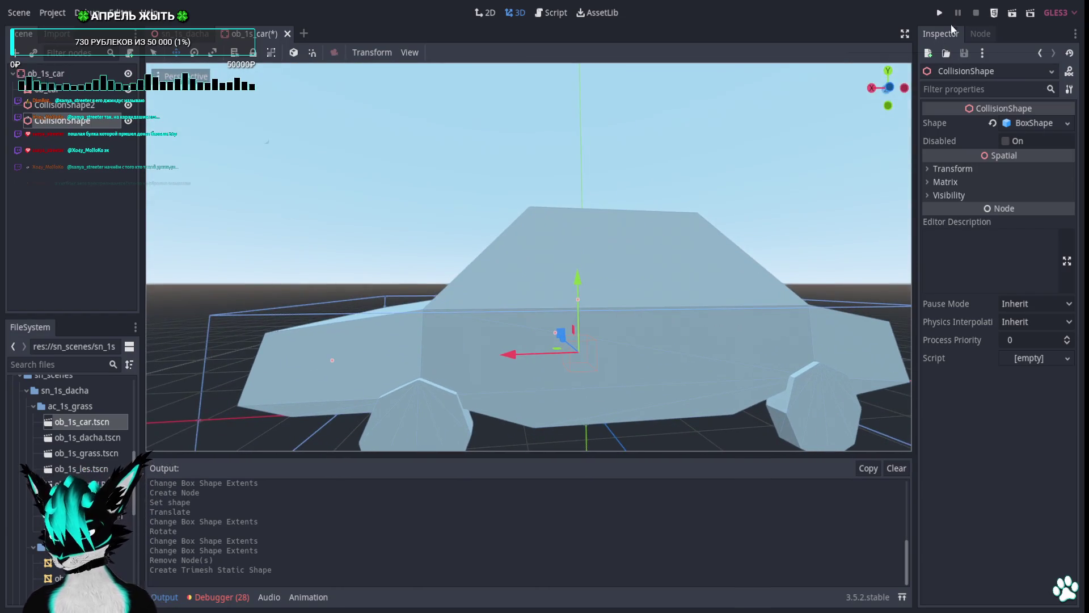
click(939, 12)
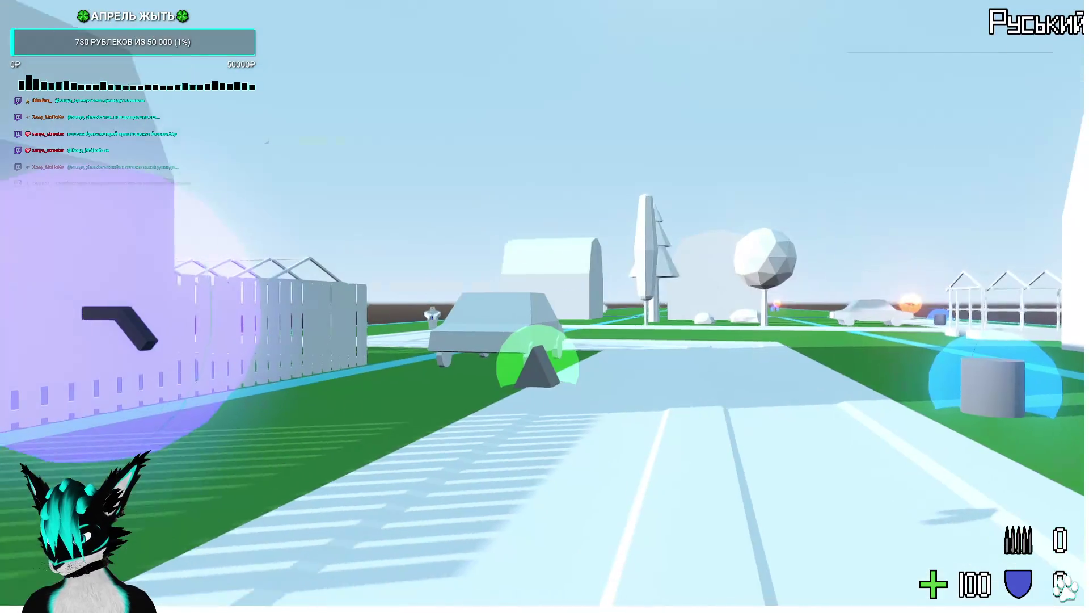
Walk up to the parked car, fire shots at it, switch to item 2, then quit with F8.
key(w)
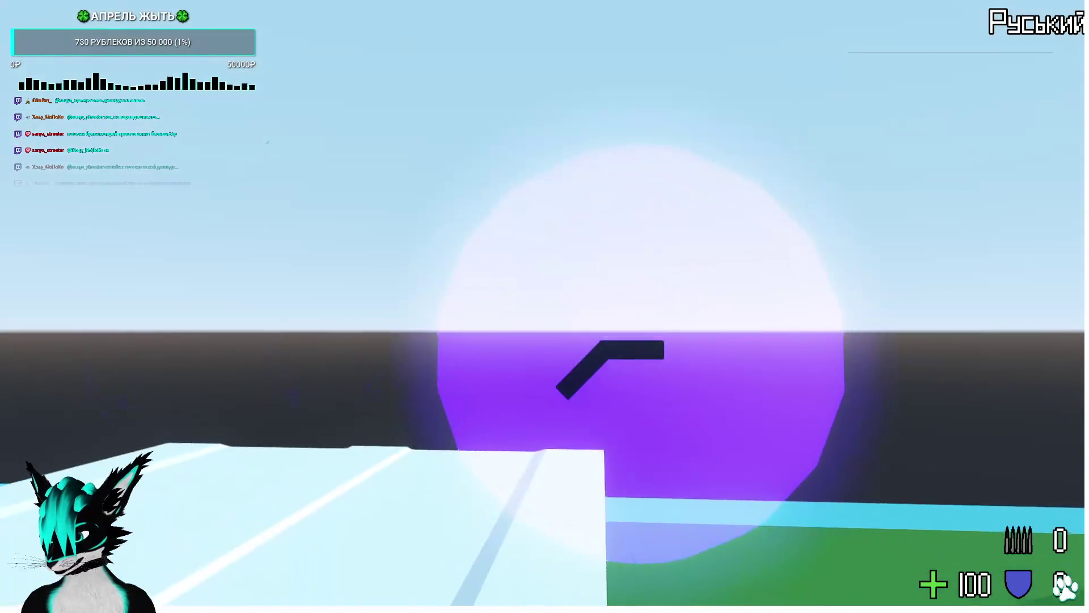
key(w)
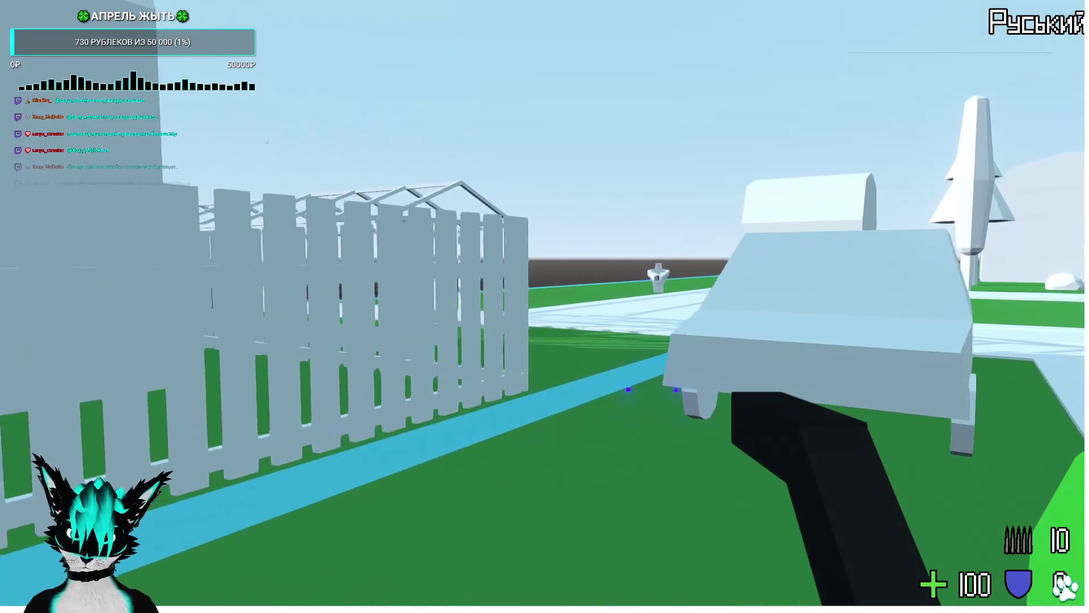
key(w)
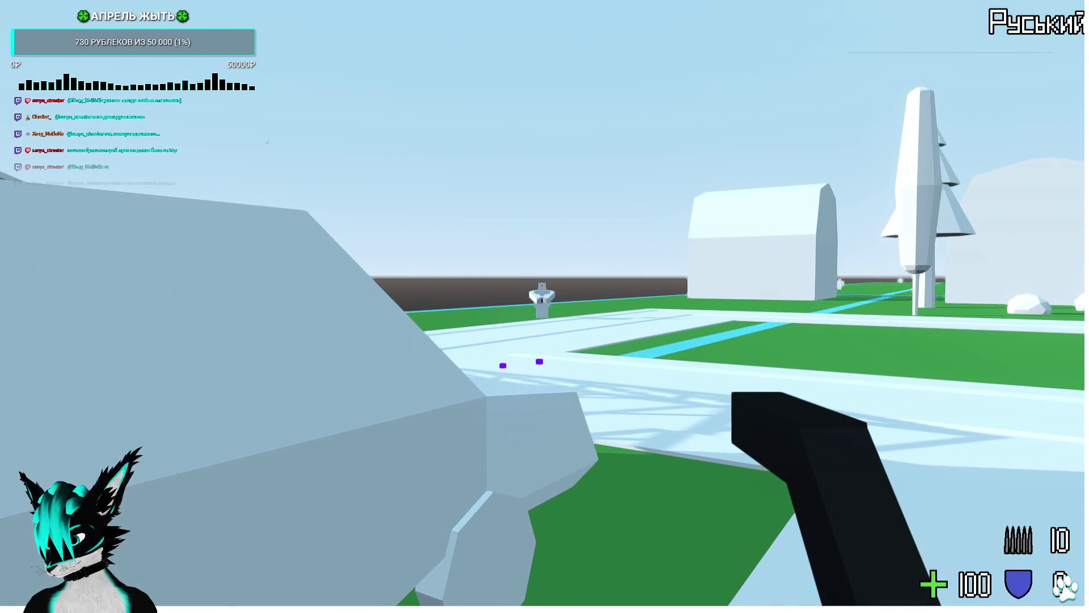
click(544, 307)
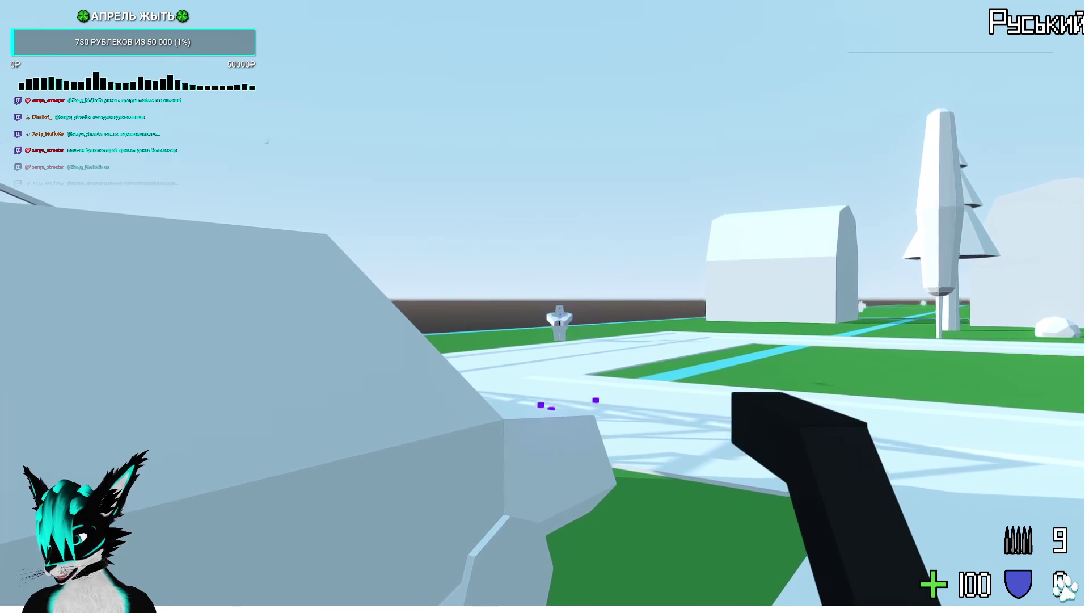
click(544, 307)
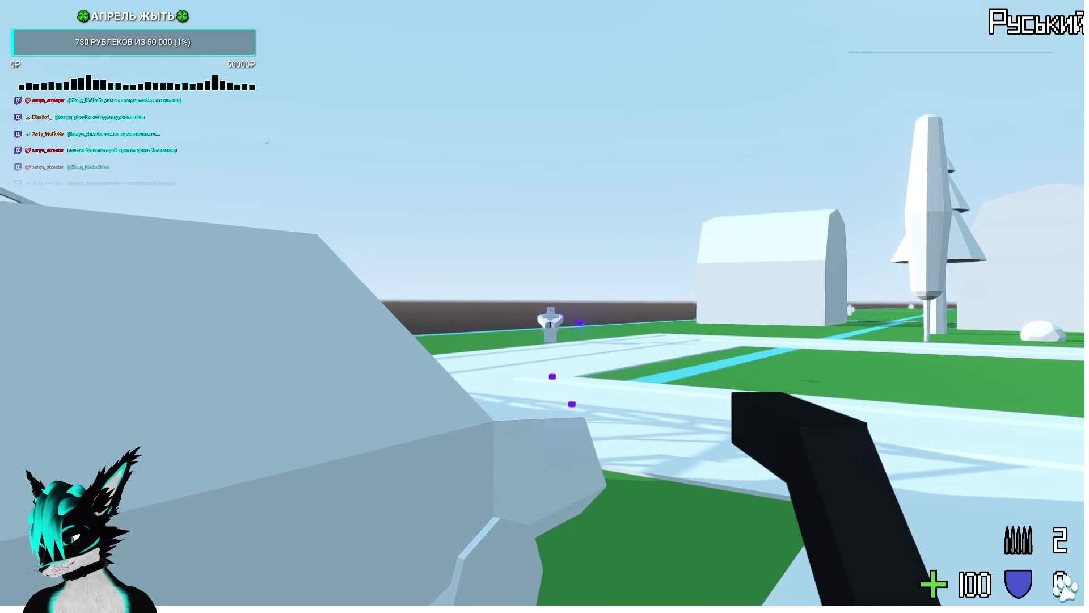
key(alt+shift)
key(alt+shift)
key(2)
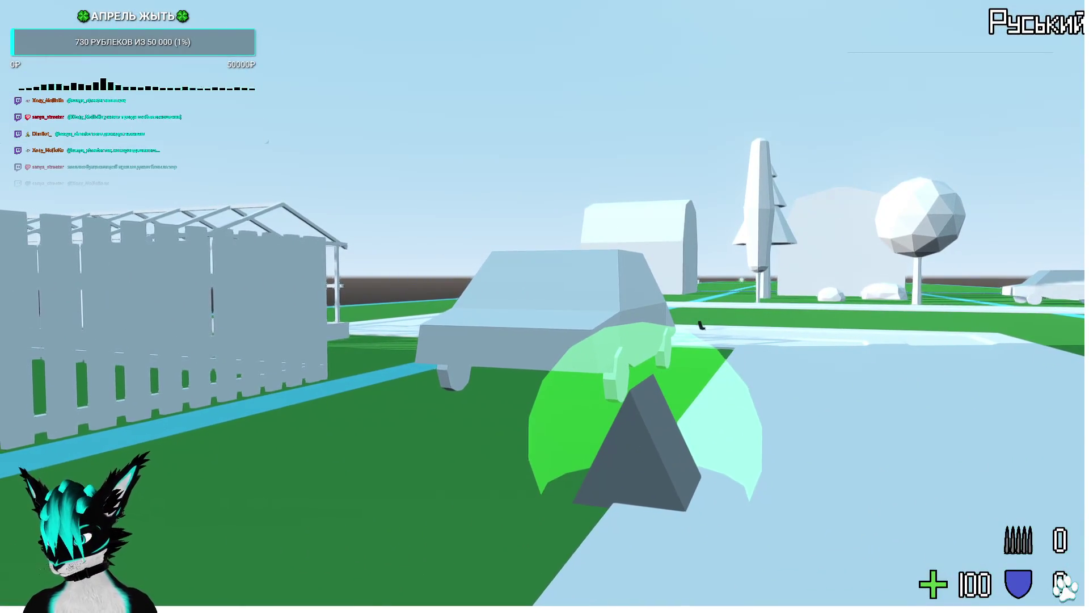
key(F8)
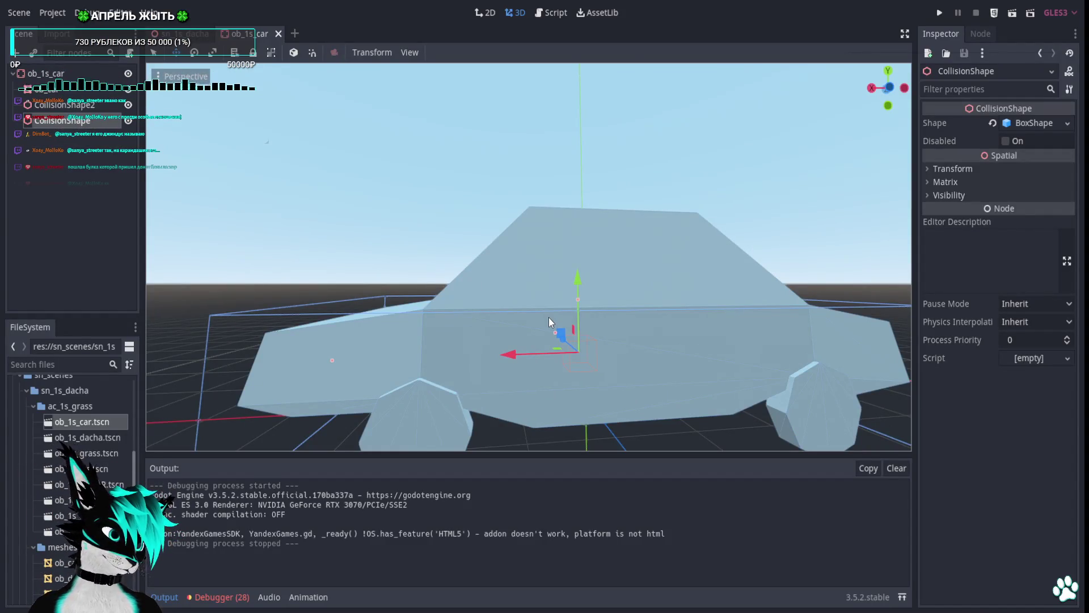
Freelook around the car in the ob_1s_car scene, then go to the sn_1s_dacha scene.
right_click(463, 315)
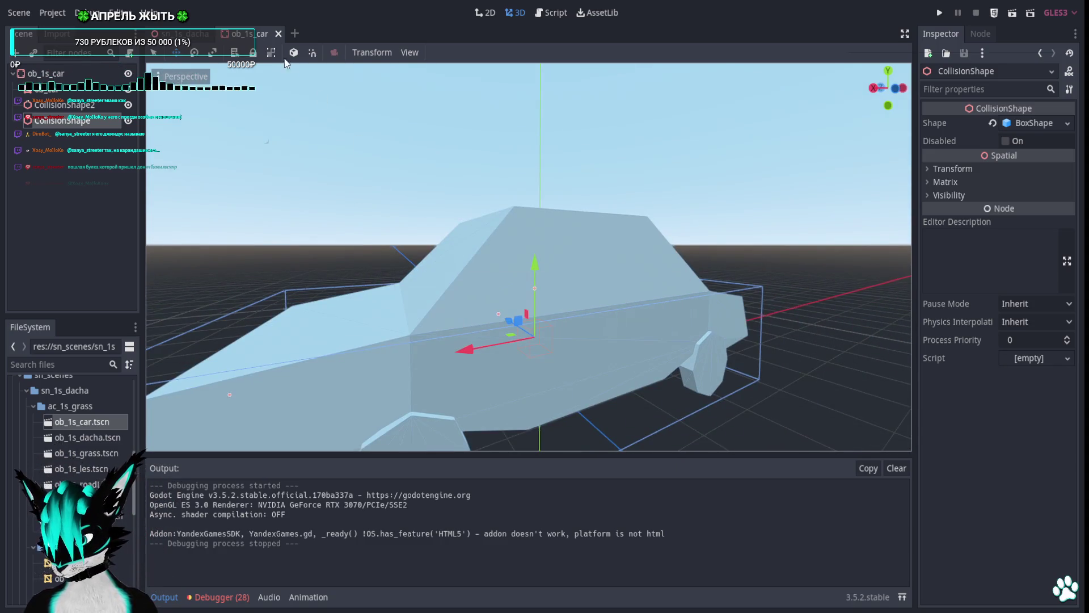
click(278, 33)
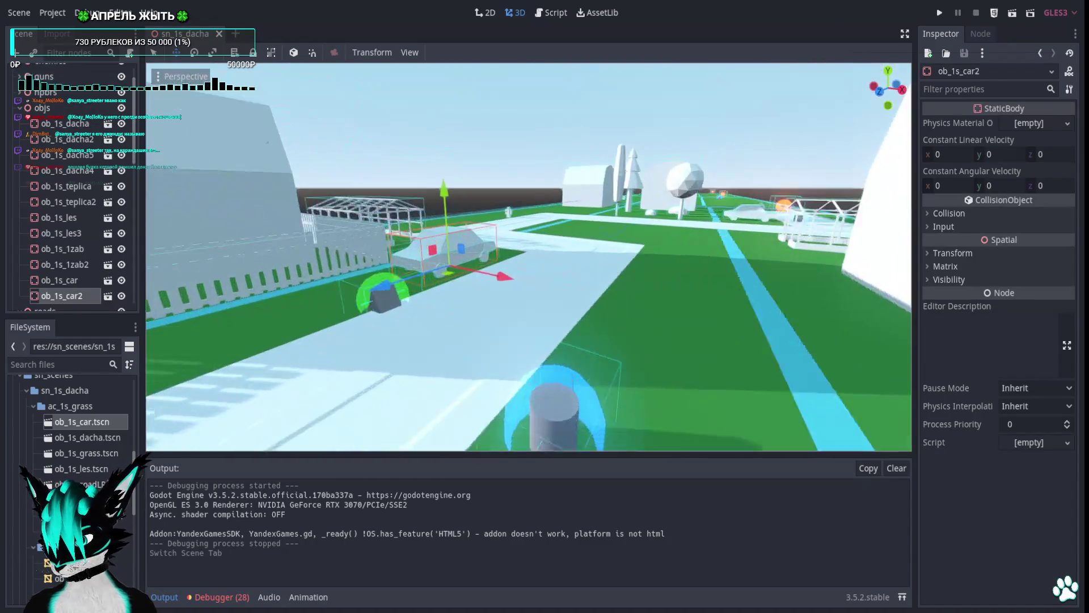
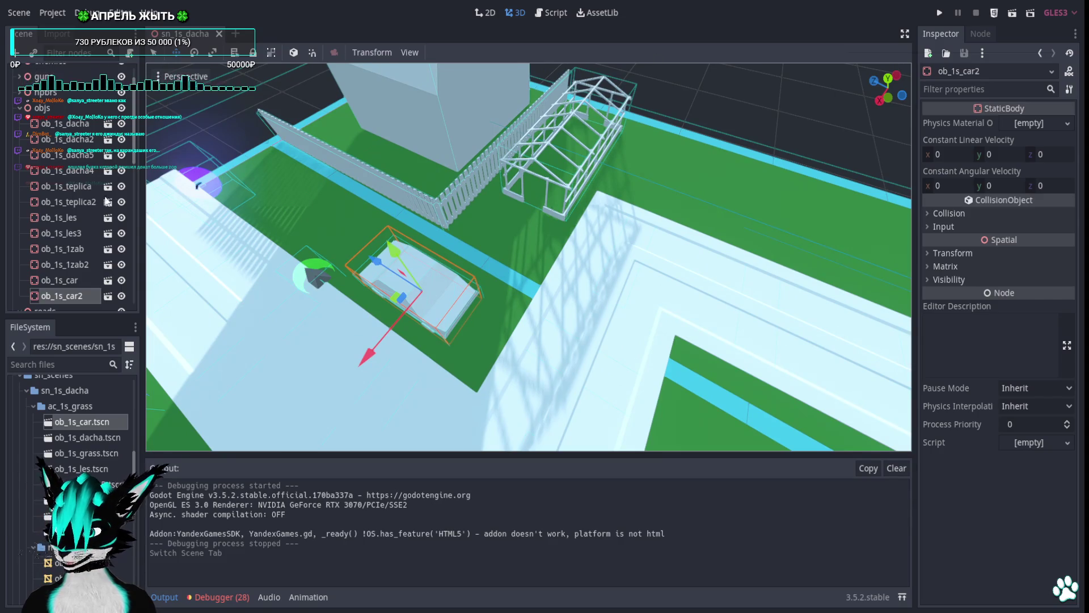
Open the ob_1s_teplica greenhouse scene and disable its box CollisionShape.
click(555, 193)
click(108, 201)
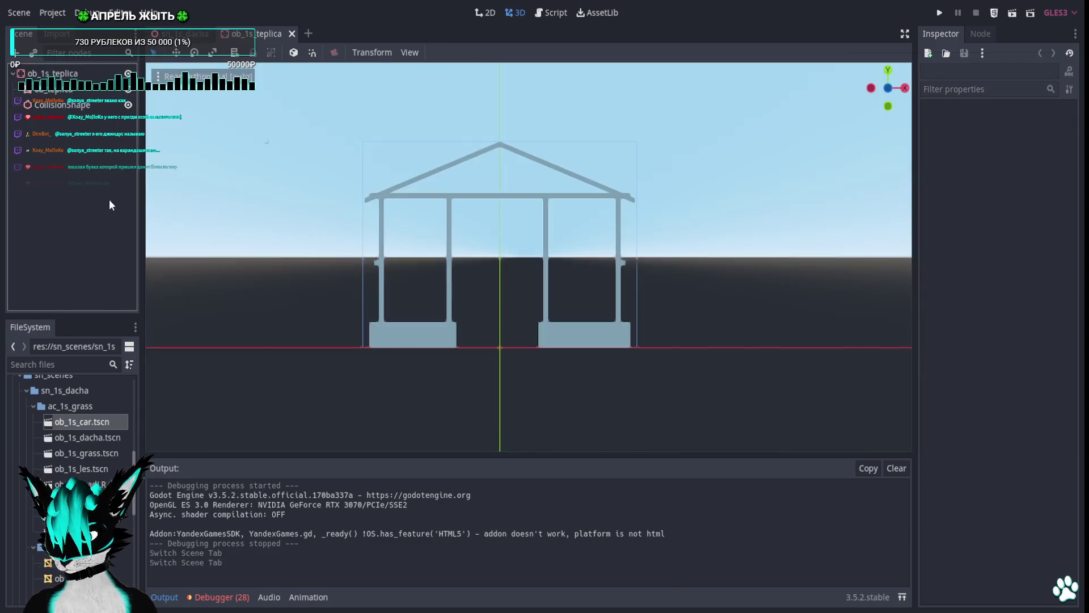
click(73, 105)
click(128, 104)
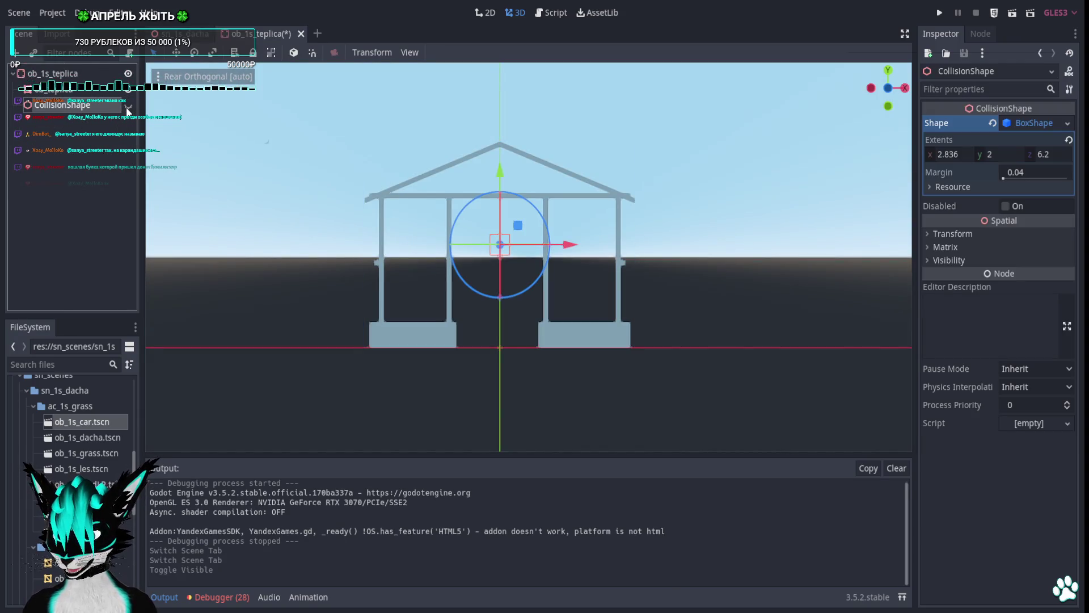
click(128, 104)
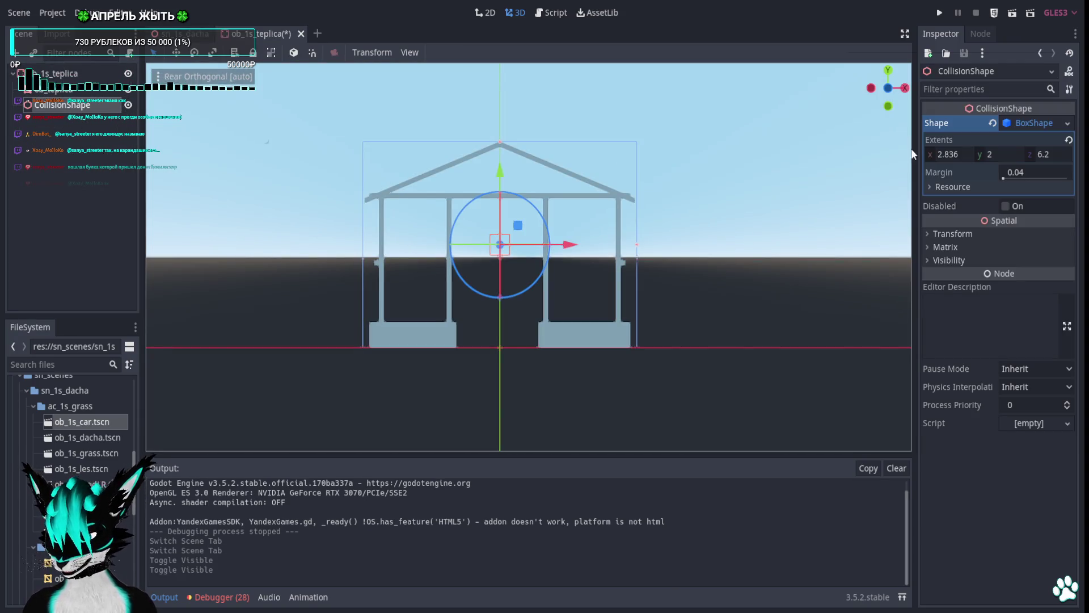
click(1005, 206)
Create a trimesh collision sibling from the ob_teplica mesh and run the game.
click(70, 89)
click(448, 52)
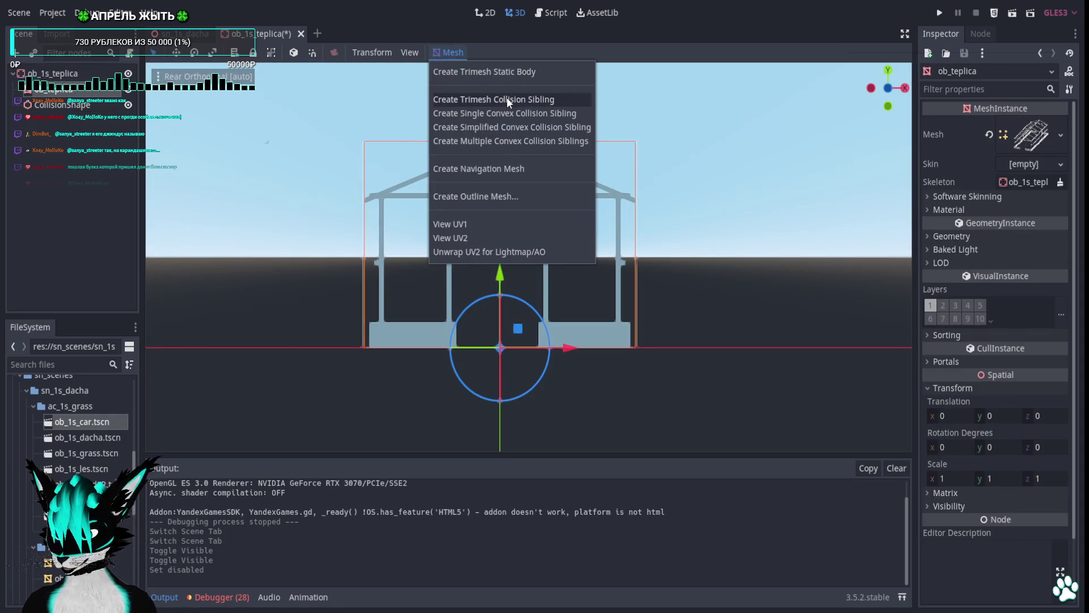
click(459, 93)
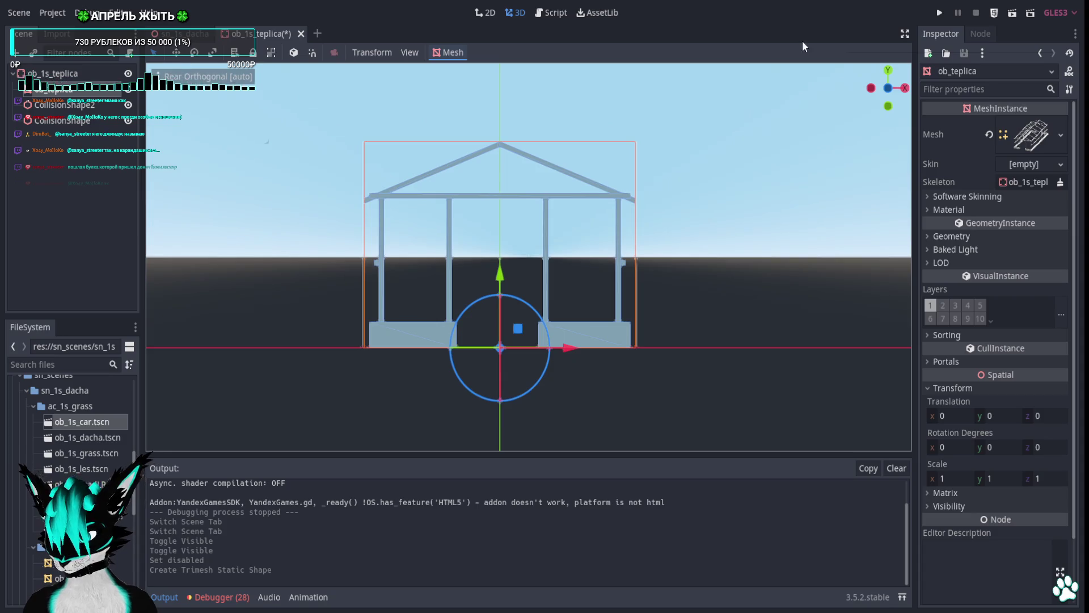
click(939, 13)
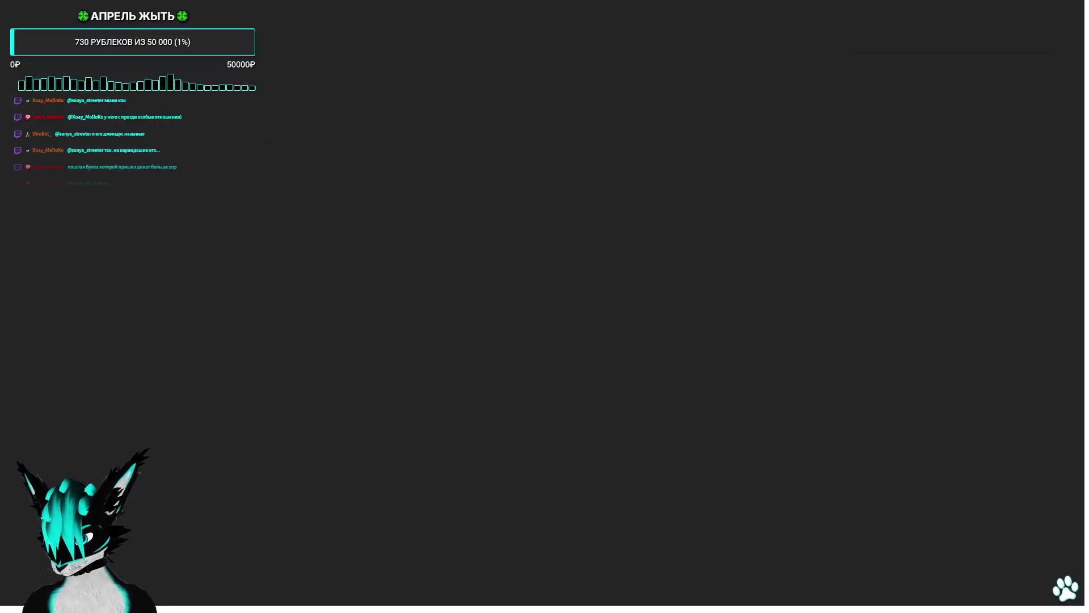
Walk the player past the gun pickup, into the greenhouse frame, and through it to test its collision.
key(w)
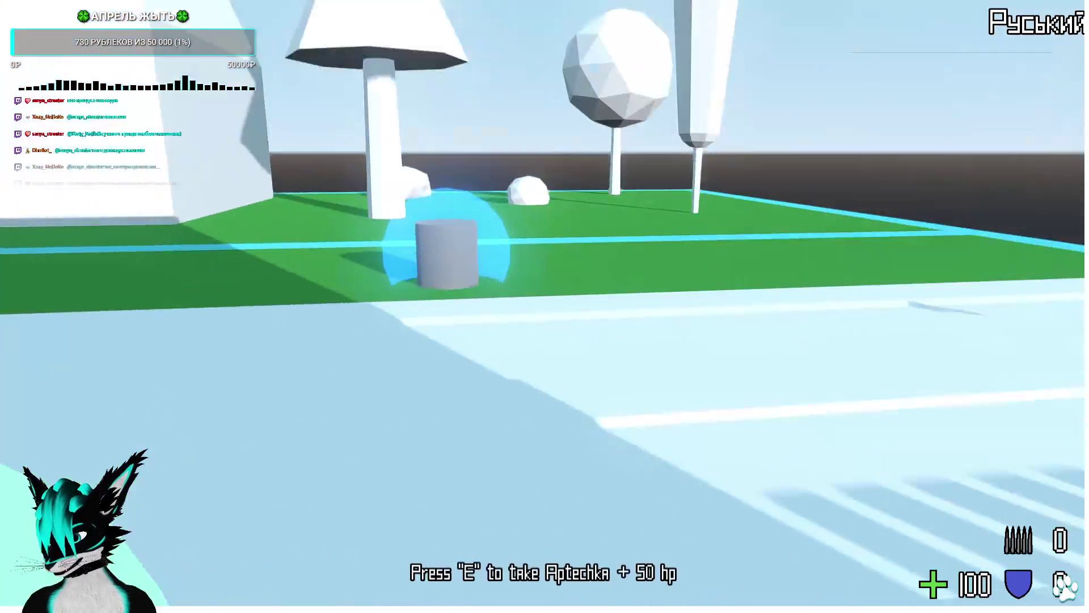
key(w)
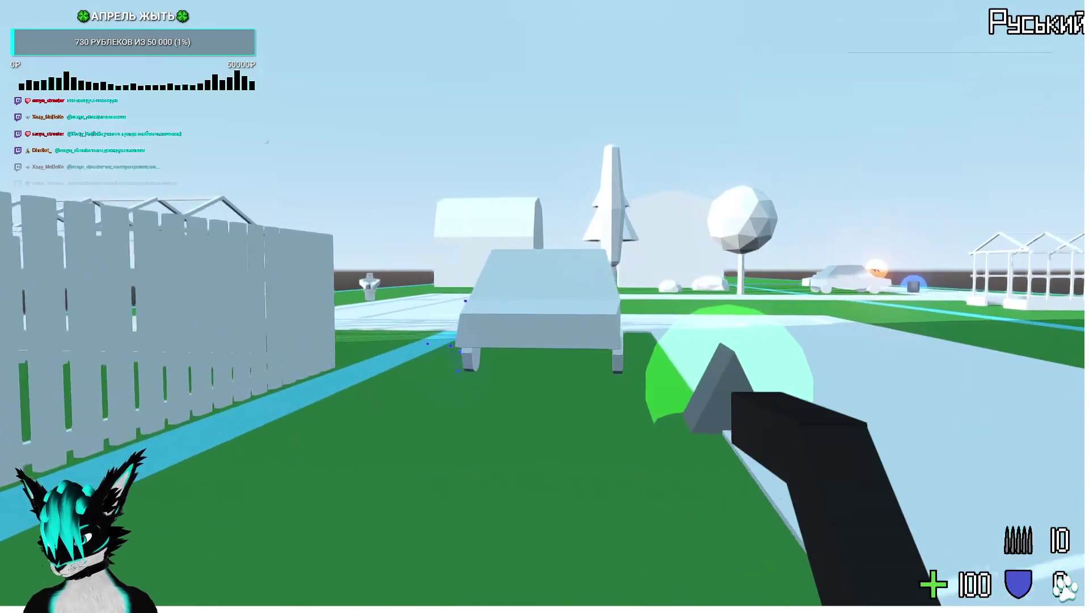
key(w)
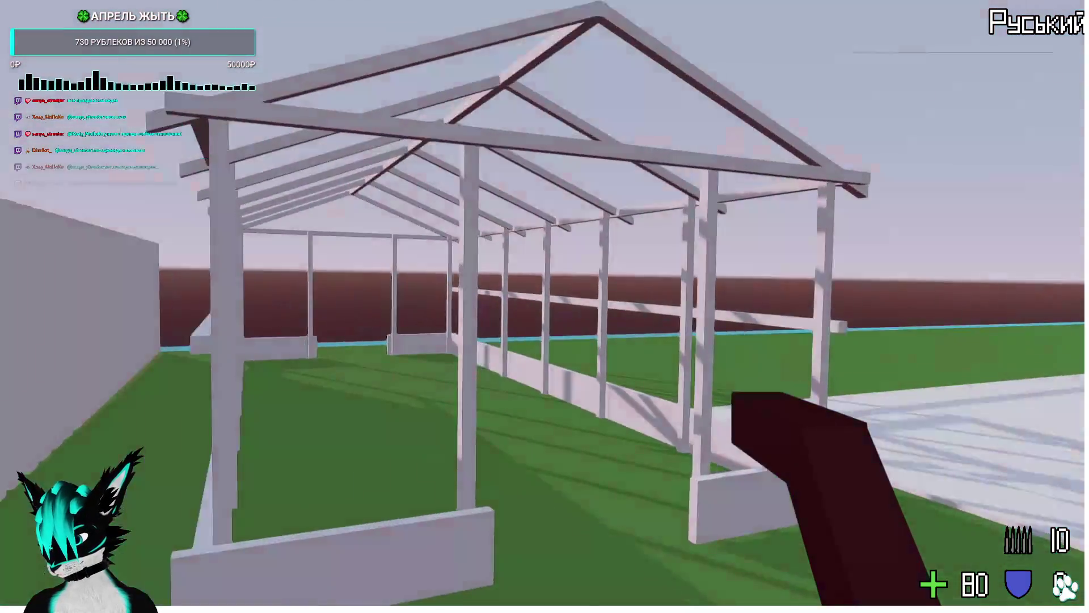
key(w)
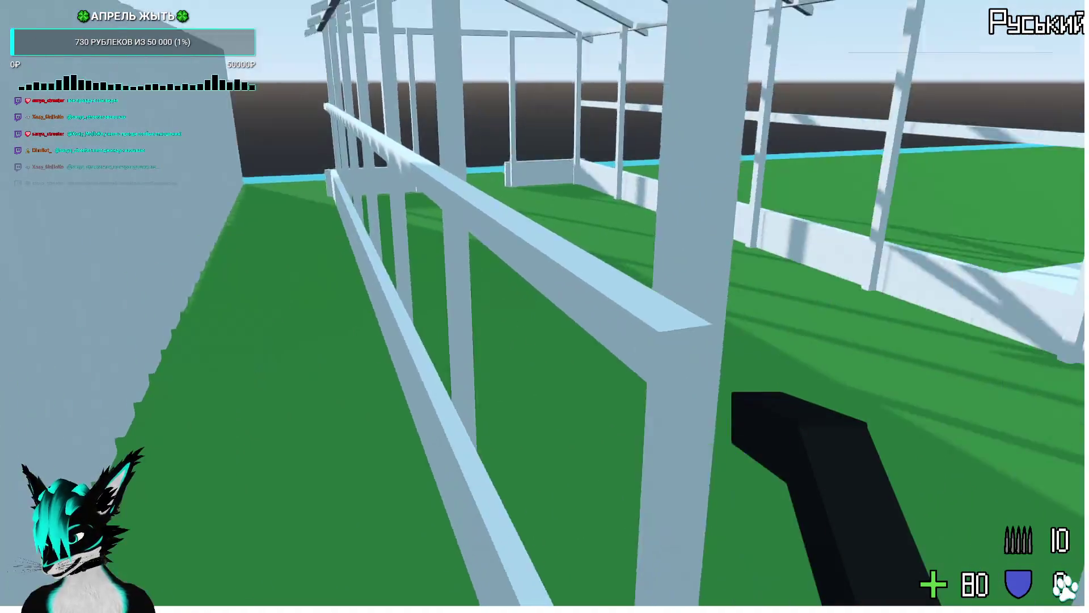
key(w)
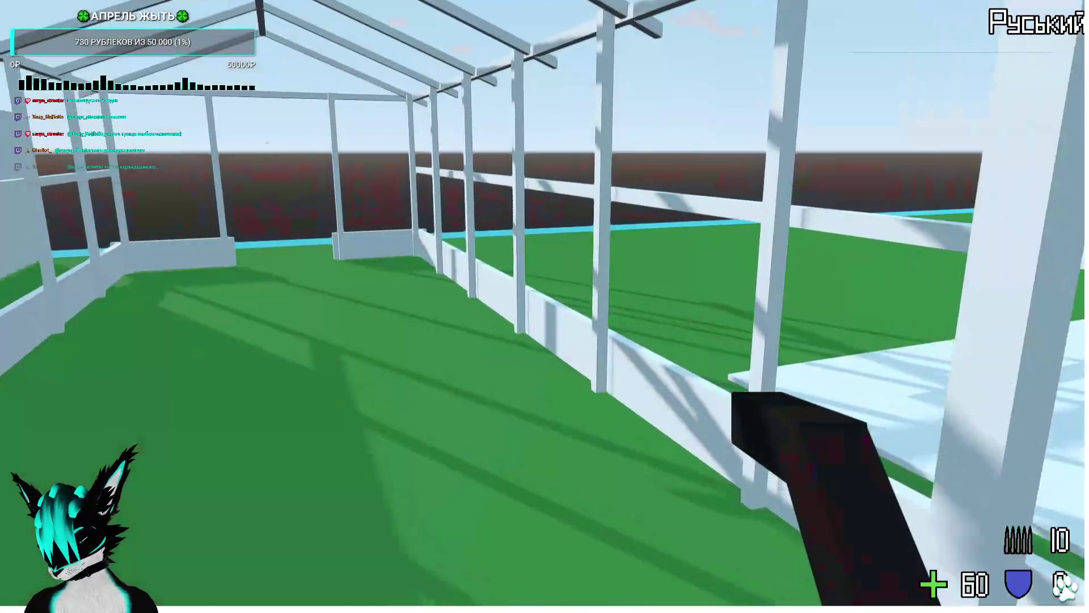
key(w)
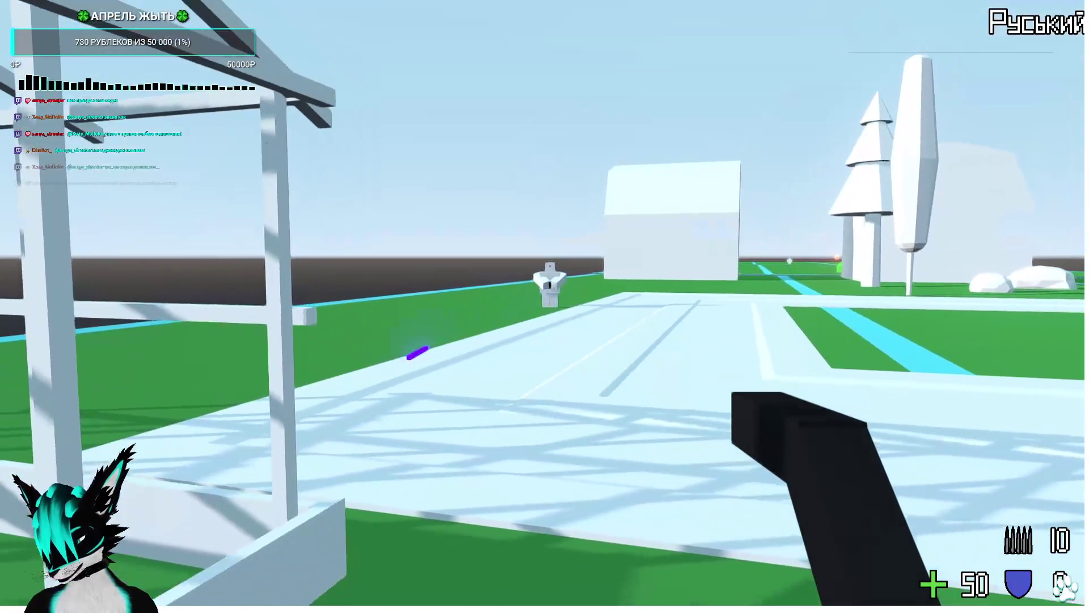
key(a)
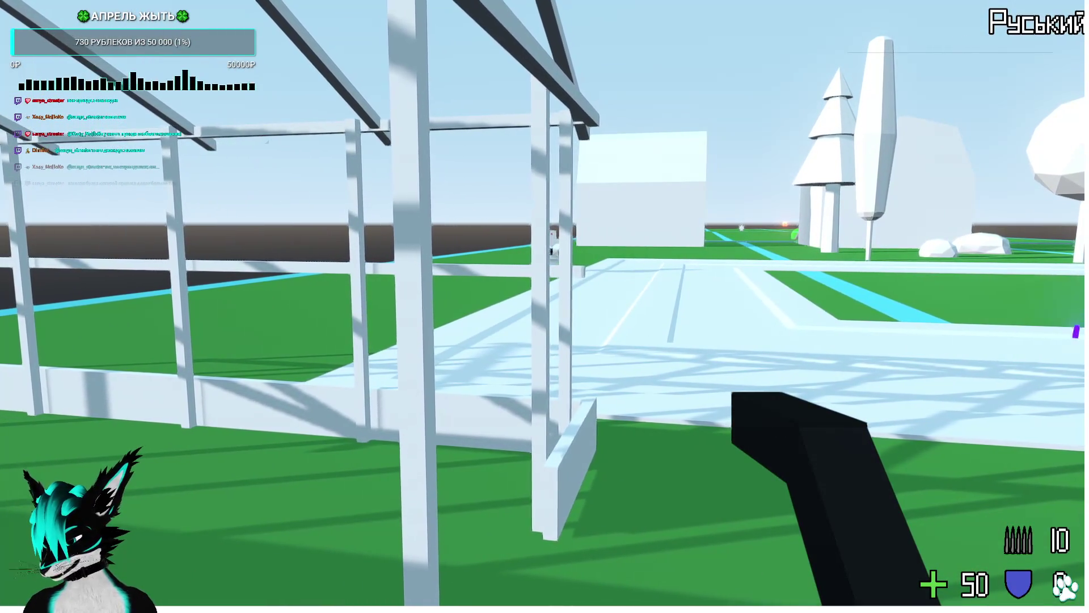
key(w)
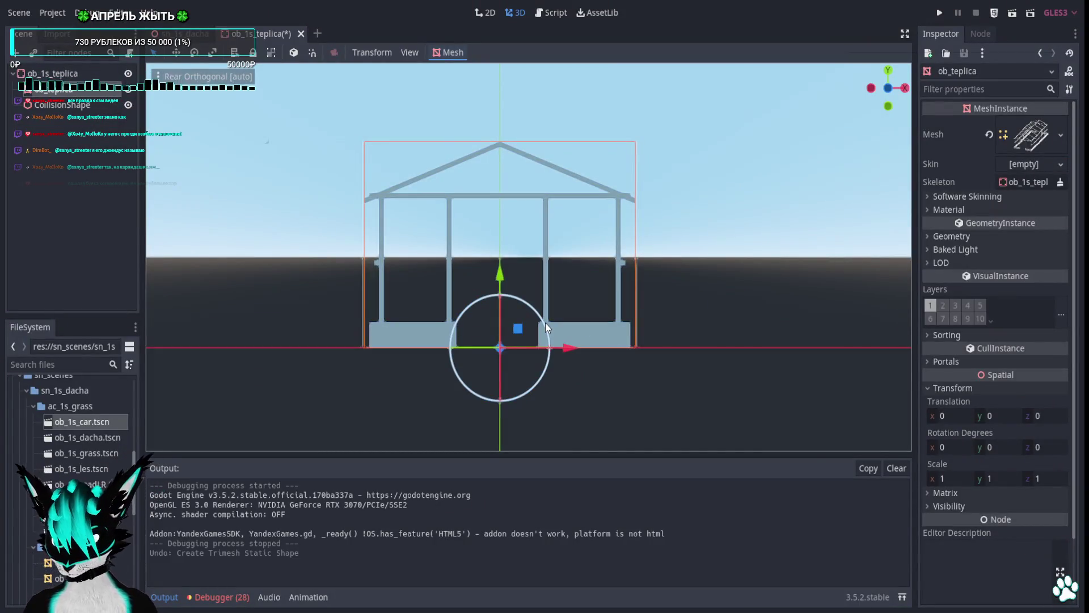
Undo the trimesh collision, close the ob_1s_teplica tab and zoom out over the sn_1s_dacha level.
key(ctrl+z)
click(291, 33)
scroll(464, 309, down, 10)
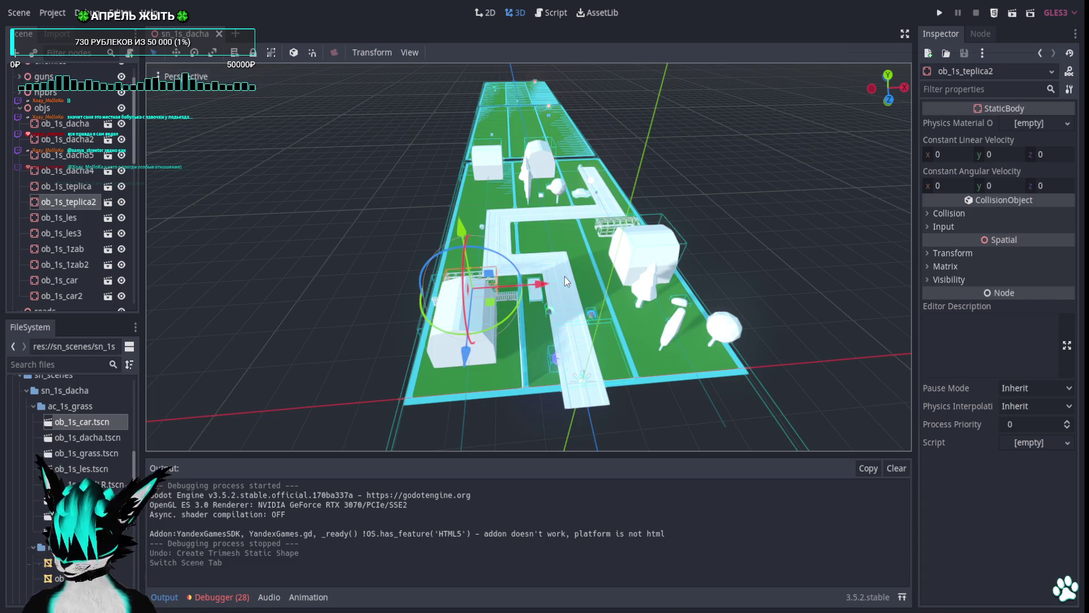
right_click(559, 258)
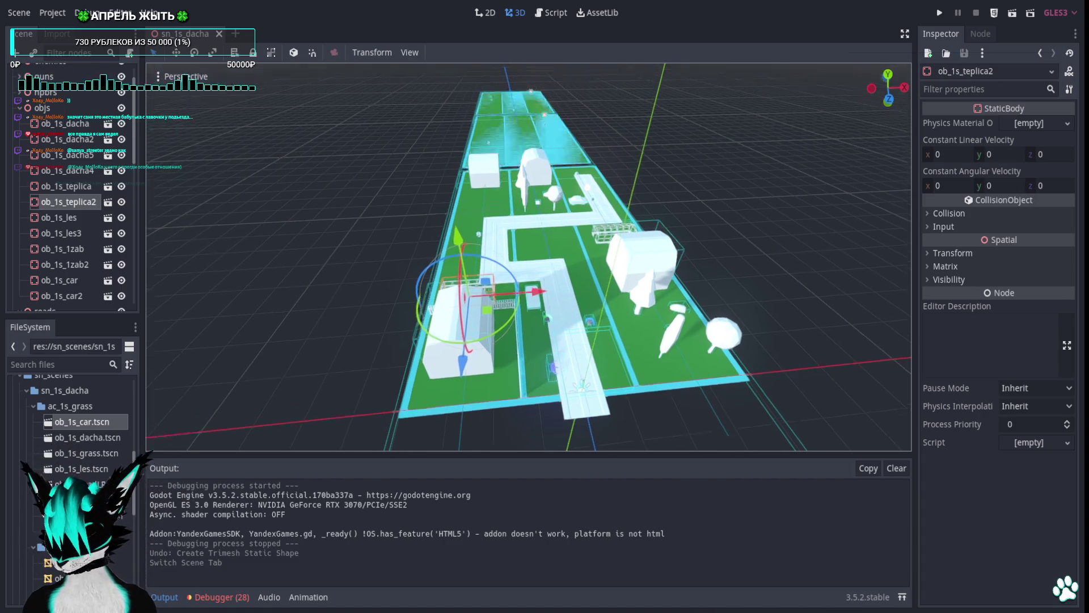
Fly the camera across the map toward the right-hand green plots and buildings.
key(w)
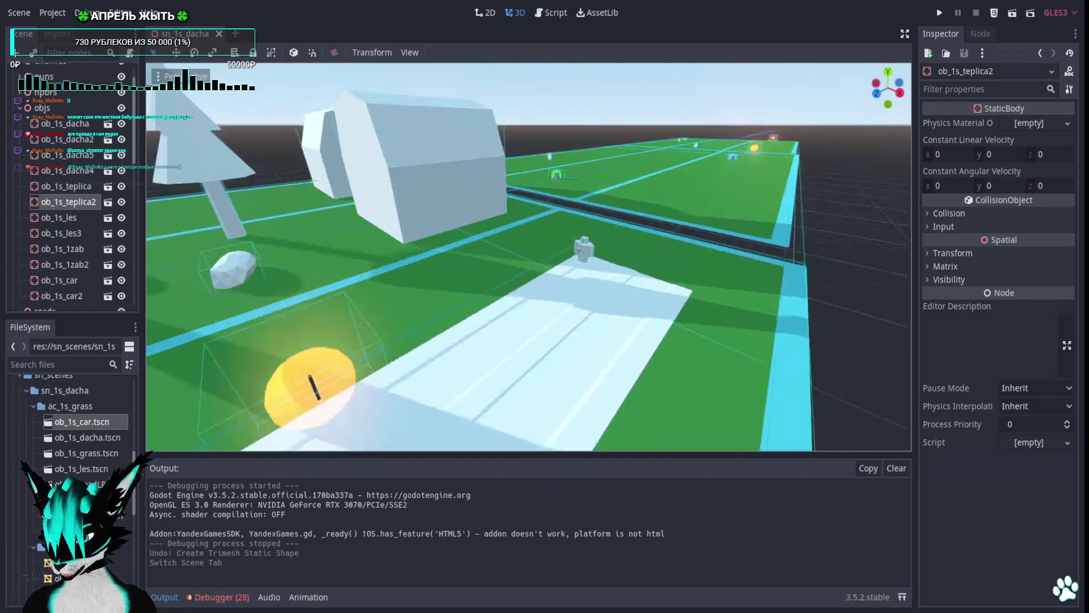
key(s)
key(w)
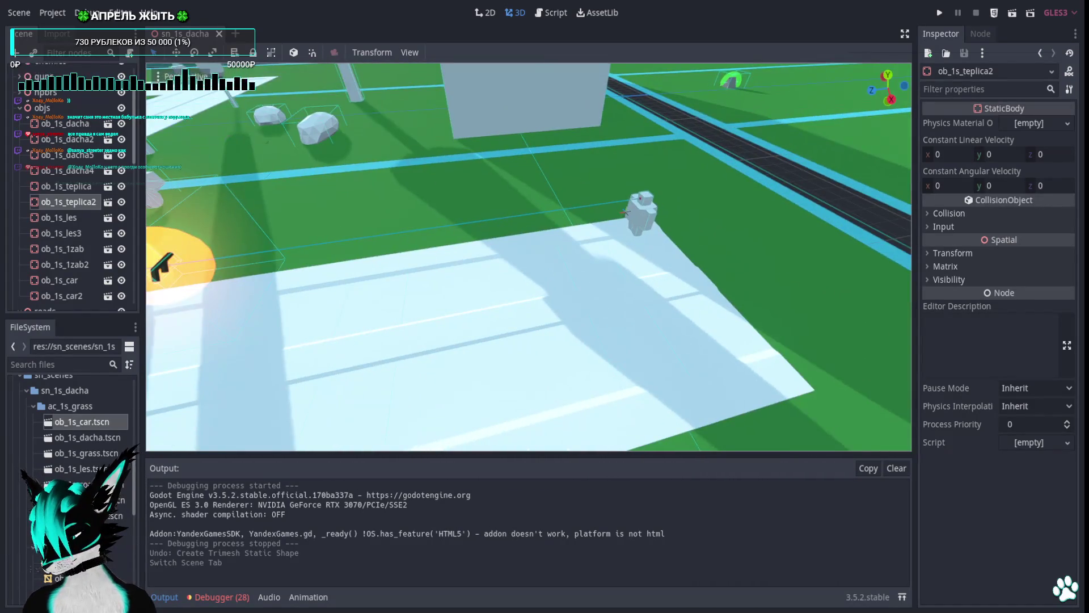
key(s)
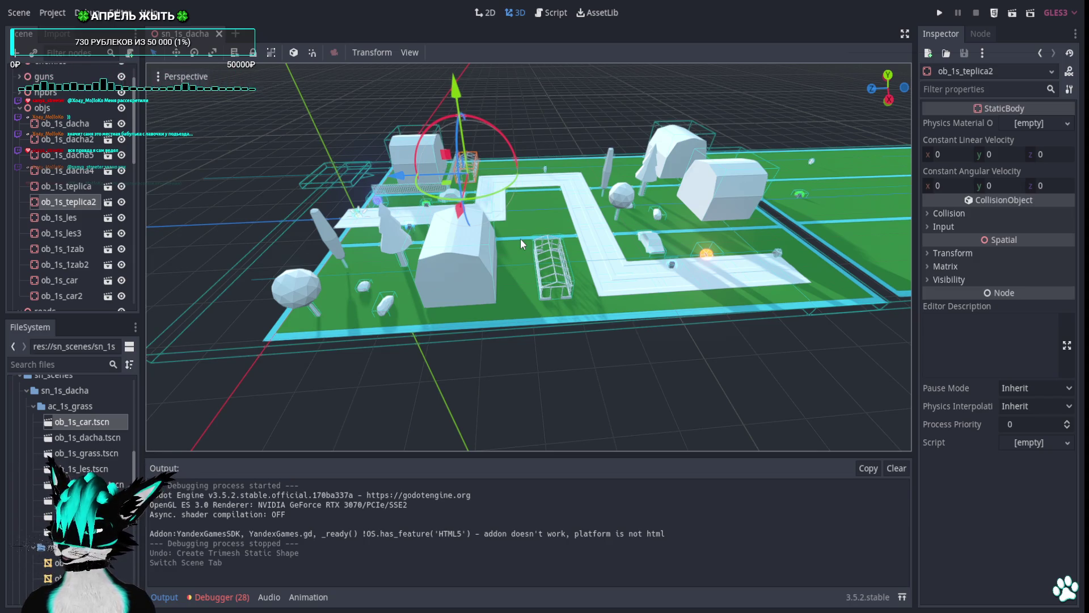
mouse_move(520, 237)
mouse_down()
mouse_move(624, 238)
mouse_move(454, 238)
mouse_up()
key(w)
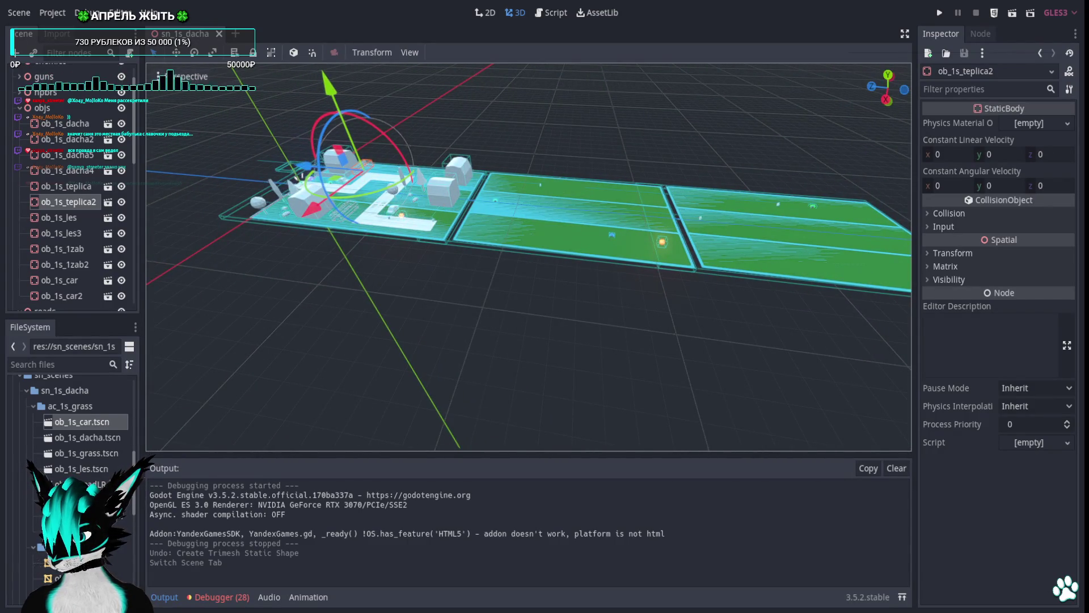
key(w)
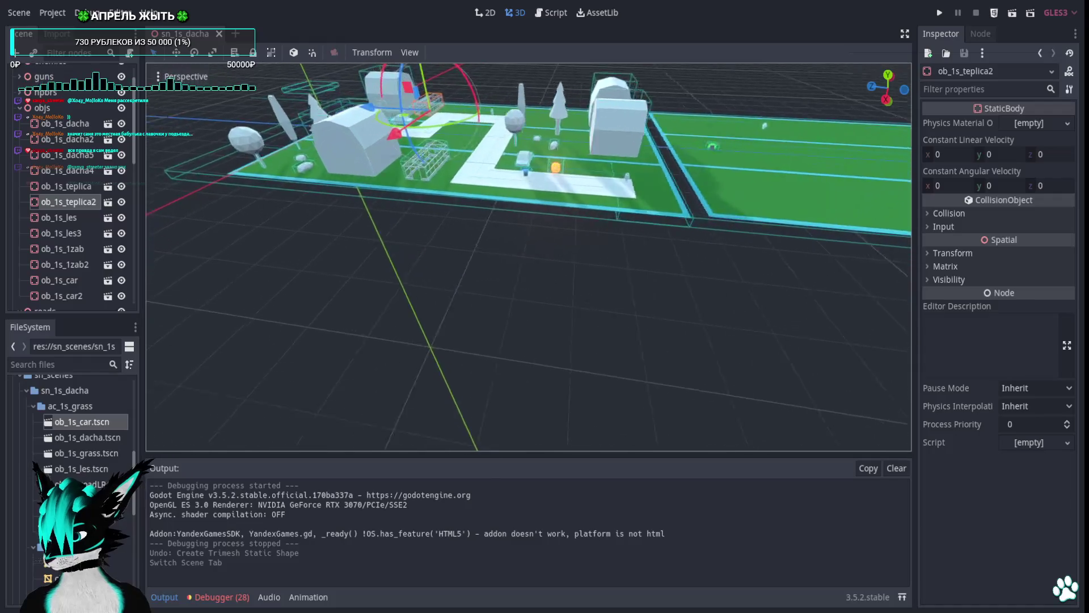
drag(463, 240, 519, 240)
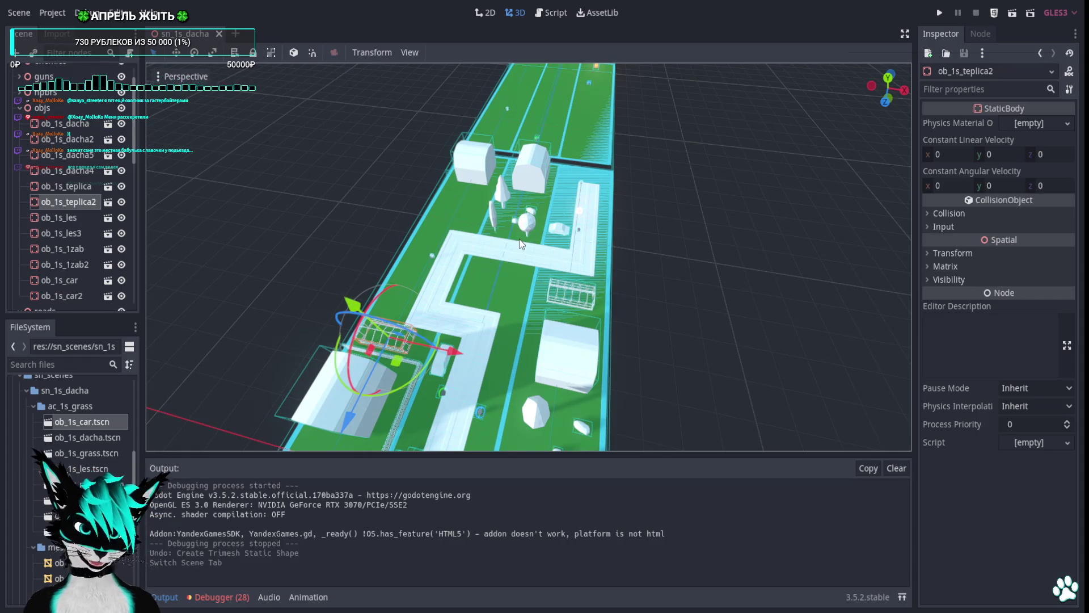
scroll(519, 239, up, 3)
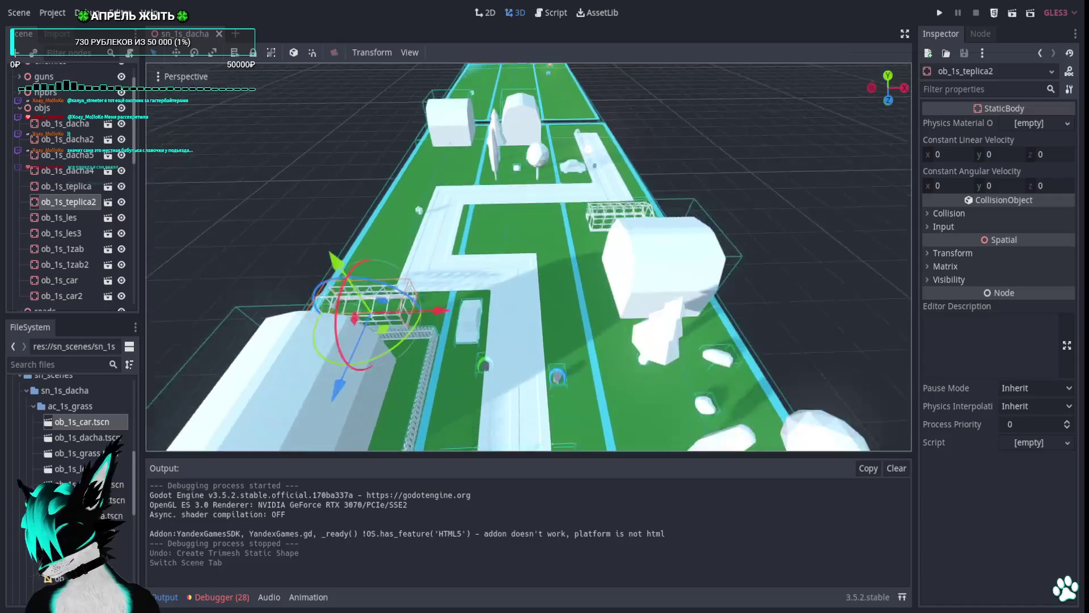
scroll(508, 213, down, 3)
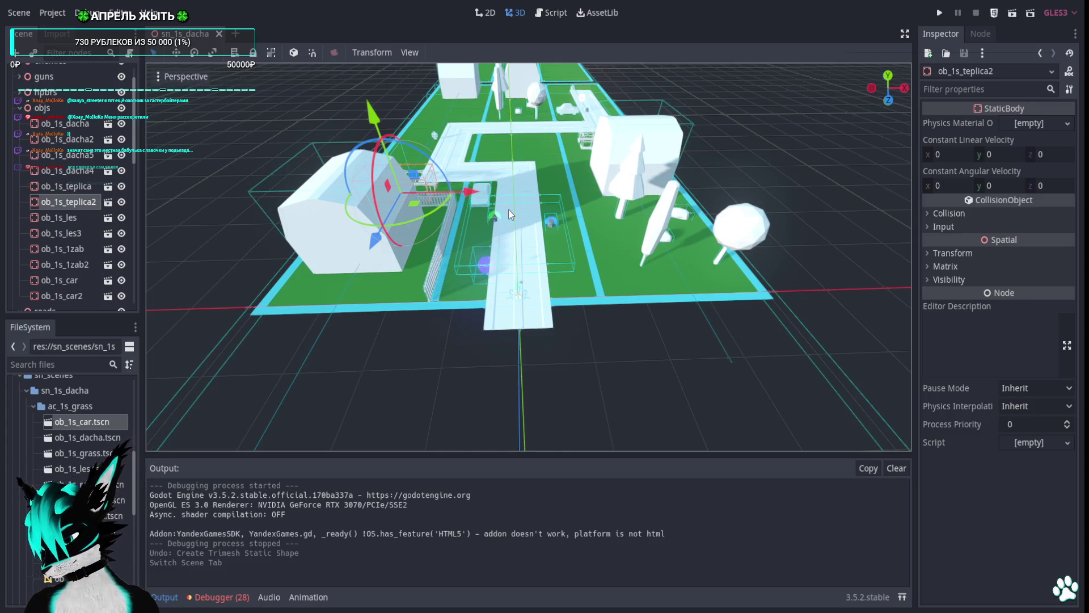
scroll(544, 121, up, 3)
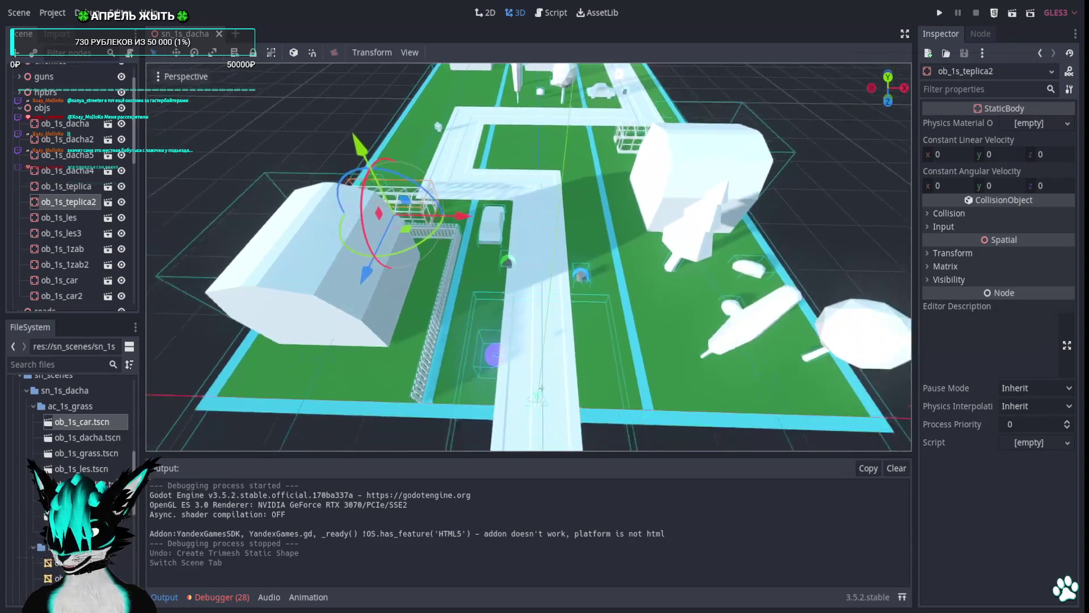
scroll(528, 257, down, 3)
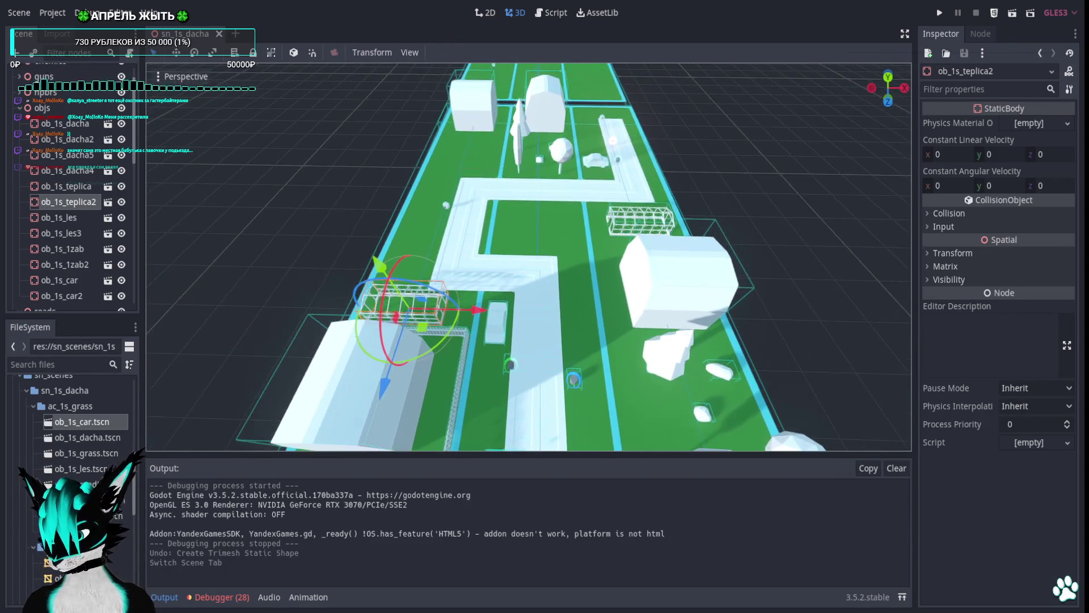
scroll(529, 257, up, 5)
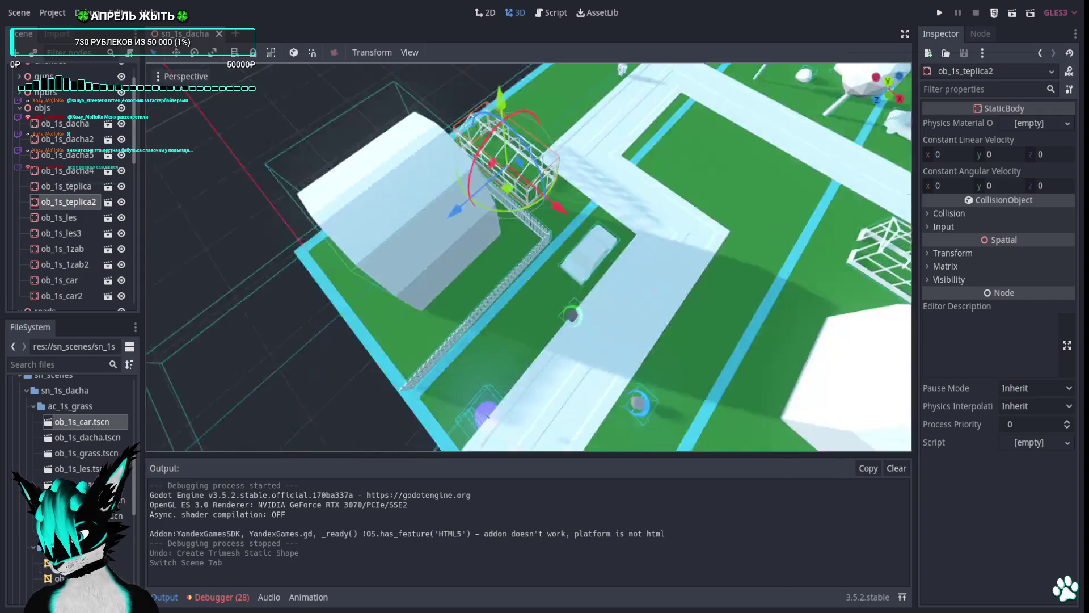
scroll(529, 257, down, 3)
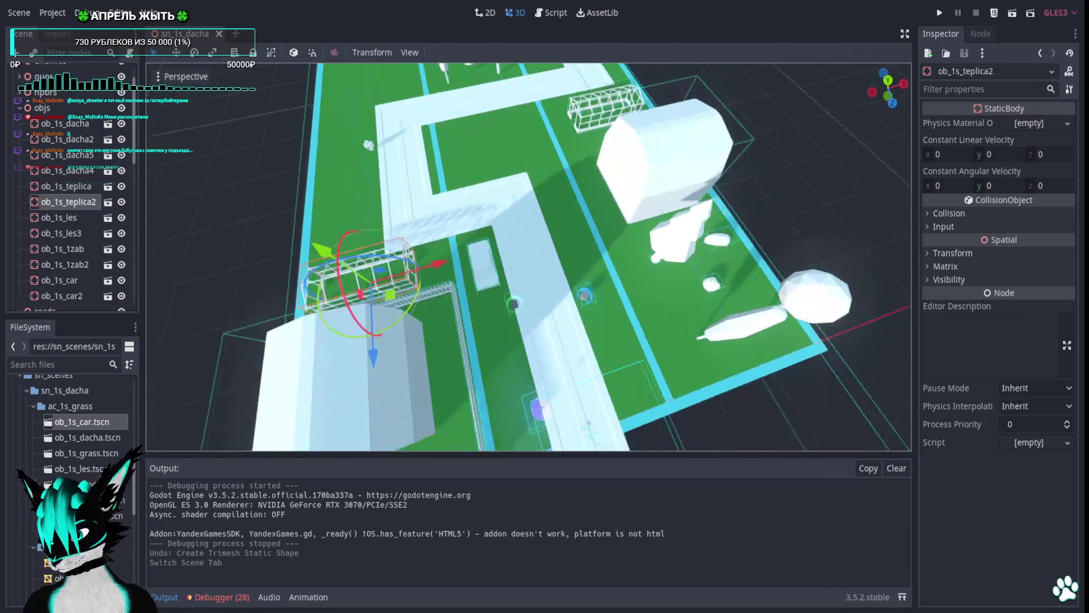
Switch to the top-down view, frame the dacha plot and select the house ob_1s_dacha.
click(888, 82)
scroll(538, 351, up, 5)
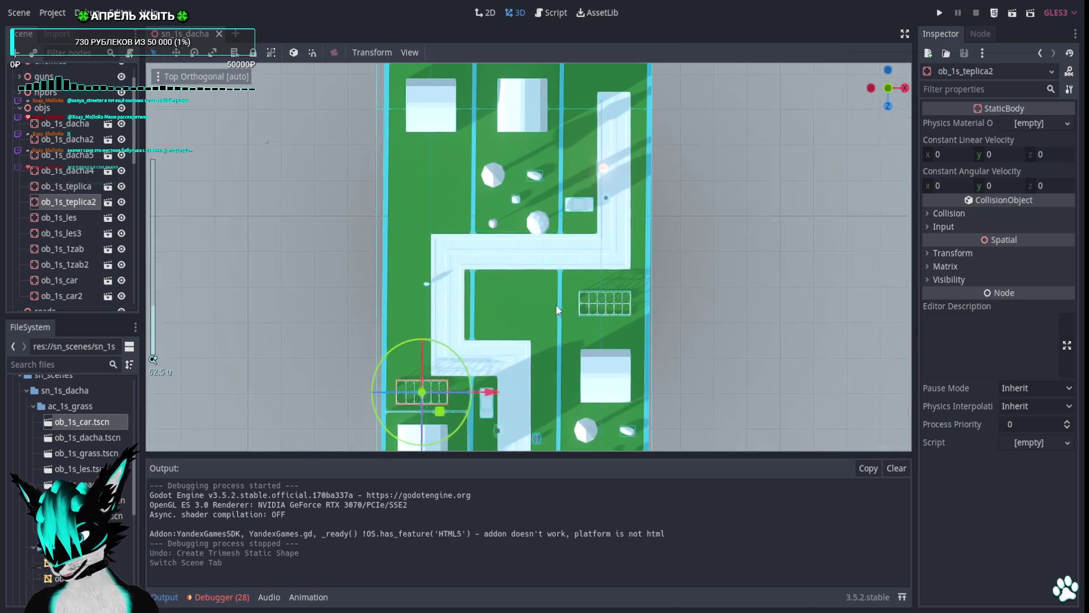
scroll(653, 91, down, 3)
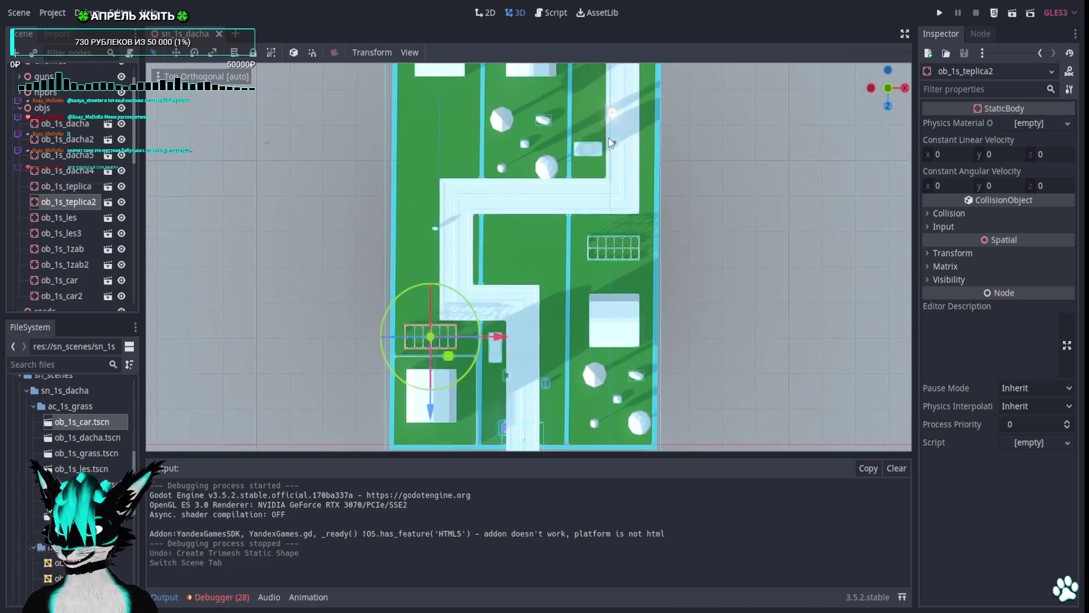
scroll(578, 277, up, 8)
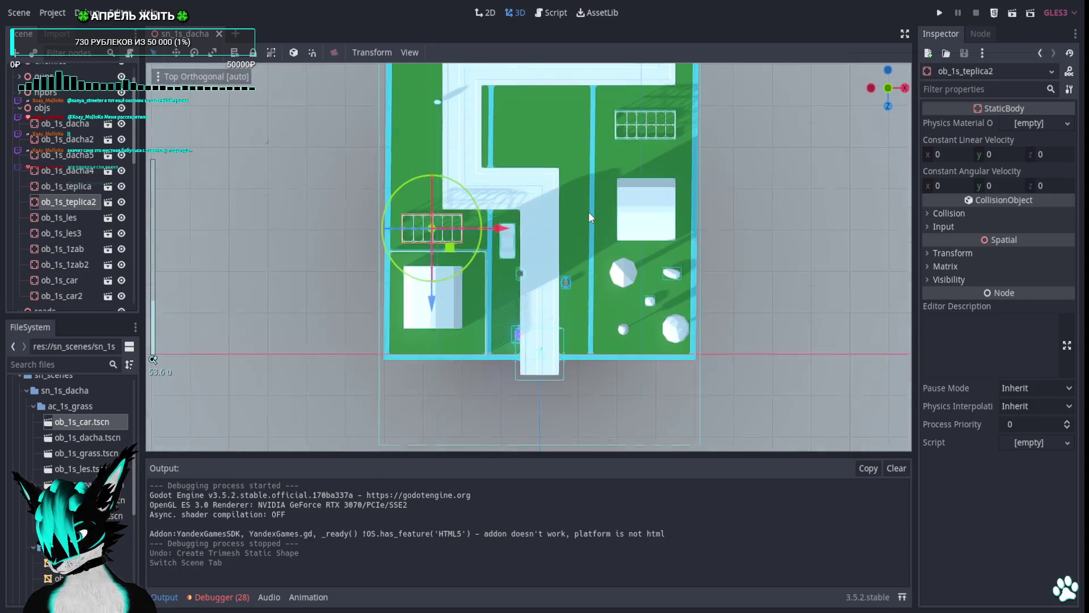
scroll(557, 271, down, 3)
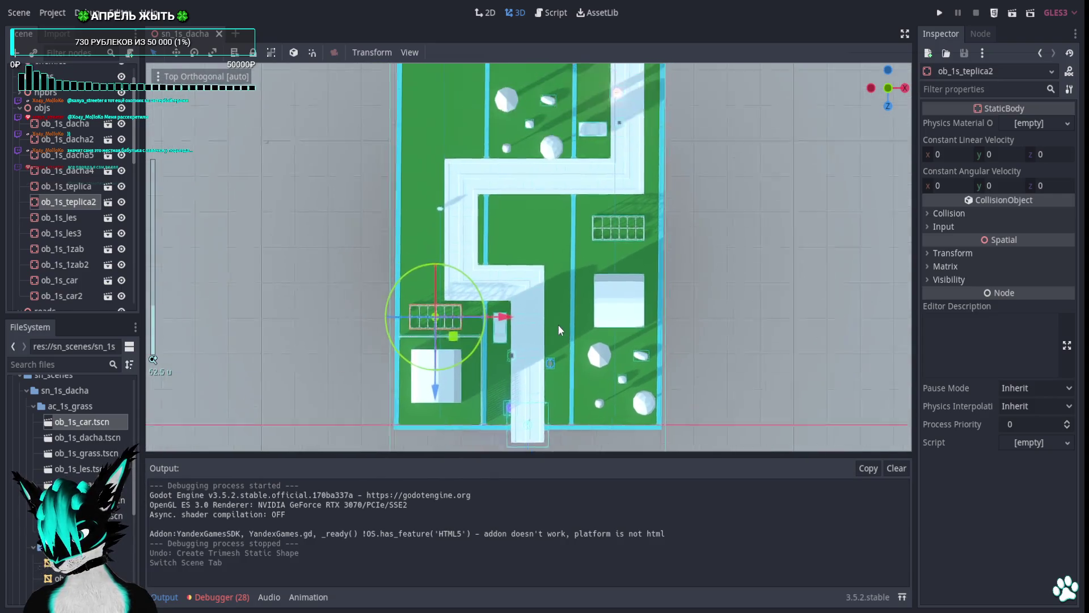
scroll(639, 202, up, 3)
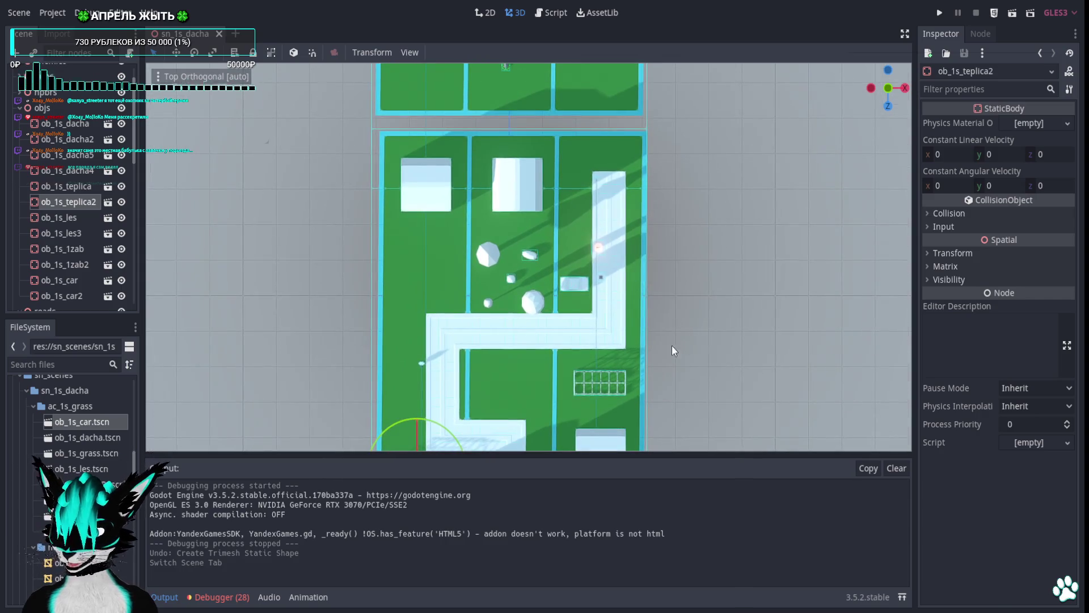
scroll(658, 152, down, 5)
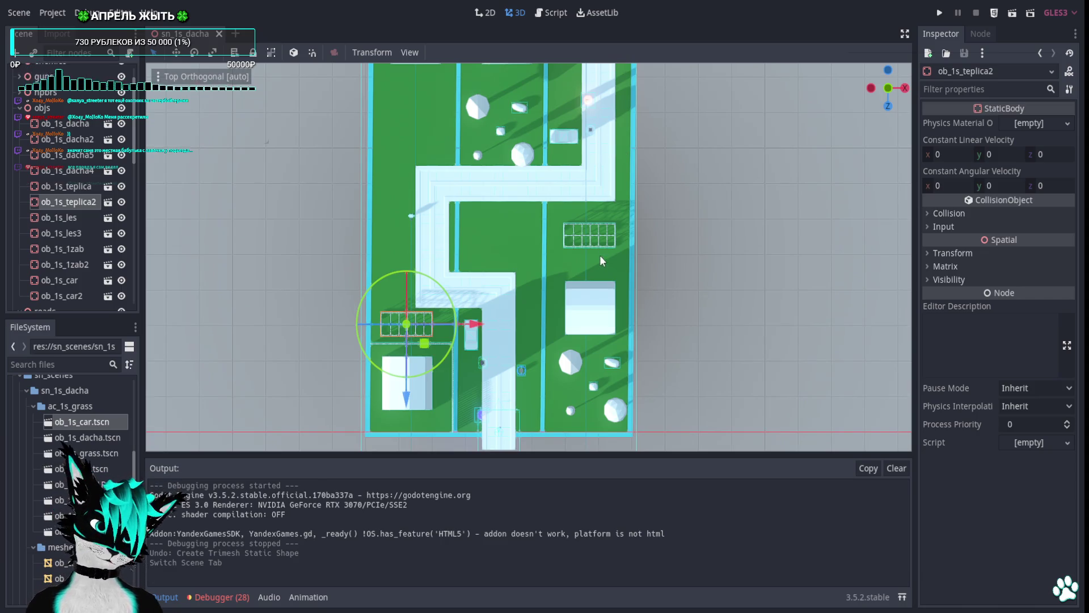
scroll(600, 255, down, 5)
click(503, 260)
scroll(506, 269, up, 5)
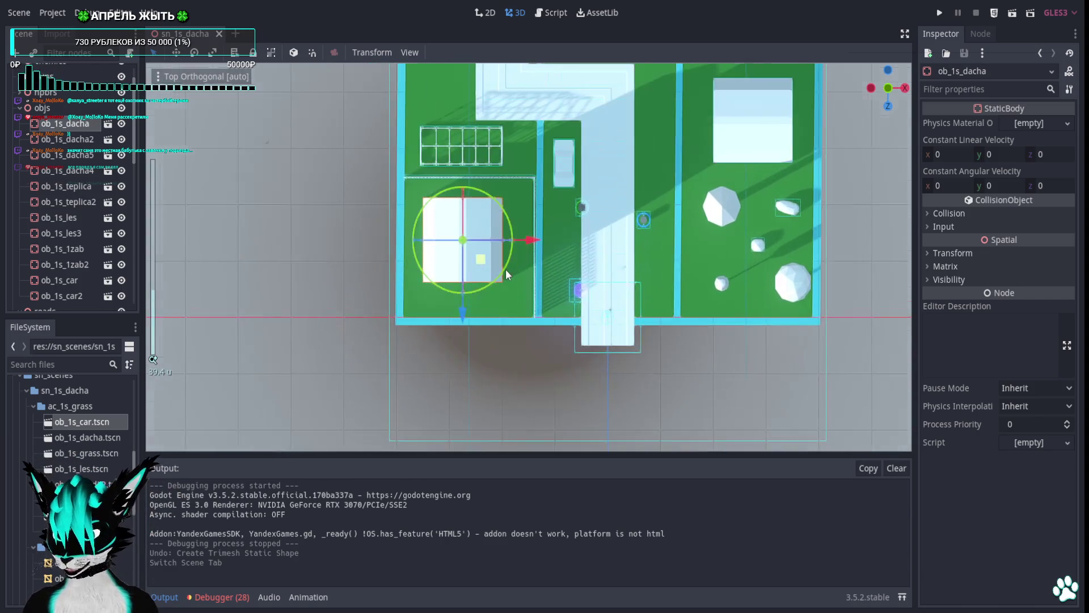
Move the house up-left and place greenhouse ob_1s_teplica2, rotated upright, beside it.
drag(458, 254, 433, 230)
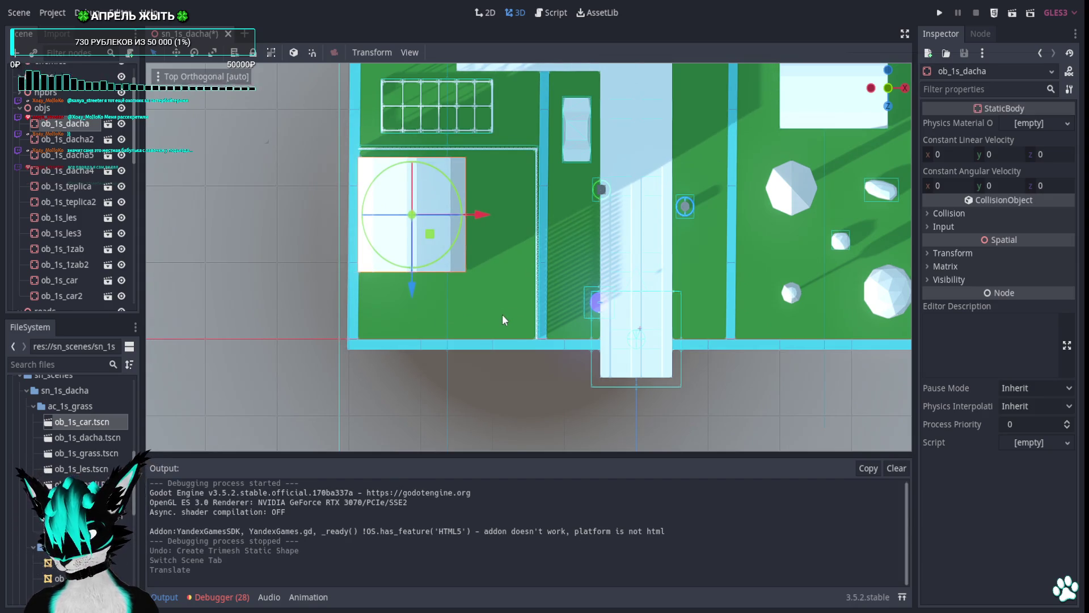
mouse_move(502, 314)
mouse_down()
mouse_move(481, 312)
mouse_move(399, 350)
mouse_move(403, 394)
mouse_up()
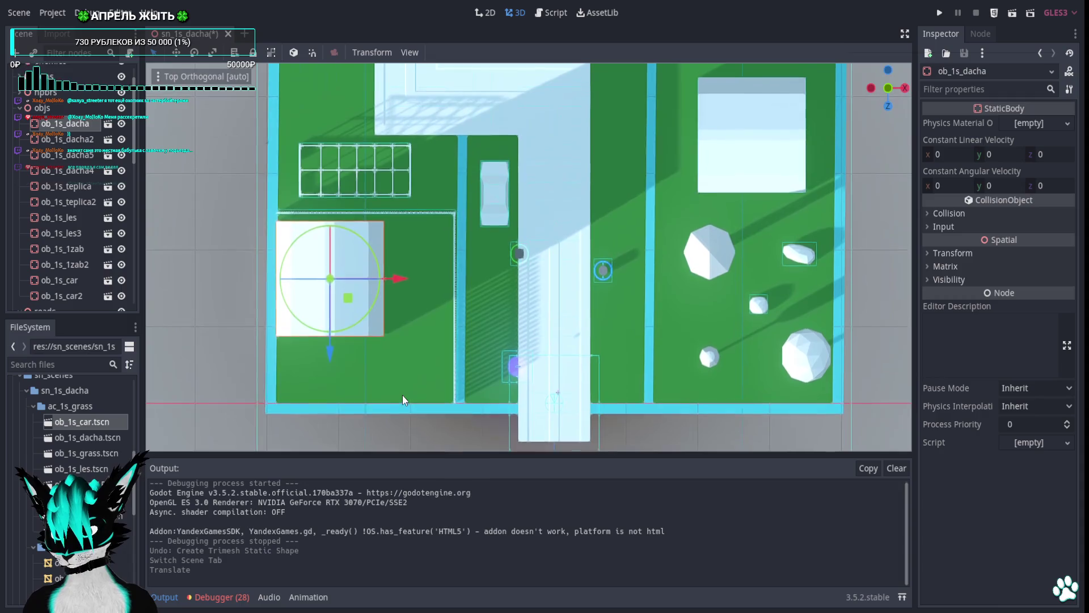
click(403, 194)
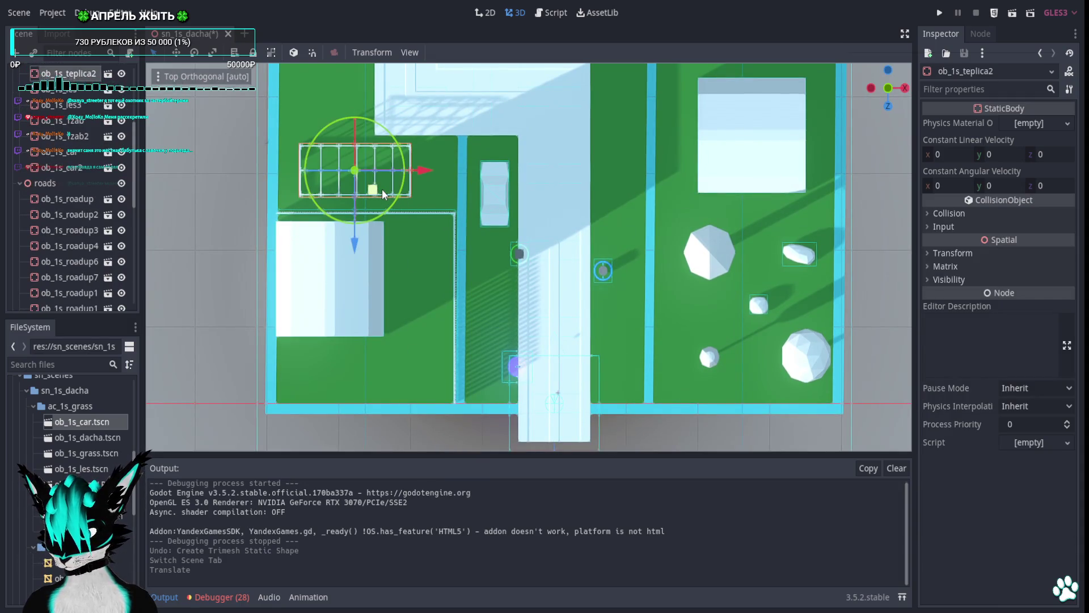
drag(376, 190, 449, 352)
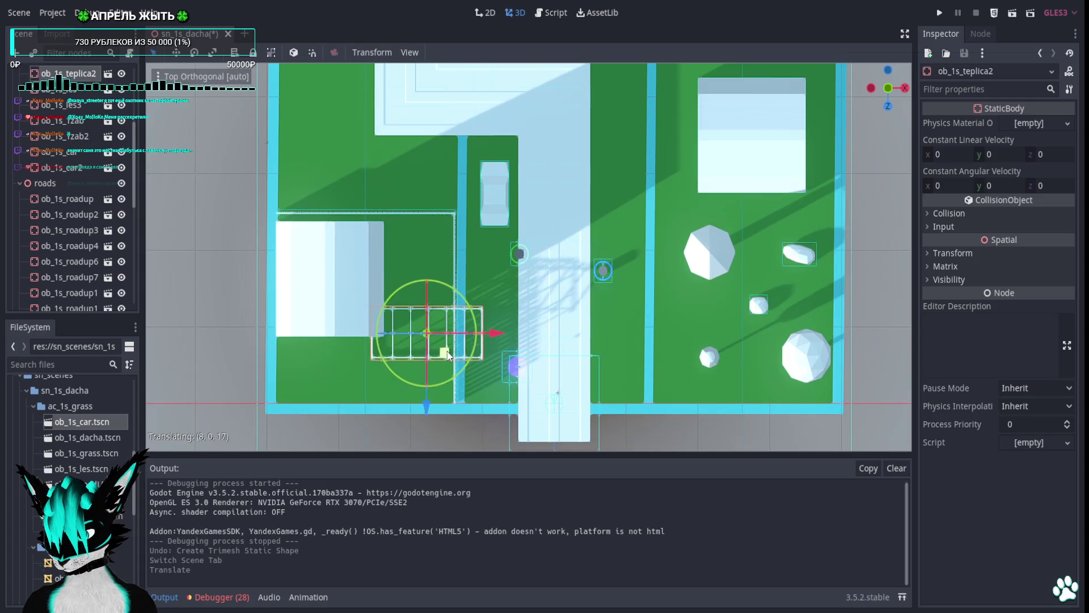
key(e)
mouse_move(451, 282)
mouse_down()
mouse_move(423, 276)
mouse_move(377, 306)
mouse_up()
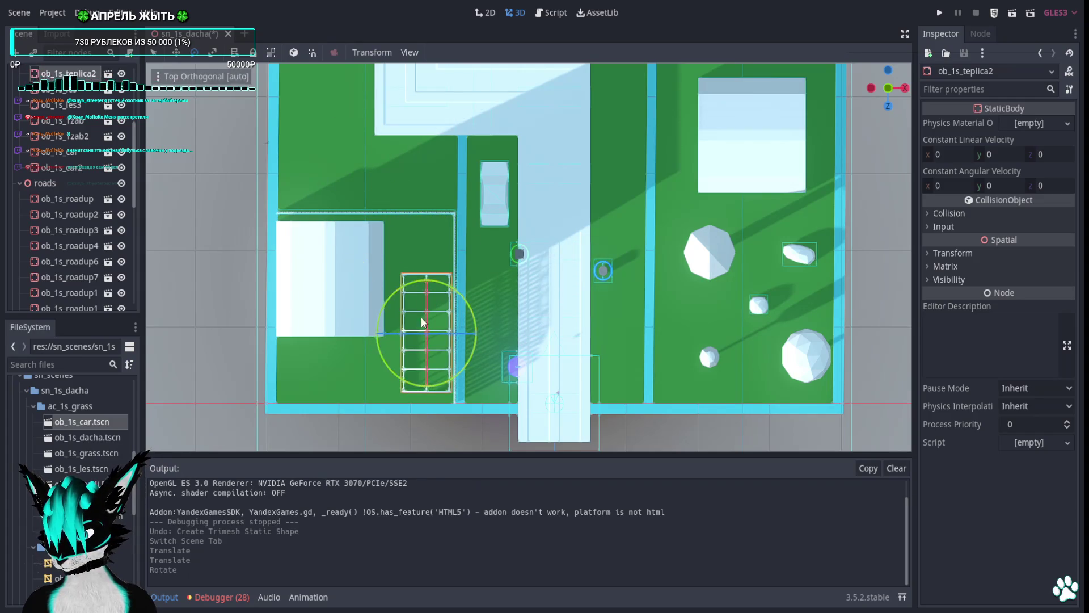
key(w)
drag(449, 353, 448, 329)
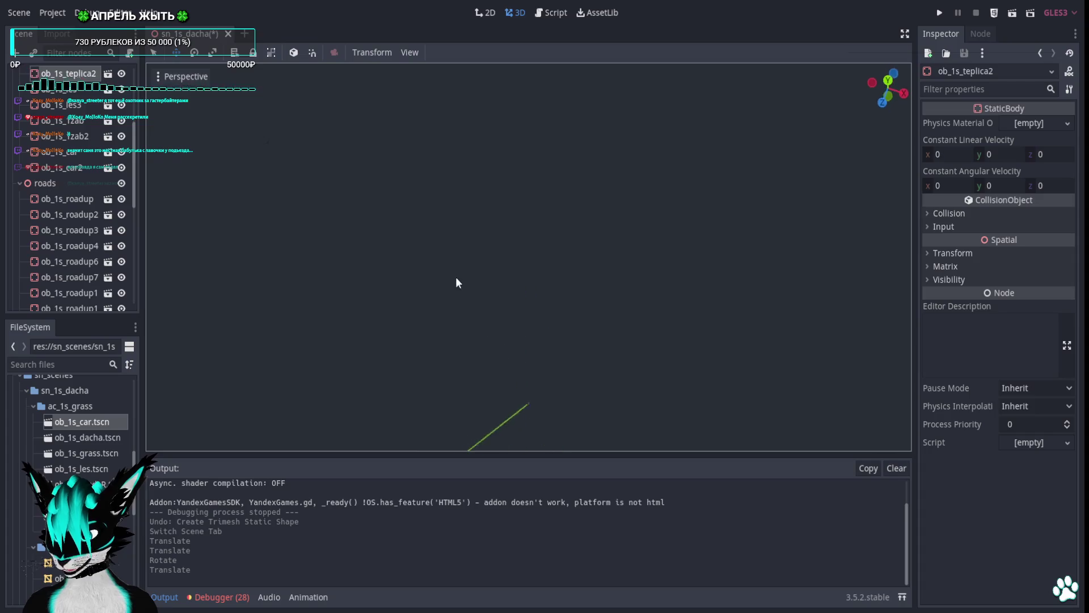
Look over the greenhouse, fence and car, then return to the top-down view.
scroll(505, 297, down, 2)
scroll(533, 306, up, 3)
key(w)
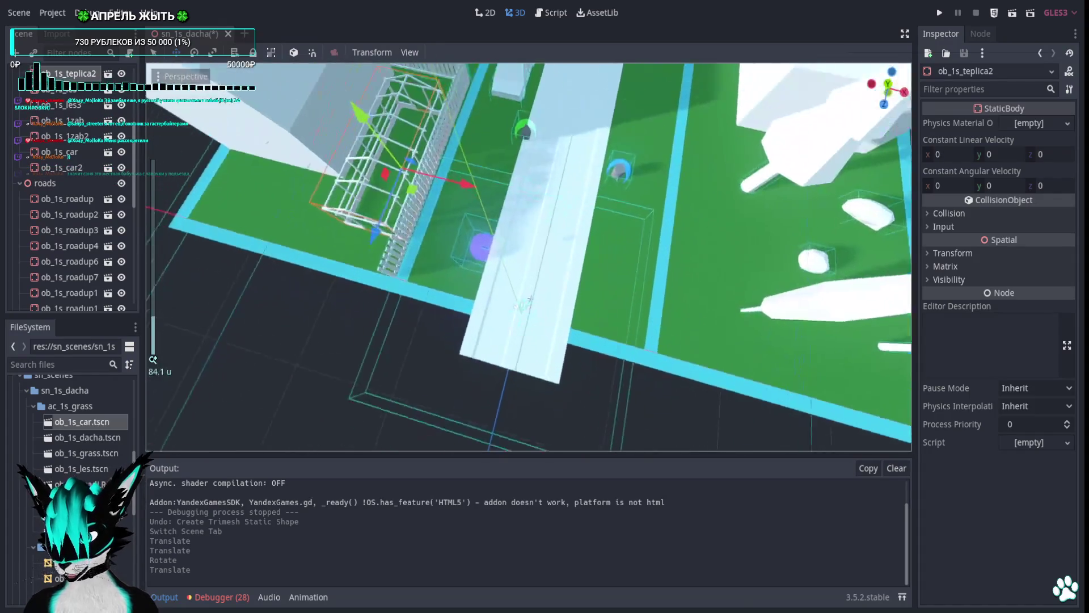
key(s)
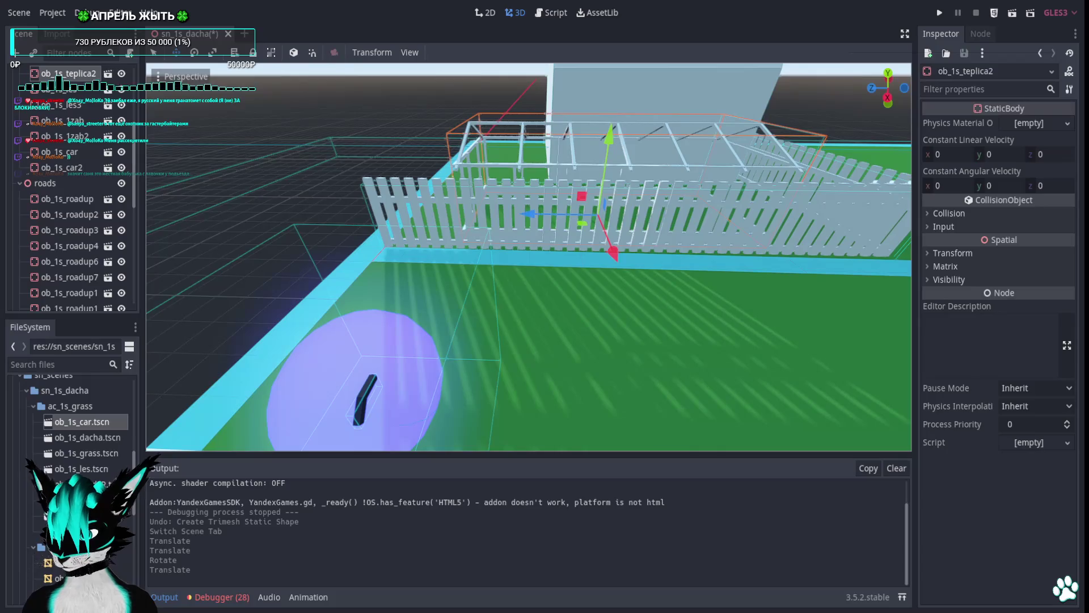
key(s)
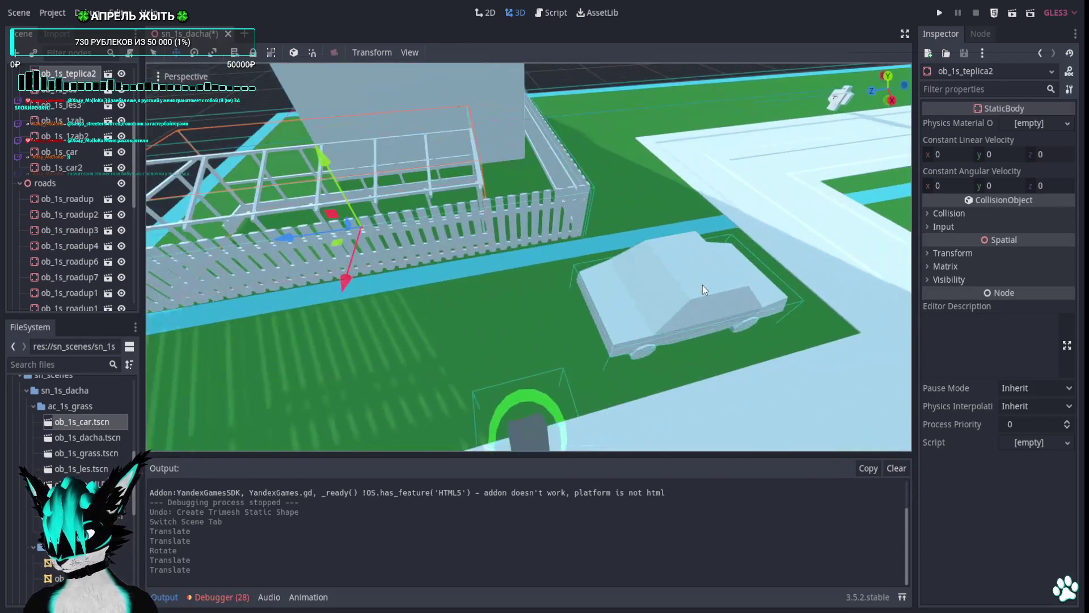
scroll(704, 287, down, 4)
click(887, 75)
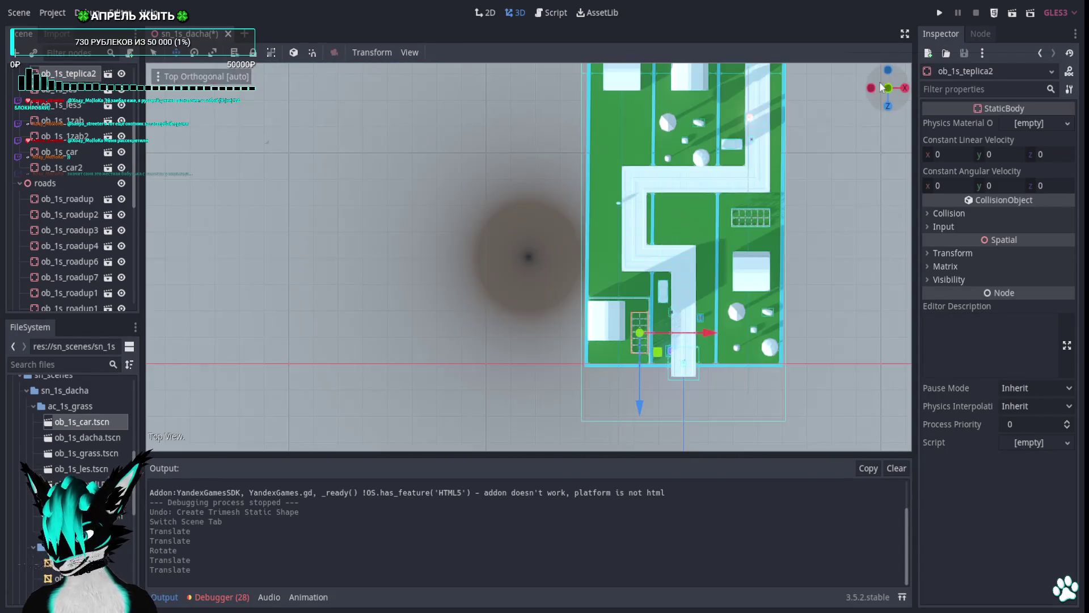
scroll(562, 272, up, 6)
scroll(584, 319, up, 2)
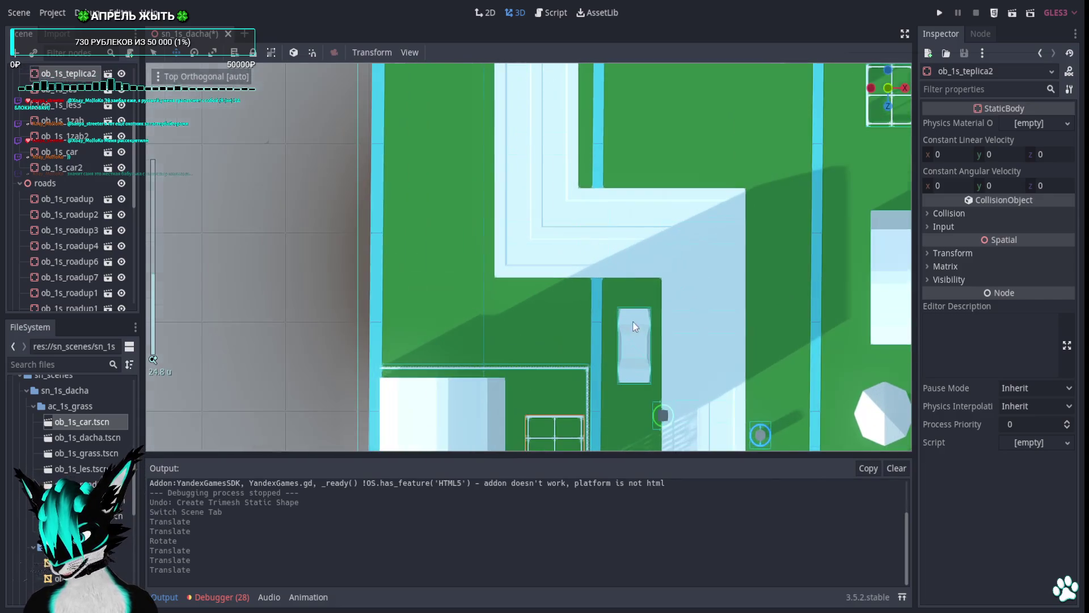
Turn car ob_1s_car2 by -90°, move it onto the left grass, and start the game.
click(642, 348)
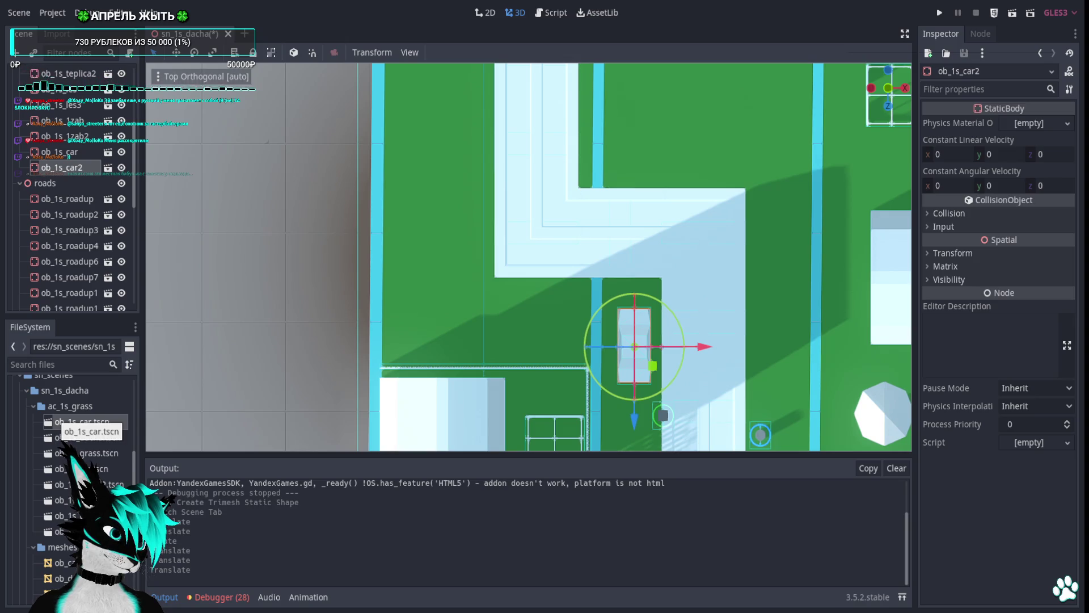
key(e)
mouse_move(636, 297)
mouse_down()
mouse_move(584, 299)
mouse_move(533, 335)
mouse_up()
key(w)
mouse_move(647, 368)
mouse_down()
mouse_move(438, 343)
mouse_move(438, 331)
mouse_up()
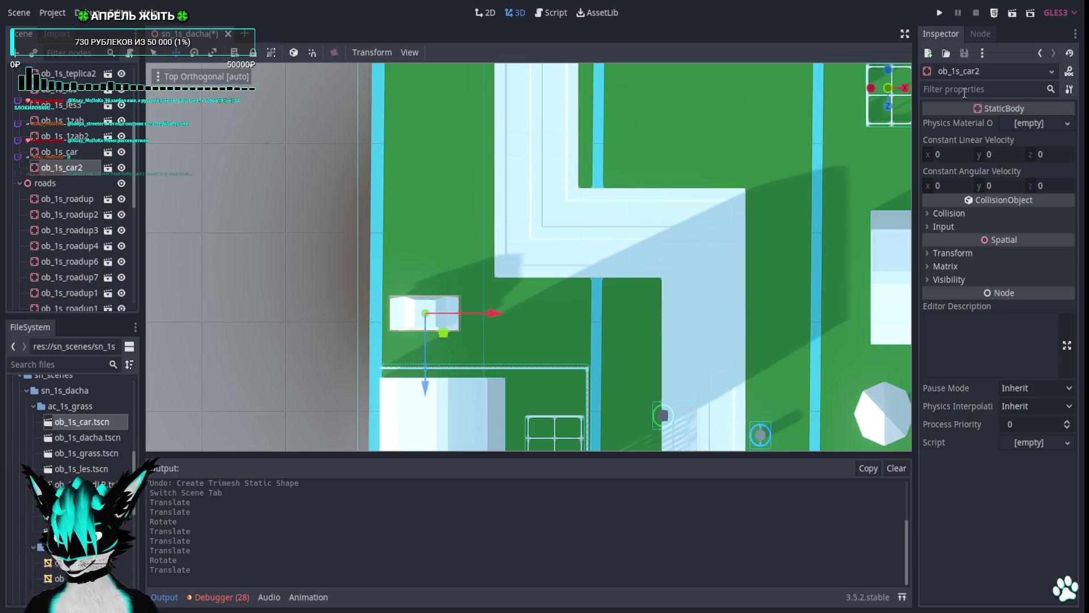
click(941, 13)
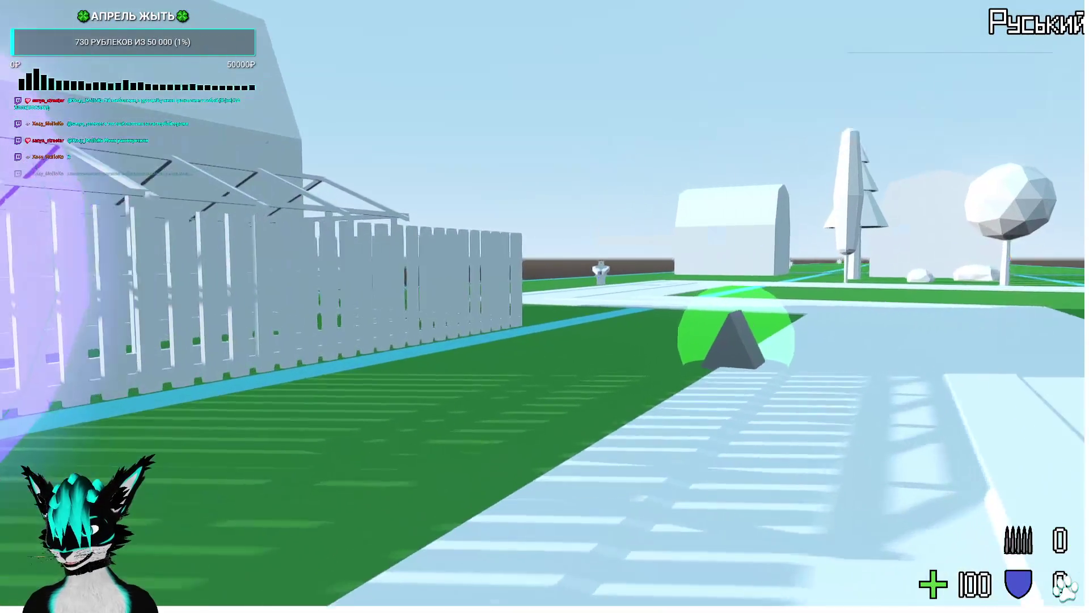
Walk to the fence, jump onto the white car's roof, head toward the house, then stop the game with F8.
key(a)
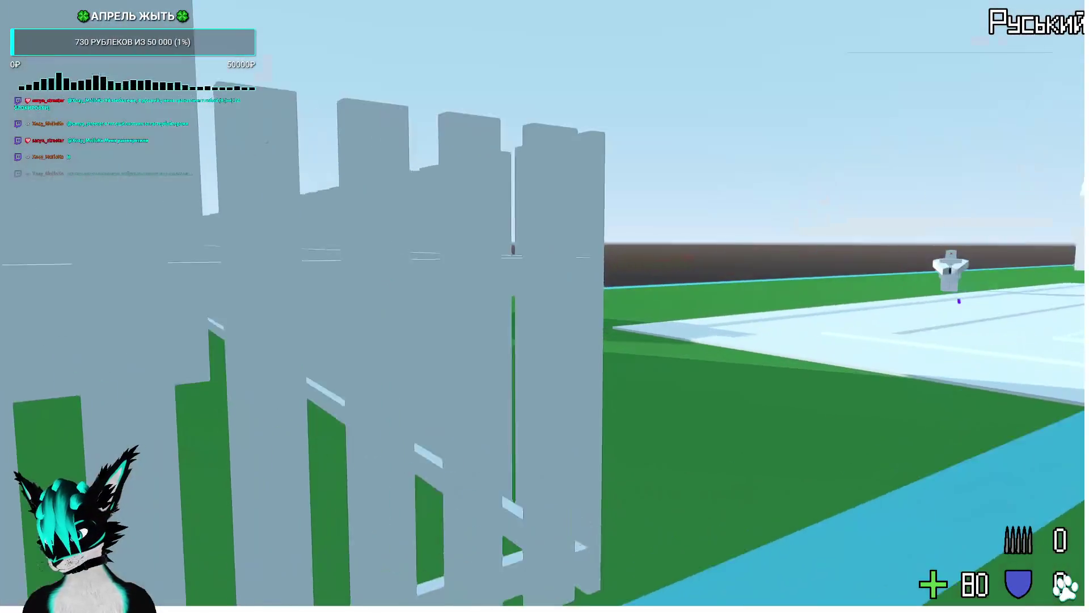
key(w)
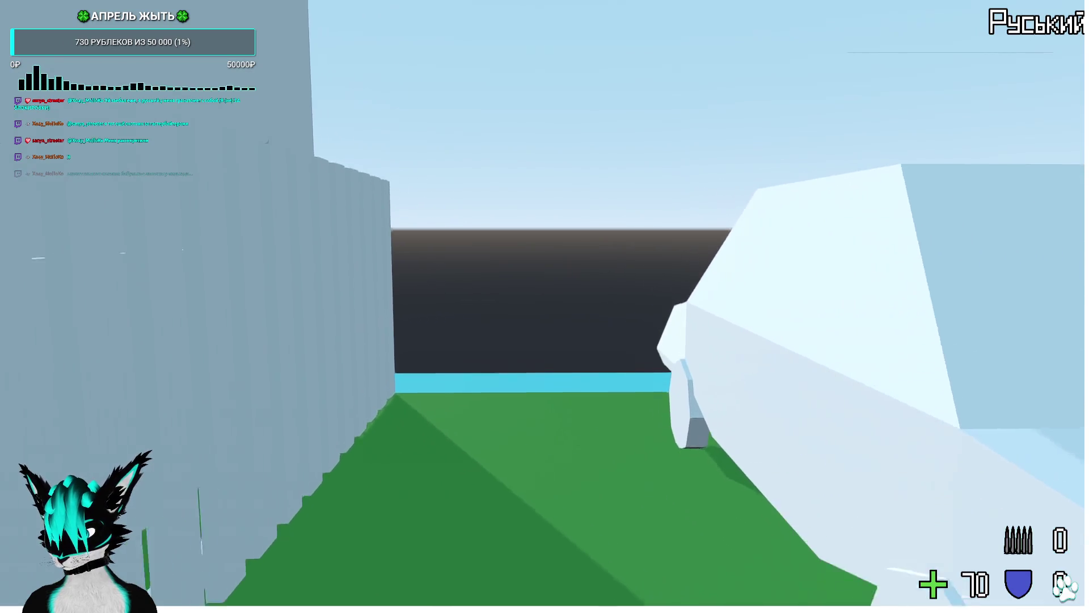
key(w)
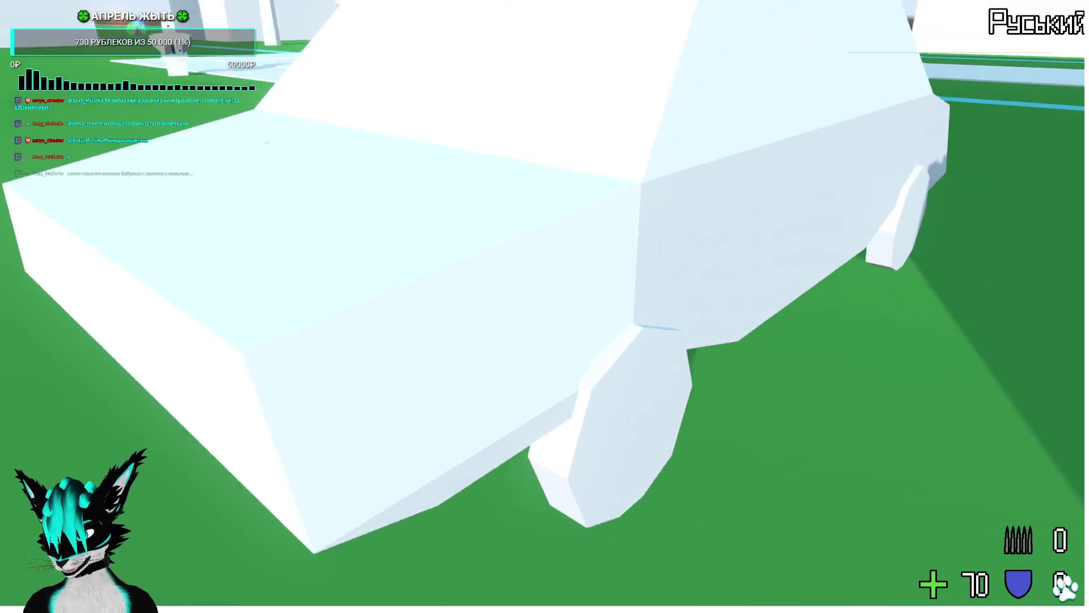
key(w)
key(space)
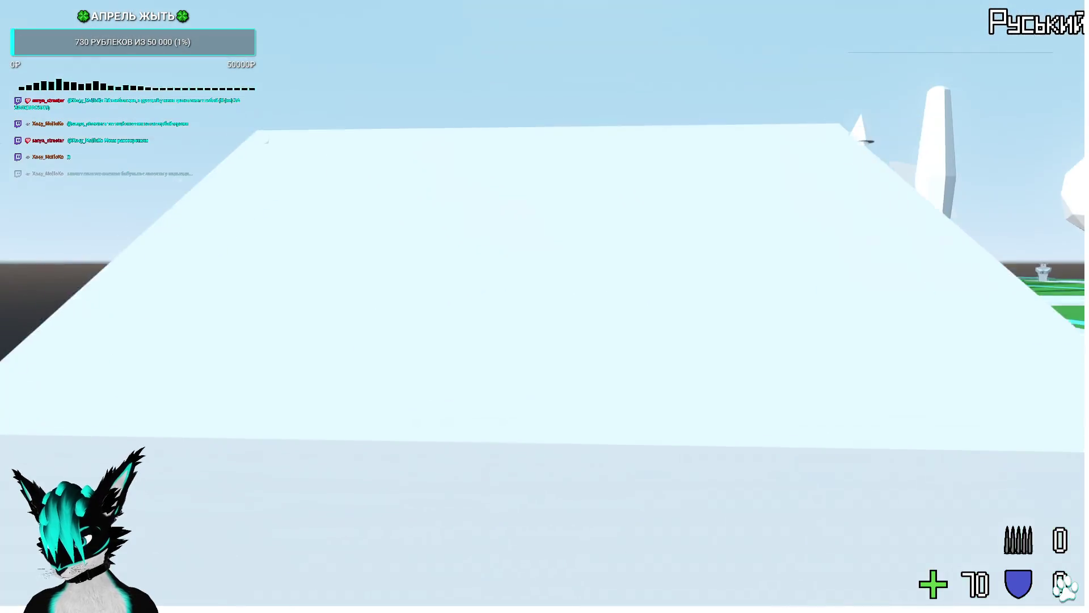
key(w)
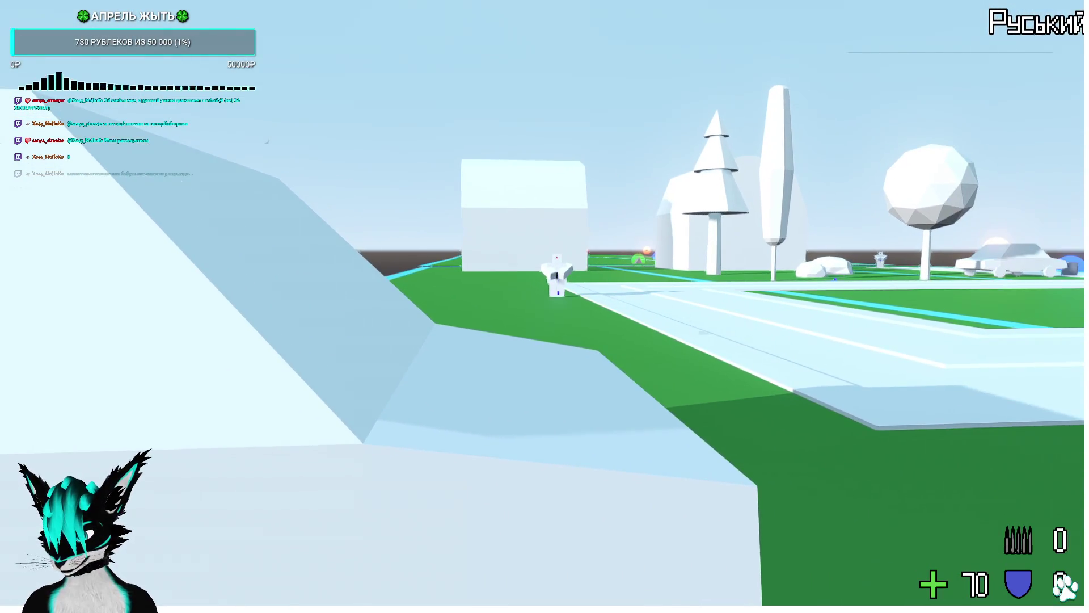
key(w)
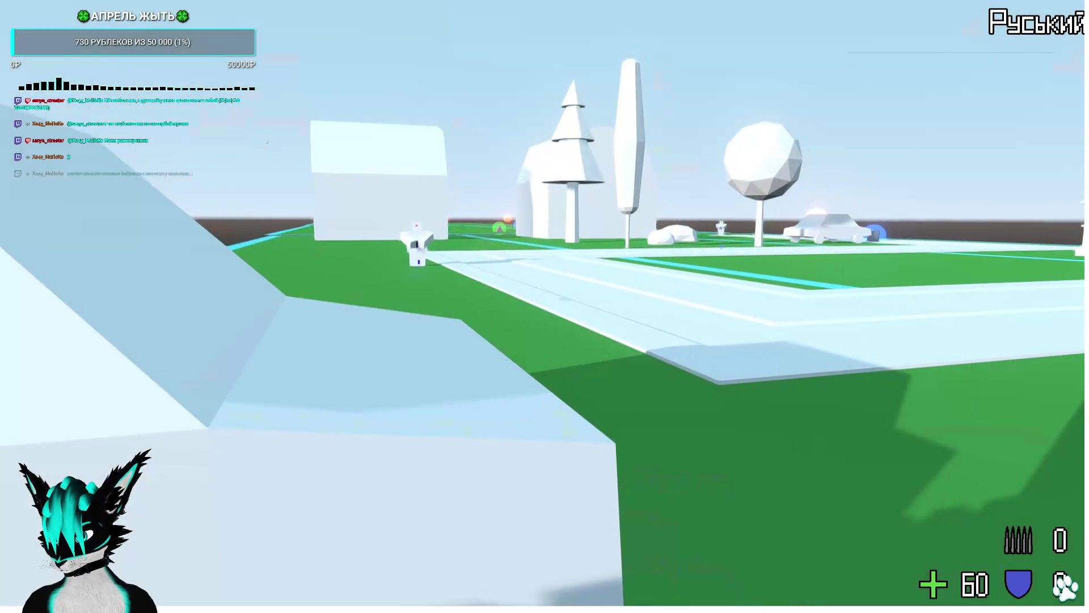
key(F8)
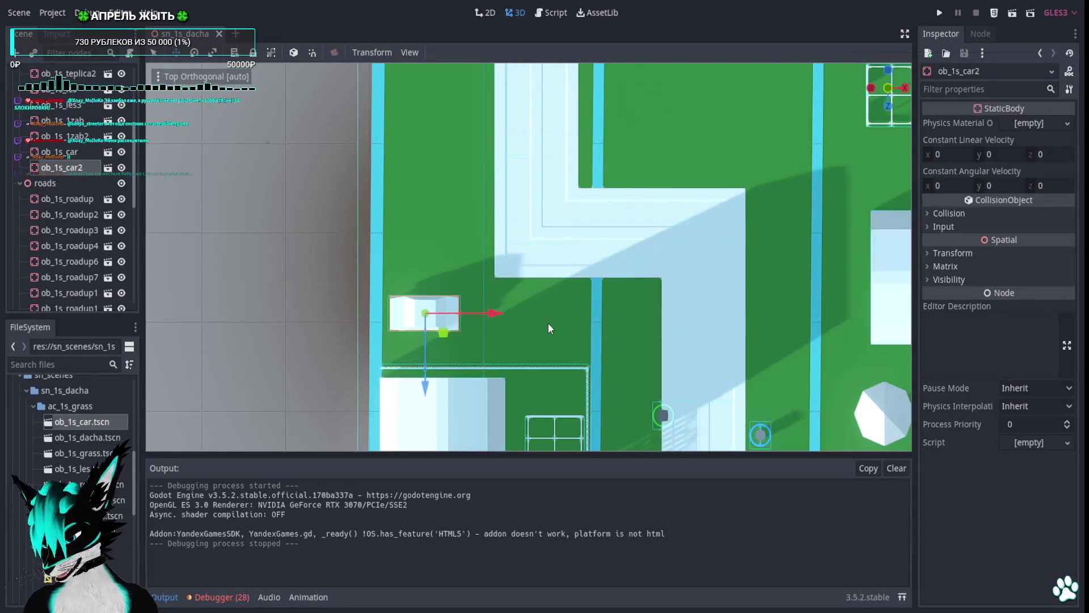
Duplicate the hedge row ob_1s_1zab, then move the copy to the right plot edge and rotate it.
scroll(548, 328, down, 6)
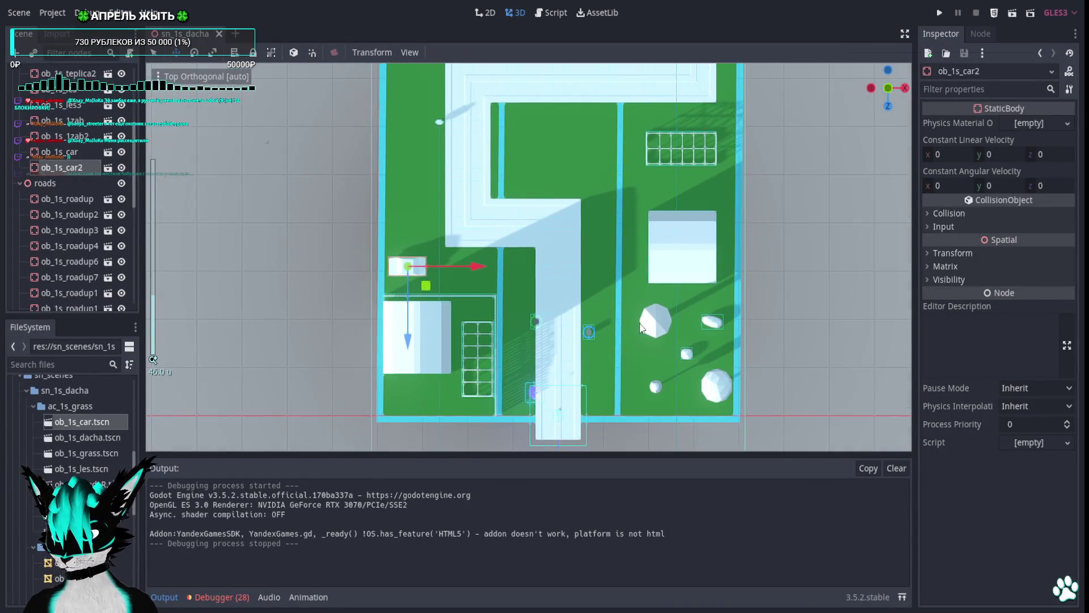
key(q)
click(656, 328)
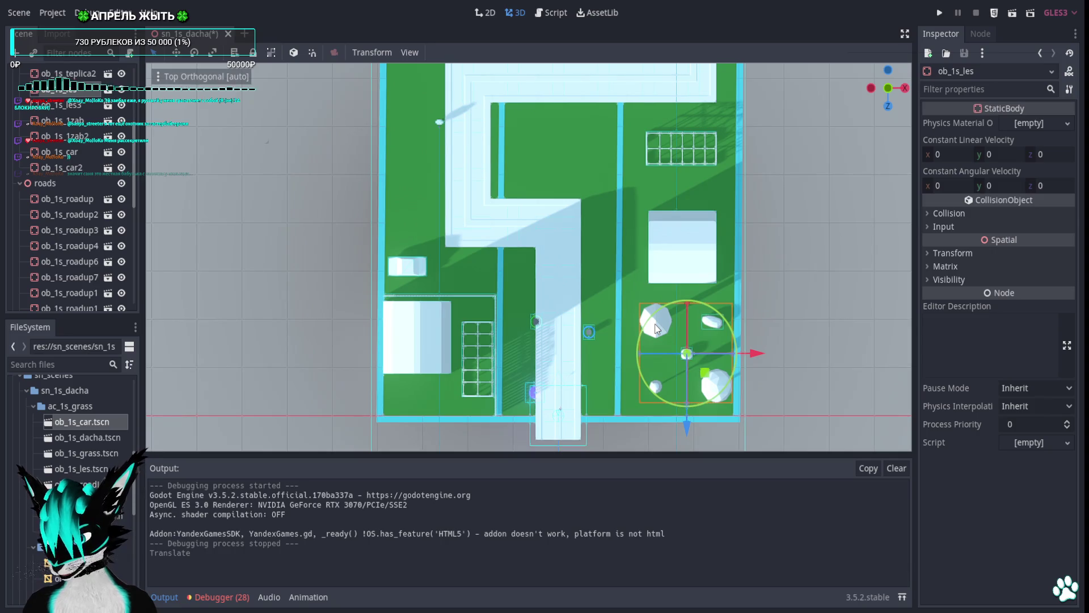
scroll(567, 318, up, 4)
click(389, 304)
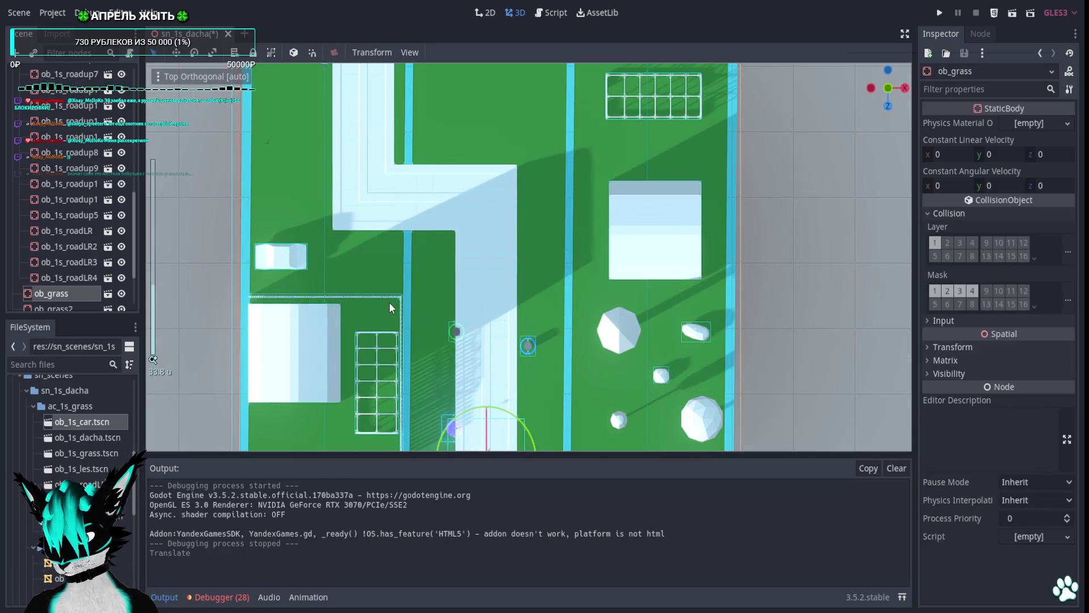
scroll(408, 278, down, 4)
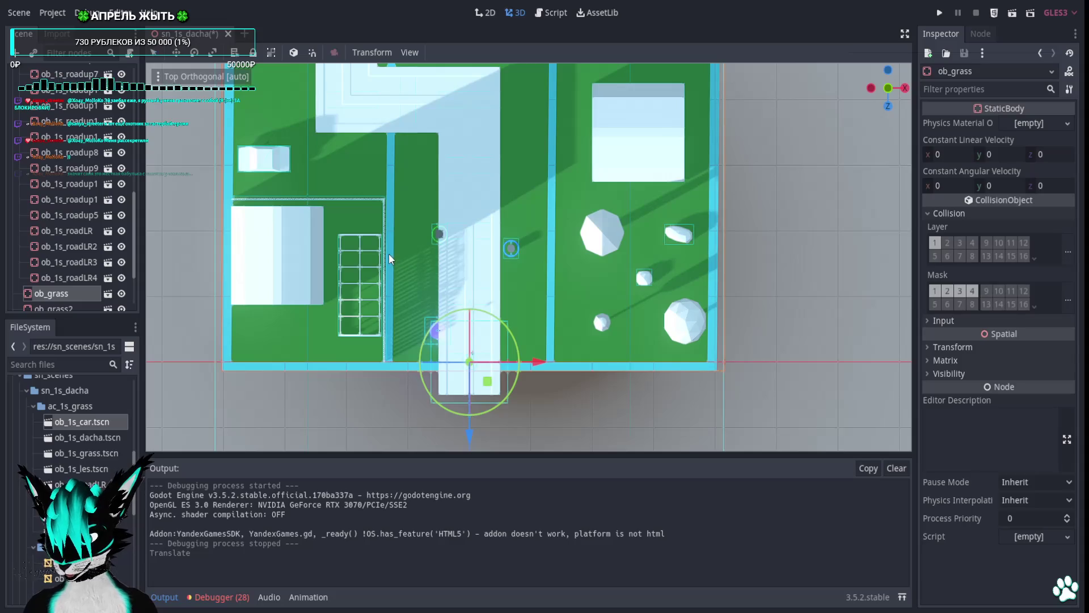
click(386, 256)
click(385, 253)
click(386, 253)
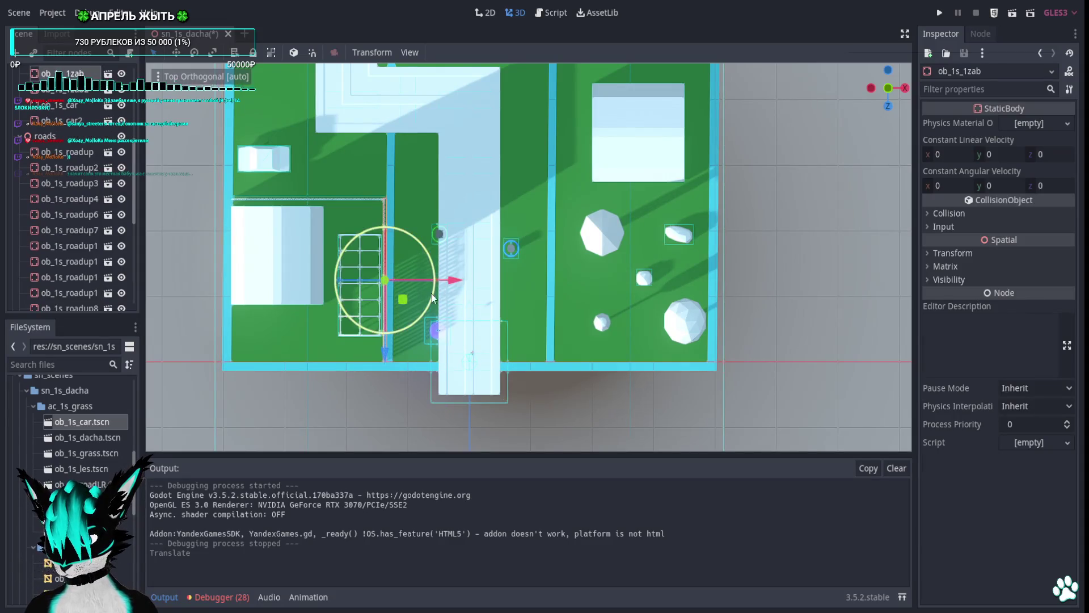
key(ctrl+d)
mouse_move(404, 297)
mouse_down()
mouse_move(760, 299)
mouse_move(727, 308)
mouse_up()
mouse_move(722, 245)
mouse_down()
mouse_move(653, 372)
mouse_move(722, 485)
mouse_move(698, 479)
mouse_move(703, 471)
mouse_up()
Slide the fence across to the left plot's edge and along Z into place.
scroll(630, 349, up, 5)
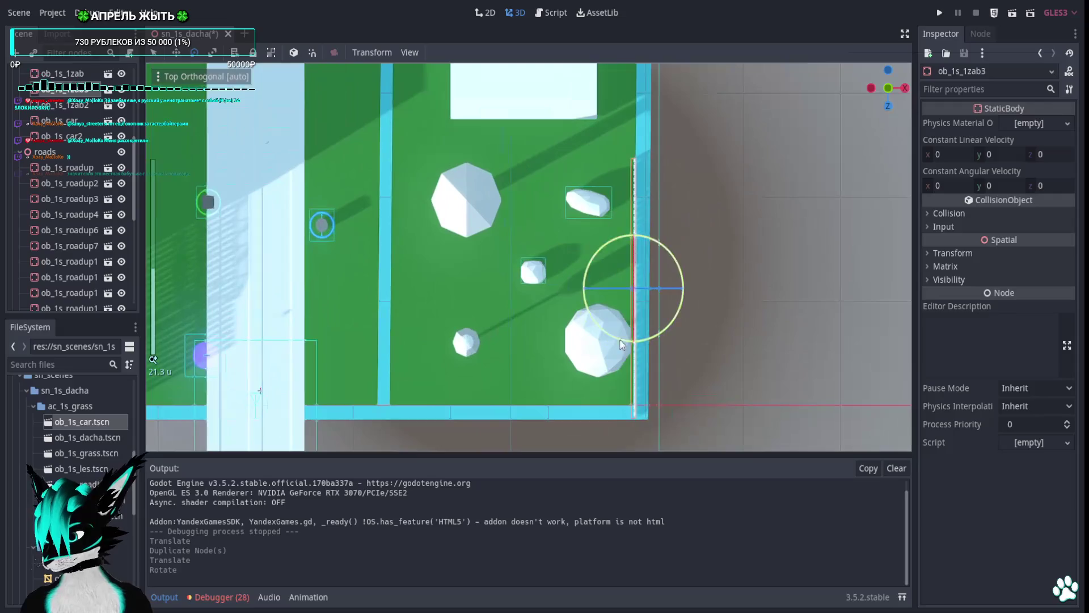
scroll(657, 326, down, 2)
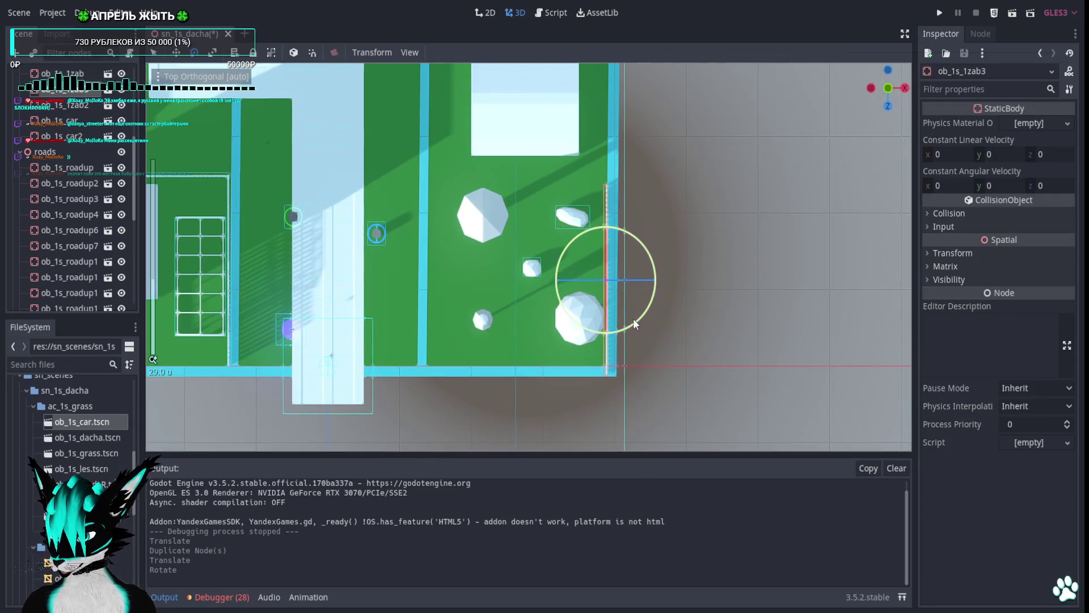
drag(633, 319, 816, 322)
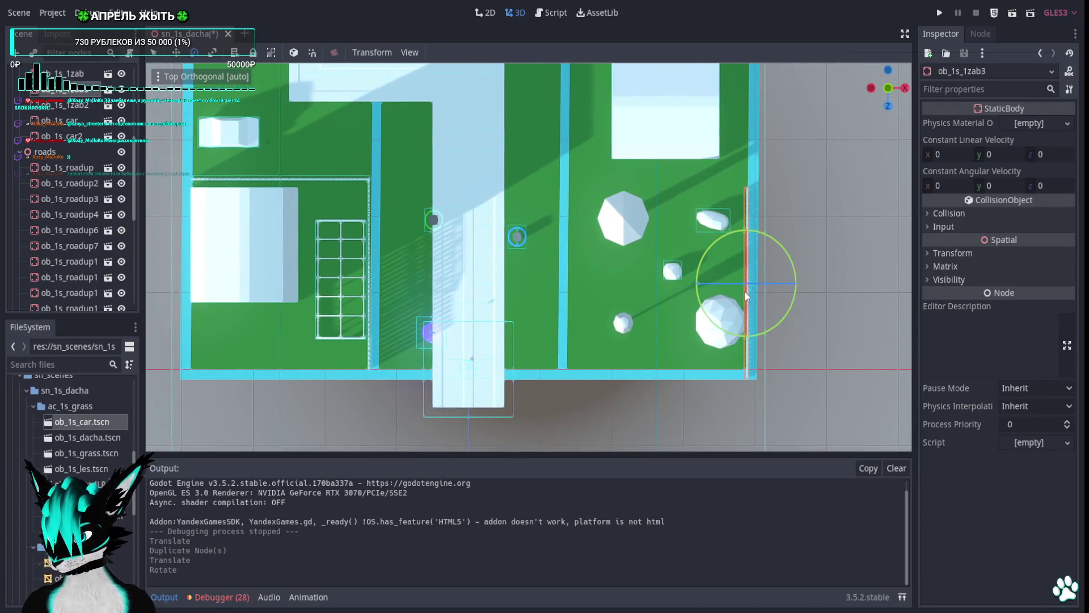
key(w)
drag(814, 285, 261, 301)
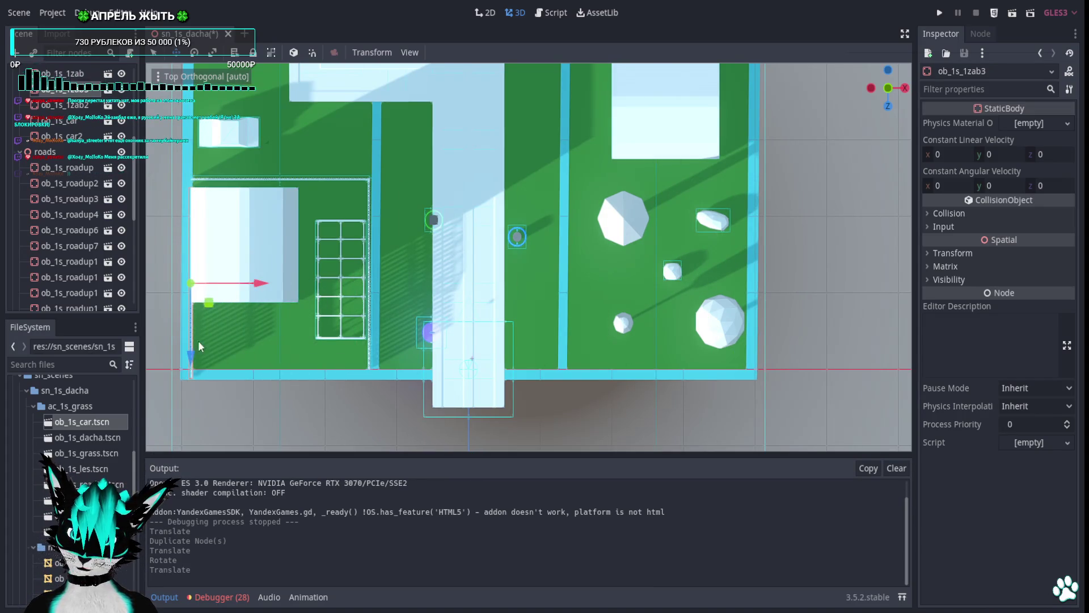
mouse_move(191, 356)
mouse_down()
mouse_move(216, 296)
mouse_move(249, 323)
mouse_up()
scroll(529, 257, down, 5)
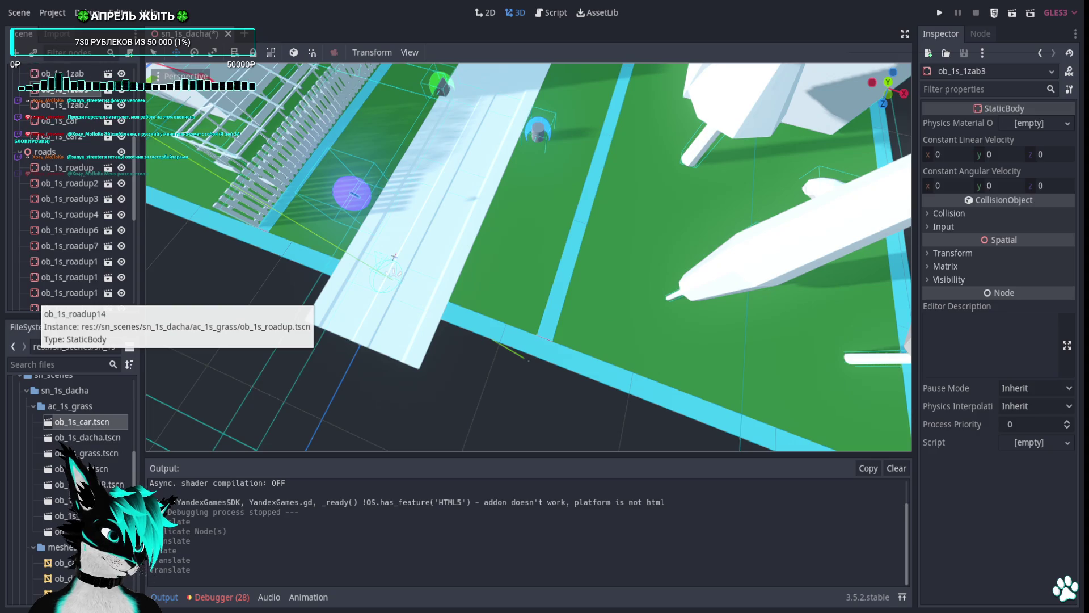
Duplicate a yard fence section, slide the copy along Z, and rotate it to line the yard's side.
drag(528, 255, 668, 273)
click(748, 290)
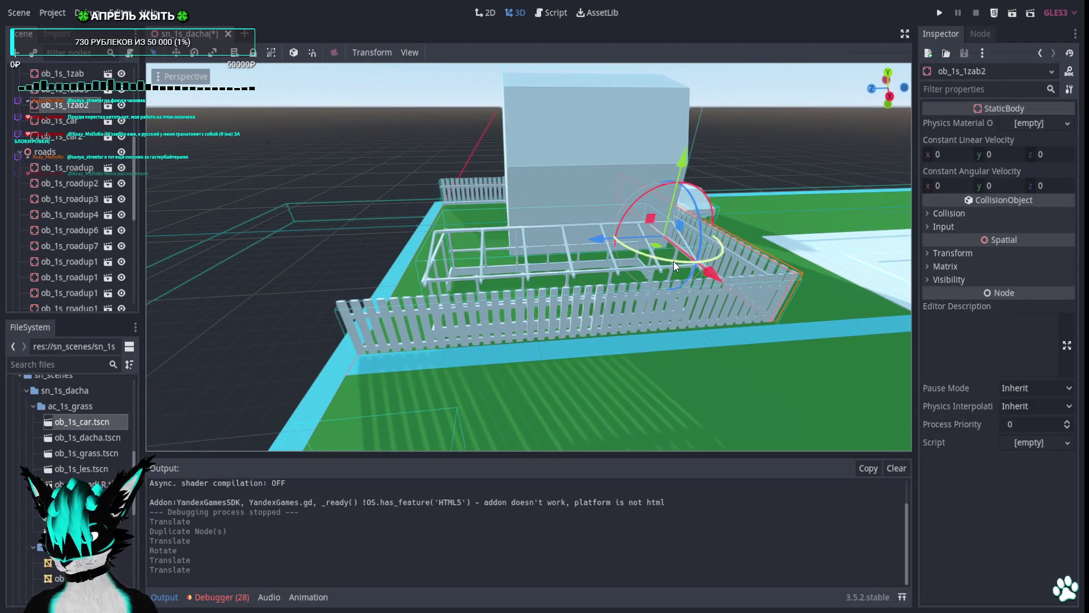
key(ctrl+d)
drag(605, 249, 346, 287)
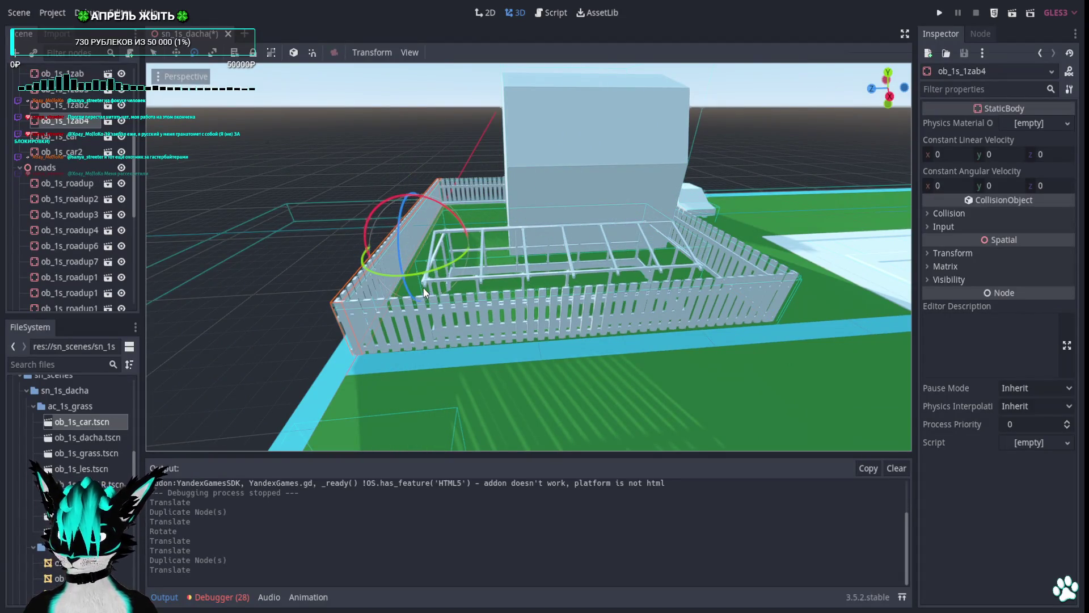
mouse_move(428, 280)
mouse_down()
mouse_move(295, 250)
mouse_move(151, 180)
mouse_move(171, 145)
mouse_move(227, 133)
mouse_move(255, 147)
mouse_up()
click(510, 267)
click(304, 191)
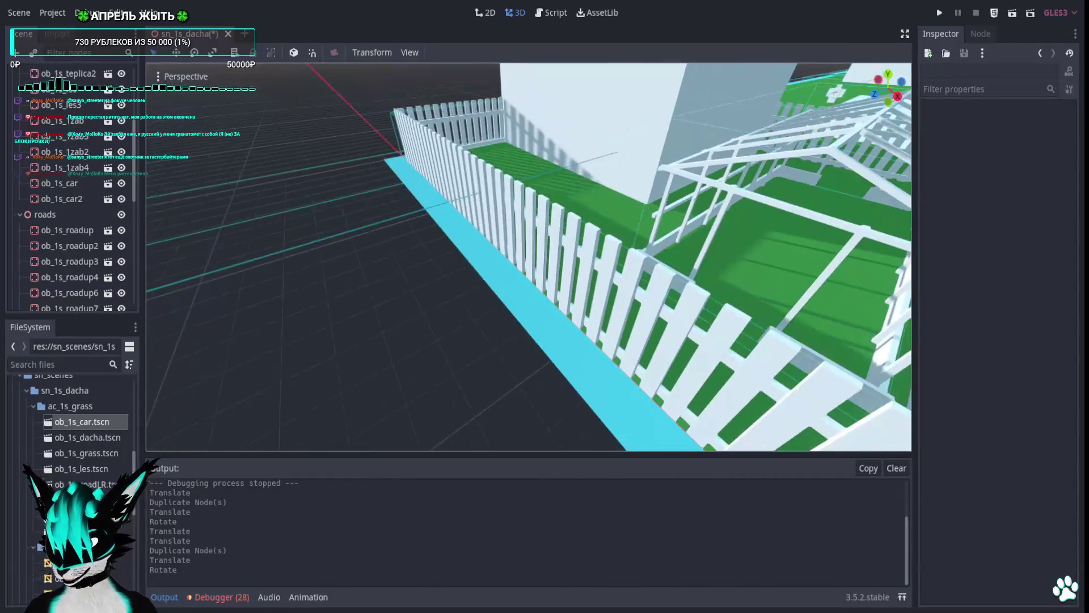
Fly the camera back to survey the house, fence and road.
key(s)
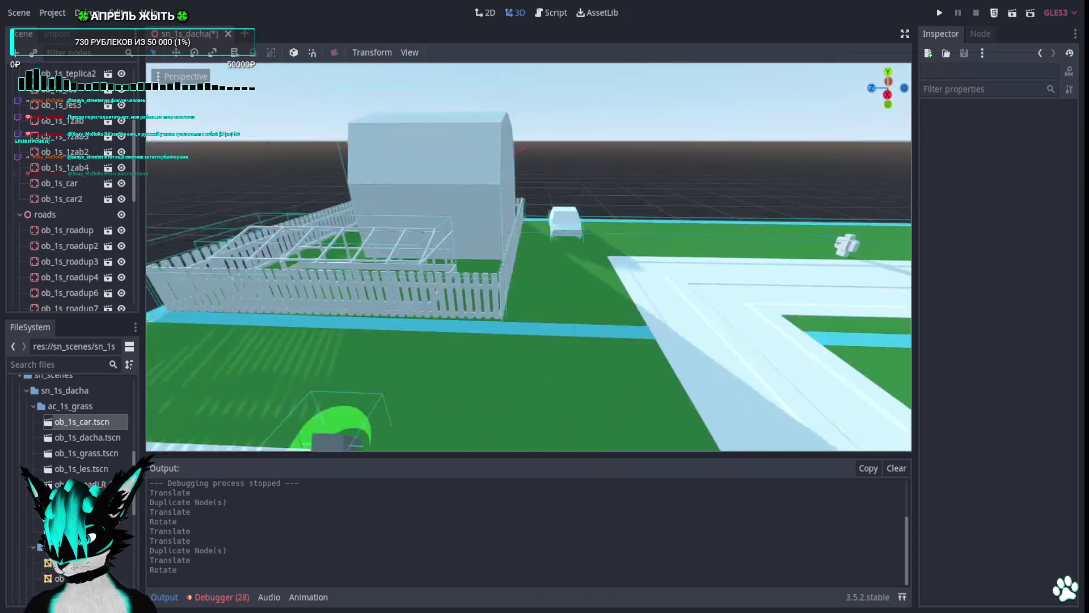
key(s)
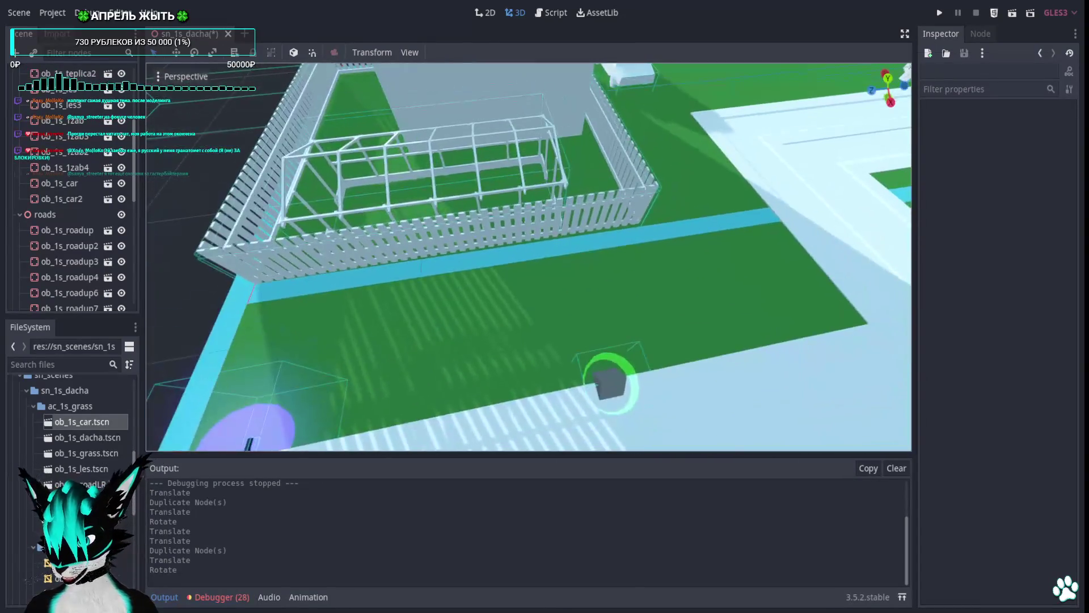
key(s)
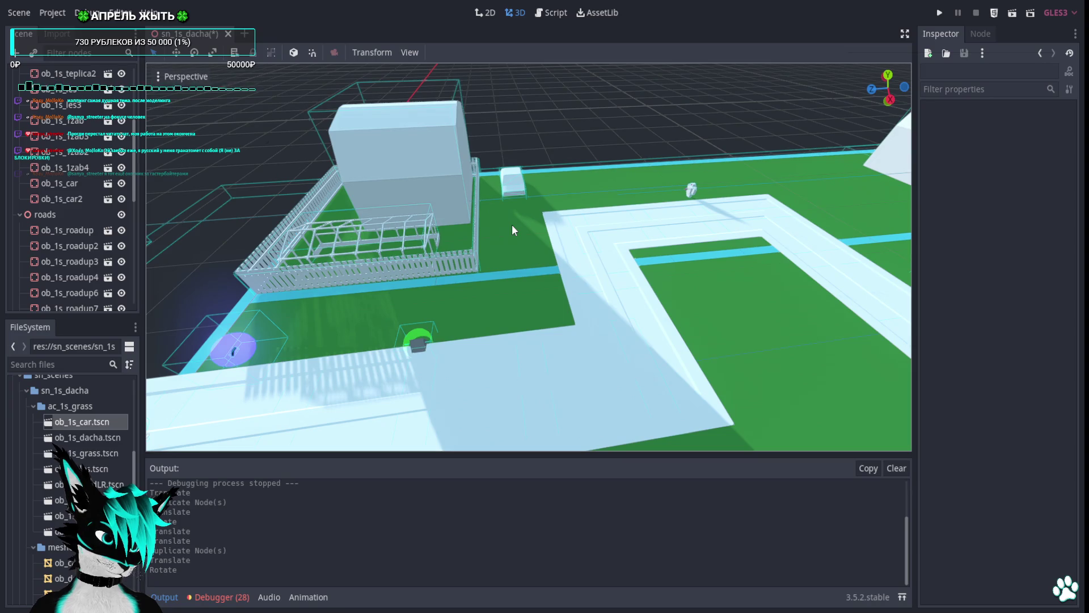
key(s)
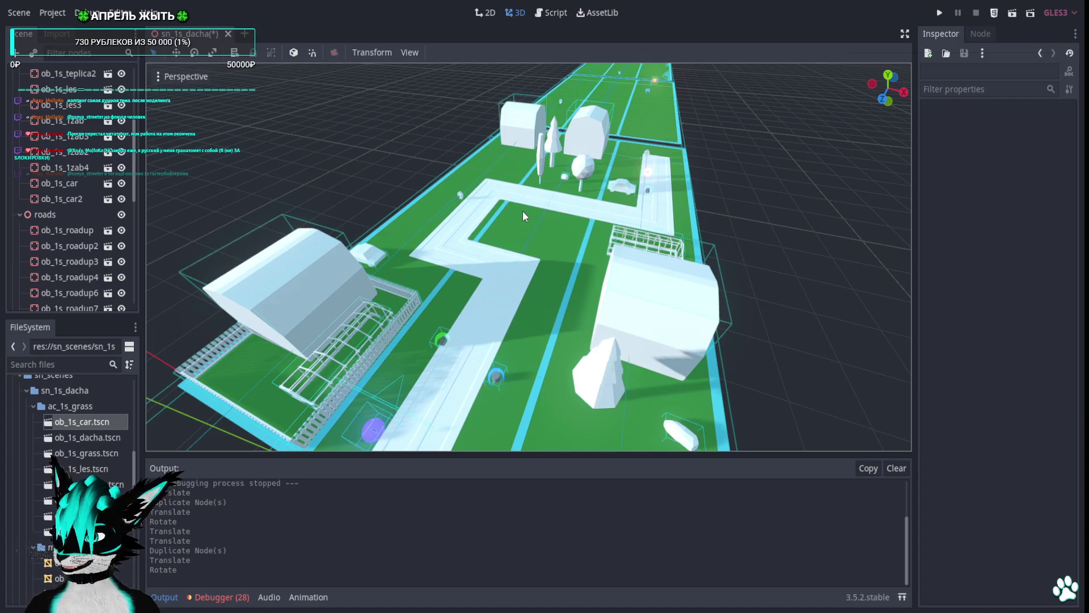
key(w)
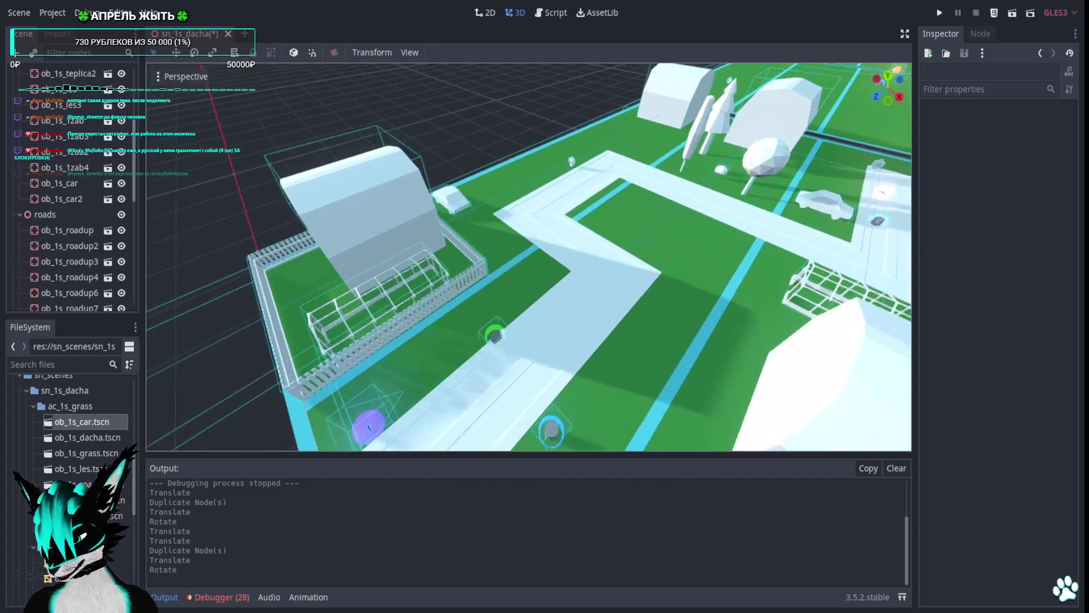
key(s)
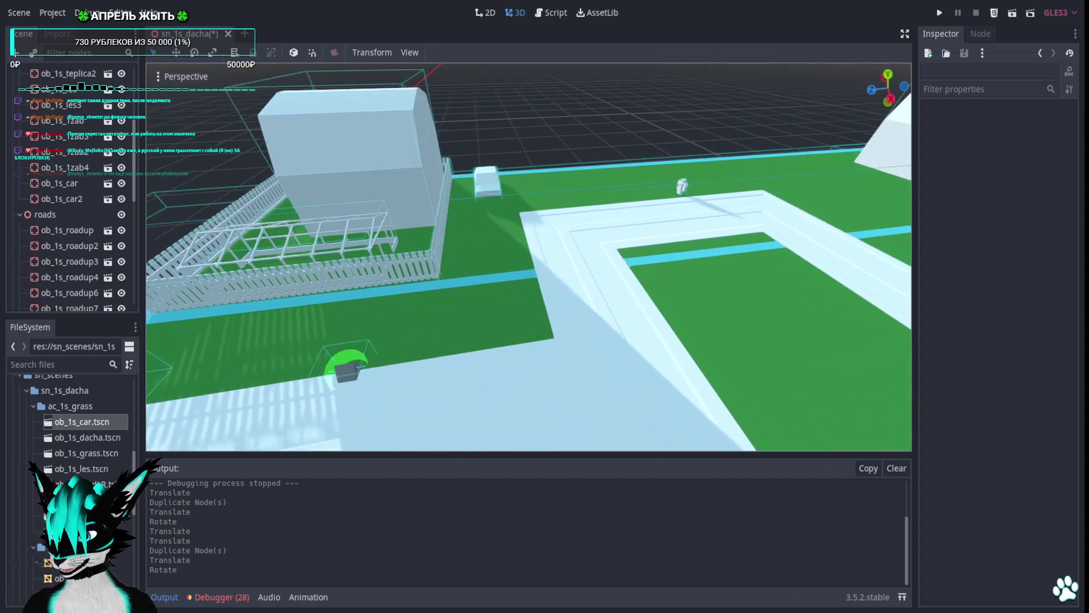
click(372, 251)
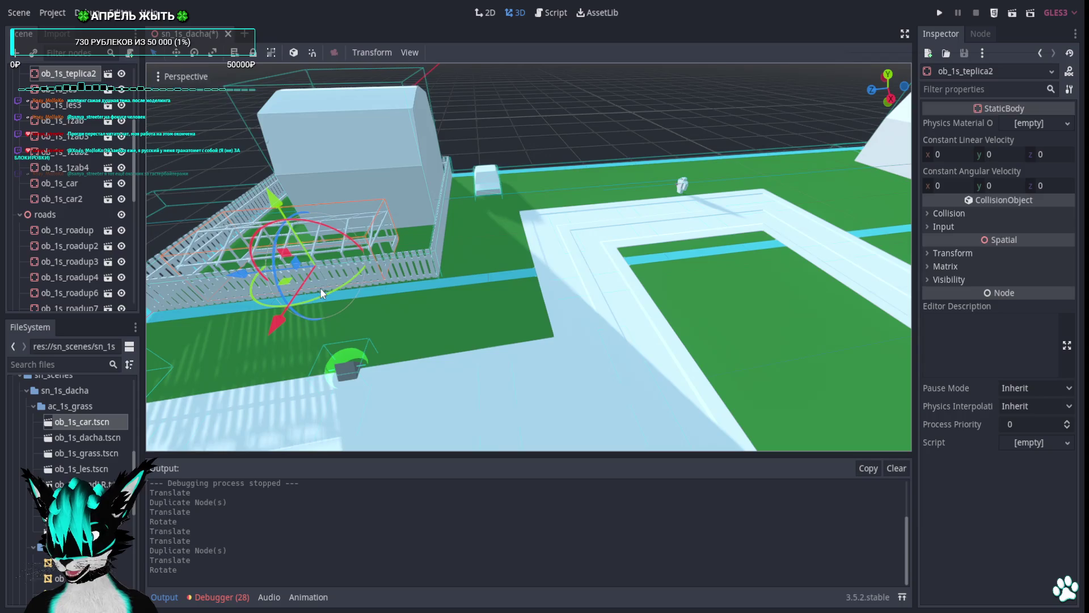
key(ctrl+d)
mouse_move(290, 285)
mouse_down()
mouse_move(594, 205)
mouse_move(603, 183)
mouse_move(621, 180)
mouse_up()
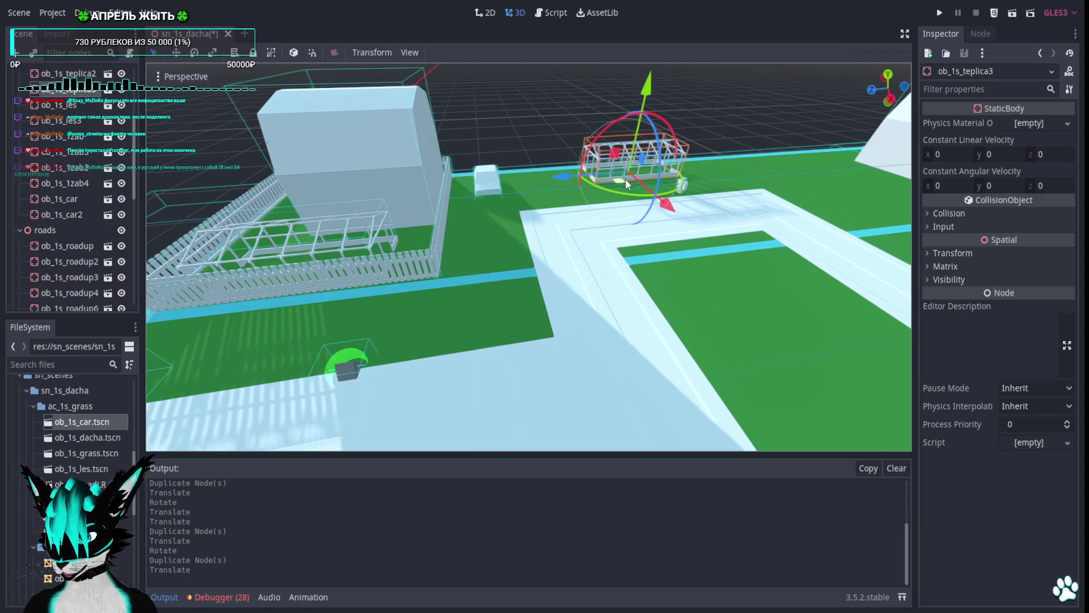
key(w)
key(s)
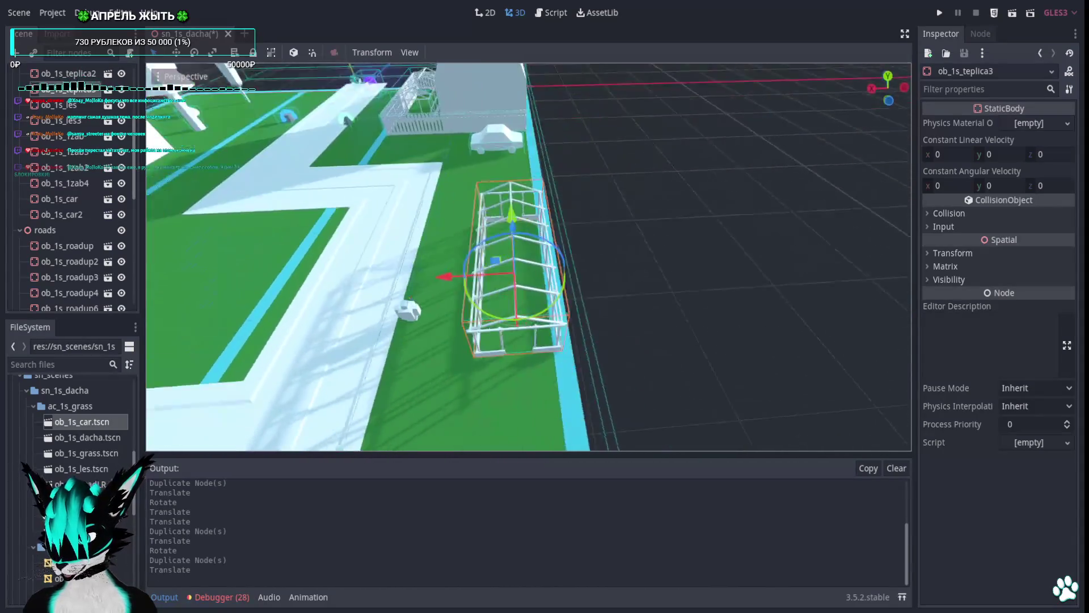
key(s)
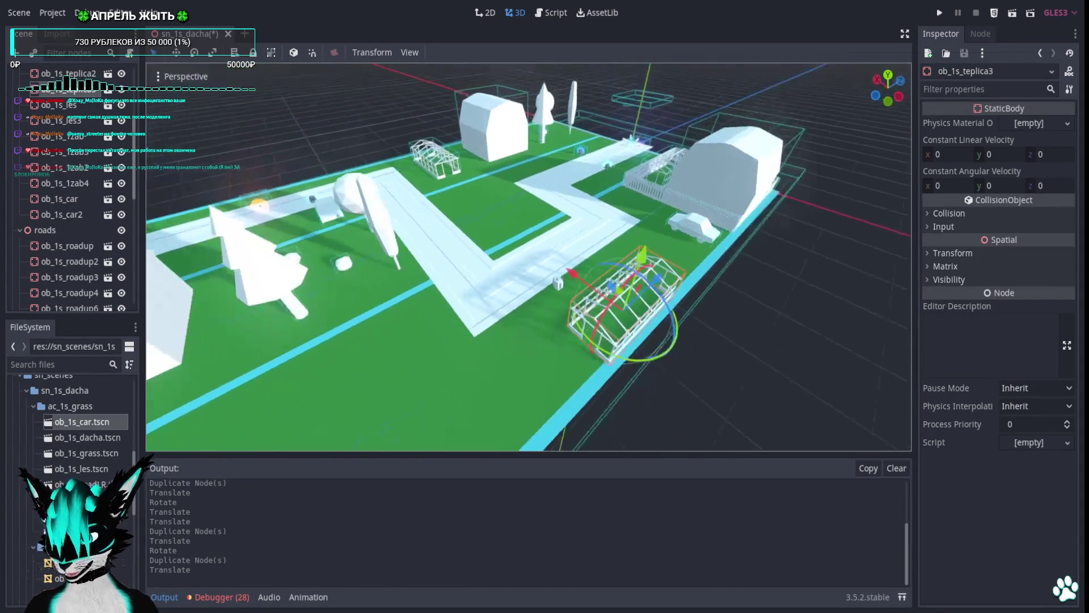
key(ctrl+z)
key(ctrl+z)
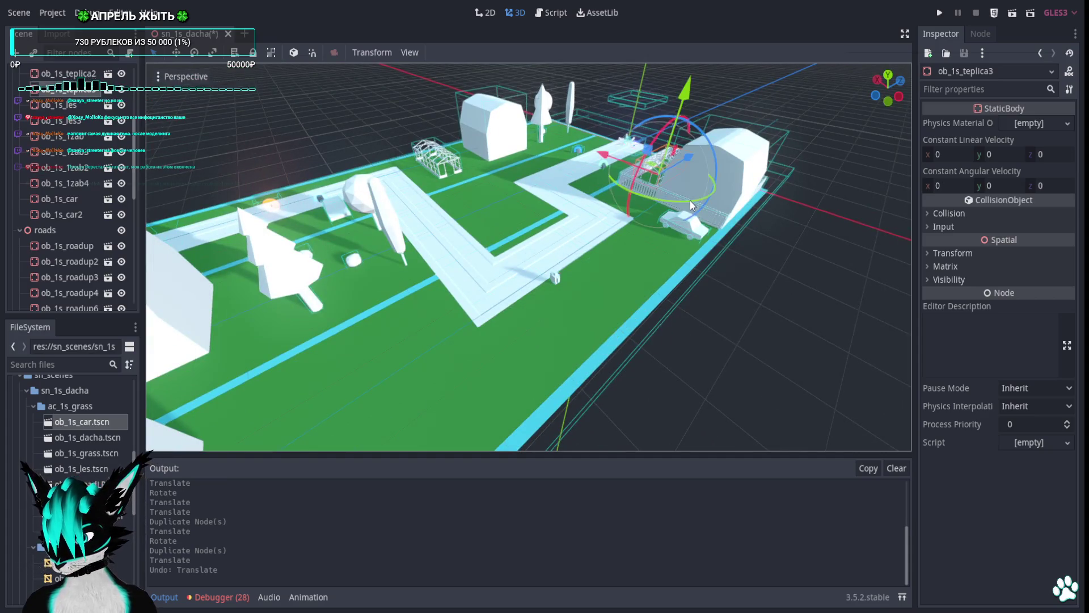
key(d)
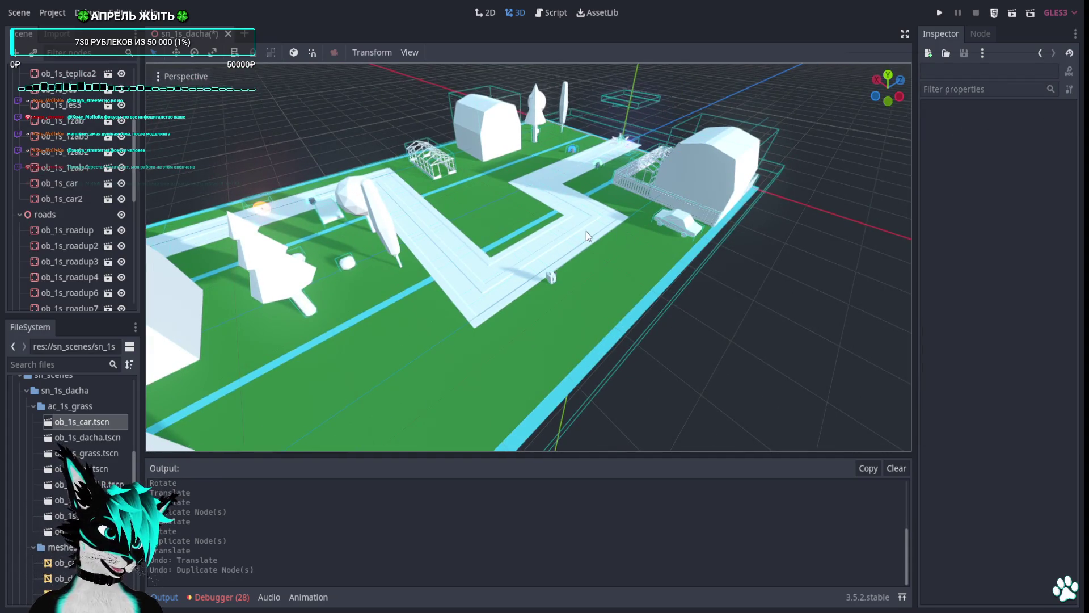
key(w)
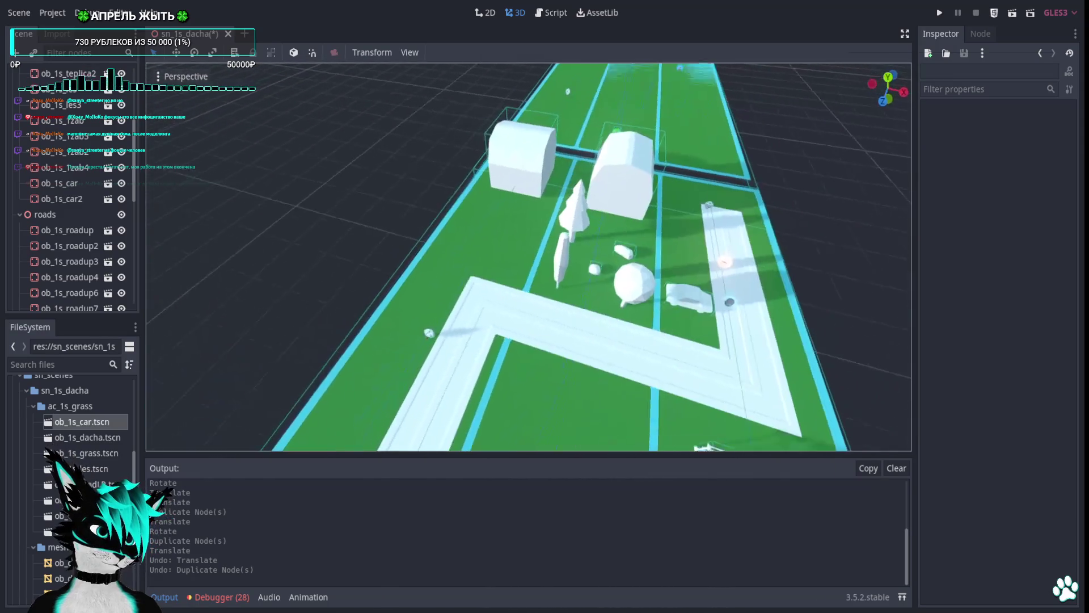
key(s)
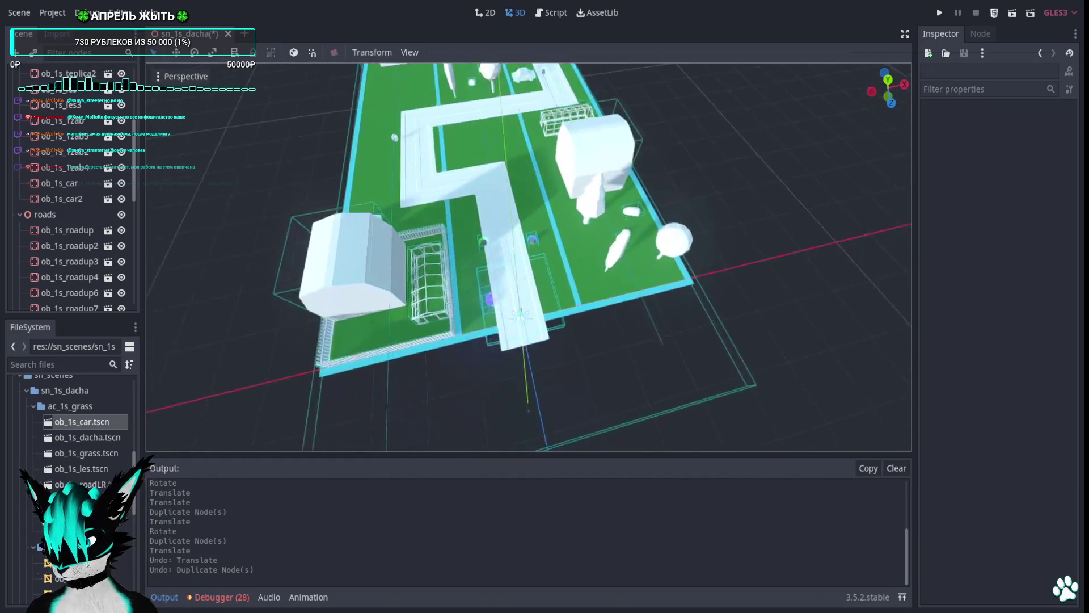
key(w)
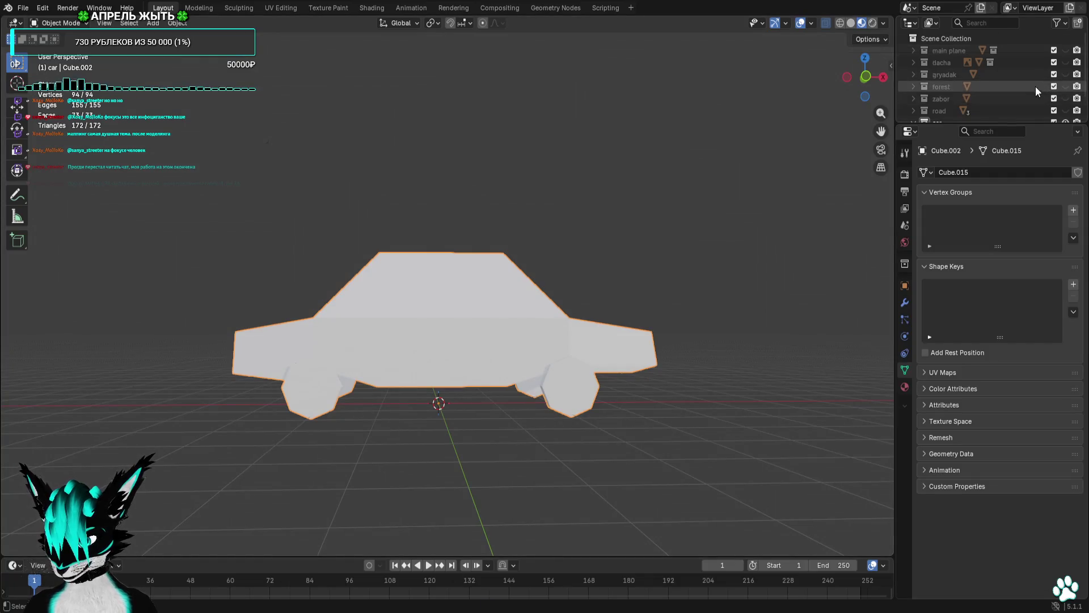
Hide the car and fence models in the Outliner.
scroll(1036, 86, down, 2)
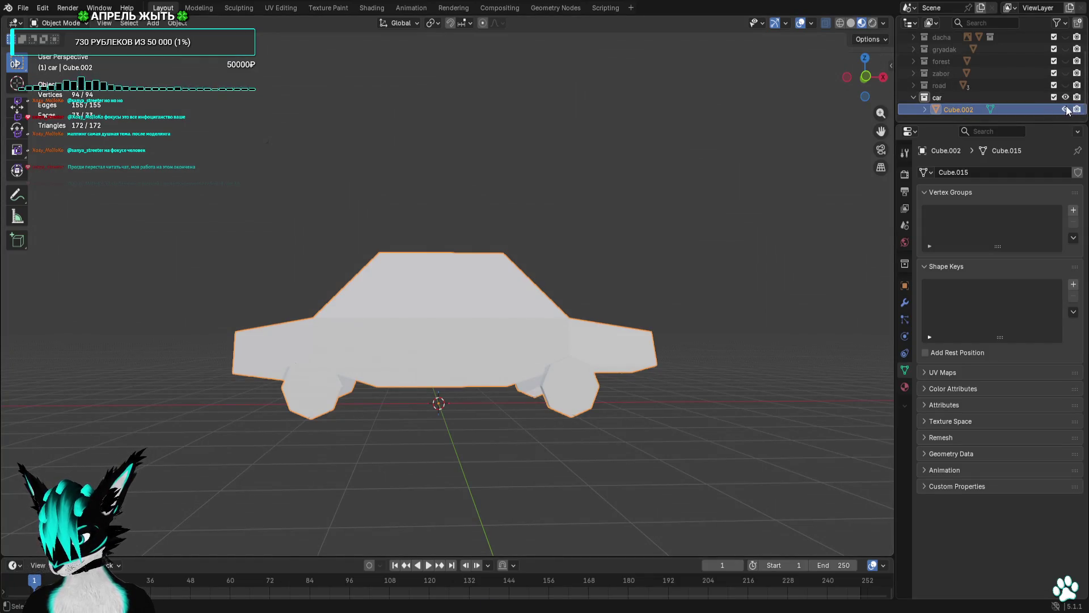
click(1066, 109)
click(1065, 73)
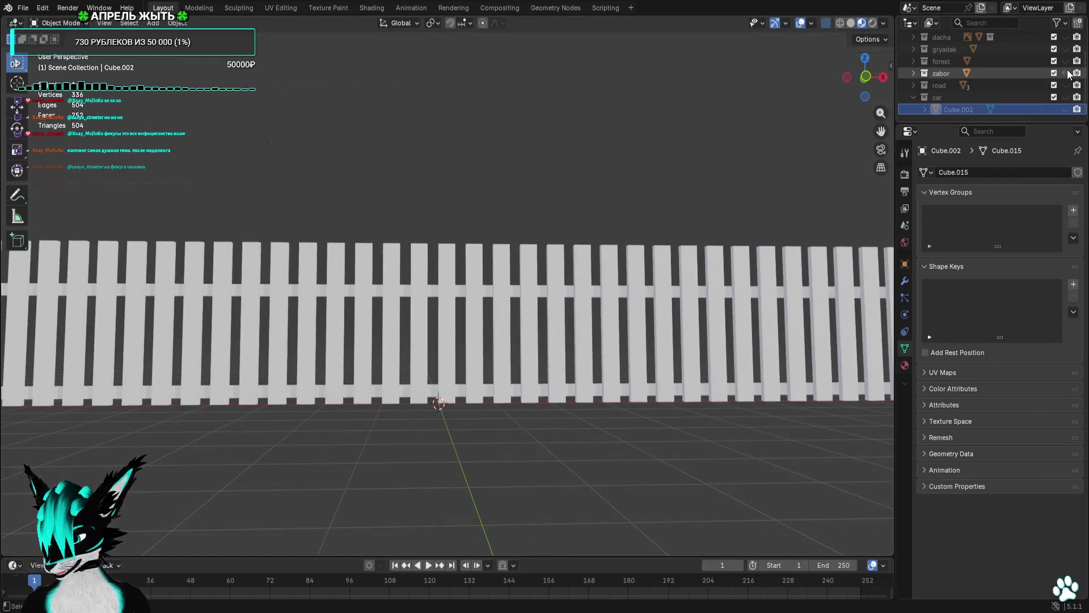
click(1065, 73)
click(1065, 61)
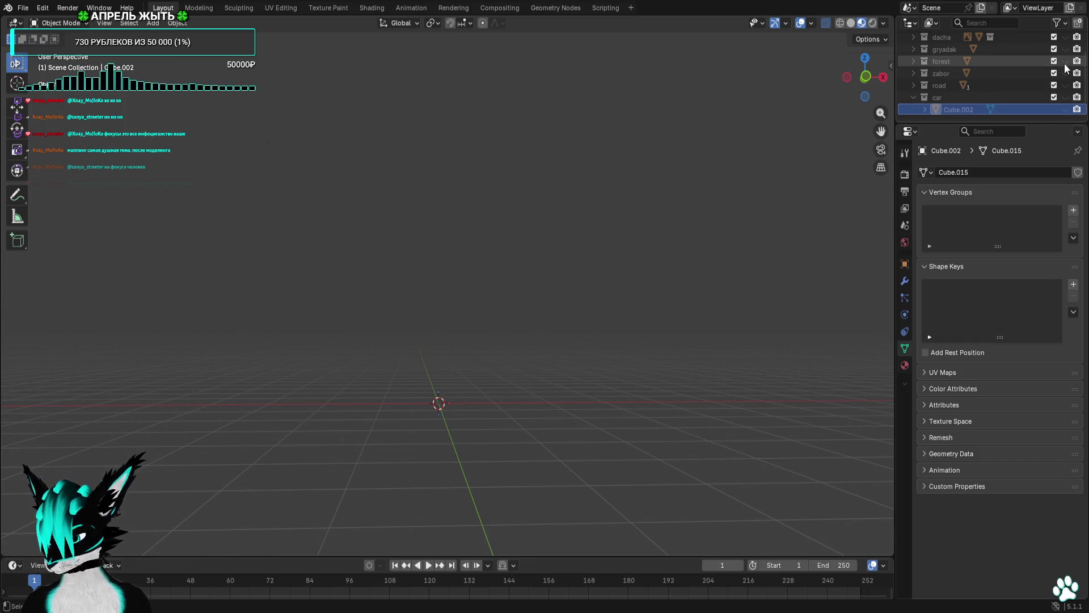
click(1065, 61)
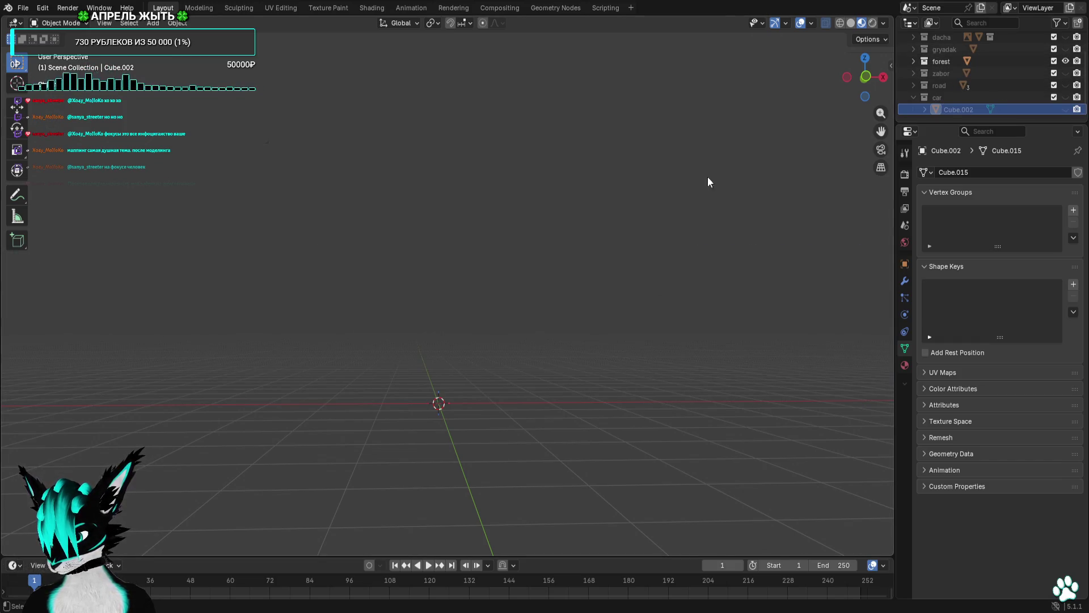
scroll(707, 175, down, 1)
right_click(553, 245)
Expand the forest collection, make it active, and hide its tree and bush models.
click(913, 61)
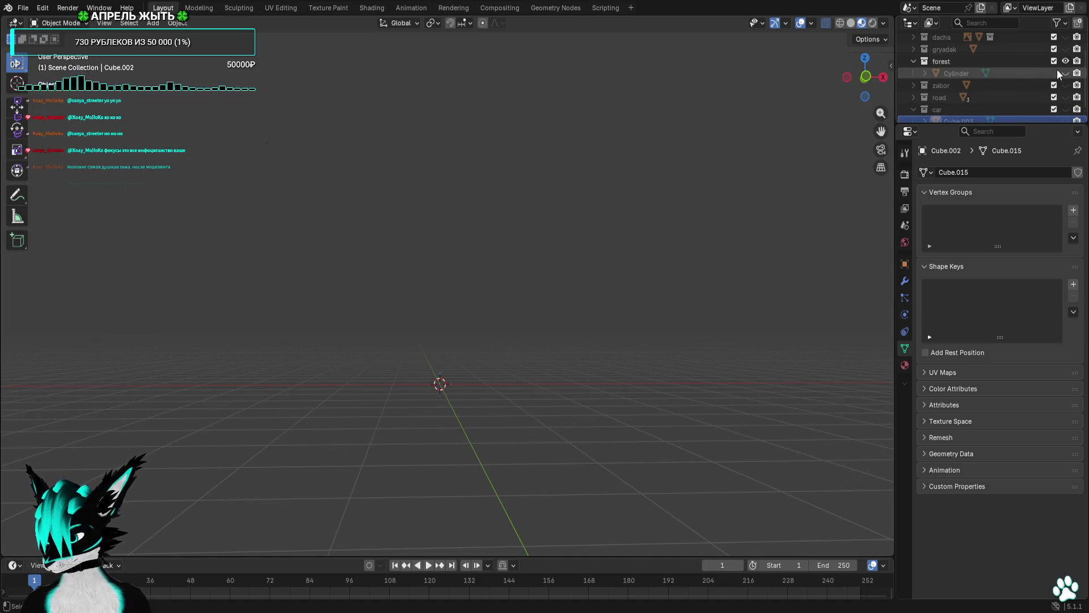
click(1065, 73)
scroll(592, 236, up, 5)
drag(595, 235, 585, 197)
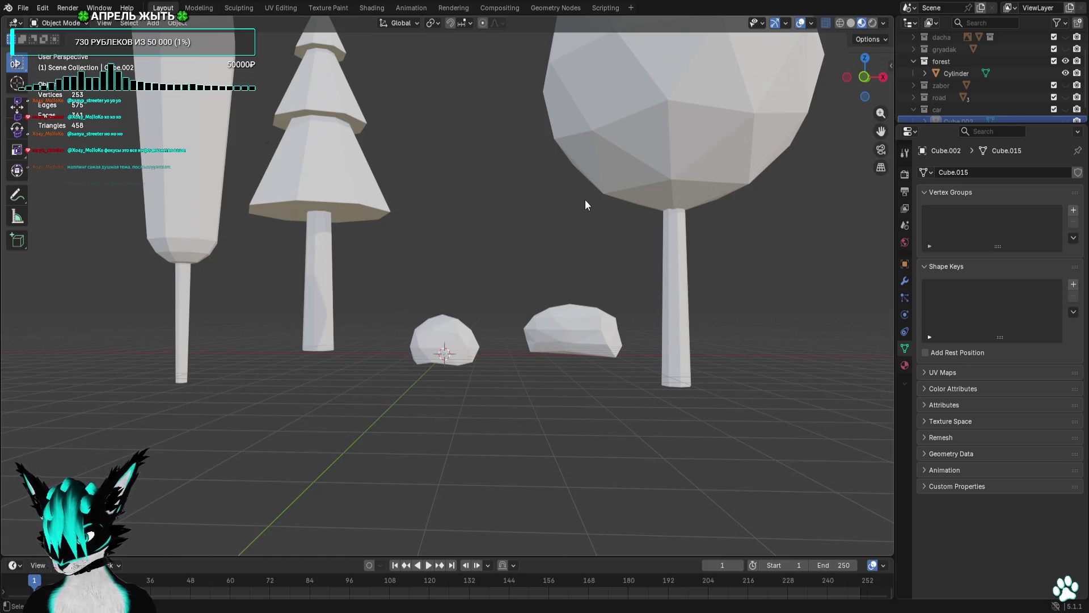
scroll(999, 100, down, 1)
click(1044, 50)
click(1065, 60)
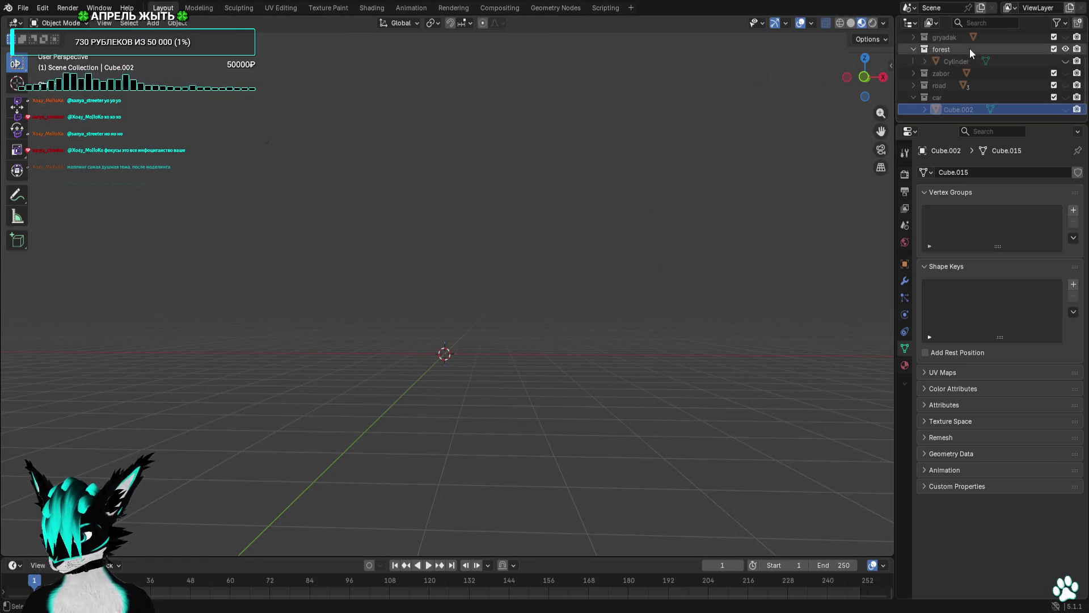
Add an Icosphere (2 subdivisions, 1 m radius) to the forest collection.
click(153, 23)
mouse_move(212, 59)
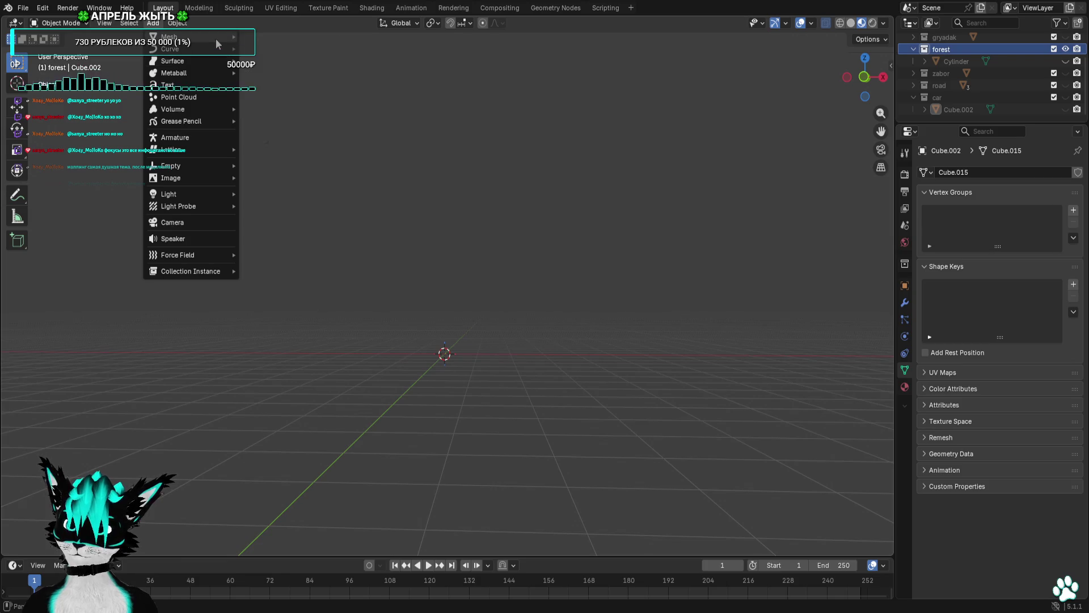
mouse_move(215, 38)
click(296, 88)
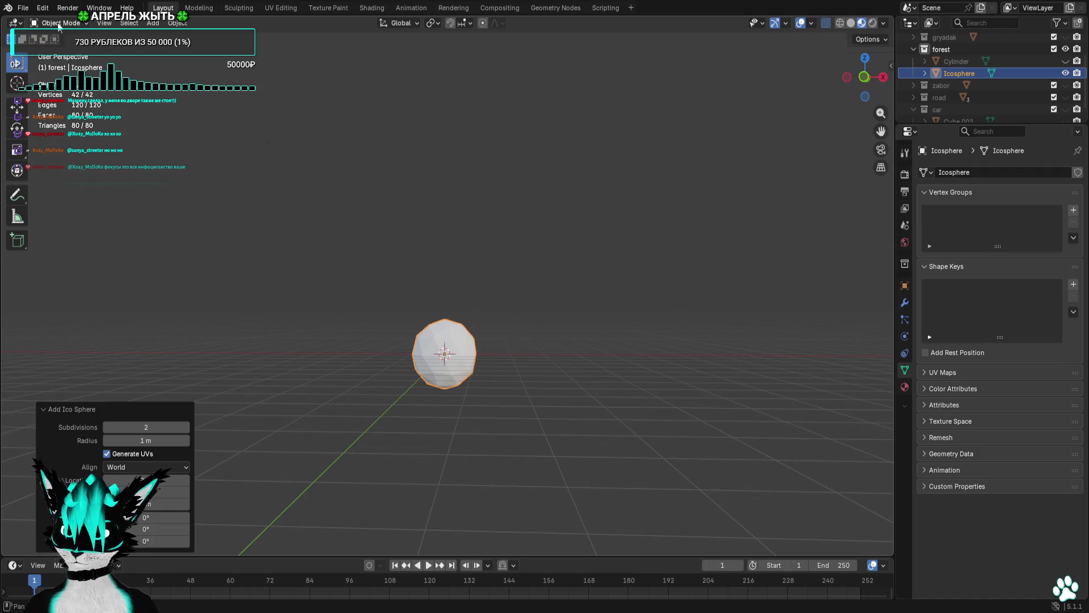
Switch the Icosphere to Edit Mode in Top Orthographic view.
click(64, 50)
click(865, 58)
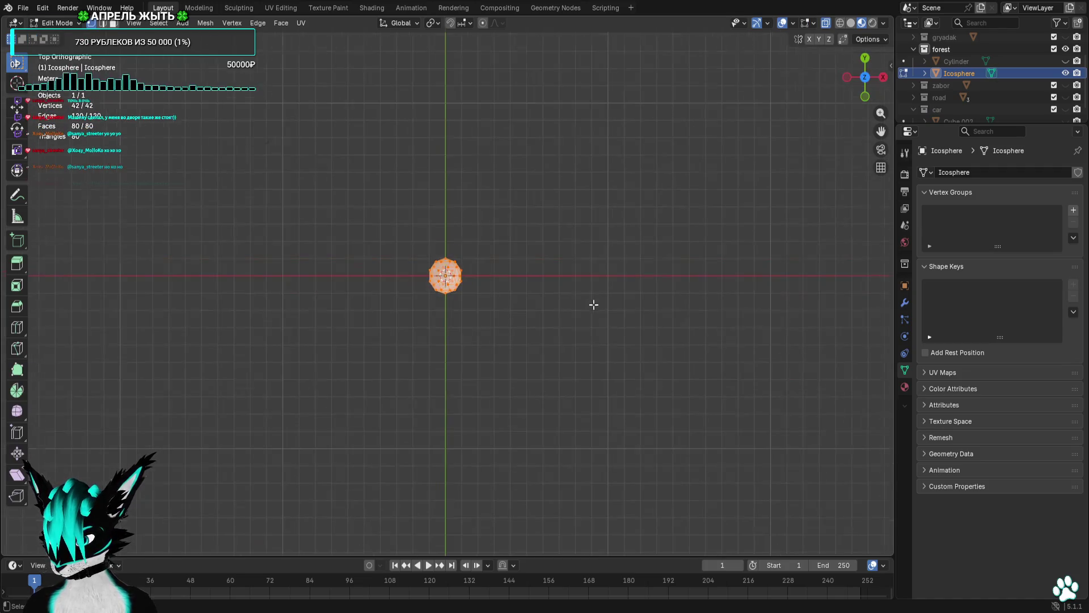
scroll(494, 270, up, 4)
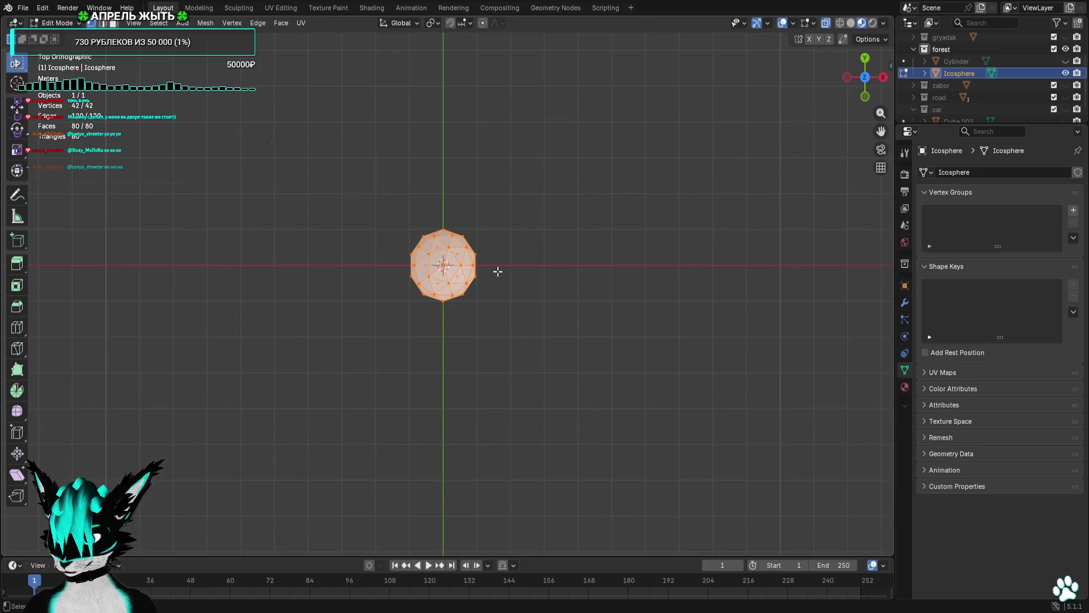
Box-select the icosphere's lower half of vertices and delete them, leaving a dome.
scroll(483, 272, up, 2)
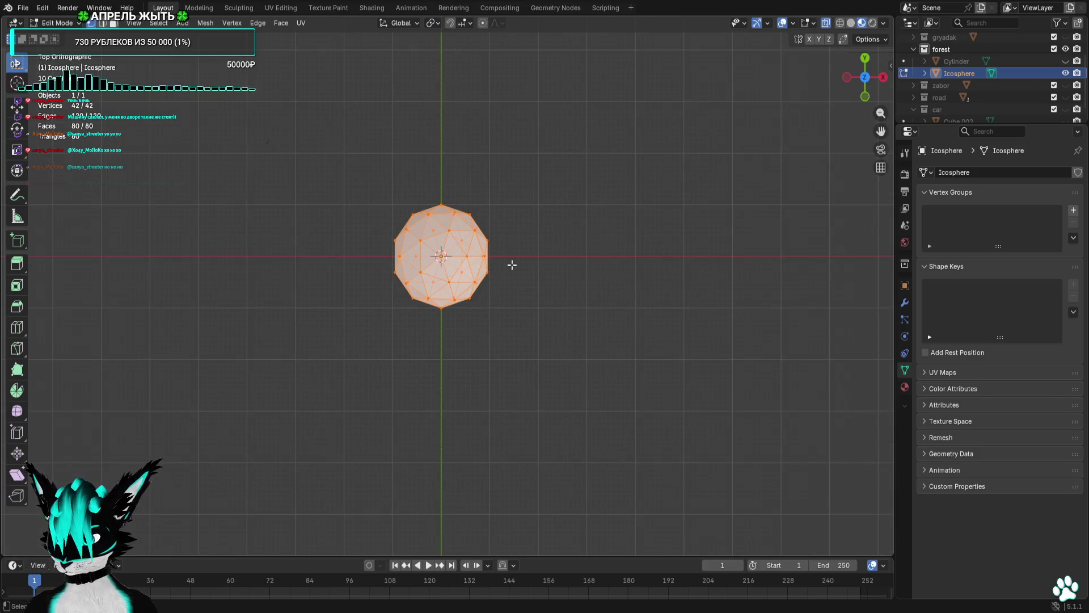
drag(512, 264, 317, 343)
scroll(489, 317, up, 2)
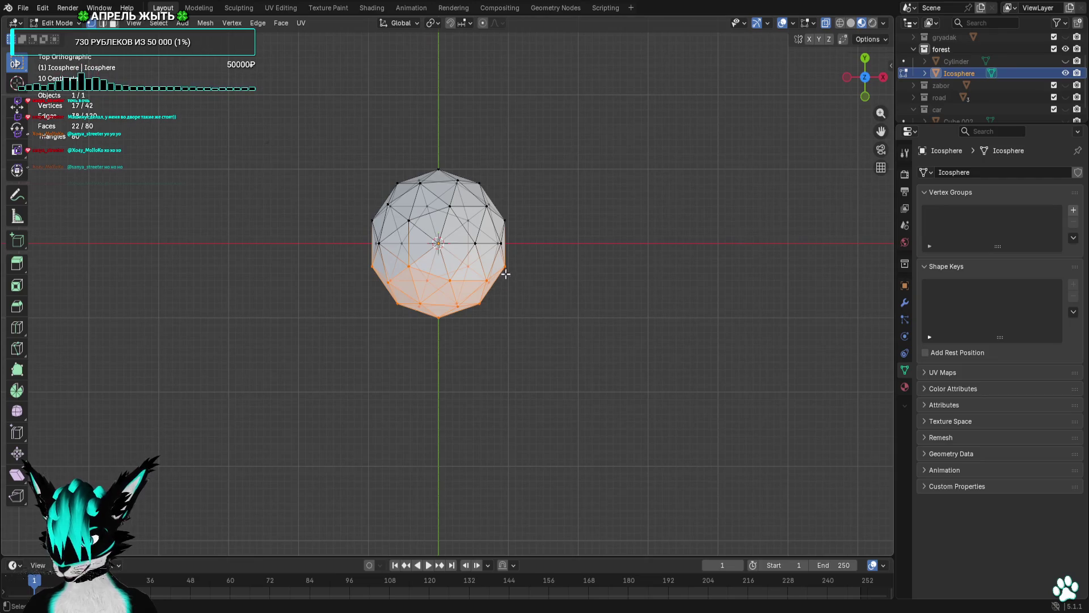
scroll(511, 264, up, 3)
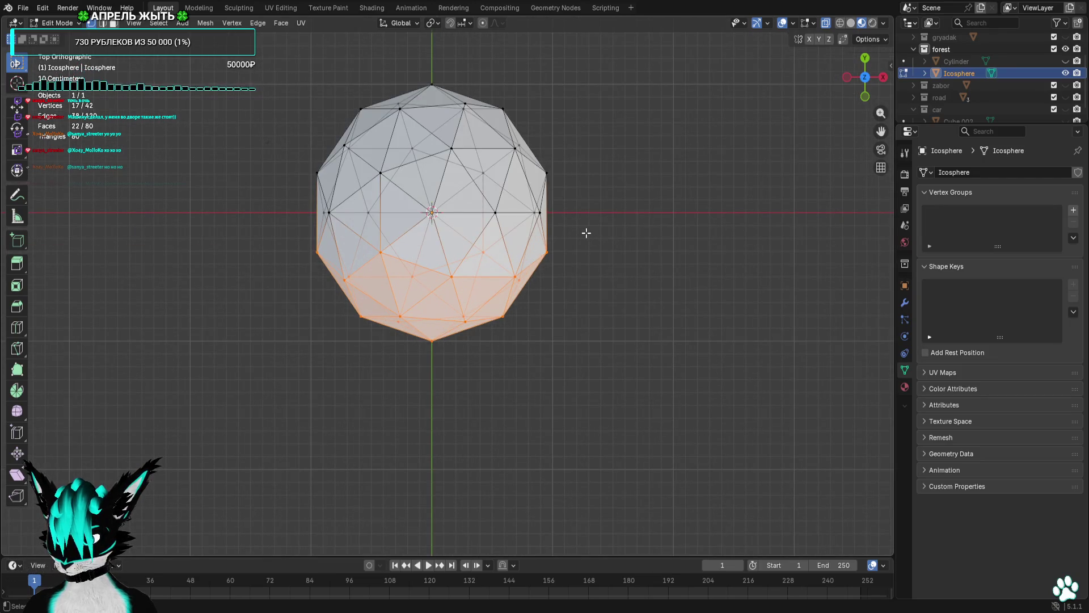
mouse_move(586, 232)
mouse_down()
mouse_move(350, 341)
mouse_move(150, 362)
mouse_up()
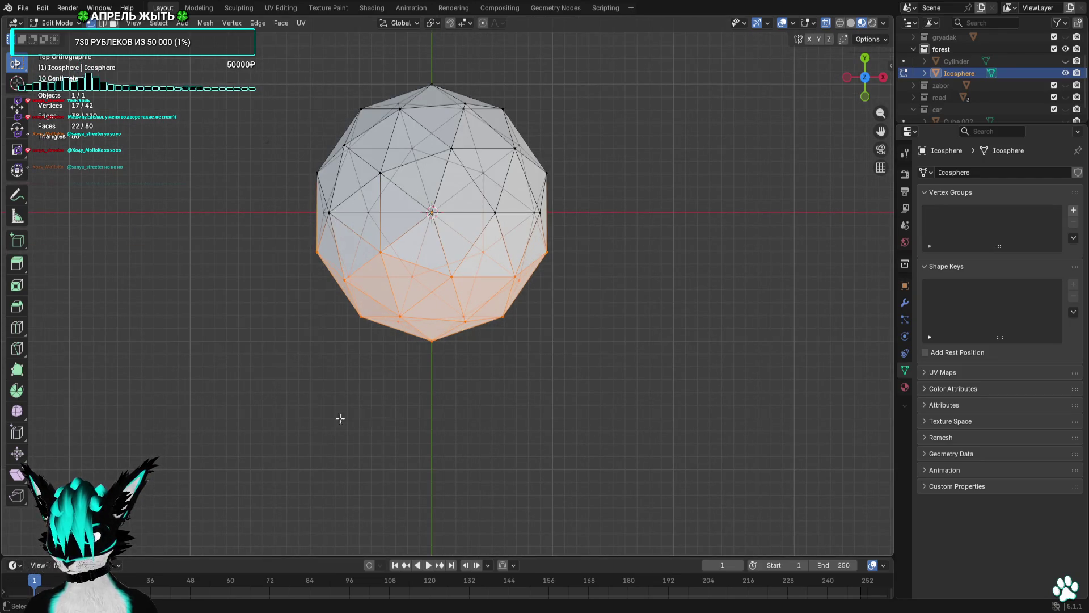
right_click(510, 366)
click(486, 598)
scroll(546, 305, down, 5)
scroll(493, 301, up, 3)
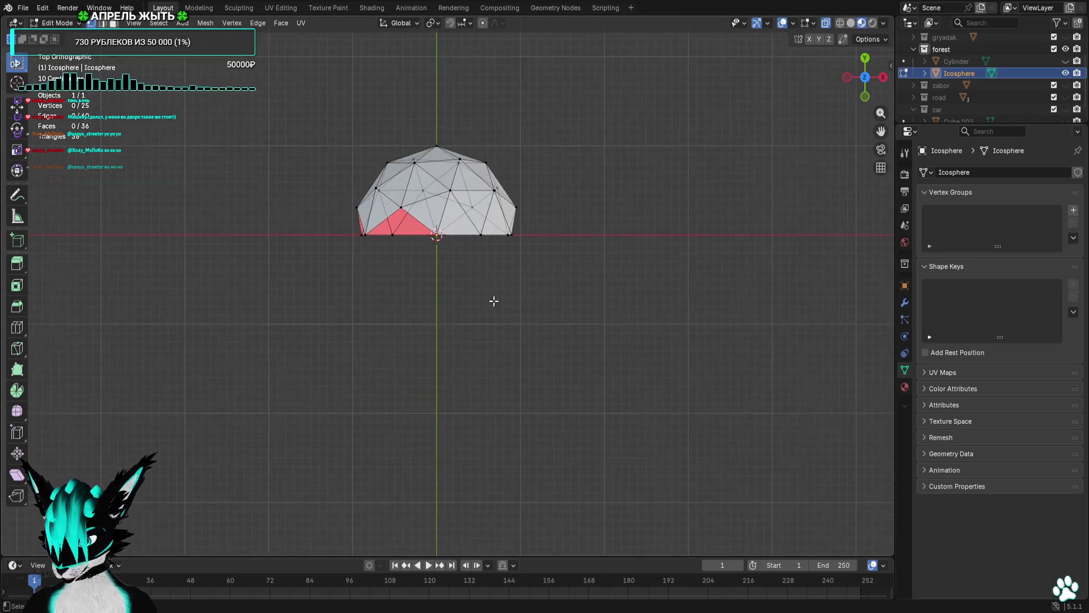
mouse_move(494, 301)
mouse_down()
mouse_move(590, 225)
mouse_move(634, 158)
mouse_move(764, 143)
mouse_move(645, 251)
mouse_up()
Select all of the remaining half sphere and rotate it 180°.
click(865, 84)
scroll(527, 215, down, 5)
drag(536, 207, 484, 255)
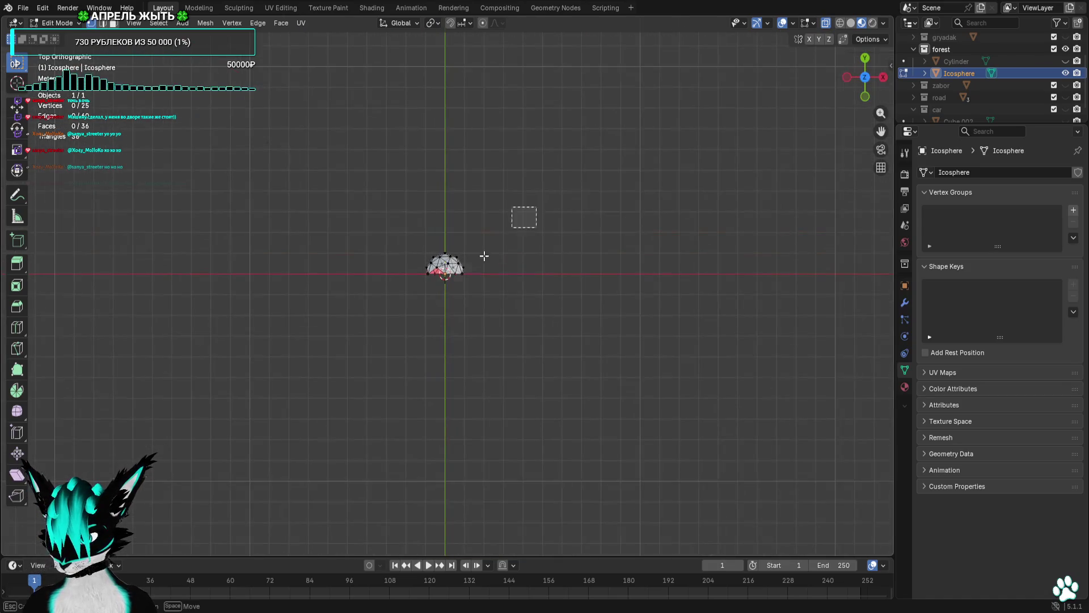
key(r)
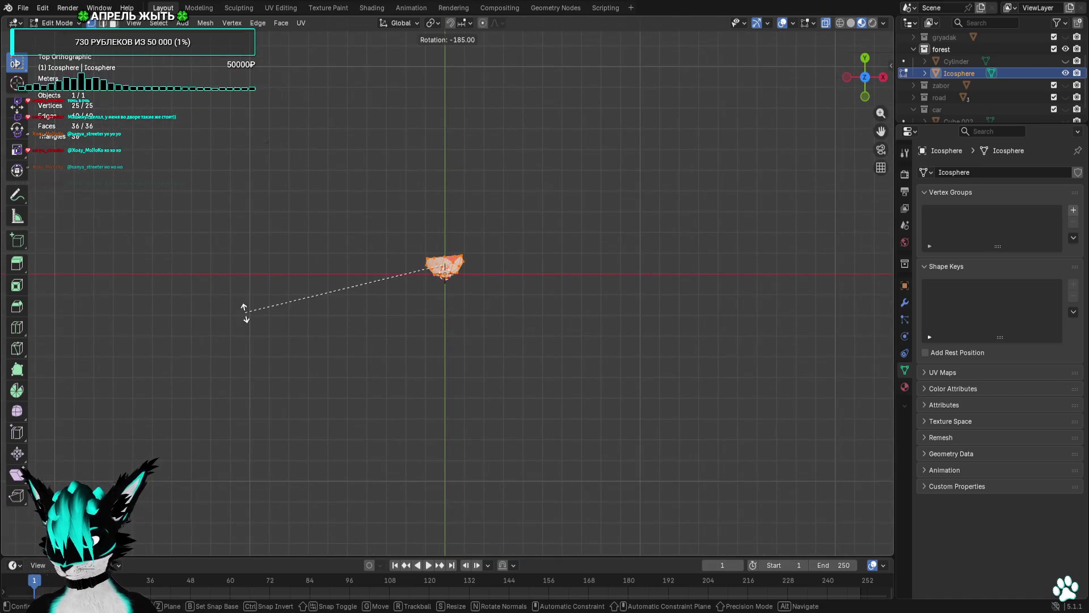
click(246, 294)
drag(518, 333, 572, 338)
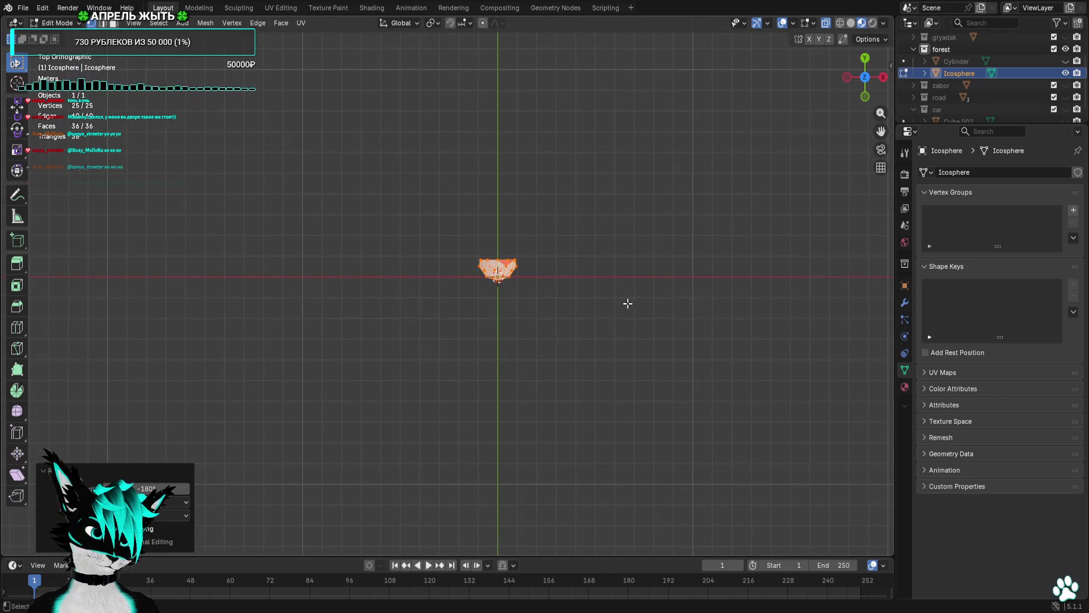
click(865, 98)
scroll(595, 286, up, 3)
Rest the half sphere on the ground line and pull the left and bottom vertices outward.
key(g)
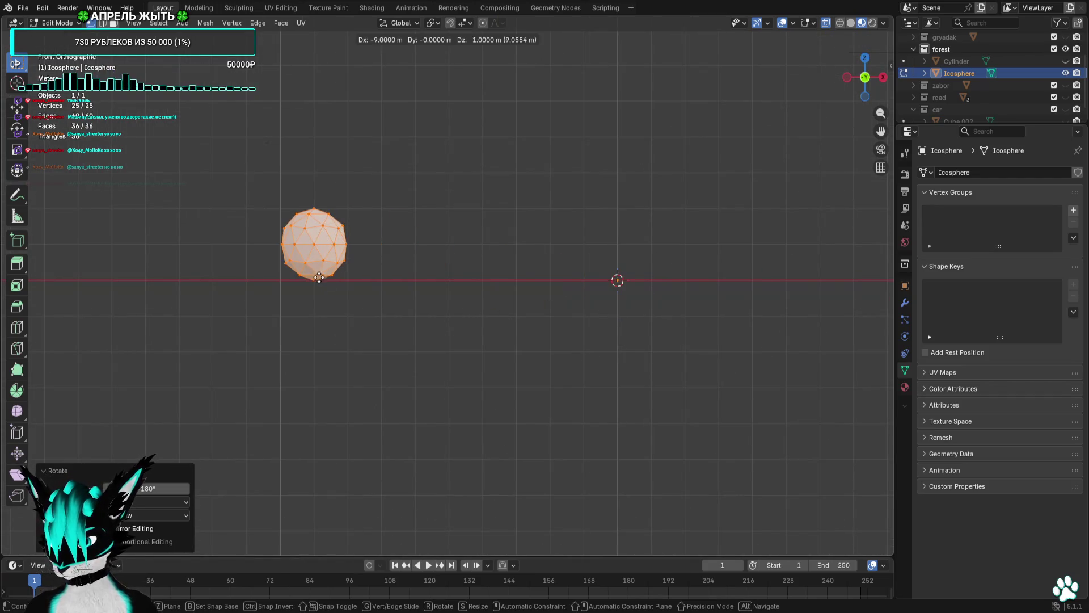
click(318, 277)
scroll(317, 275, up, 7)
drag(247, 164, 195, 217)
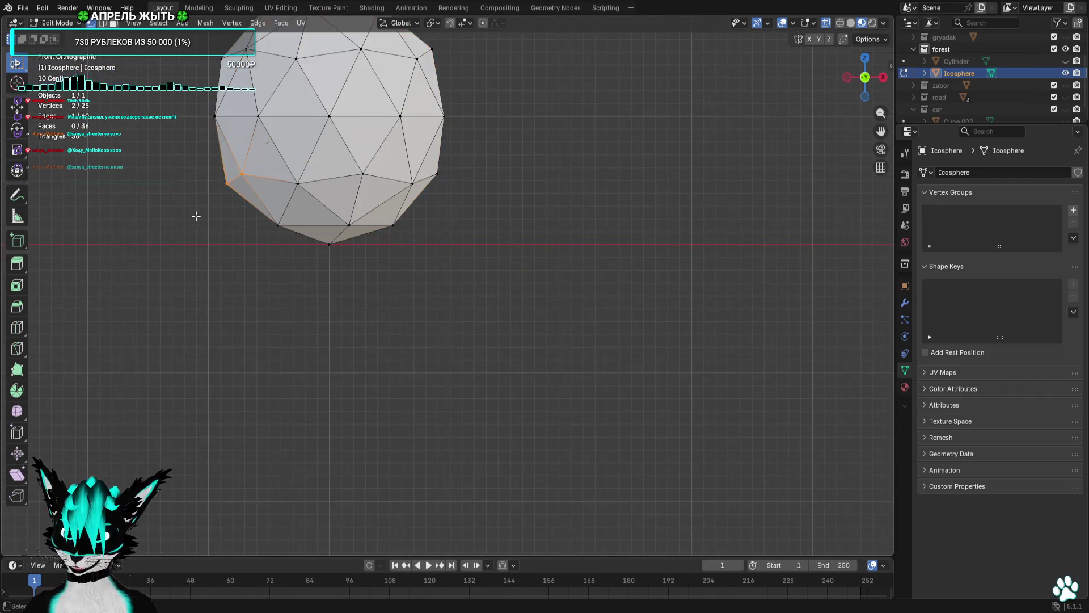
key(g)
click(170, 280)
click(291, 226)
key(g)
click(290, 251)
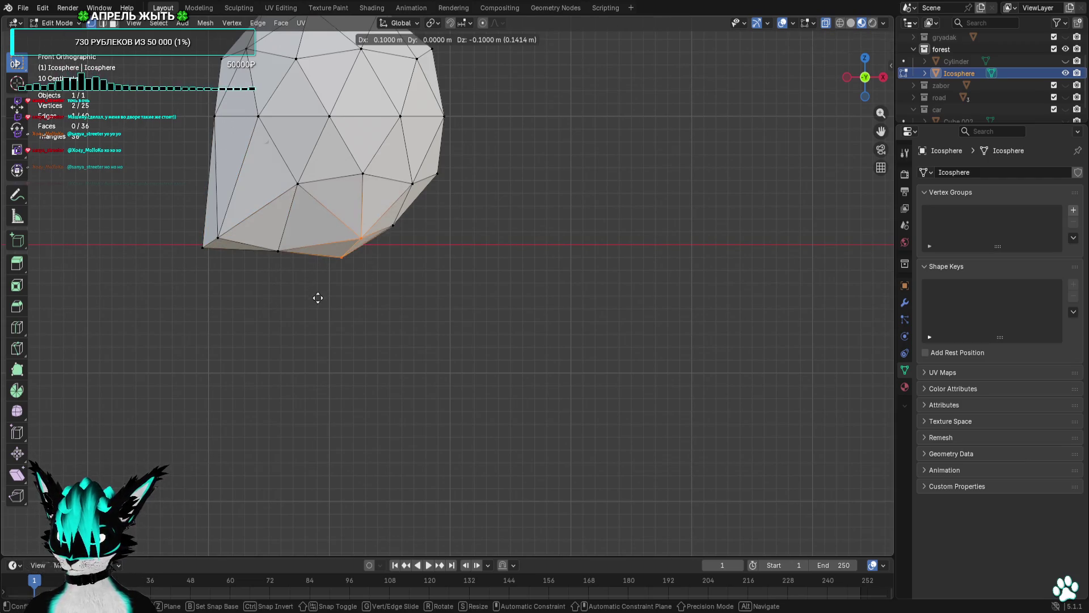
Drag the bottom-right and right-side vertices outward to square off the right edge.
key(g)
click(381, 253)
key(g)
click(399, 281)
click(437, 173)
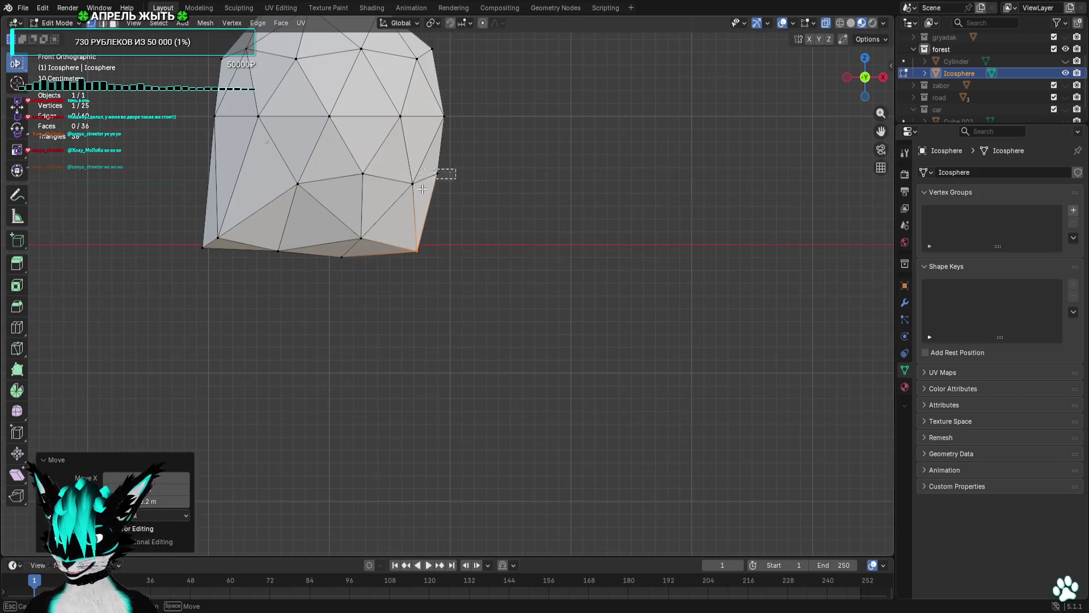
shift+click(412, 183)
key(g)
click(406, 214)
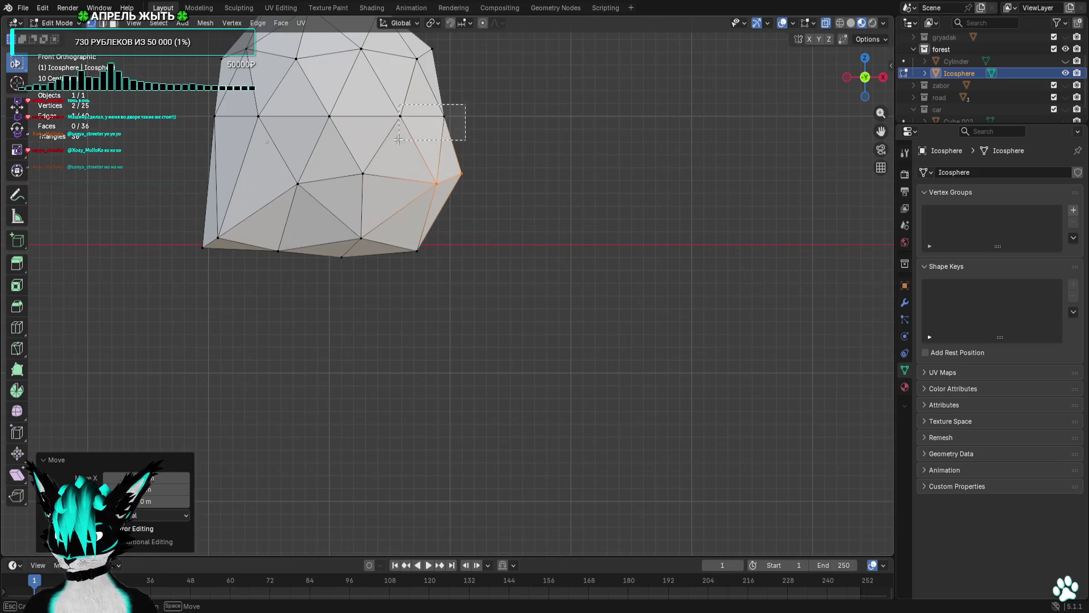
drag(398, 139, 397, 129)
key(g)
click(421, 130)
Reshape the top edge, moving the top vertices up and right and nudging the upper-left one.
scroll(421, 130, up, 4)
click(419, 149)
shift+click(404, 158)
key(g)
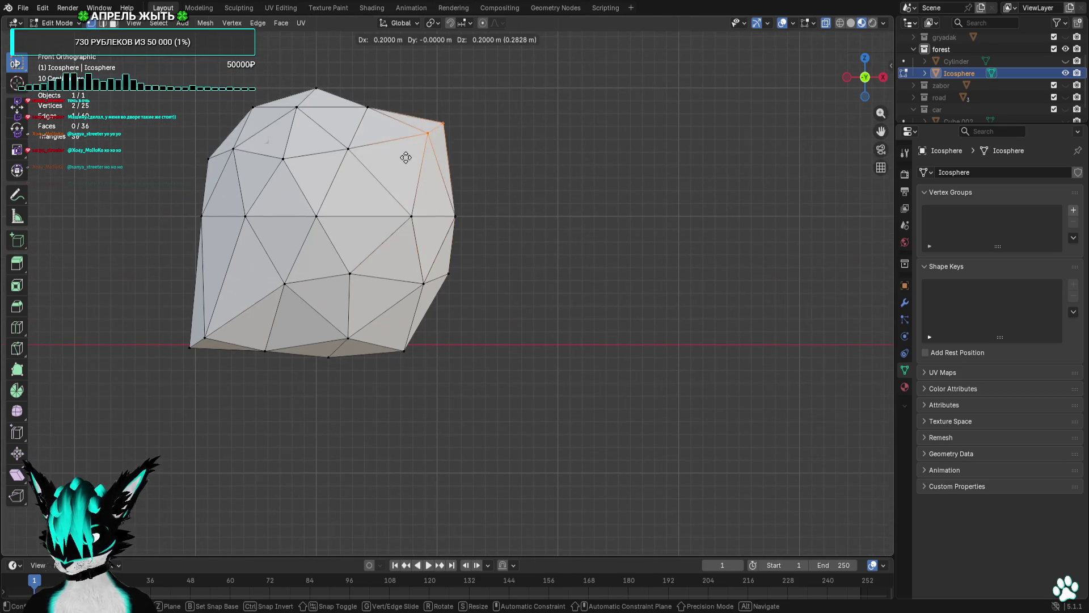
click(403, 168)
click(368, 107)
key(g)
click(388, 90)
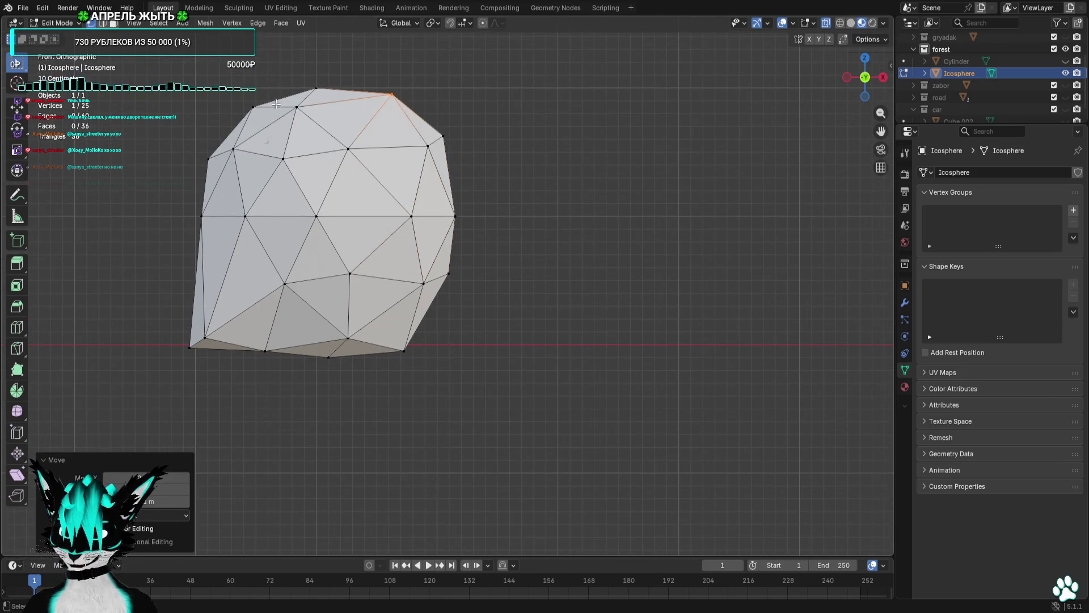
click(253, 106)
key(g)
click(203, 110)
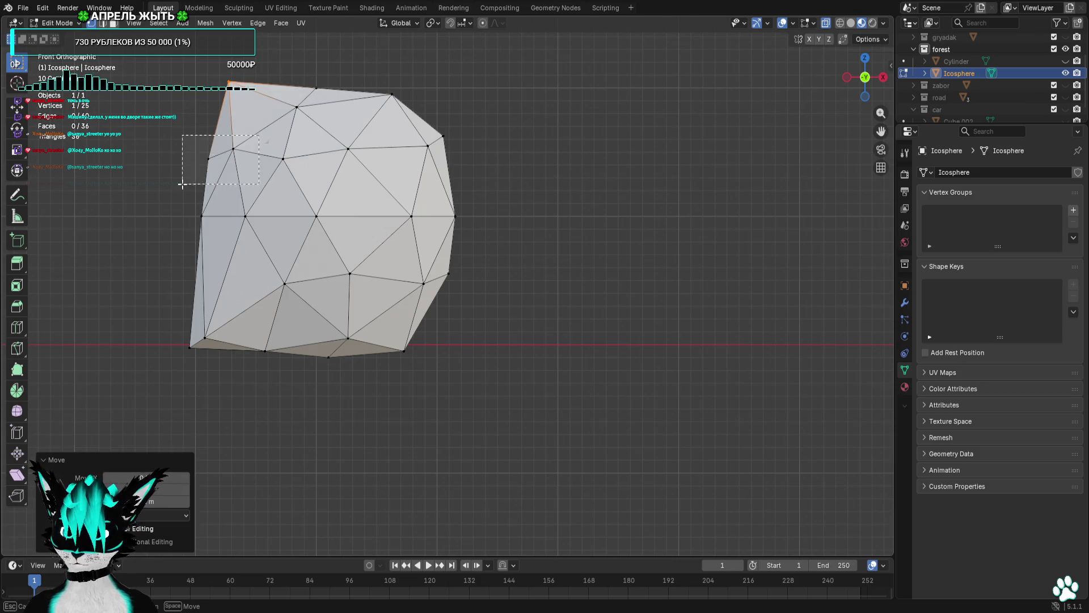
Push the left and top-left vertices further out, then select the whole mesh.
drag(181, 183, 181, 183)
key(g)
click(165, 184)
key(g)
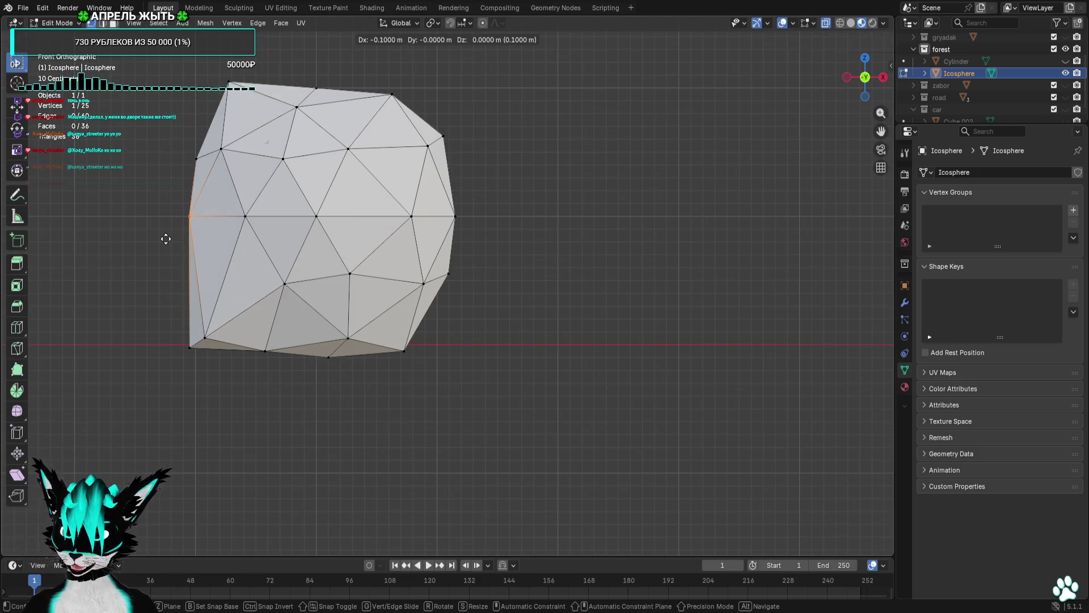
click(164, 240)
click(242, 132)
key(g)
click(154, 154)
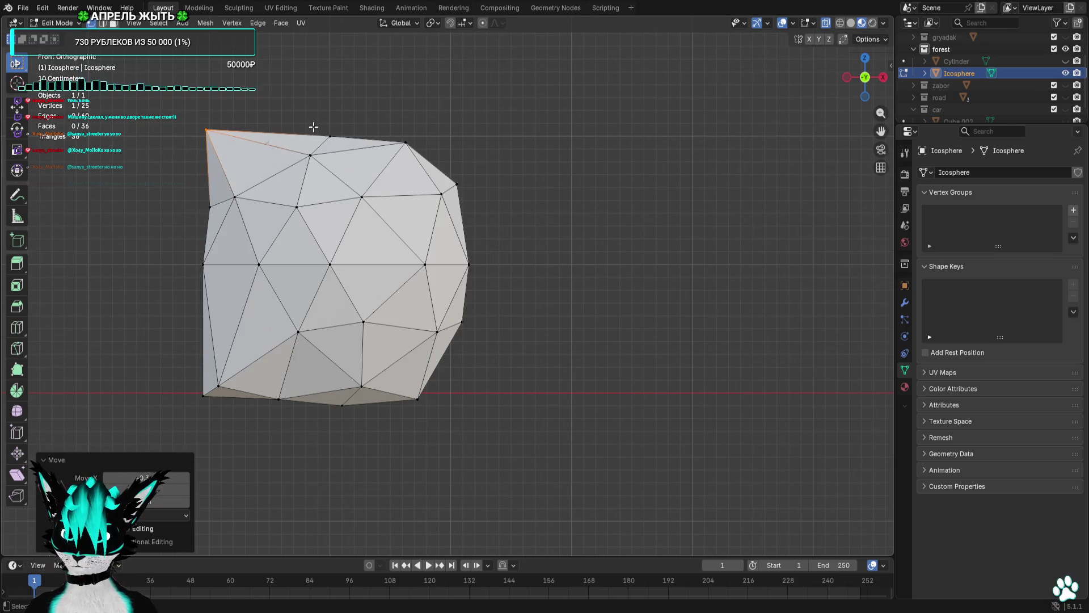
key(a)
scroll(434, 385, down, 3)
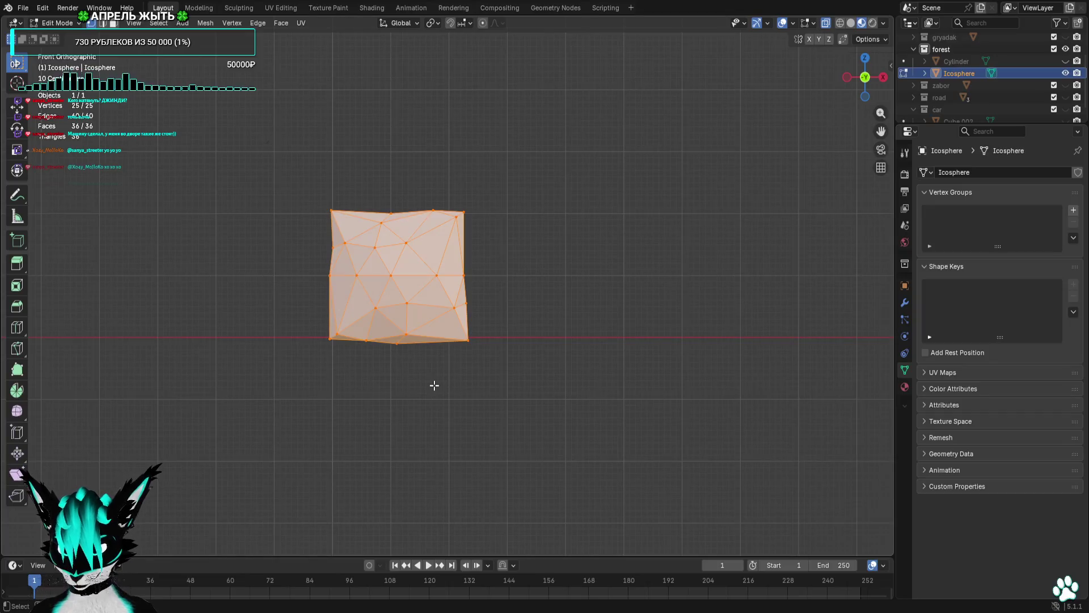
Scale the lumpy block up about 1.5 times and move it onto the ground line.
key(s)
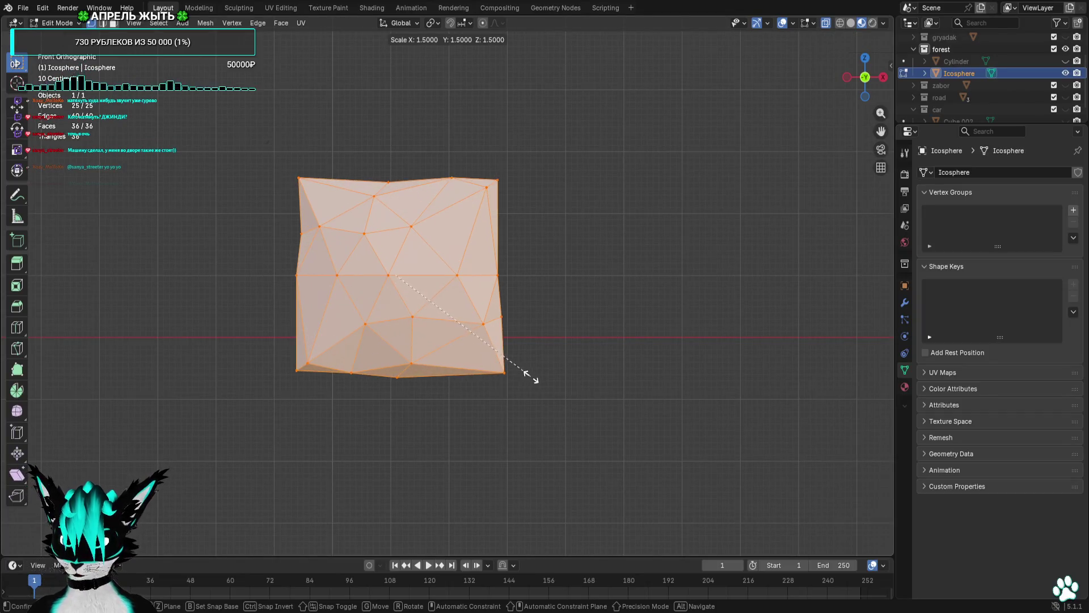
click(555, 373)
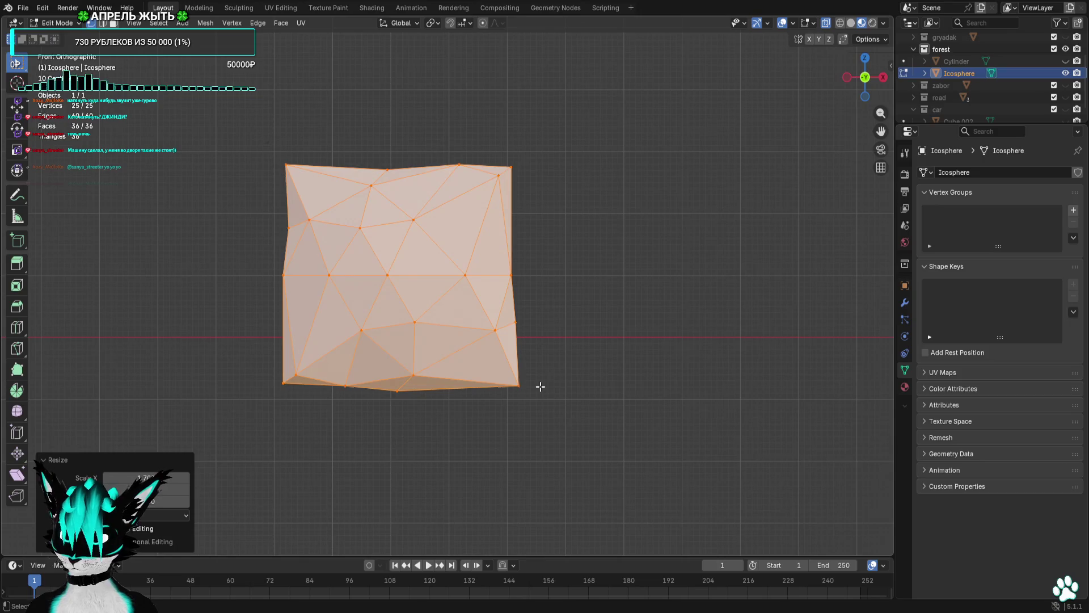
key(g)
click(582, 357)
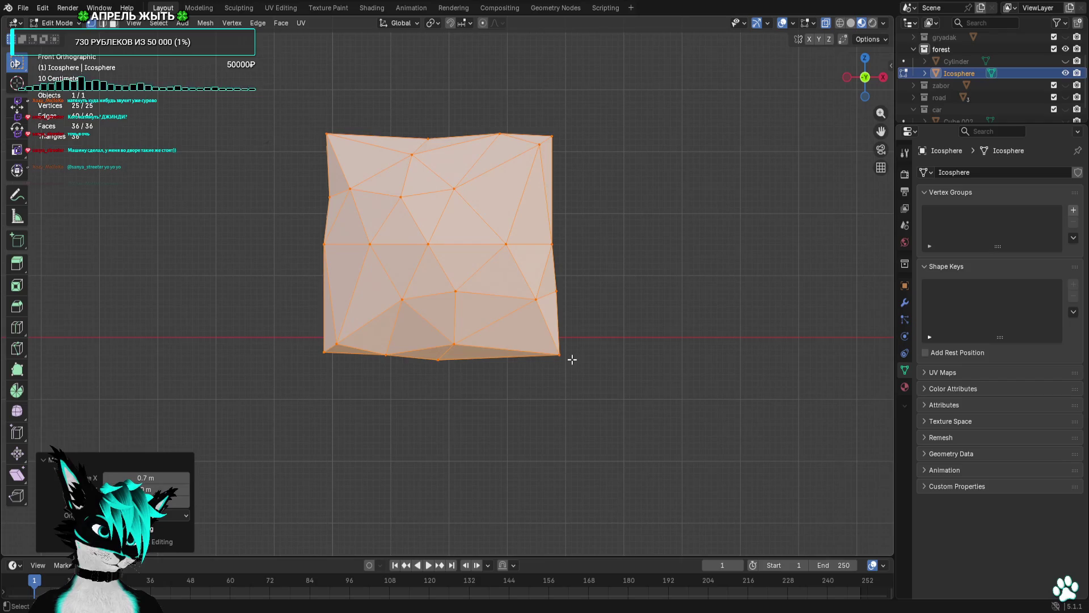
scroll(571, 359, down, 4)
mouse_move(713, 247)
mouse_down()
mouse_move(622, 291)
mouse_move(567, 297)
mouse_move(680, 269)
mouse_up()
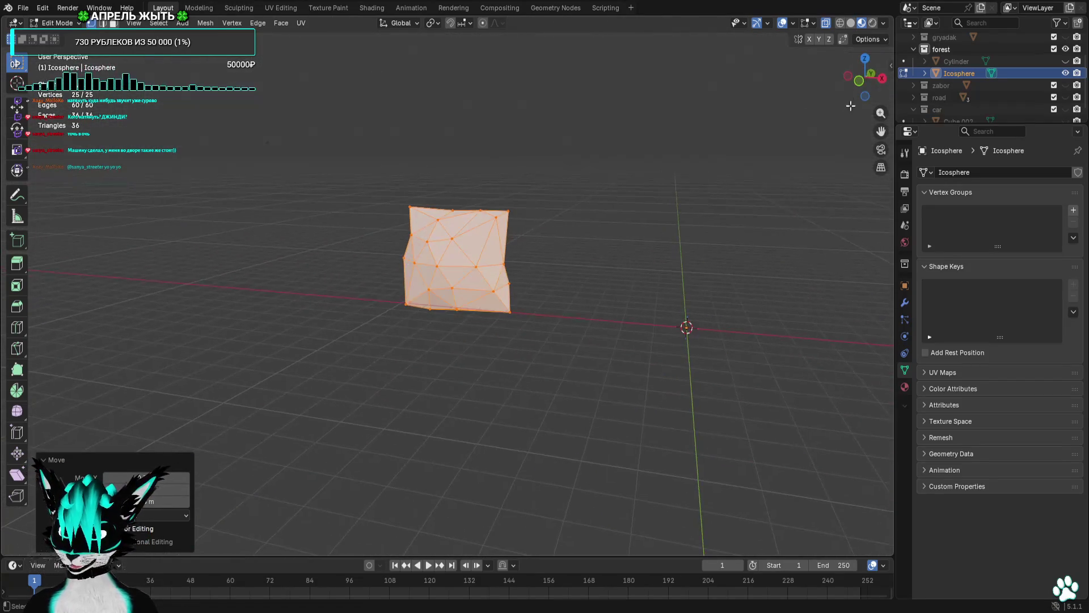
click(862, 82)
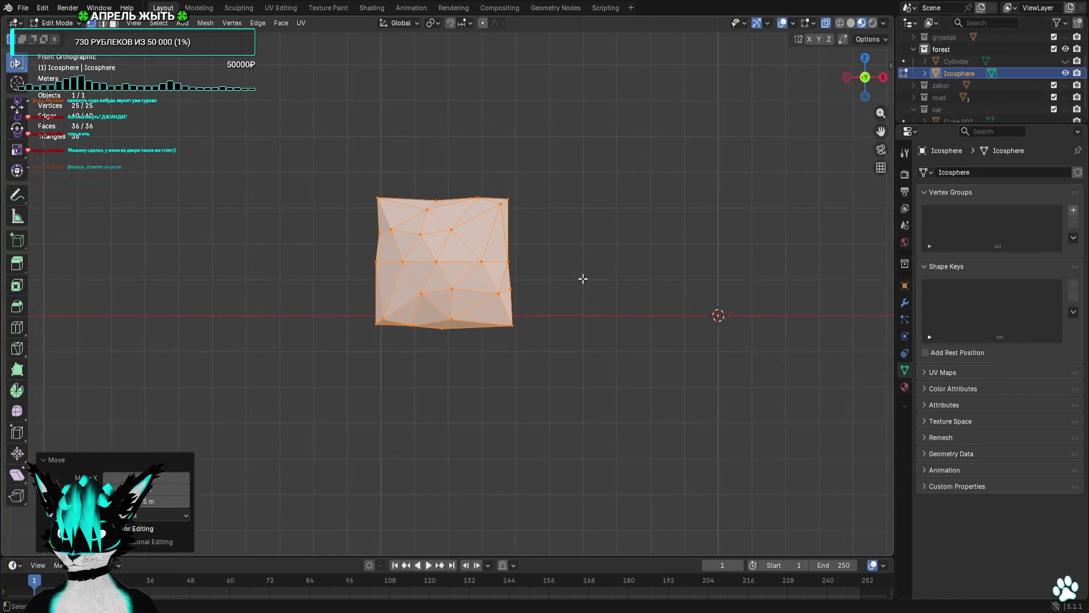
drag(586, 269, 540, 270)
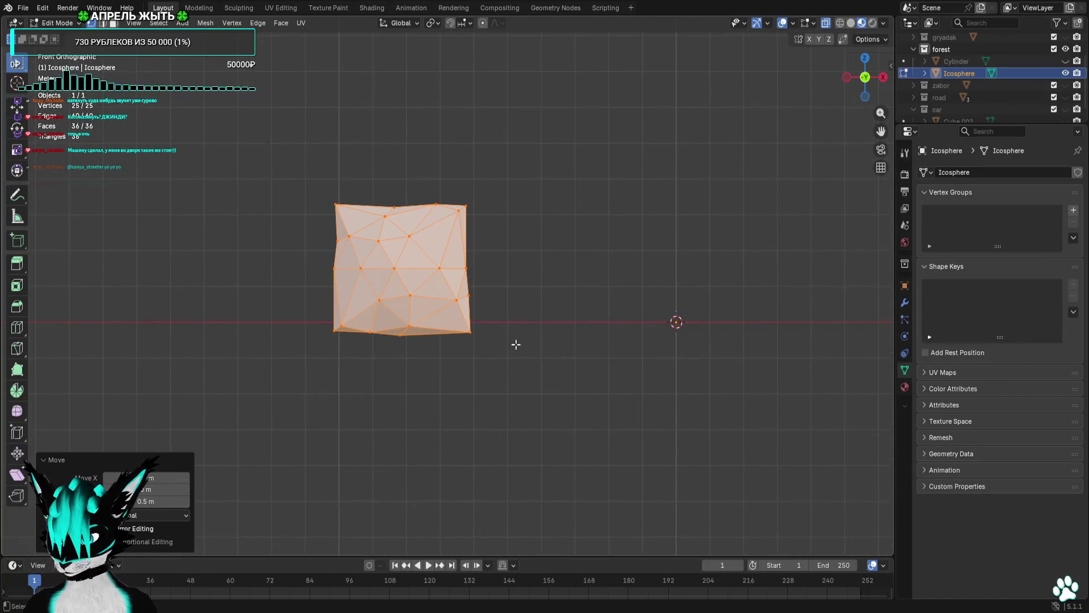
key(shift+d)
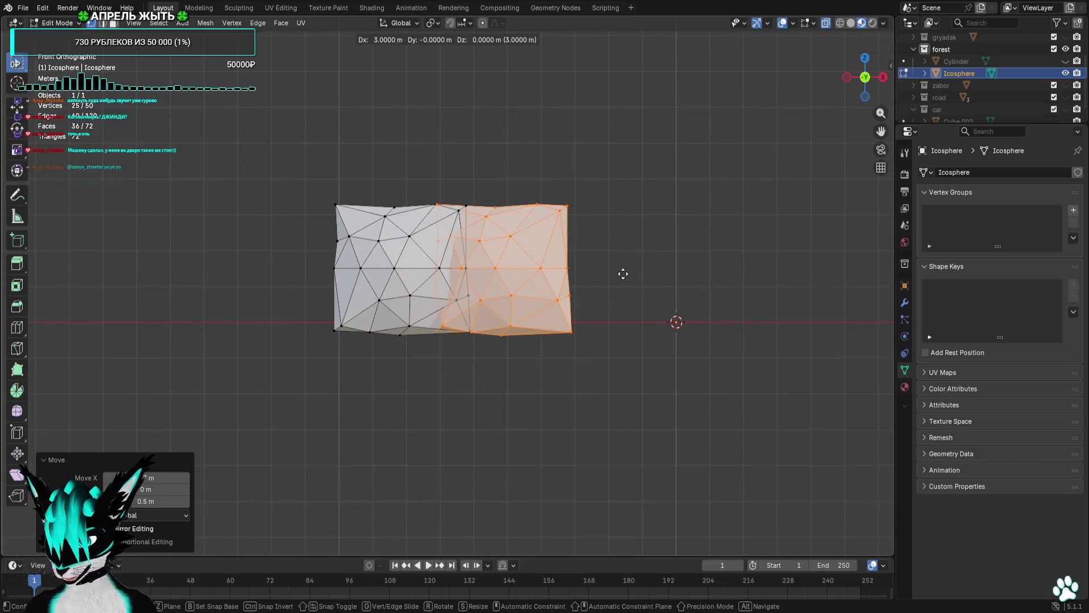
Place the copy 3 m right, then duplicate the blocks twice more into a longer row.
click(623, 274)
scroll(624, 238, down, 3)
key(a)
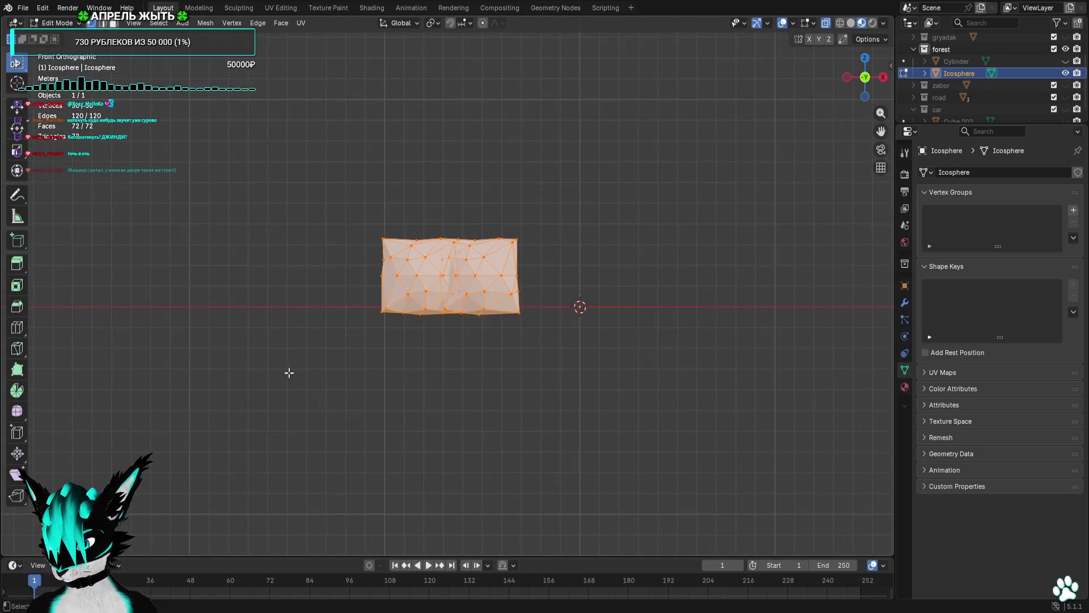
key(shift+d)
click(414, 373)
key(shift+d)
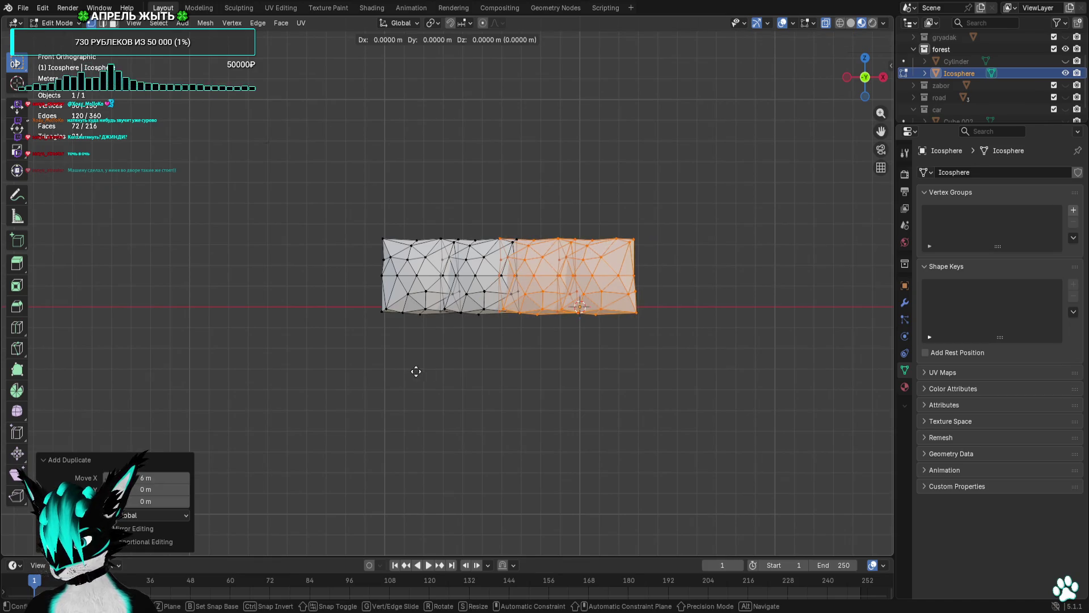
click(537, 368)
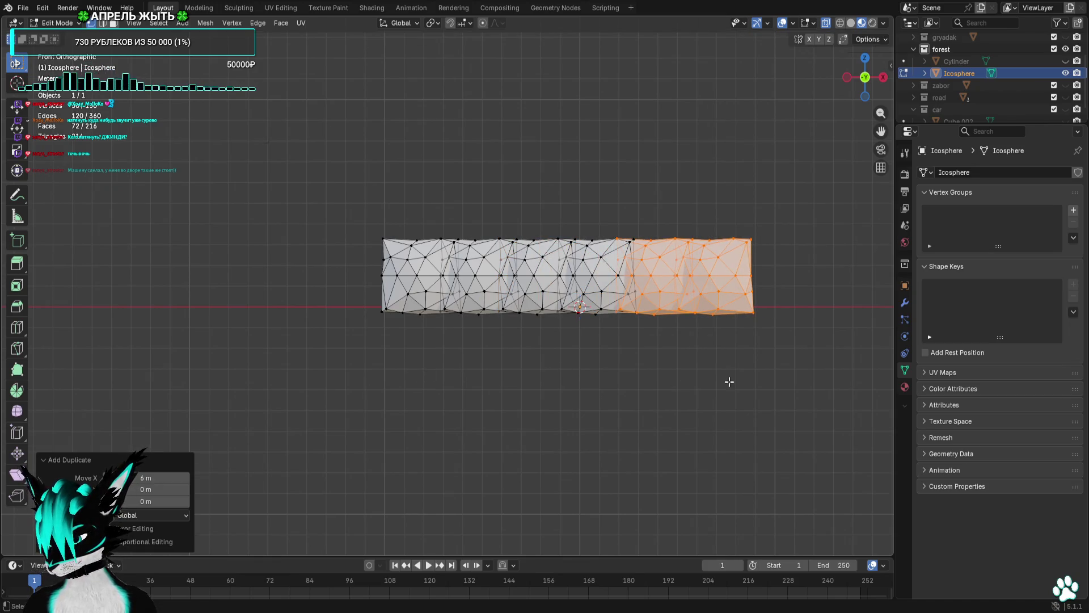
drag(727, 379, 499, 393)
scroll(499, 392, up, 3)
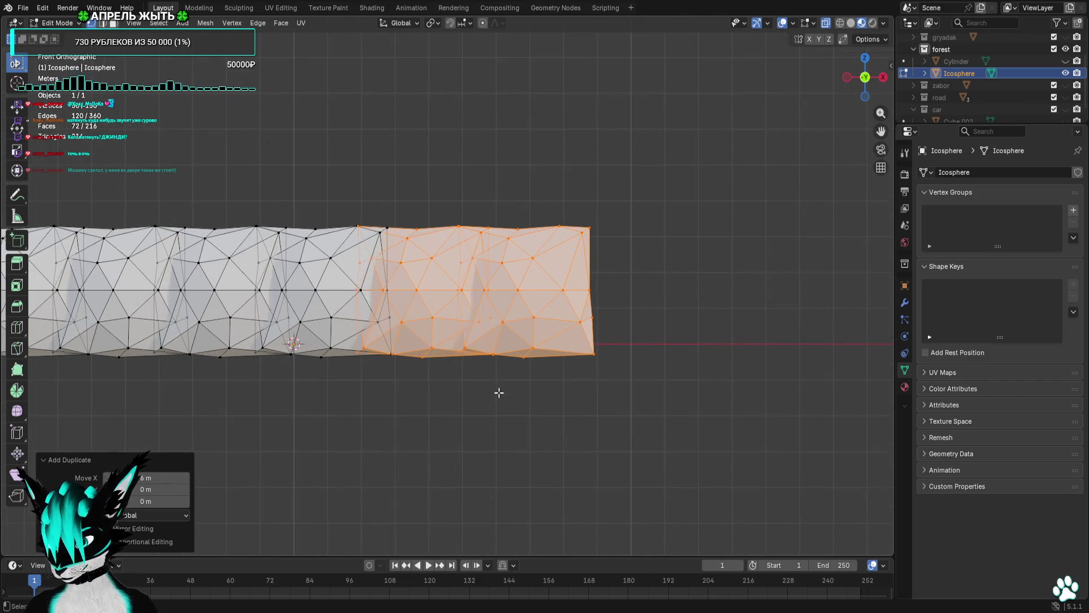
scroll(499, 393, up, 2)
key(g)
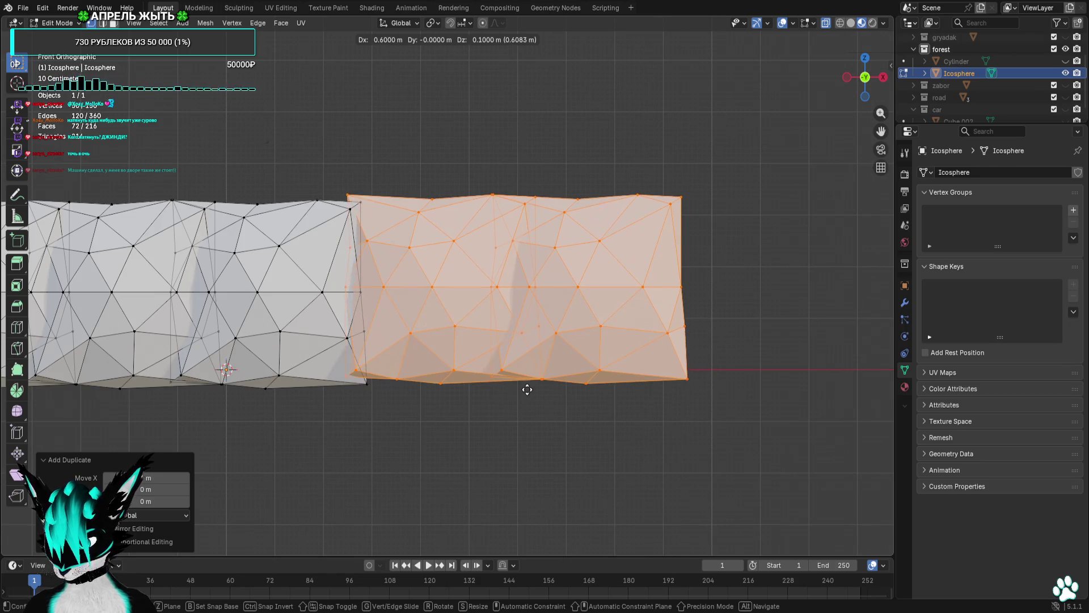
click(525, 389)
Undo back to a single block and place one copy 0.7 m along X beside it.
scroll(498, 401, down, 4)
key(ctrl+z)
scroll(498, 401, up, 2)
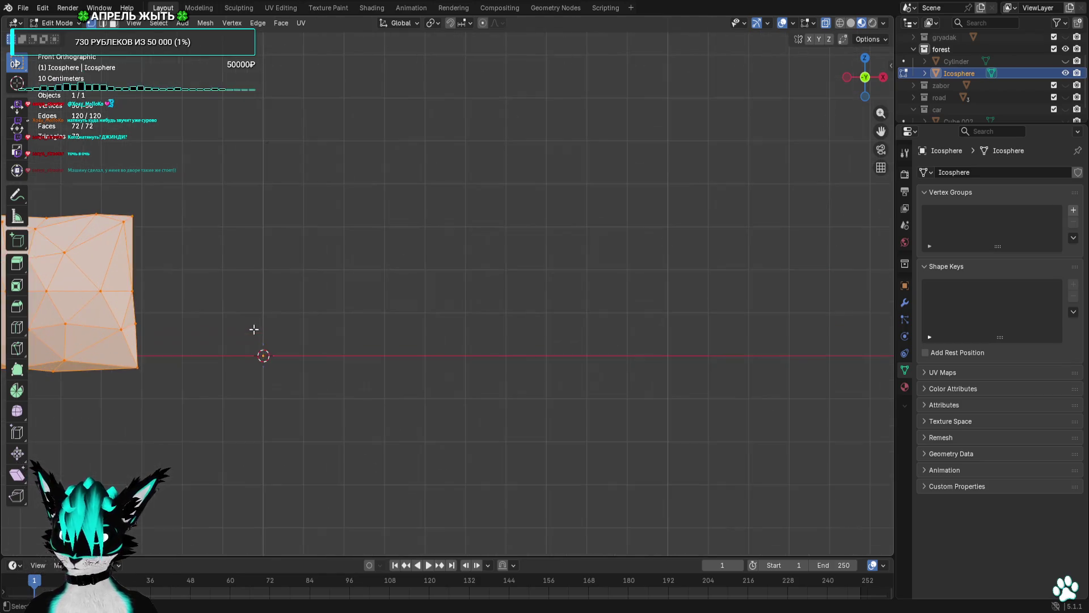
key(ctrl+shift+z)
scroll(479, 326, up, 1)
key(g)
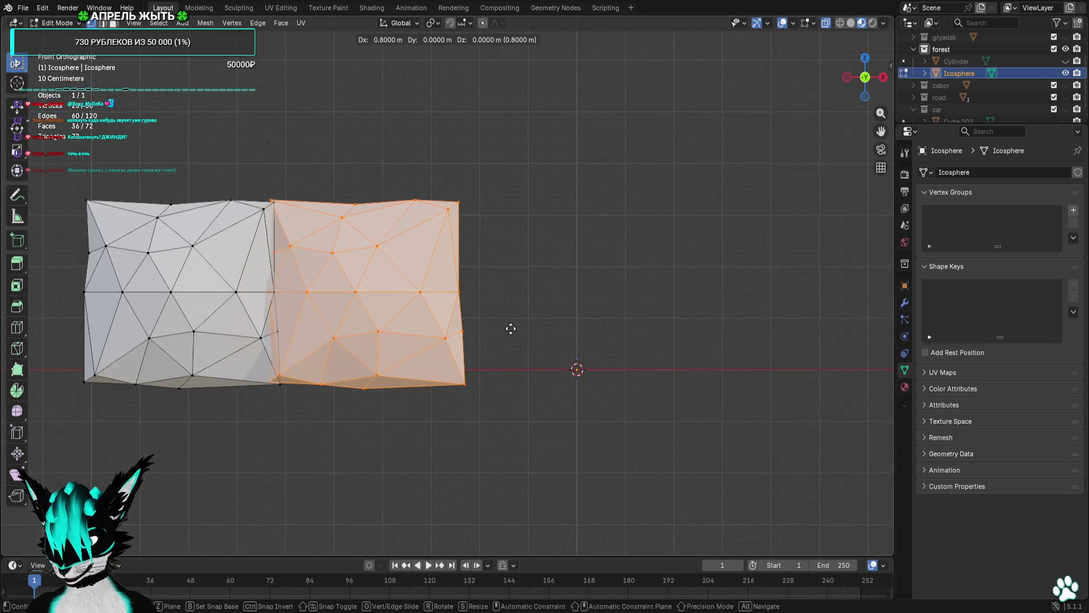
click(506, 329)
mouse_move(506, 329)
mouse_down()
mouse_move(510, 340)
mouse_move(489, 342)
mouse_move(652, 214)
mouse_move(591, 340)
mouse_up()
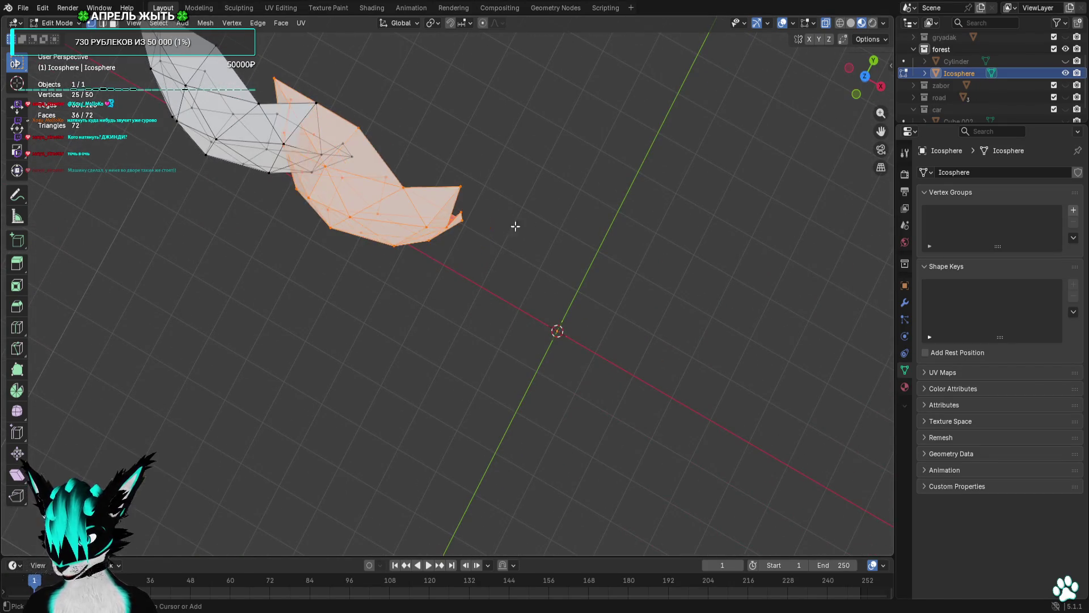
Delete the extra copy, view the block from above, and raise the middle points 0.3 m in Y.
key(Delete)
key(a)
click(864, 76)
key(KP_Decimal)
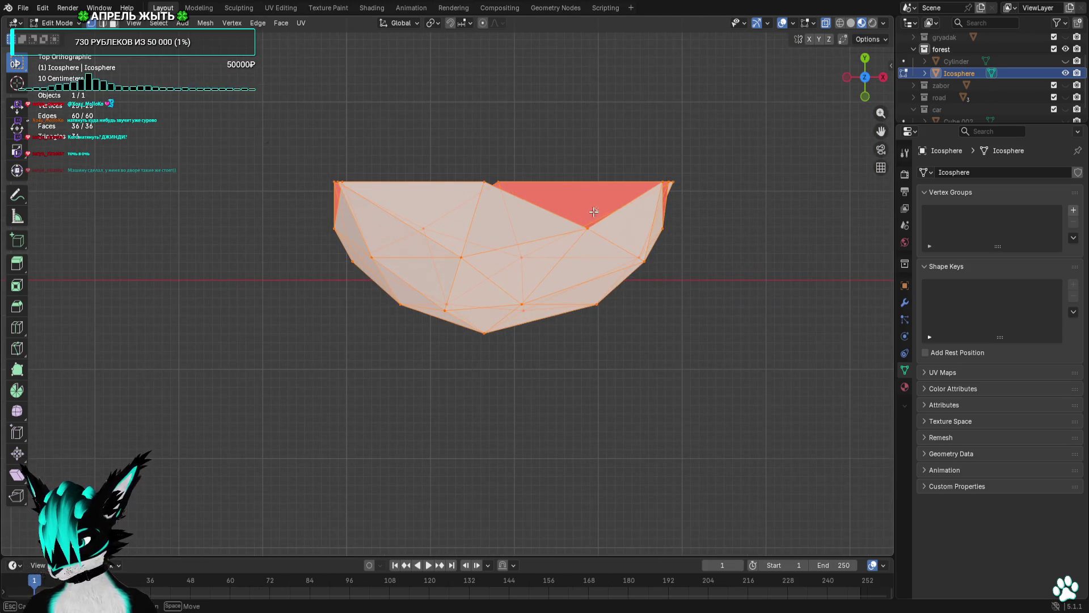
drag(589, 225, 570, 198)
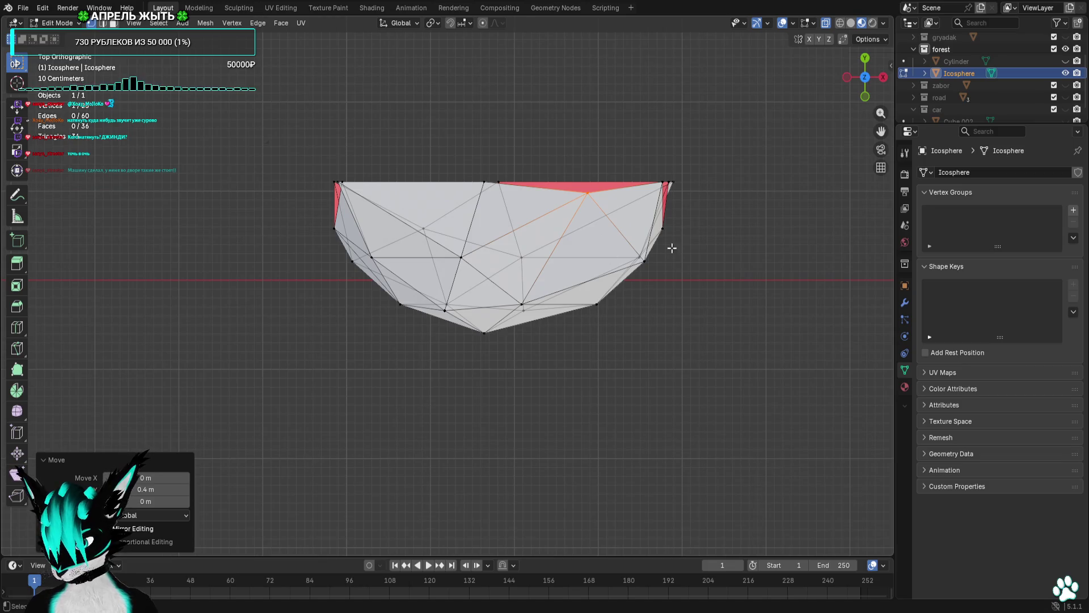
drag(399, 255, 290, 273)
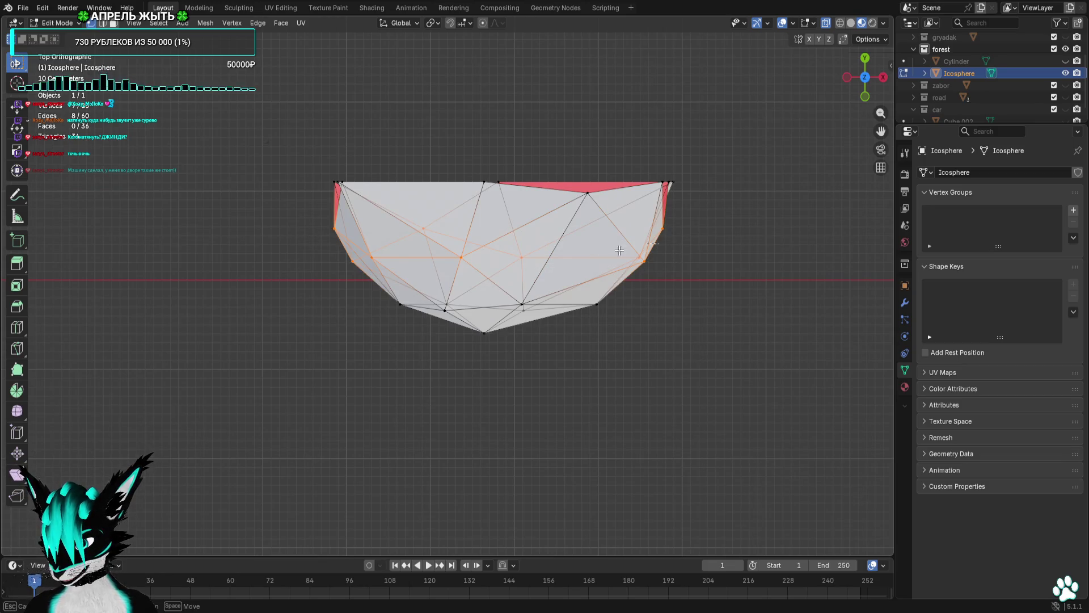
text(gy0.3)
key(Return)
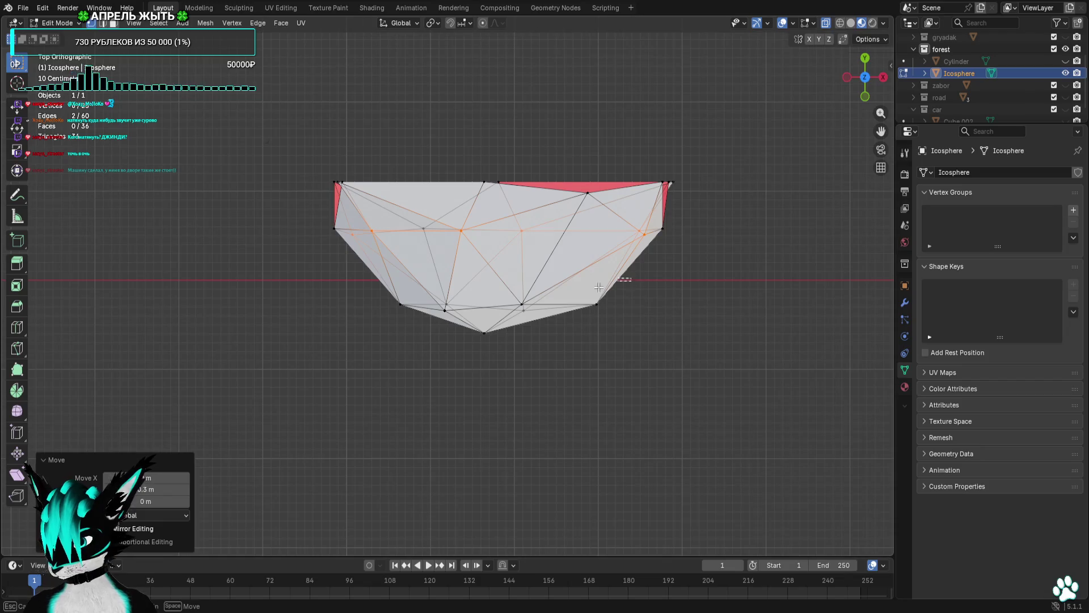
Raise the bottom outline points, shift the block back down, and reposition the top-left corner.
drag(631, 317, 321, 274)
key(g)
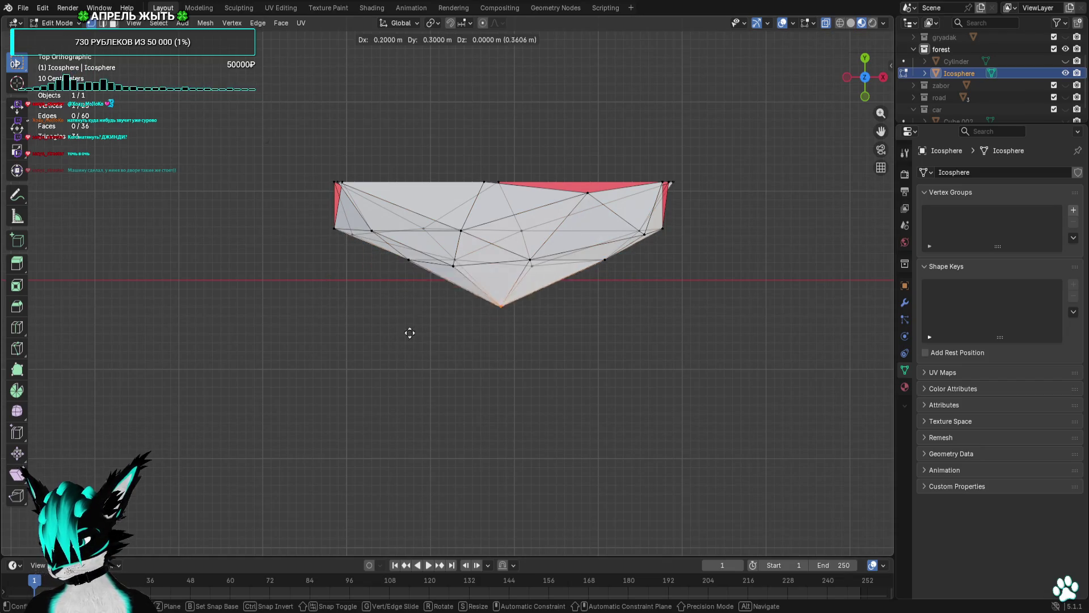
click(407, 299)
key(a)
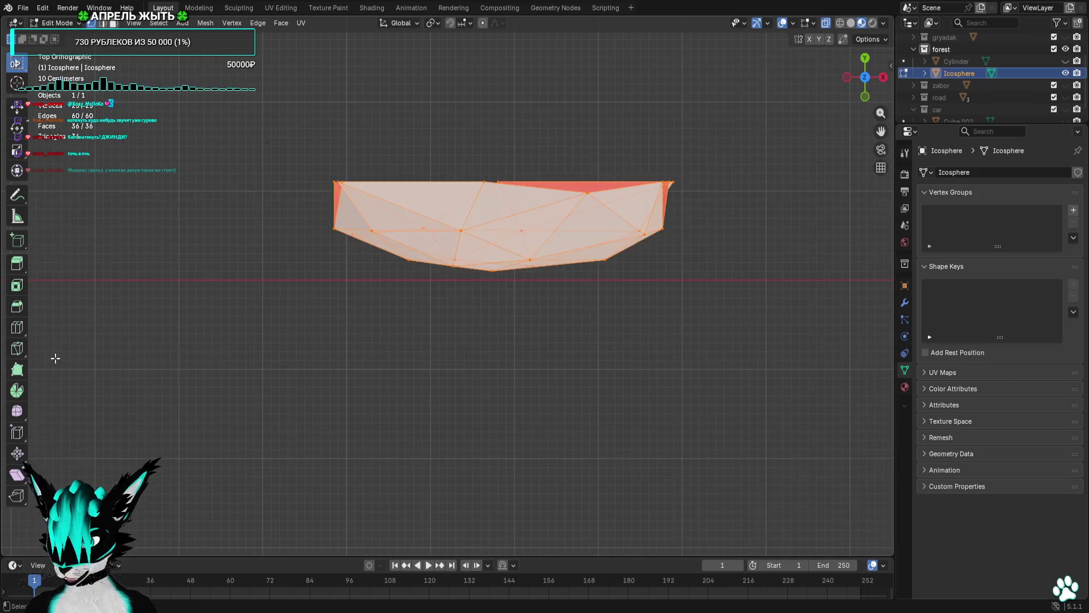
key(g)
click(64, 411)
click(367, 403)
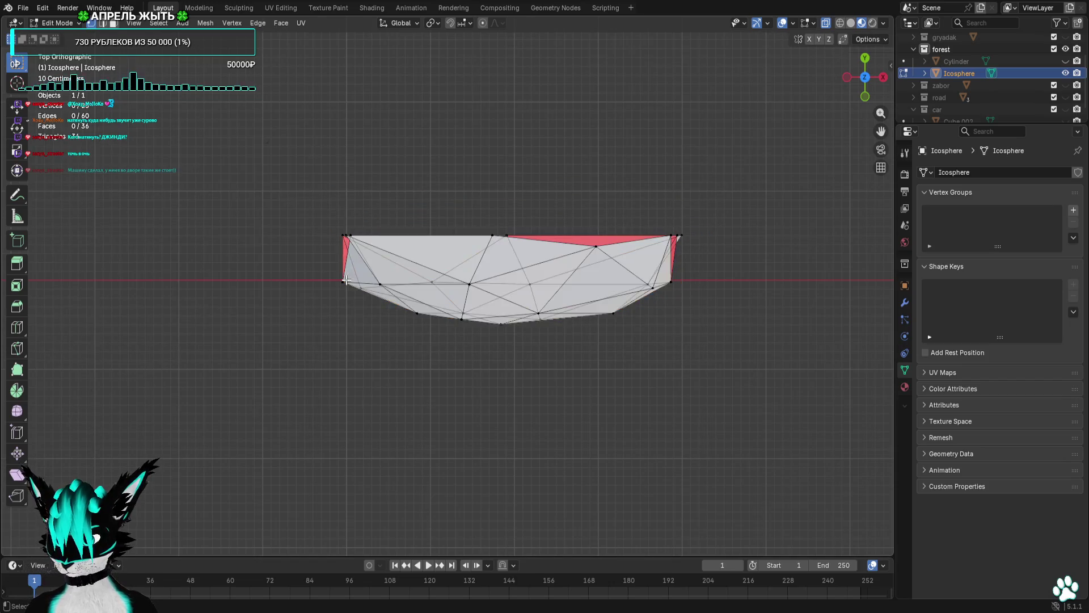
scroll(328, 203, up, 2)
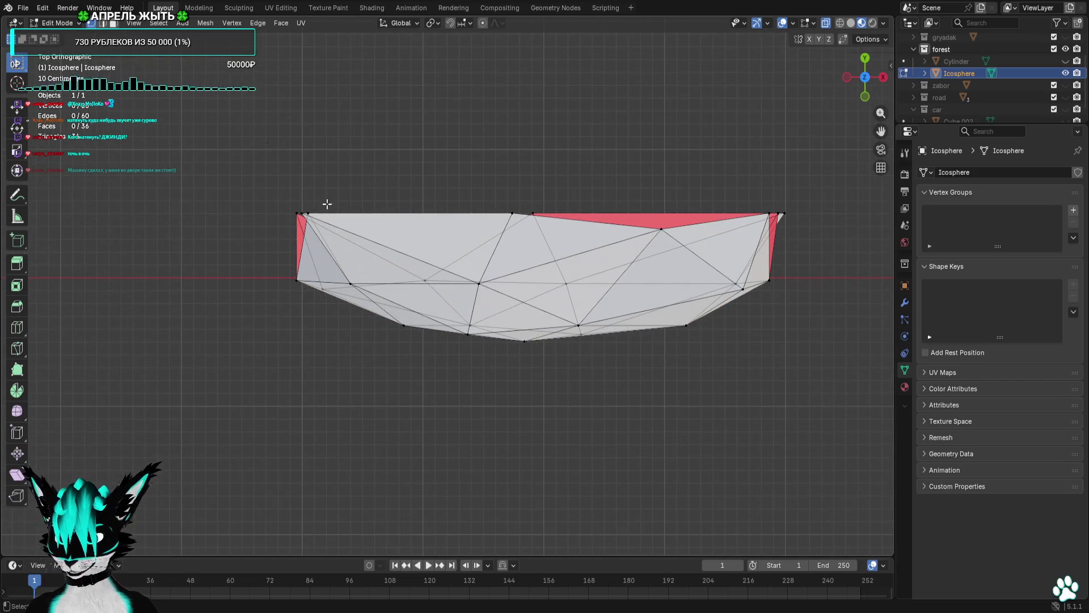
key(g)
click(291, 208)
click(285, 221)
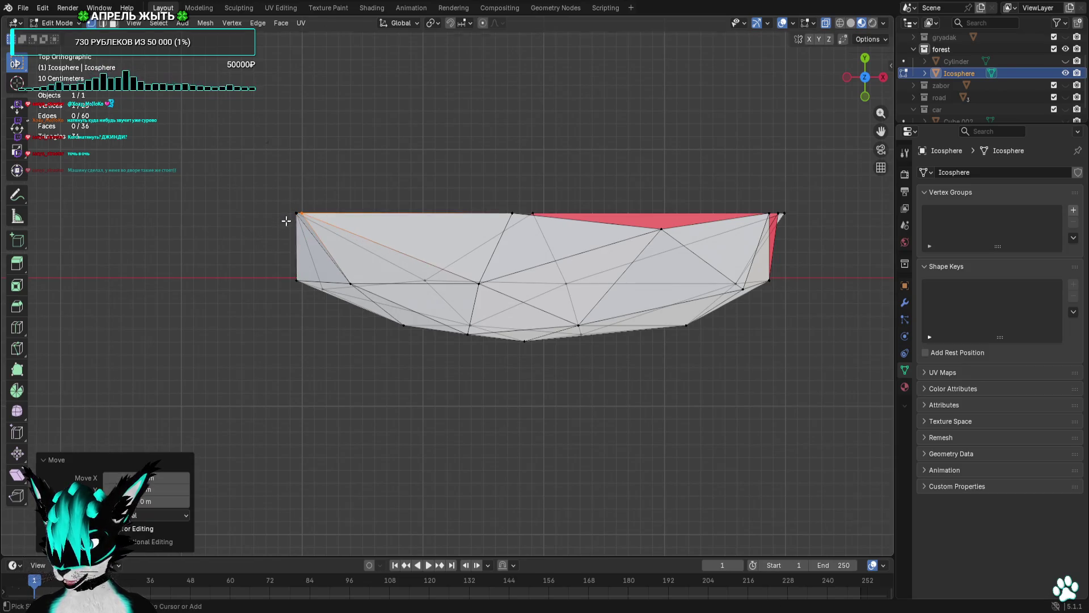
Raise a top-edge point 0.2 m in Y, shift the top-right corner 0.1 m in X, and duplicate the block.
click(624, 235)
text(gy0.2)
key(Return)
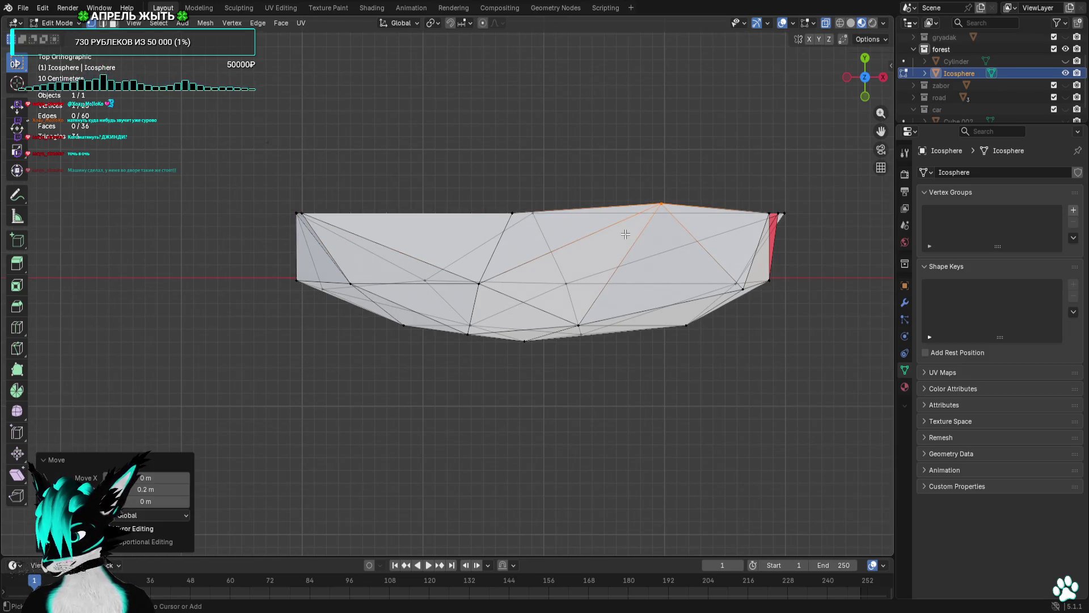
mouse_move(743, 225)
mouse_down()
mouse_move(796, 297)
mouse_move(723, 330)
mouse_move(637, 274)
mouse_move(646, 297)
mouse_move(712, 292)
mouse_up()
click(861, 84)
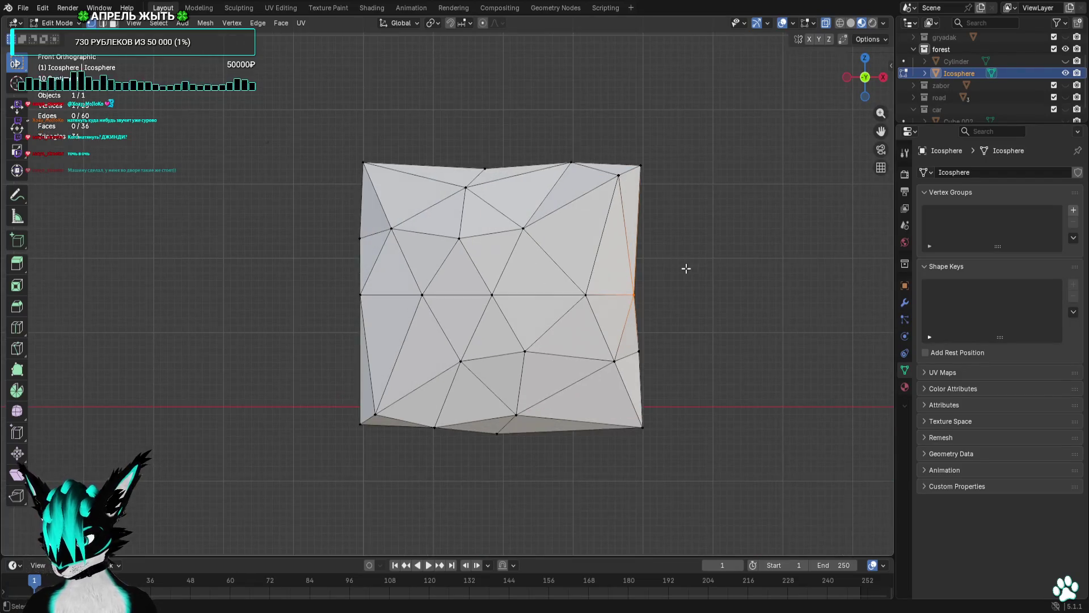
text(gx0.1)
key(Return)
scroll(667, 324, down, 3)
key(a)
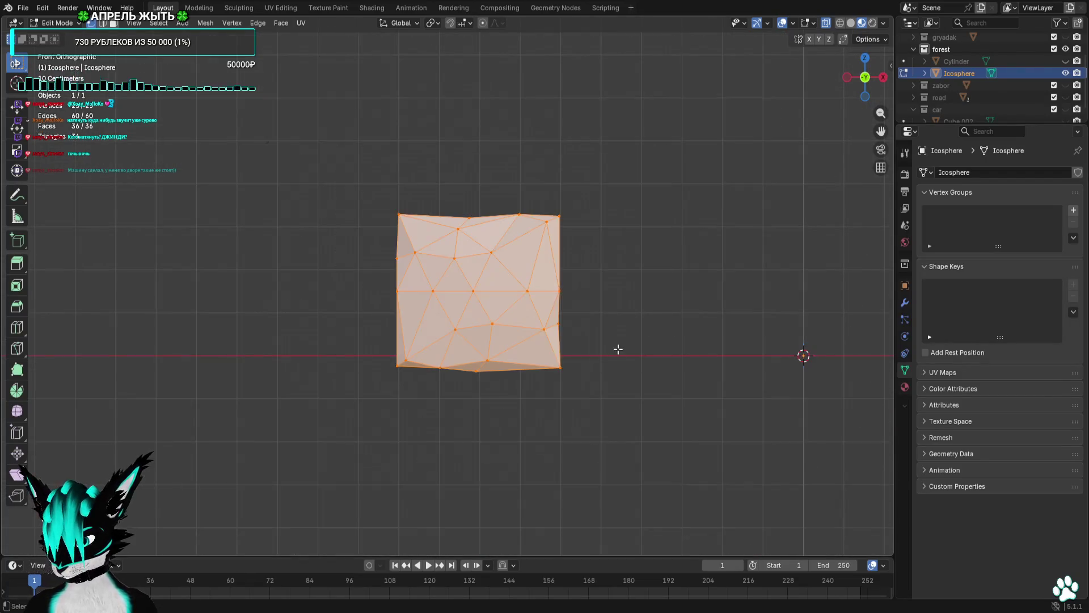
scroll(618, 347, up, 2)
key(shift+d)
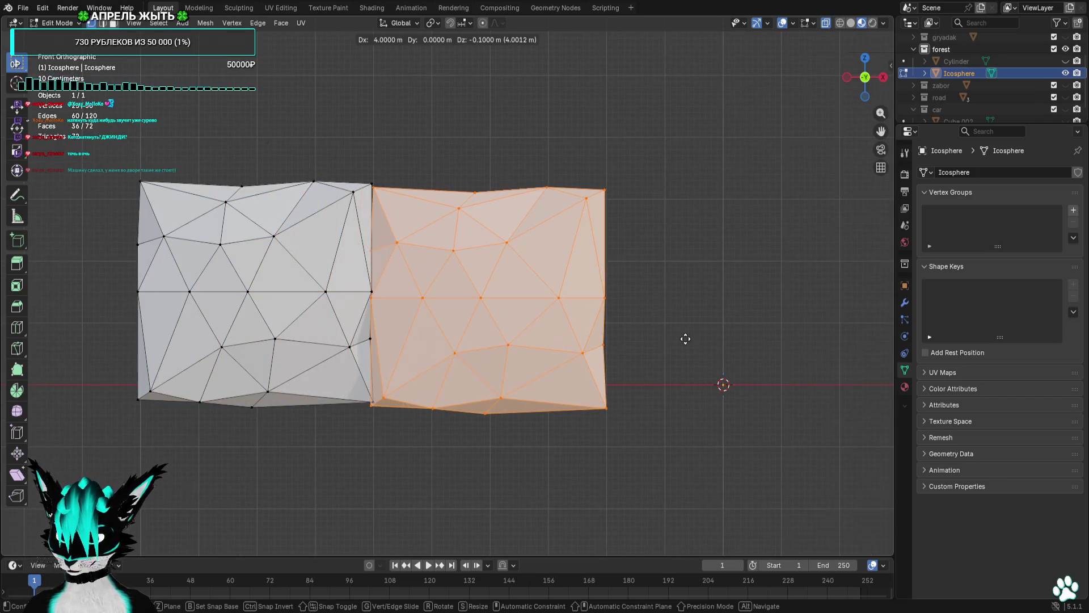
Place successive block copies end to end along X, roughly 4 m apart, extending the hedge row.
click(679, 338)
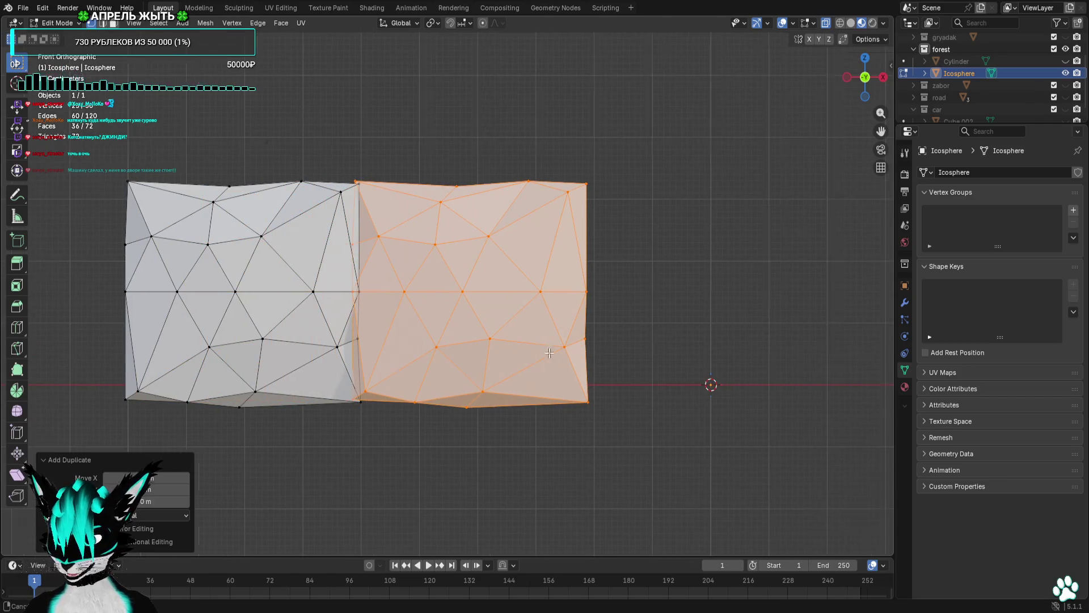
scroll(679, 338, right, 5)
key(shift+d)
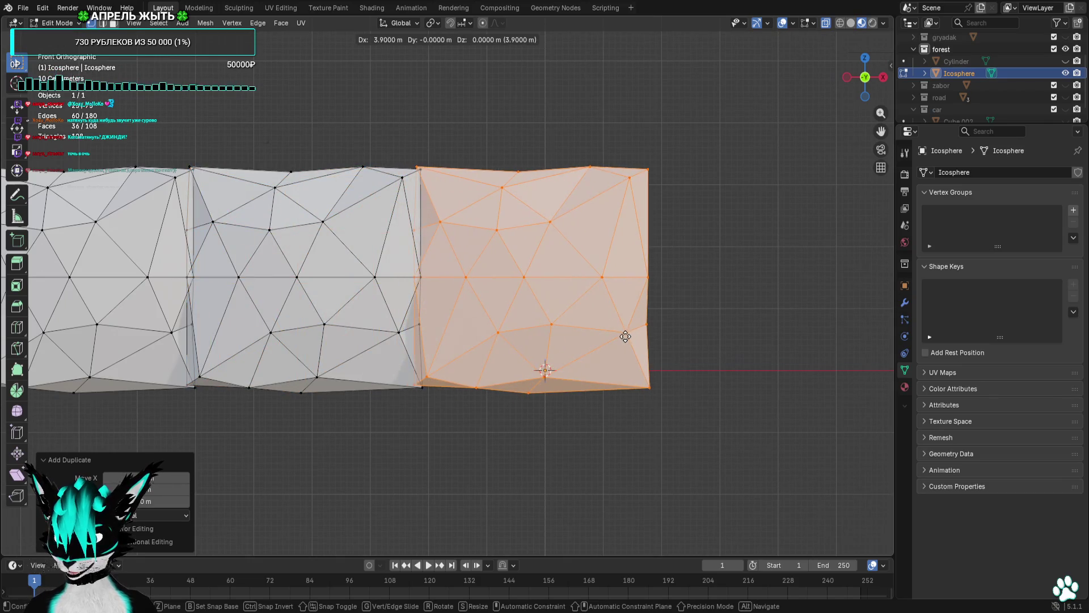
click(650, 355)
scroll(651, 356, right, 5)
key(shift+d)
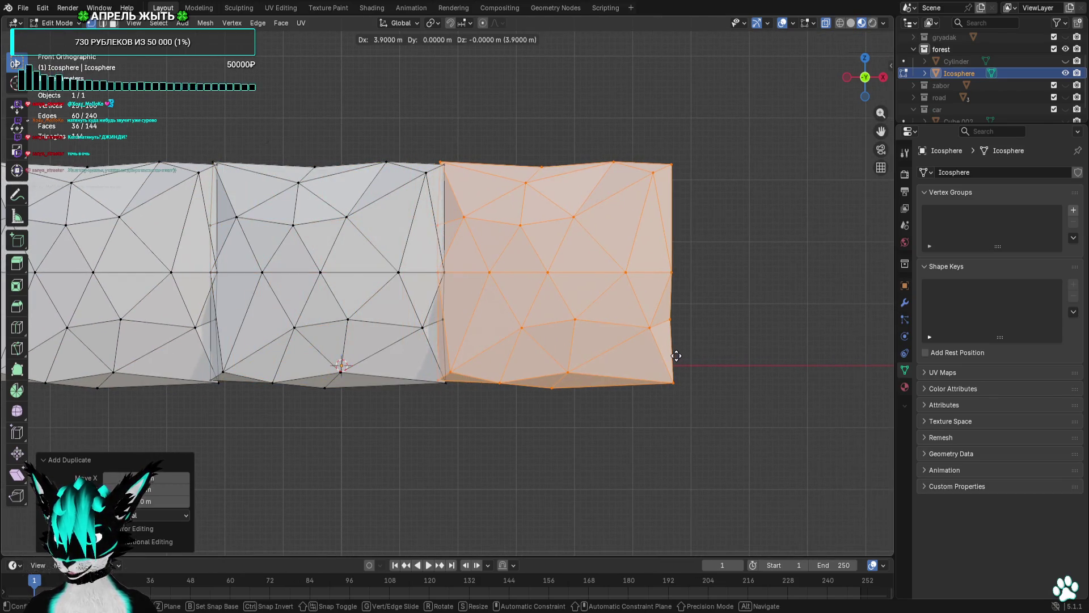
click(676, 357)
scroll(702, 396, right, 5)
key(shift+d)
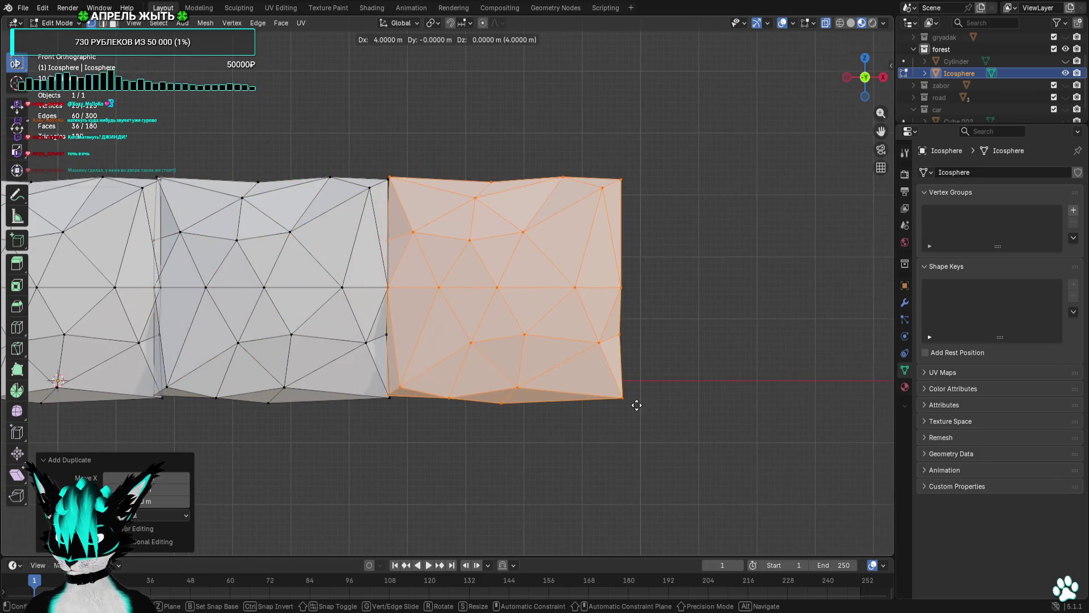
click(635, 403)
scroll(635, 403, right, 5)
key(shift+d)
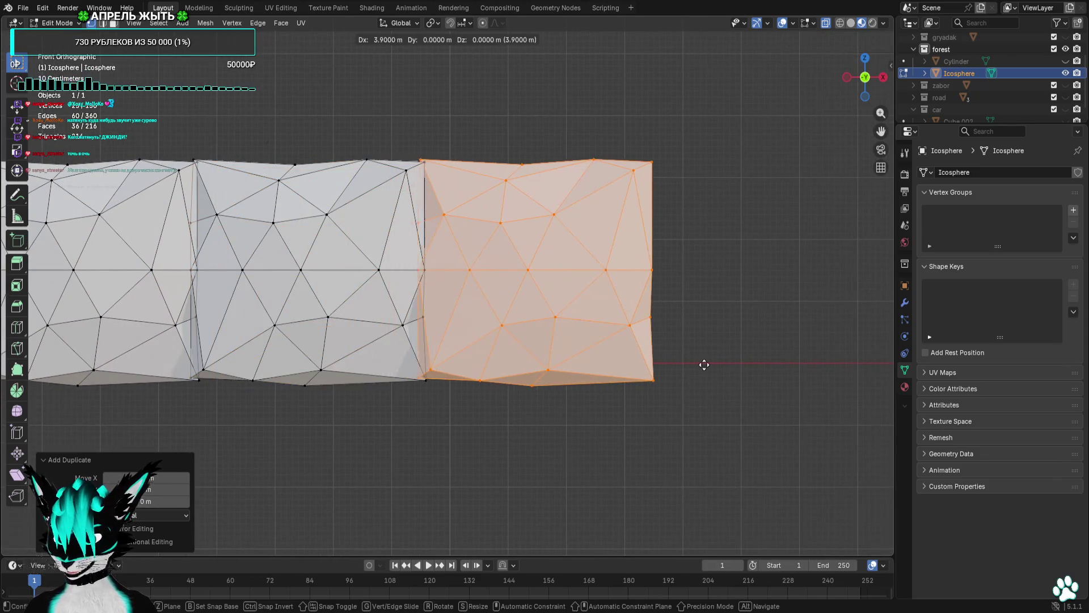
click(706, 368)
scroll(656, 405, down, 5)
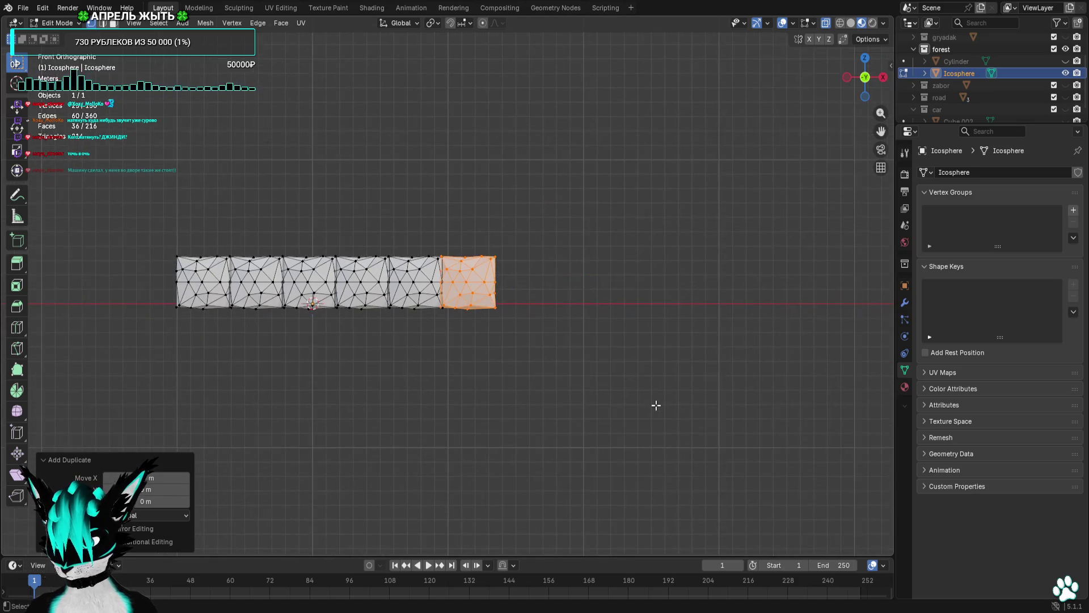
scroll(484, 345, up, 3)
right_click(455, 352)
Stretch the end hedge block's right-side vertices further to the right.
click(455, 350)
scroll(444, 356, up, 4)
scroll(532, 348, left, 5)
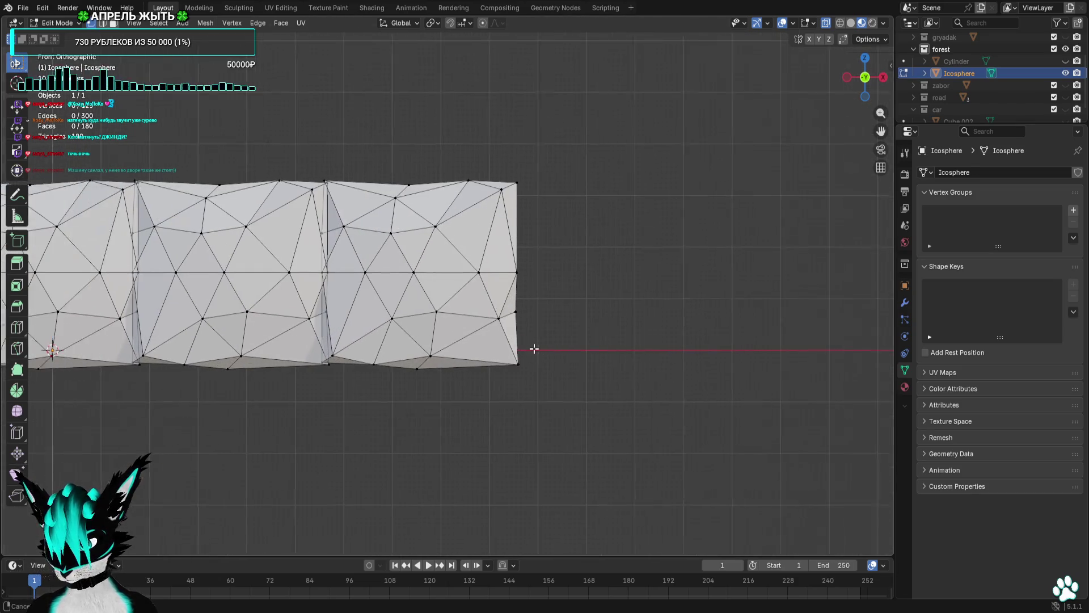
drag(601, 119, 507, 399)
key(g)
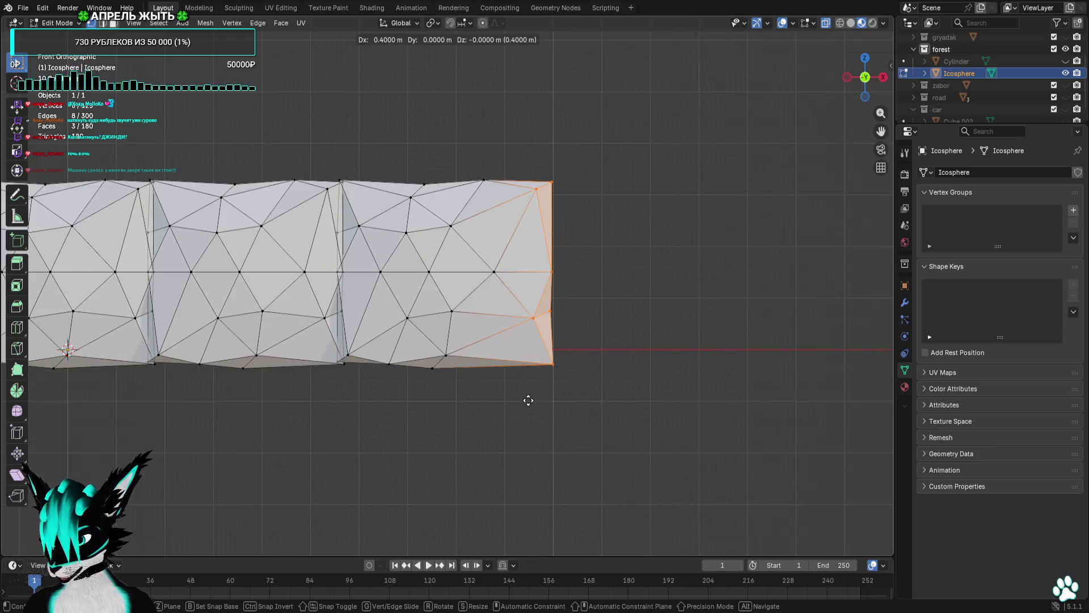
click(529, 397)
drag(523, 145, 443, 273)
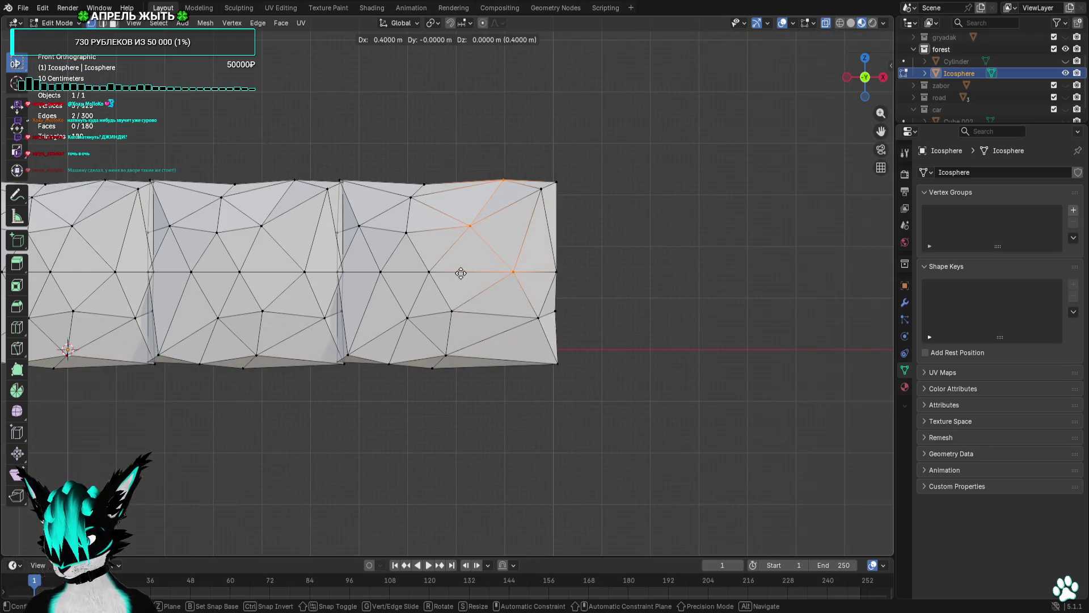
key(g)
click(477, 272)
click(440, 298)
scroll(406, 324, left, 5)
Shift a middle-block edge 0.2 m left and a top point left, and drop a lower point down.
click(274, 273)
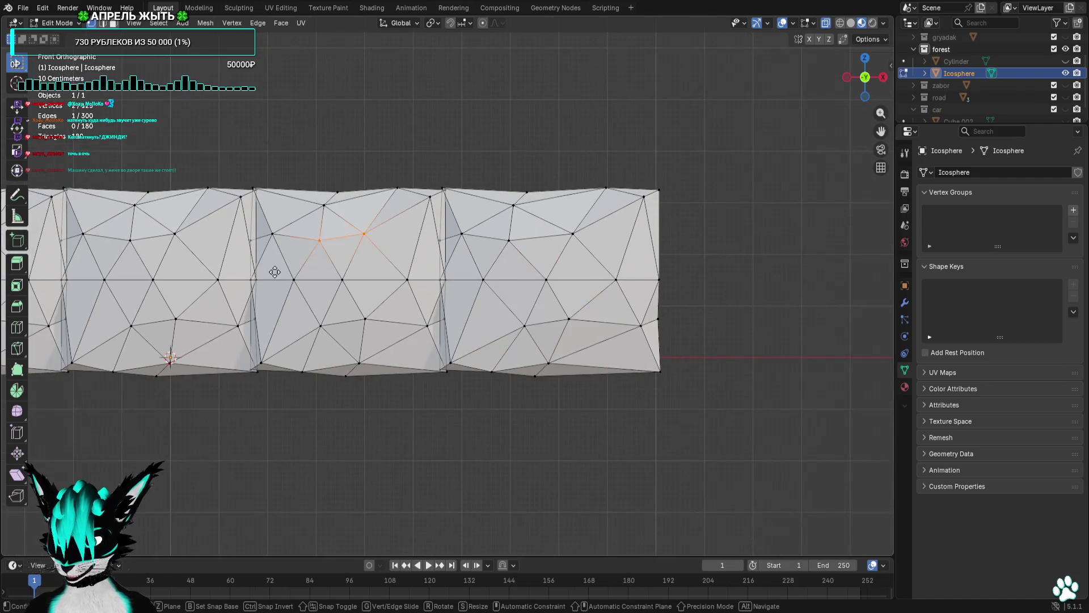
key(g)
click(289, 272)
key(g)
click(246, 305)
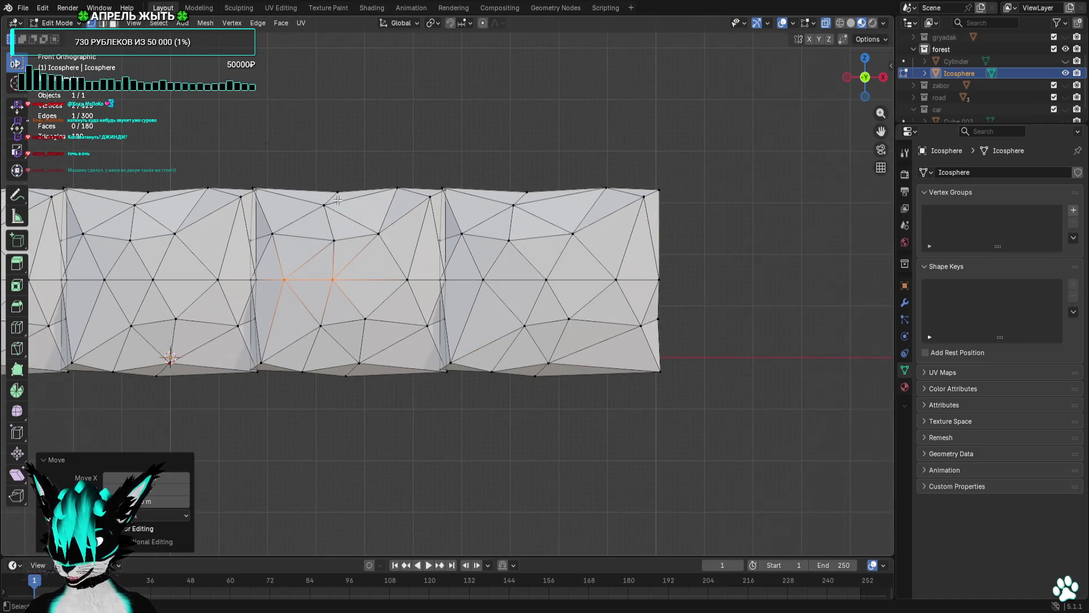
click(324, 205)
key(g)
click(281, 213)
scroll(385, 252, left, 5)
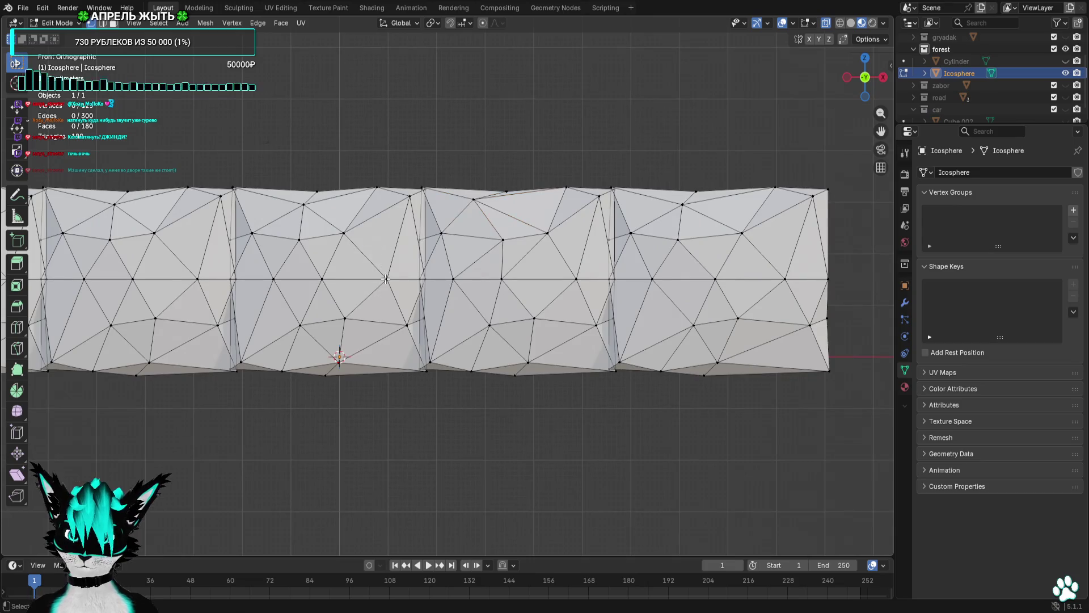
click(407, 325)
key(g)
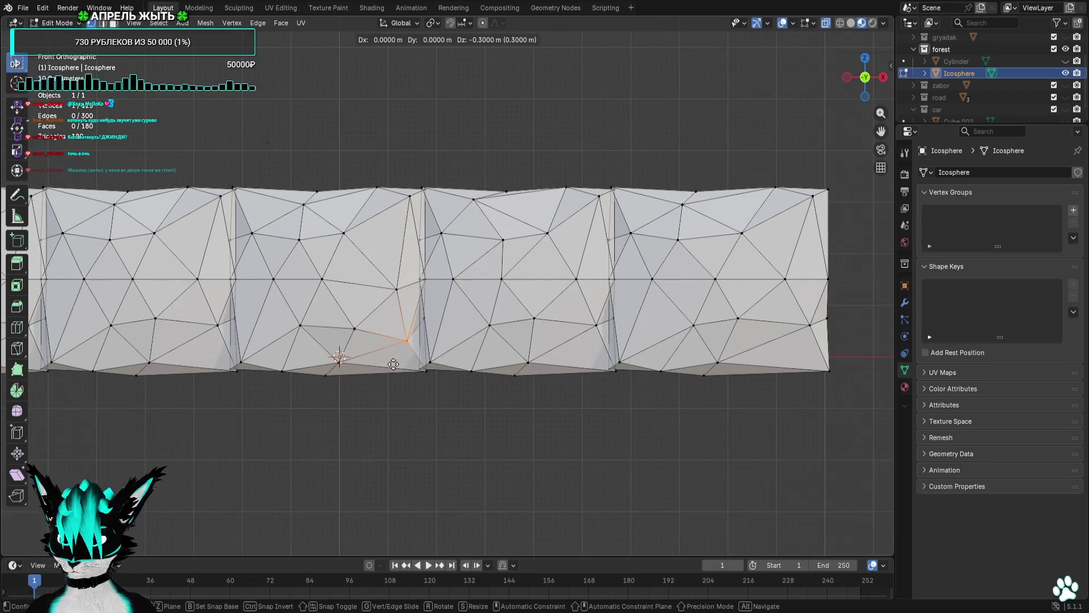
click(407, 344)
scroll(417, 375, left, 2)
scroll(417, 376, left, 1)
Nudge several top and bottom hedge vertices up and down, then orbit to check the shape.
click(377, 243)
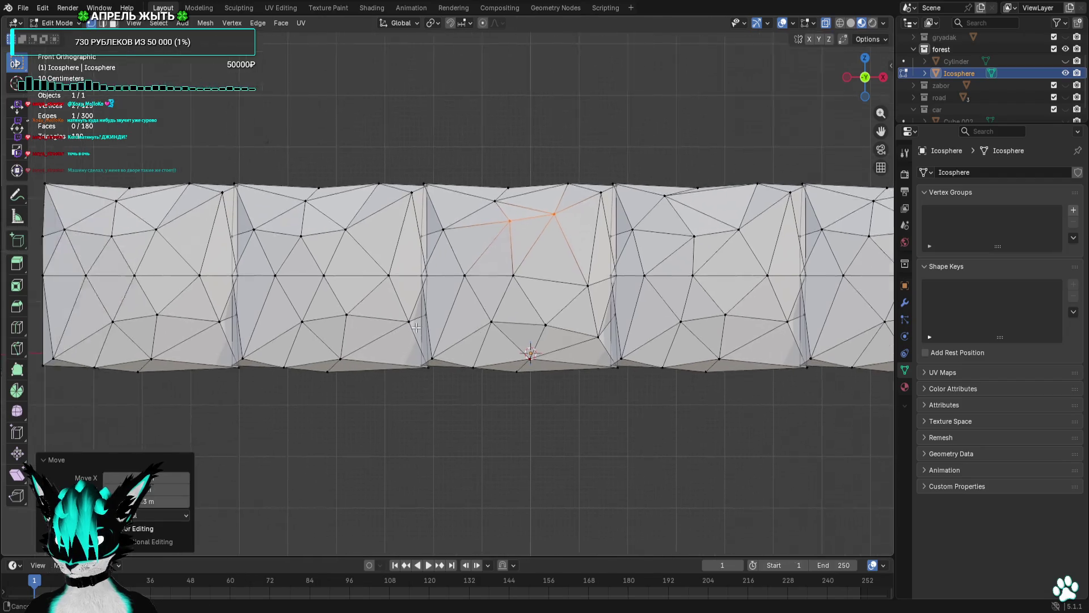
drag(411, 293, 357, 329)
key(g)
click(315, 296)
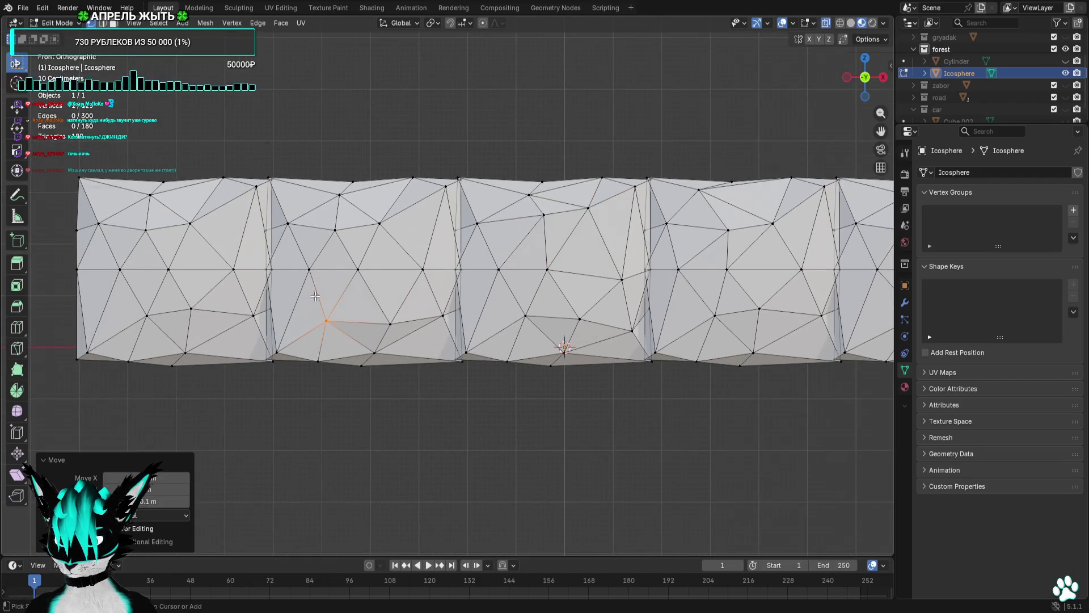
click(358, 214)
key(g)
click(353, 200)
scroll(408, 309, left, 3)
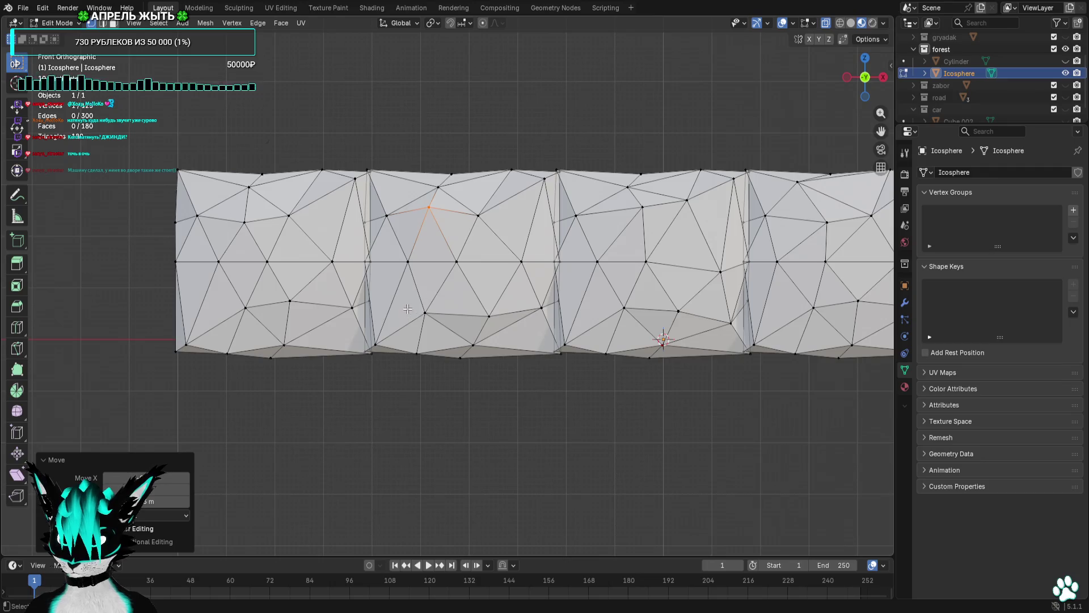
key(g)
click(372, 298)
drag(316, 277, 316, 277)
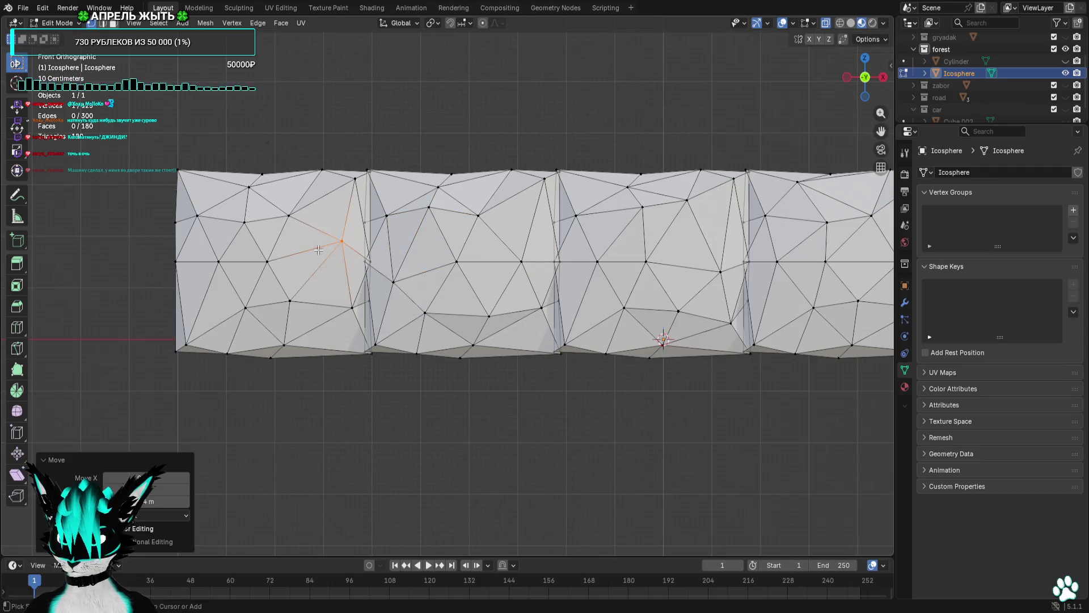
click(372, 353)
scroll(491, 403, down, 4)
mouse_move(491, 403)
mouse_down()
mouse_move(469, 455)
mouse_move(509, 408)
mouse_move(364, 398)
mouse_move(587, 401)
mouse_up()
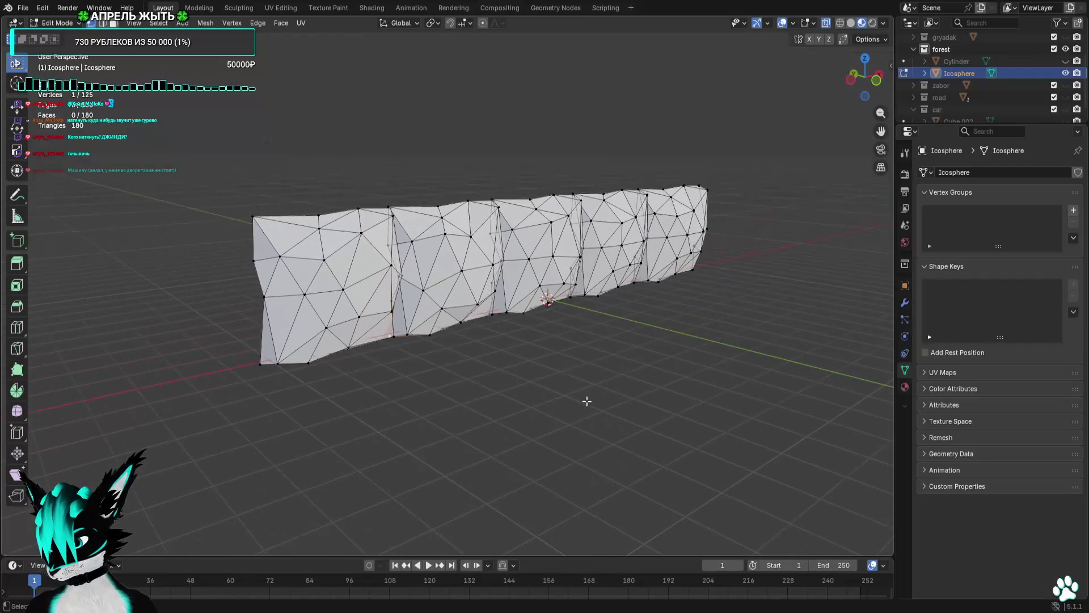
Export the reshaped hedge mesh through File > Export as a Wavefront (.obj) file.
click(23, 8)
mouse_move(97, 191)
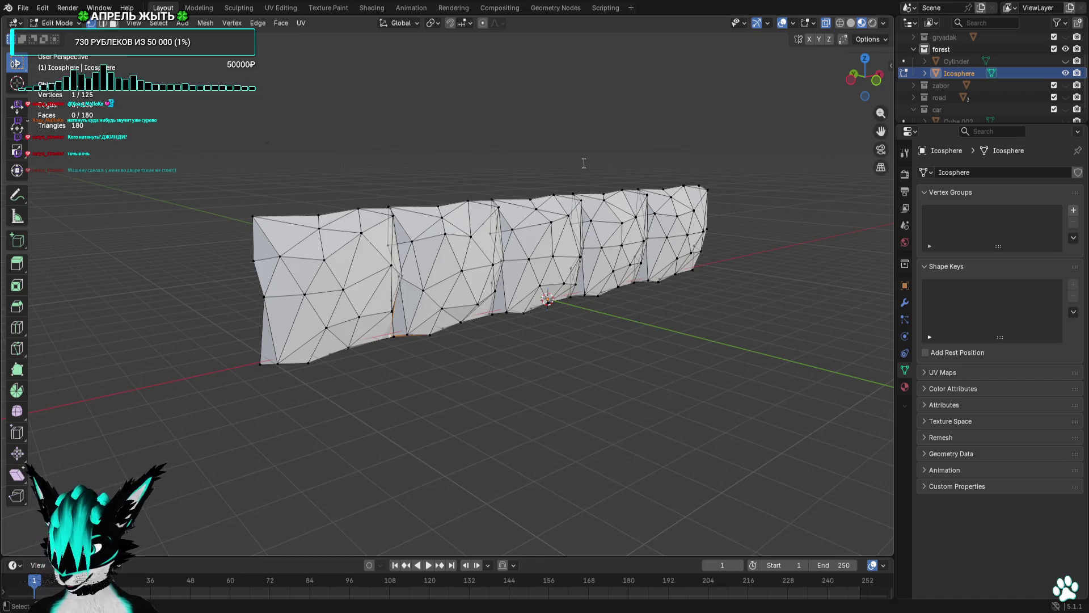
click(583, 414)
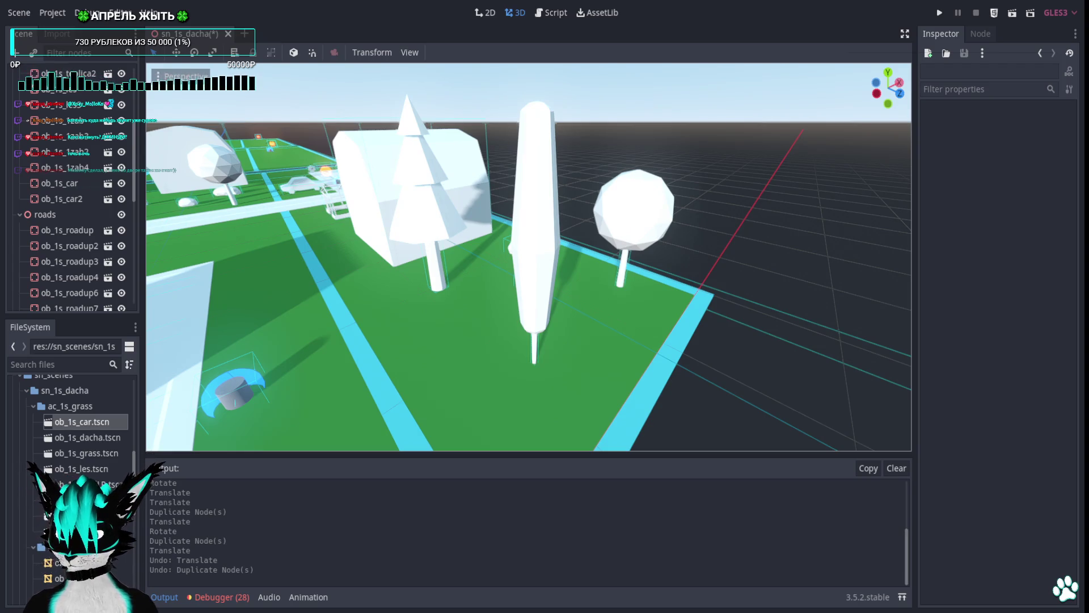
Create scene ob_1s_kusts in the ac_1s_grass folder with a 3D Scene (Spatial) root.
right_click(83, 403)
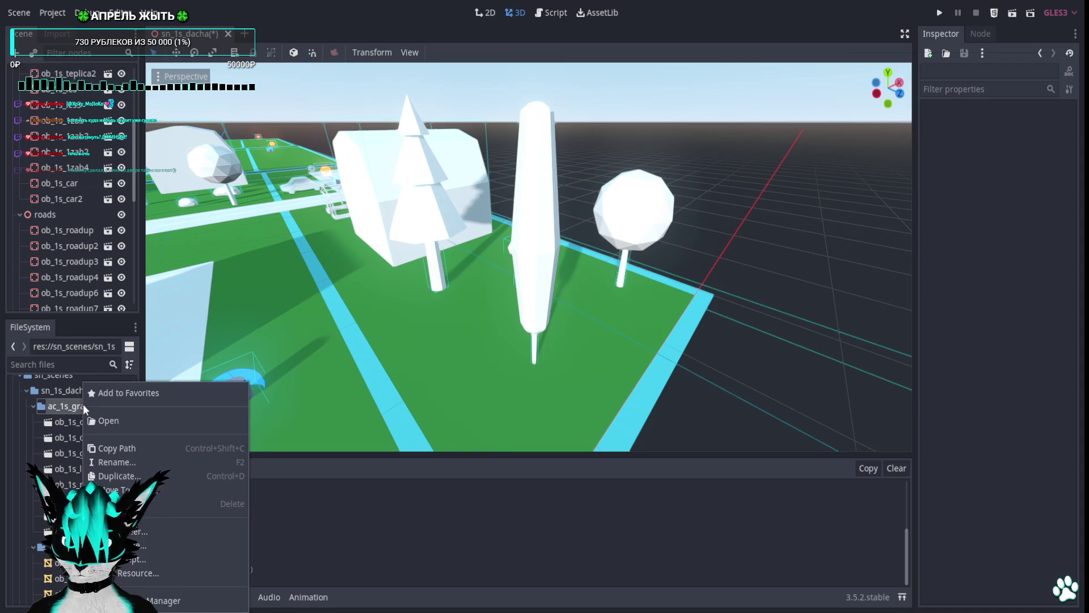
click(161, 545)
text(ob_1s_kusts)
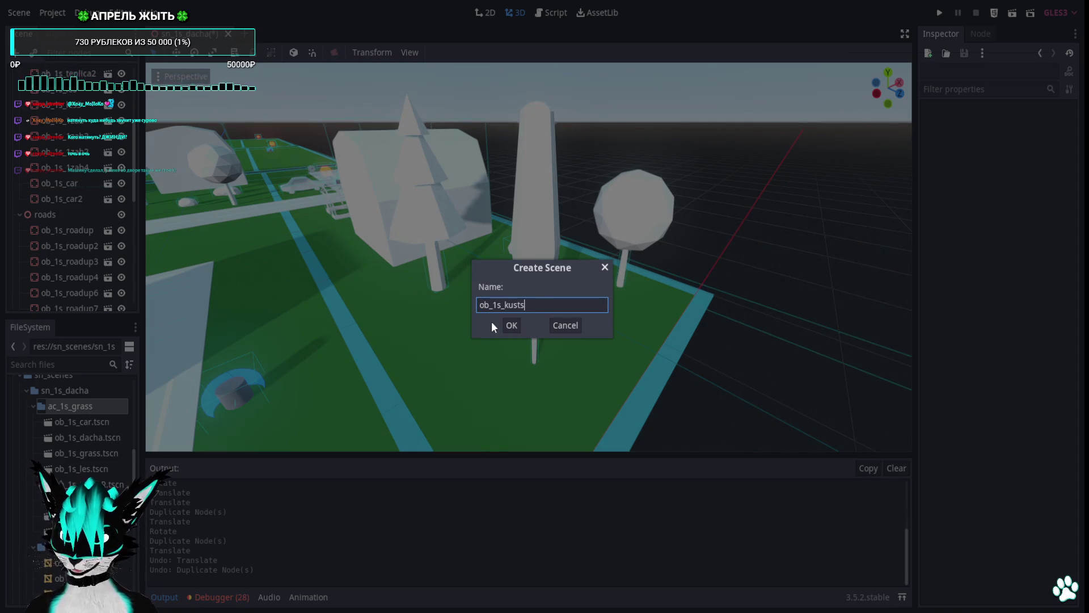
key(Return)
click(71, 113)
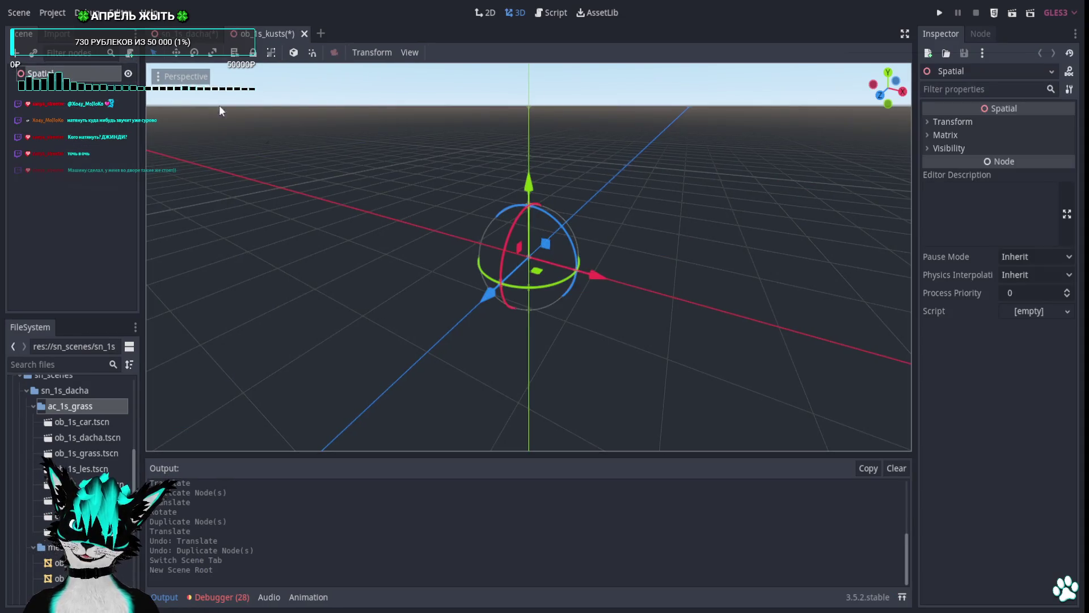
Rename the root to ob_1s_kusts and drag in the hedge mesh as MeshInstance ob_kusts.
double_click(81, 77)
text(ob_1s_kus)
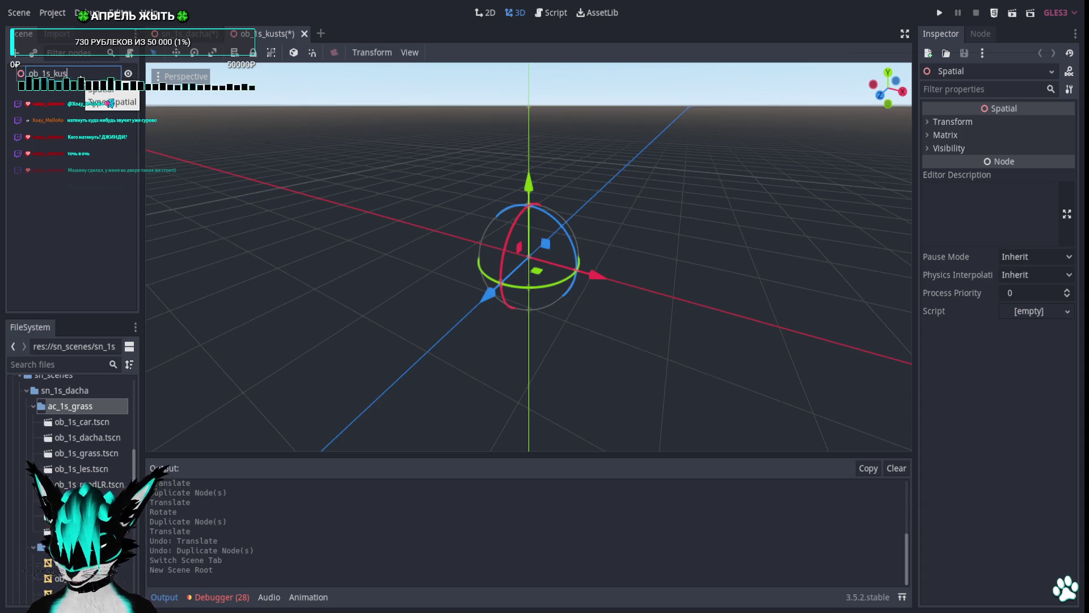
text(ts)
key(Return)
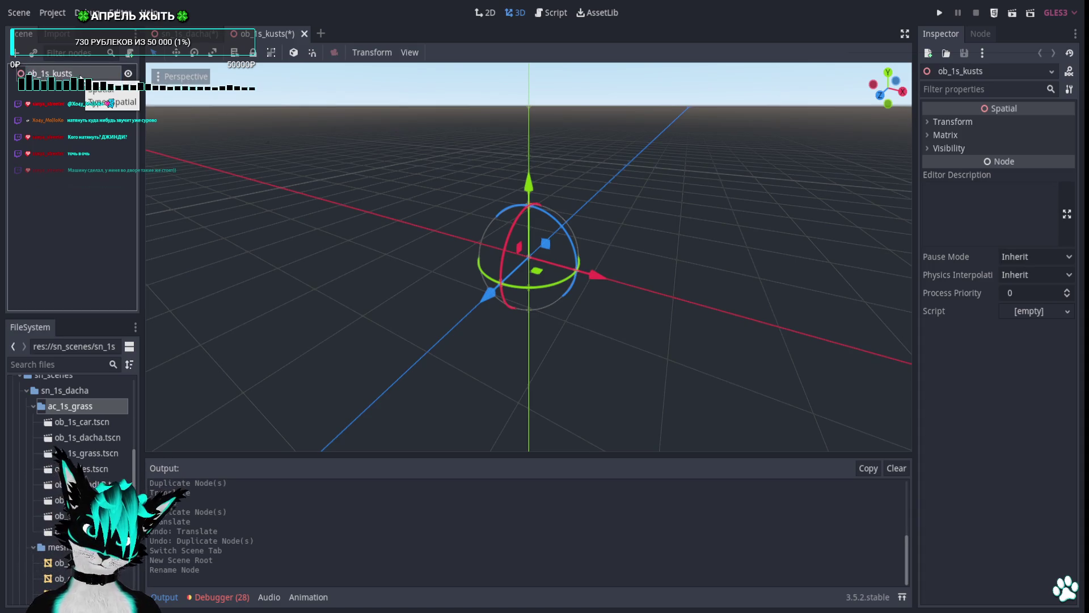
scroll(74, 454, down, 3)
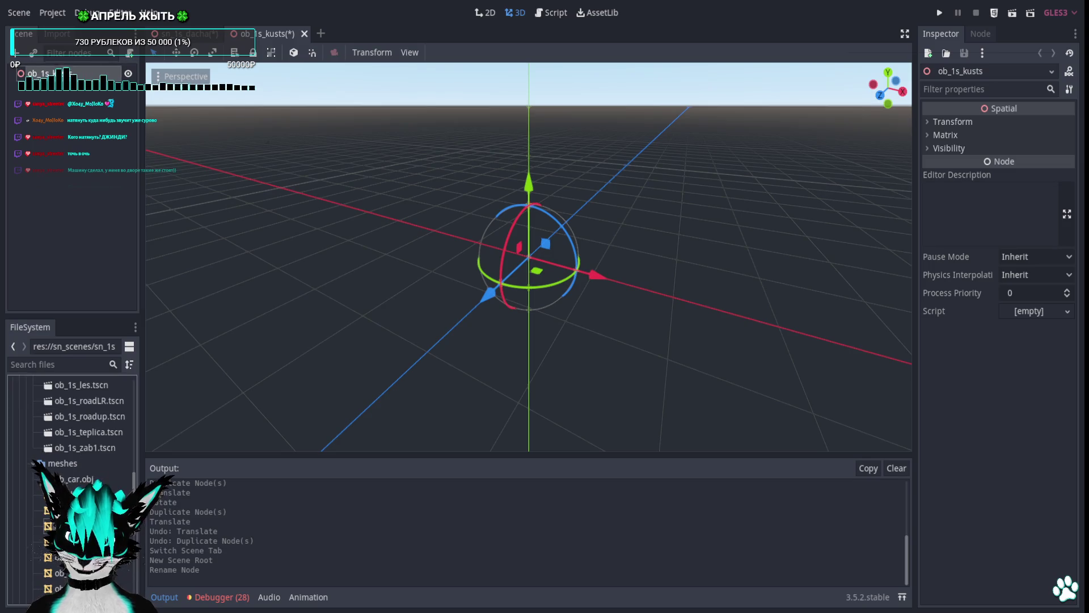
drag(73, 541, 434, 334)
click(138, 93)
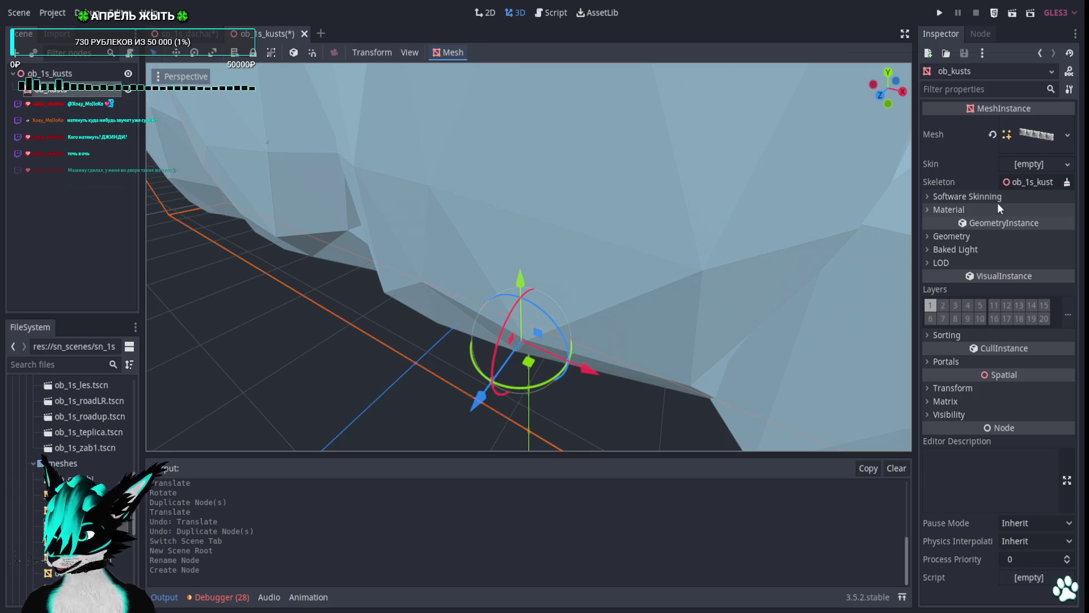
Quick-load mt_main.tres into the hedge mesh's material slot 0.
click(934, 209)
click(1063, 225)
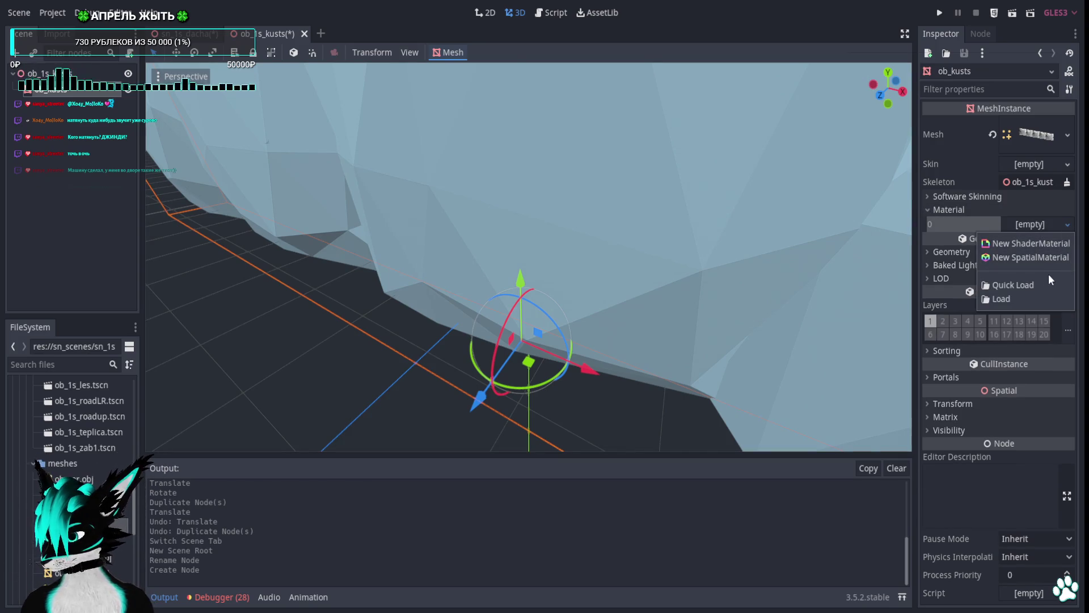
click(1047, 282)
double_click(472, 269)
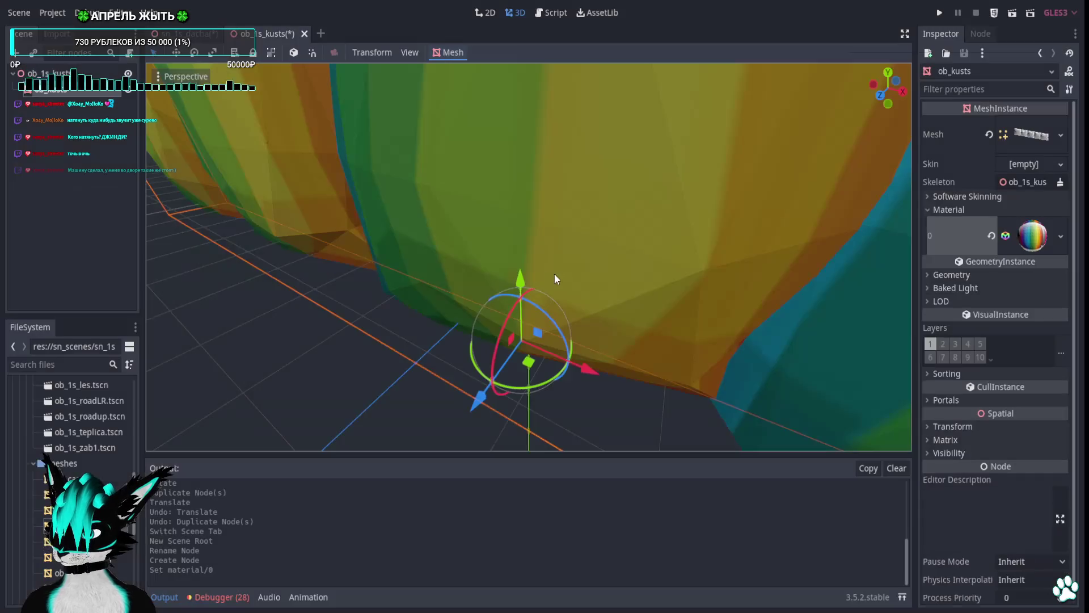
Check the hedge from a level view, then close the ob_1s_kusts scene to return to the dacha level.
scroll(668, 312, down, 5)
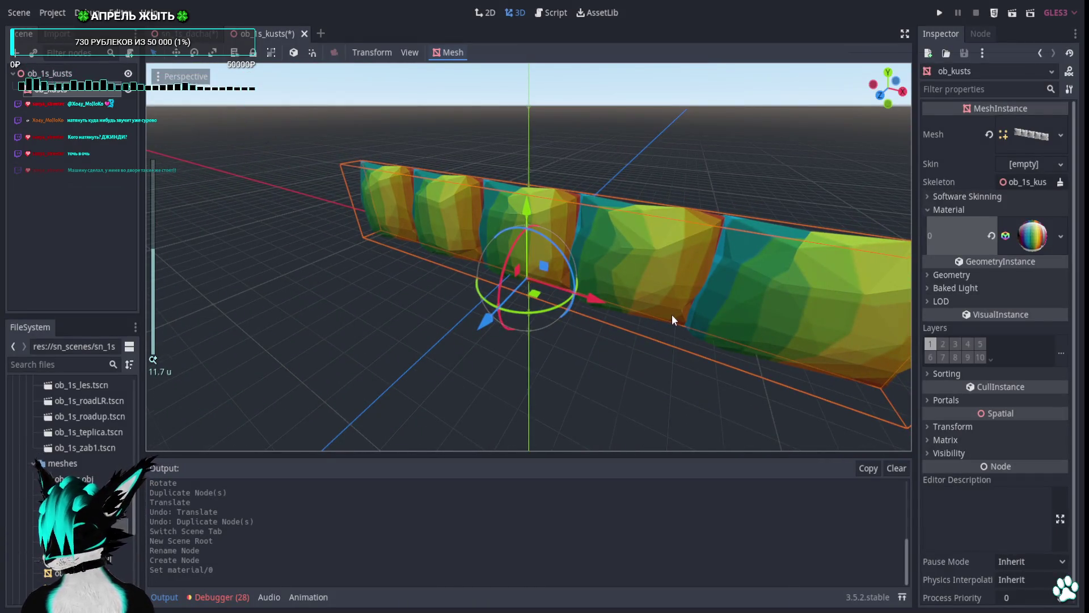
scroll(672, 314, up, 4)
mouse_move(760, 311)
mouse_down()
mouse_move(799, 297)
mouse_move(668, 297)
mouse_move(821, 298)
mouse_move(625, 294)
mouse_move(642, 284)
mouse_move(760, 289)
mouse_move(681, 284)
mouse_move(724, 260)
mouse_move(548, 277)
mouse_up()
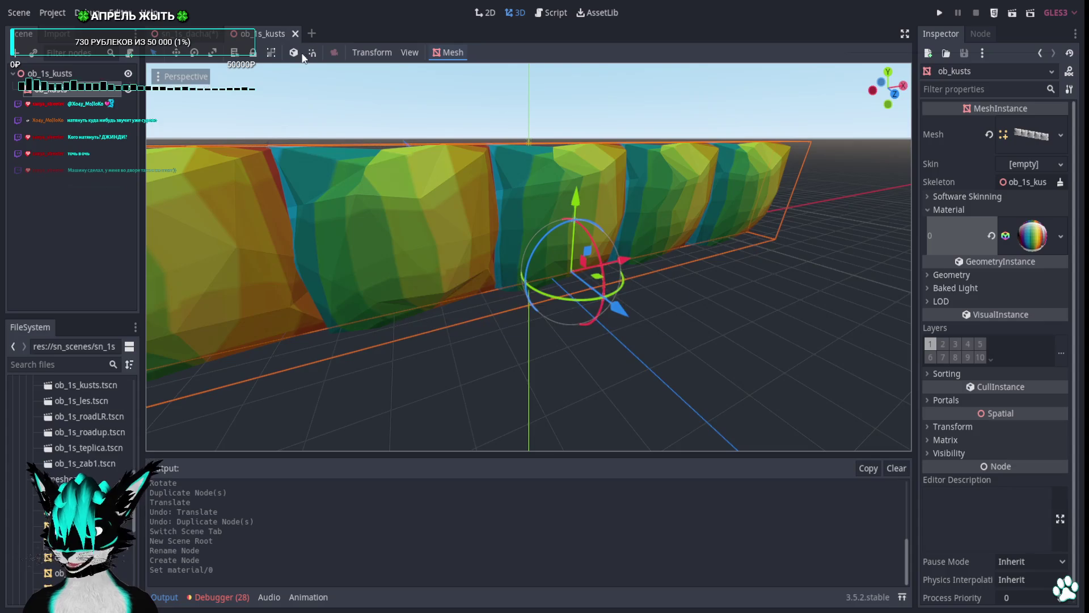
click(305, 33)
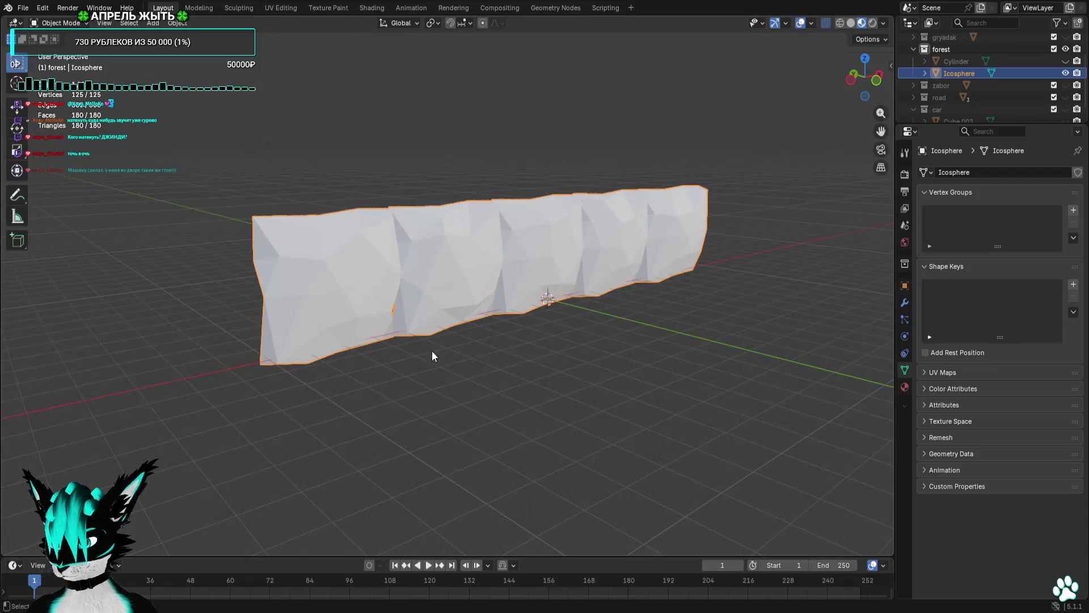
Put the hedge in Edit Mode, select several wall vertices, and switch to Left Orthographic view.
mouse_move(431, 350)
mouse_down()
mouse_move(438, 263)
mouse_move(332, 256)
mouse_move(360, 267)
mouse_move(350, 256)
mouse_up()
click(60, 50)
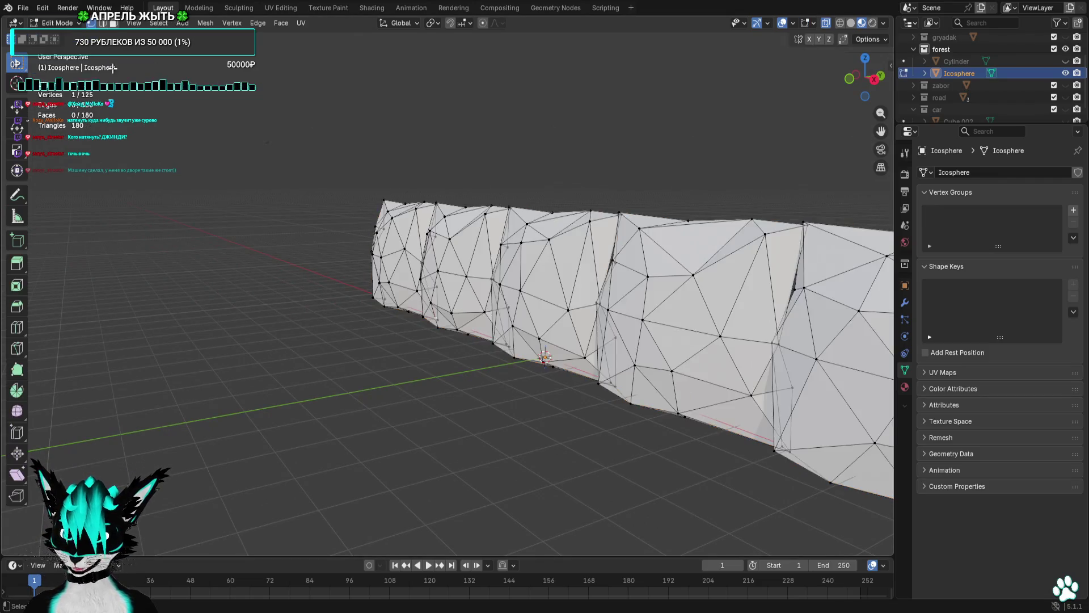
scroll(429, 215, up, 5)
mouse_move(430, 215)
mouse_down()
mouse_move(333, 175)
mouse_move(432, 193)
mouse_move(354, 203)
mouse_up()
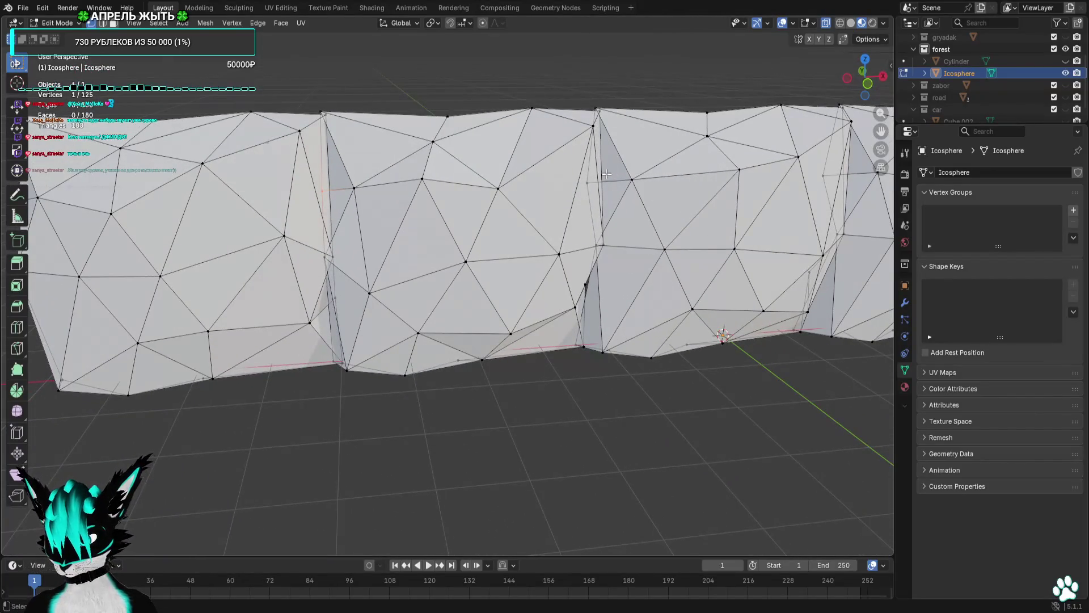
shift+click(560, 204)
drag(560, 205, 427, 238)
drag(427, 238, 518, 266)
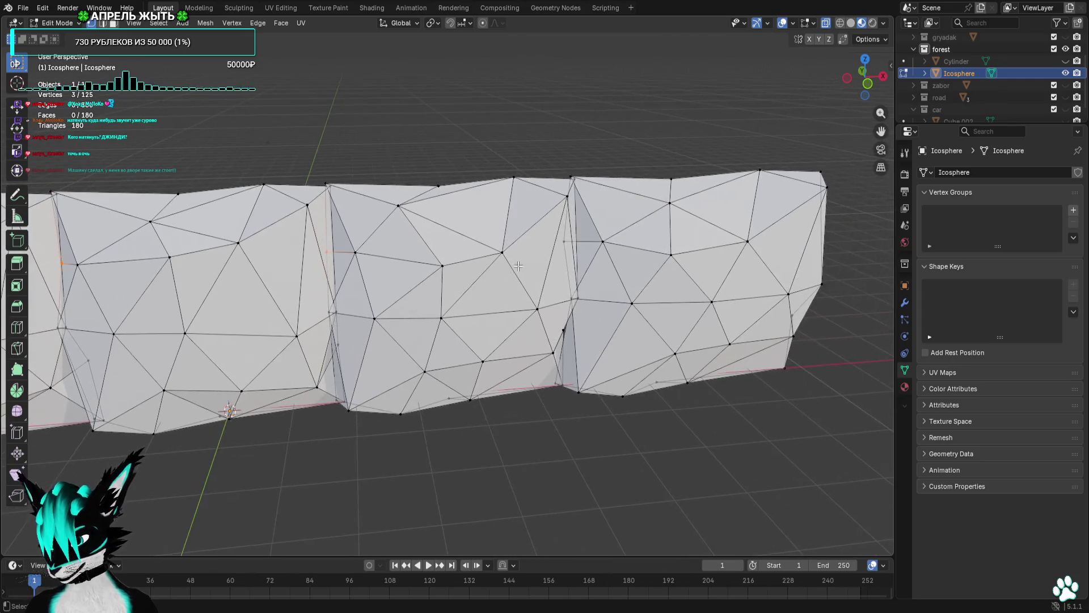
click(847, 78)
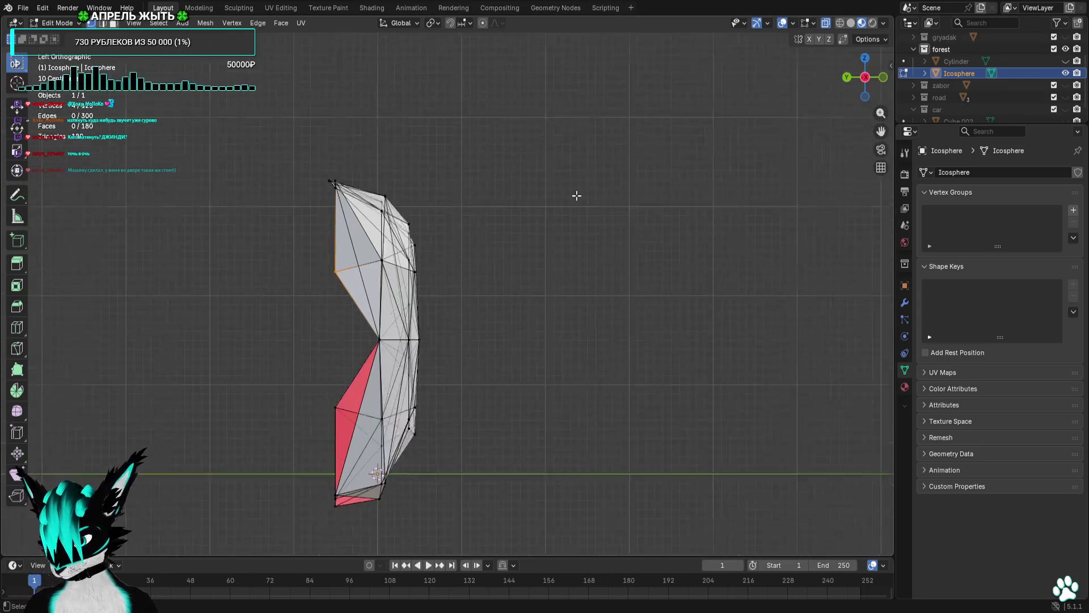
Move the selected wall vertices inward and up twice, checking from side and front views.
key(g)
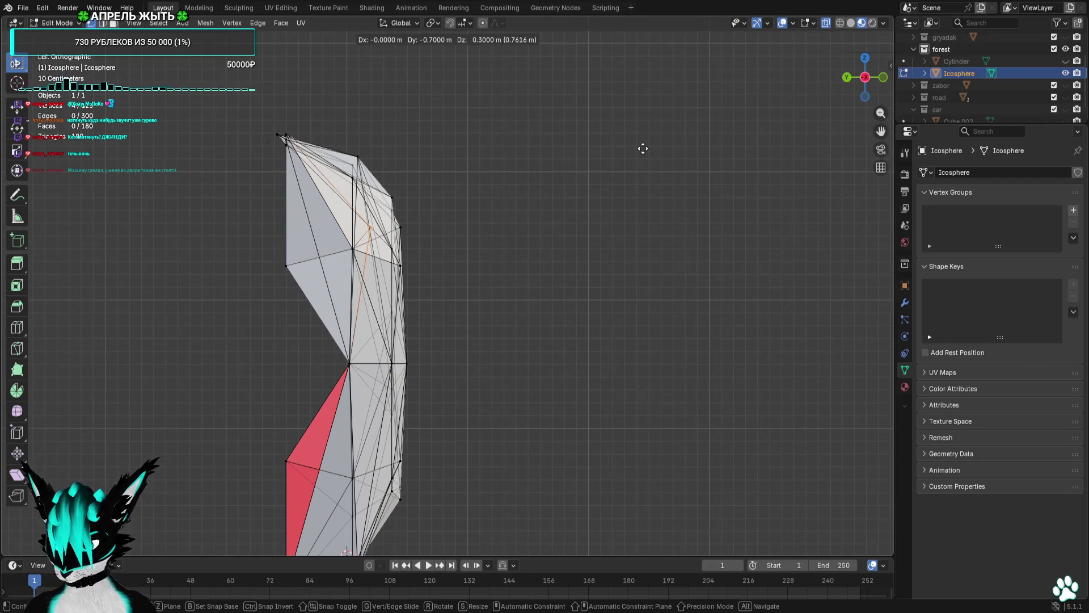
click(643, 148)
mouse_move(659, 165)
mouse_down()
mouse_move(584, 187)
mouse_move(498, 189)
mouse_move(552, 195)
mouse_move(513, 206)
mouse_up()
click(848, 80)
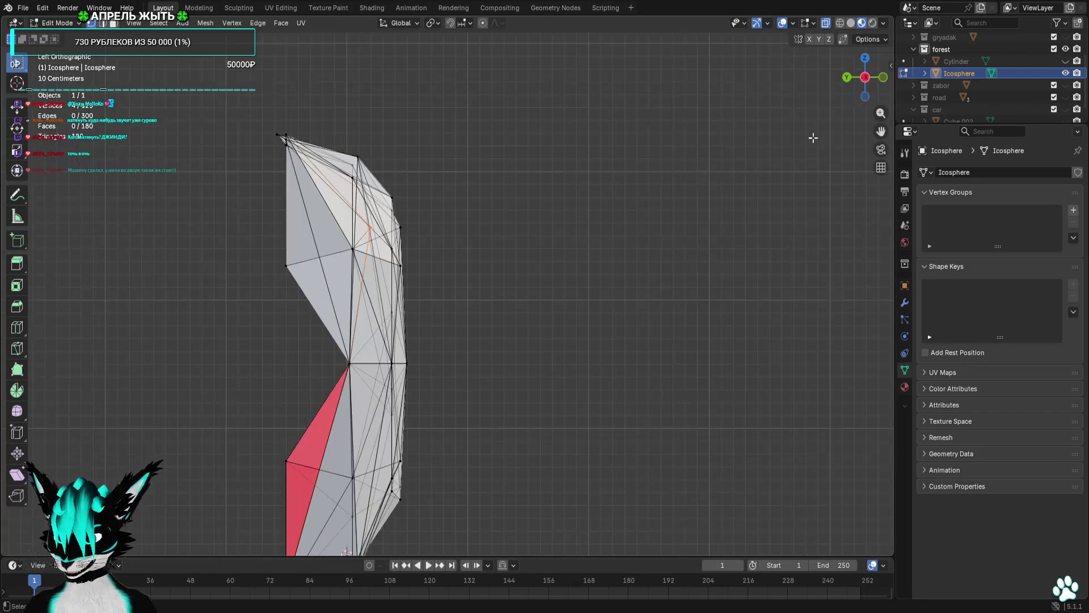
key(g)
click(803, 156)
drag(804, 155, 681, 177)
click(868, 80)
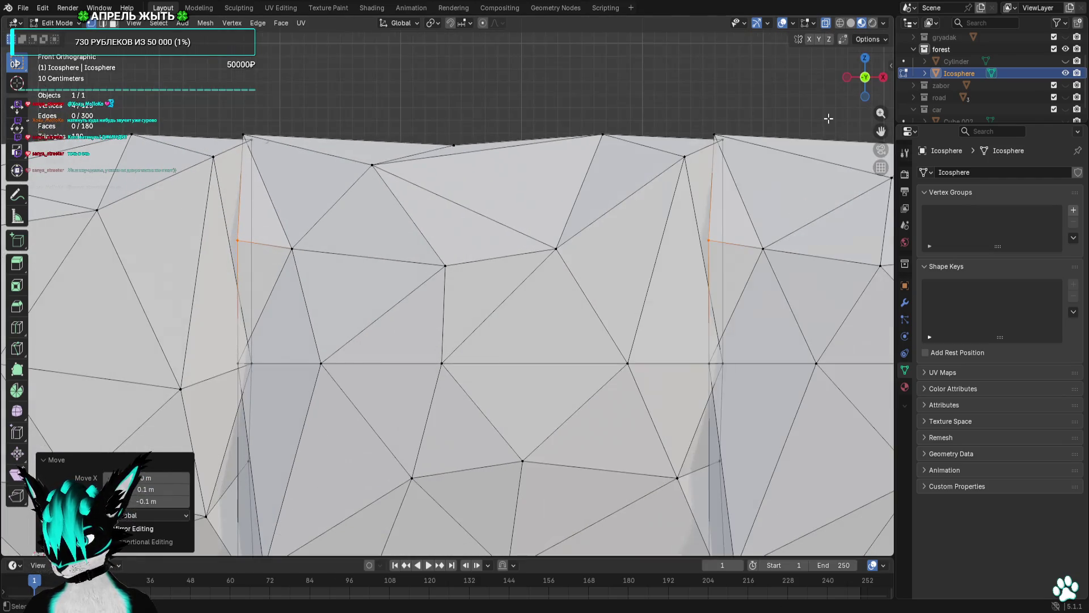
scroll(804, 140, down, 4)
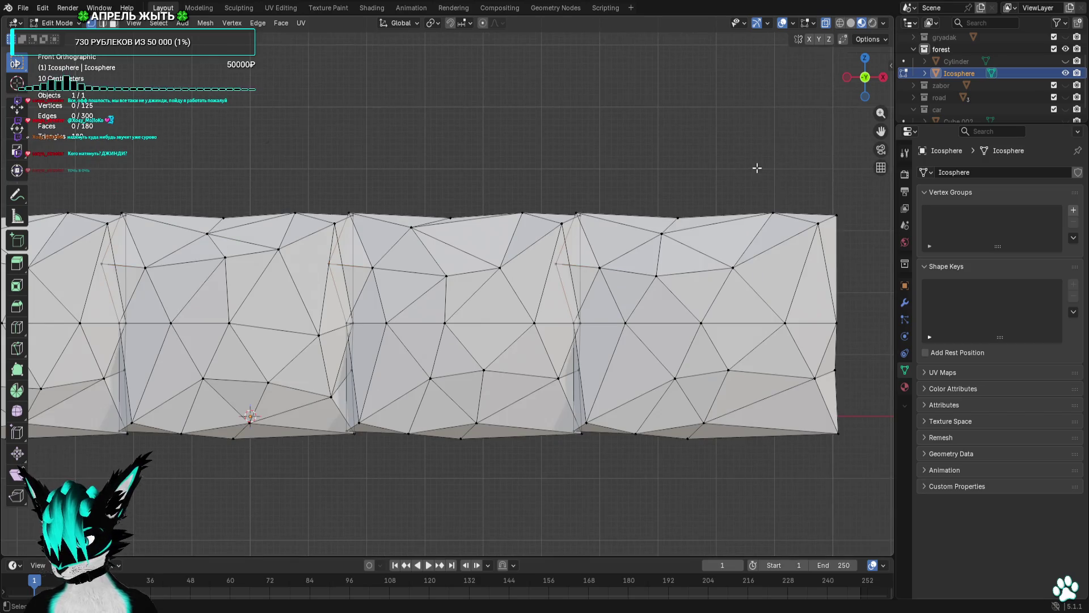
mouse_move(757, 168)
mouse_down()
mouse_move(686, 188)
mouse_move(693, 169)
mouse_up()
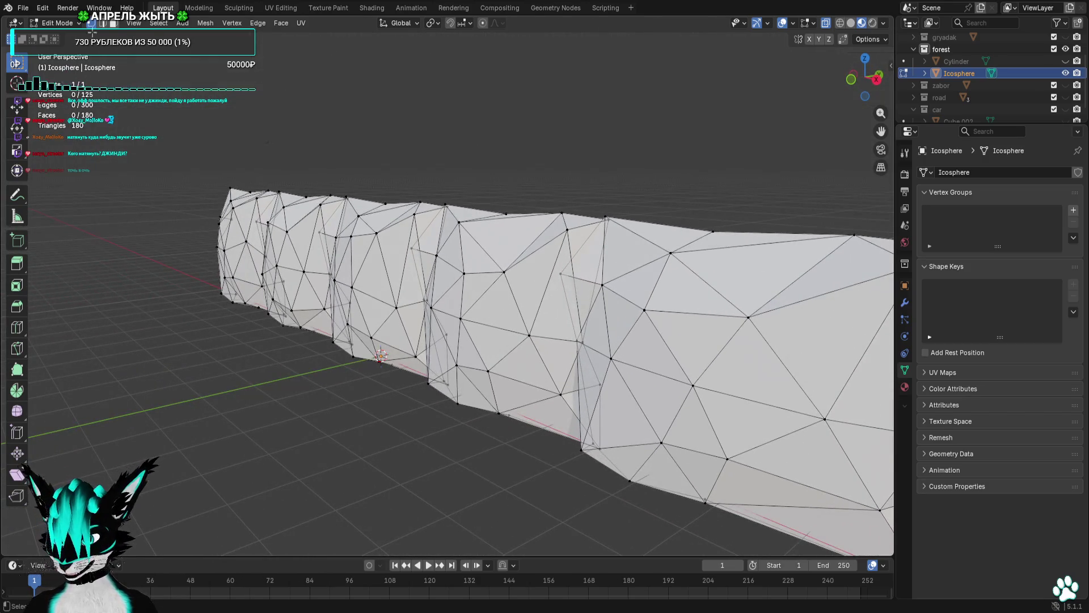
Move another hedge vertex from the right-side view and inspect the mesh in side orthographic.
click(65, 36)
mouse_move(67, 39)
mouse_down()
mouse_move(441, 97)
mouse_move(501, 87)
mouse_move(457, 69)
mouse_move(383, 78)
mouse_move(503, 86)
mouse_move(373, 76)
mouse_up()
click(64, 50)
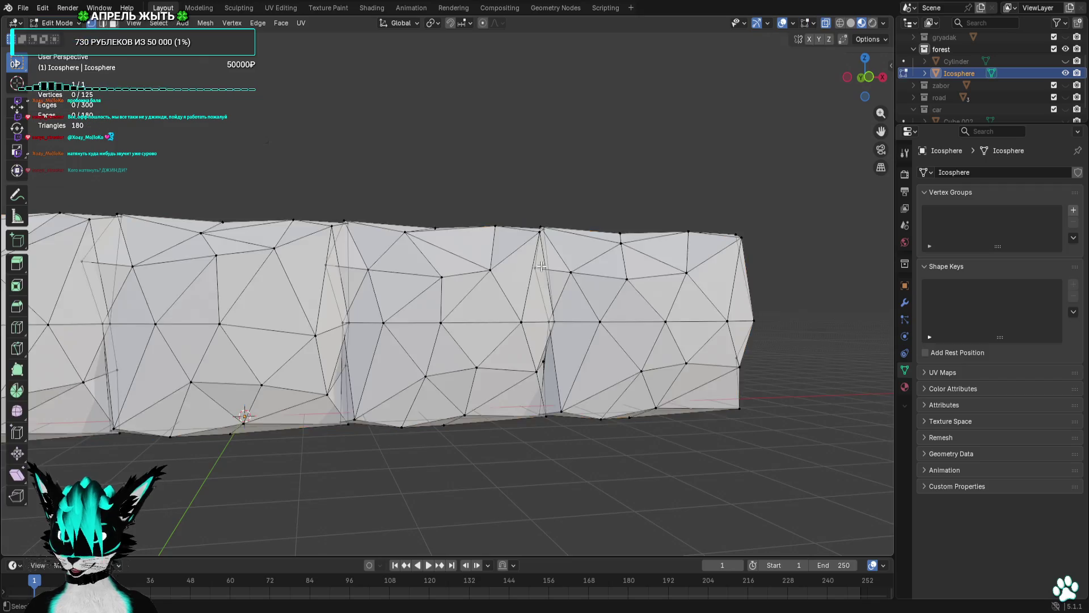
scroll(632, 413, up, 5)
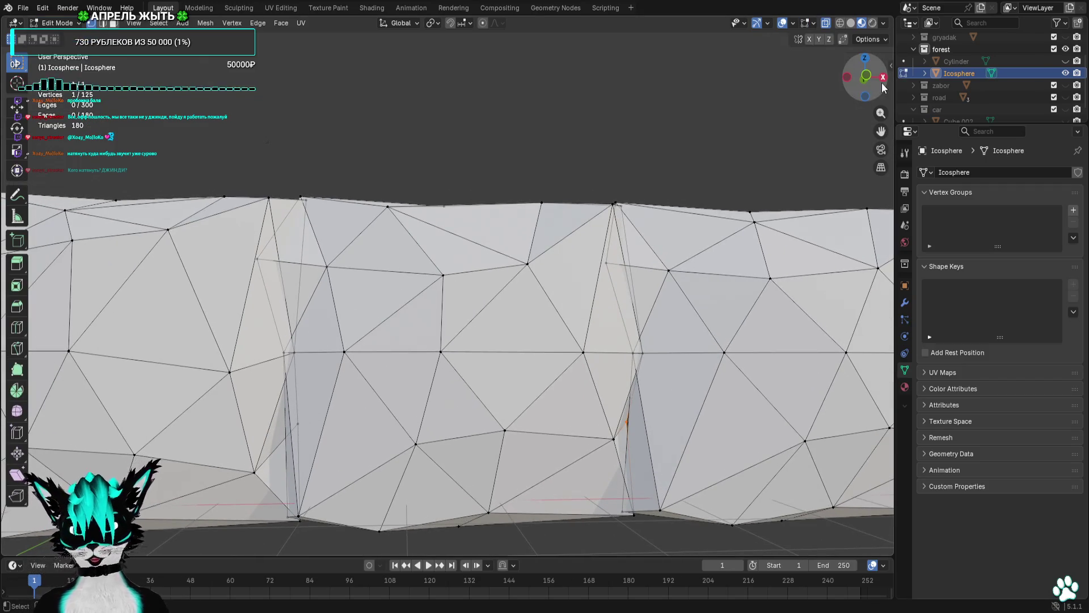
click(883, 80)
key(g)
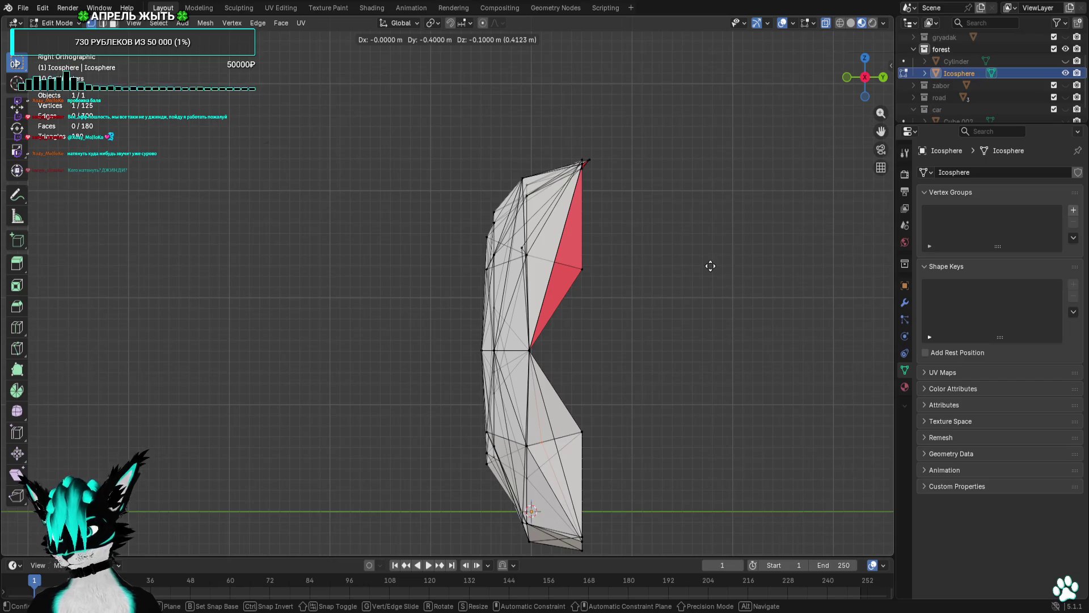
click(710, 266)
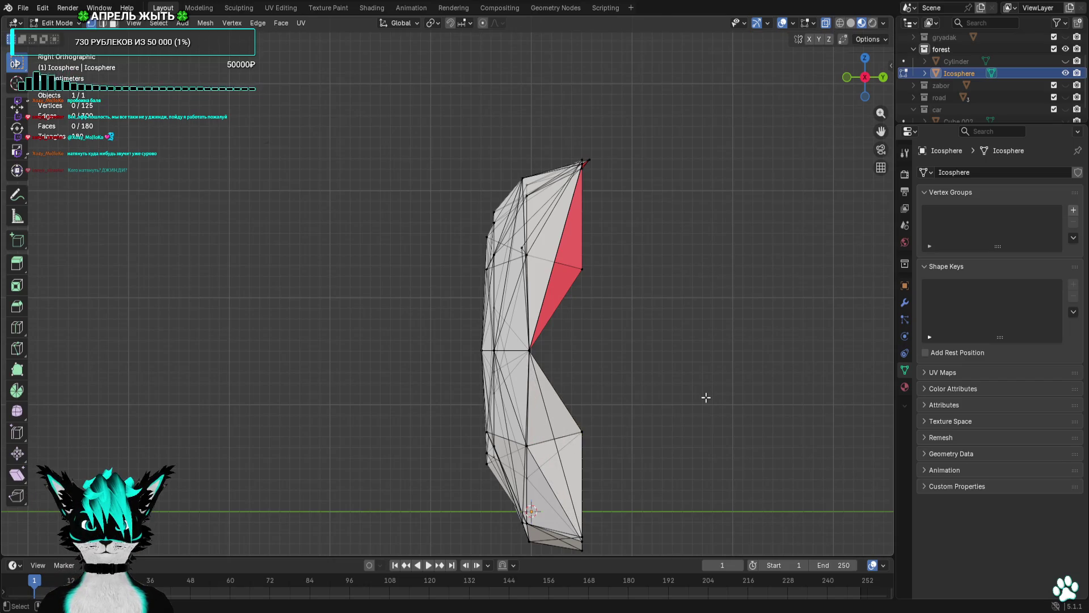
mouse_move(646, 387)
mouse_down()
mouse_move(669, 367)
mouse_move(649, 384)
mouse_move(813, 369)
mouse_move(580, 358)
mouse_move(559, 333)
mouse_move(727, 201)
mouse_up()
click(858, 77)
scroll(637, 301, up, 10)
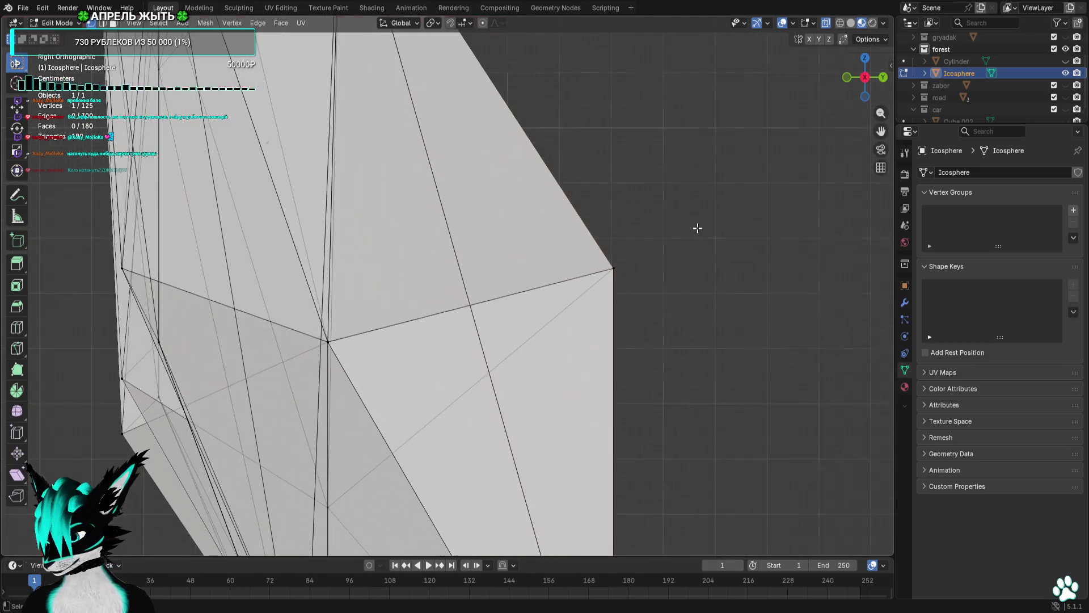
mouse_move(697, 227)
mouse_down()
mouse_move(648, 235)
mouse_move(723, 212)
mouse_up()
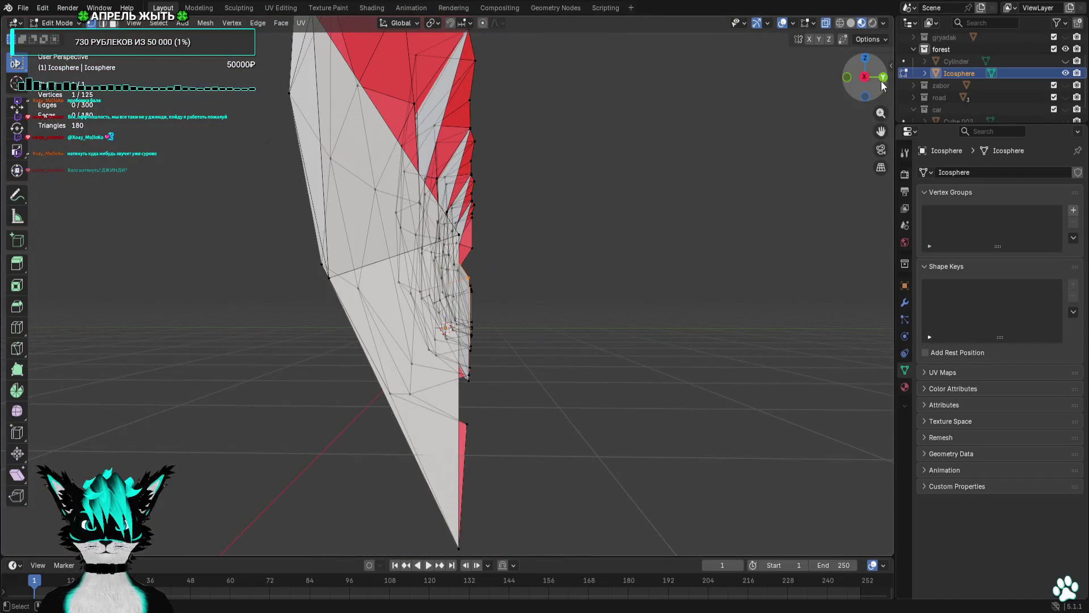
click(864, 77)
scroll(683, 195, up, 10)
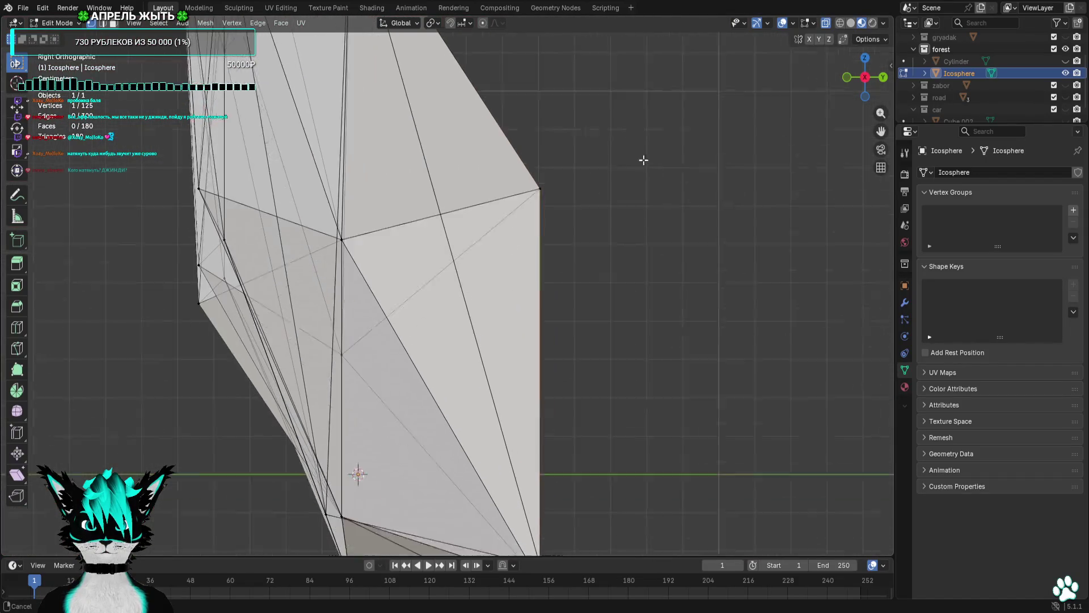
scroll(631, 129, down, 3)
Box-select a group of hedge vertices and shift them 0.5 m along −Y.
mouse_move(595, 190)
mouse_down()
mouse_move(451, 279)
mouse_move(581, 279)
mouse_up()
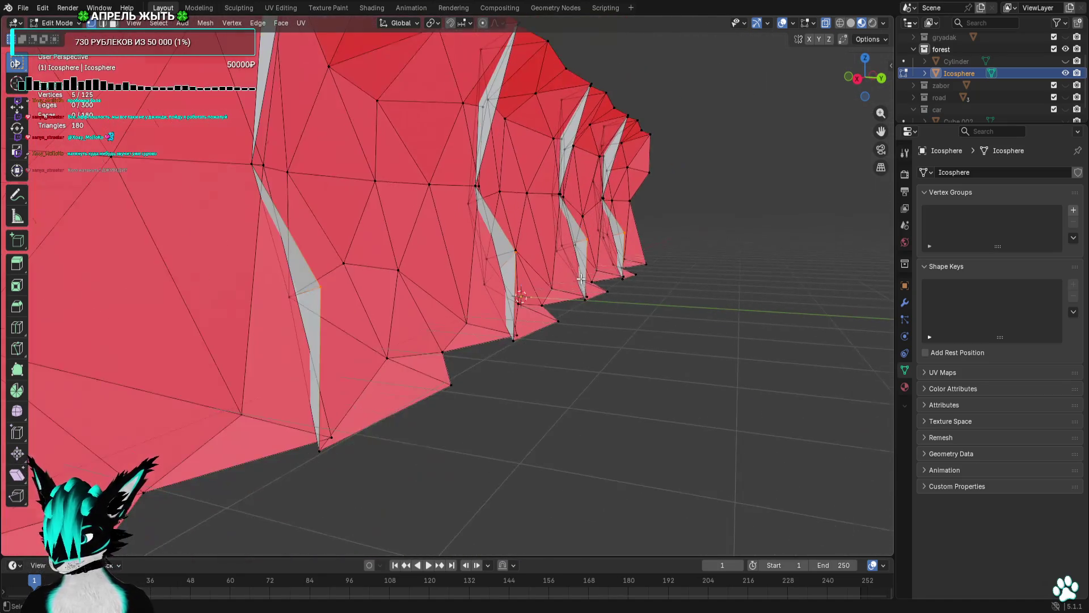
scroll(581, 278, down, 2)
click(860, 82)
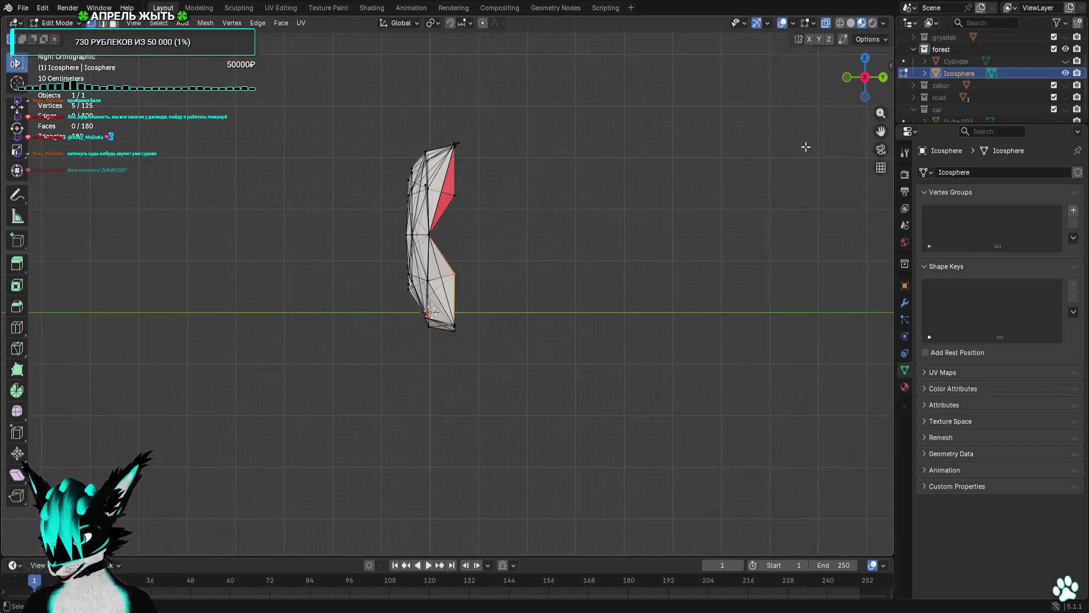
key(g)
click(768, 153)
key(KP_1)
drag(839, 162, 709, 170)
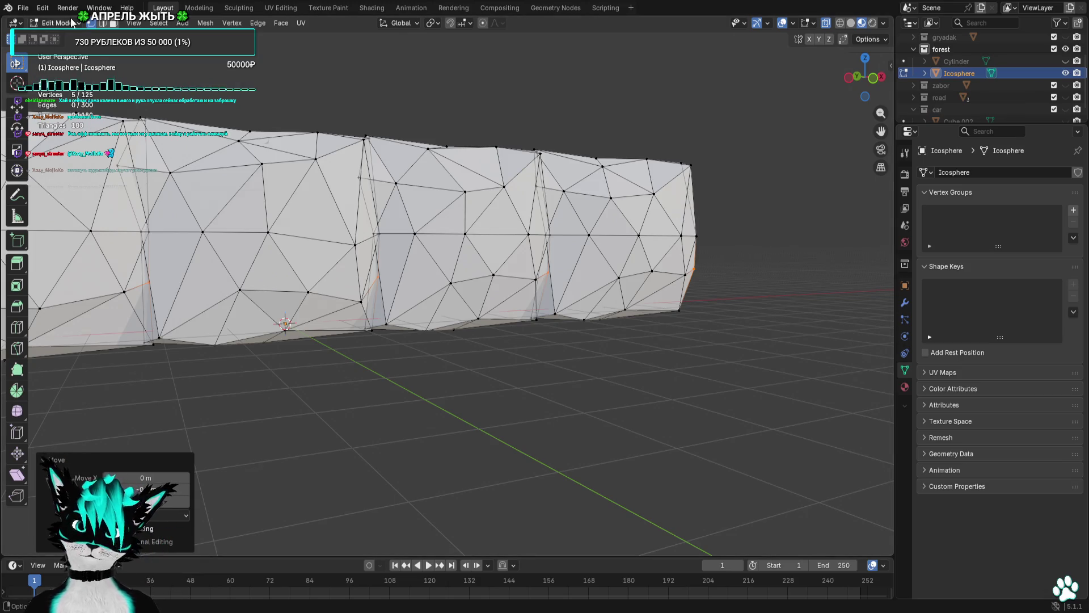
Return the hedge to Object Mode and bring up the File > Export menu.
click(71, 36)
mouse_move(423, 113)
mouse_down()
mouse_move(389, 96)
mouse_move(365, 59)
mouse_move(181, 117)
mouse_move(418, 124)
mouse_move(464, 101)
mouse_move(293, 132)
mouse_move(451, 115)
mouse_move(470, 90)
mouse_move(380, 127)
mouse_move(358, 122)
mouse_up()
click(22, 7)
mouse_move(41, 191)
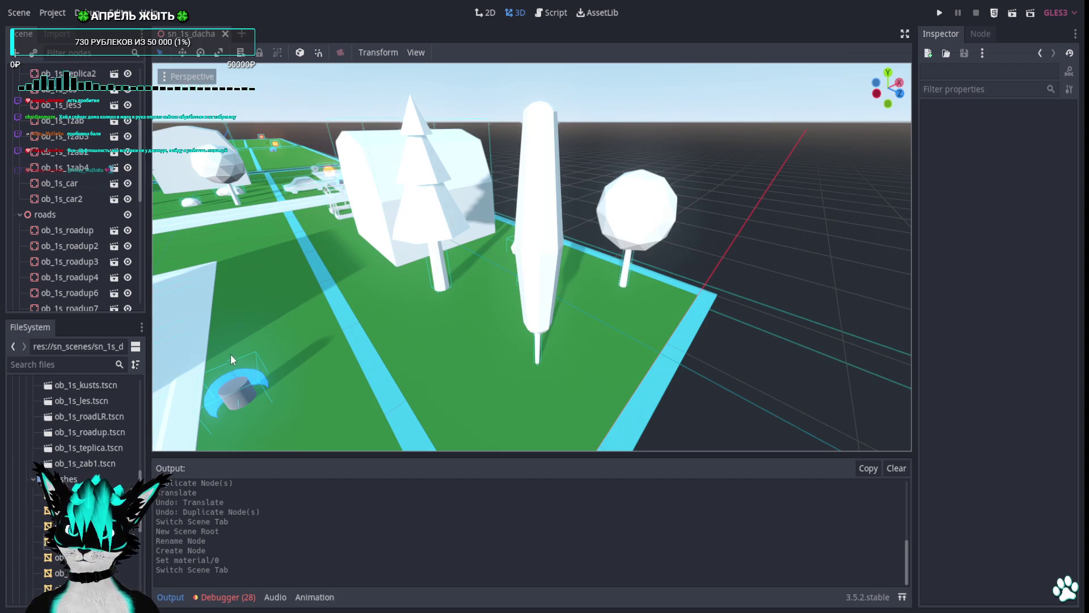
scroll(114, 435, up, 3)
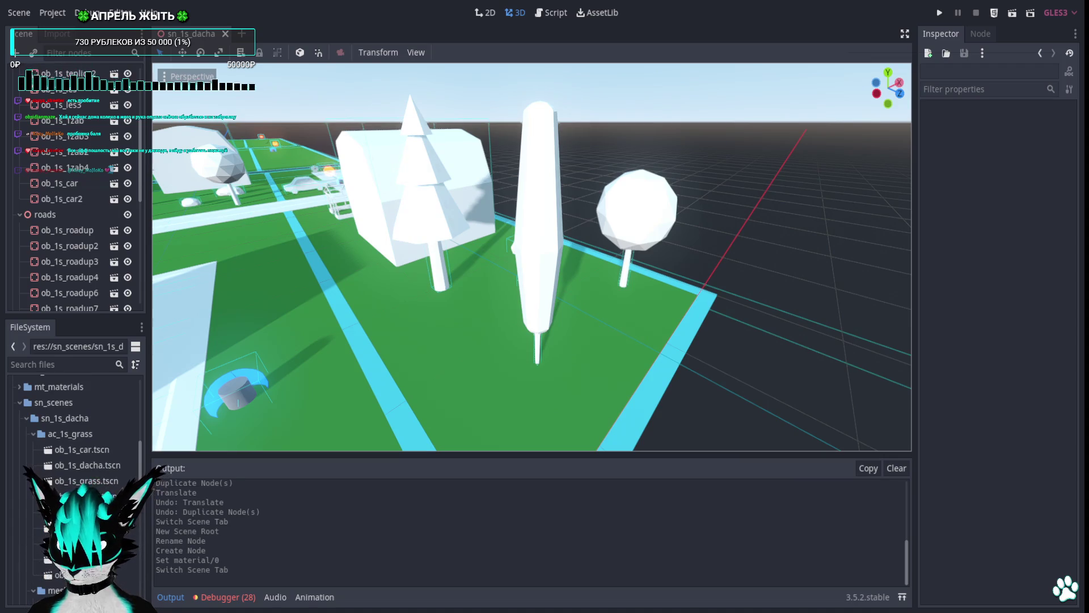
double_click(85, 495)
drag(549, 175, 379, 155)
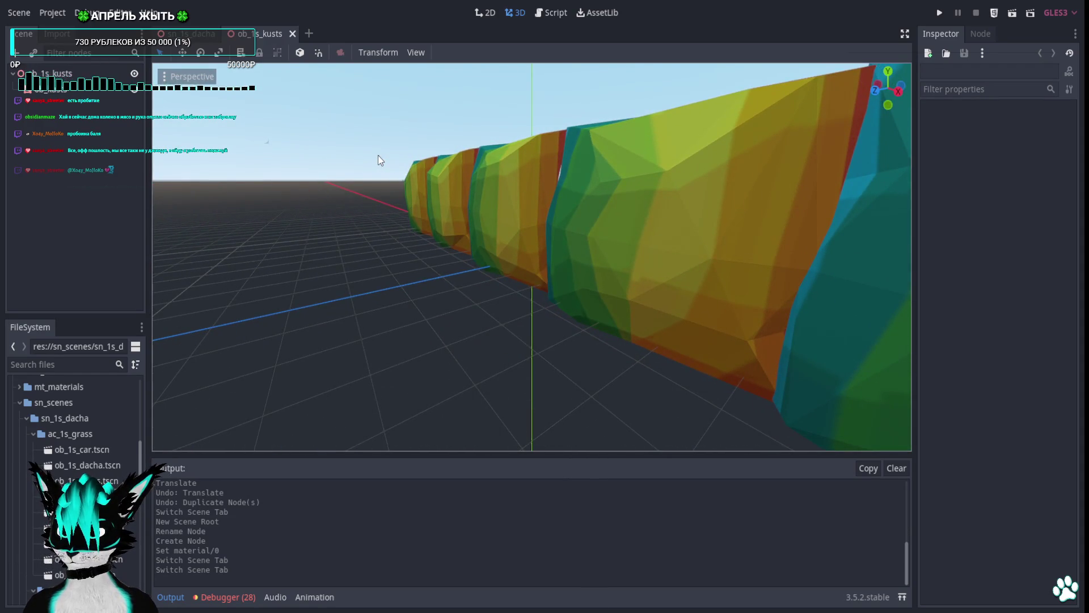
mouse_move(377, 154)
mouse_down()
mouse_move(455, 201)
mouse_move(560, 176)
mouse_move(525, 172)
mouse_up()
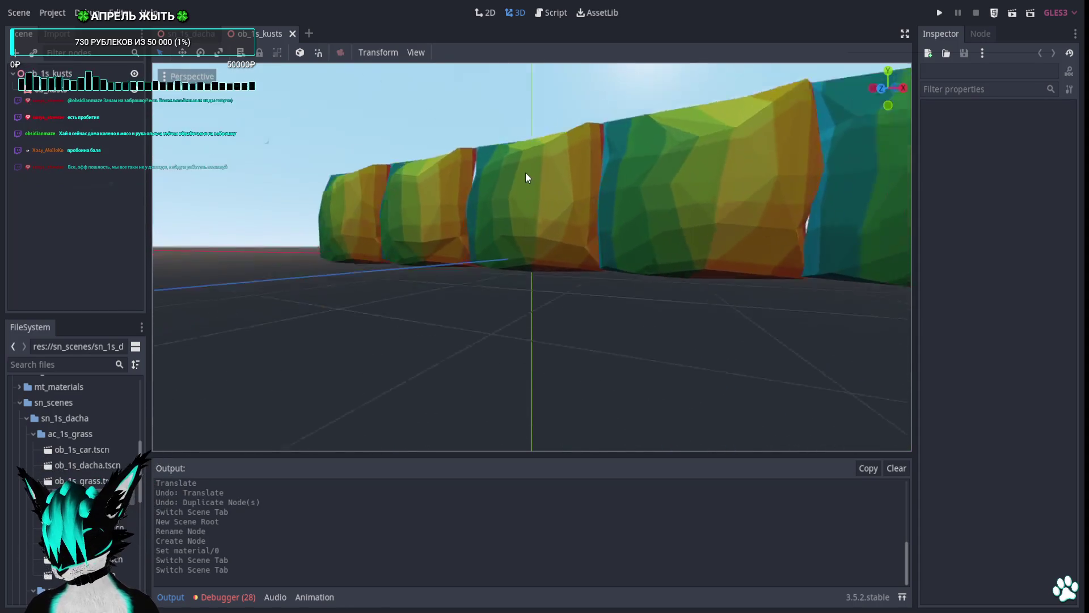
key(KP_1)
scroll(100, 445, down, 5)
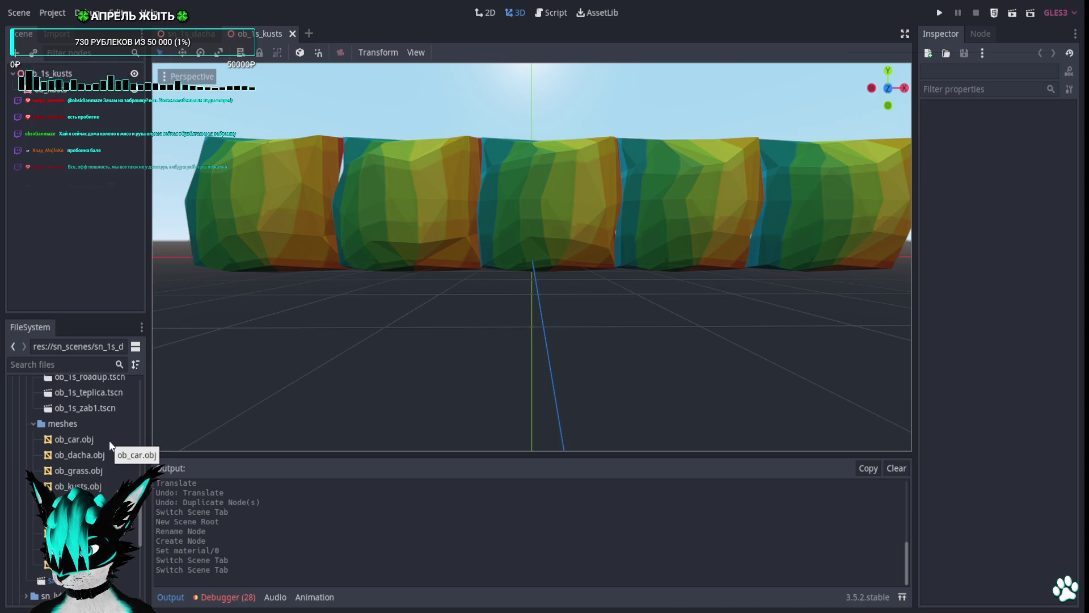
click(293, 33)
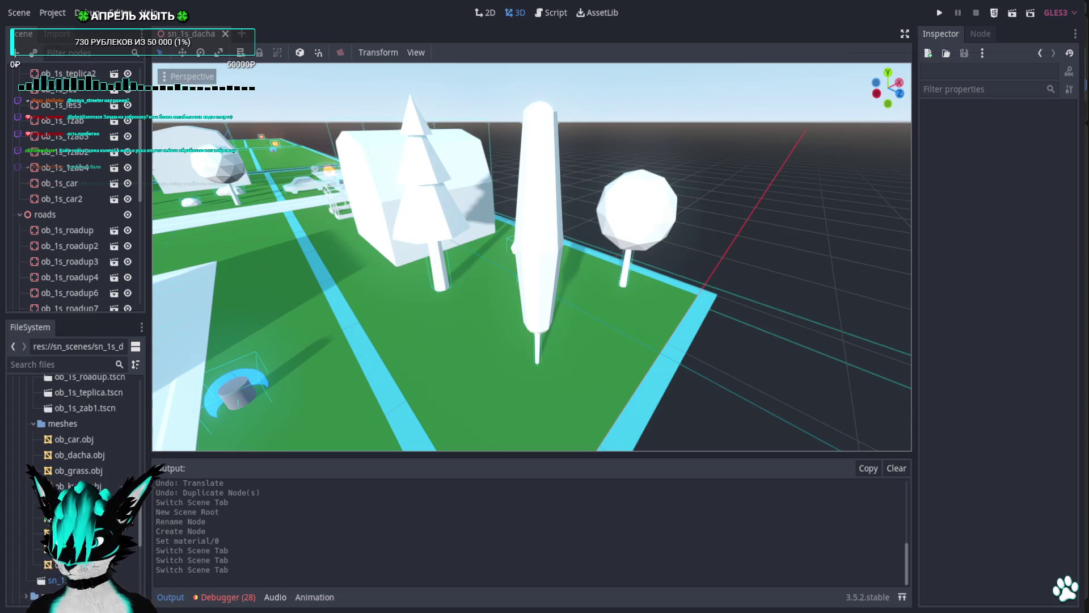
scroll(85, 426, up, 3)
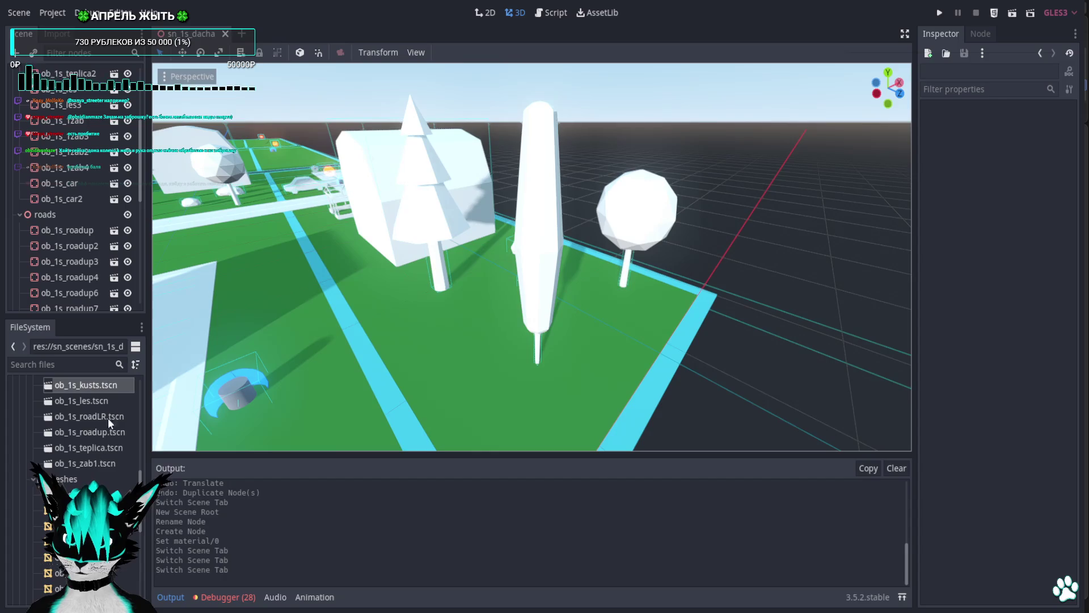
double_click(106, 389)
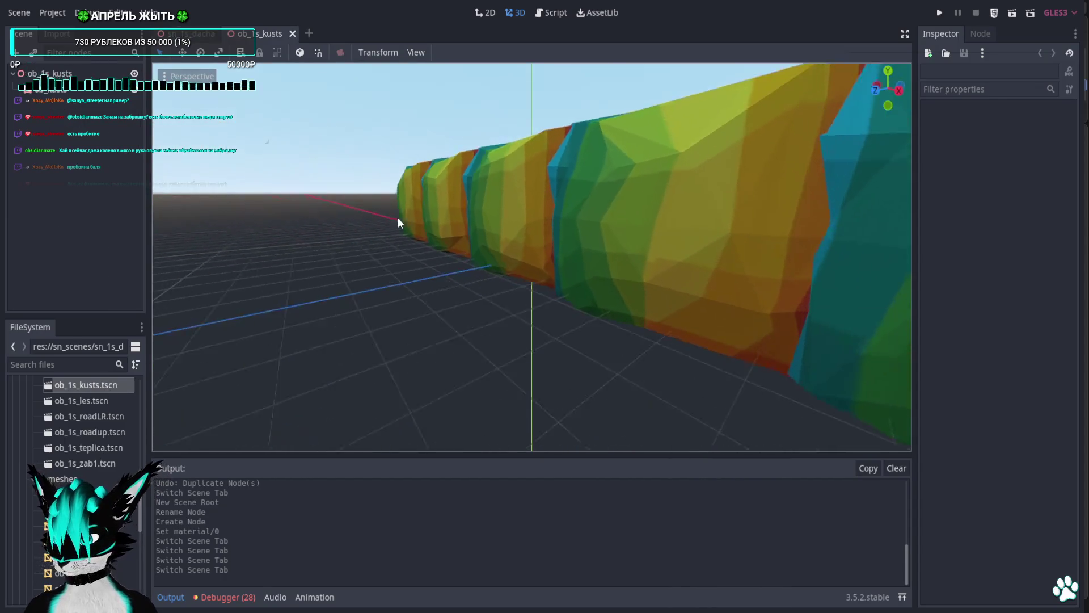
mouse_move(397, 217)
mouse_down()
mouse_move(564, 222)
mouse_move(611, 212)
mouse_move(535, 229)
mouse_up()
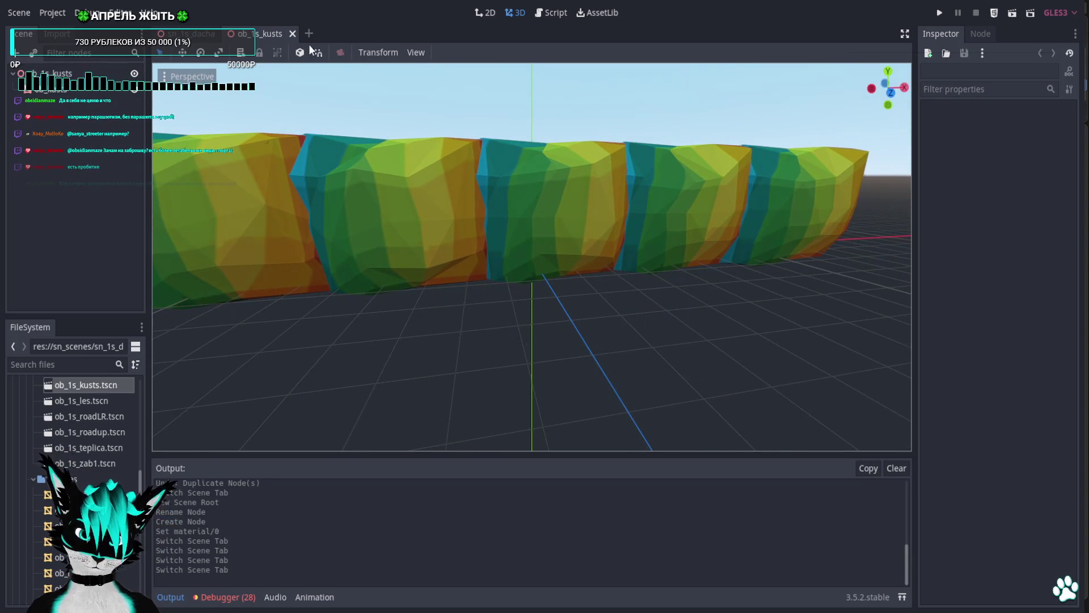
click(292, 34)
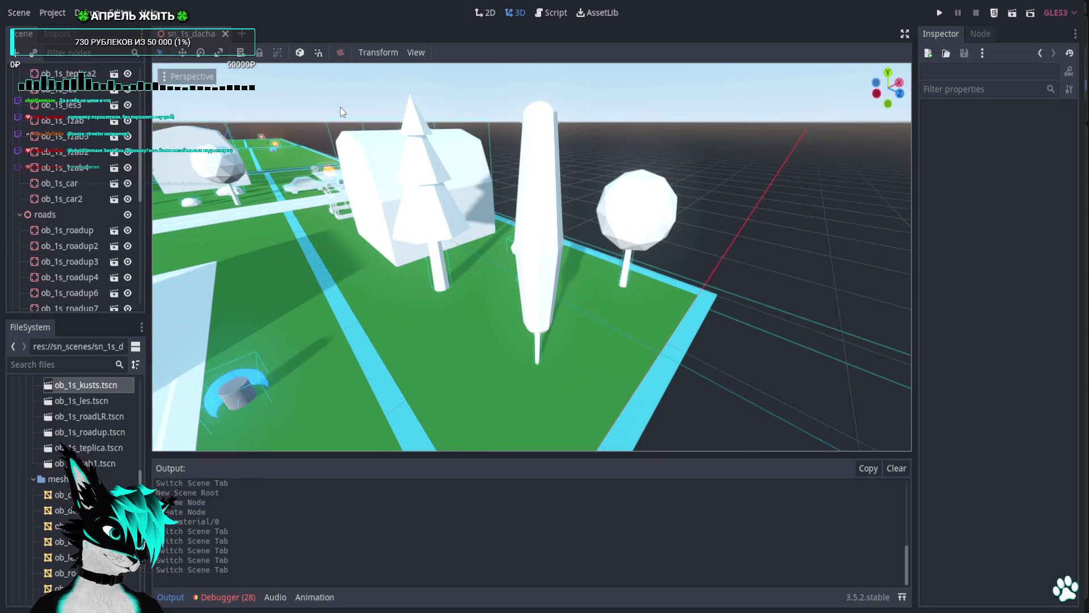
mouse_move(342, 111)
mouse_down()
mouse_move(392, 165)
mouse_move(391, 178)
mouse_move(177, 114)
mouse_up()
click(888, 74)
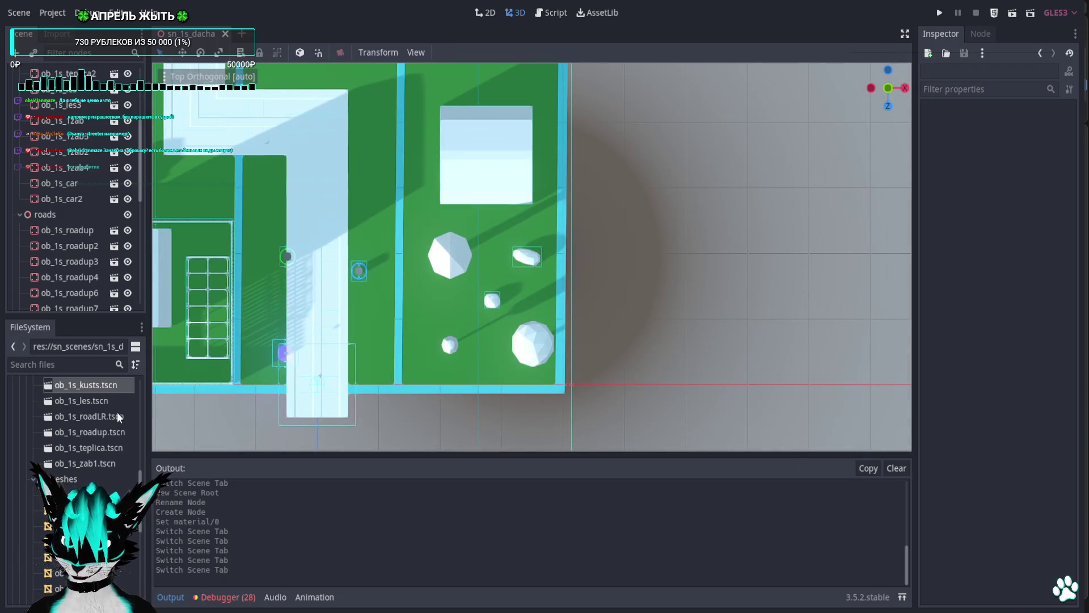
Place an ob_1s_kusts hedge in the level, rotated 90° to run vertically along the plot edge.
mouse_move(85, 386)
mouse_down()
mouse_move(555, 318)
mouse_move(548, 300)
mouse_up()
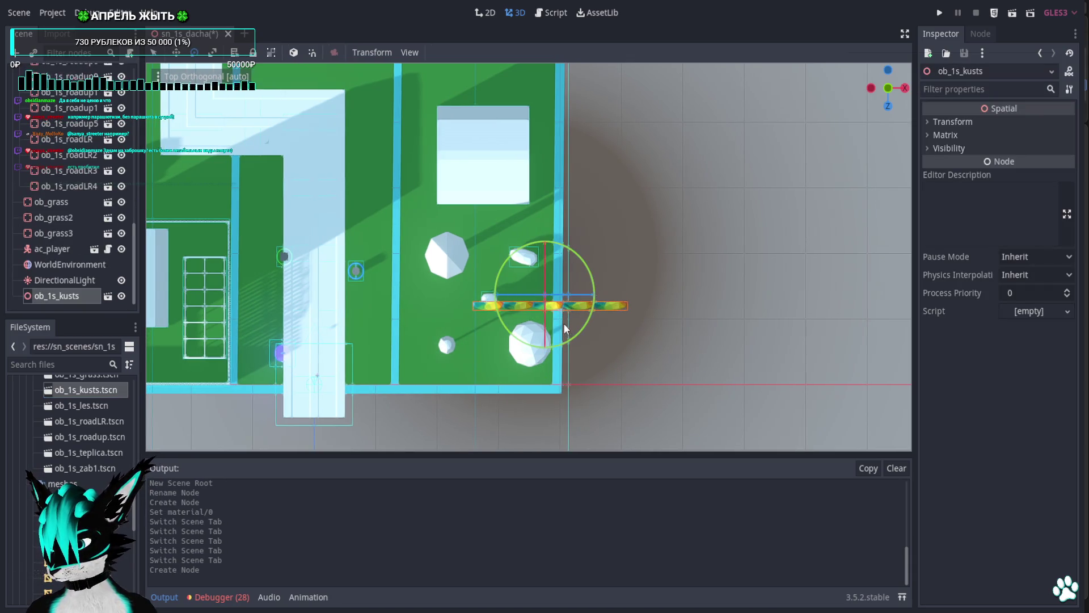
mouse_move(563, 322)
mouse_down()
mouse_move(382, 334)
mouse_move(550, 336)
mouse_move(583, 321)
mouse_up()
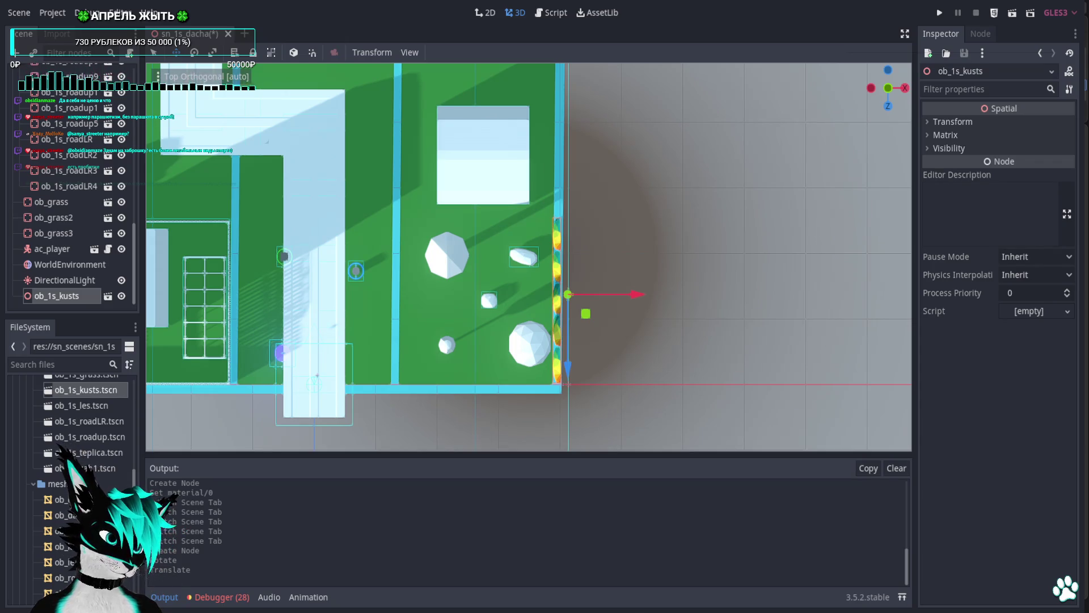
scroll(641, 136, up, 6)
mouse_move(625, 265)
mouse_down()
mouse_move(681, 158)
mouse_move(770, 87)
mouse_move(811, 84)
mouse_move(859, 127)
mouse_up()
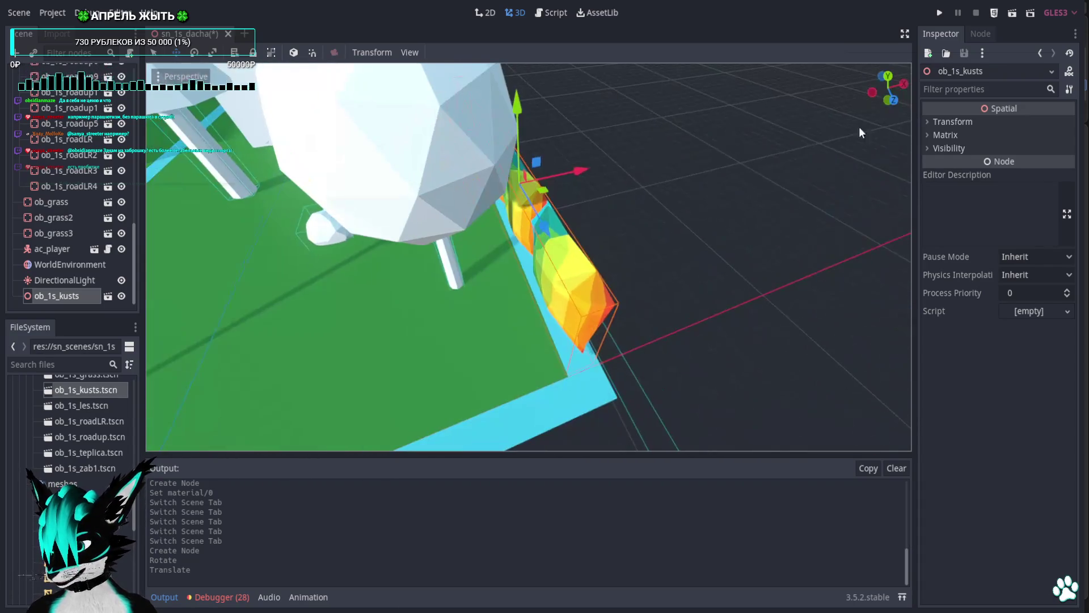
click(888, 78)
scroll(784, 282, up, 5)
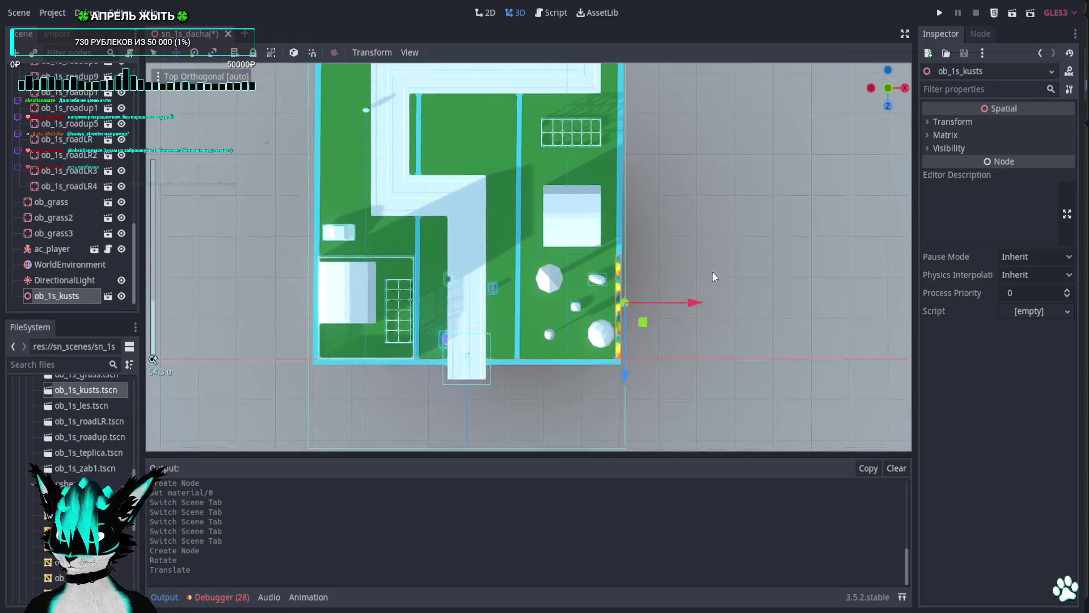
drag(713, 277, 719, 316)
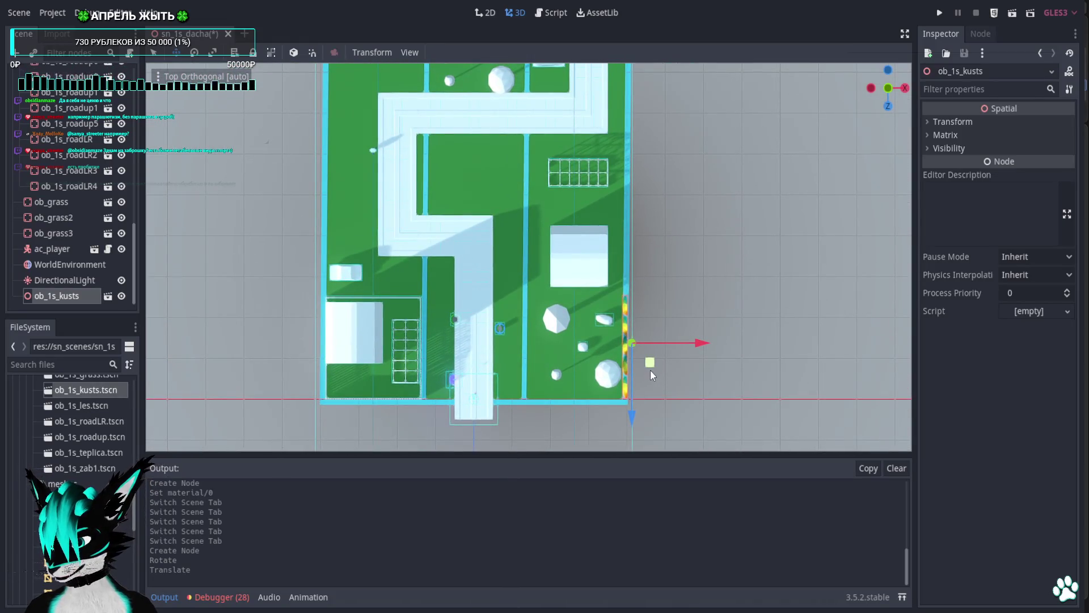
mouse_move(650, 369)
mouse_down()
mouse_move(414, 272)
mouse_move(590, 369)
mouse_up()
key(ctrl+z)
scroll(685, 390, up, 5)
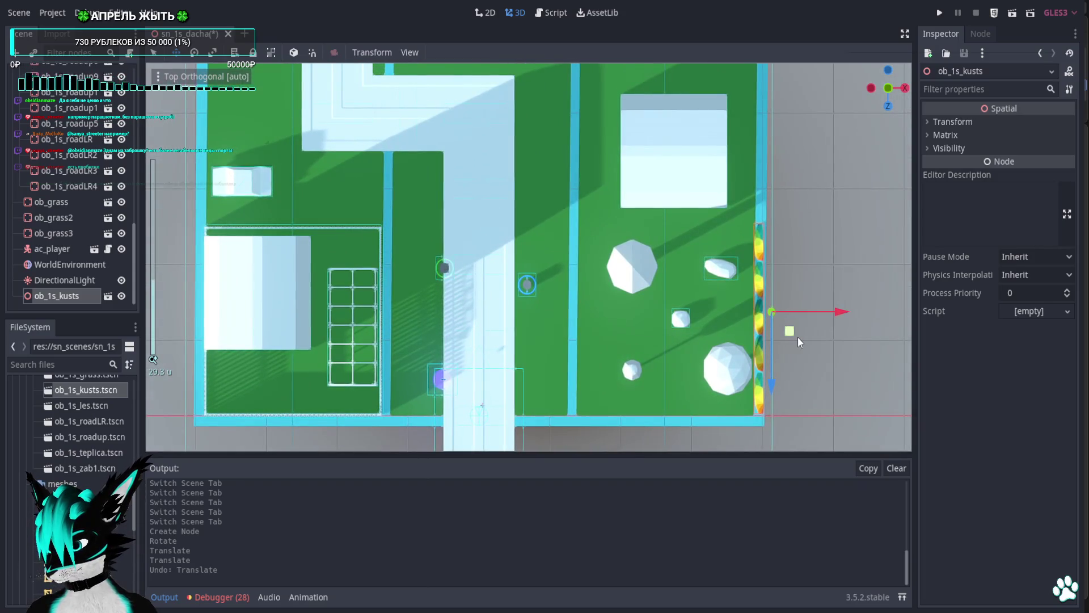
Duplicate the hedge as ob_1s_kusts2–4 along the left plot edge, turning the first copy 180°.
key(ctrl+d)
mouse_move(786, 332)
mouse_down()
mouse_move(227, 111)
mouse_move(231, 129)
mouse_up()
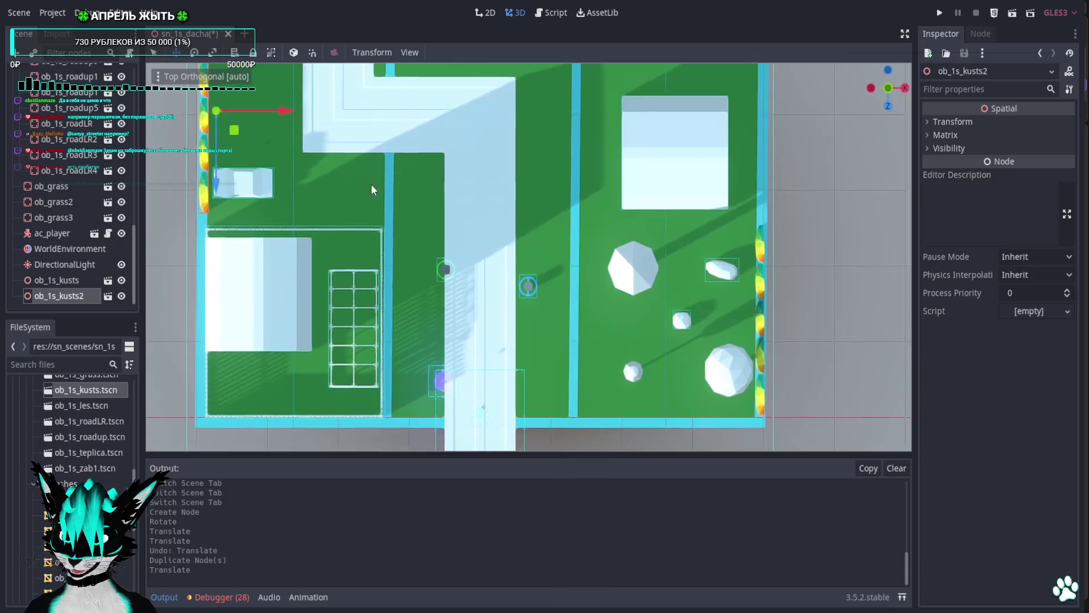
key(e)
mouse_move(297, 162)
mouse_down()
mouse_move(229, 267)
mouse_move(301, 347)
mouse_up()
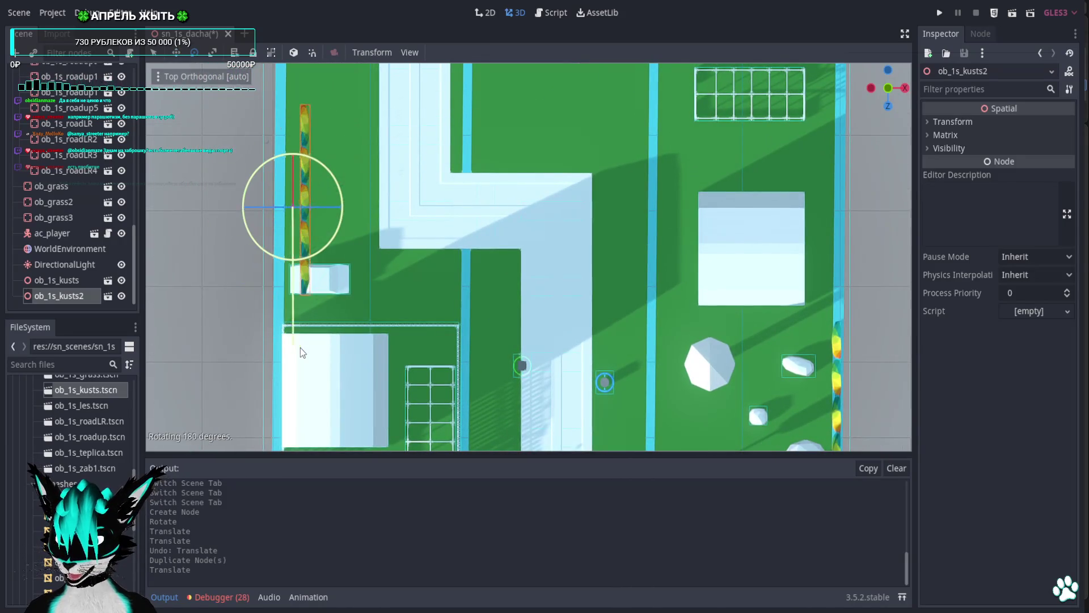
key(w)
drag(333, 212, 307, 241)
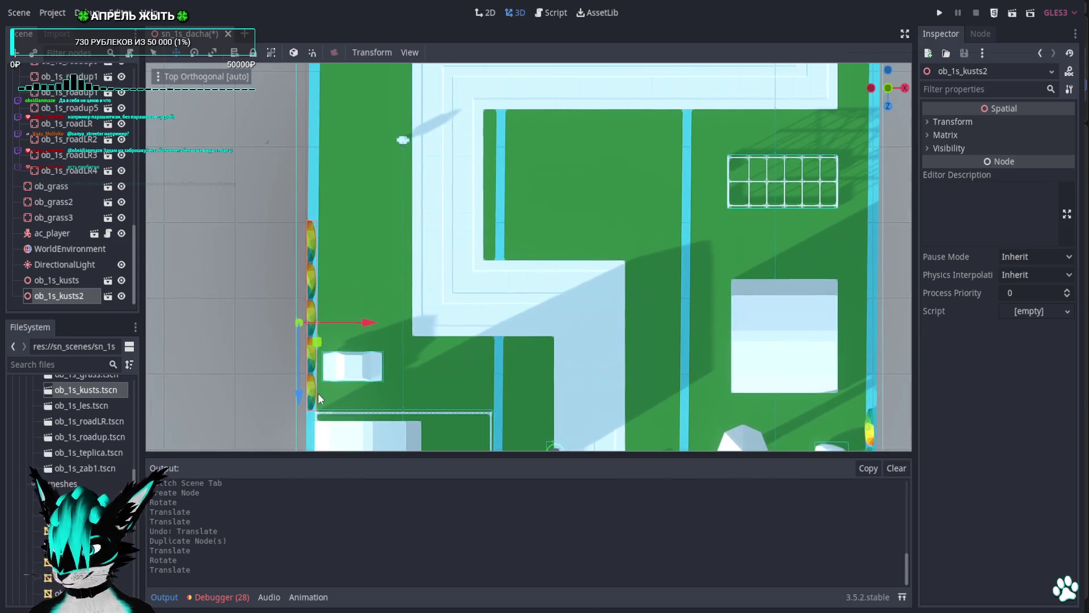
key(ctrl+d)
mouse_move(300, 397)
mouse_down()
mouse_move(331, 189)
mouse_move(335, 209)
mouse_up()
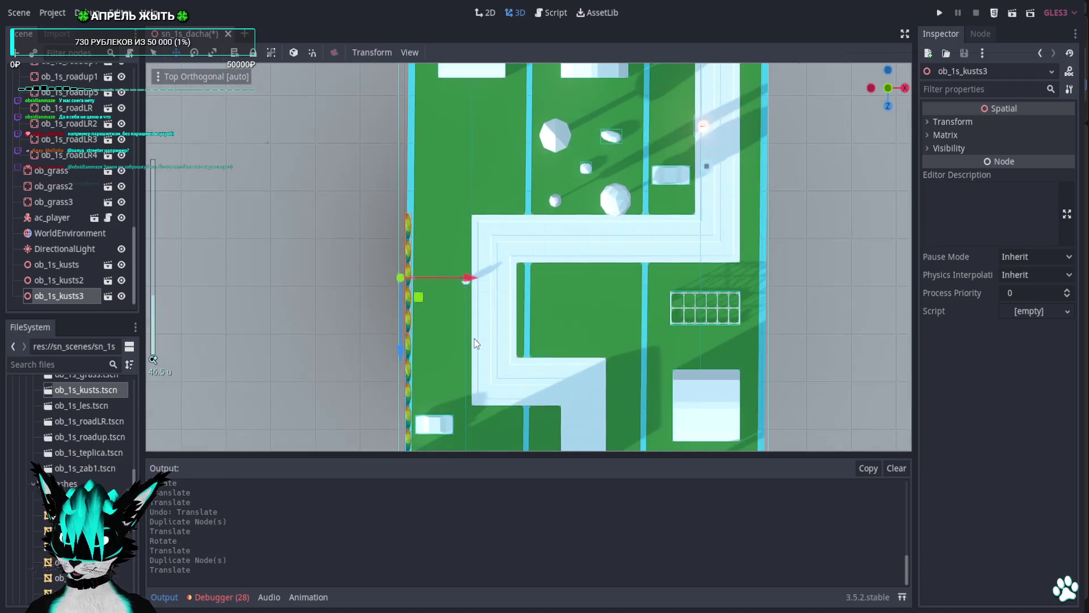
scroll(474, 339, down, 3)
key(ctrl+d)
drag(400, 342, 428, 220)
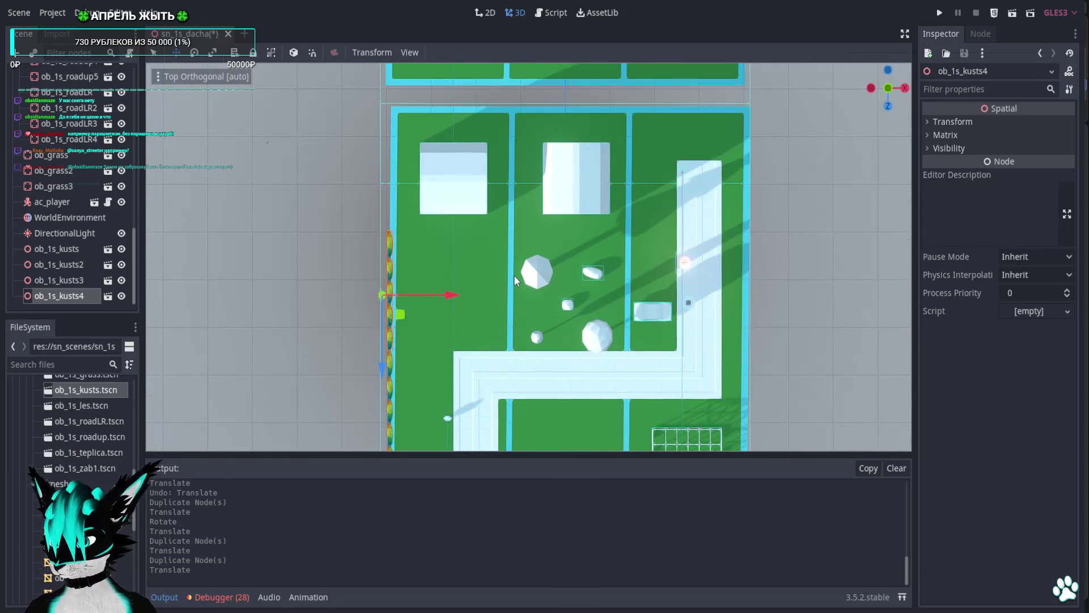
Add ob_1s_kusts5 (turned 180°) and ob_1s_kusts6 along the plot's right edge.
mouse_move(514, 275)
mouse_down()
mouse_move(485, 162)
mouse_move(360, 182)
mouse_up()
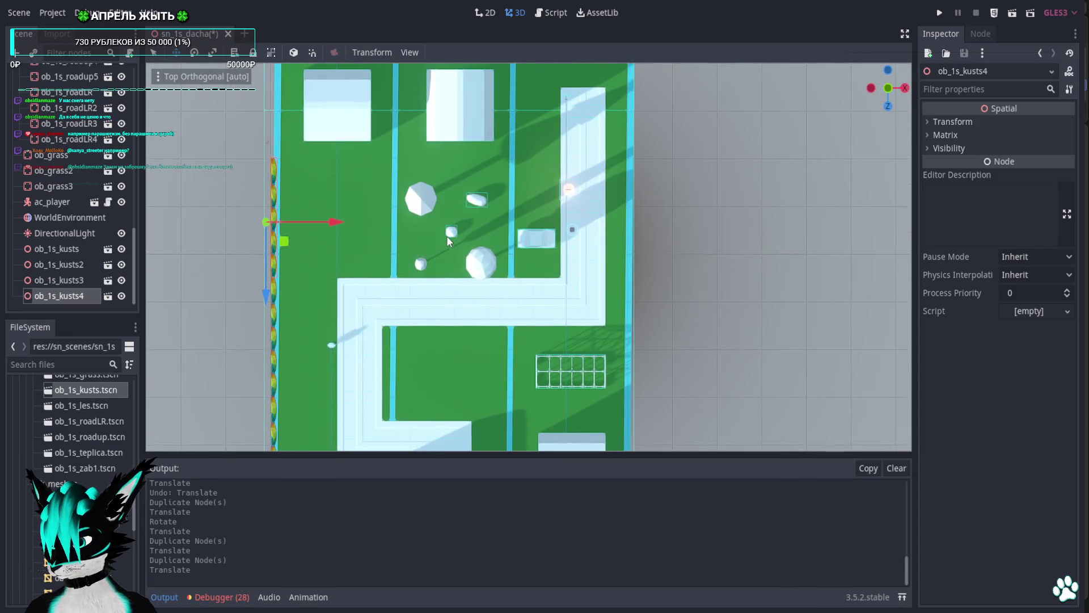
key(ctrl+d)
mouse_move(314, 232)
mouse_down()
mouse_move(686, 230)
mouse_move(677, 237)
mouse_up()
key(e)
mouse_move(634, 195)
mouse_down()
mouse_move(647, 381)
mouse_move(726, 418)
mouse_up()
key(w)
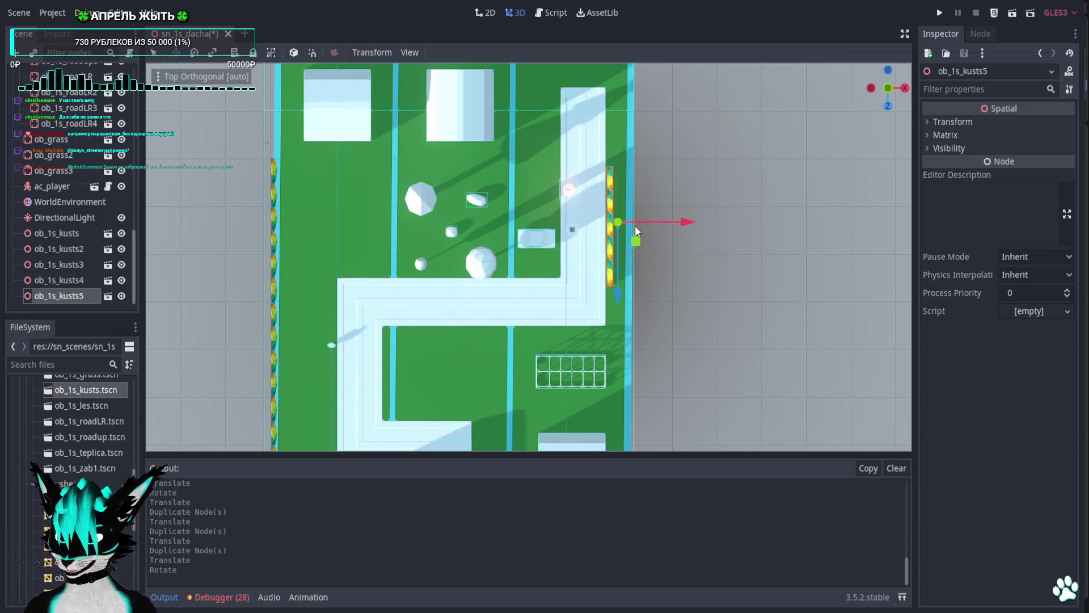
drag(684, 221, 704, 222)
key(ctrl+d)
drag(640, 297, 630, 426)
mouse_move(680, 397)
mouse_down()
mouse_move(694, 347)
mouse_move(673, 219)
mouse_move(649, 417)
mouse_move(619, 182)
mouse_move(620, 190)
mouse_up()
Duplicate ob_1s_kusts7 up the right edge, then delete it again.
key(ctrl+d)
drag(621, 191, 659, 254)
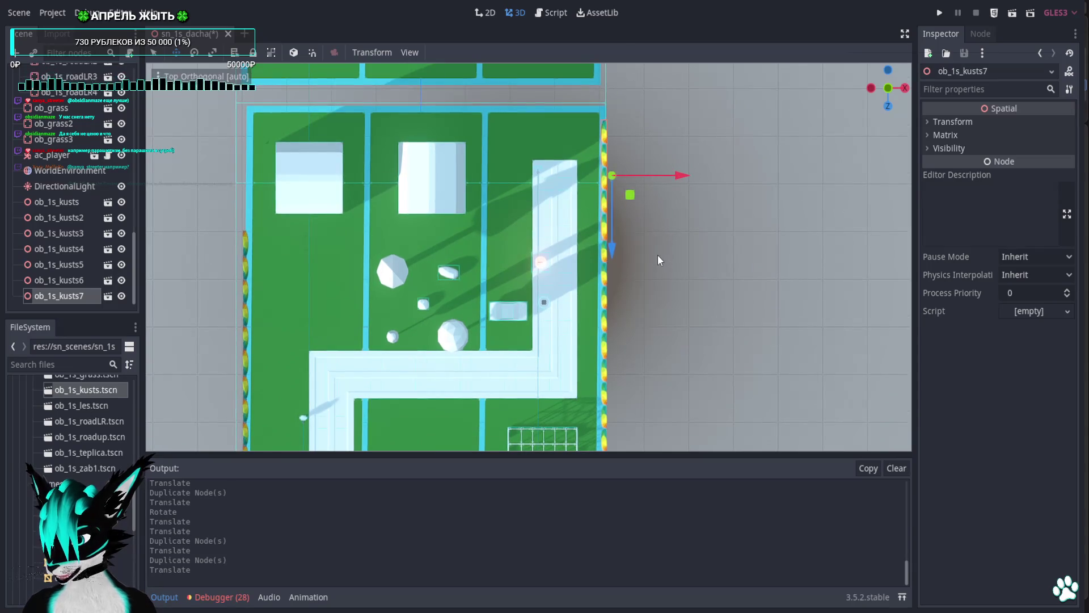
key(Delete)
key(Return)
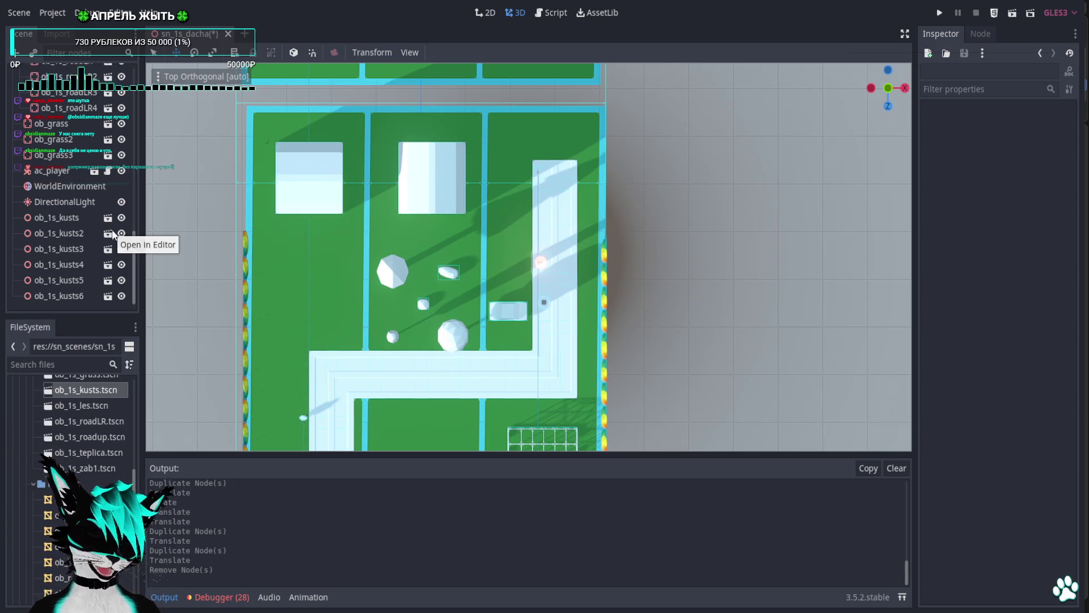
Create a Spatial child node named kusts under the sn_1s_dacha root.
click(80, 215)
scroll(73, 273, up, 5)
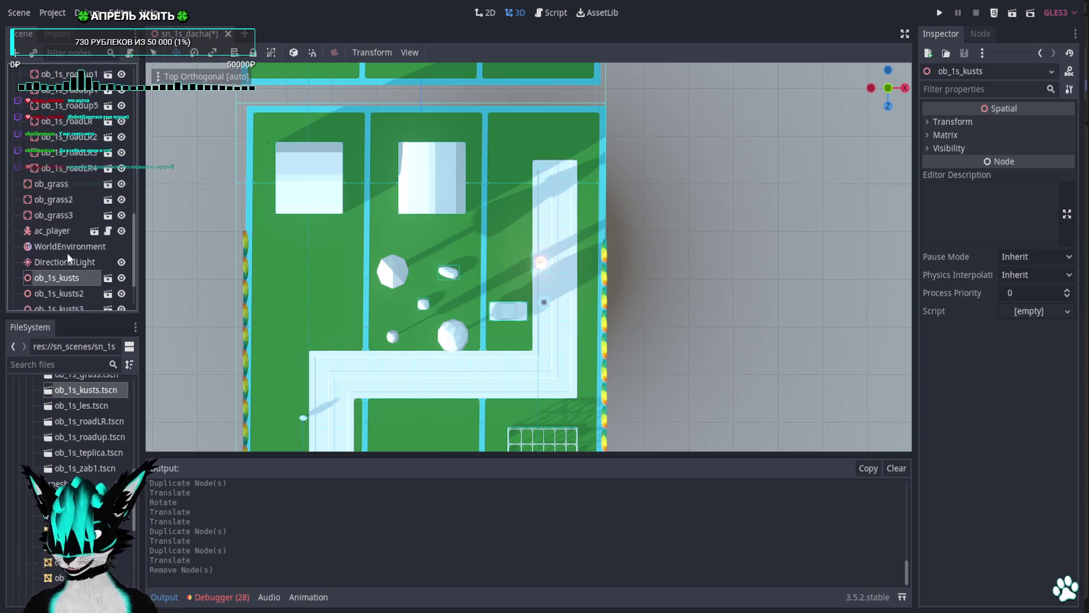
click(19, 261)
scroll(25, 201, up, 3)
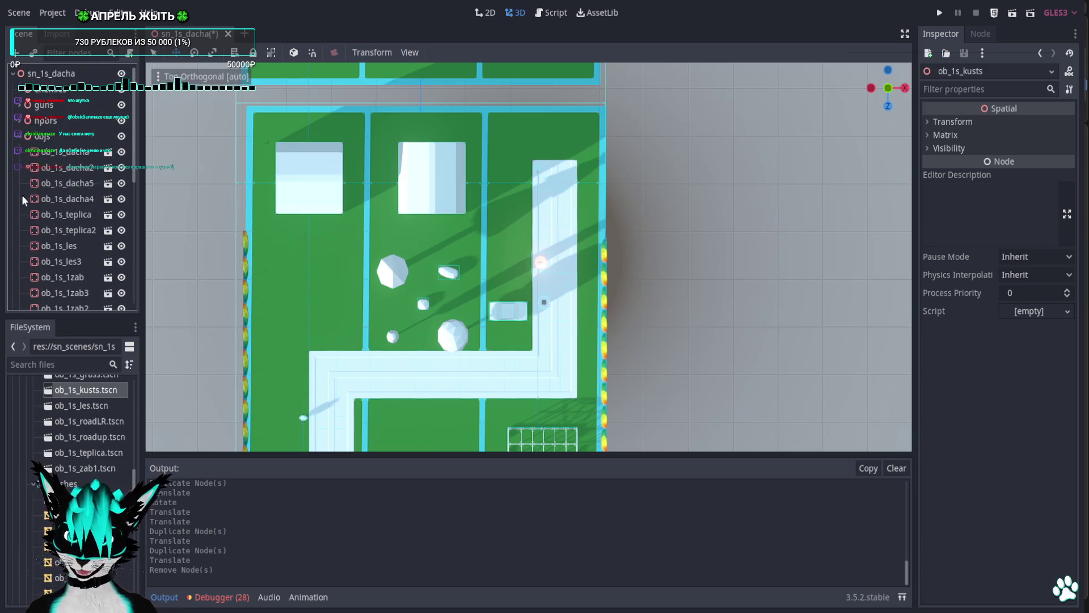
click(20, 137)
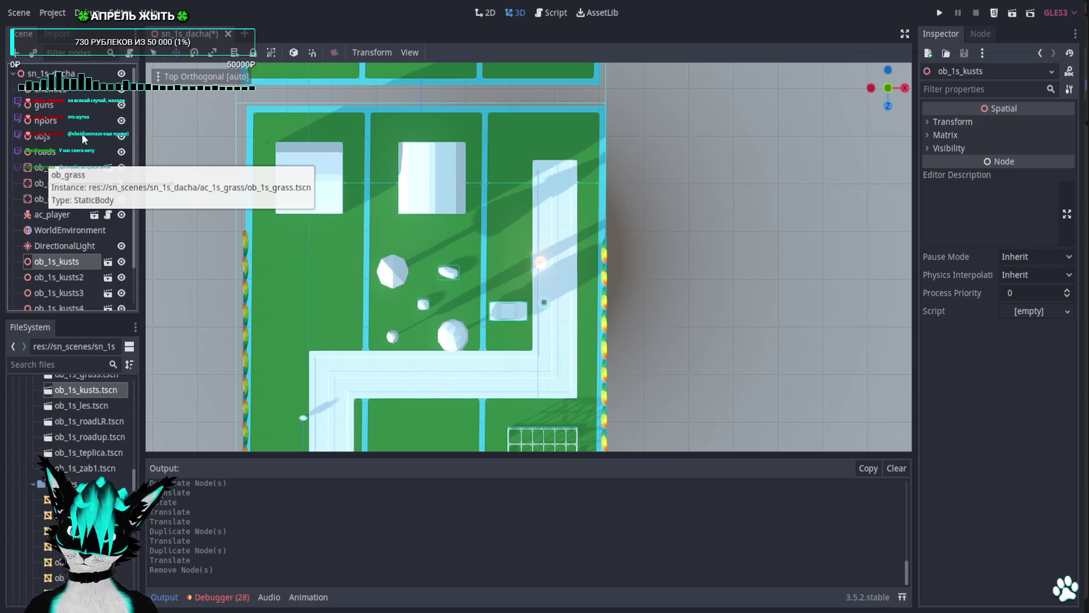
right_click(51, 75)
click(109, 88)
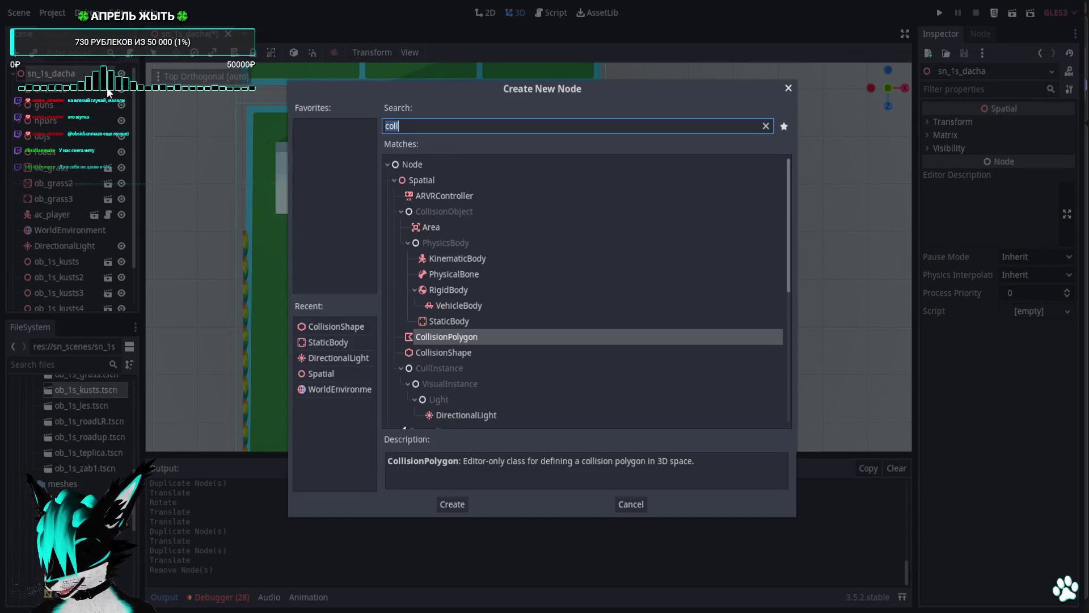
text(spat)
key(Return)
key(F2)
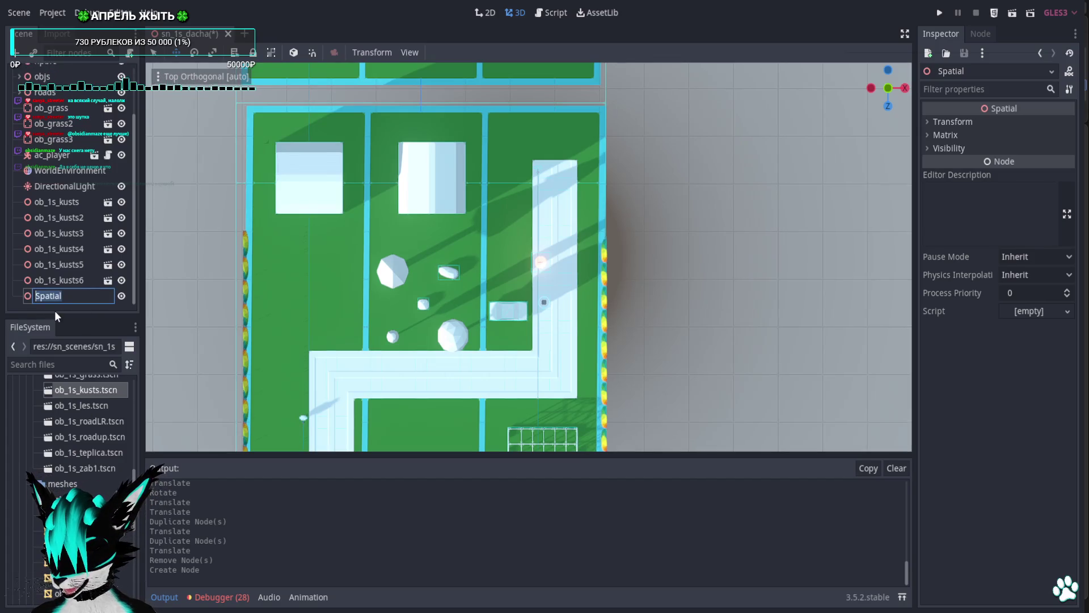
text(kusts)
key(Return)
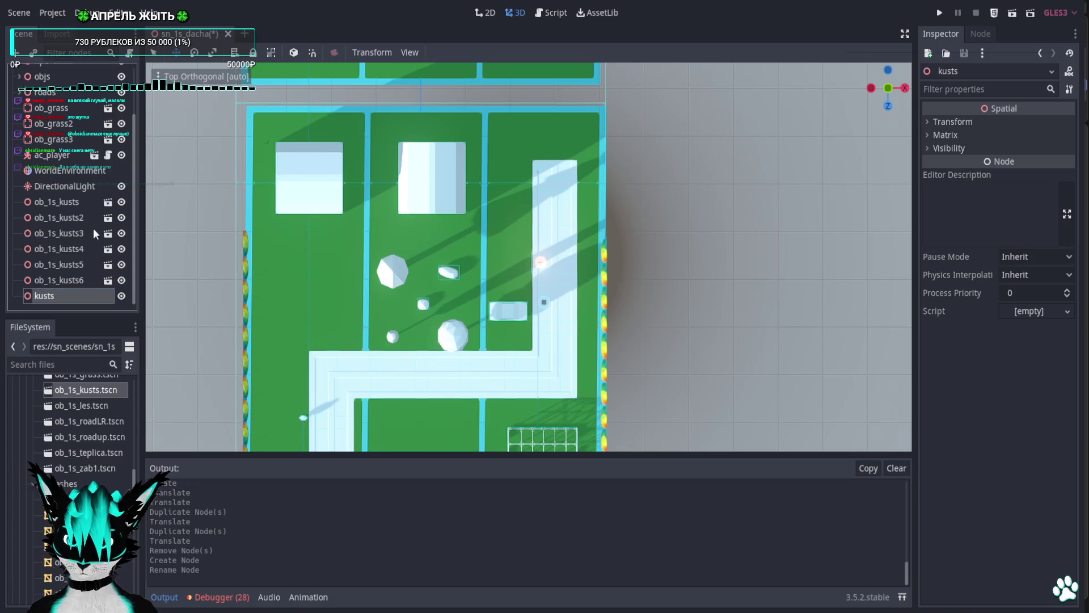
Move ob_1s_kusts through ob_1s_kusts6 under kusts and save the scene.
click(56, 202)
shift+click(56, 279)
drag(57, 228, 56, 300)
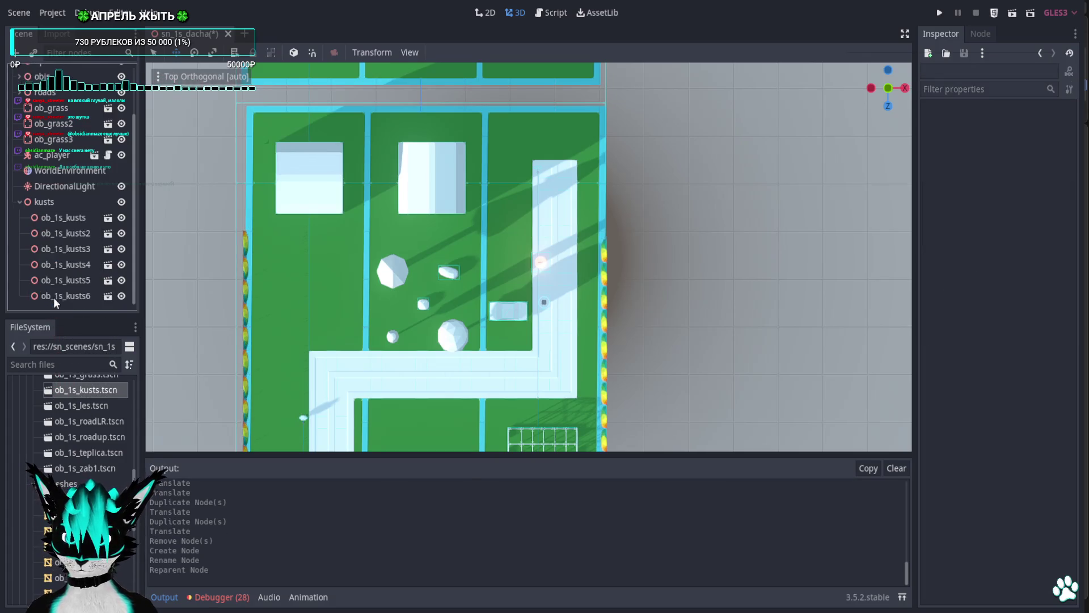
key(ctrl+s)
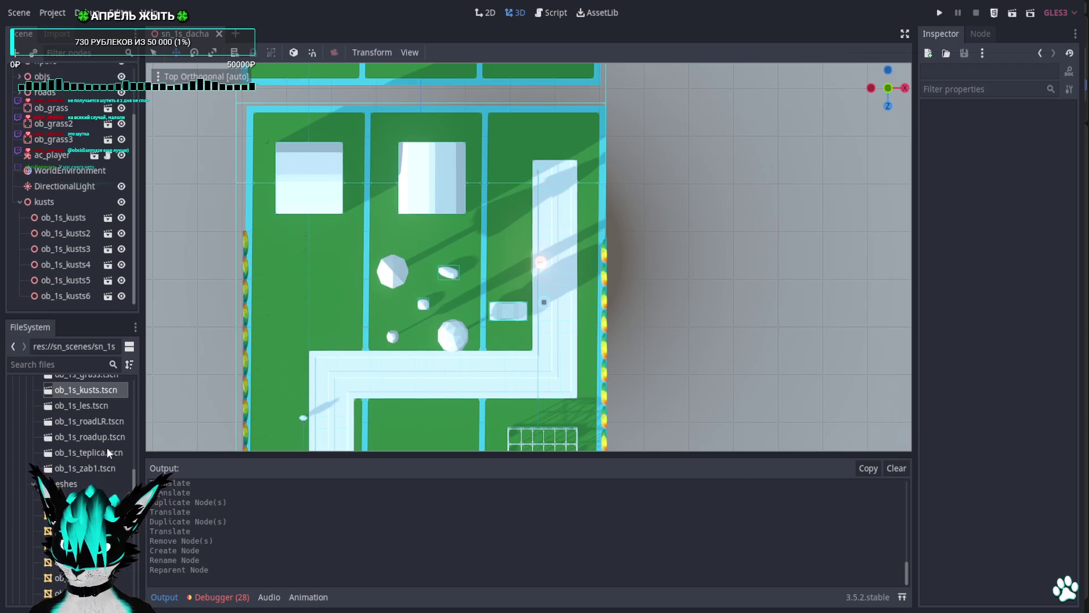
scroll(99, 434, up, 1)
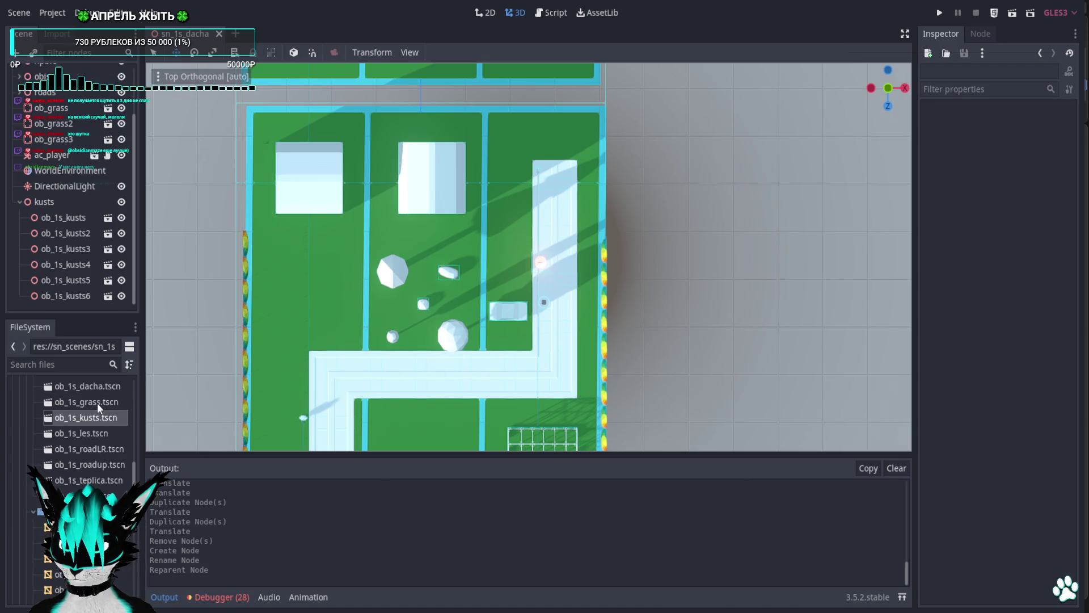
Open ob_1s_kusts.tscn and change its root node type to StaticBody.
double_click(85, 416)
right_click(64, 79)
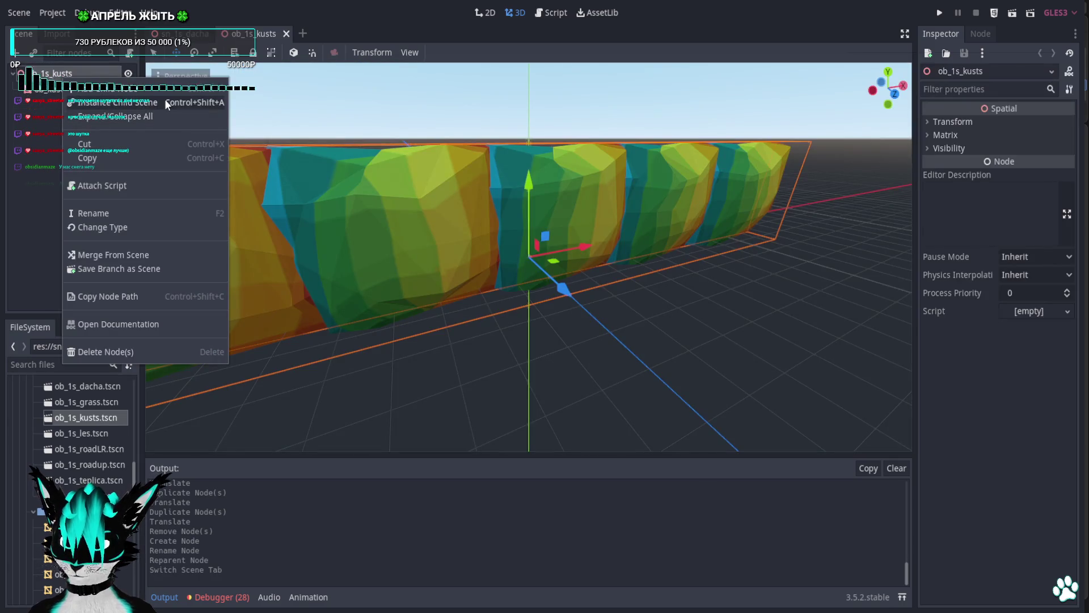
click(137, 227)
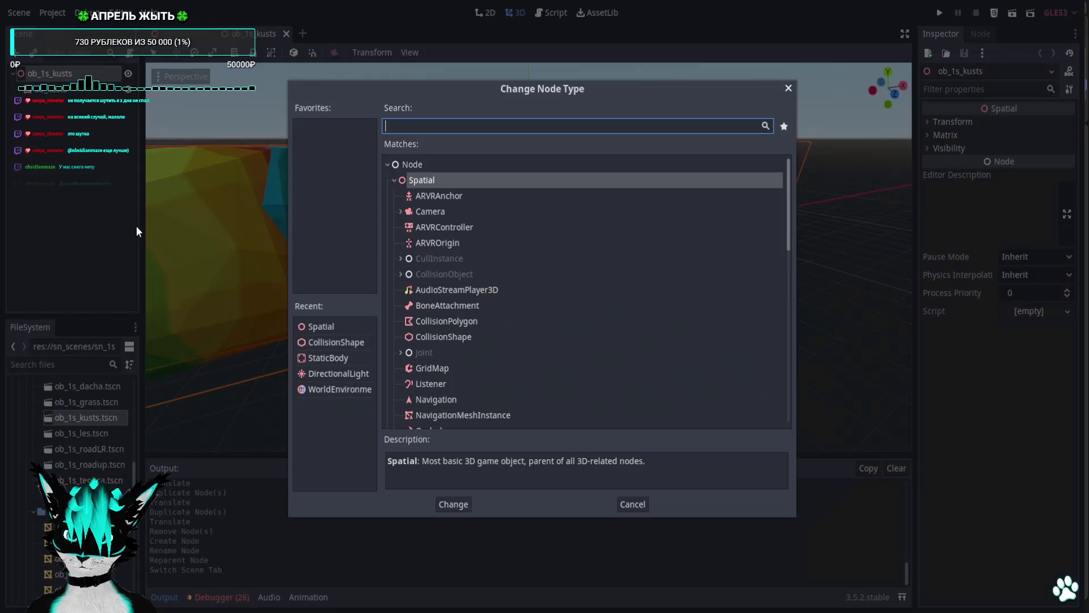
text(stat)
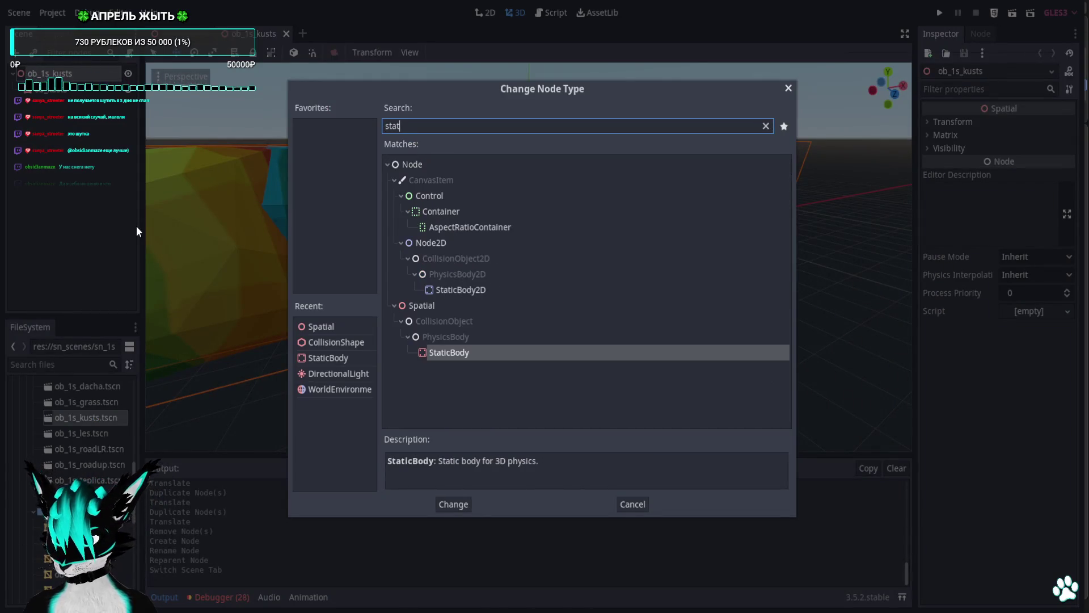
key(Return)
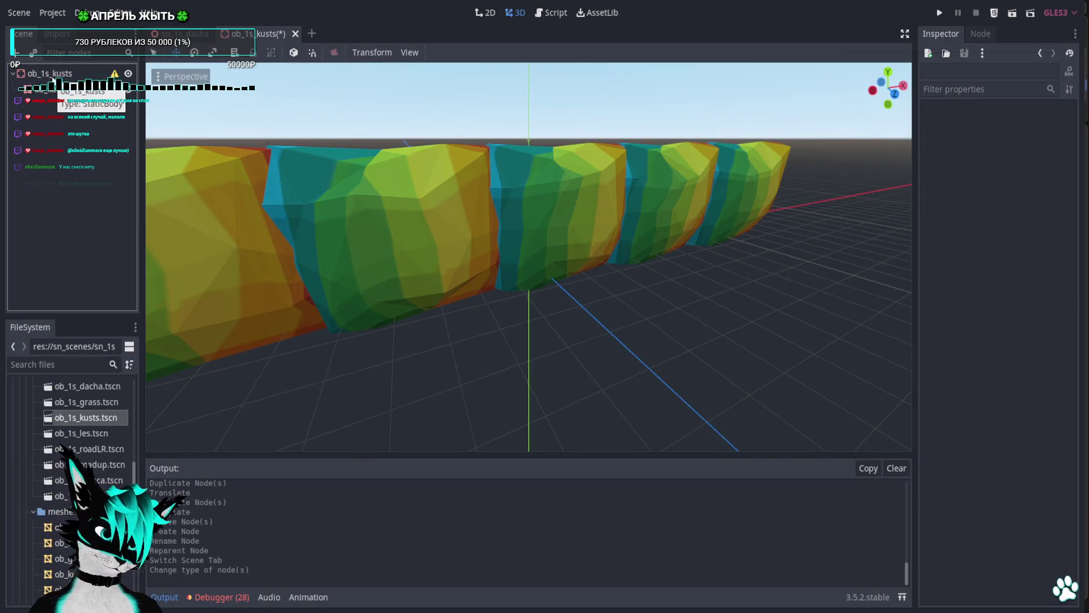
Add a CollisionShape child node to the StaticBody root.
right_click(55, 74)
click(143, 90)
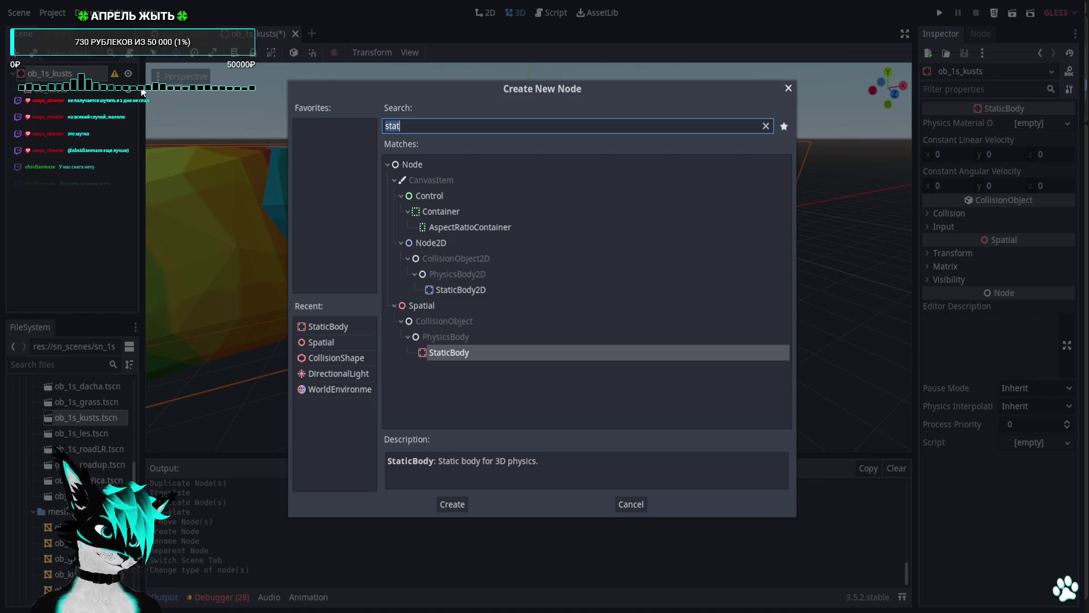
text(coll)
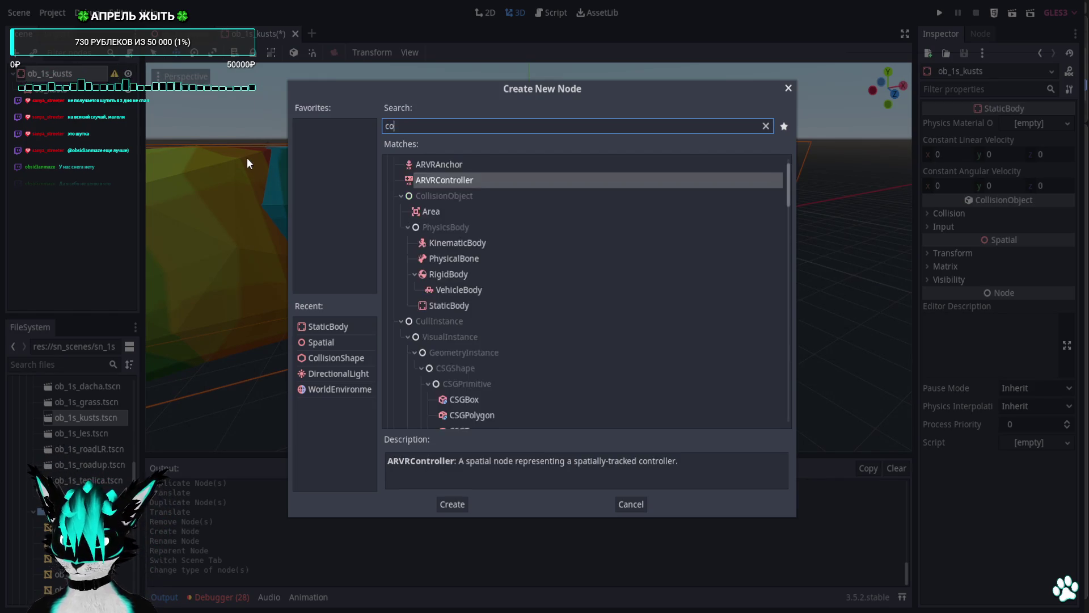
click(431, 315)
double_click(430, 315)
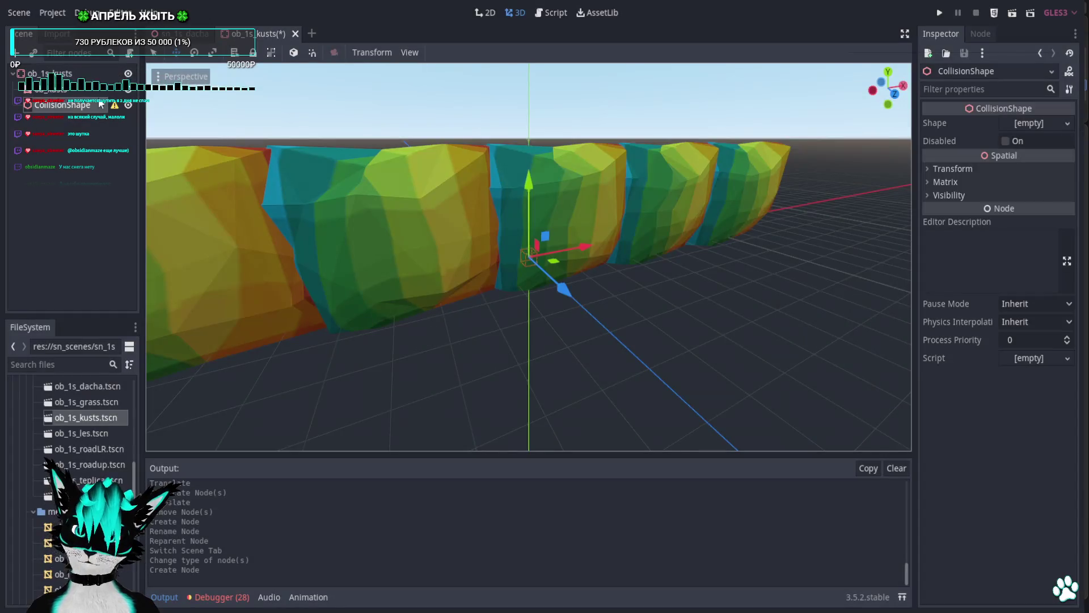
click(1044, 119)
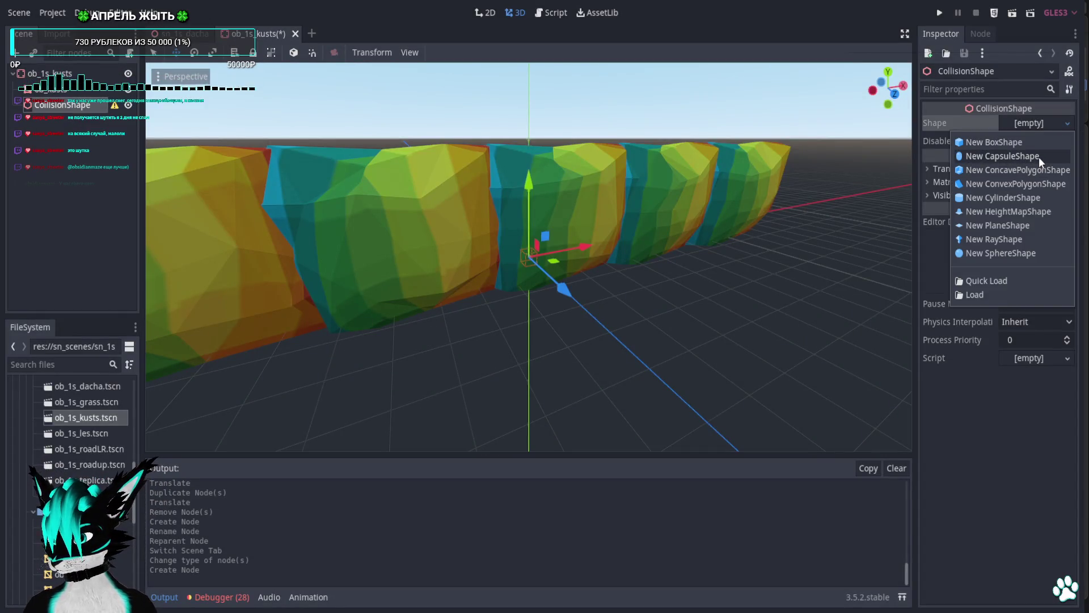
Assign a new BoxShape and move it up one unit and into the bushes' depth.
click(1035, 145)
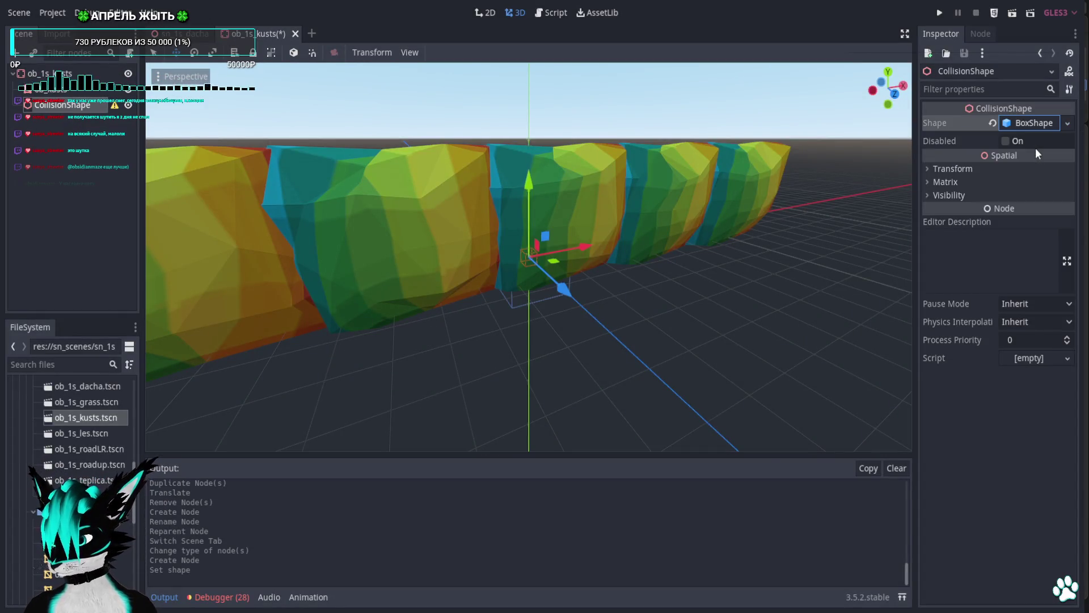
click(895, 99)
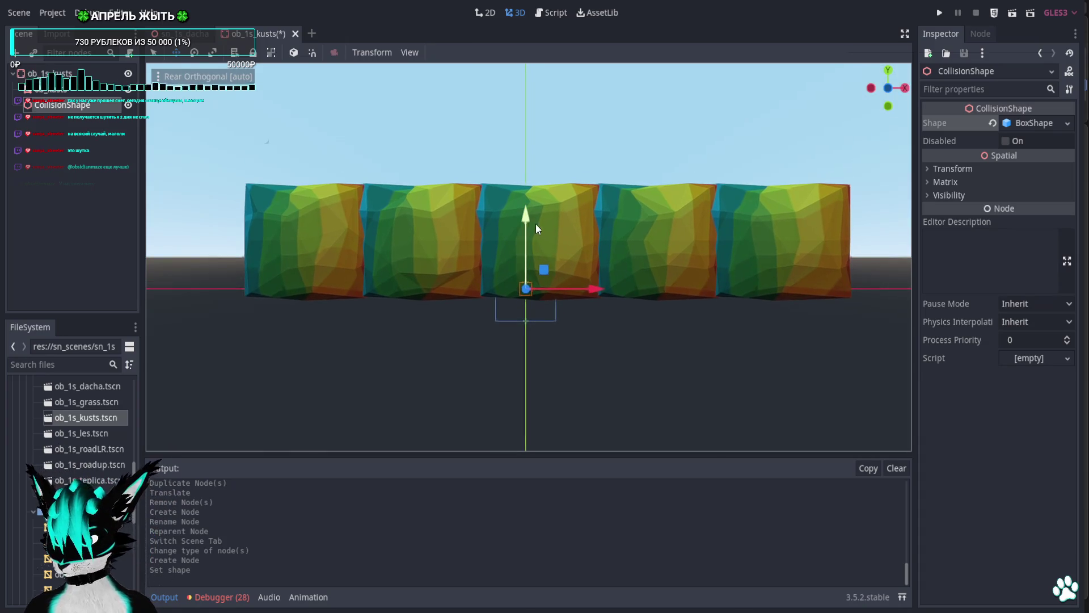
drag(532, 223, 535, 169)
click(905, 89)
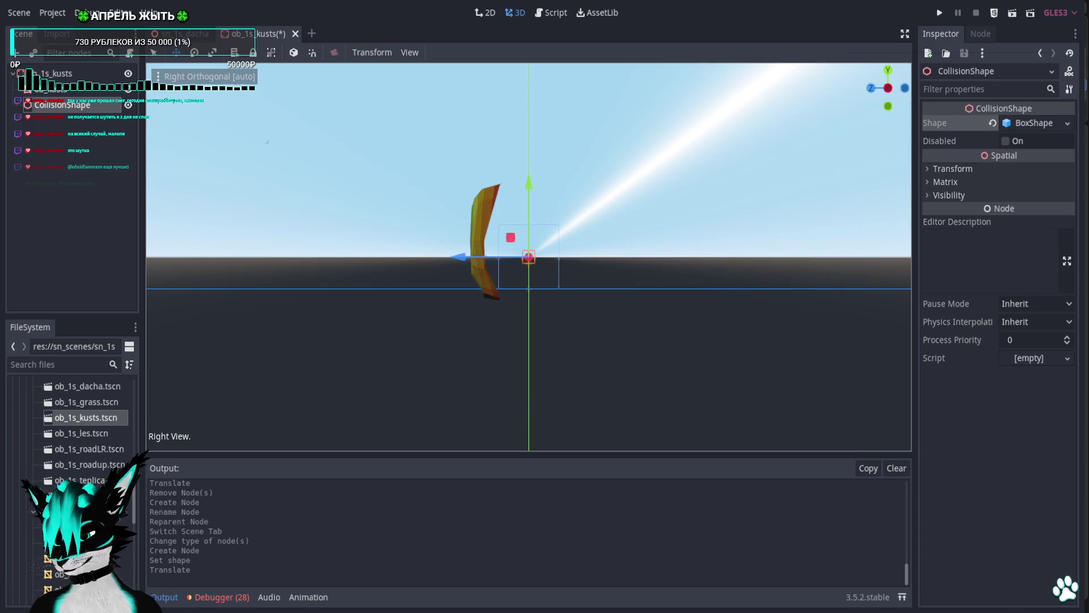
scroll(529, 256, up, 5)
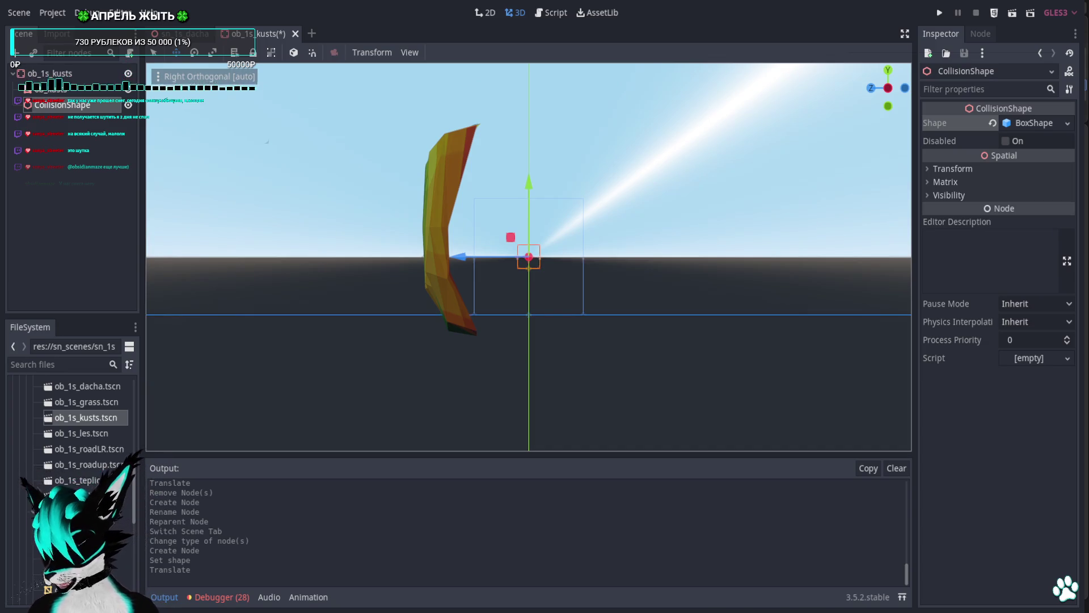
drag(611, 261, 691, 284)
scroll(633, 291, up, 2)
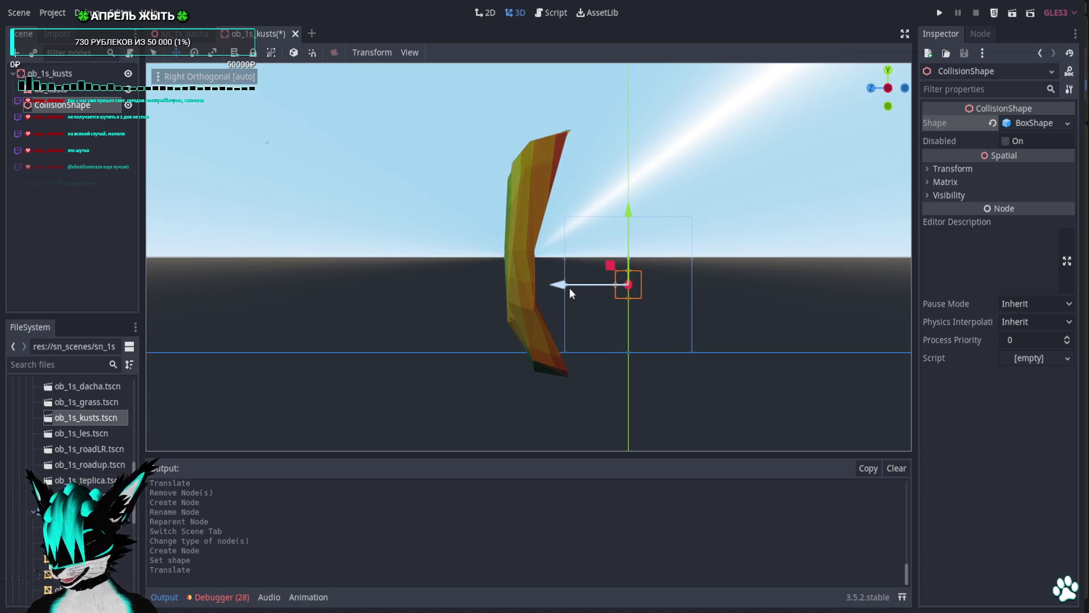
drag(569, 288, 457, 285)
drag(715, 223, 828, 253)
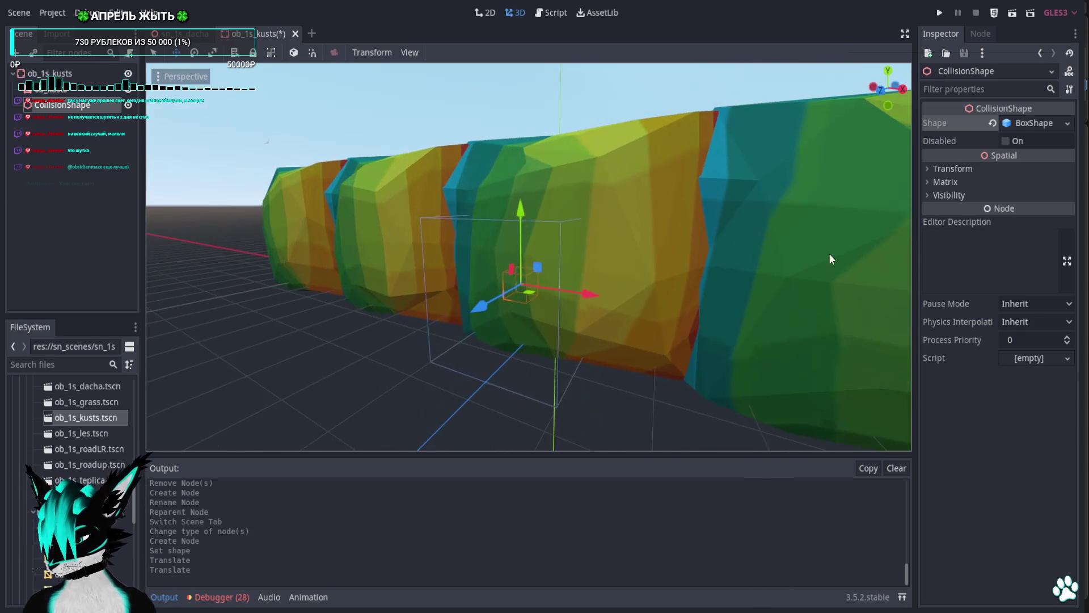
Stretch the collision box across the whole bush row and check it from above.
click(878, 83)
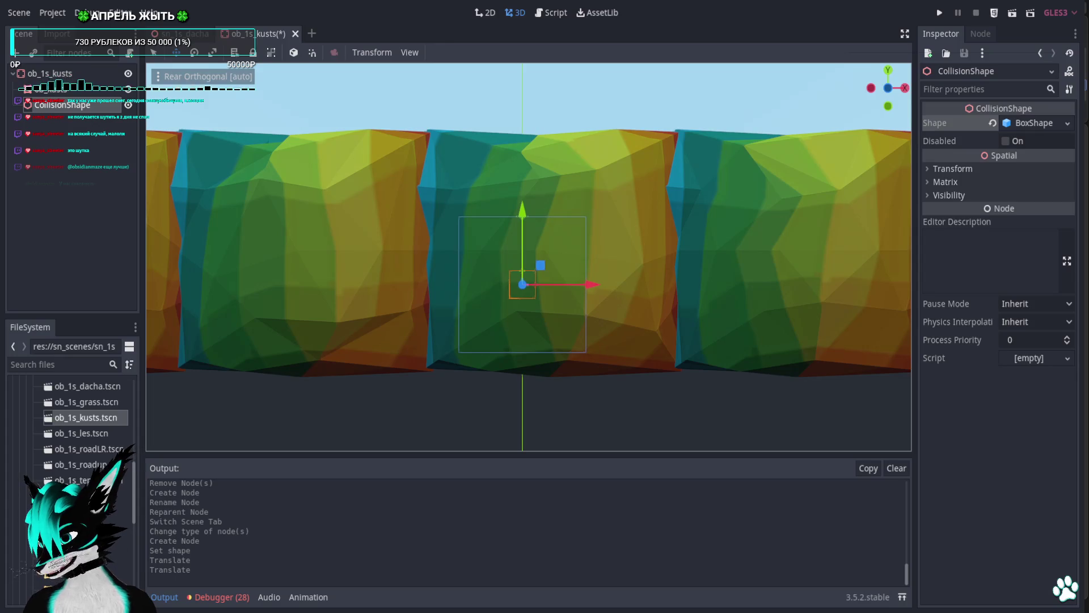
scroll(601, 346, down, 5)
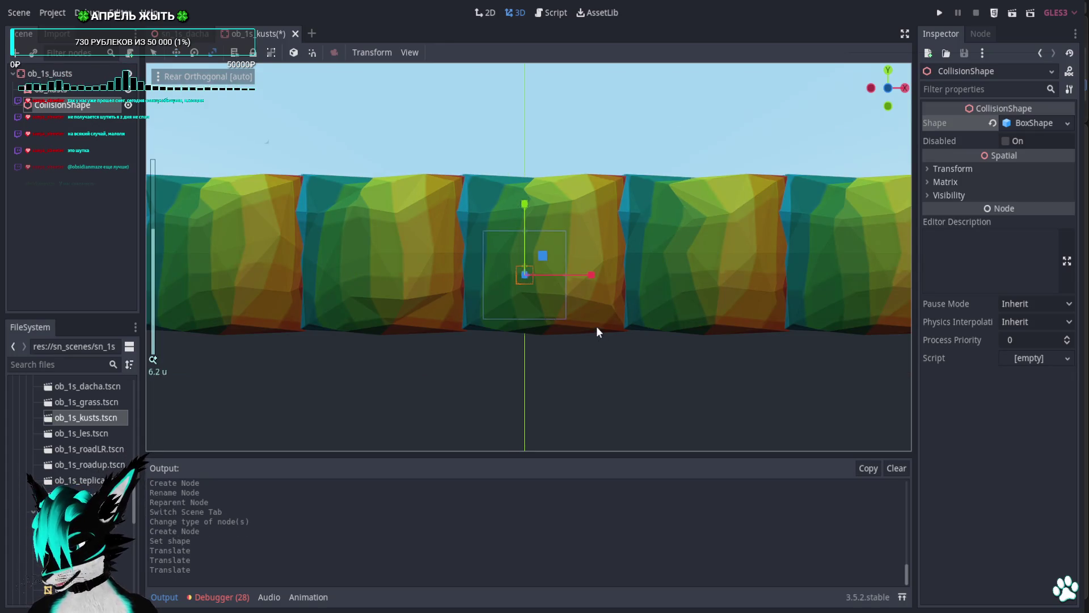
scroll(563, 271, down, 3)
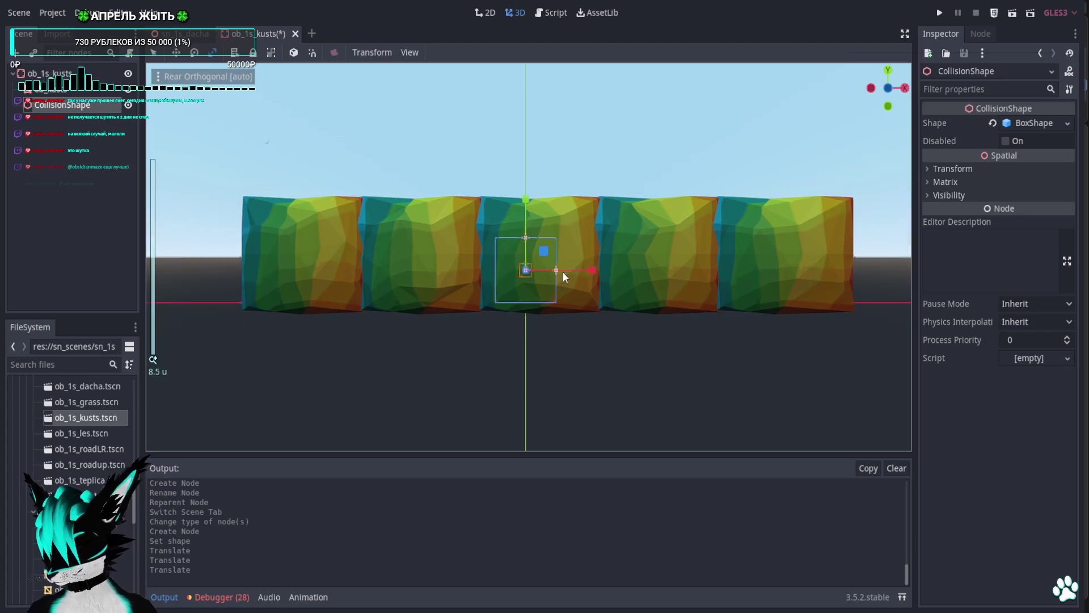
drag(556, 273, 813, 288)
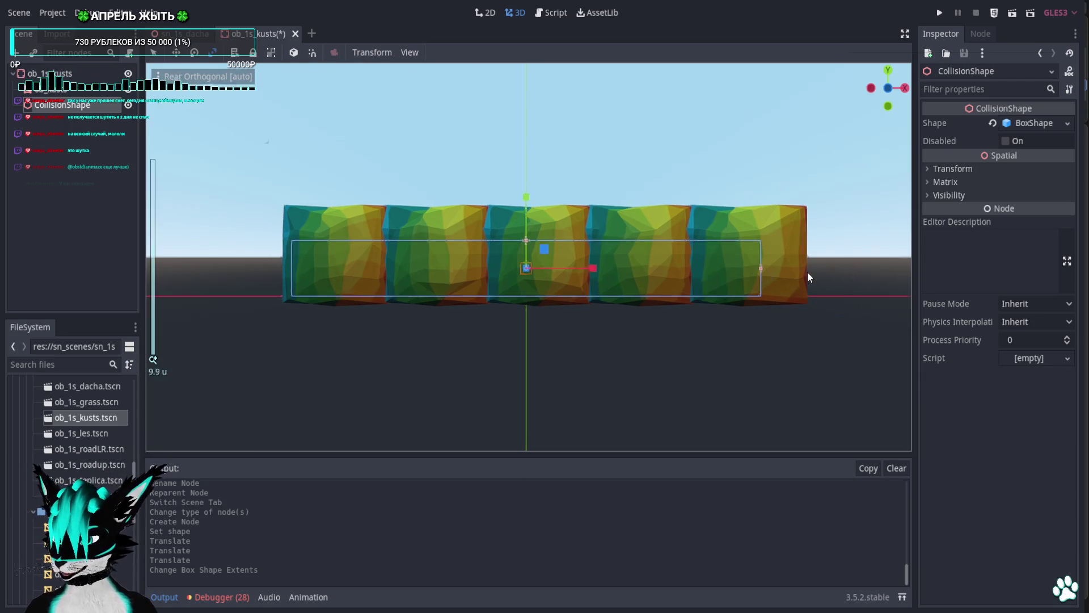
scroll(808, 271, down, 2)
mouse_move(808, 271)
mouse_down()
mouse_move(805, 381)
mouse_move(787, 326)
mouse_move(795, 353)
mouse_move(736, 376)
mouse_up()
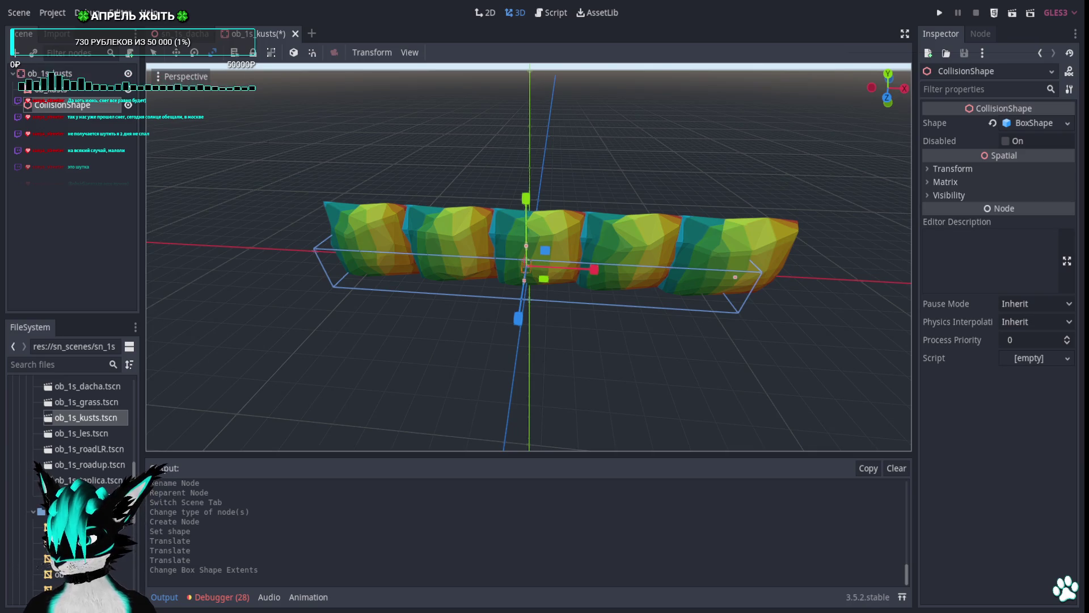
drag(525, 278, 560, 202)
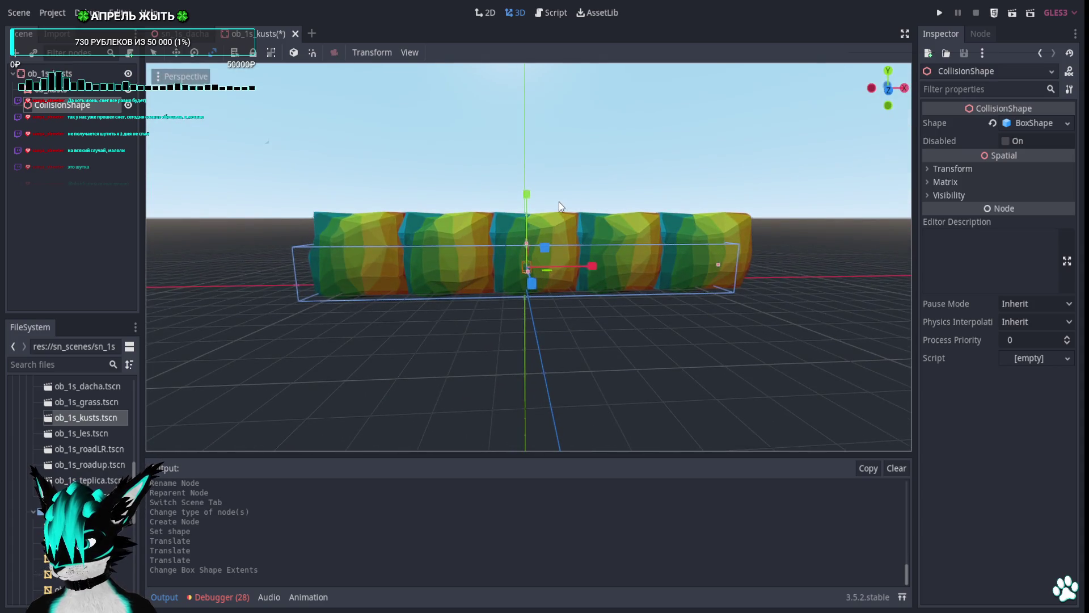
click(48, 90)
click(928, 426)
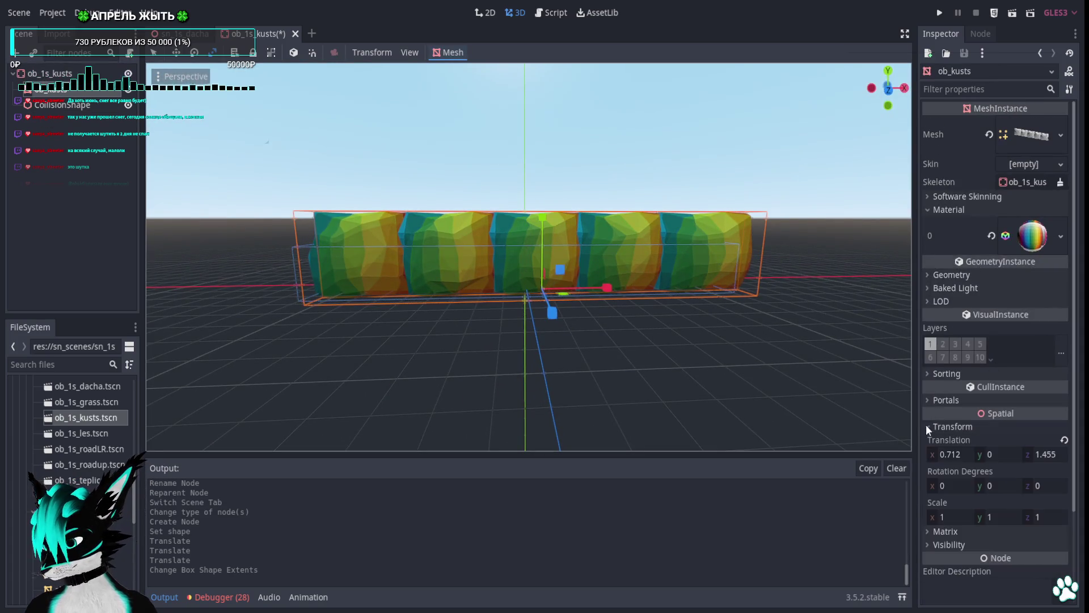
Reset the hedge mesh translation to 0, 0, 0 and widen the collision box across all bushes.
click(1061, 439)
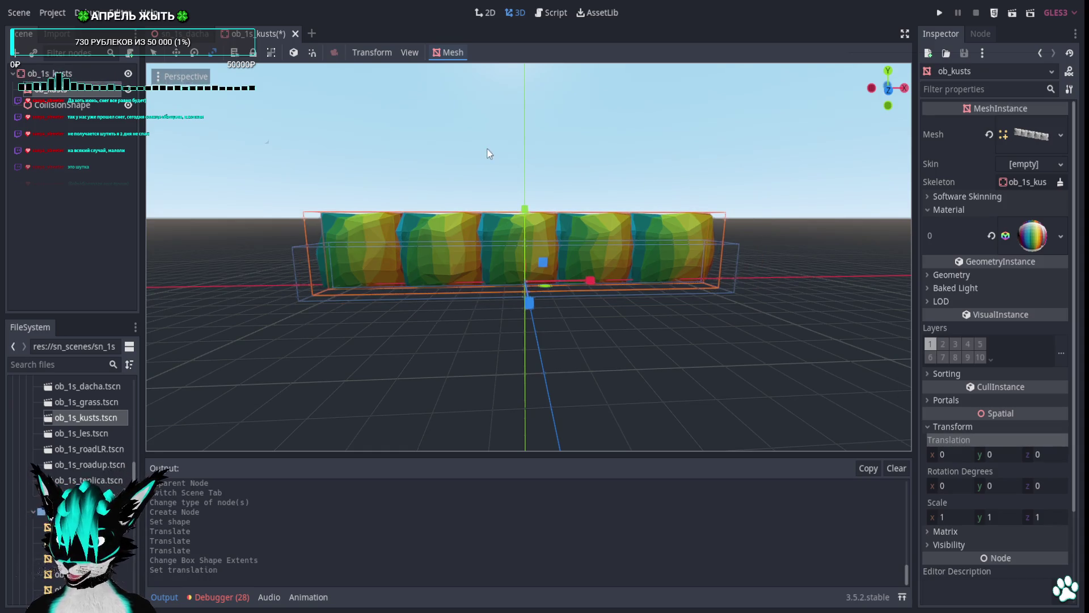
click(102, 104)
click(888, 88)
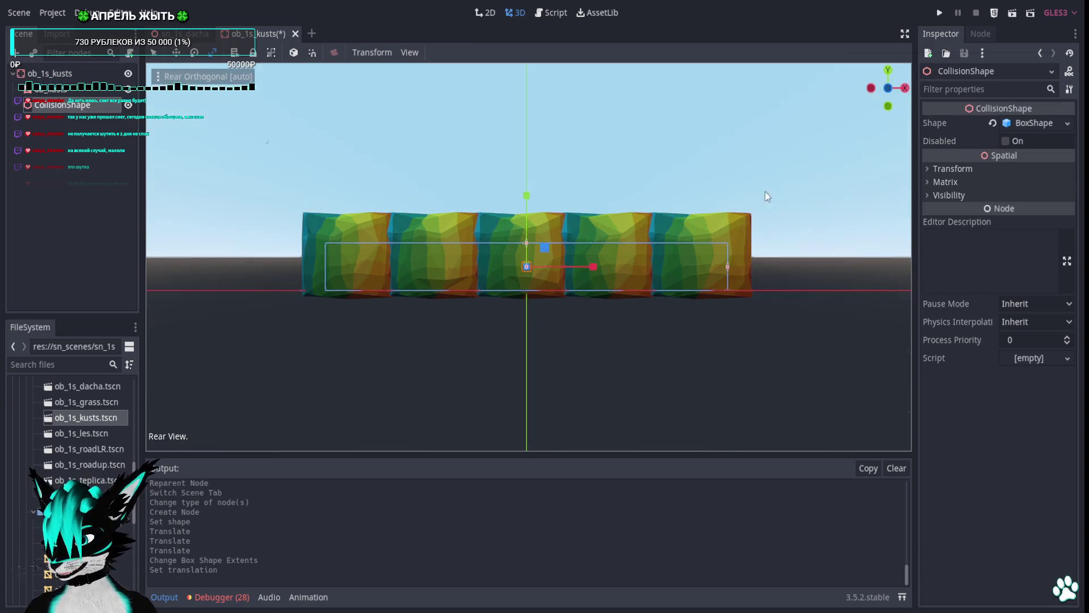
scroll(670, 231, up, 3)
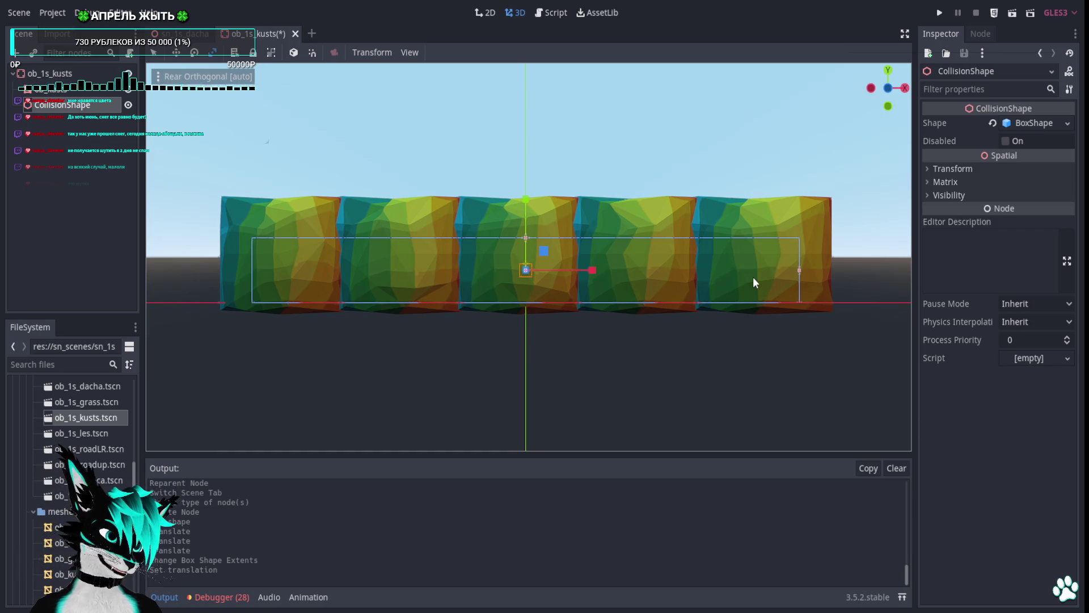
drag(800, 270, 833, 272)
Shift the collision box onto the bushes and make it taller.
key(KP_3)
scroll(782, 220, up, 2)
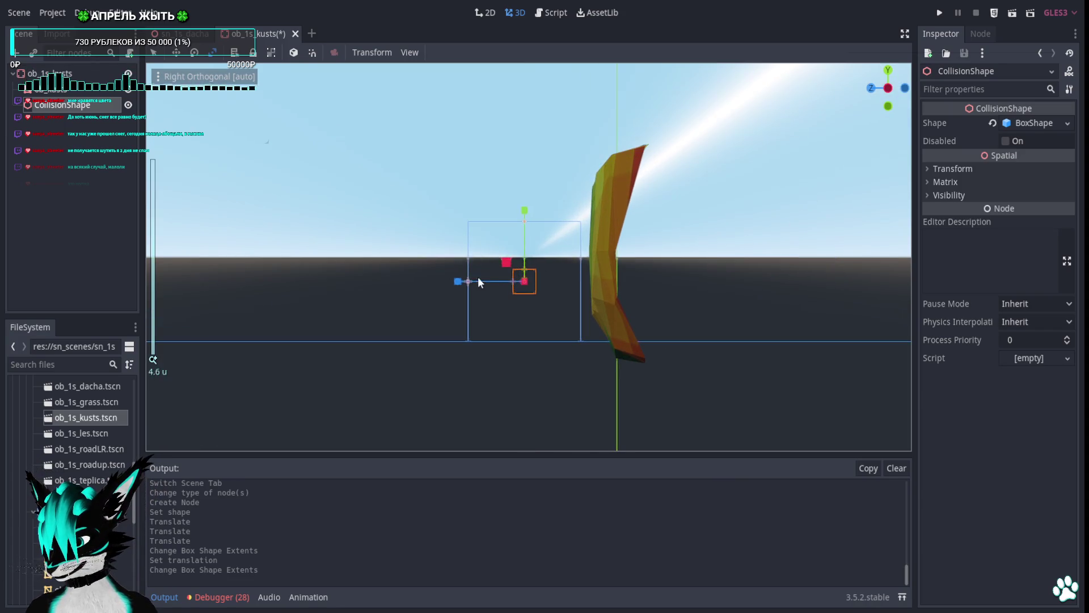
drag(481, 282, 549, 288)
key(ctrl+z)
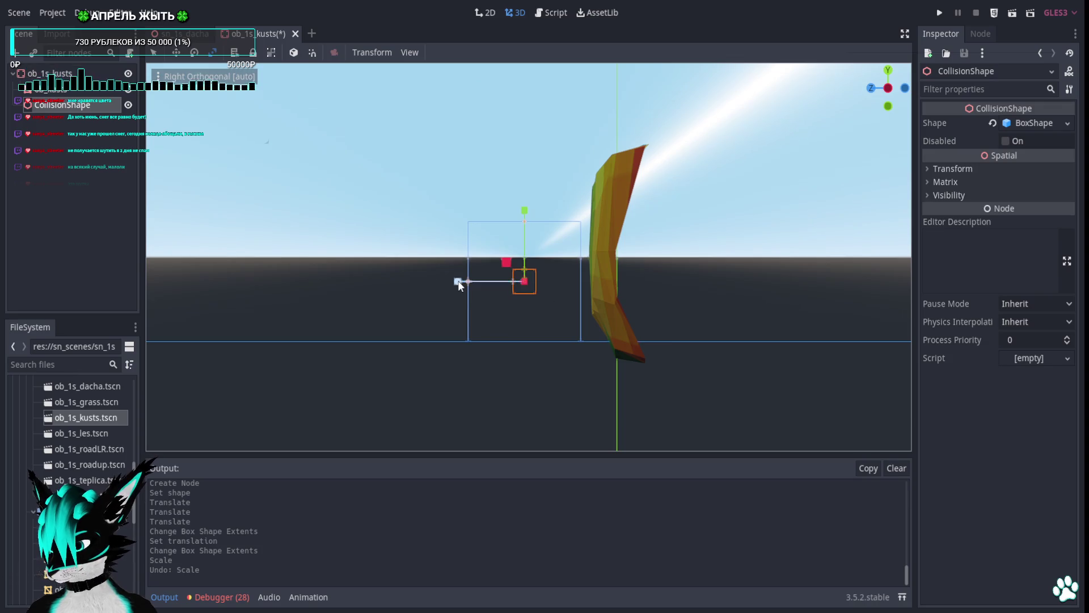
key(w)
drag(473, 281, 551, 294)
drag(639, 222, 645, 185)
mouse_move(645, 184)
mouse_down()
mouse_move(651, 221)
mouse_move(742, 237)
mouse_move(775, 339)
mouse_move(799, 359)
mouse_up()
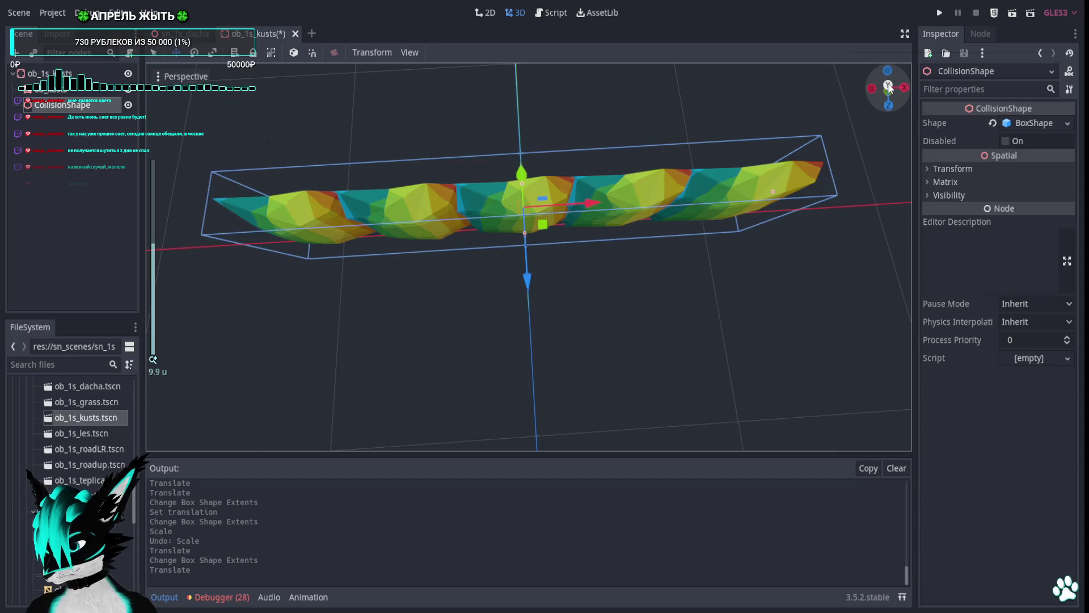
click(887, 84)
Duplicate the collision shape, save the hedge scene, and close it.
key(ctrl+d)
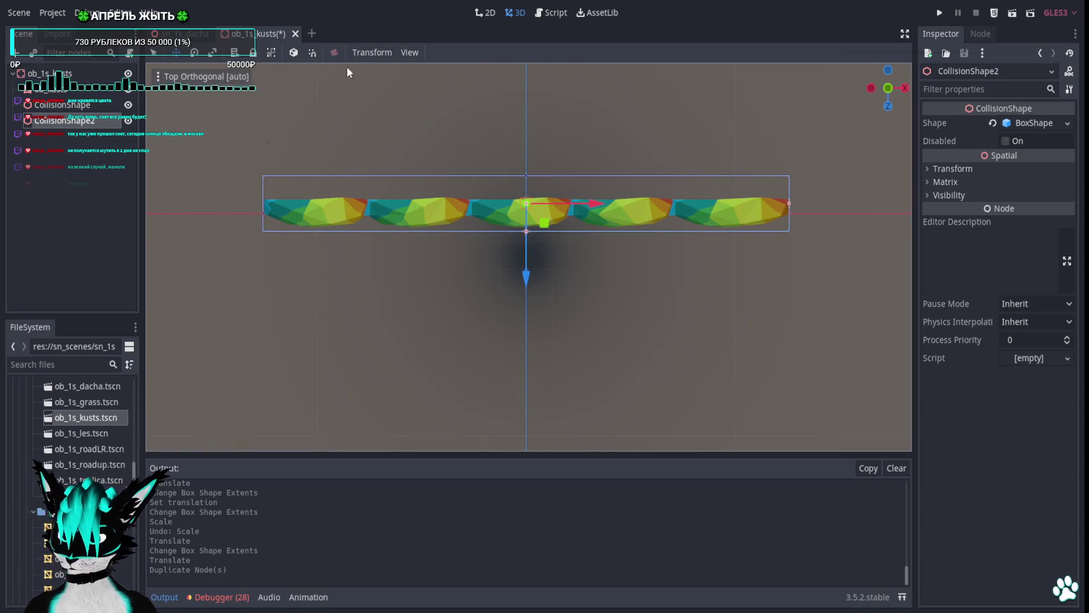
key(ctrl+s)
click(295, 33)
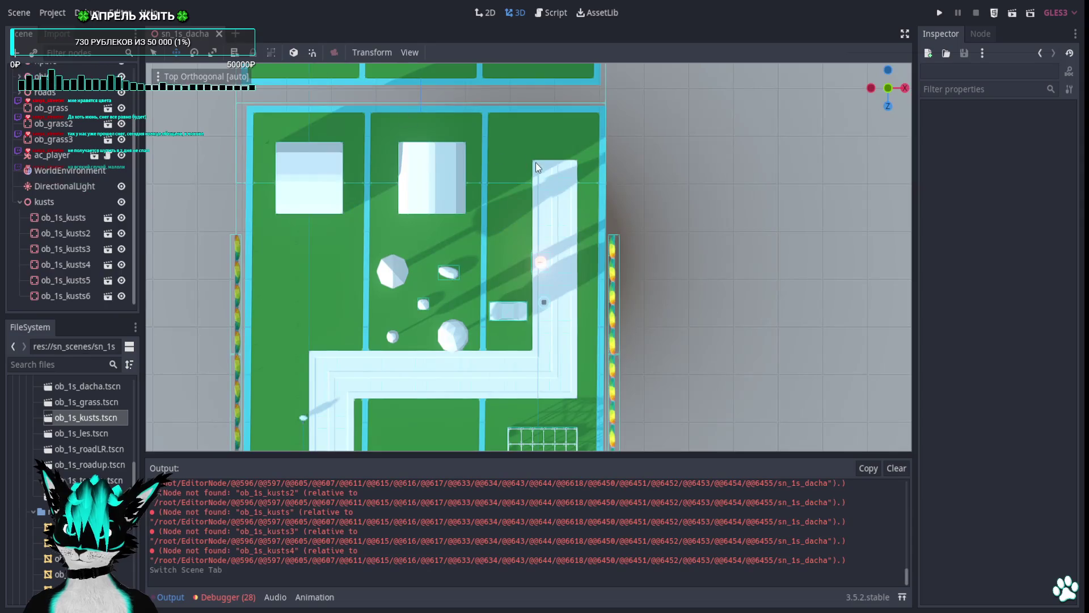
Move ob_1s_kusts6, ob_1s_kusts5 and ob_1s_kusts to the plot edges.
mouse_move(617, 220)
mouse_down()
mouse_move(610, 207)
mouse_move(661, 119)
mouse_move(676, 178)
mouse_move(752, 193)
mouse_move(657, 207)
mouse_up()
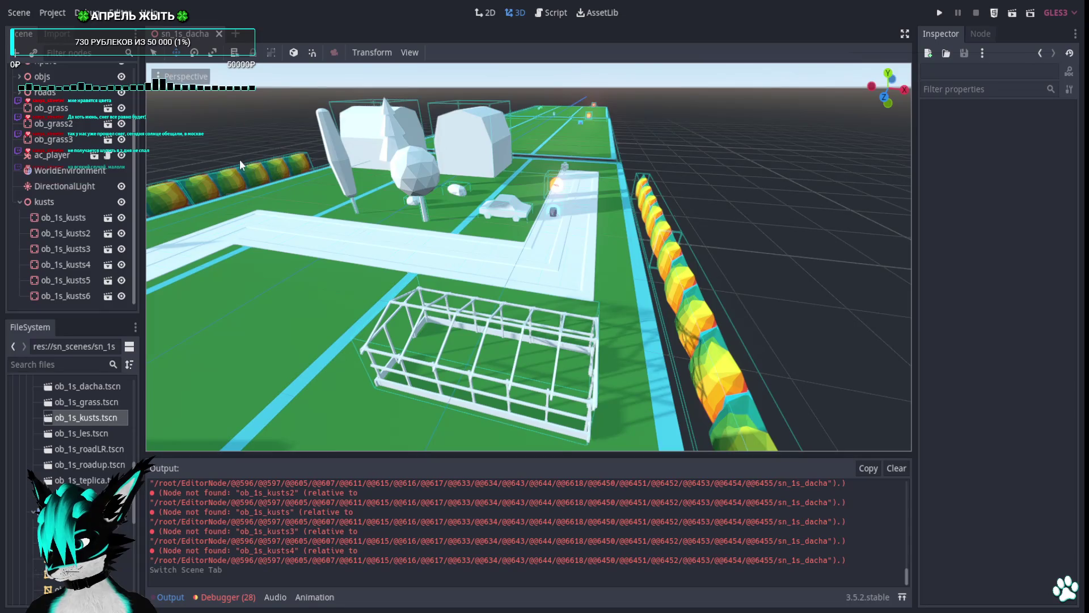
click(888, 72)
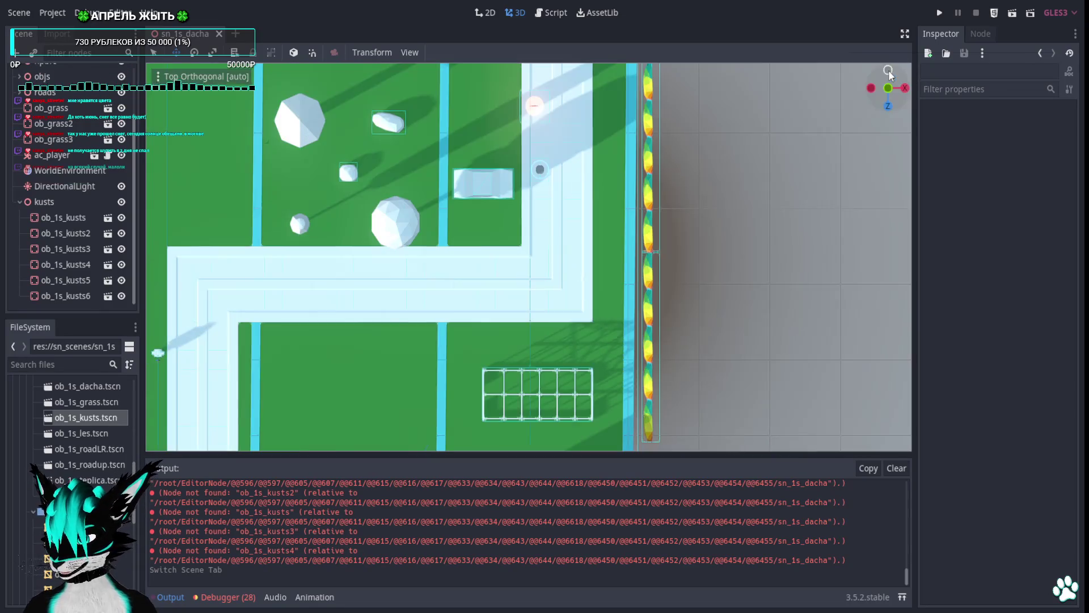
click(646, 343)
drag(680, 343, 660, 344)
click(652, 210)
drag(652, 209, 647, 227)
scroll(647, 227, down, 5)
scroll(539, 328, up, 5)
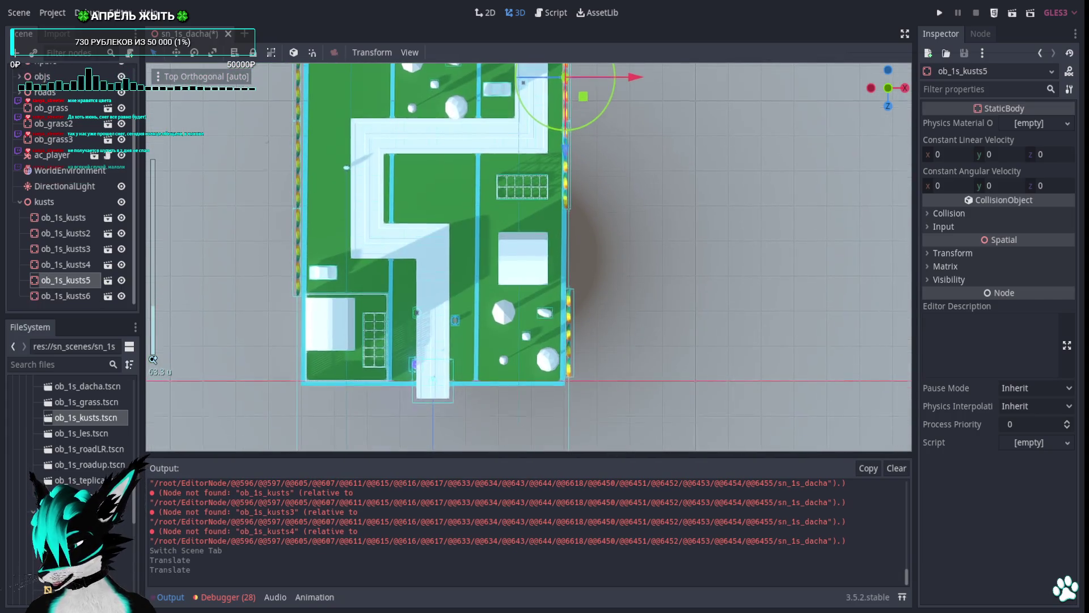
click(590, 349)
drag(647, 347, 638, 345)
Shift ob_1s_kusts2–4 right to the plot edge and duplicate them.
click(358, 343)
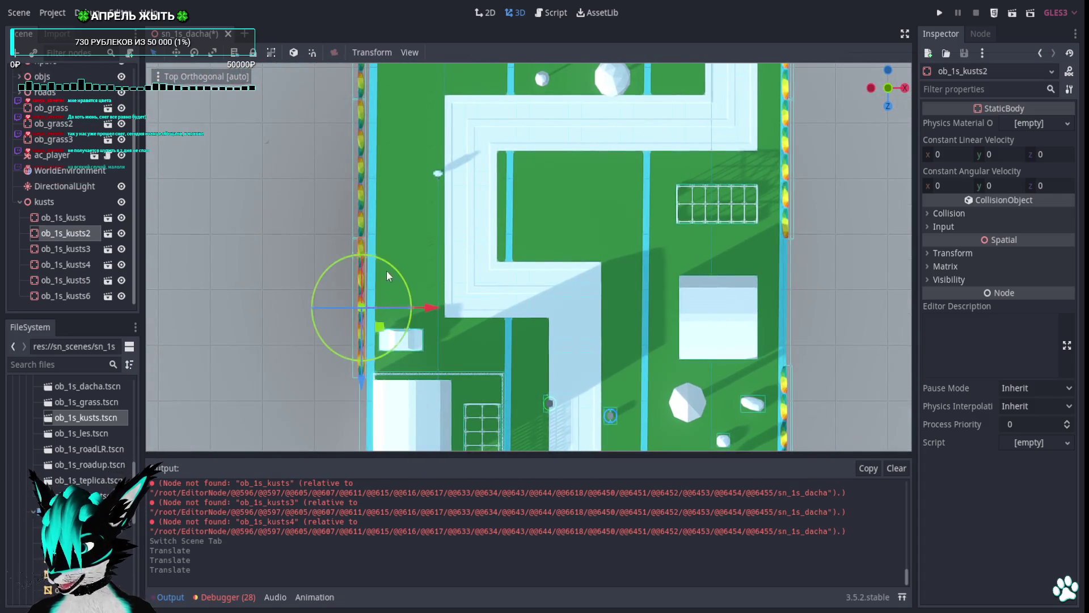
scroll(397, 312, up, 3)
shift+click(363, 284)
scroll(393, 294, up, 3)
scroll(385, 272, up, 3)
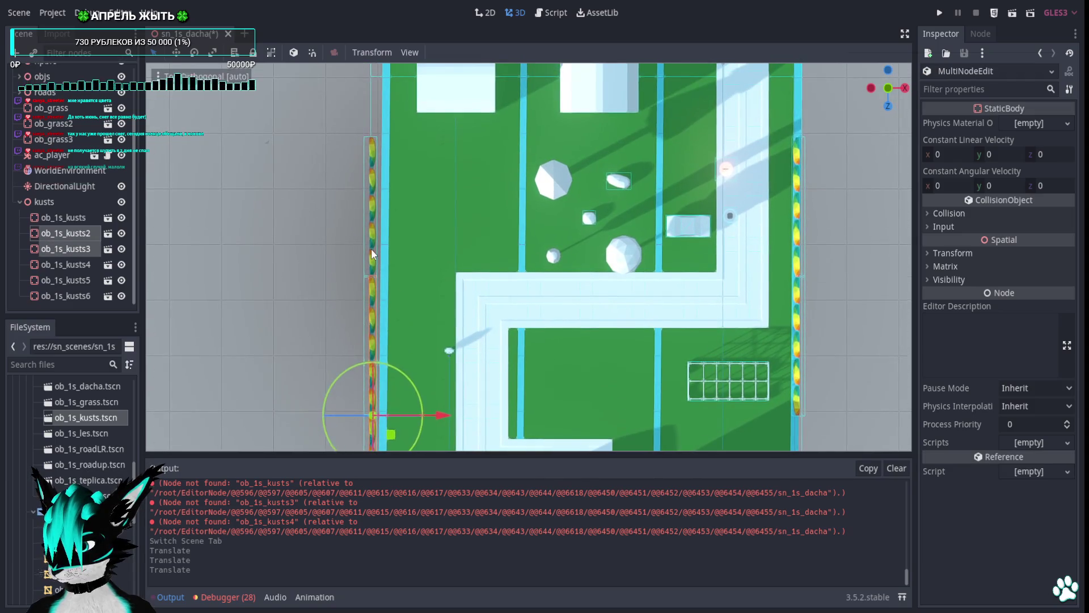
shift+click(371, 249)
drag(445, 347, 467, 334)
key(ctrl+d)
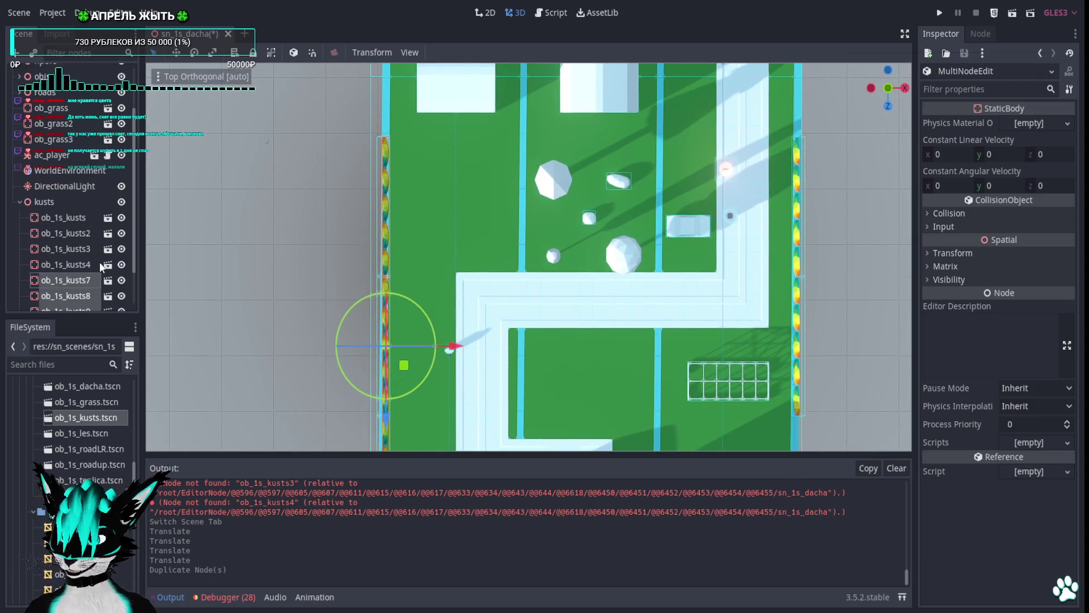
Enable collision mask layer 4 on the hedge, then save the level scene.
click(107, 280)
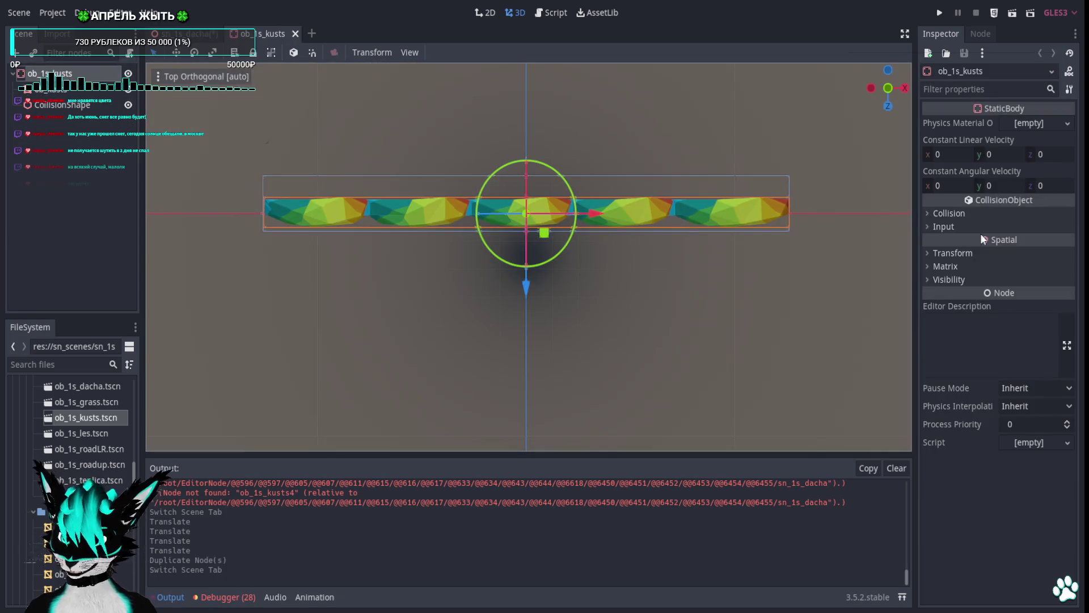
click(931, 213)
click(972, 290)
click(954, 291)
click(954, 290)
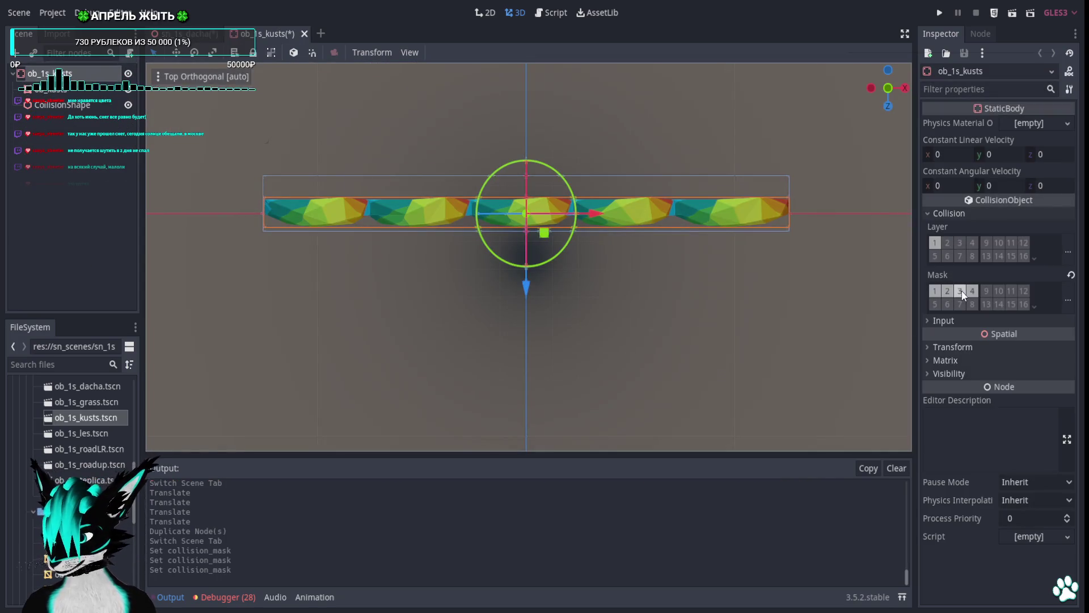
click(304, 33)
key(ctrl+s)
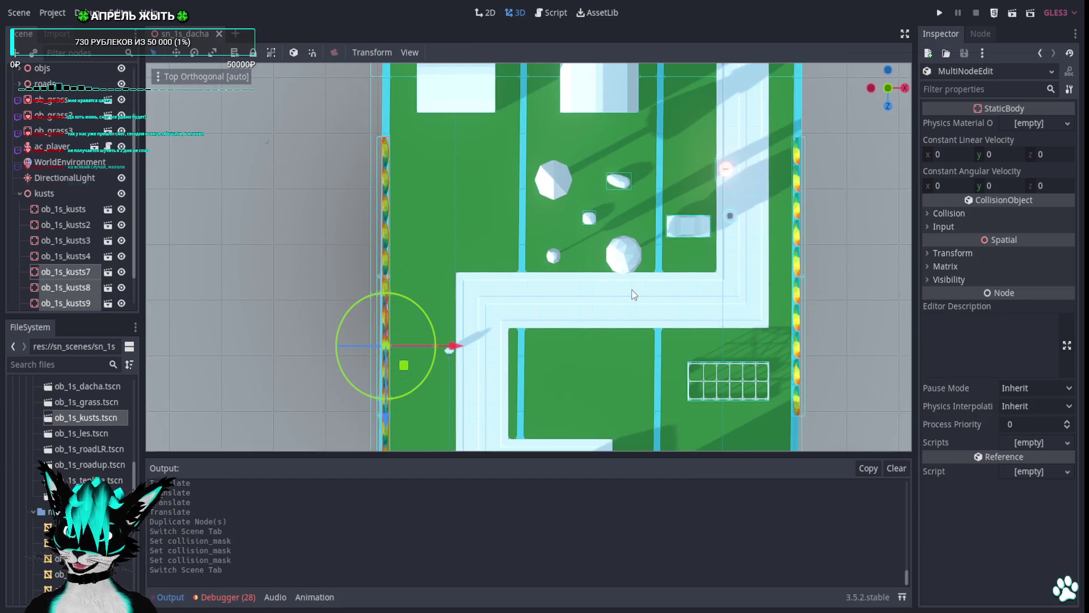
scroll(648, 291, down, 3)
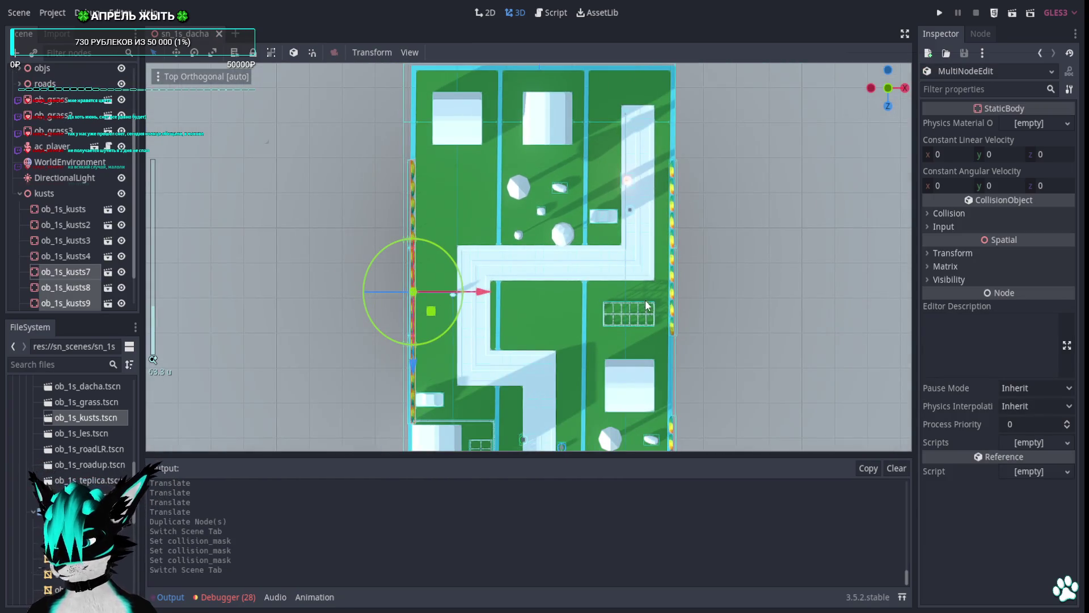
Move the ob_1s_dacha4 building further down its plot.
drag(595, 215, 597, 321)
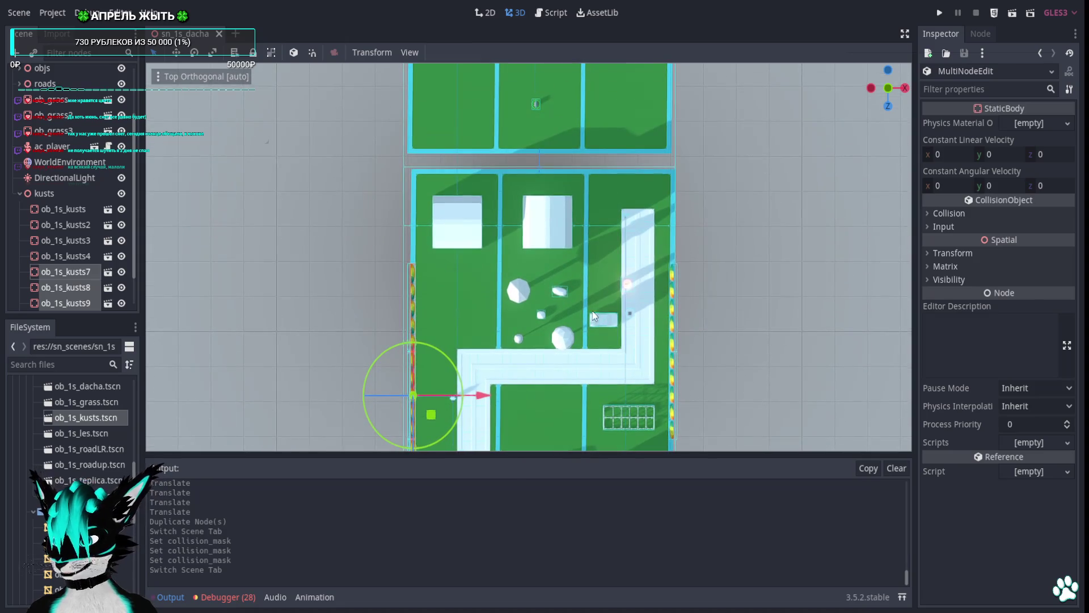
click(596, 317)
drag(546, 294, 594, 193)
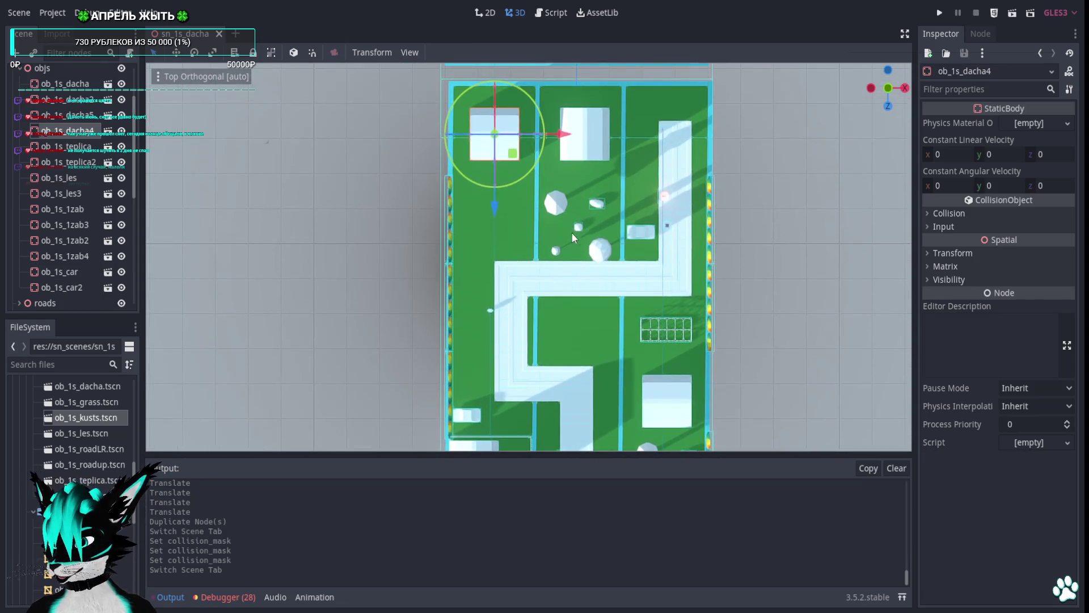
scroll(570, 232, down, 5)
drag(582, 237, 568, 321)
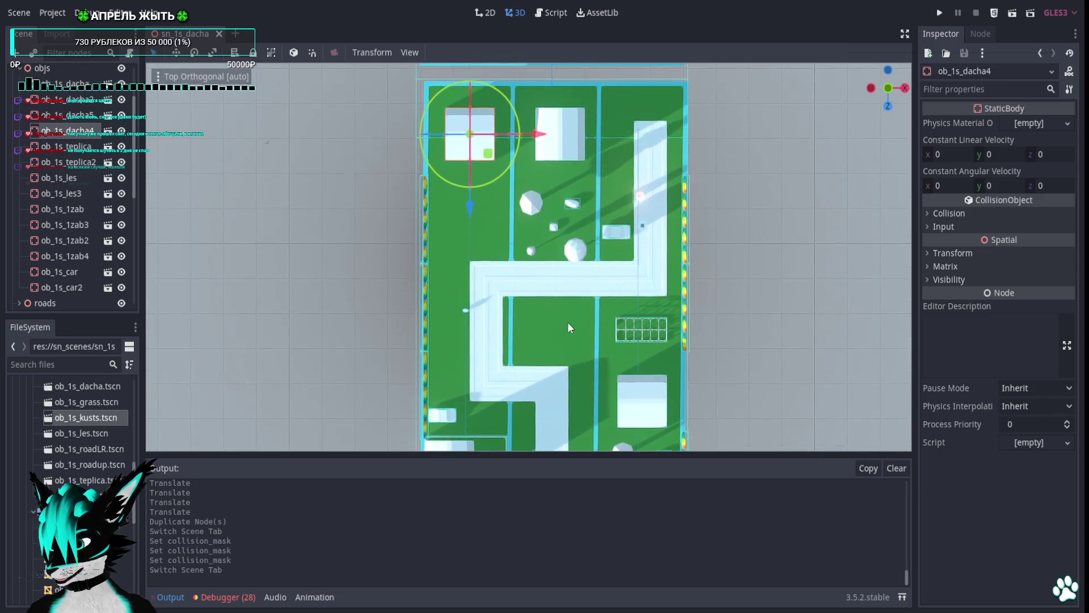
drag(461, 212, 468, 291)
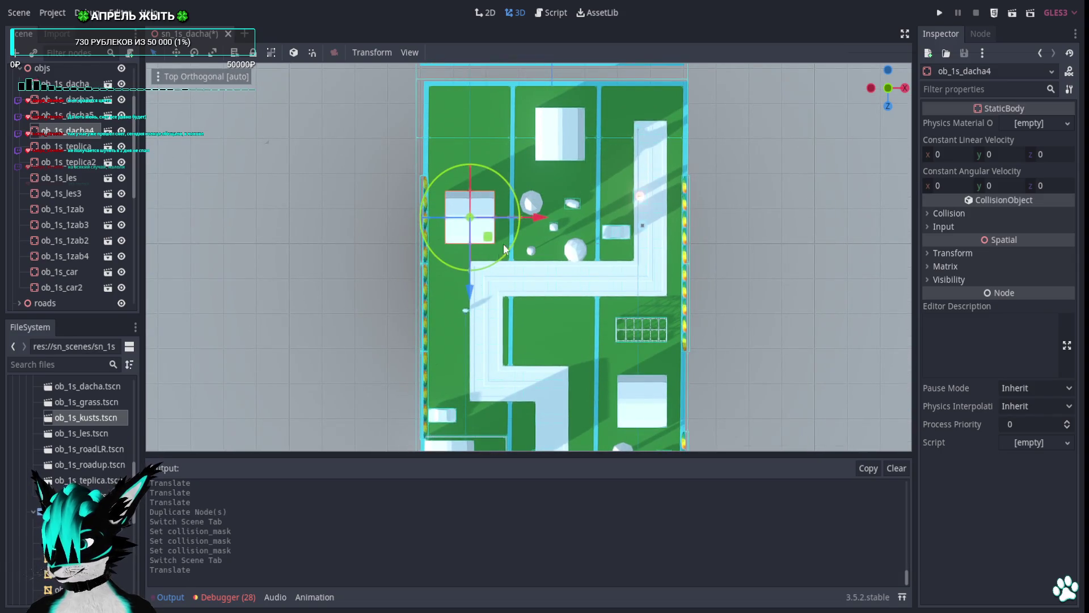
scroll(511, 342, down, 5)
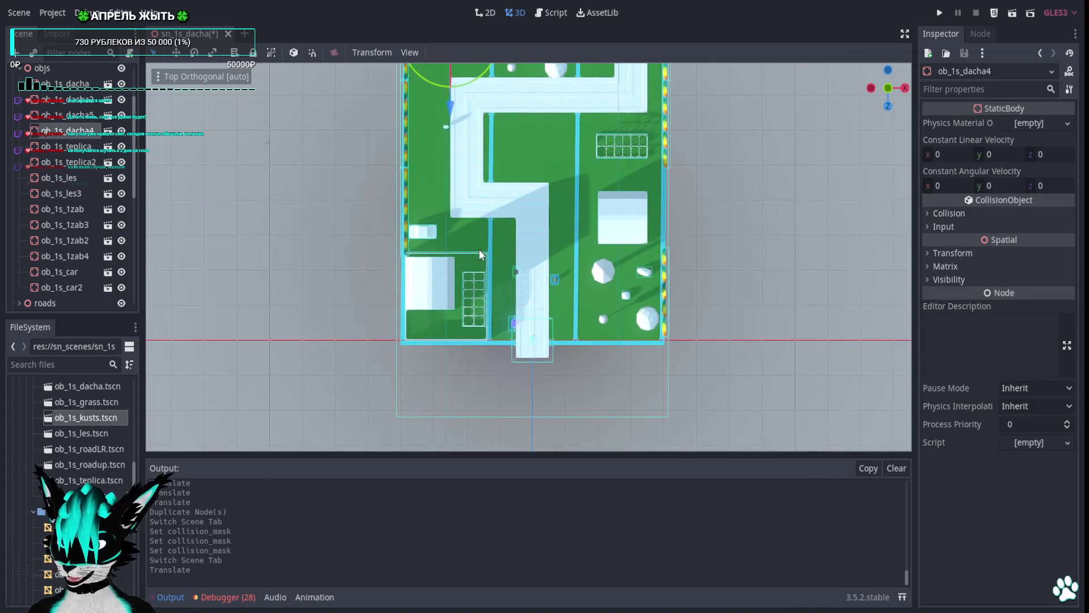
scroll(479, 250, up, 2)
Duplicate the ob_1s_kusts7 hedge row and move the copy 20 units down.
click(442, 254)
click(442, 251)
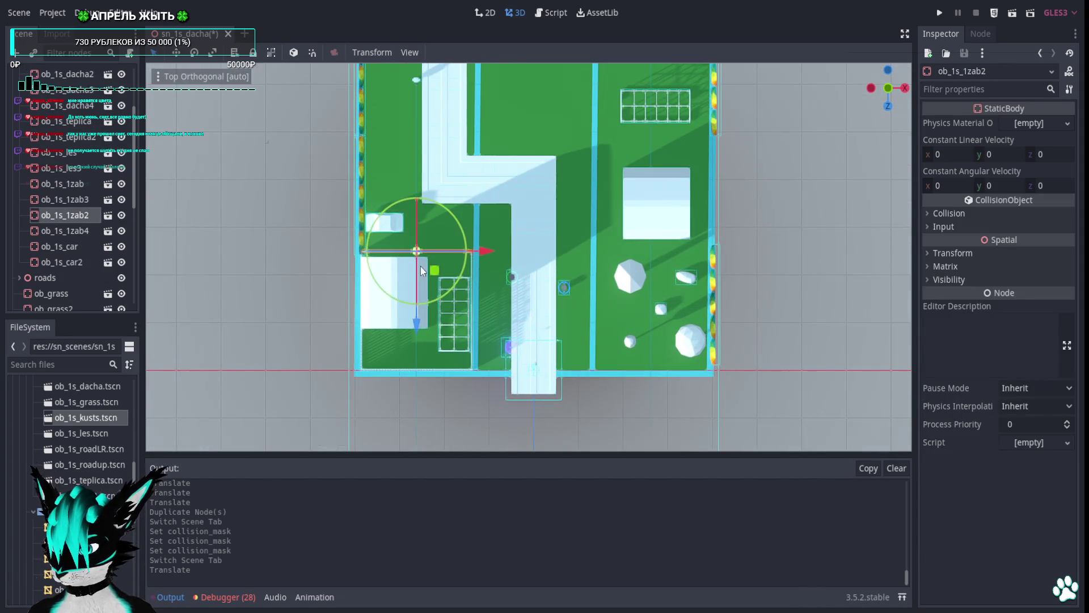
click(361, 230)
key(ctrl+d)
drag(372, 267, 376, 392)
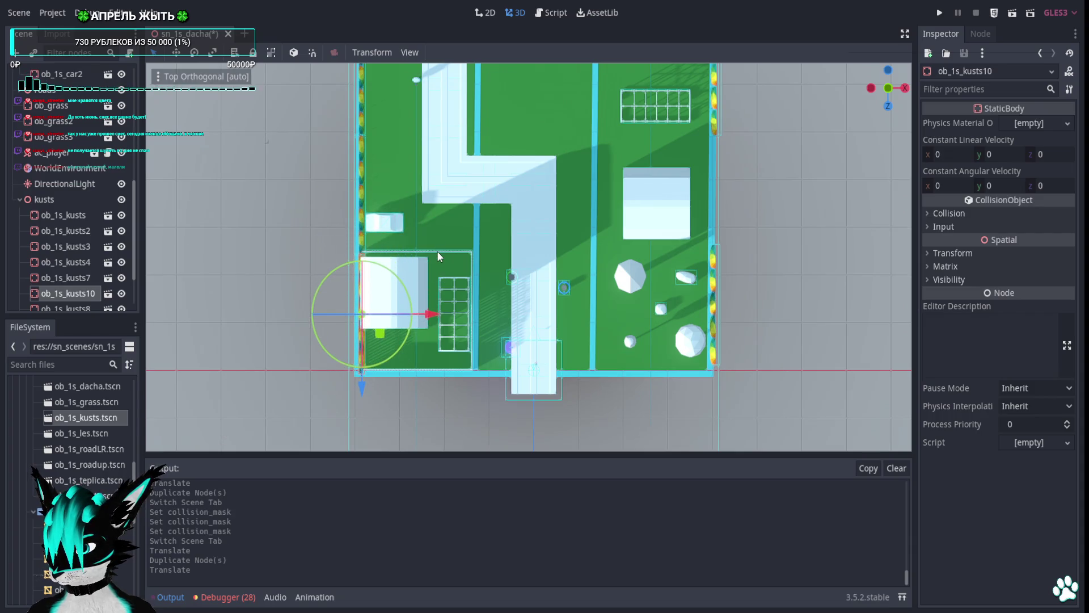
Survey the lower-left yard, selecting ob_1s_1zab2 and the ob_grass ground piece.
click(437, 251)
scroll(474, 301, up, 3)
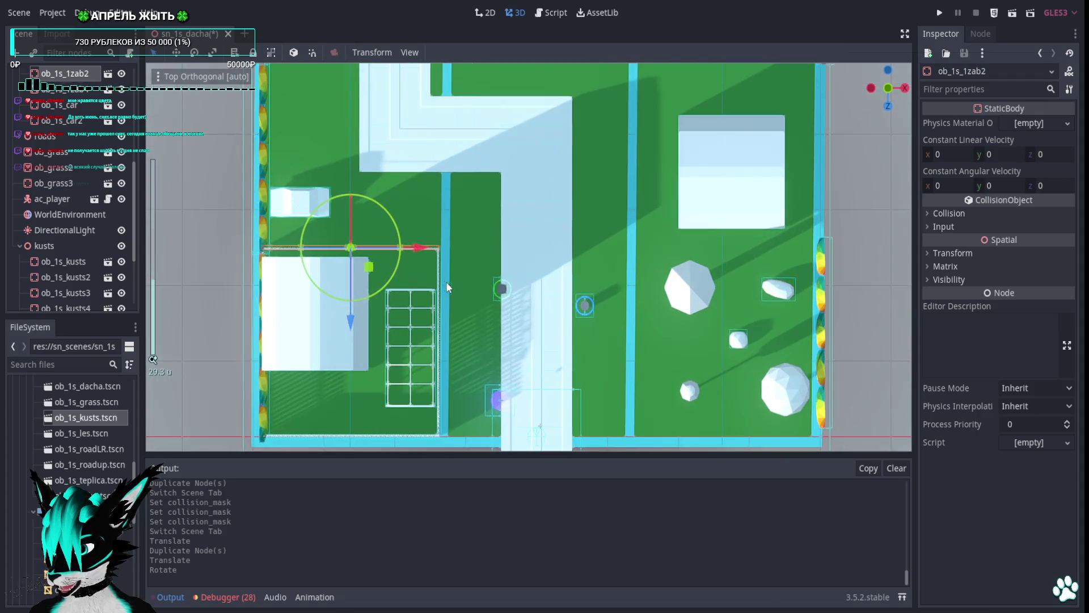
drag(473, 332, 527, 182)
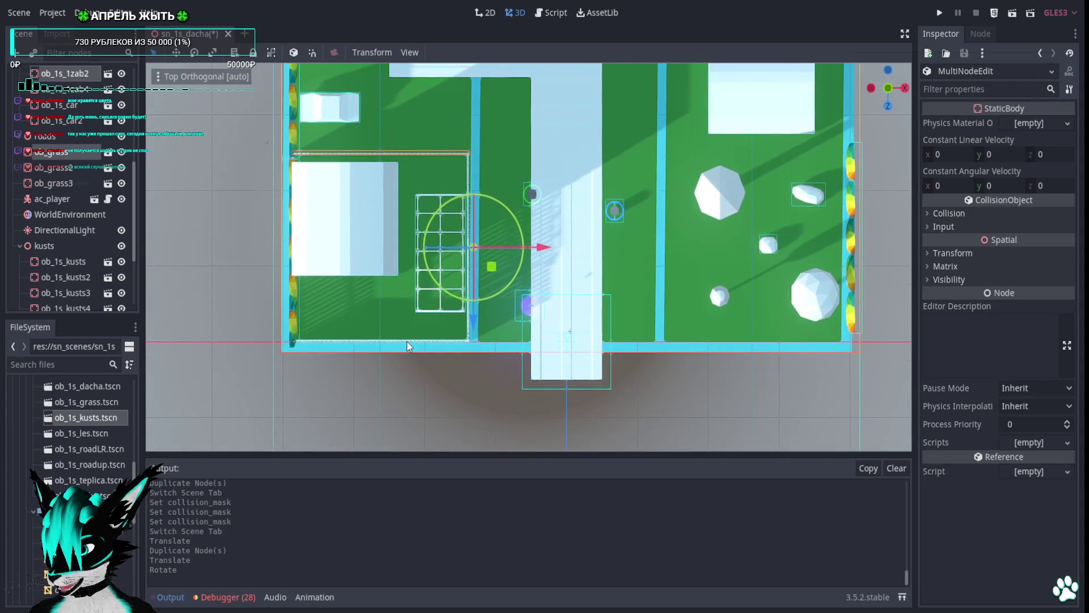
click(440, 342)
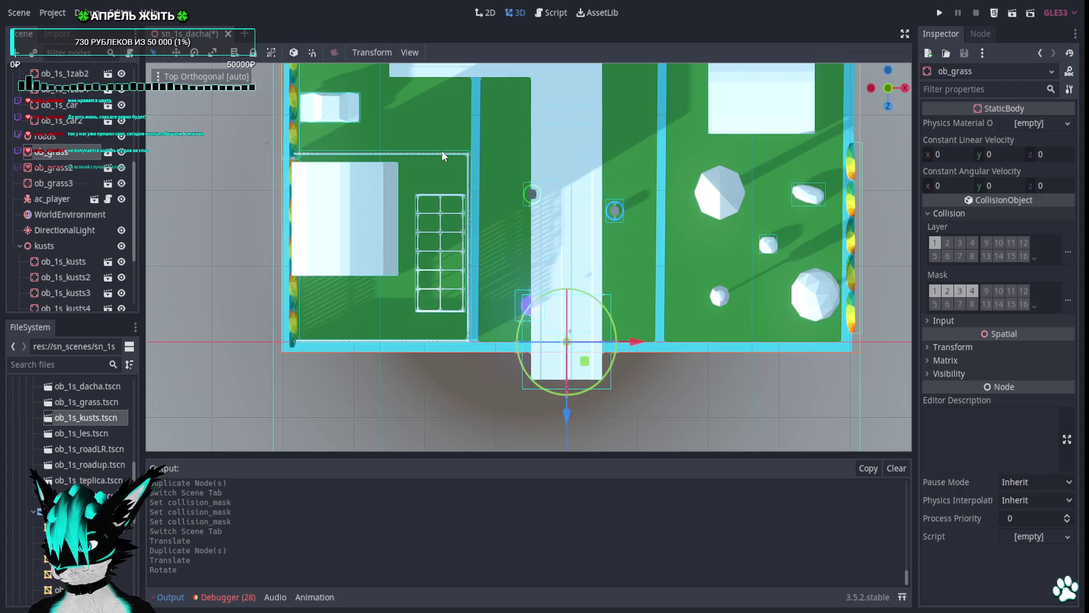
scroll(473, 169, down, 2)
drag(545, 212, 549, 332)
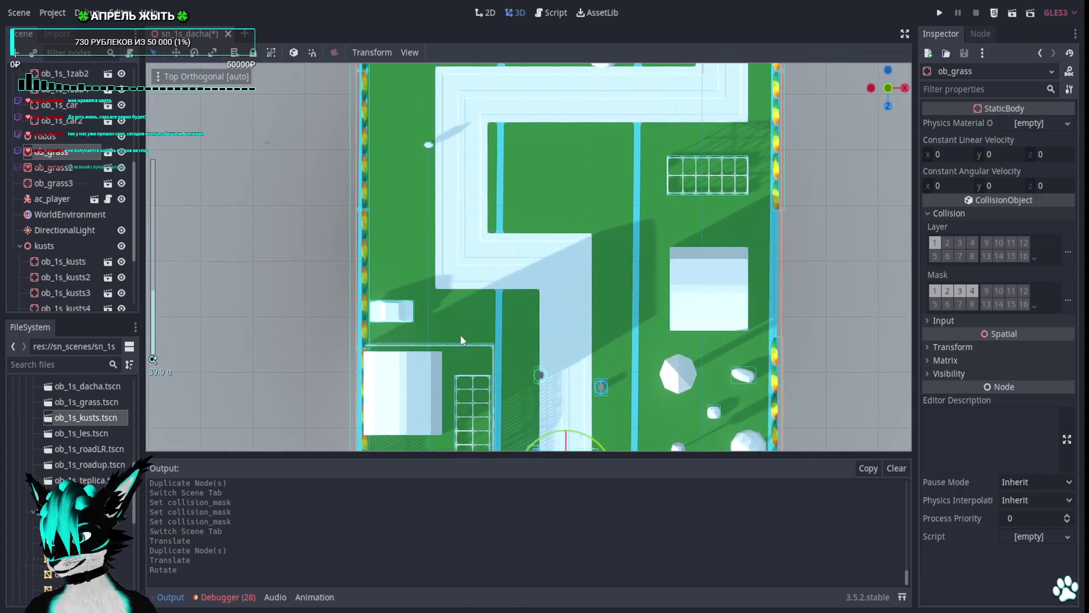
drag(465, 170, 477, 293)
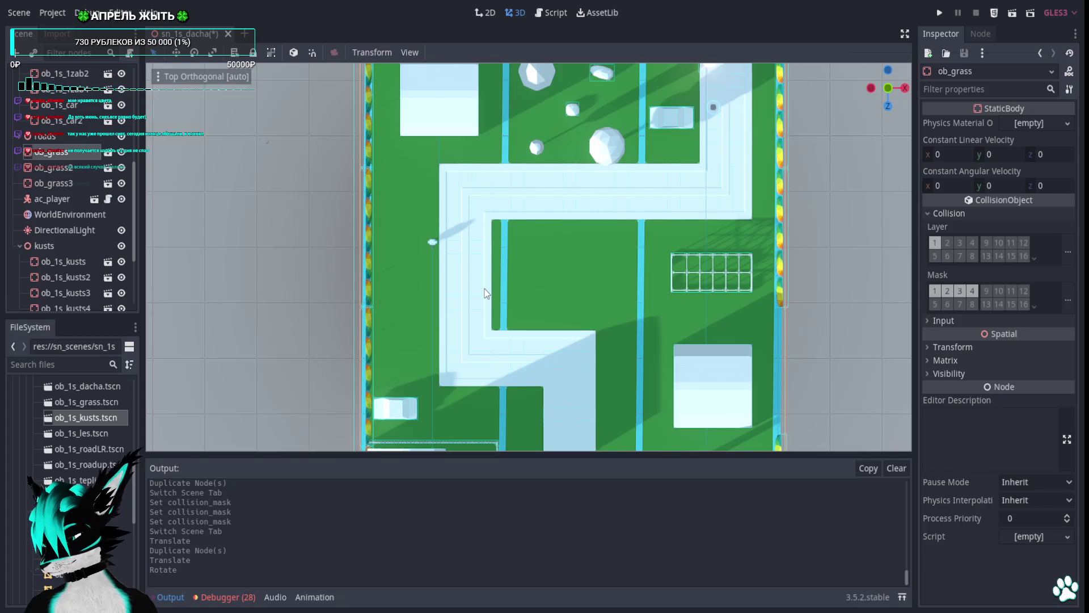
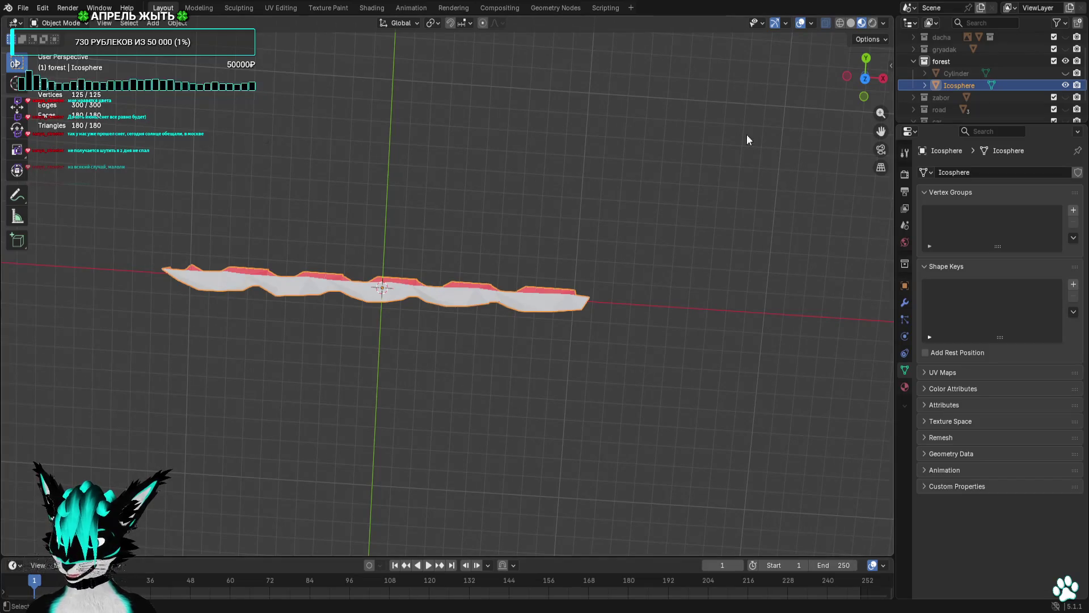
Hide the Icosphere, exclude and collapse the forest collection, and make the zabor fence visible again.
click(1065, 85)
scroll(1053, 88, up, 2)
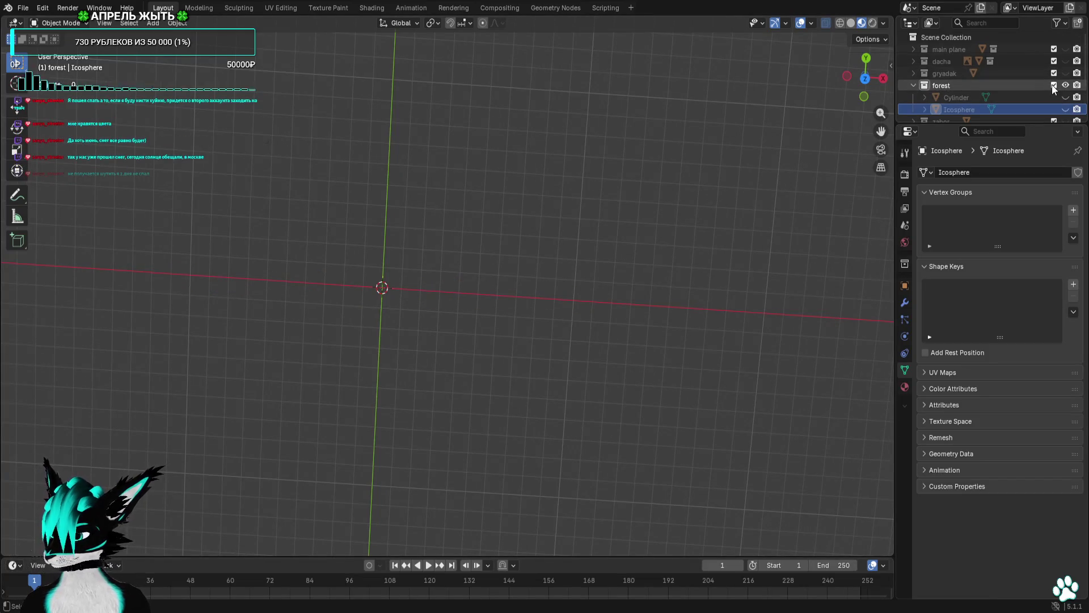
click(1053, 85)
click(914, 85)
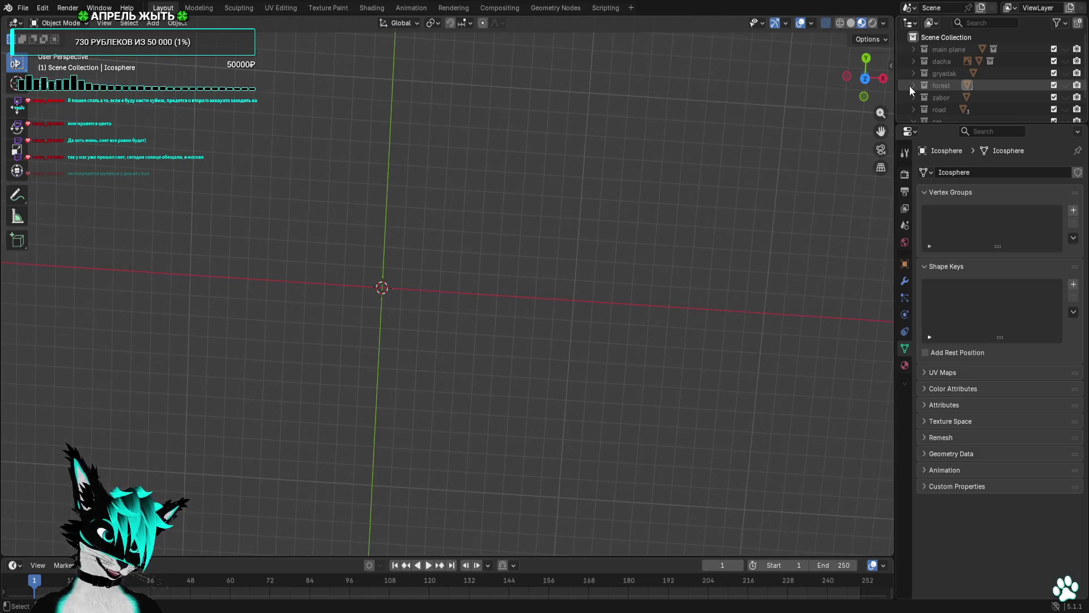
scroll(953, 82, down, 1)
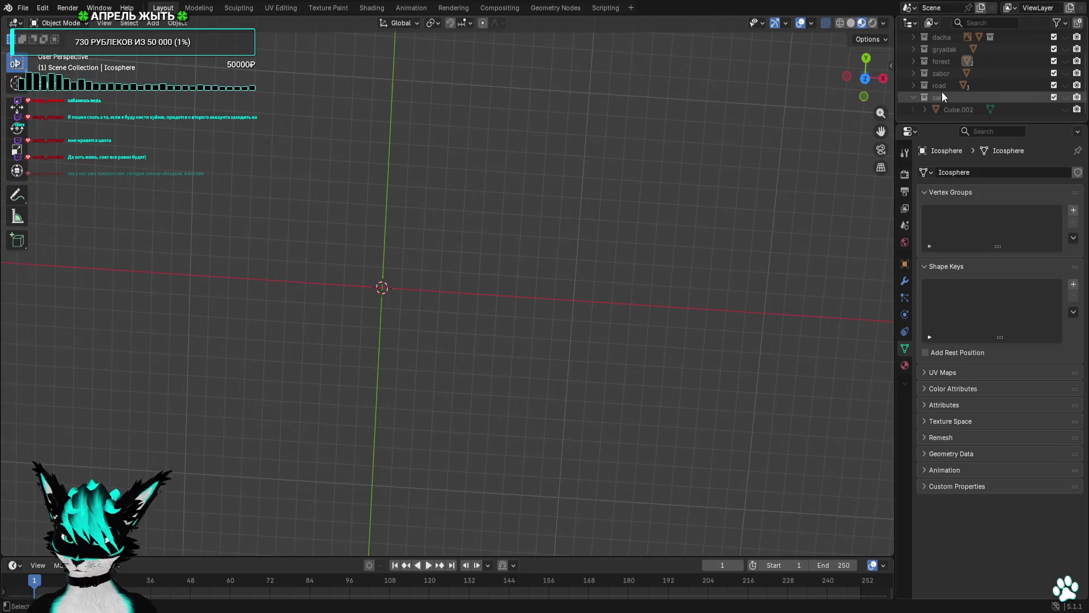
click(1066, 73)
drag(511, 199, 743, 141)
click(913, 74)
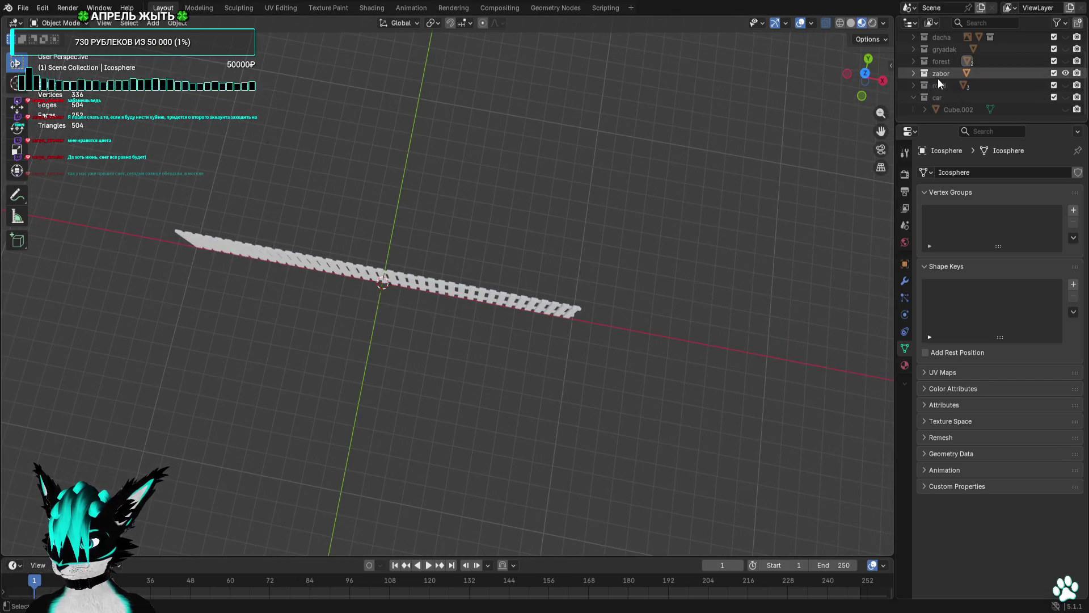
Duplicate Cube.001 in place as Cube.003, hide the original, and enter Edit Mode on the copy.
click(949, 85)
key(shift+d)
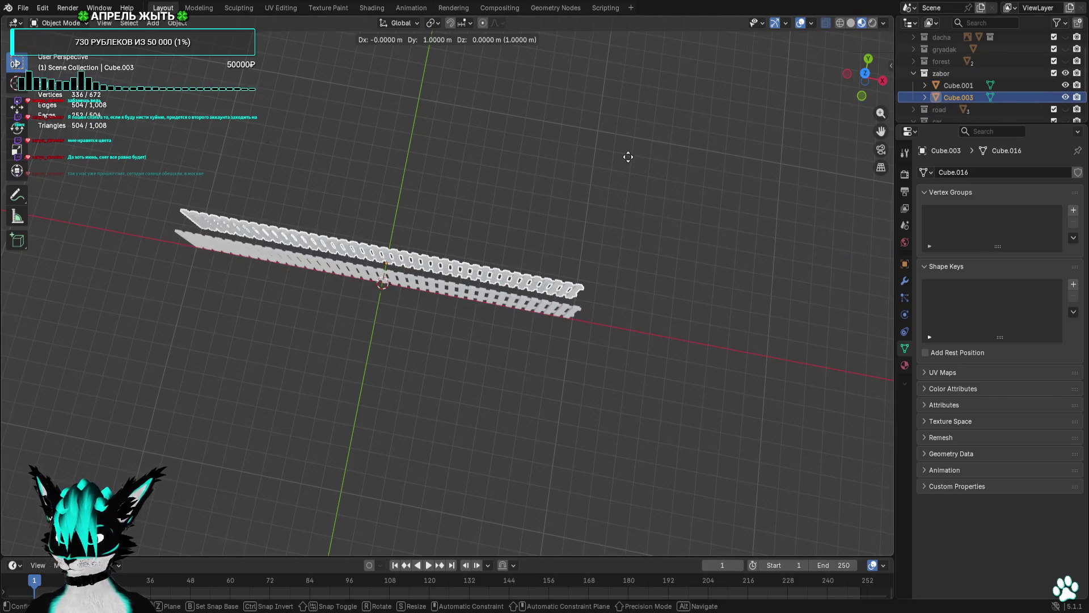
right_click(628, 156)
click(1065, 85)
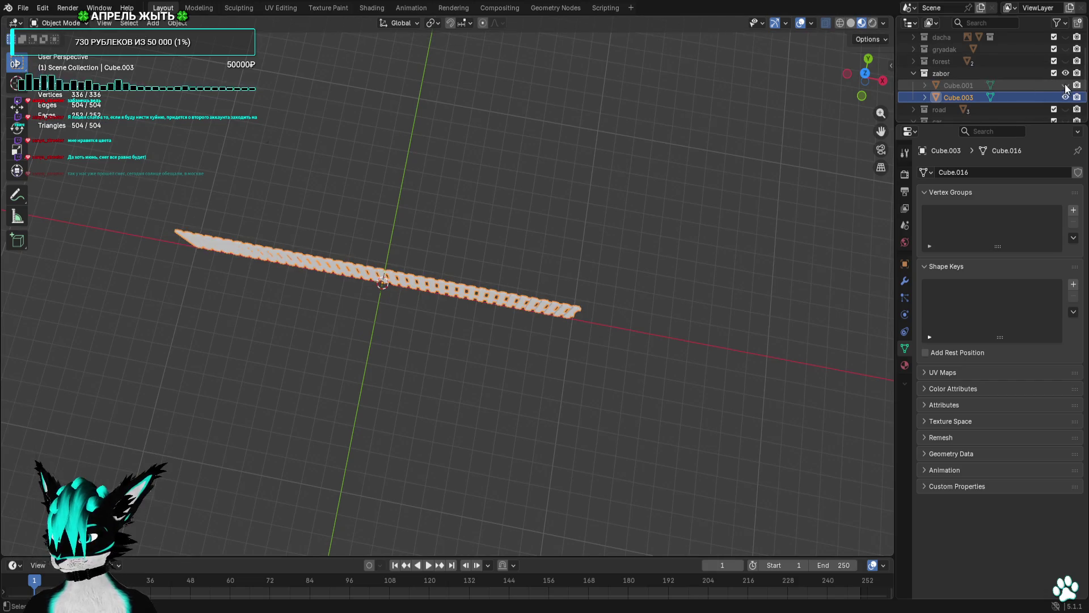
key(Tab)
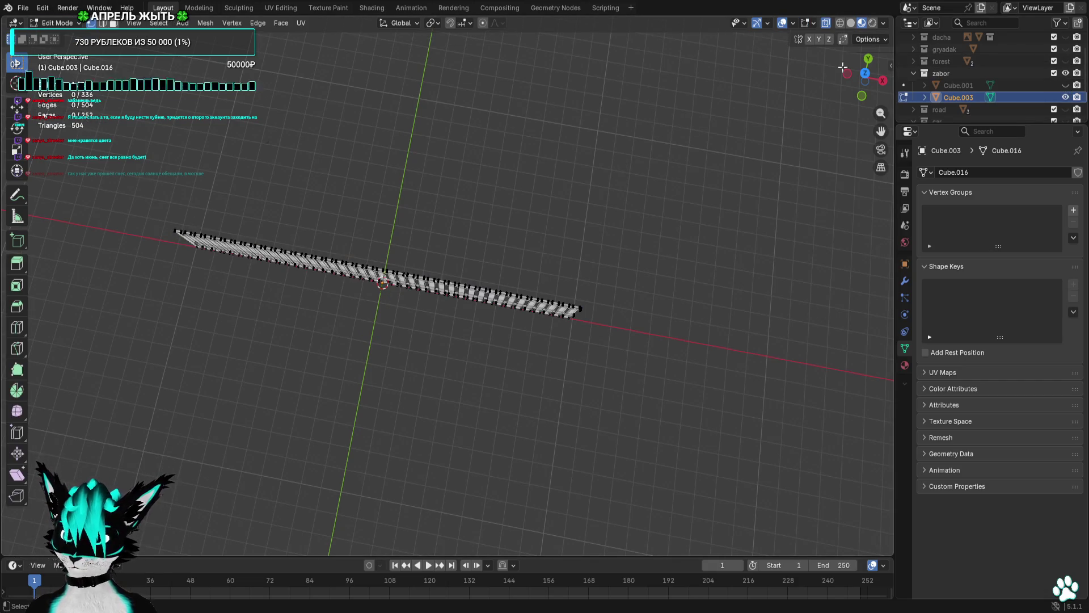
From top view, dissolve the vertices of four pickets in the middle of the fence.
click(865, 72)
scroll(625, 214, up, 6)
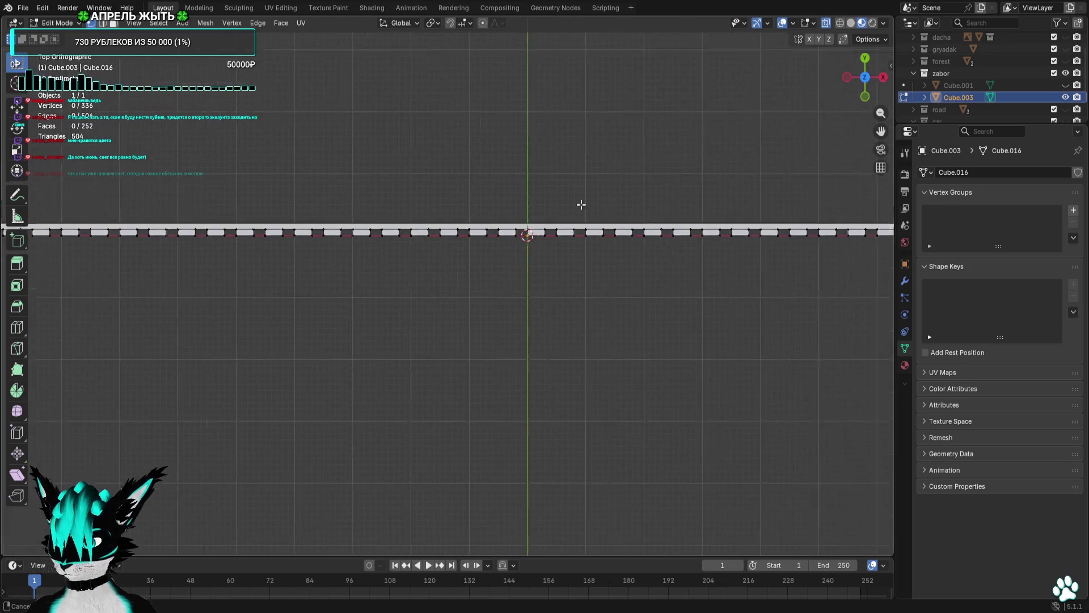
scroll(581, 204, up, 1)
scroll(467, 246, up, 1)
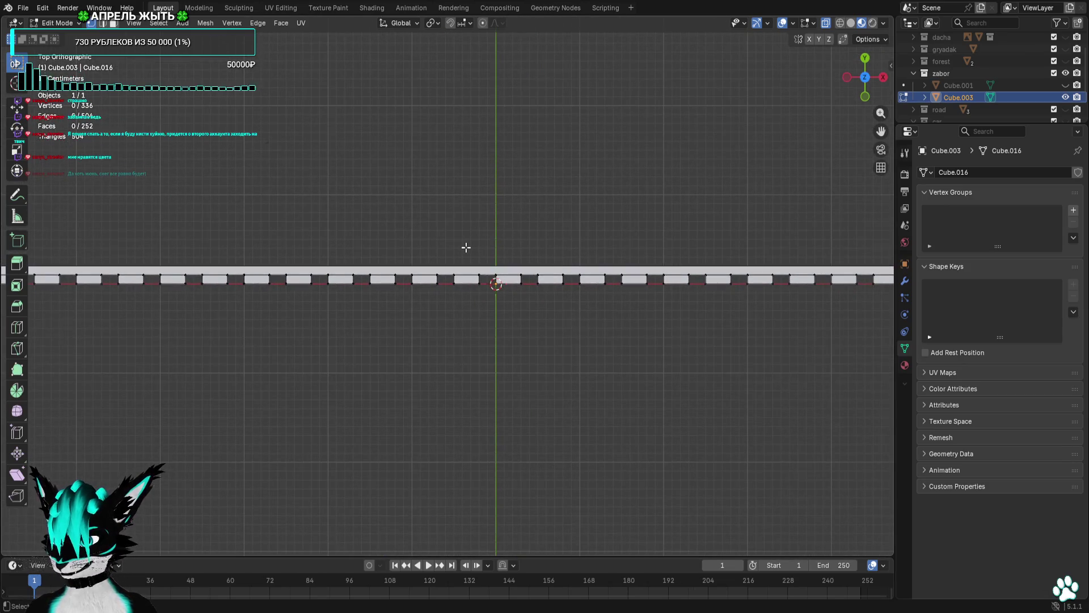
mouse_move(409, 243)
mouse_down()
mouse_move(539, 333)
mouse_move(571, 340)
mouse_up()
right_click(570, 337)
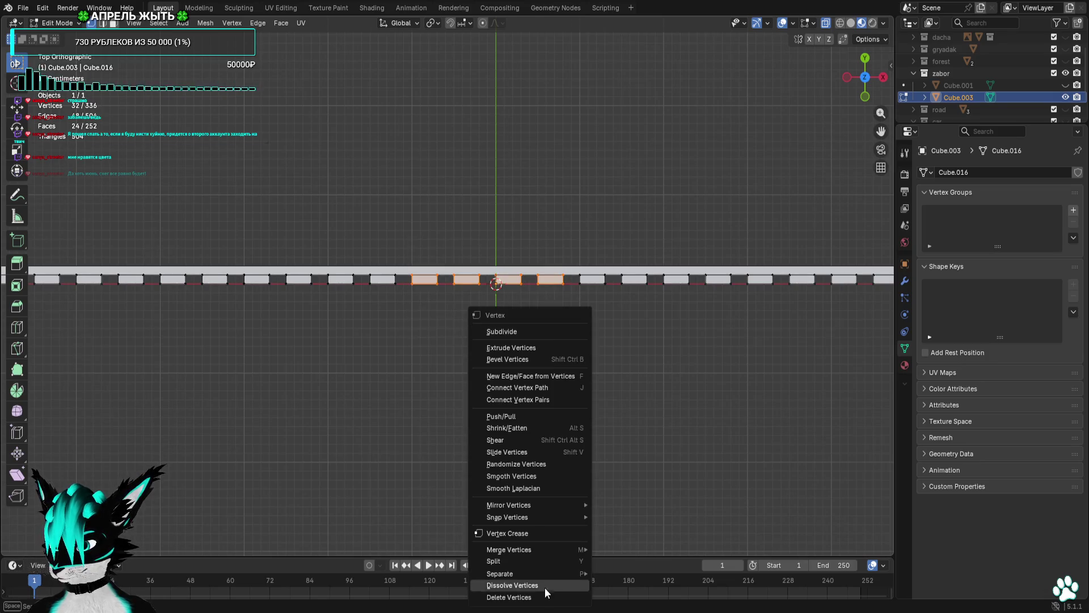
click(545, 588)
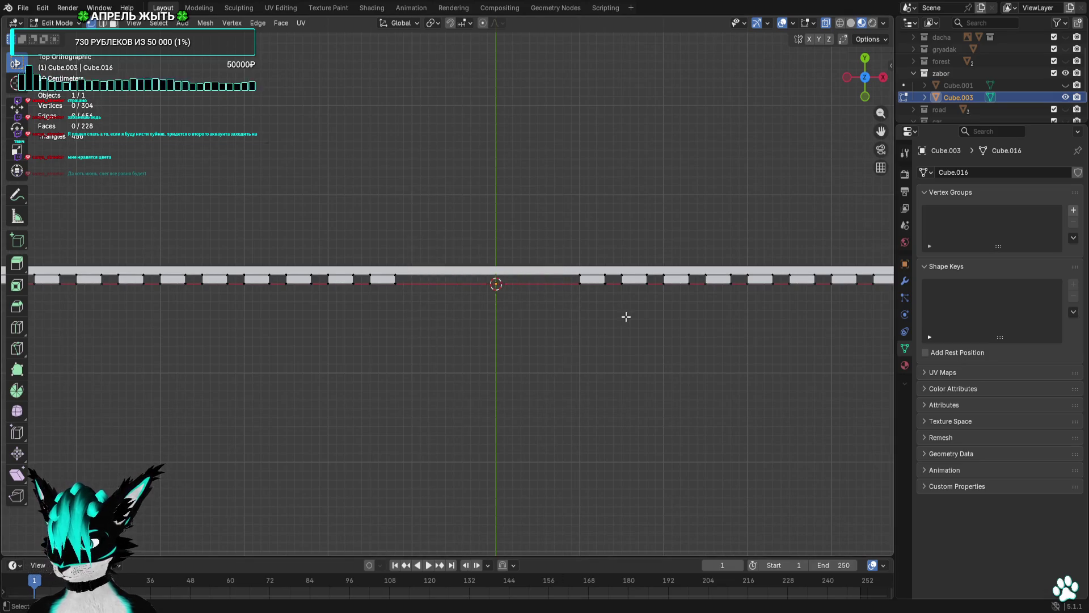
Move the part at the fence's right end 11 m to the left along X.
scroll(709, 312, down, 2)
scroll(664, 301, right, 5)
drag(600, 236, 558, 297)
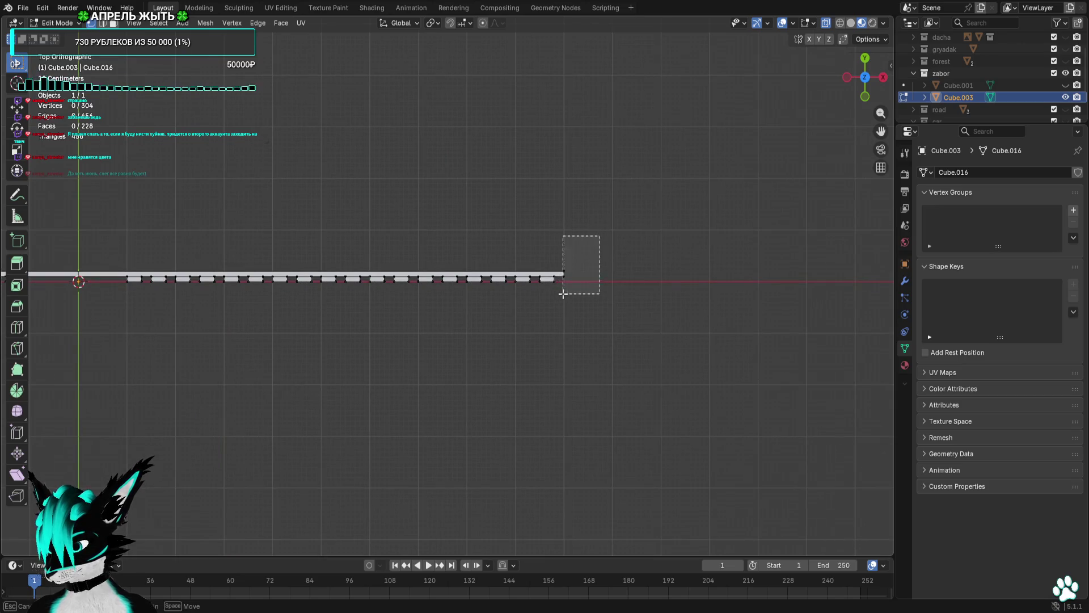
scroll(482, 283, left, 8)
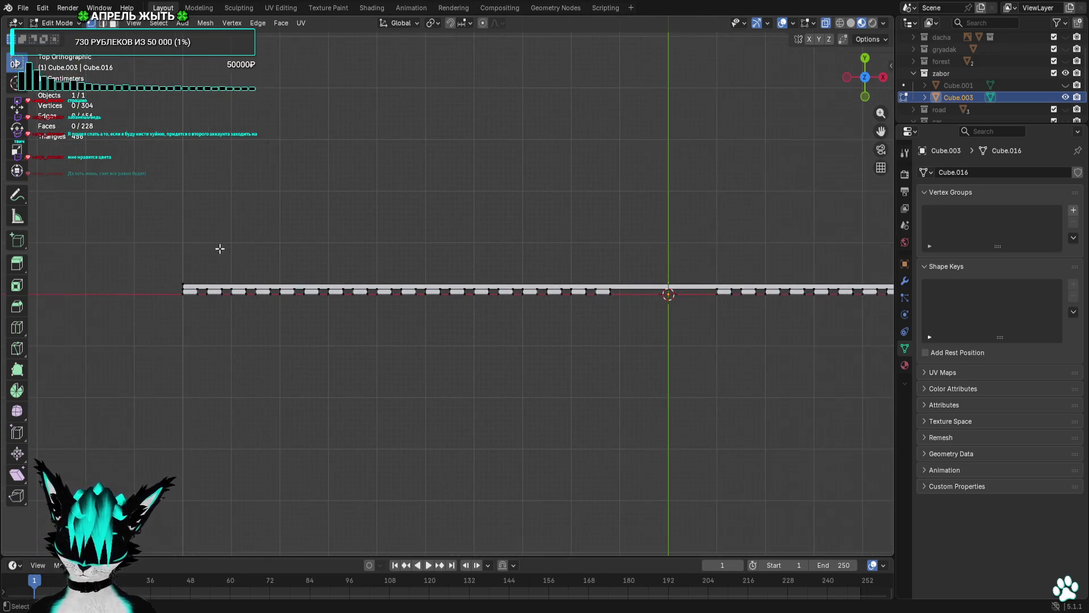
scroll(356, 267, down, 2)
scroll(624, 261, right, 3)
drag(788, 244, 717, 323)
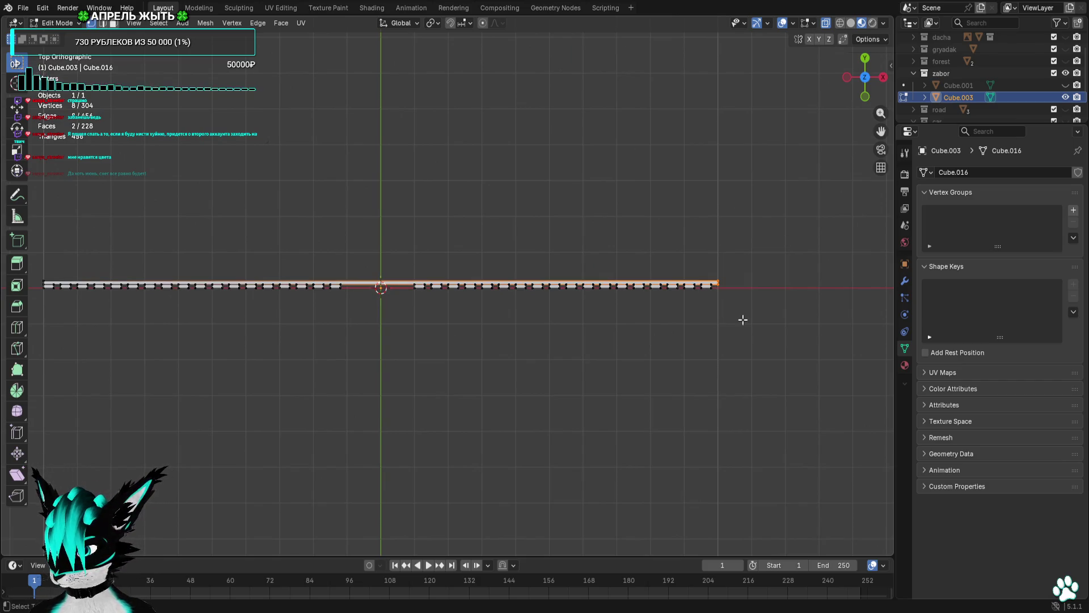
key(g)
click(363, 316)
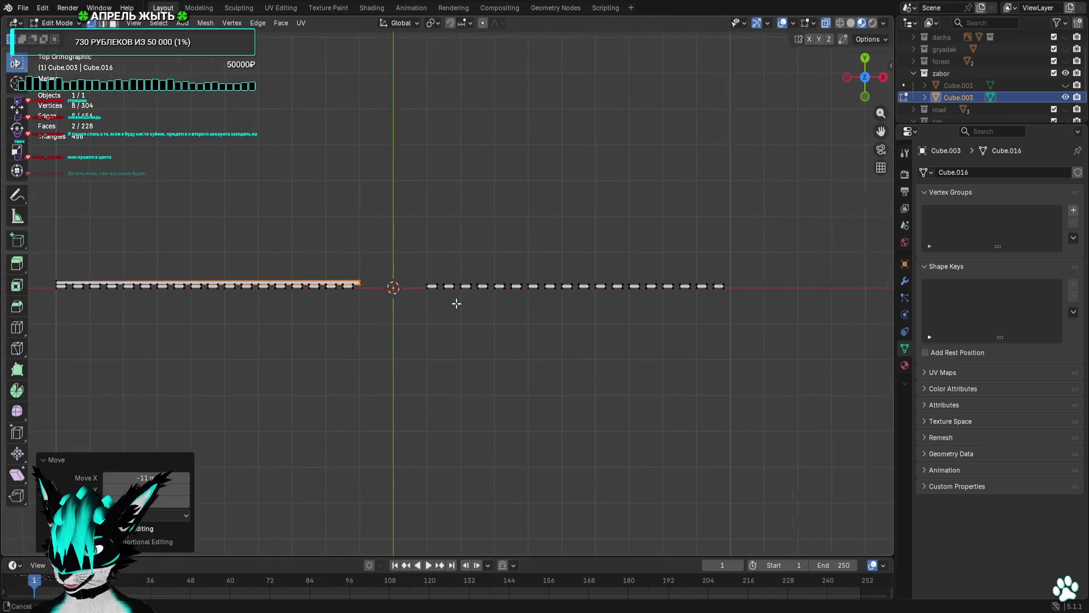
In face select mode, select the long crossbar faces and frame both sections in front view.
scroll(354, 272, up, 10)
scroll(346, 267, left, 3)
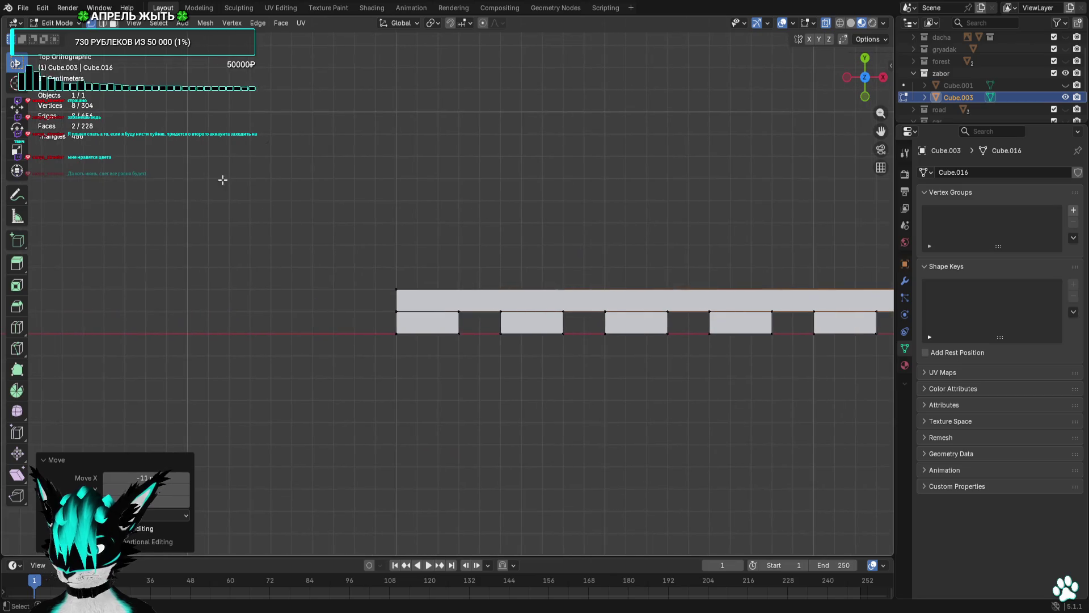
click(113, 23)
drag(371, 263, 419, 311)
scroll(433, 289, down, 6)
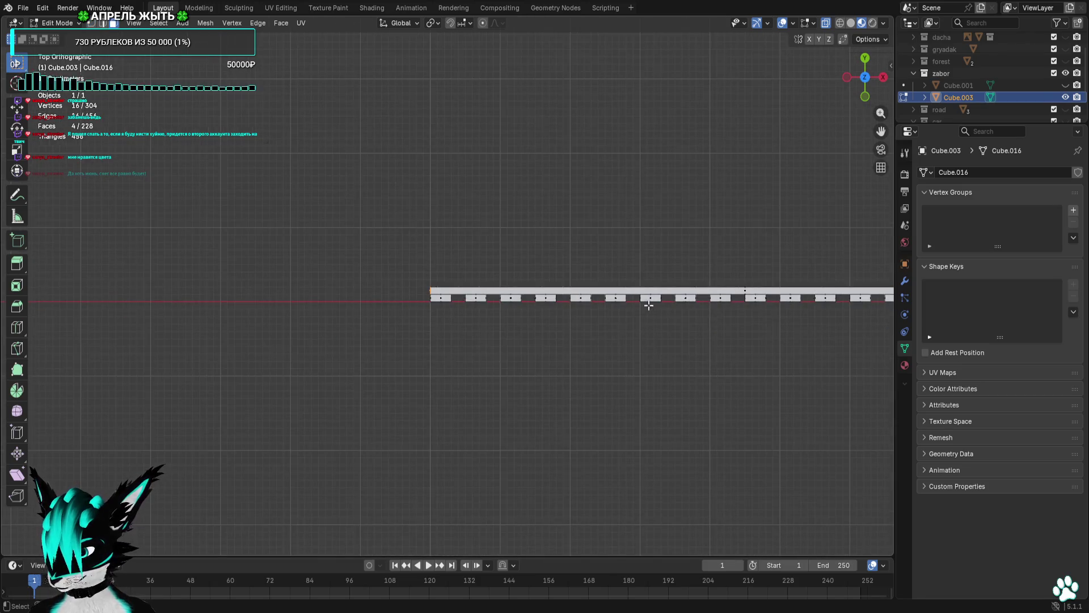
scroll(668, 265, up, 6)
drag(843, 194, 817, 237)
scroll(709, 250, up, 2)
mouse_move(670, 282)
mouse_down()
mouse_move(593, 235)
mouse_move(584, 331)
mouse_up()
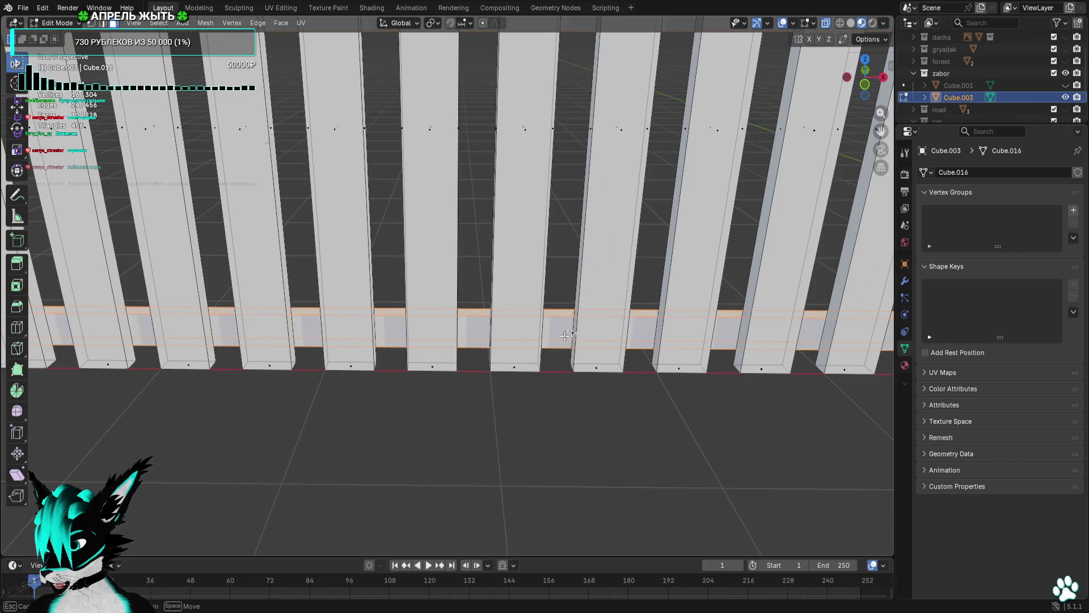
scroll(569, 324, down, 10)
click(865, 84)
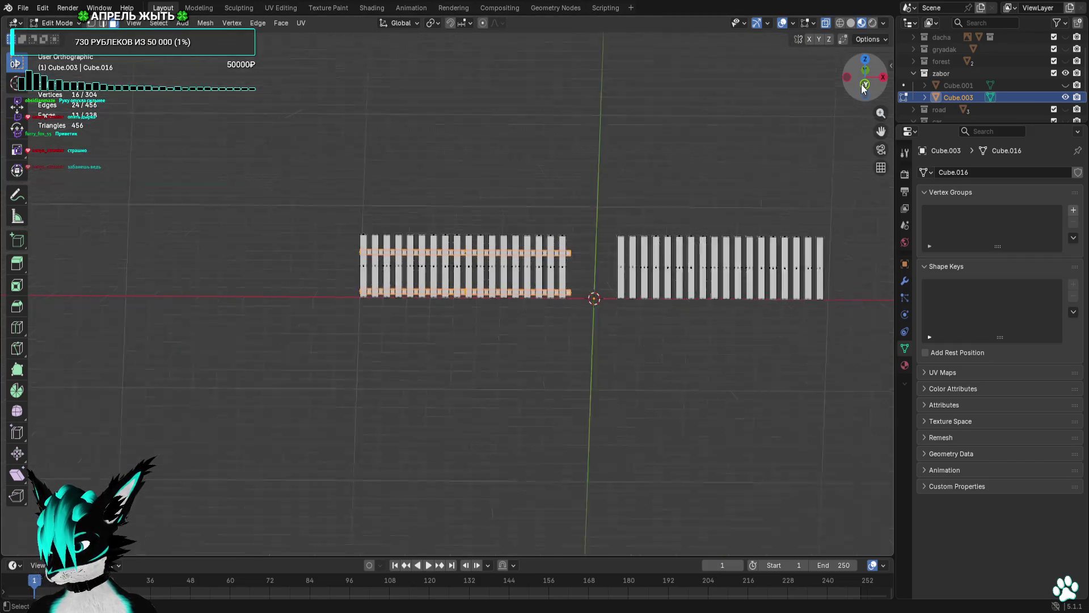
drag(880, 131, 590, 127)
drag(303, 202, 319, 211)
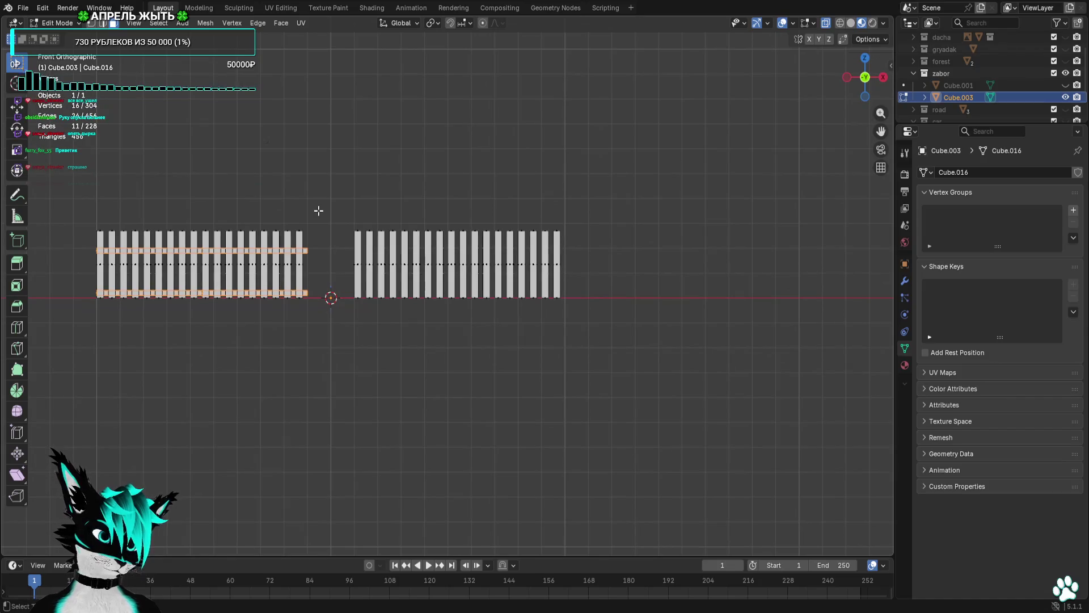
Duplicate the selected crossbars and place the copy 11 m along X.
key(shift+d)
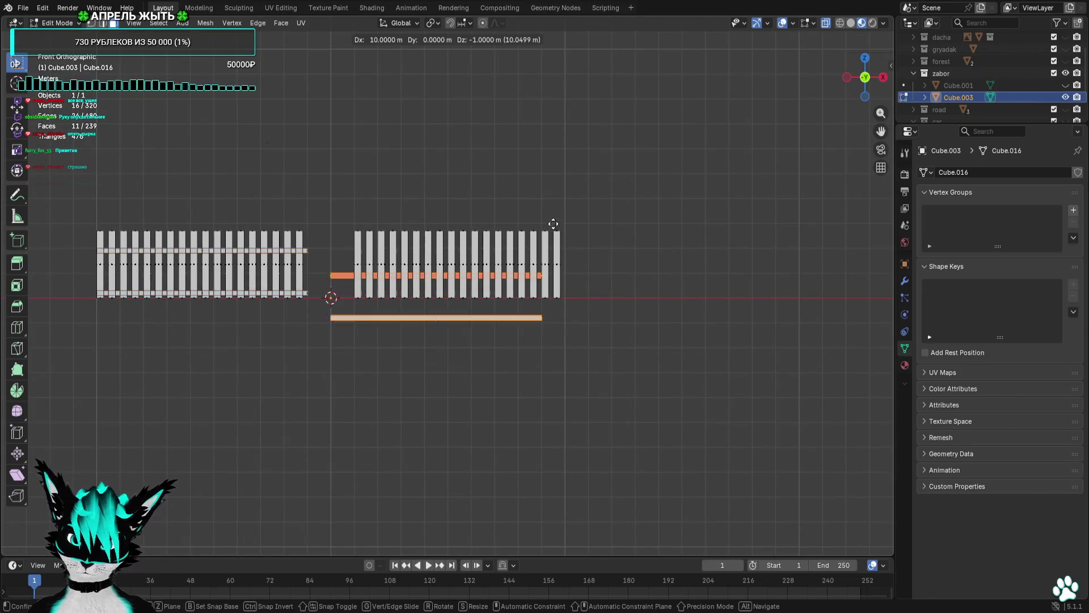
text(x11)
key(Return)
scroll(570, 202, up, 8)
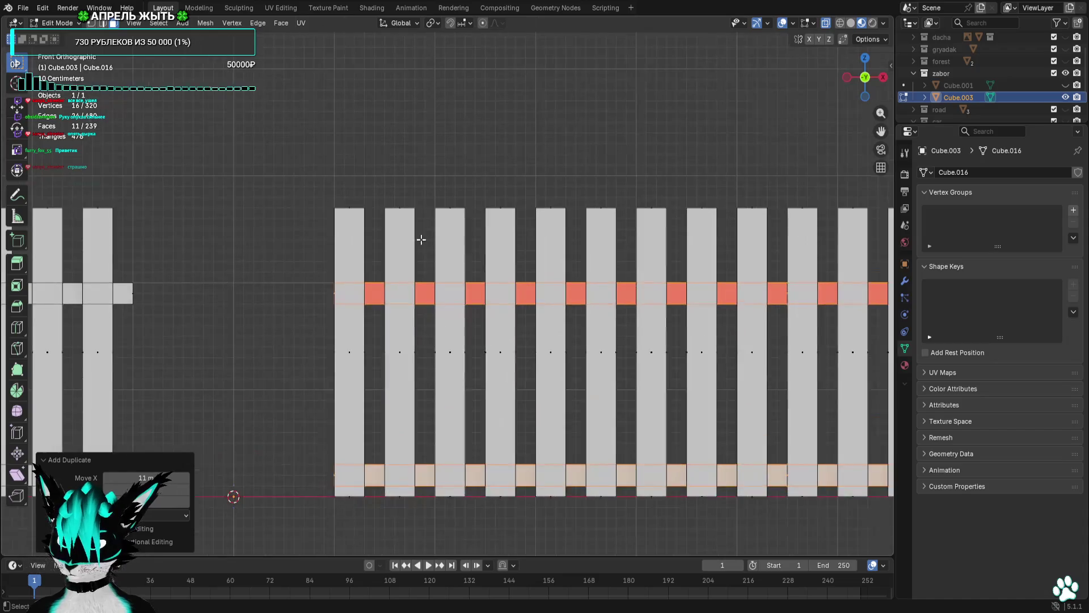
mouse_move(583, 229)
mouse_down()
mouse_move(445, 207)
mouse_move(608, 250)
mouse_move(441, 269)
mouse_move(464, 277)
mouse_move(343, 304)
mouse_move(301, 296)
mouse_move(504, 277)
mouse_move(459, 282)
mouse_up()
scroll(459, 282, down, 3)
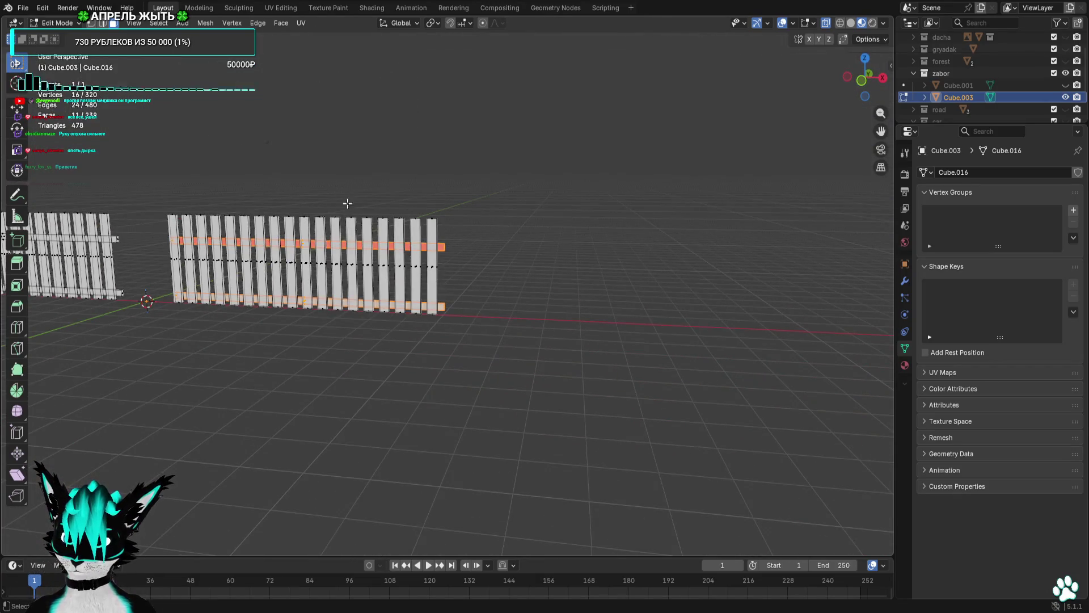
Select the crossbars, frame them in front view, and move them to the right.
key(g)
click(246, 166)
drag(246, 165, 682, 202)
key(KP_Decimal)
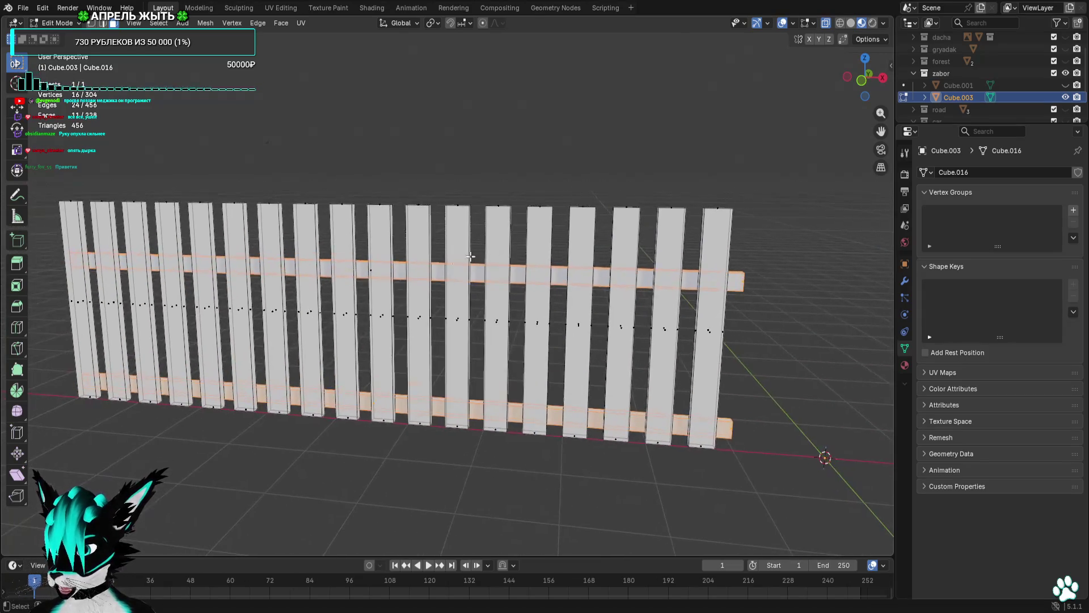
scroll(376, 273, down, 3)
scroll(454, 274, up, 6)
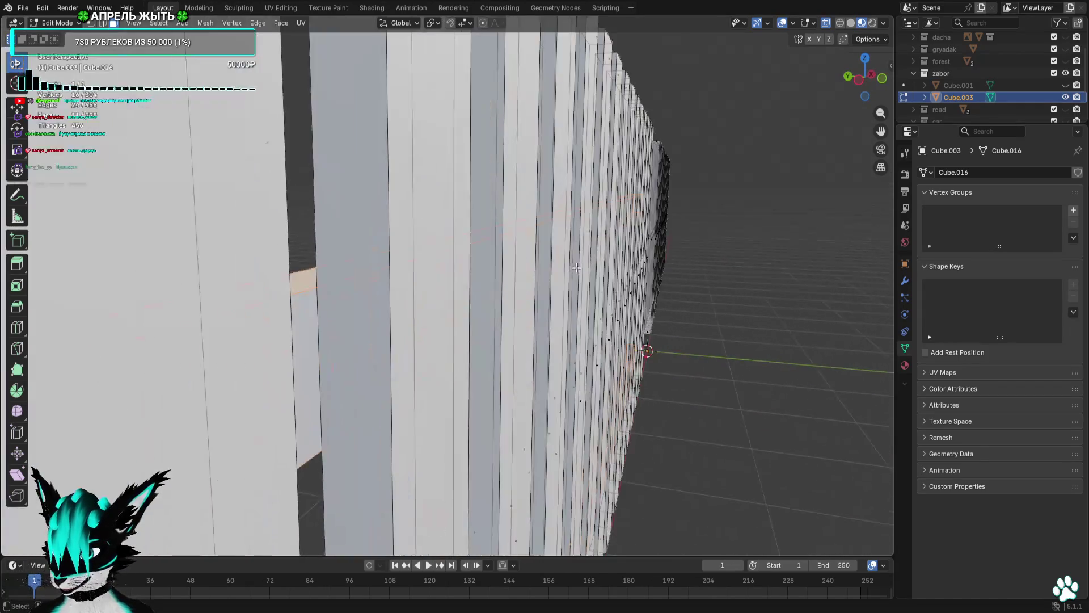
drag(510, 276, 522, 231)
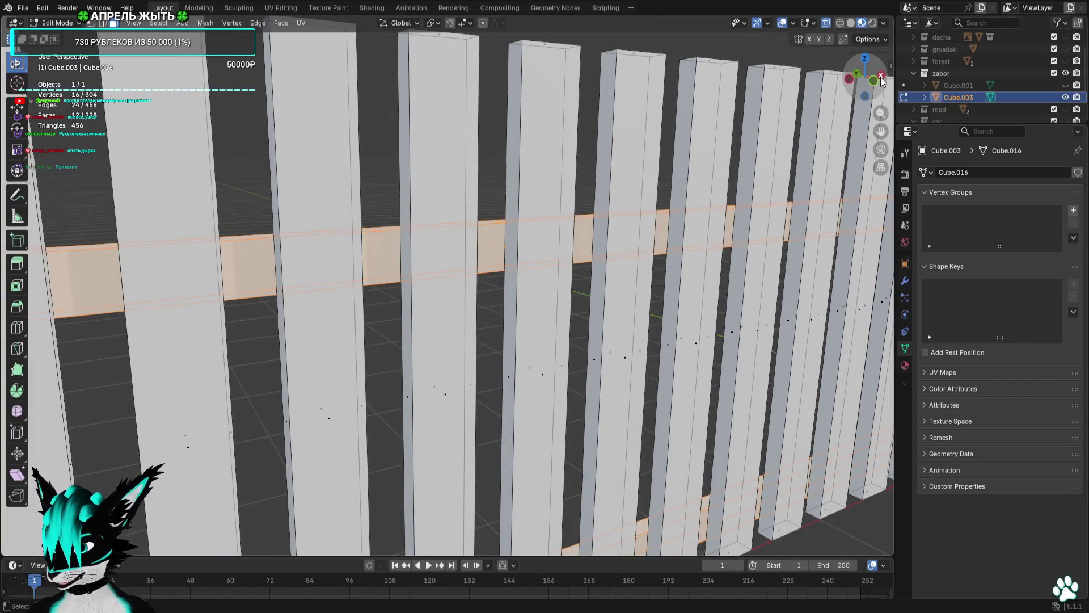
click(871, 79)
scroll(758, 185, down, 5)
key(g)
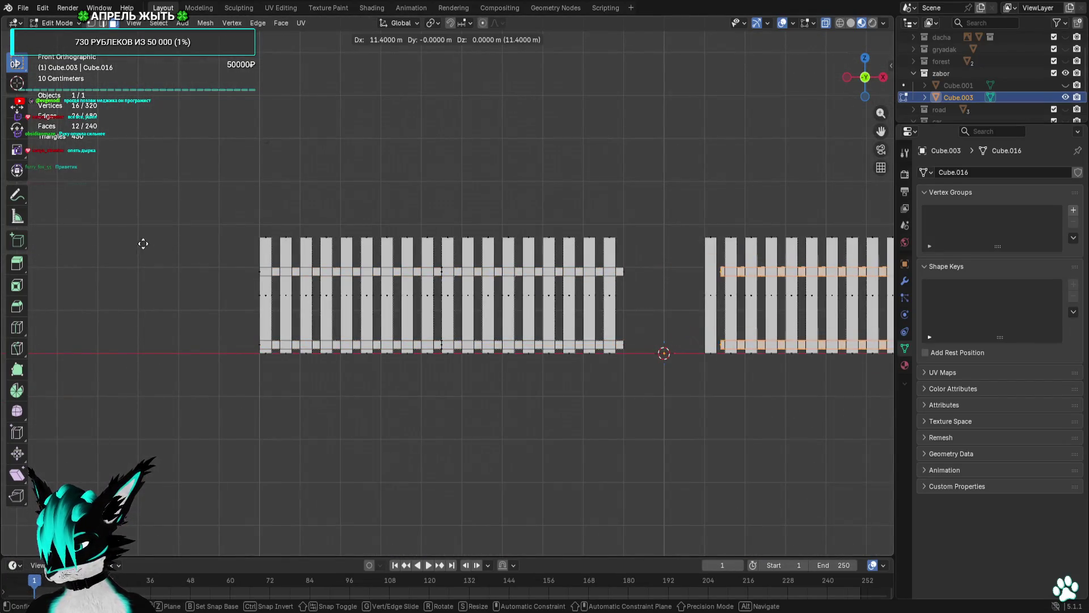
click(125, 246)
Shift the crossbar end faces by 0.1 m and −0.1 m to line them up, and save base dacha.blend.
scroll(550, 346, down, 4)
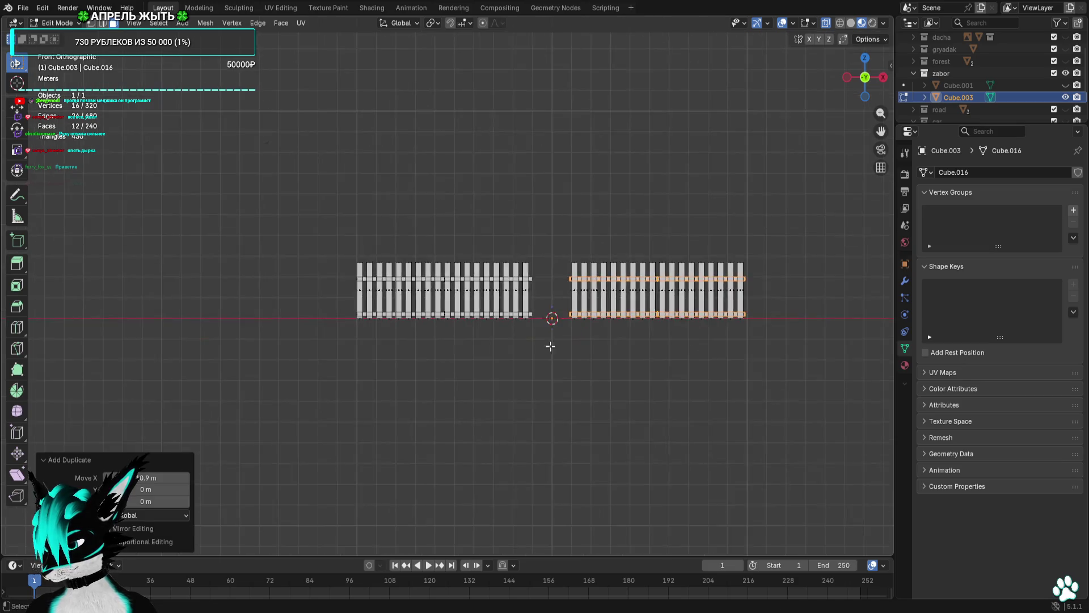
scroll(521, 319, up, 9)
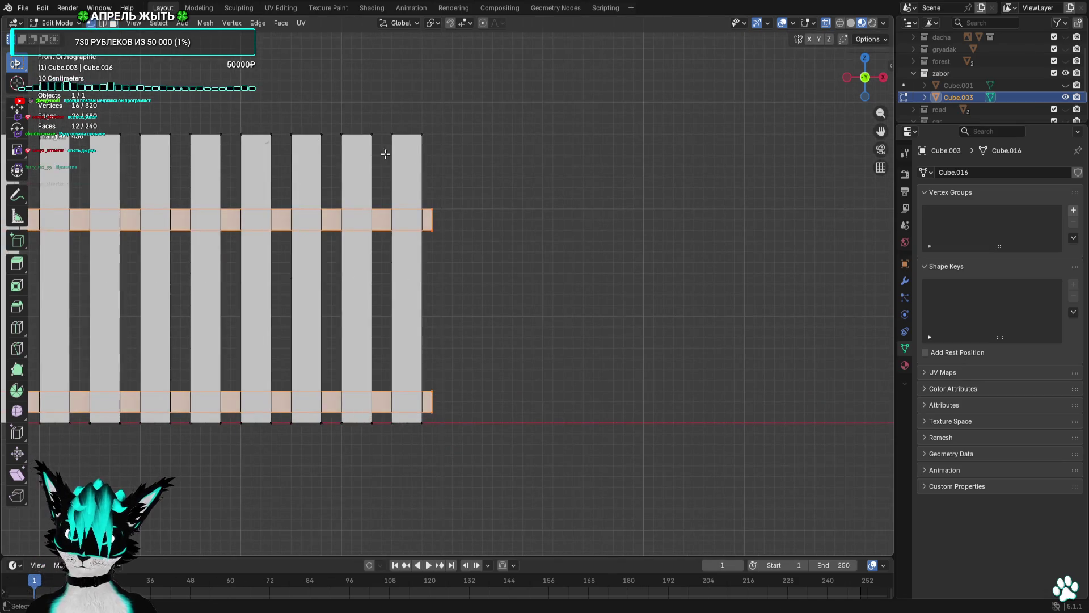
drag(423, 157, 471, 407)
key(g)
click(492, 425)
scroll(474, 408, down, 3)
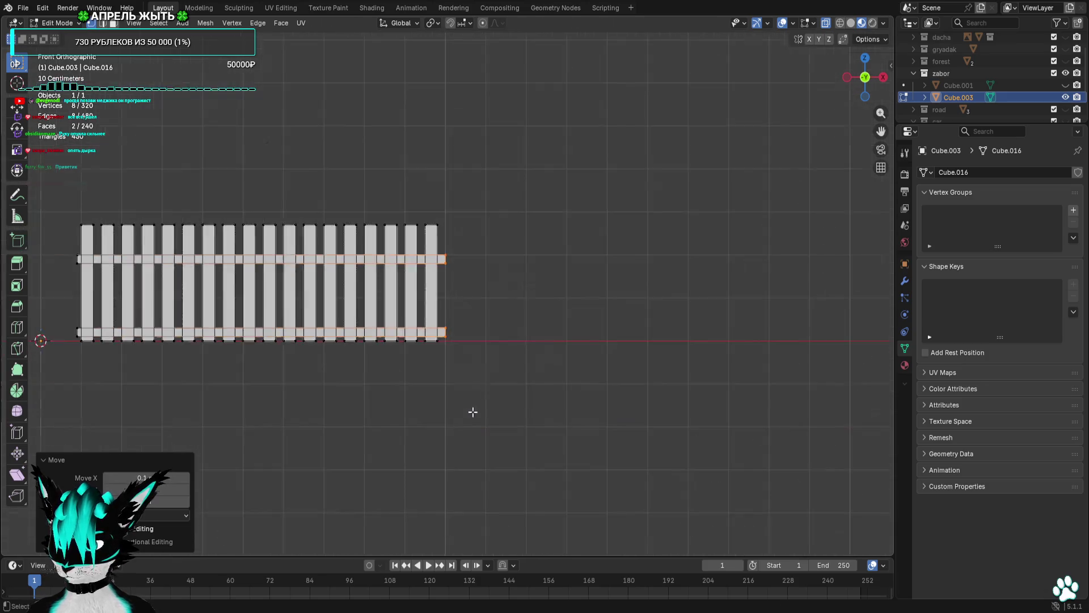
scroll(408, 345, up, 6)
mouse_move(375, 221)
mouse_down()
mouse_move(318, 487)
mouse_move(325, 478)
mouse_up()
key(g)
click(319, 452)
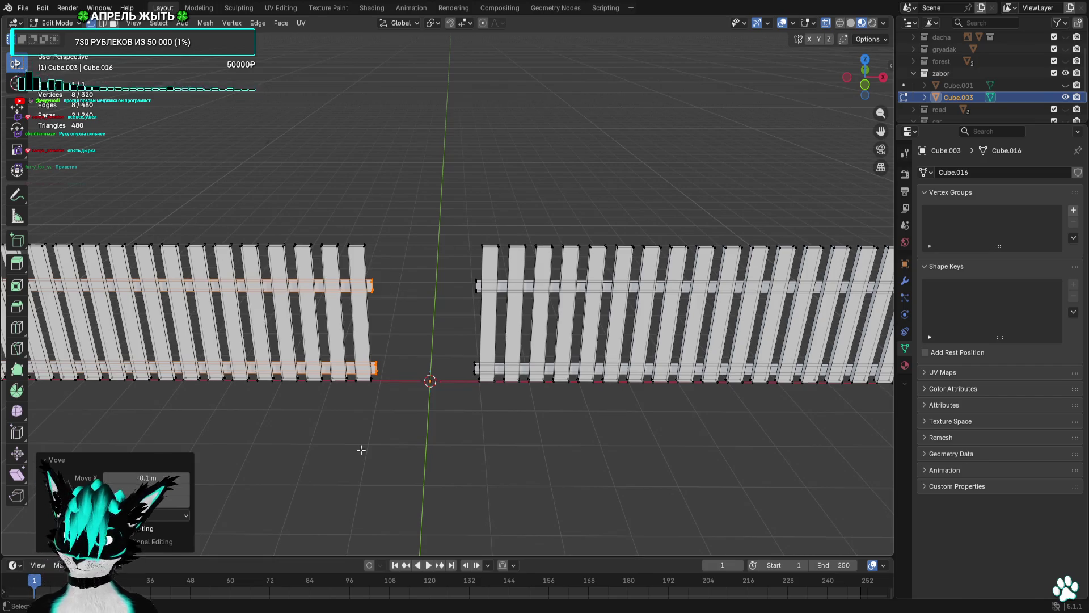
key(ctrl+s)
click(22, 8)
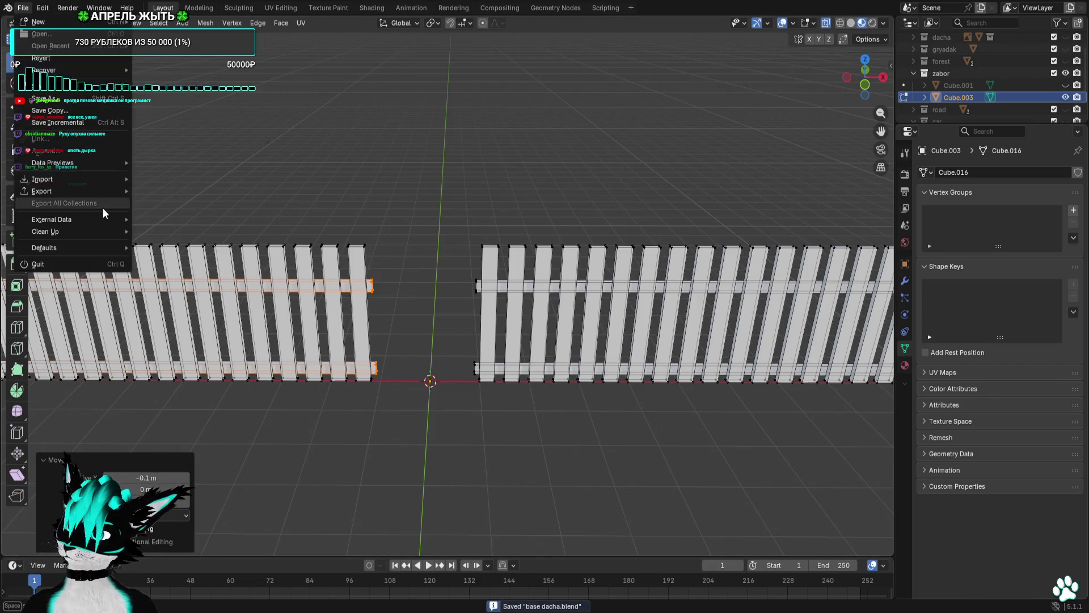
Export the split fence as a Wavefront OBJ, return to Object Mode, and switch to Godot.
mouse_move(100, 193)
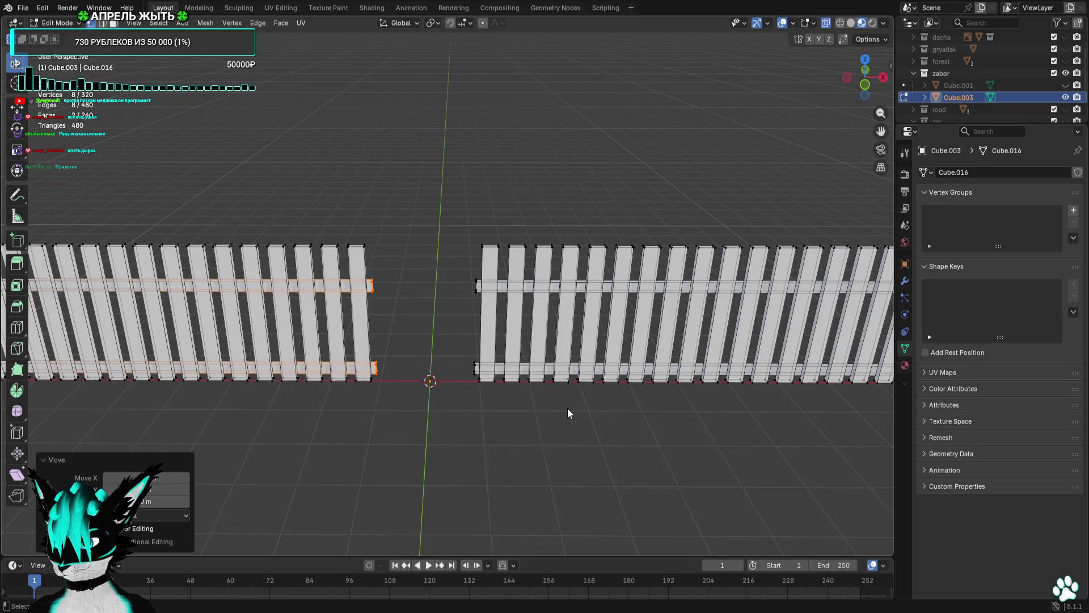
key(Tab)
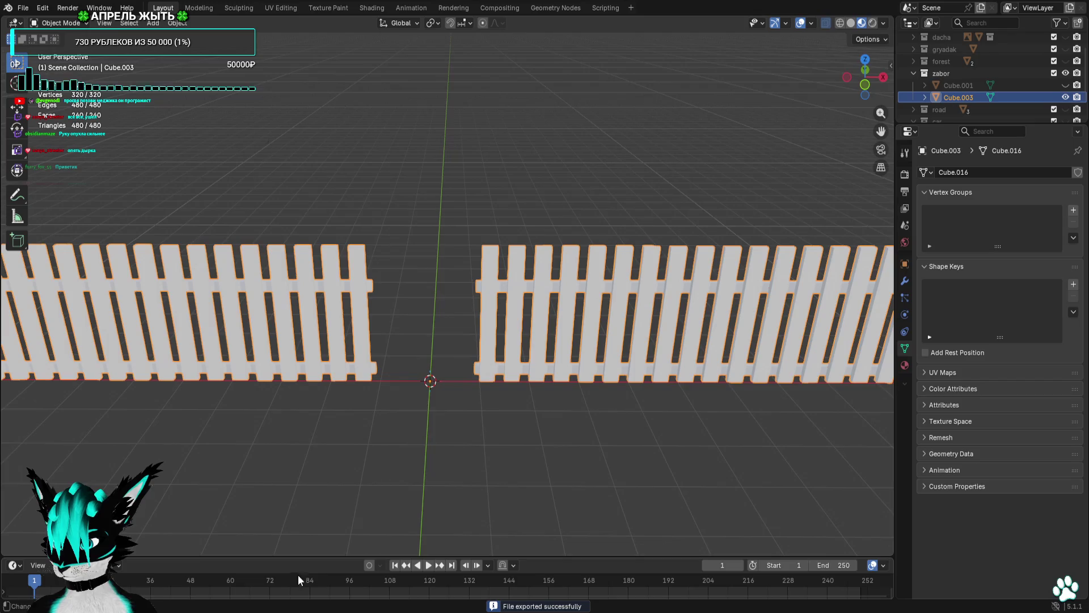
key(alt+Tab)
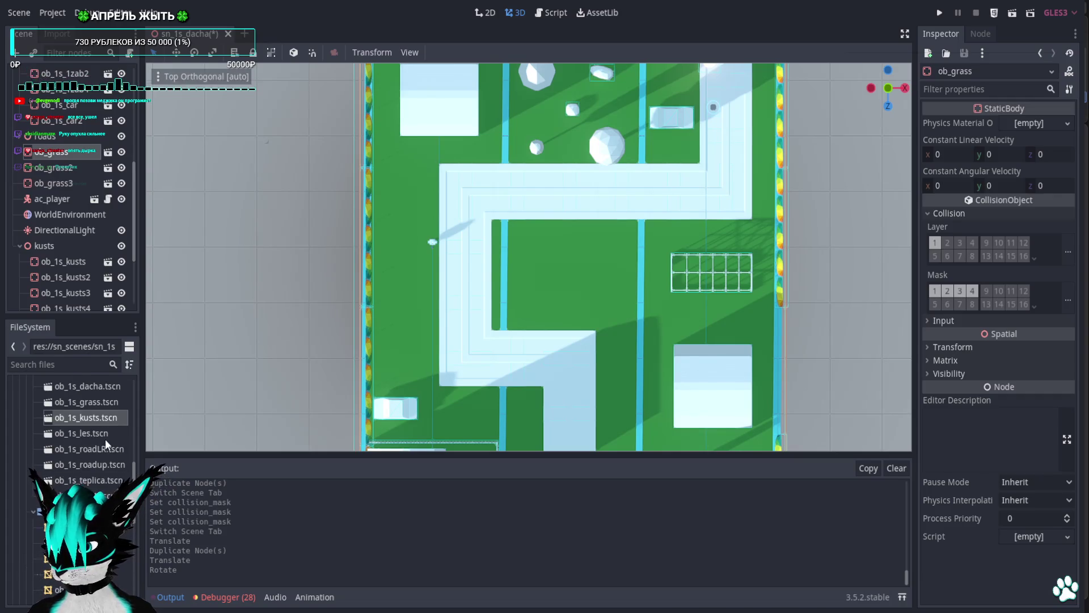
Duplicate the ob_1s_zab1.tscn fence scene under the new name ob_1s_2zab.tscn.
right_click(113, 496)
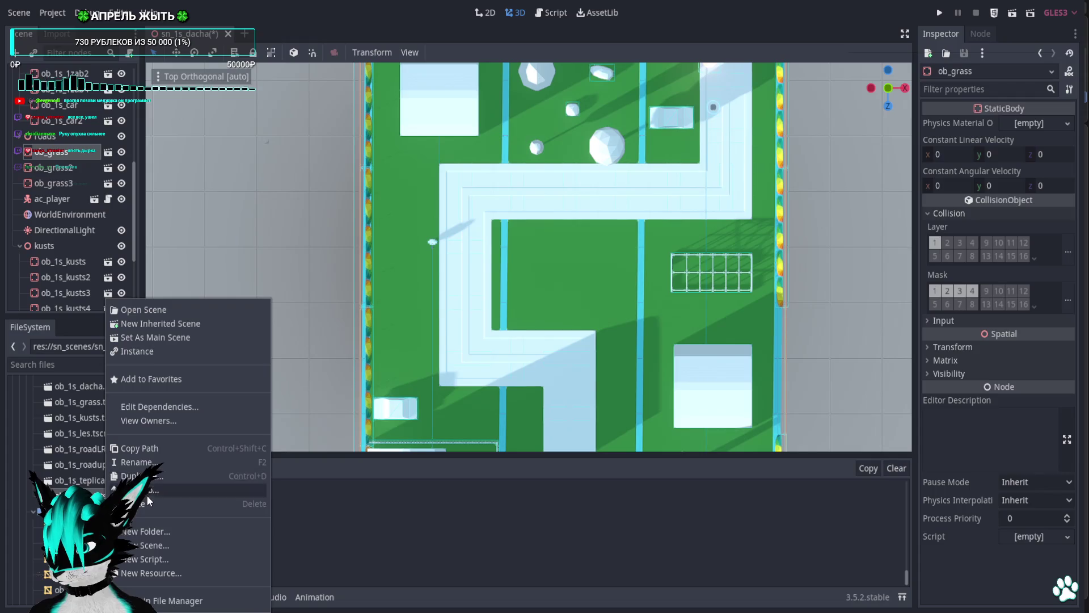
click(187, 482)
click(498, 305)
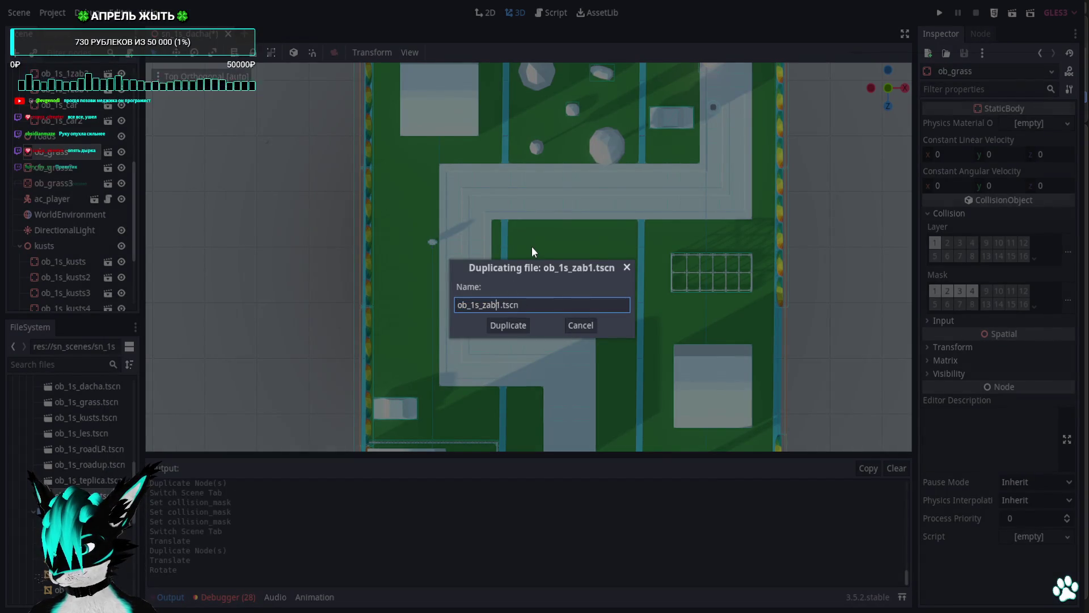
key(BackSpace)
text(2)
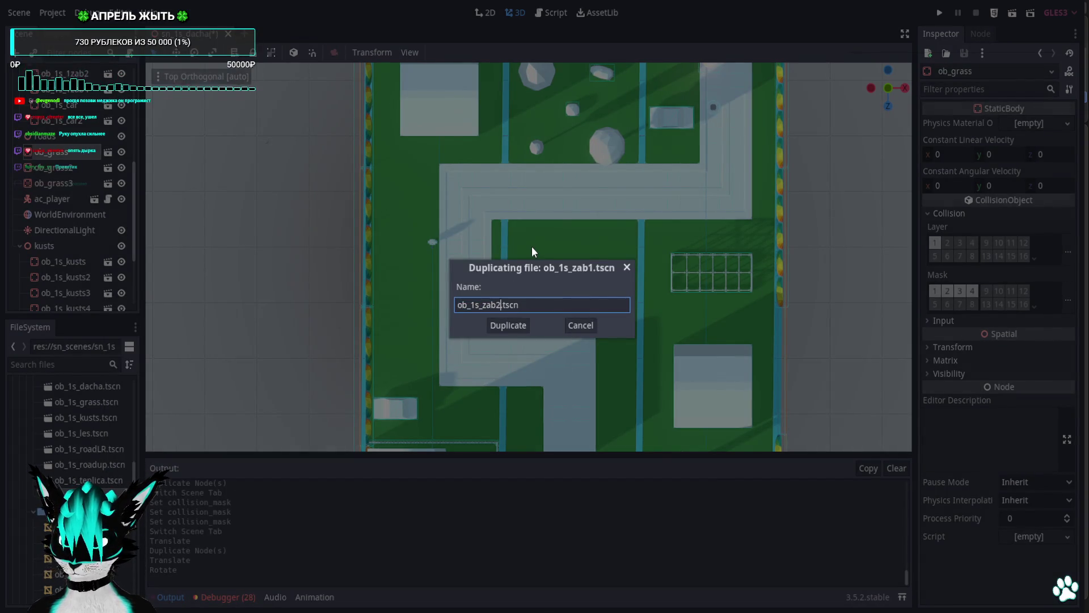
key(BackSpace)
text(3)
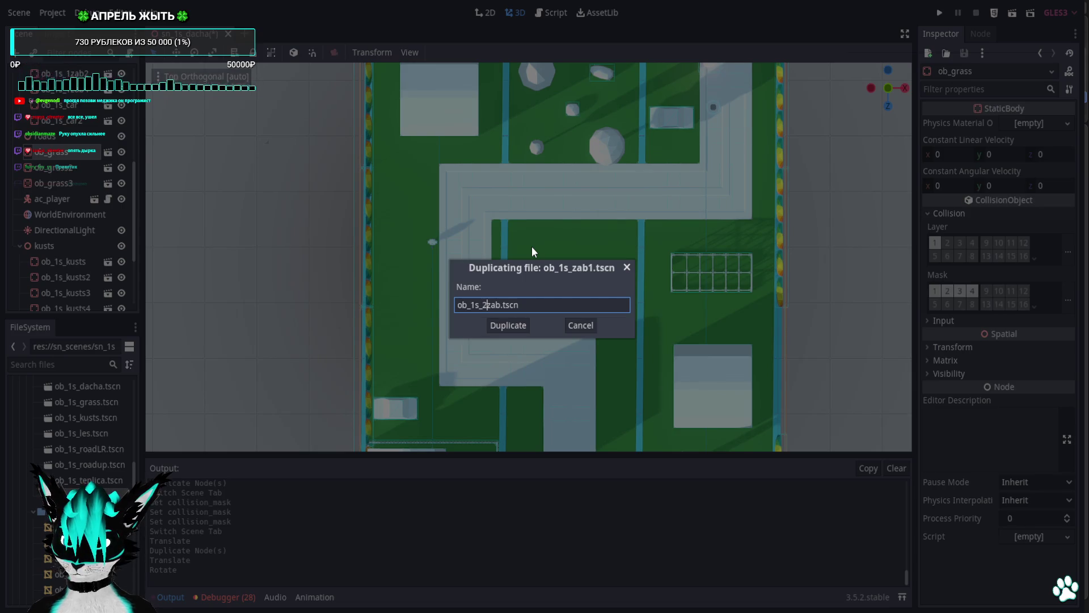
key(Return)
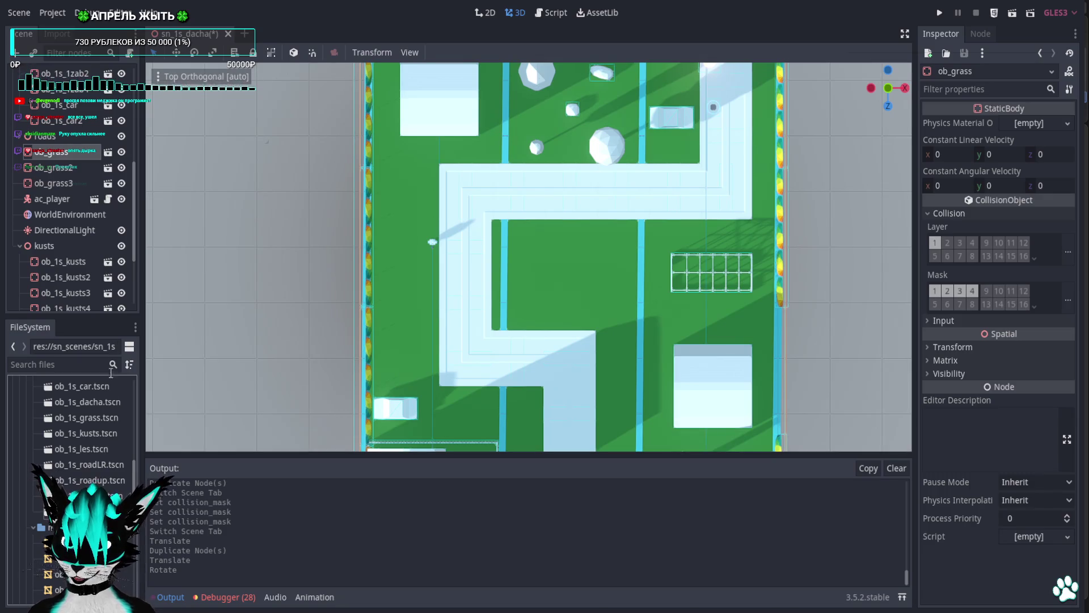
Rename the original scene to ob_1s_1zab.tscn and open ob_1s_2zab.tscn.
key(F2)
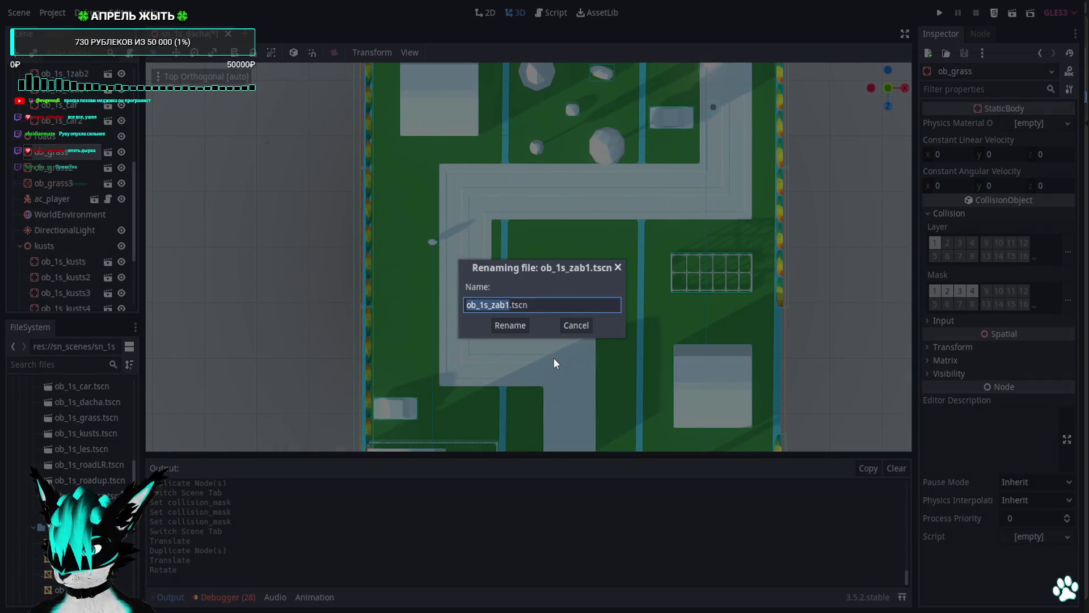
key(Right)
key(BackSpace)
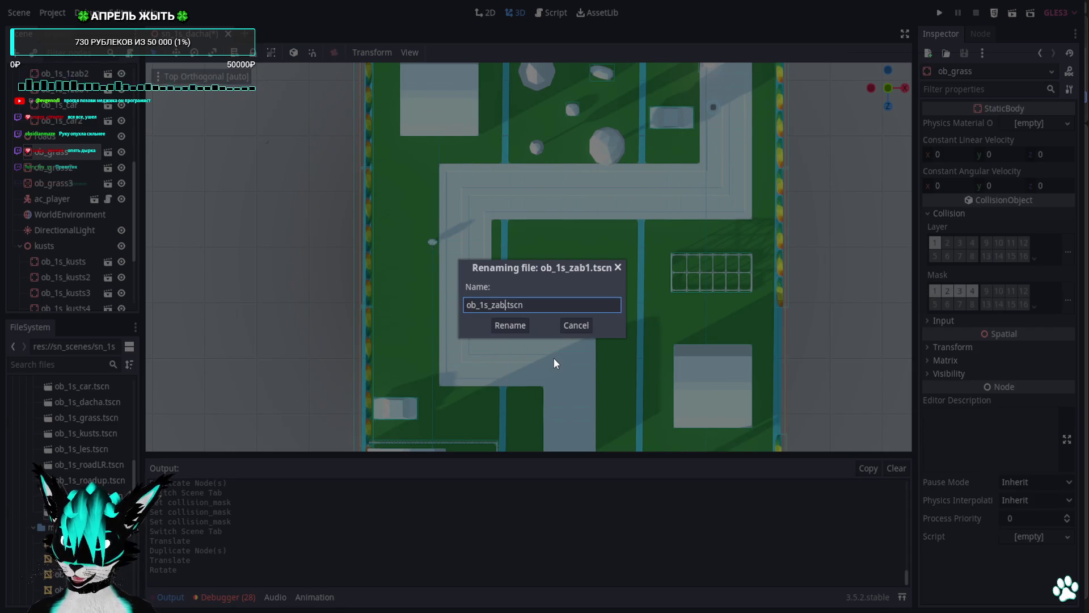
key(Left)
key(Left)
key(Left)
text(1)
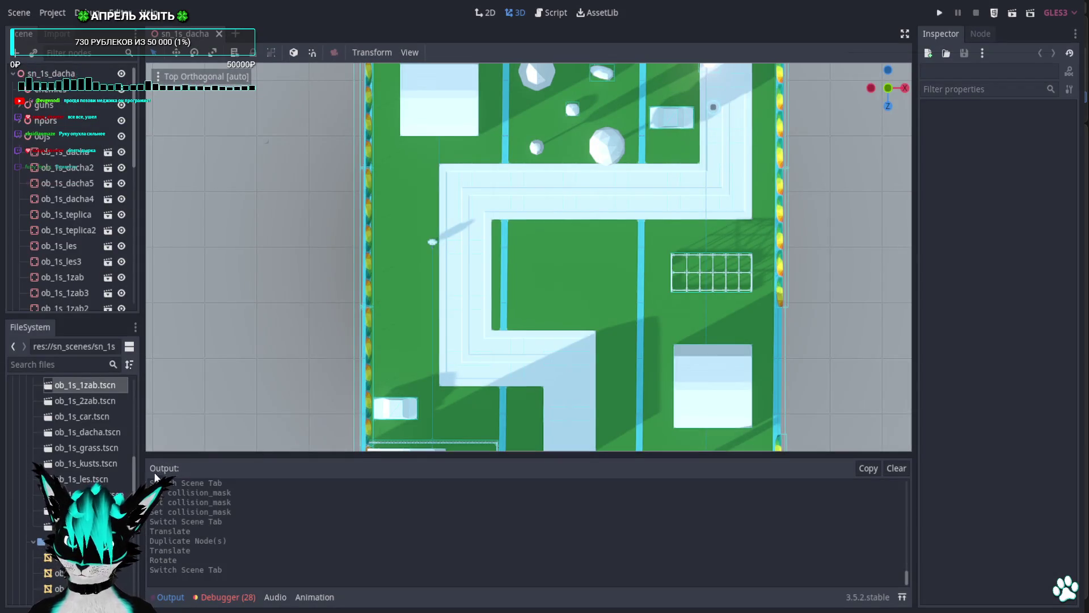
scroll(108, 488, up, 3)
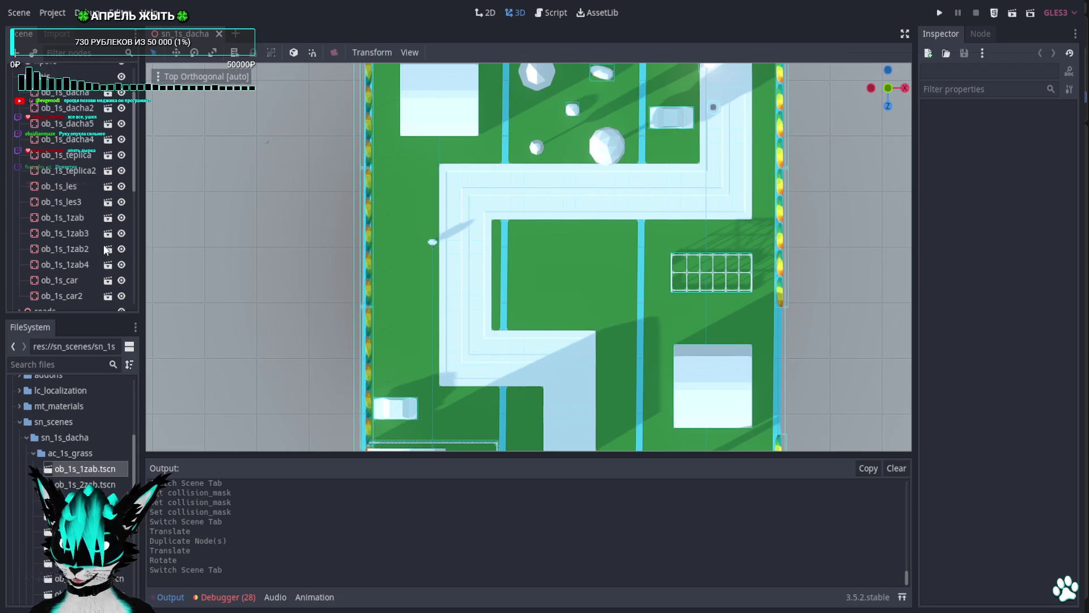
scroll(68, 200, down, 10)
scroll(74, 431, down, 5)
scroll(73, 431, down, 1)
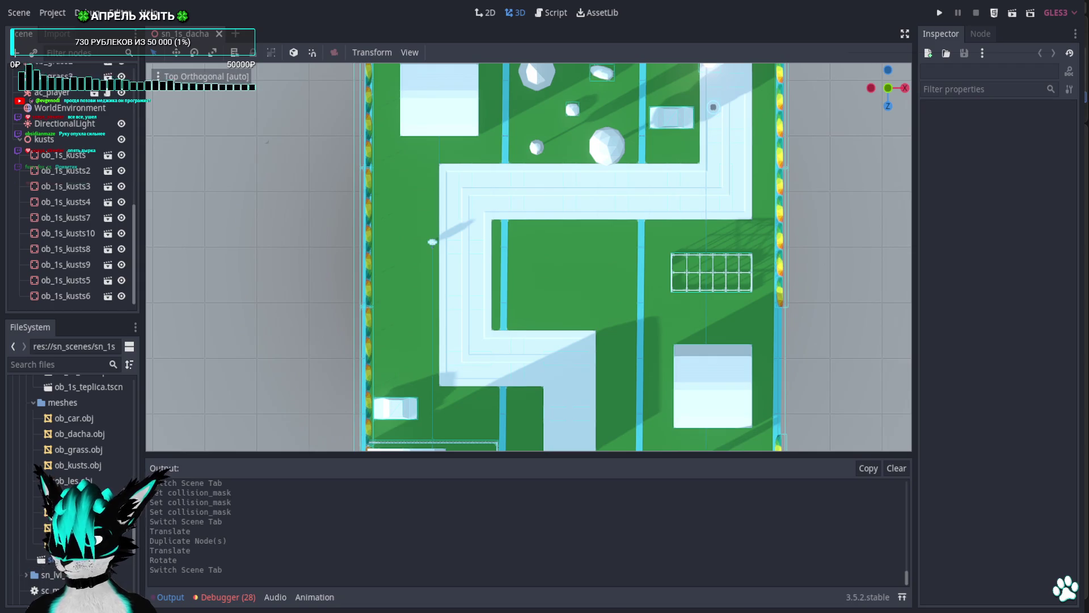
scroll(100, 457, up, 3)
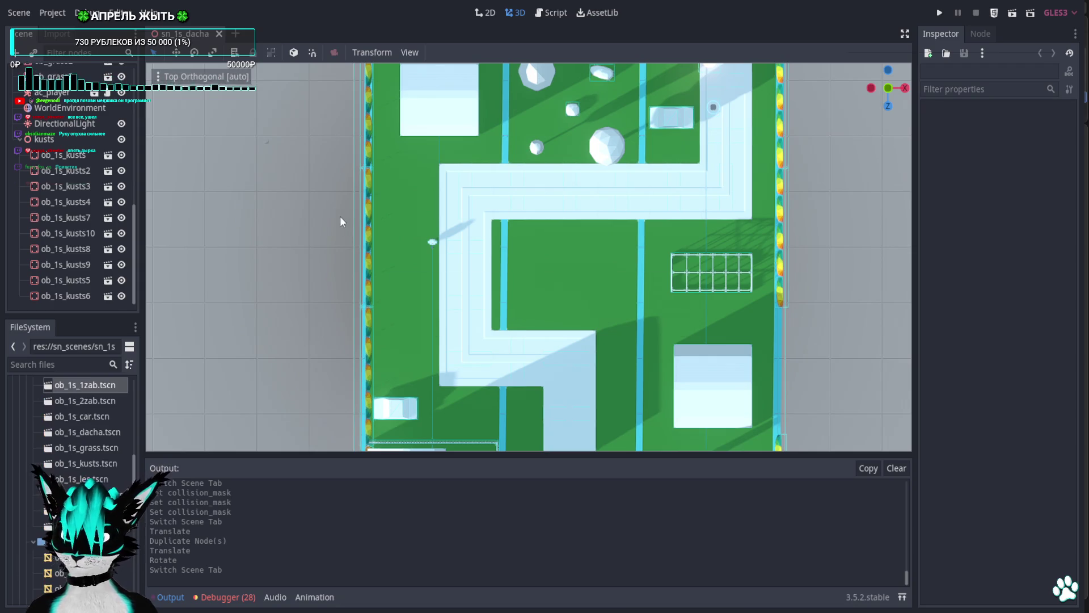
double_click(104, 401)
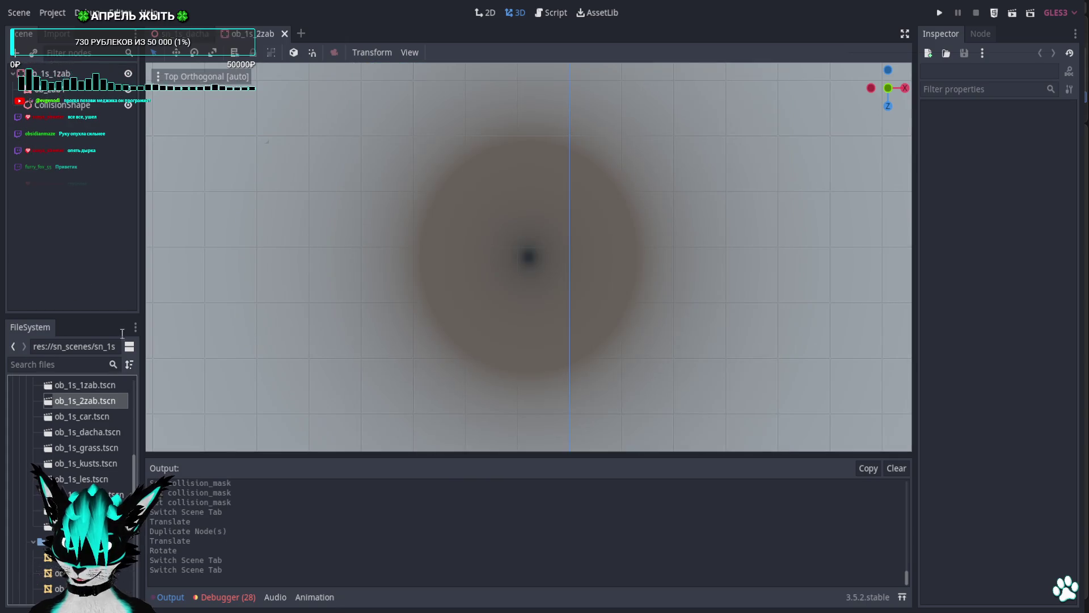
Assign the exported split-fence OBJ to the MeshInstance's Mesh slot and frame it.
scroll(85, 454, down, 3)
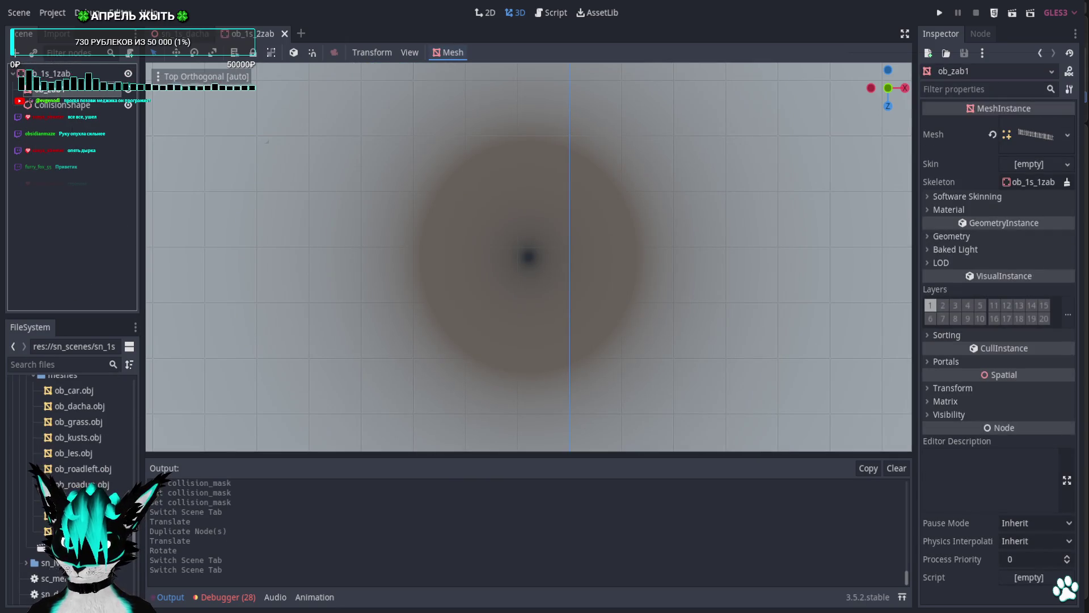
drag(1032, 163, 1038, 135)
drag(611, 250, 612, 180)
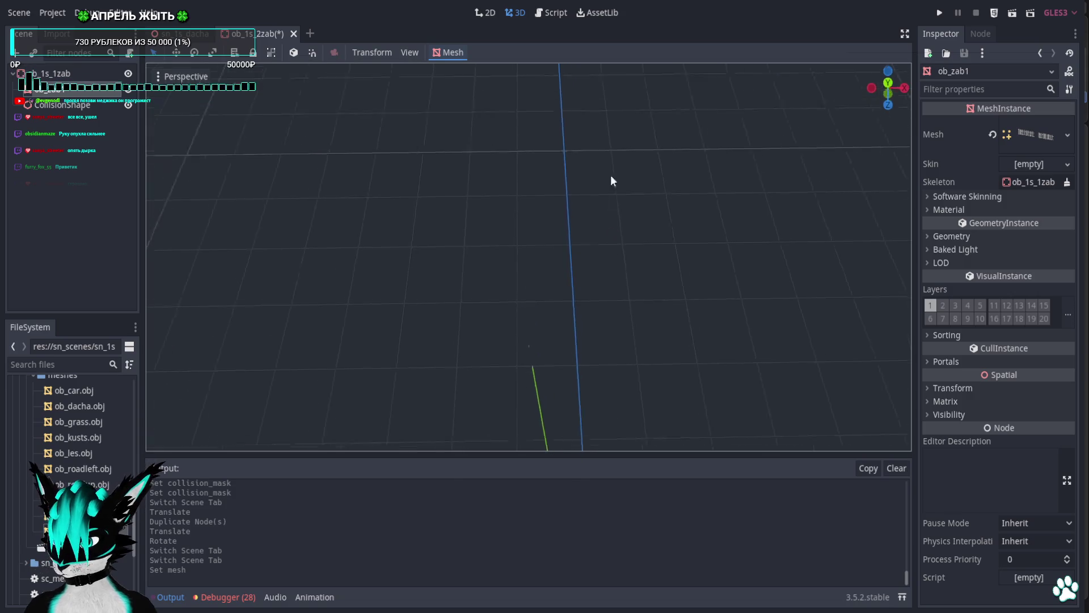
key(f)
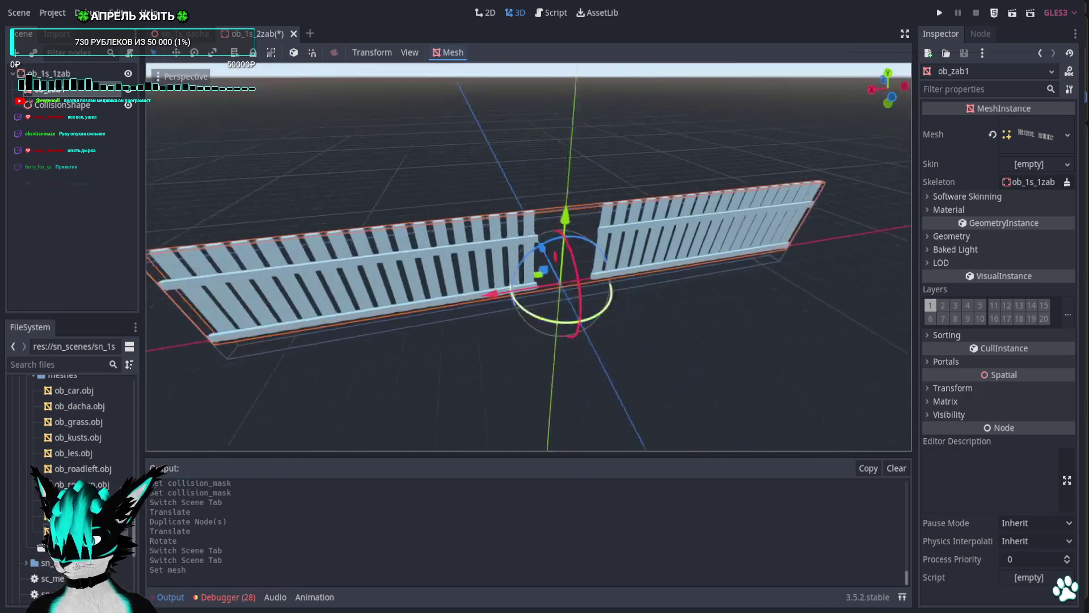
In front view, resize and move the CollisionShape box to cover the left fence half.
click(76, 107)
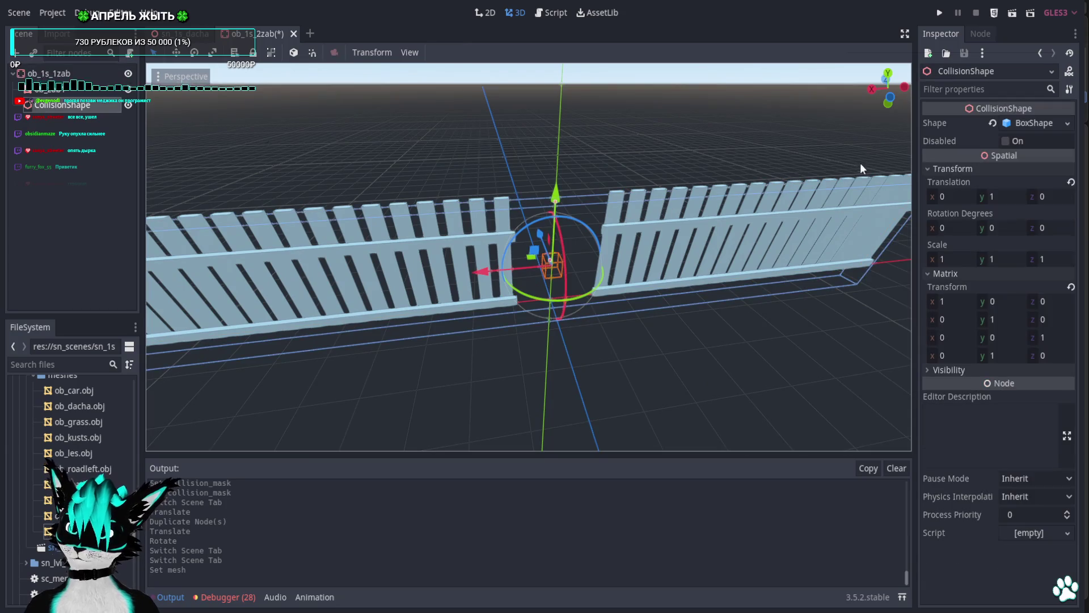
click(890, 97)
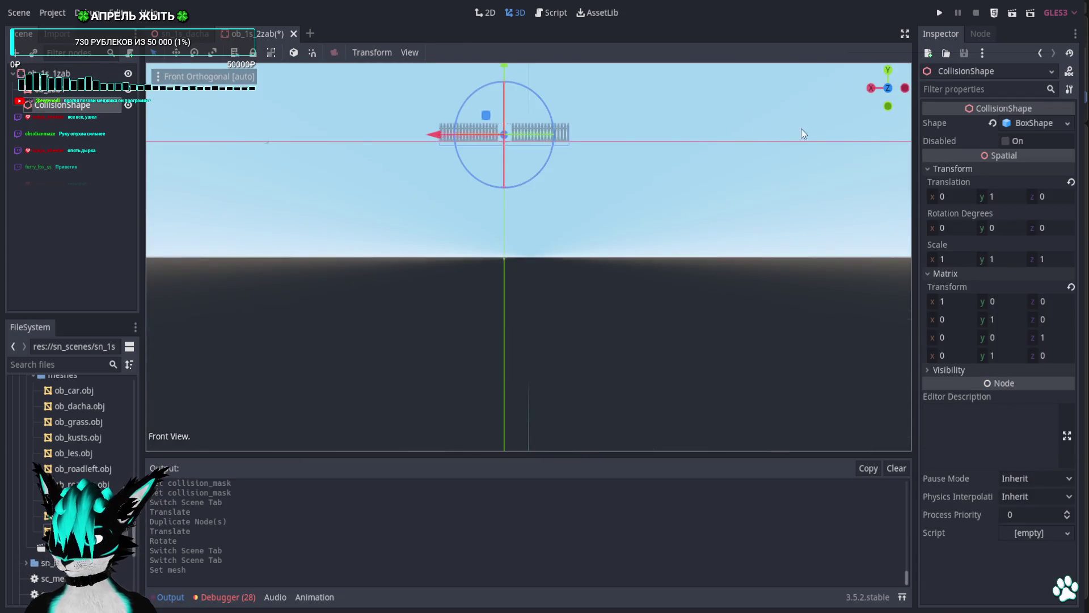
scroll(617, 87, up, 5)
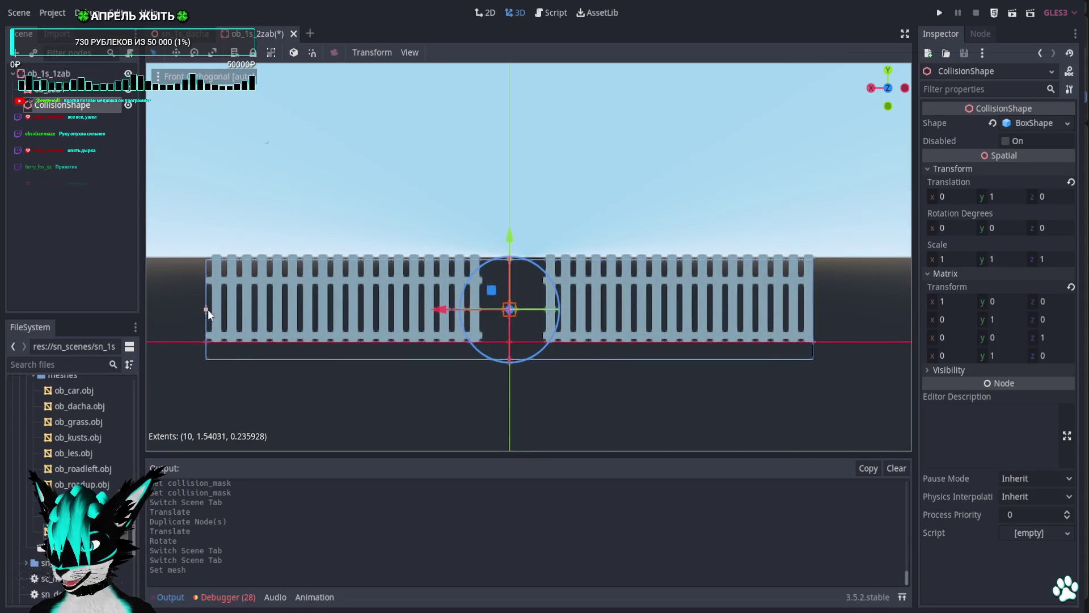
mouse_move(448, 316)
mouse_down()
mouse_move(262, 319)
mouse_move(285, 321)
mouse_move(228, 311)
mouse_move(284, 316)
mouse_up()
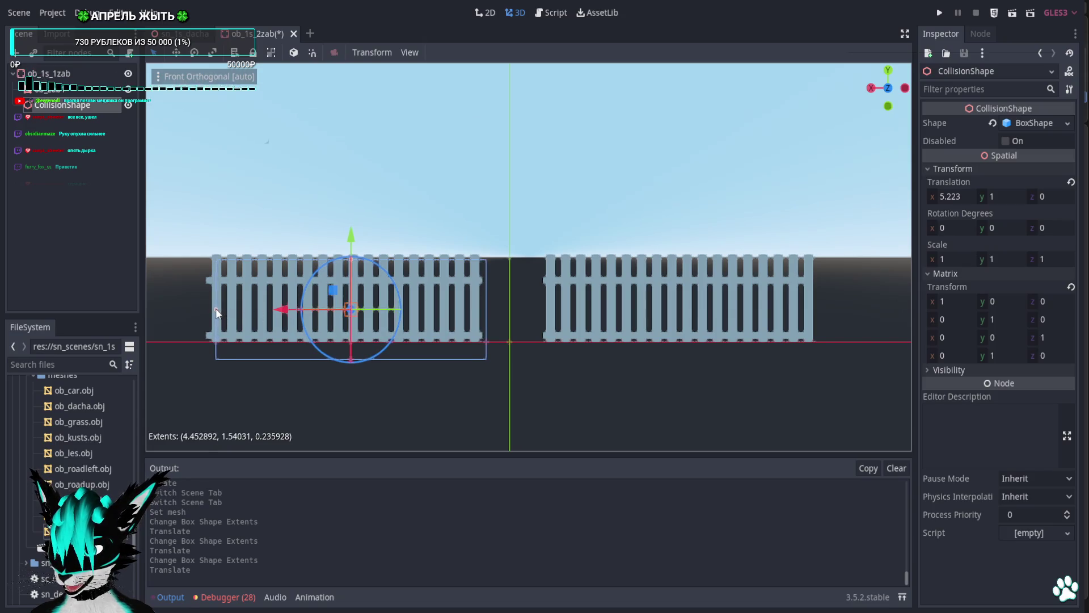
drag(216, 314, 216, 314)
drag(282, 311, 280, 314)
drag(344, 237, 345, 231)
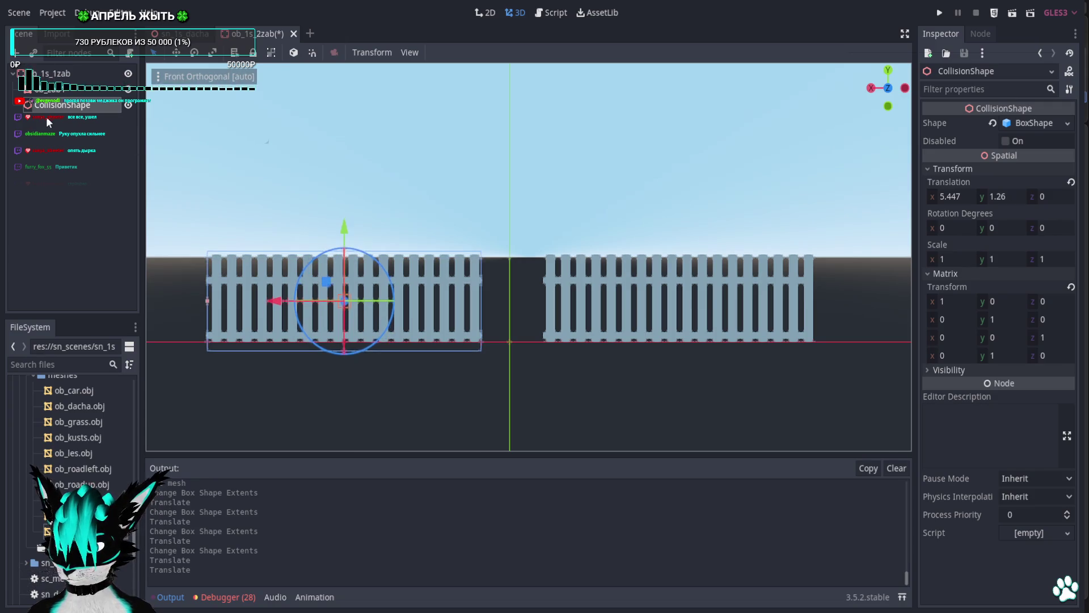
Duplicate the collision box over the right fence half and return to the sn_1s_dacha scene.
click(53, 104)
key(ctrl+d)
mouse_move(275, 298)
mouse_down()
mouse_move(632, 318)
mouse_move(618, 319)
mouse_up()
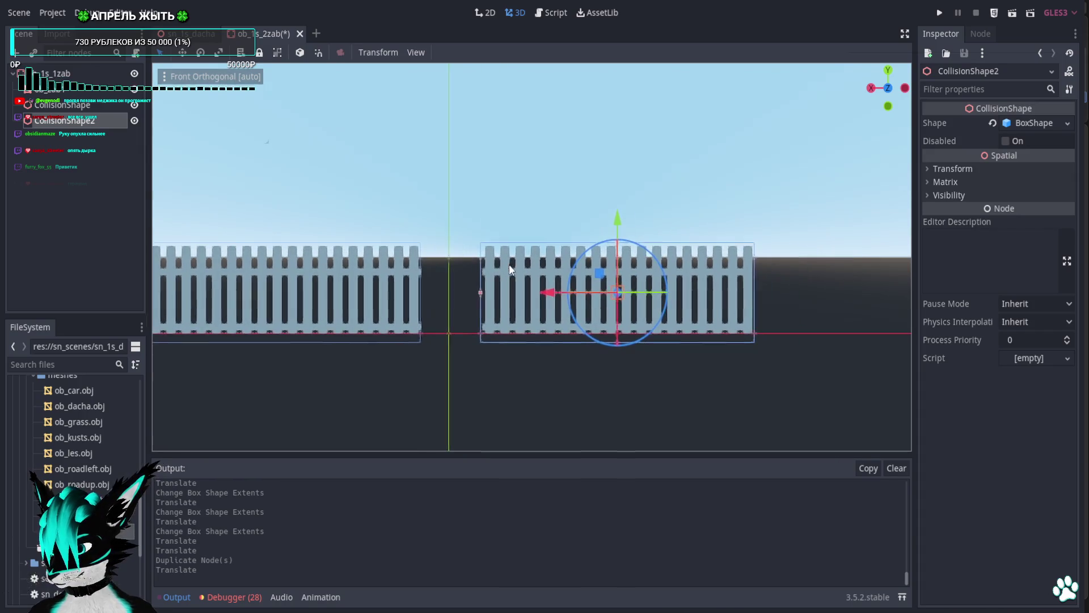
click(298, 34)
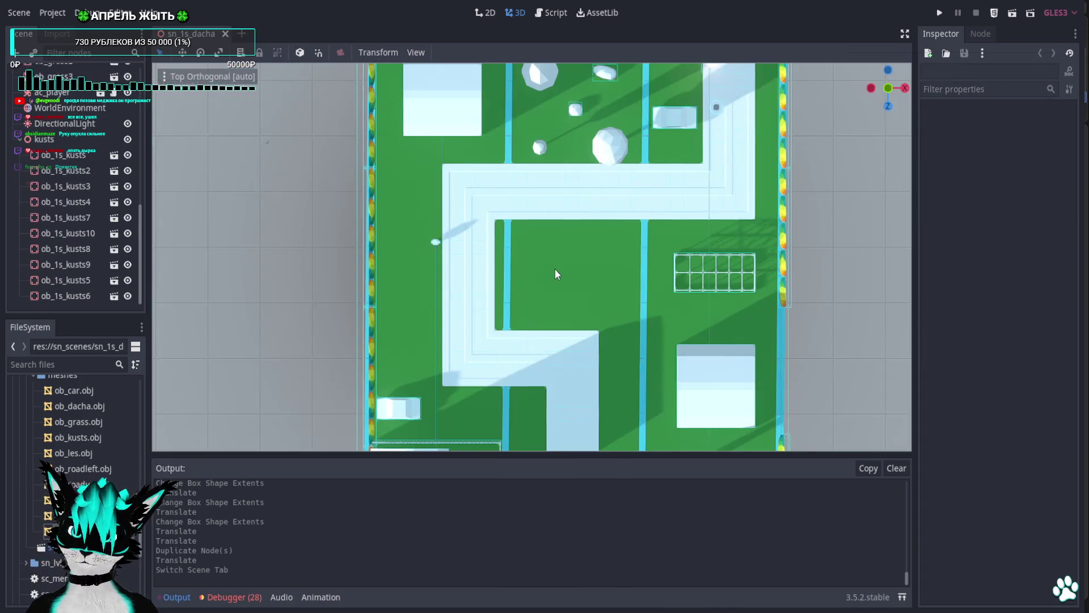
Drop ob_1s_2zab.tscn and ob_1s_1zab.tscn fence pieces into the dacha plot.
scroll(554, 269, up, 4)
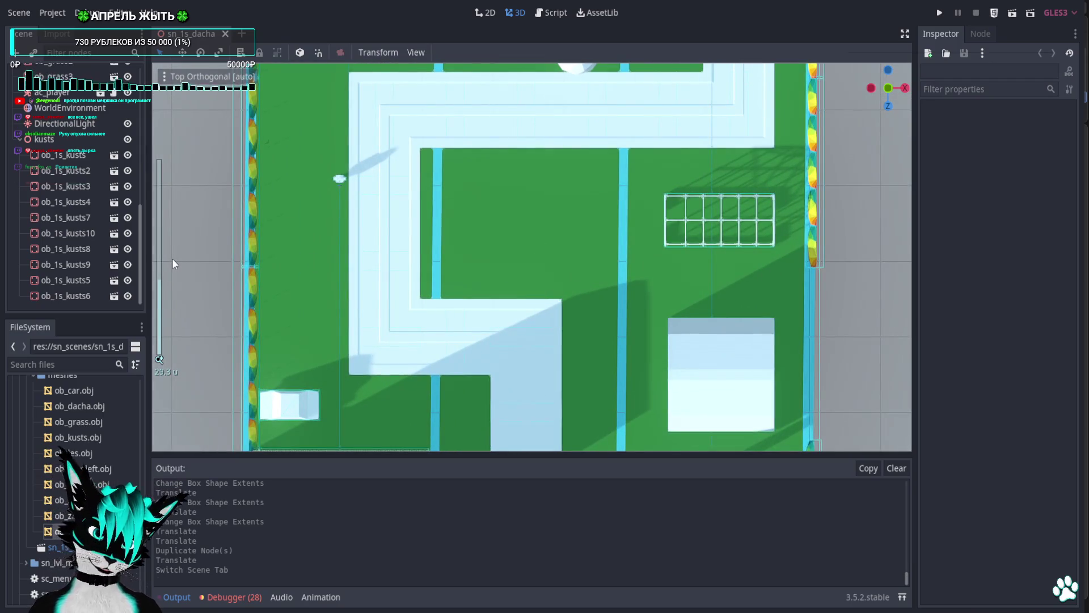
scroll(91, 499, up, 3)
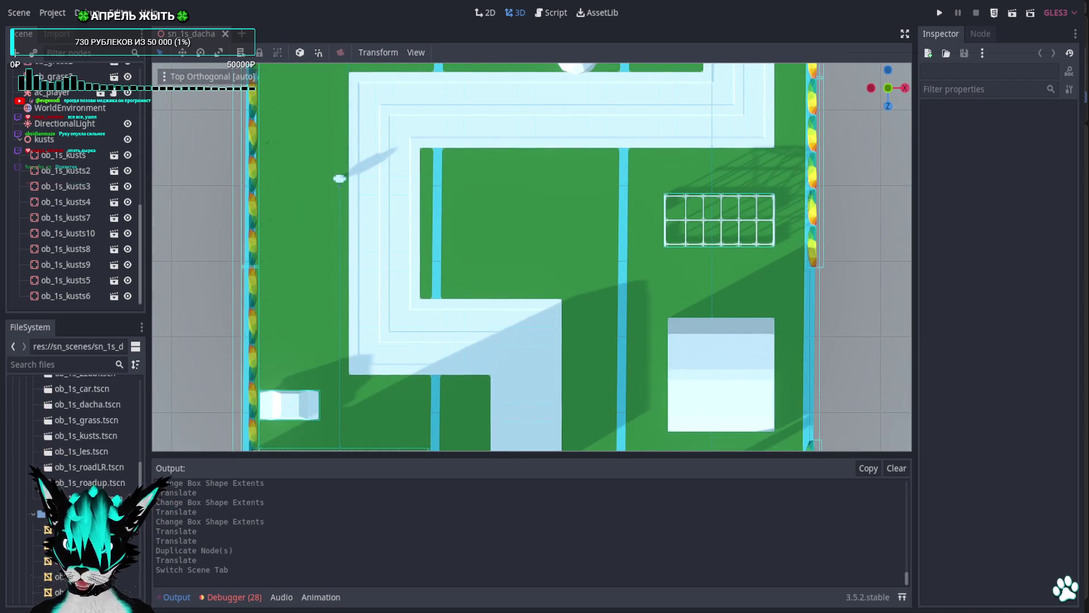
scroll(90, 454, up, 2)
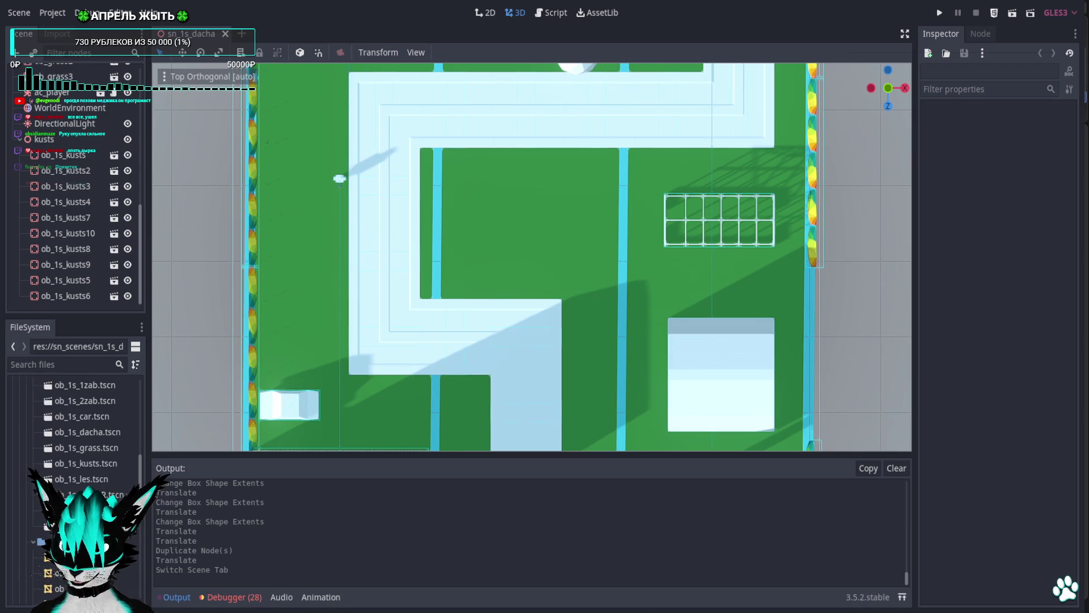
mouse_move(100, 403)
mouse_down()
mouse_move(546, 318)
mouse_move(511, 280)
mouse_move(520, 299)
mouse_move(512, 291)
mouse_up()
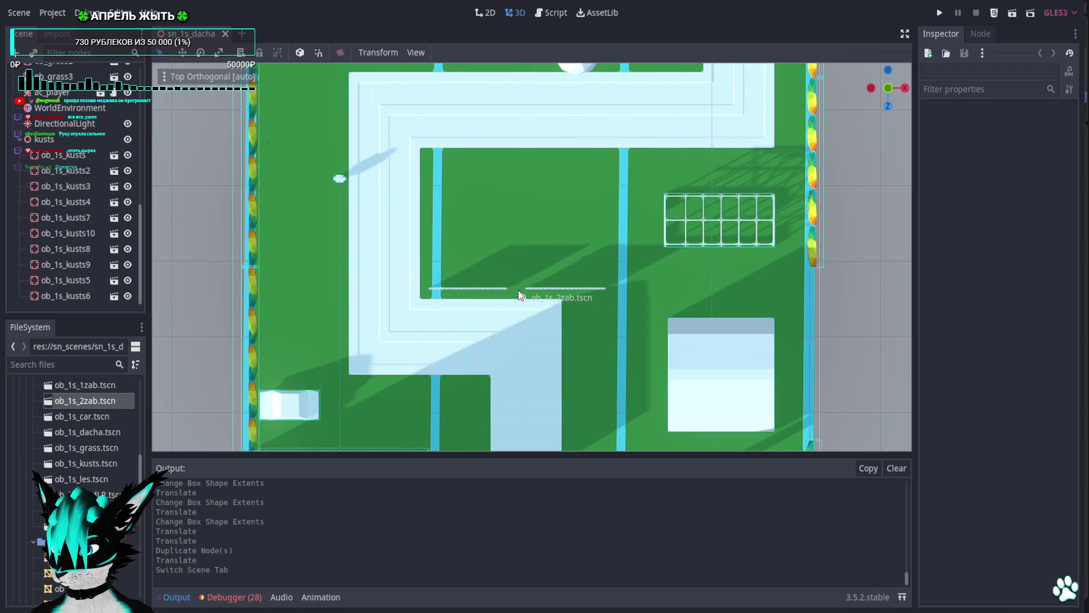
shift+click(85, 386)
mouse_move(85, 387)
mouse_down()
mouse_move(249, 363)
mouse_move(502, 264)
mouse_move(508, 183)
mouse_up()
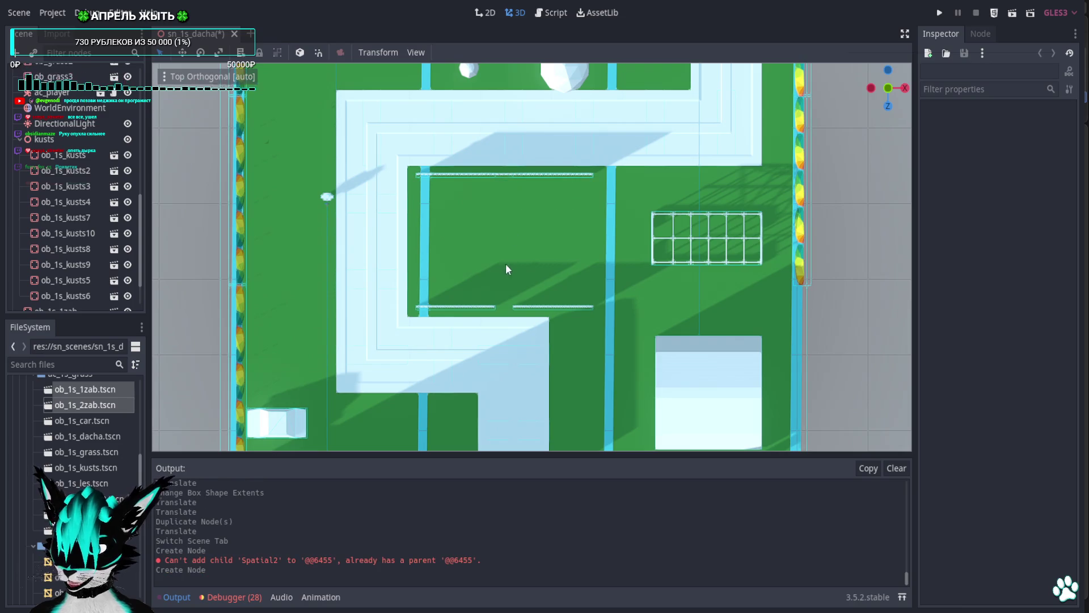
Delete the extra fence copy ob_1s_1zab3 and collapse the objs group.
click(103, 405)
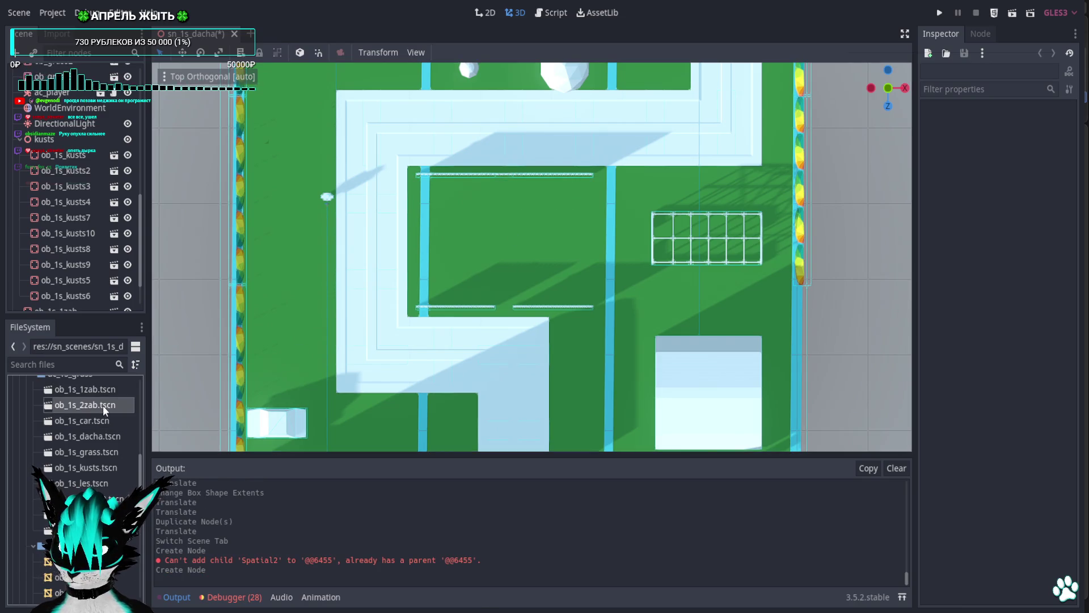
scroll(80, 272, down, 1)
scroll(81, 275, down, 1)
click(81, 292)
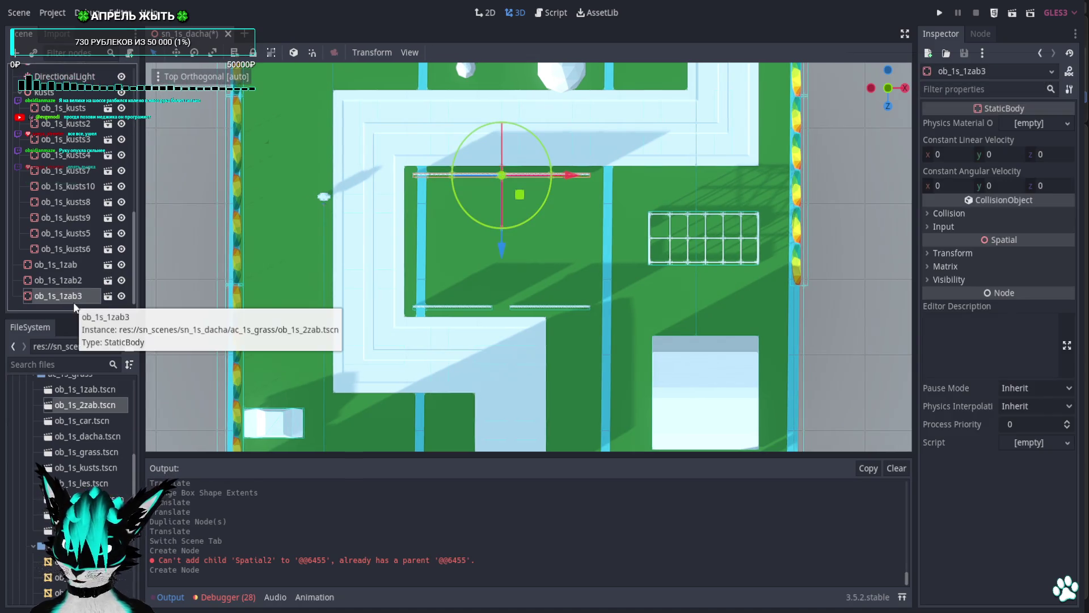
key(Delete)
click(515, 316)
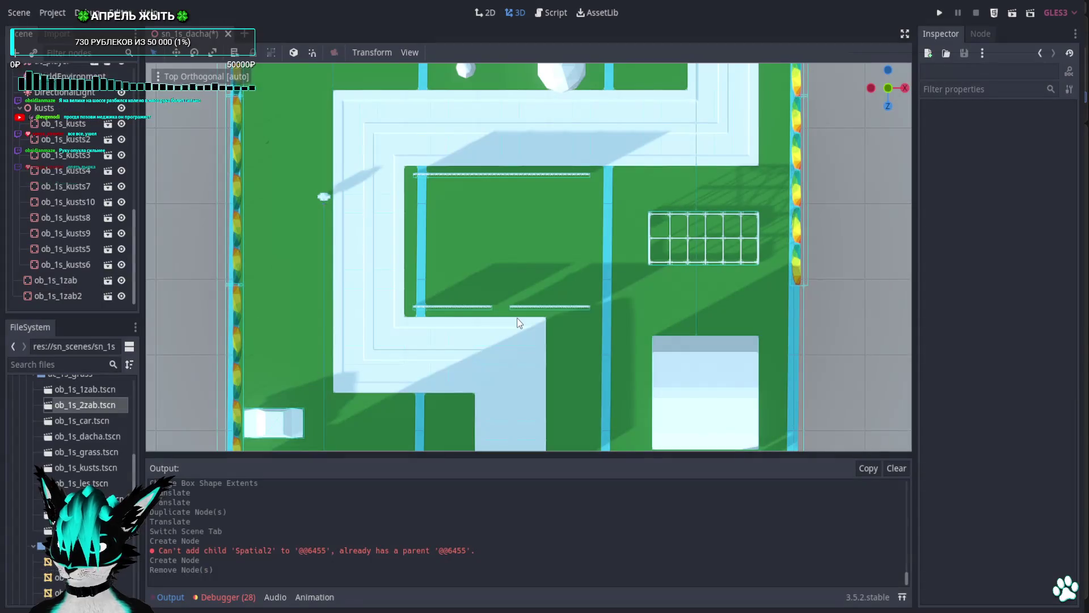
scroll(36, 122, up, 5)
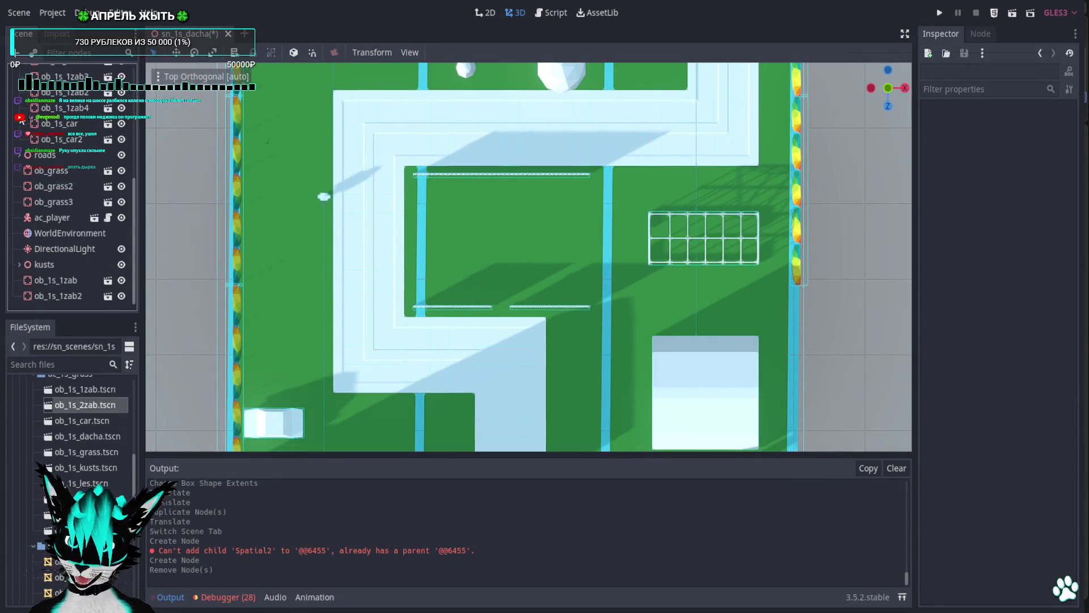
click(20, 137)
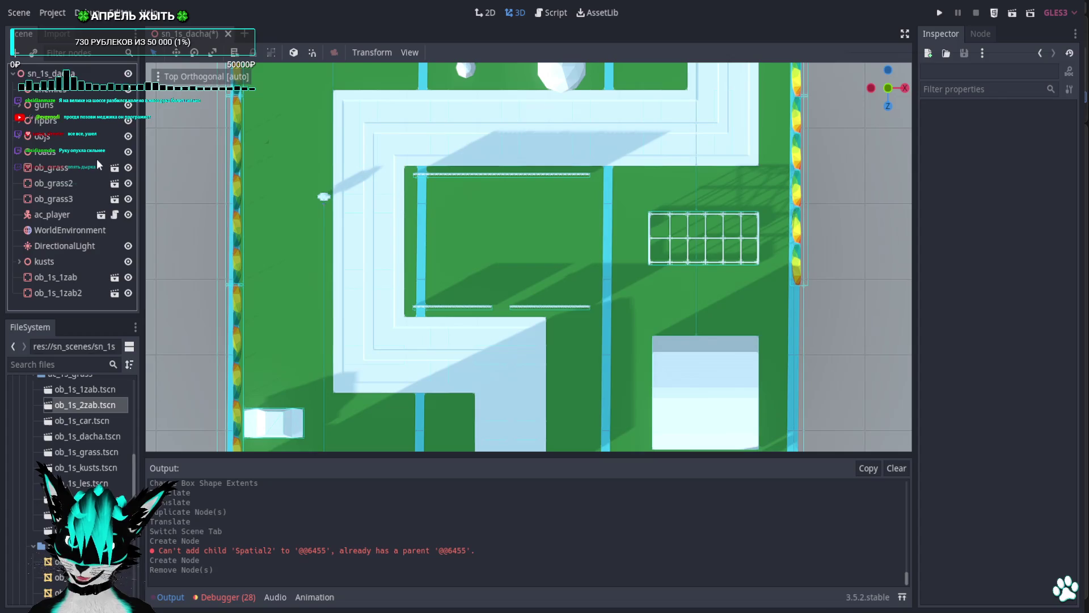
Add a Spatial child node to the scene root and name it zab.
right_click(102, 77)
click(102, 87)
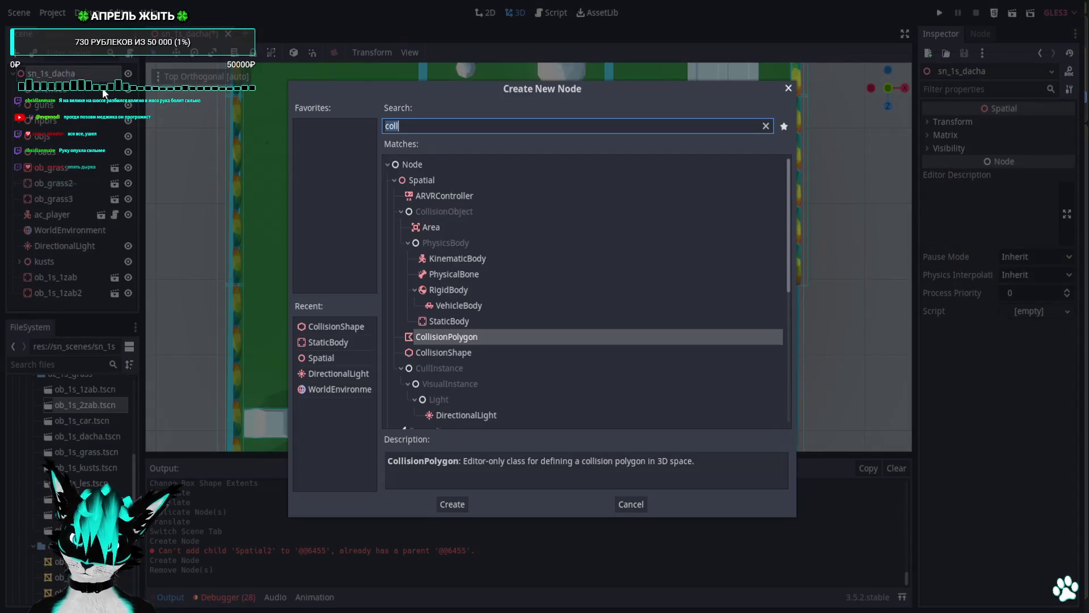
text(spa)
key(Return)
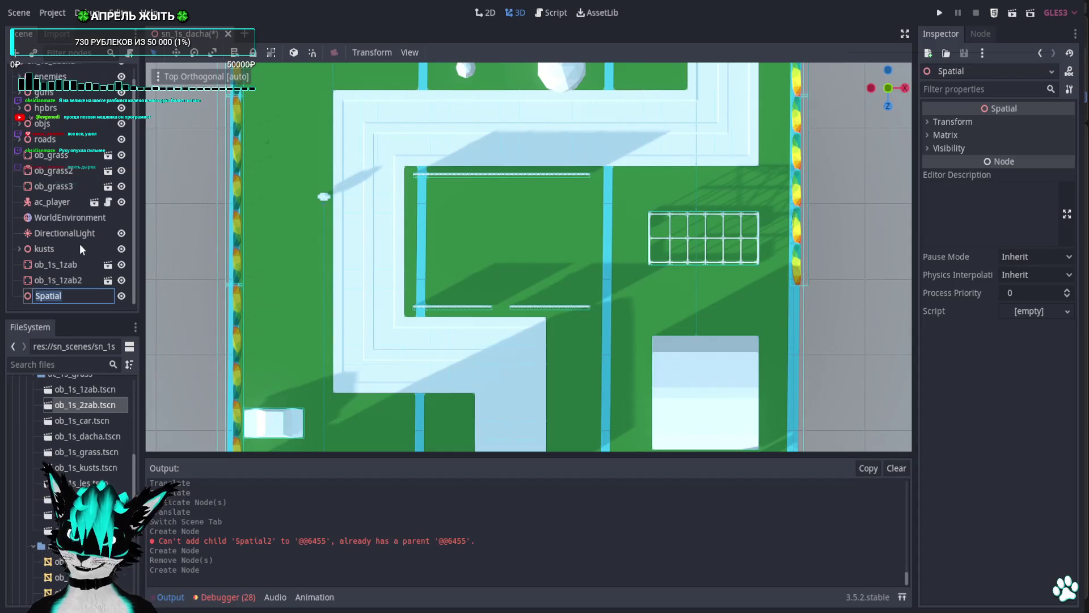
key(F2)
text(zab)
key(Return)
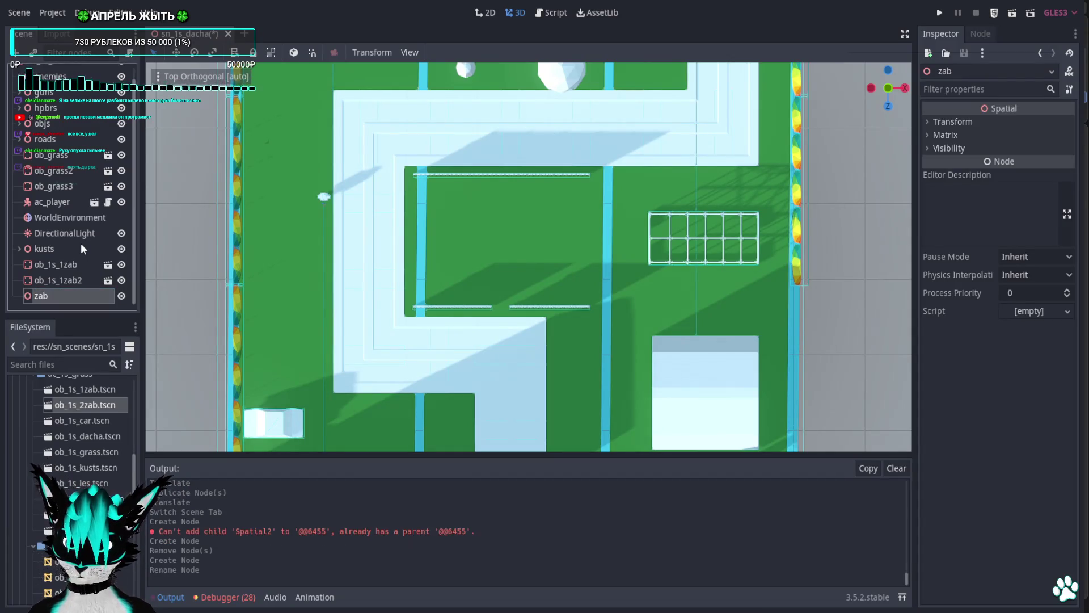
Pick the ob_1s_1zab and ob_1s_1zab2 fence pieces in the viewport, cancelling a deletion of ob_1s_1zab2.
scroll(543, 145, down, 3)
scroll(534, 182, down, 5)
click(419, 228)
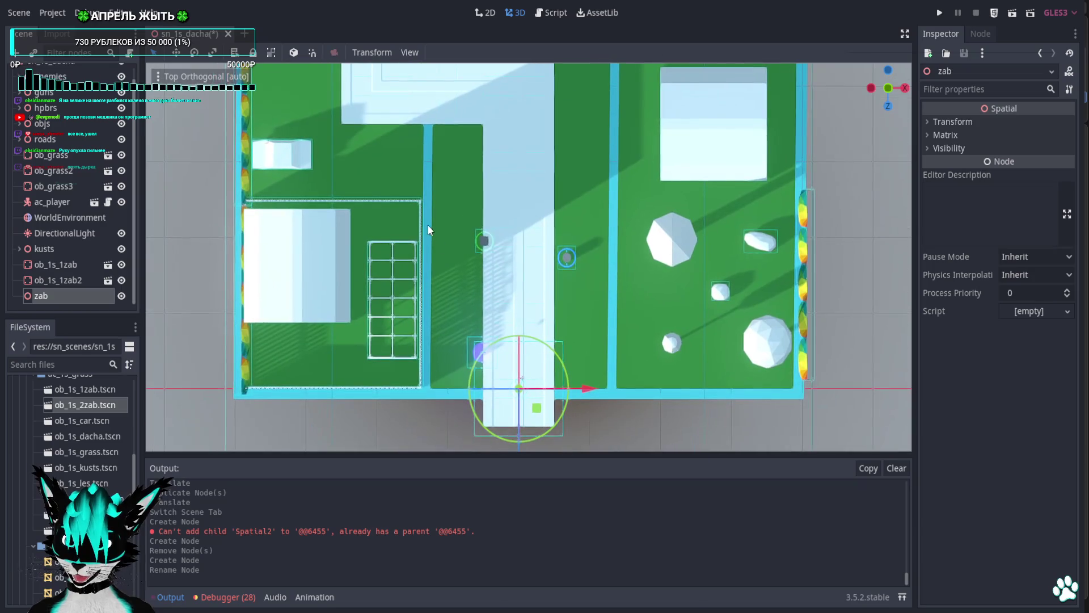
click(420, 230)
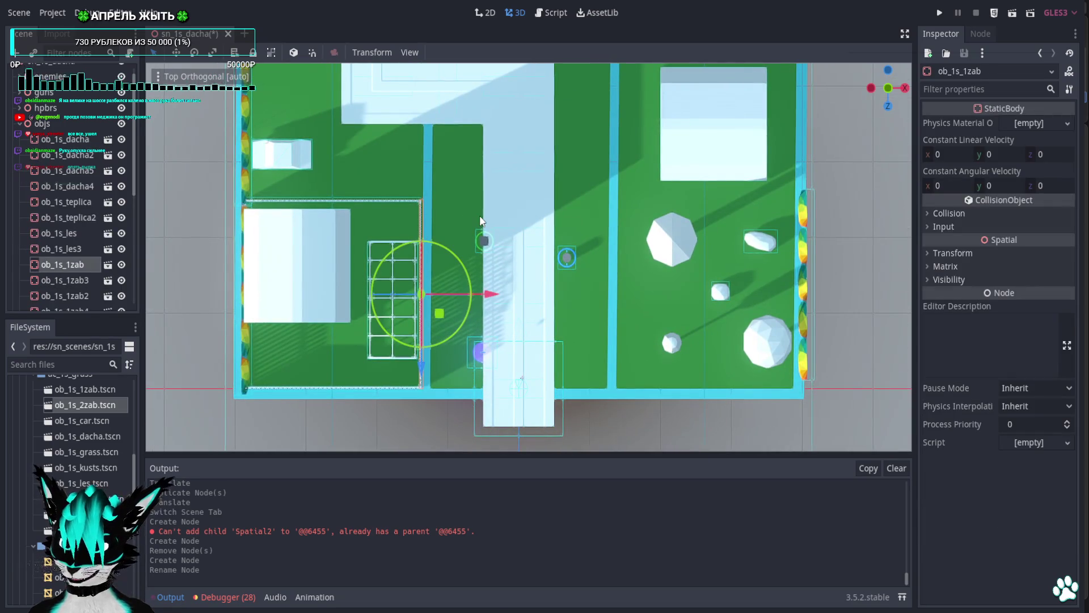
click(373, 201)
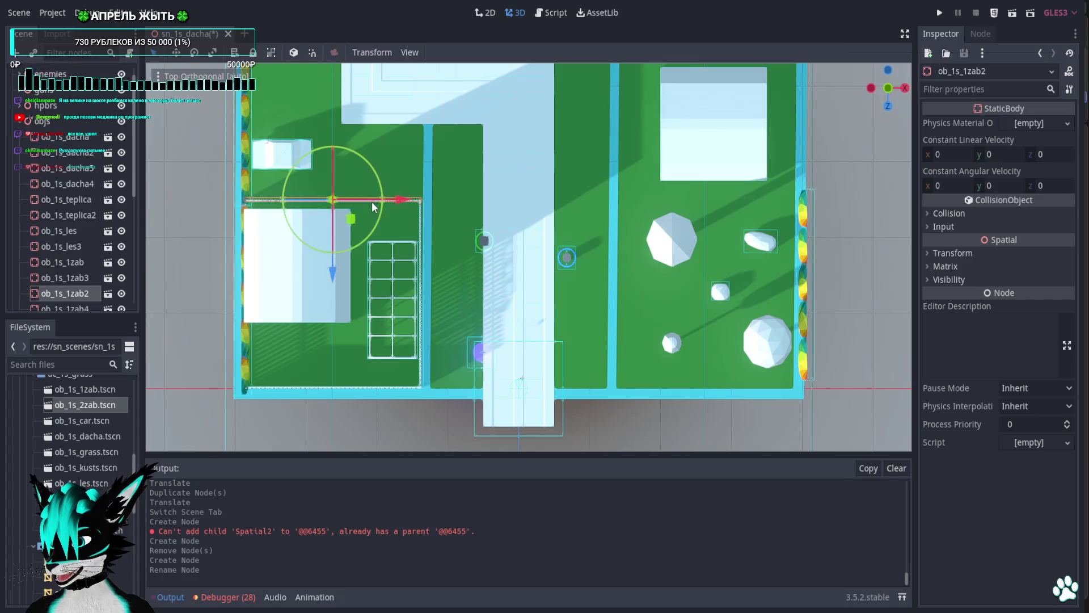
key(Delete)
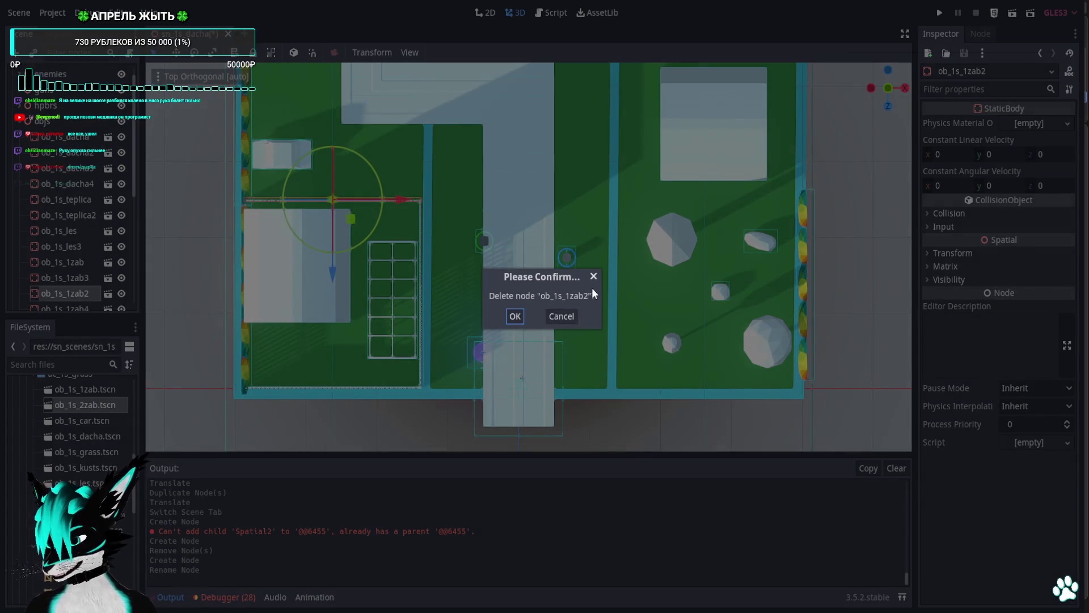
click(593, 277)
scroll(547, 300, up, 5)
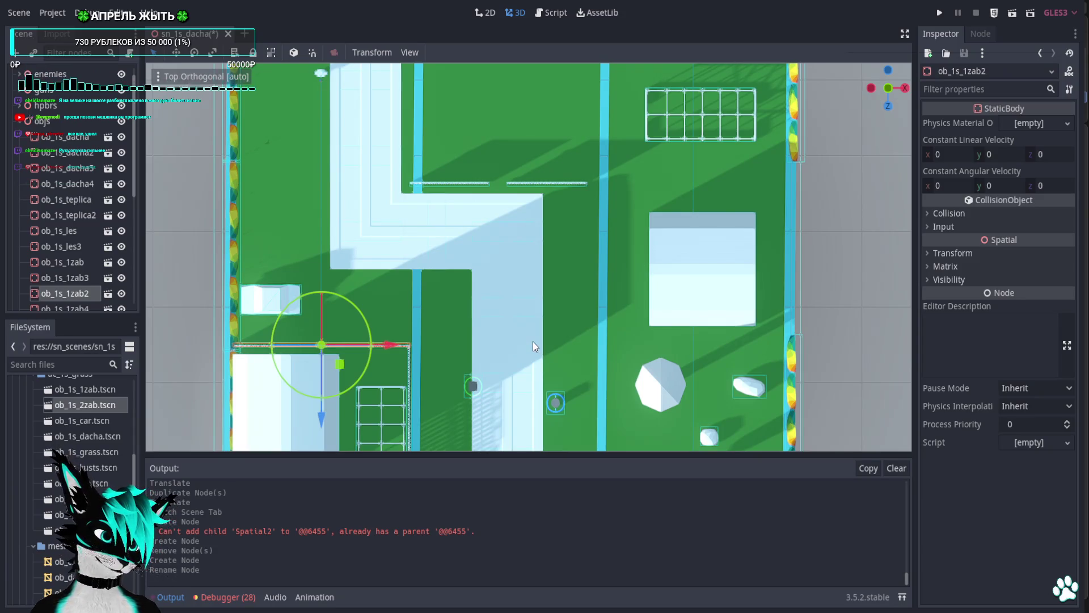
scroll(523, 223, up, 5)
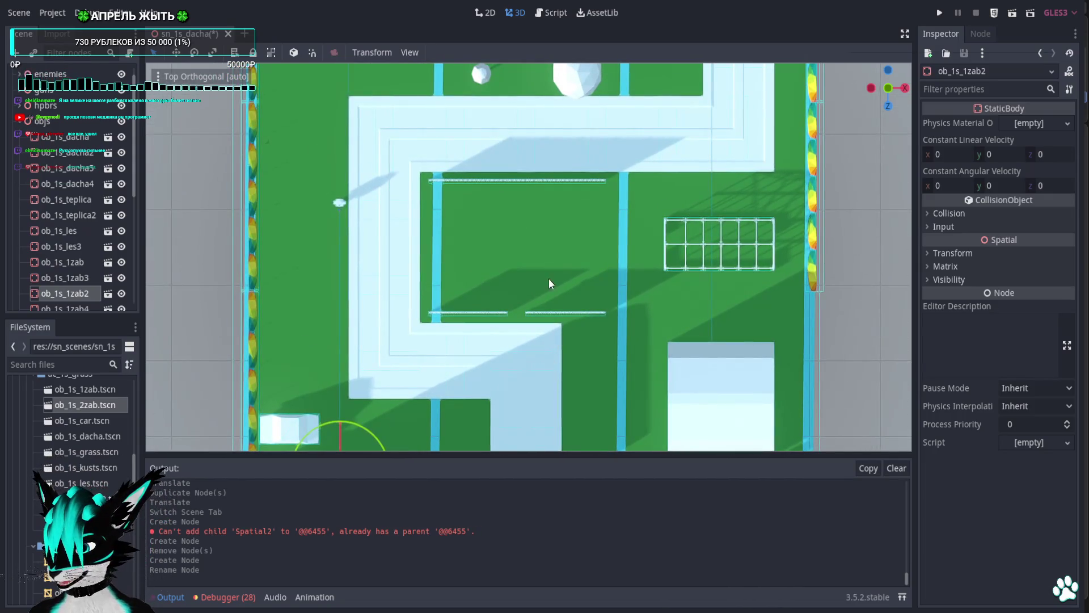
click(523, 179)
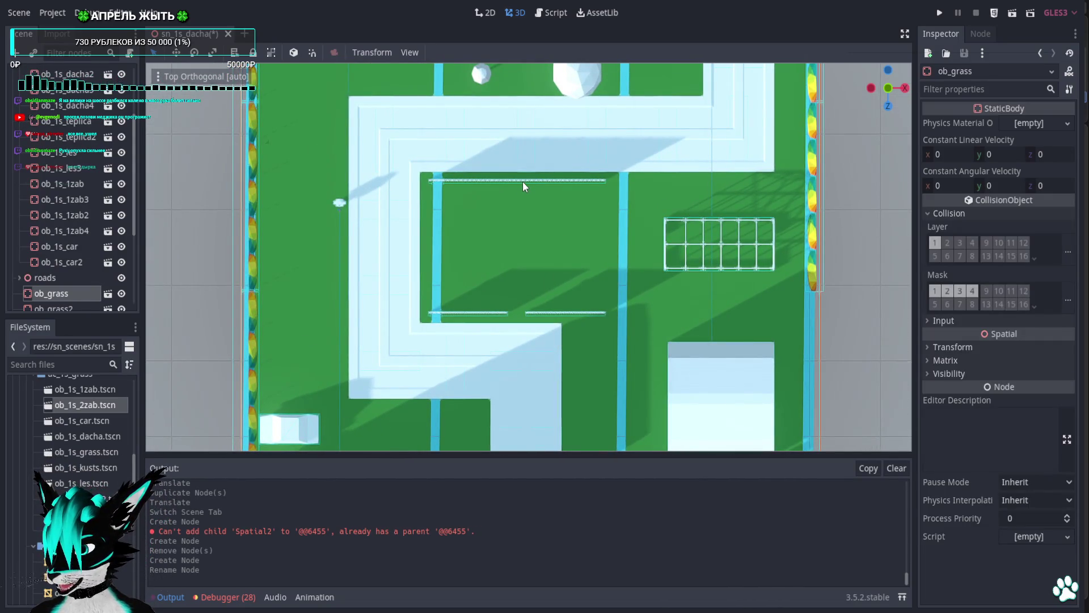
Group the fence pieces ob_1s_1zab and ob_1s_1zab2 under the zab node.
scroll(74, 260, down, 2)
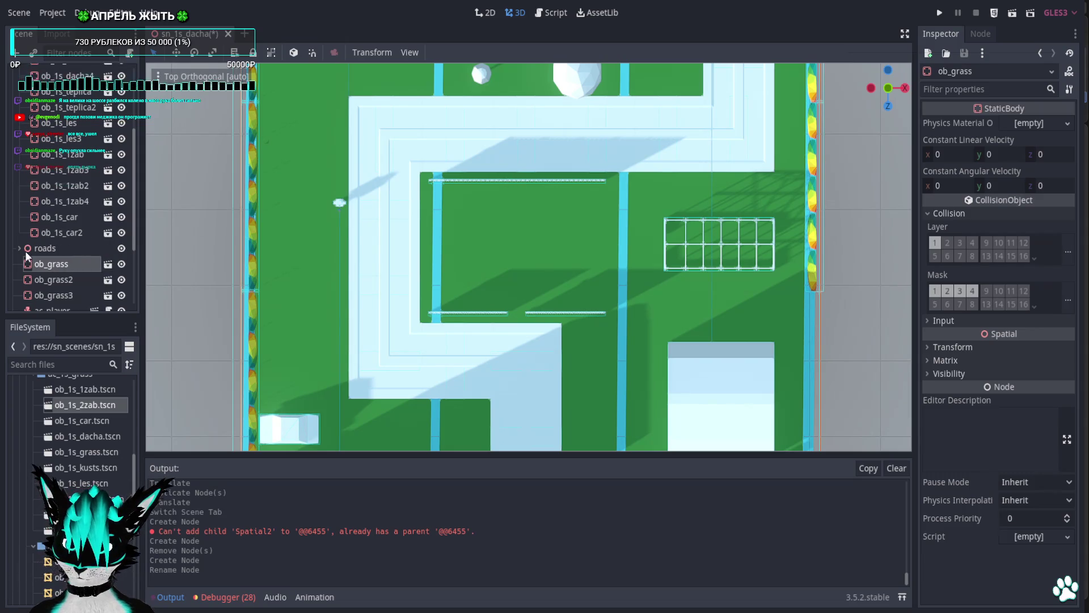
click(470, 182)
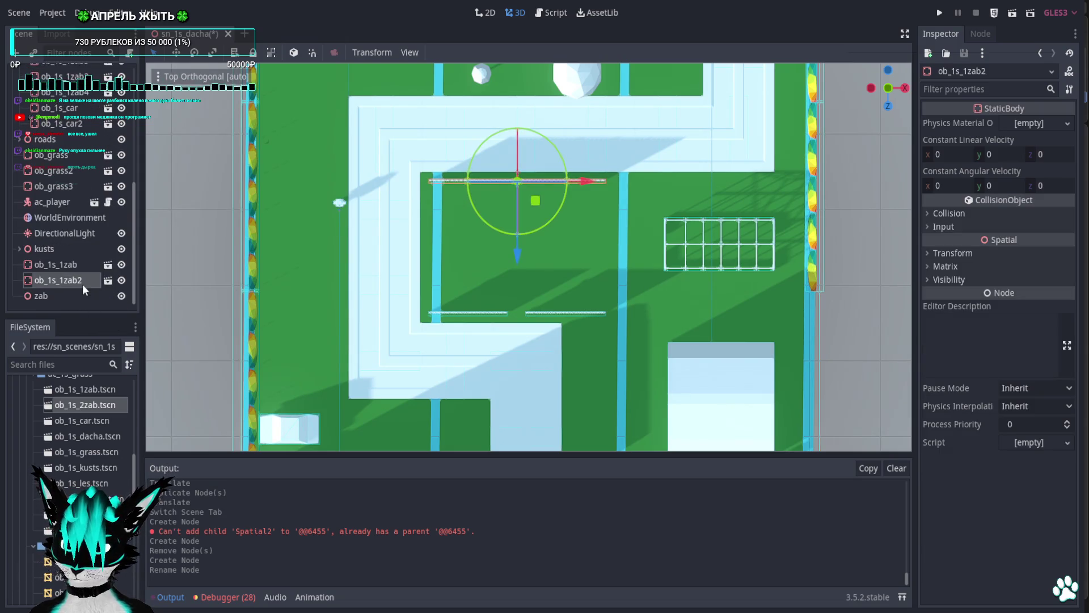
shift+click(70, 265)
drag(66, 267, 63, 299)
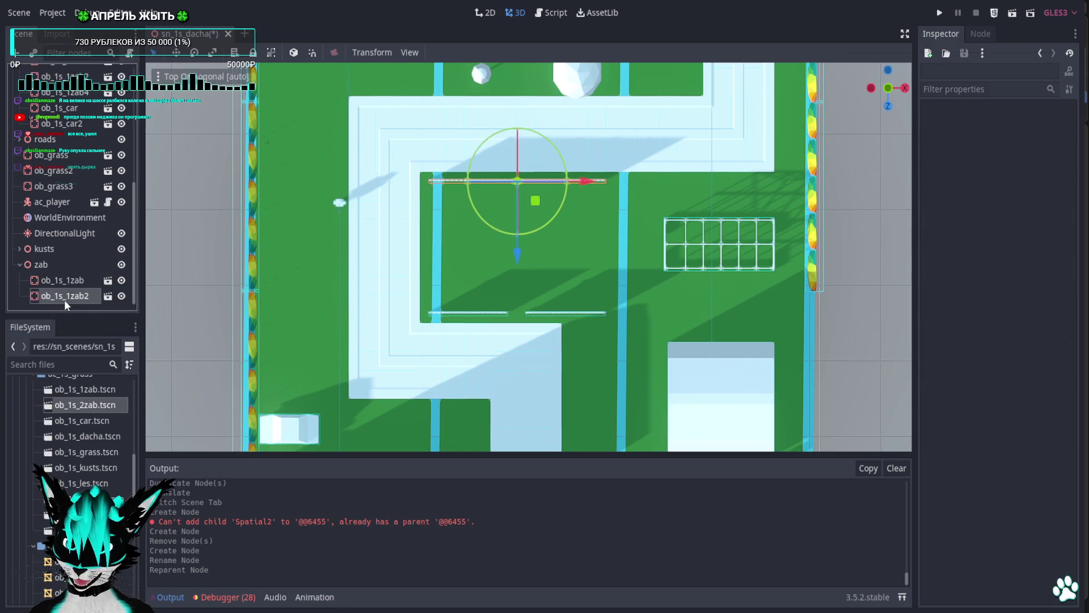
Duplicate ob_1s_1zab2, rotate the copy 90° and place it along the plot's left edge.
click(66, 295)
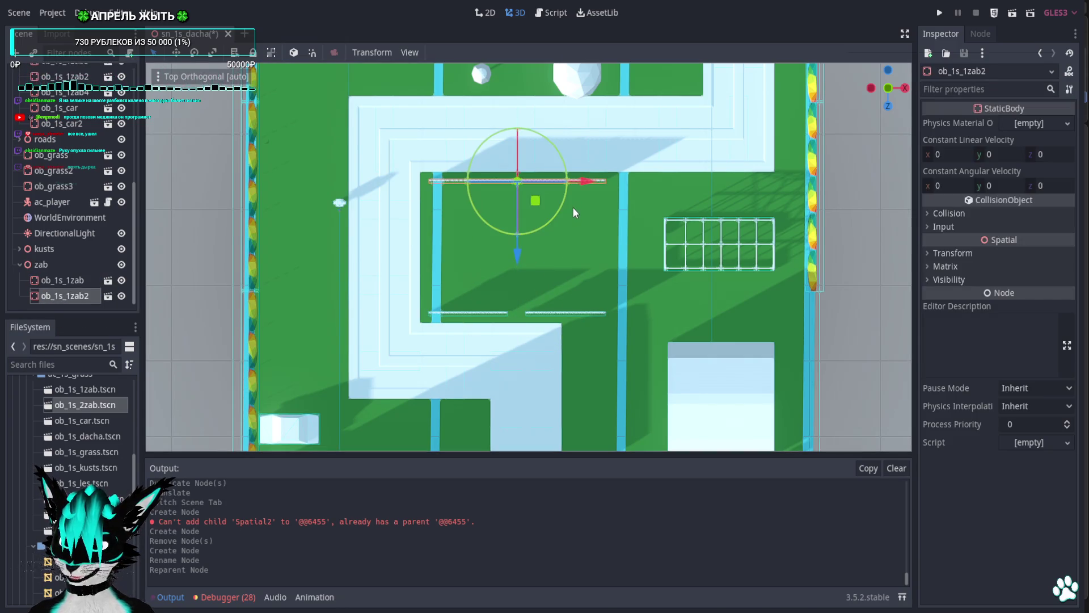
key(ctrl+d)
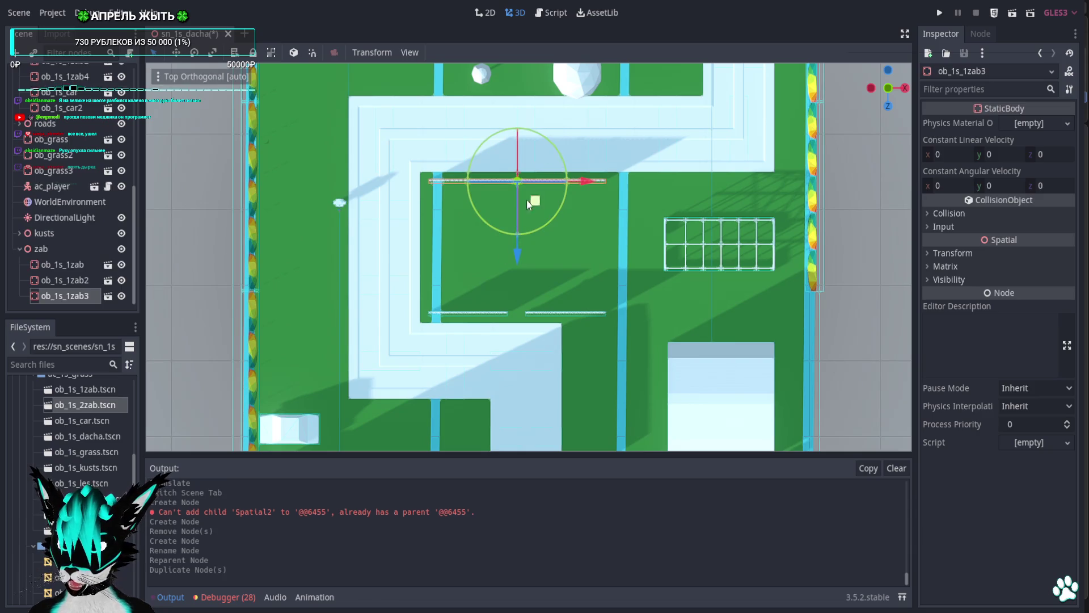
mouse_move(492, 143)
mouse_down()
mouse_move(464, 242)
mouse_move(454, 225)
mouse_up()
key(w)
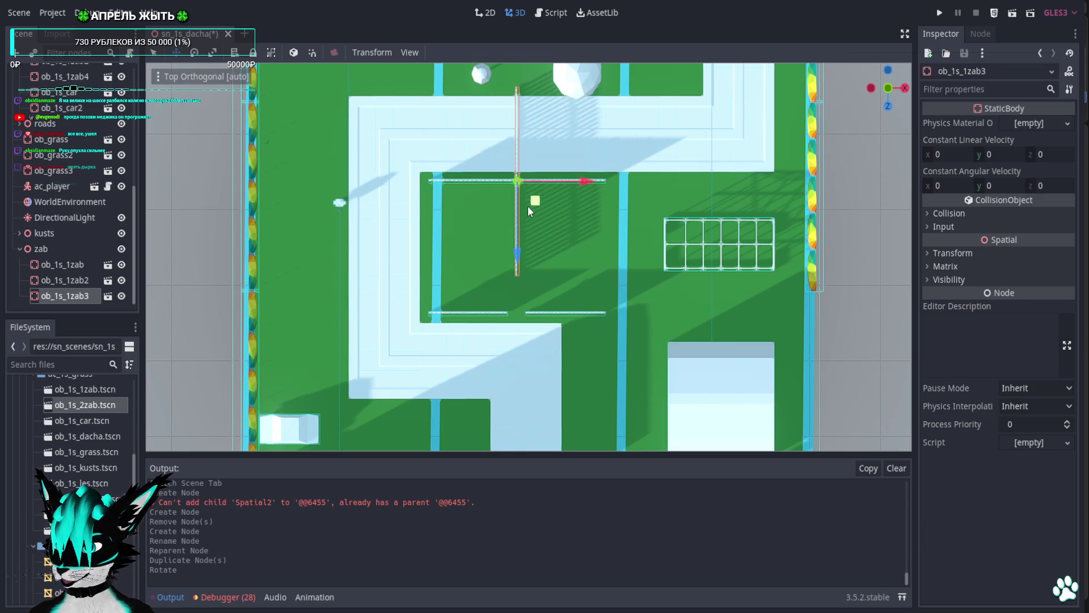
drag(528, 206, 448, 299)
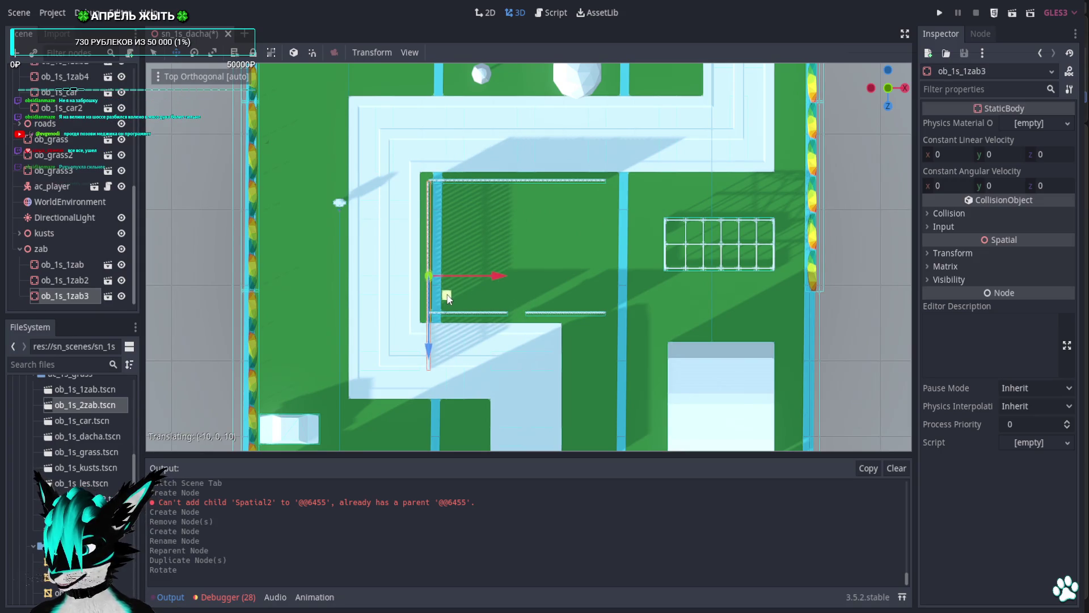
drag(448, 298, 445, 294)
scroll(567, 233, down, 5)
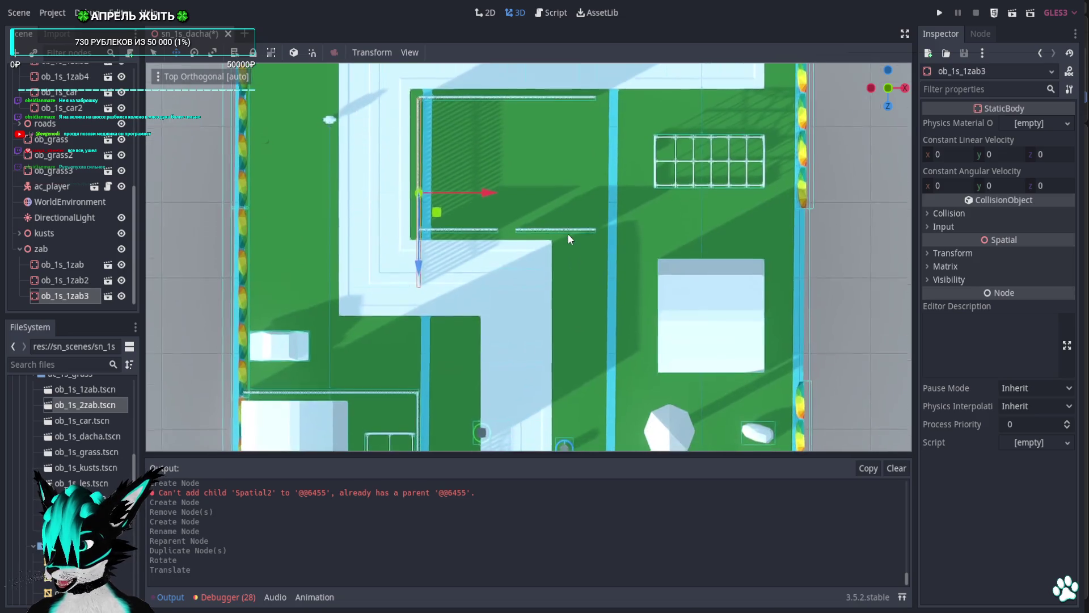
scroll(546, 126, up, 3)
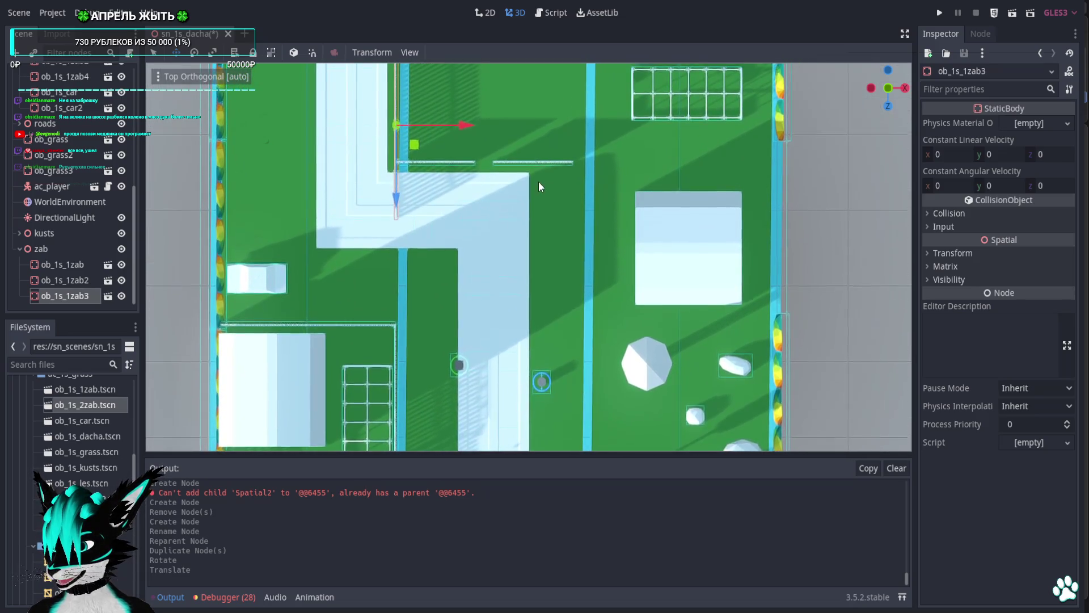
key(q)
click(349, 283)
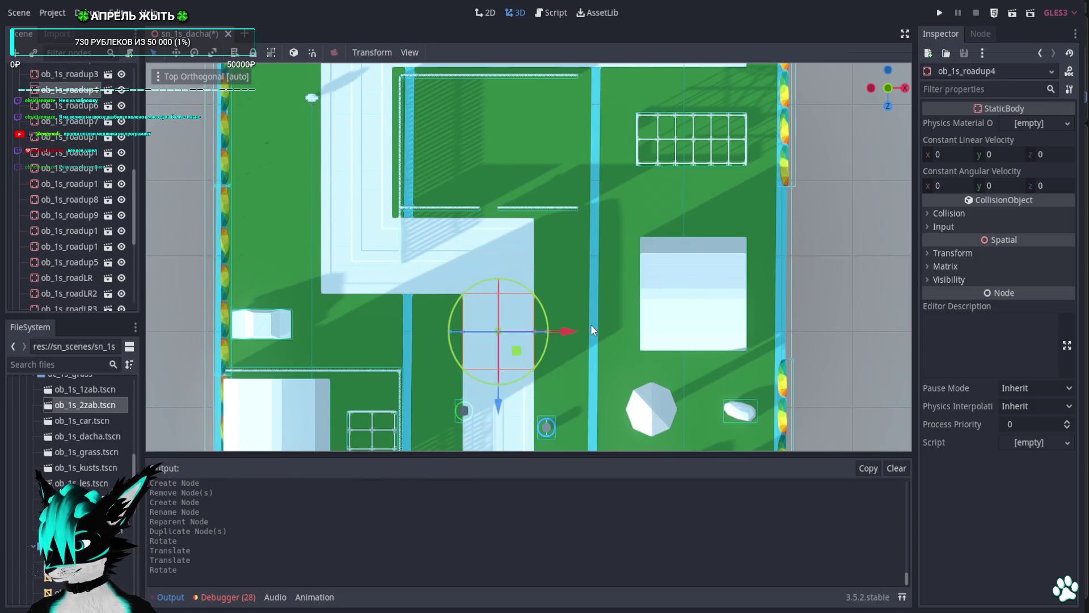
Delete one road piece and move the three remaining road pieces down along Z.
key(Delete)
key(Return)
click(429, 277)
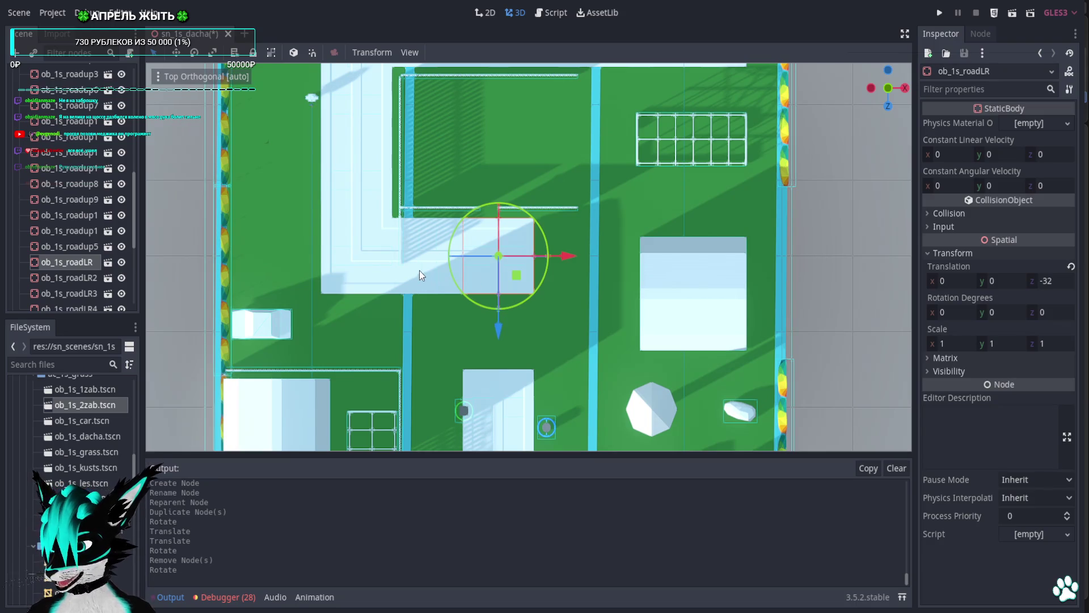
shift+click(420, 270)
shift+click(360, 271)
drag(434, 314, 425, 404)
Duplicate the roadup6 segment and slide the copy down to extend the road.
click(372, 214)
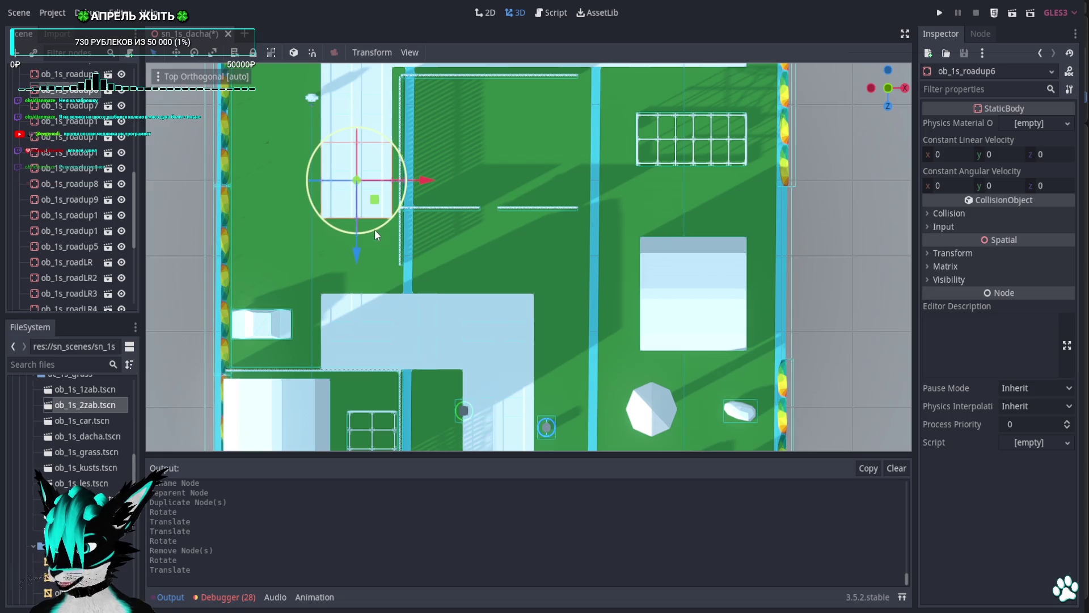
key(ctrl+d)
drag(355, 253, 358, 338)
Move ob_1s_1zab down along Z to line up with the road, checking it in perspective.
click(433, 267)
drag(472, 313, 474, 387)
scroll(562, 174, up, 5)
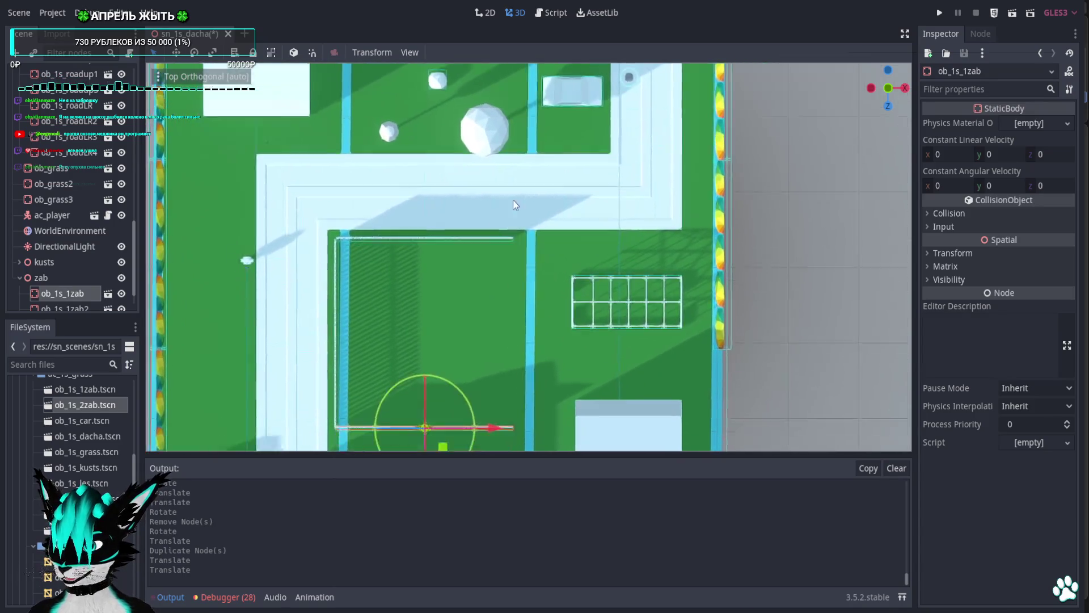
scroll(512, 200, down, 5)
scroll(559, 155, down, 2)
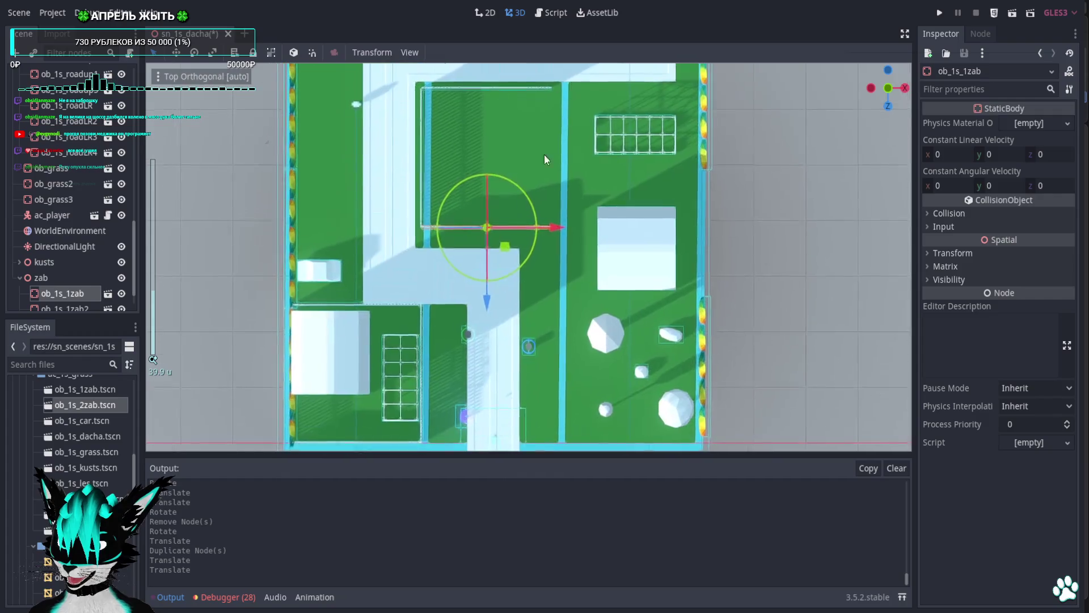
scroll(545, 156, up, 4)
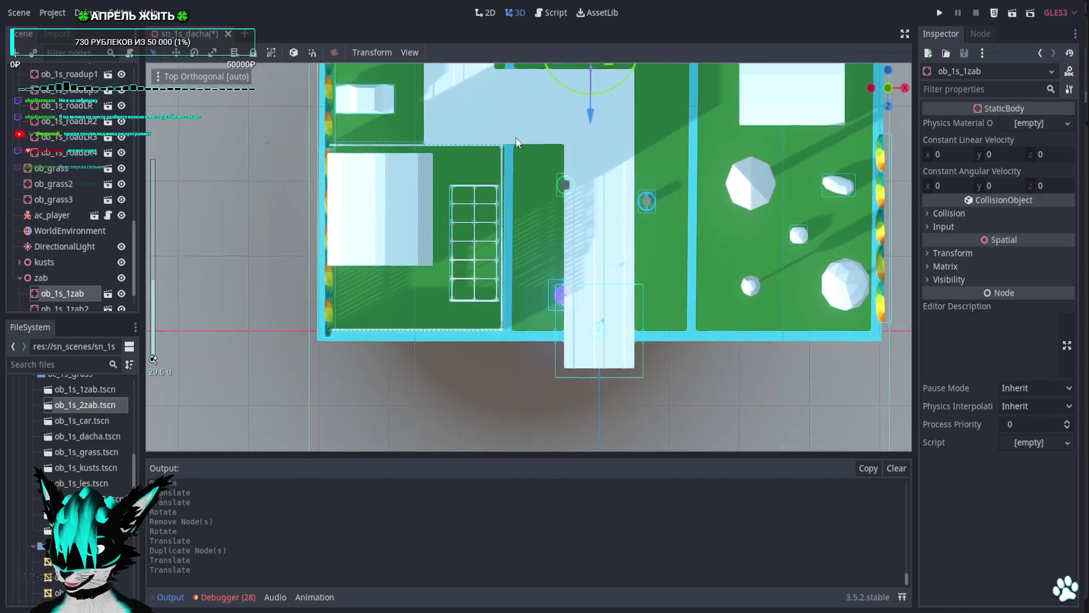
scroll(503, 247, up, 6)
mouse_move(510, 287)
mouse_down()
mouse_move(432, 218)
mouse_move(281, 172)
mouse_move(166, 163)
mouse_move(274, 156)
mouse_up()
scroll(593, 202, down, 3)
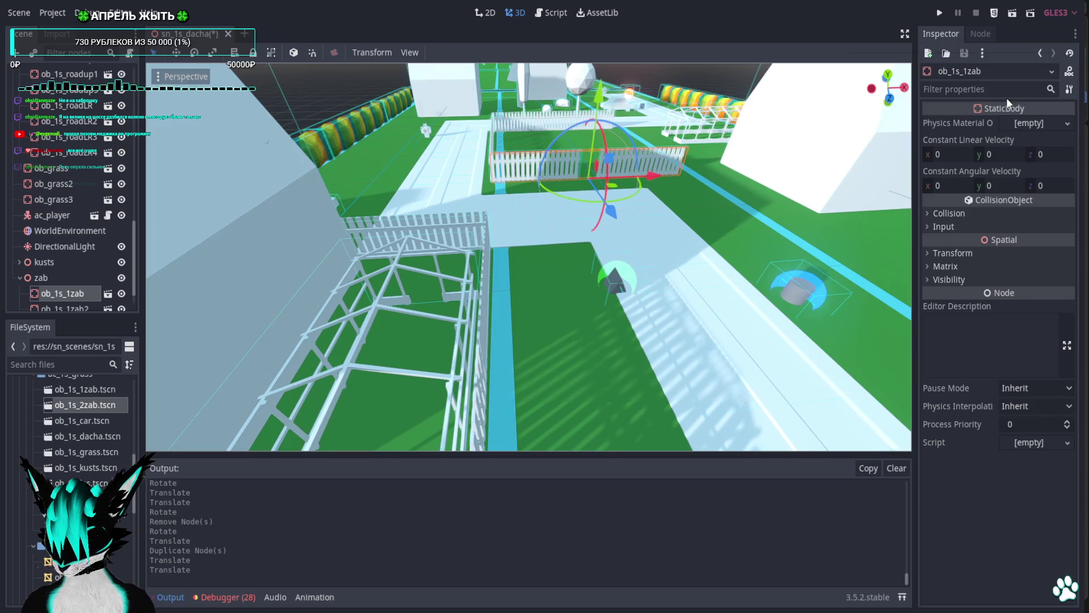
click(888, 74)
scroll(556, 332, up, 3)
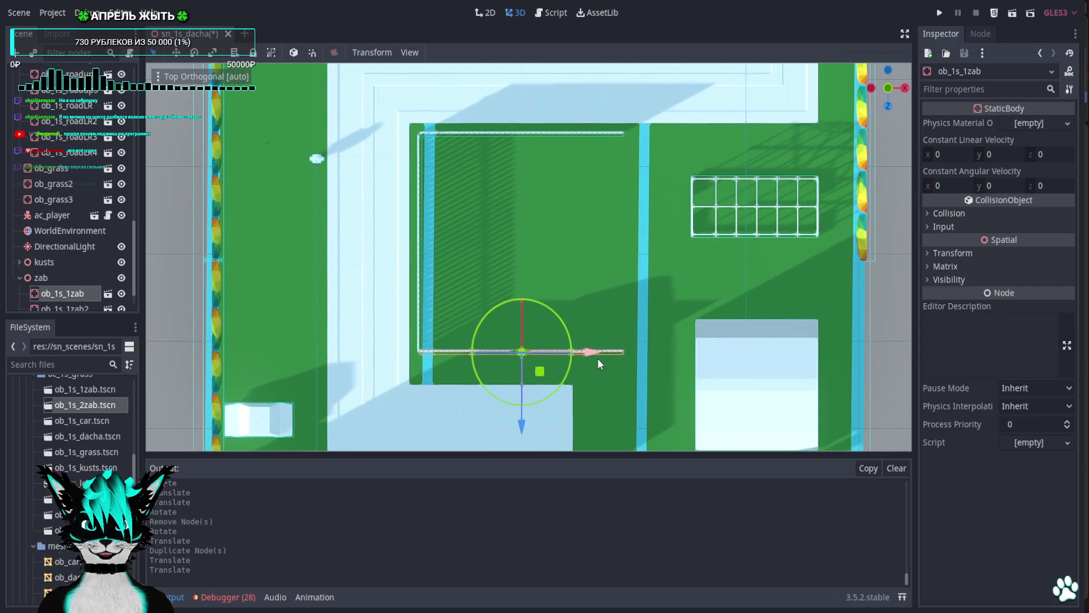
Add a copy of the fence rotated 90° and move ob_1s_teplica into the plot.
key(ctrl+d)
mouse_move(543, 309)
mouse_down()
mouse_move(471, 281)
mouse_move(534, 376)
mouse_move(700, 244)
mouse_move(645, 270)
mouse_up()
click(707, 204)
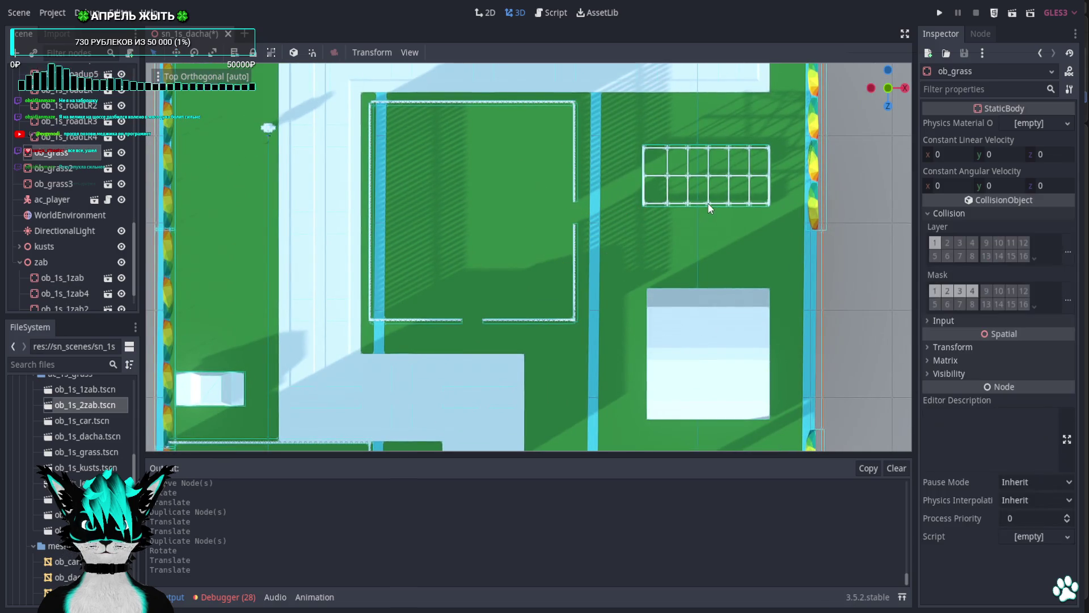
click(707, 203)
mouse_move(716, 211)
mouse_down()
mouse_move(579, 209)
mouse_move(469, 161)
mouse_move(460, 170)
mouse_up()
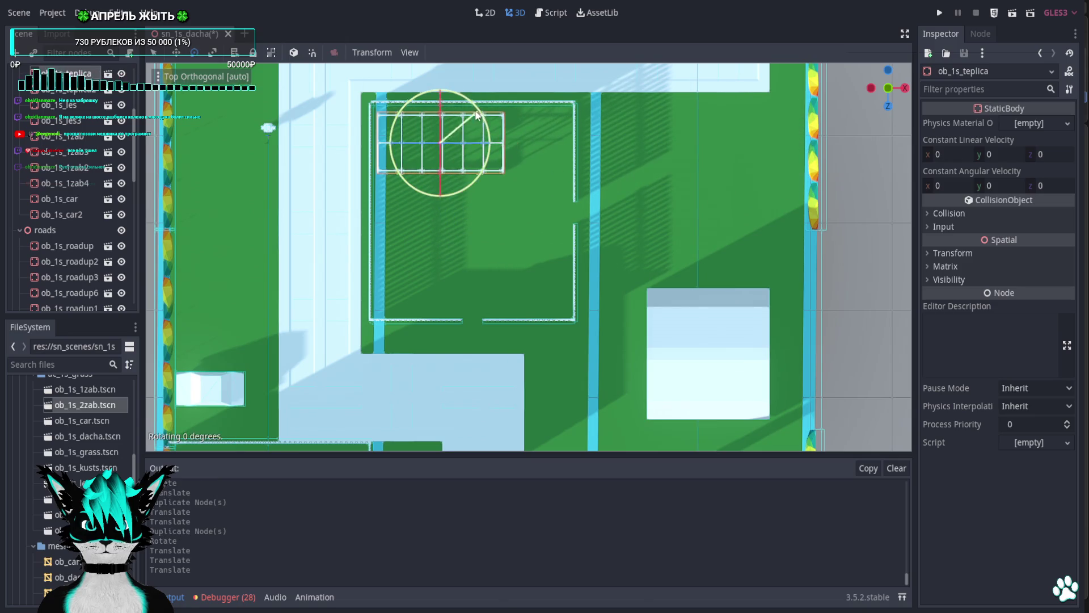
Rotate and reposition the greenhouse so it sits horizontally at the top of the plot.
mouse_move(476, 115)
mouse_down()
mouse_move(434, 87)
mouse_move(403, 84)
mouse_up()
key(w)
mouse_move(455, 178)
mouse_down()
mouse_move(580, 295)
mouse_move(556, 270)
mouse_move(556, 212)
mouse_move(515, 200)
mouse_up()
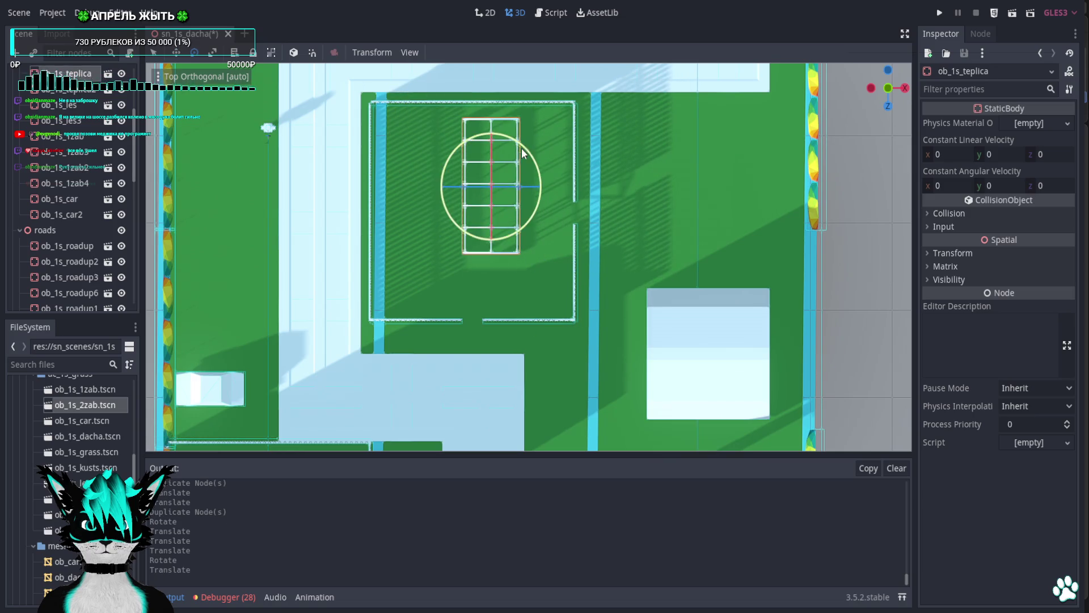
drag(523, 152, 543, 273)
drag(522, 224, 532, 164)
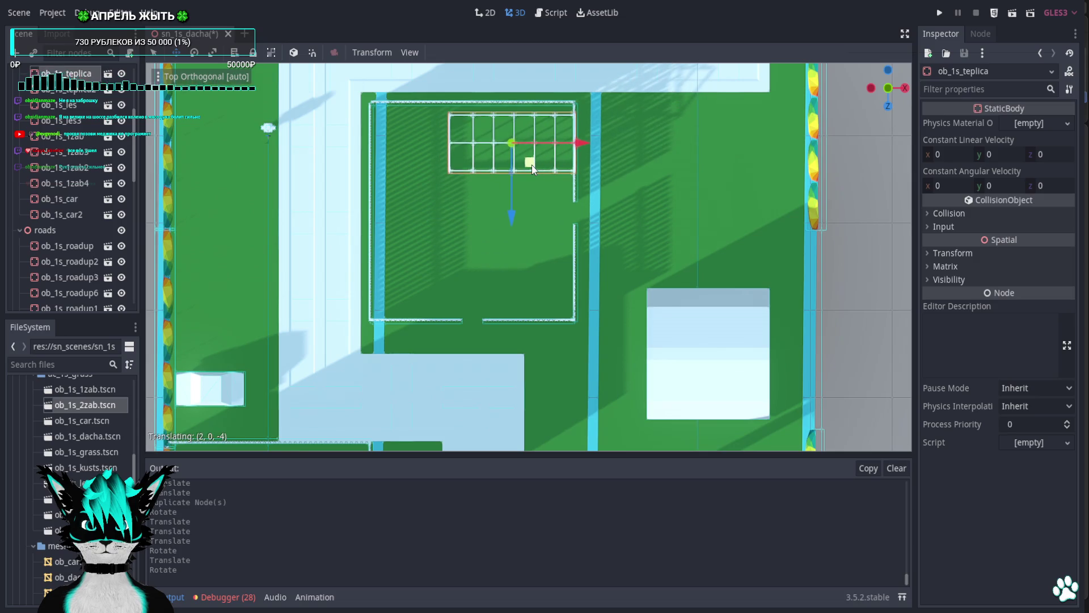
Move the white building ob_1s_dacha2 into the plot, then delete it.
mouse_move(715, 364)
mouse_down()
mouse_move(456, 267)
mouse_move(452, 276)
mouse_move(460, 269)
mouse_up()
mouse_move(608, 337)
mouse_down()
mouse_move(570, 257)
mouse_move(485, 247)
mouse_move(617, 235)
mouse_move(543, 255)
mouse_move(459, 256)
mouse_move(546, 281)
mouse_up()
key(Delete)
key(Return)
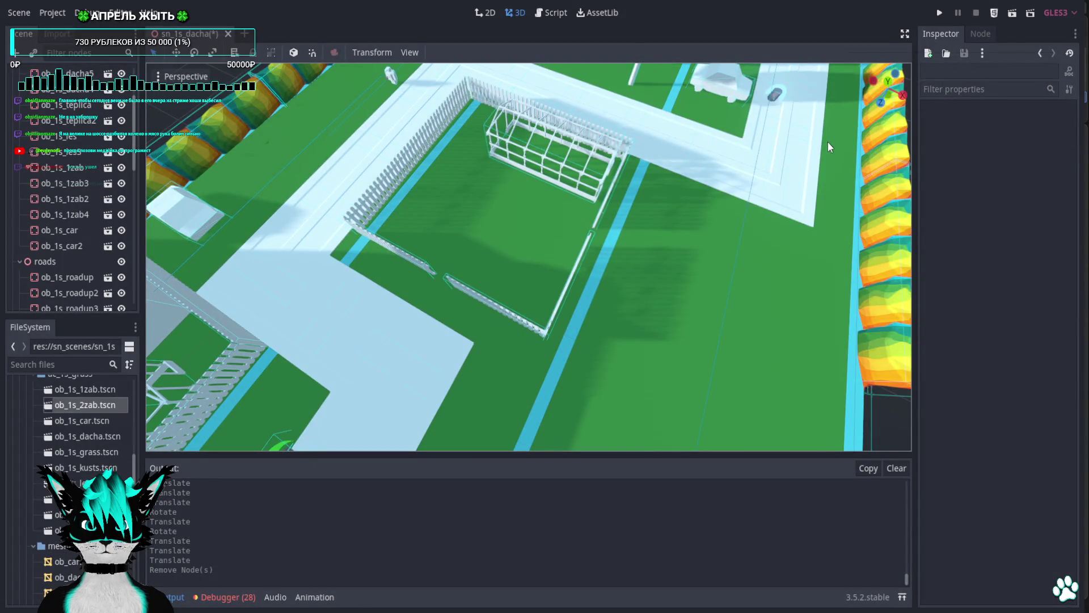
click(889, 83)
click(485, 171)
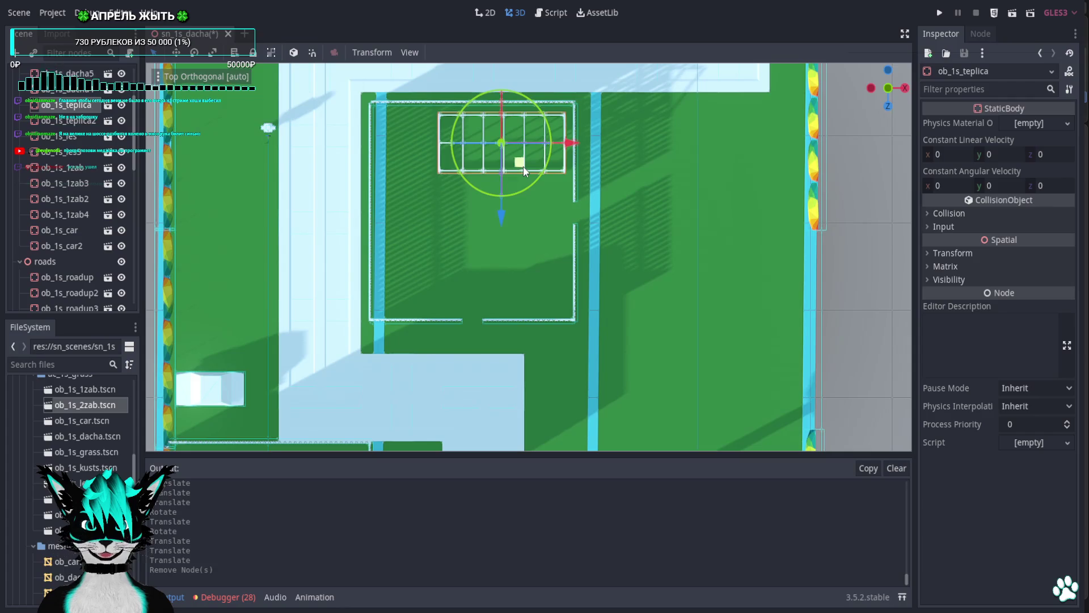
drag(523, 165, 519, 246)
key(ctrl+z)
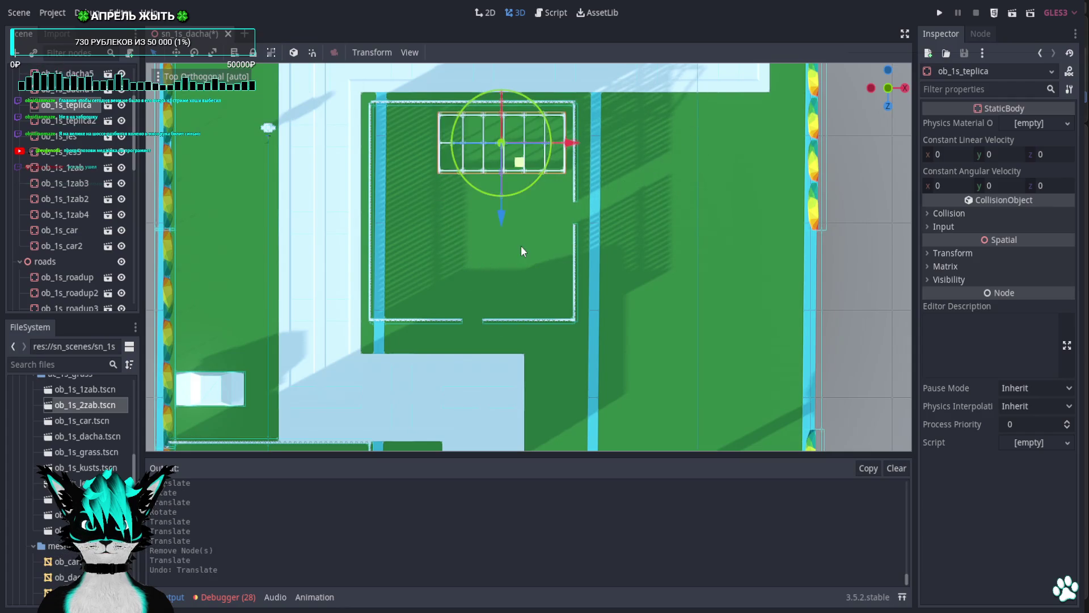
key(ctrl+d)
drag(523, 184, 533, 272)
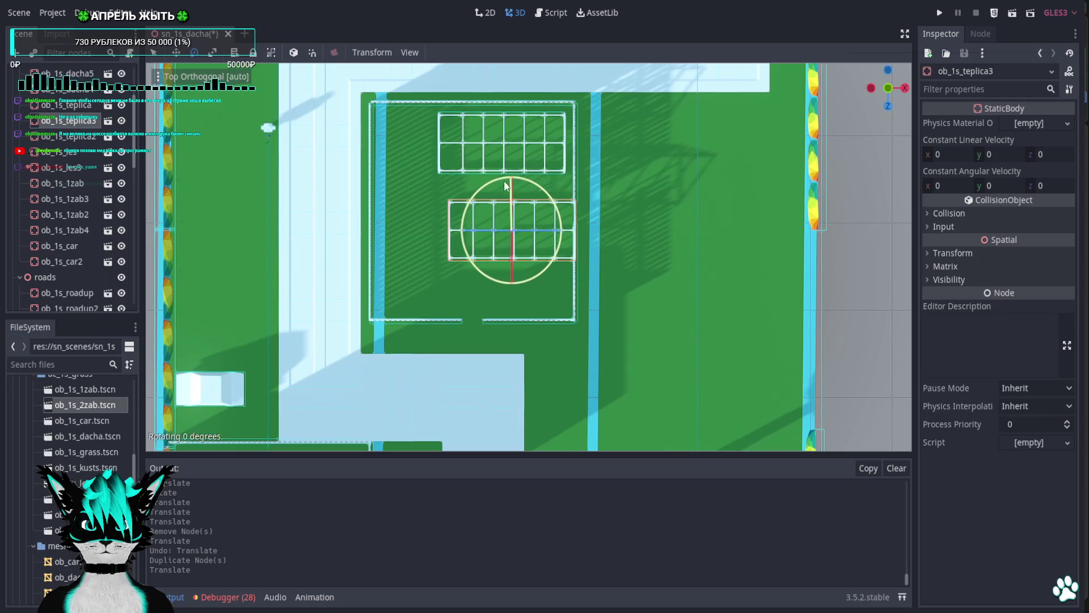
drag(506, 186, 445, 233)
key(ctrl+d)
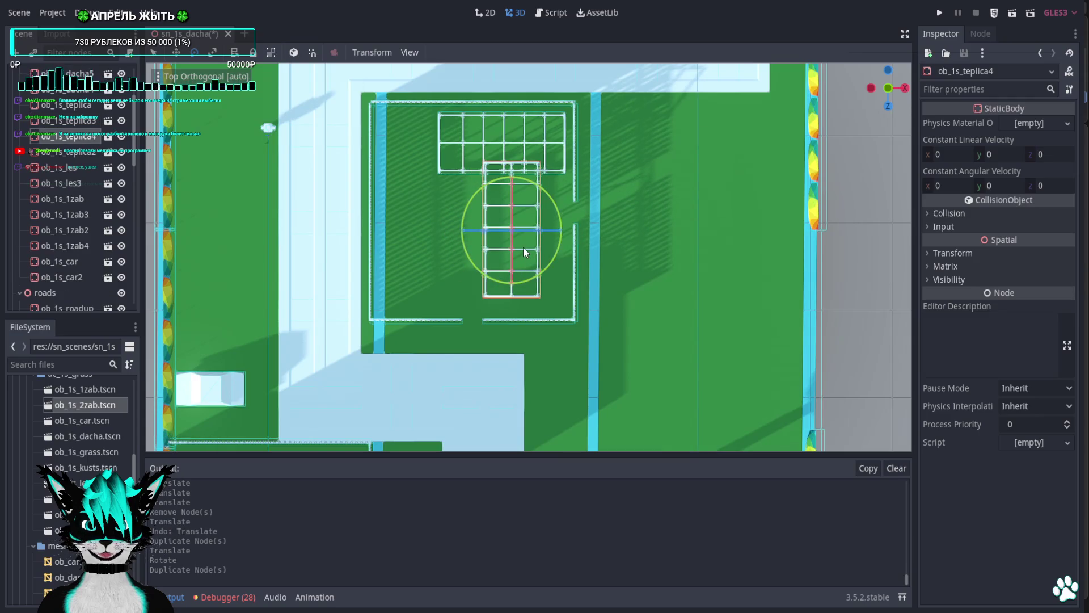
key(ctrl+z)
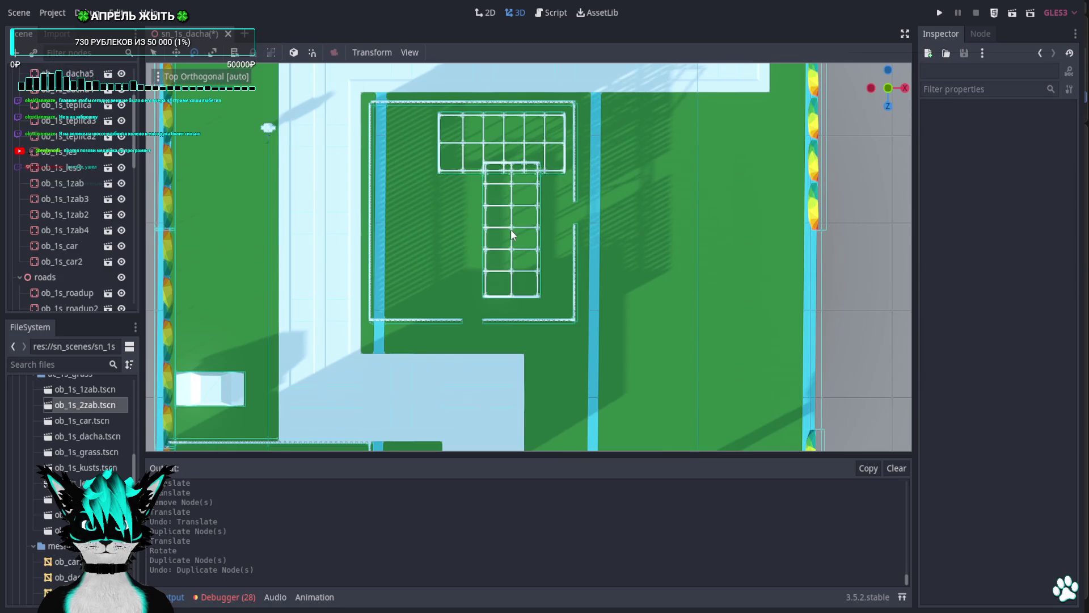
click(512, 231)
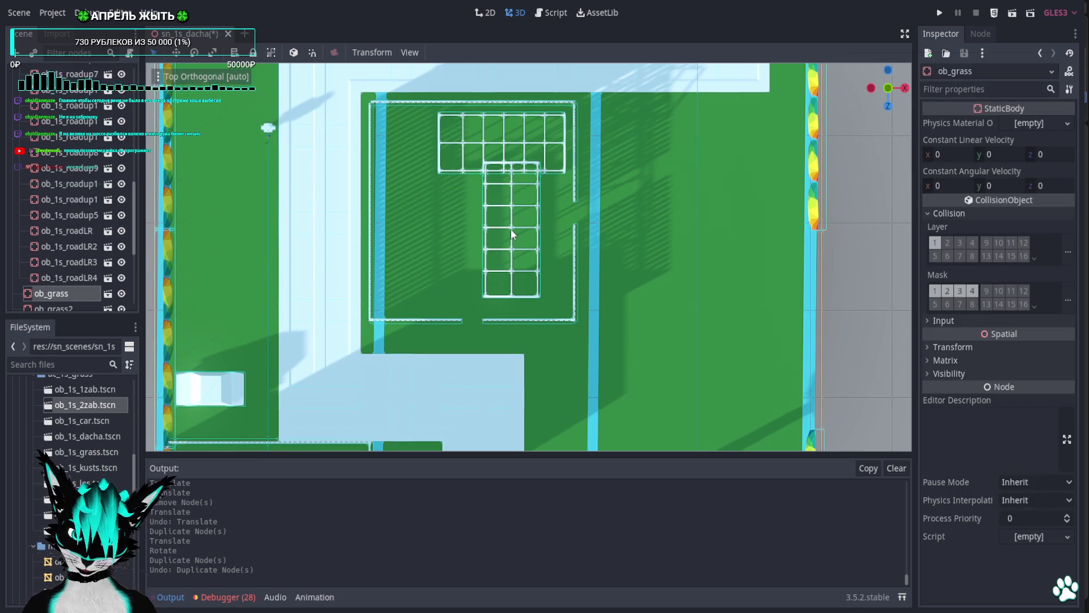
click(512, 235)
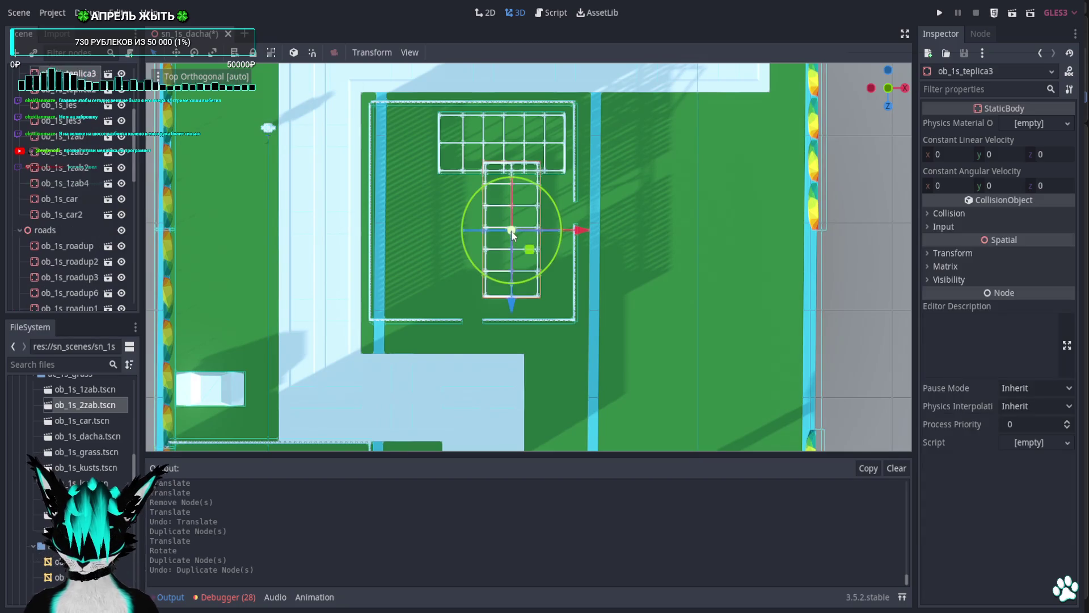
drag(544, 266, 428, 265)
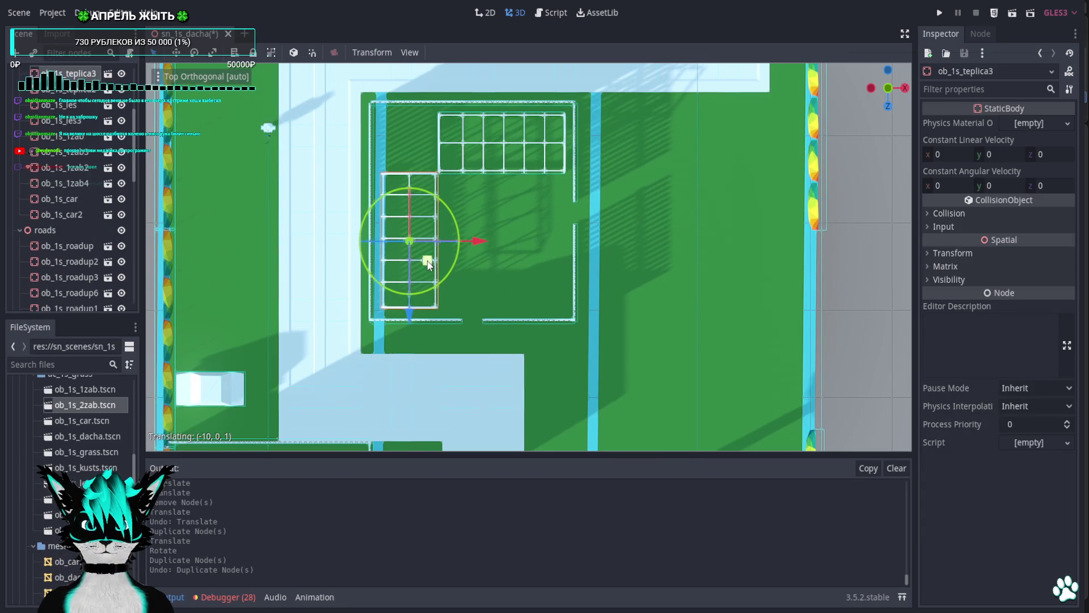
drag(551, 277, 498, 176)
scroll(527, 210, up, 5)
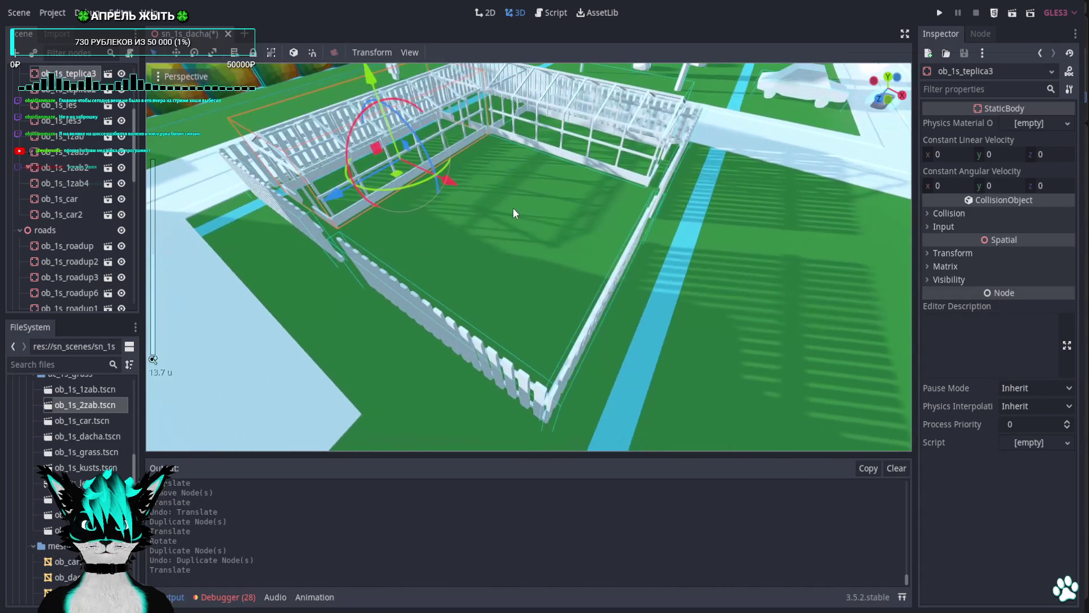
drag(522, 218, 538, 249)
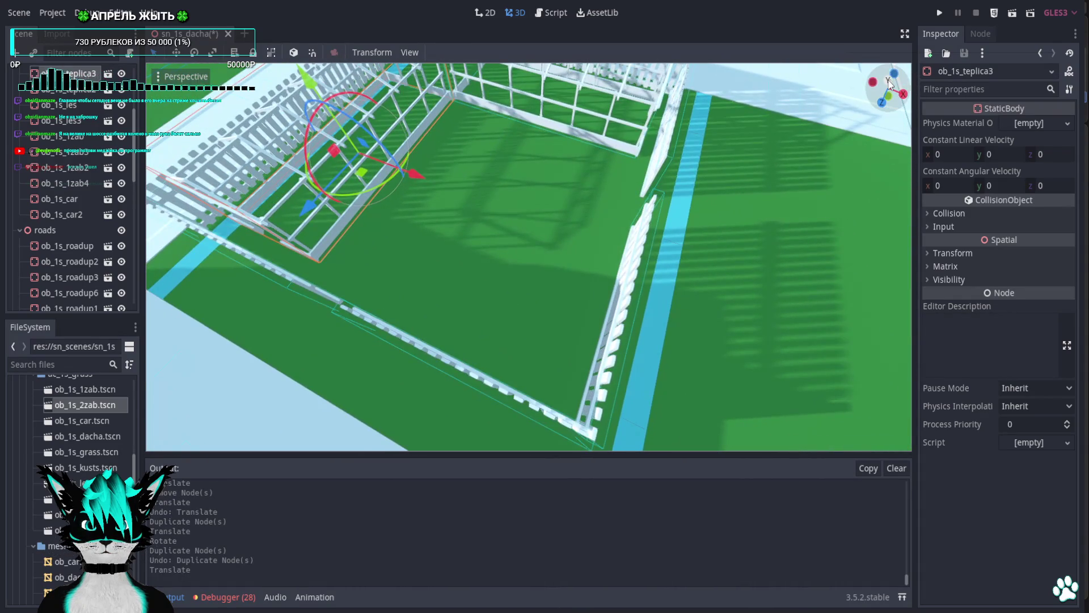
click(889, 82)
scroll(464, 254, down, 2)
mouse_move(387, 196)
mouse_down()
mouse_move(363, 191)
mouse_move(325, 220)
mouse_up()
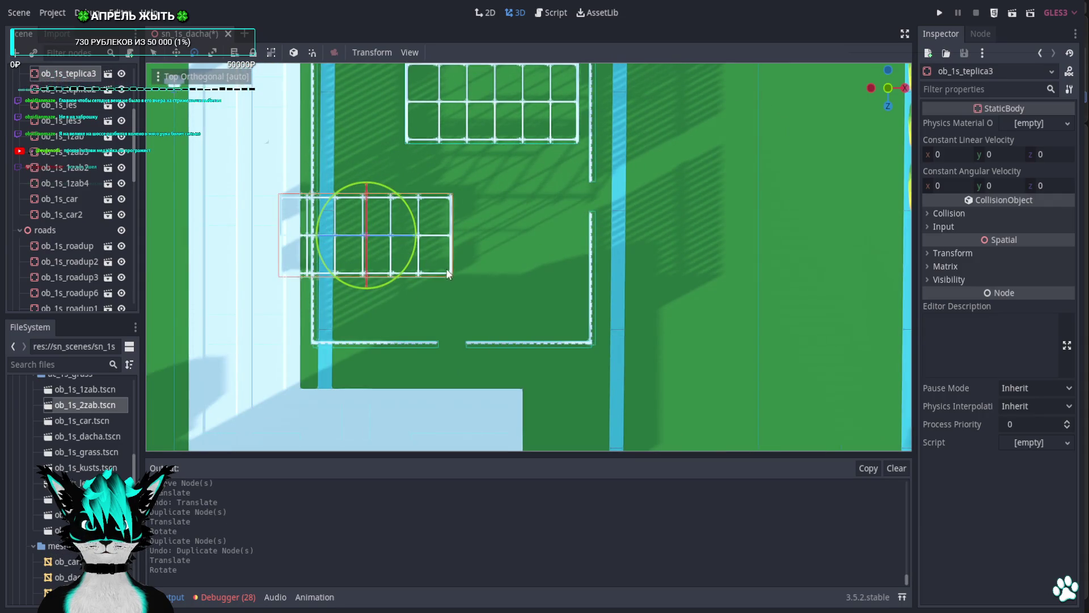
key(Delete)
key(Return)
scroll(634, 391, down, 4)
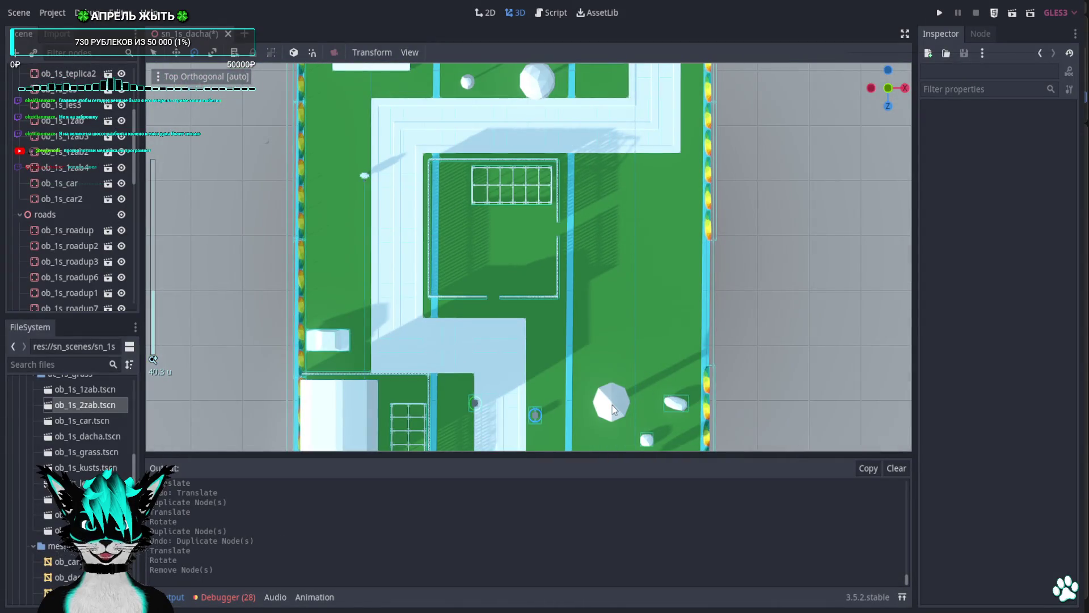
click(647, 441)
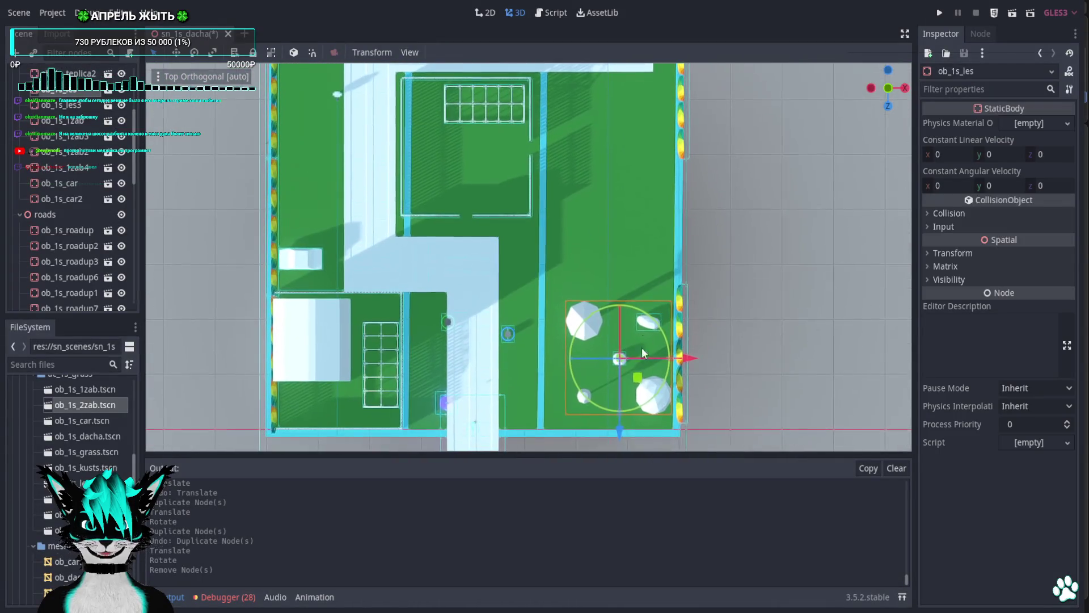
mouse_move(624, 369)
mouse_down()
mouse_move(473, 188)
mouse_move(420, 172)
mouse_move(446, 179)
mouse_move(447, 229)
mouse_up()
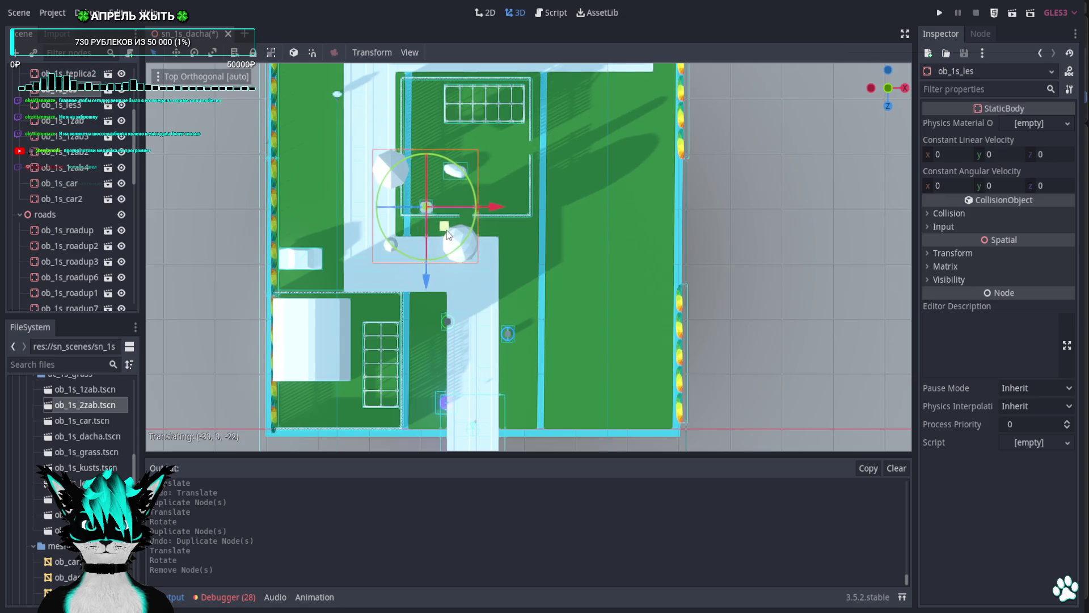
key(ctrl+z)
scroll(554, 300, up, 5)
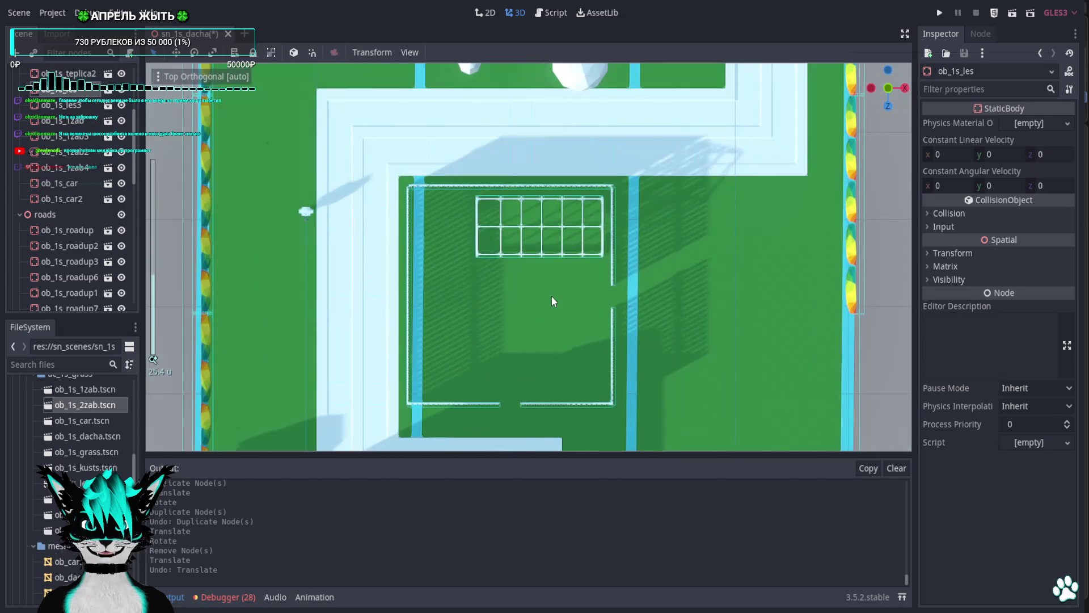